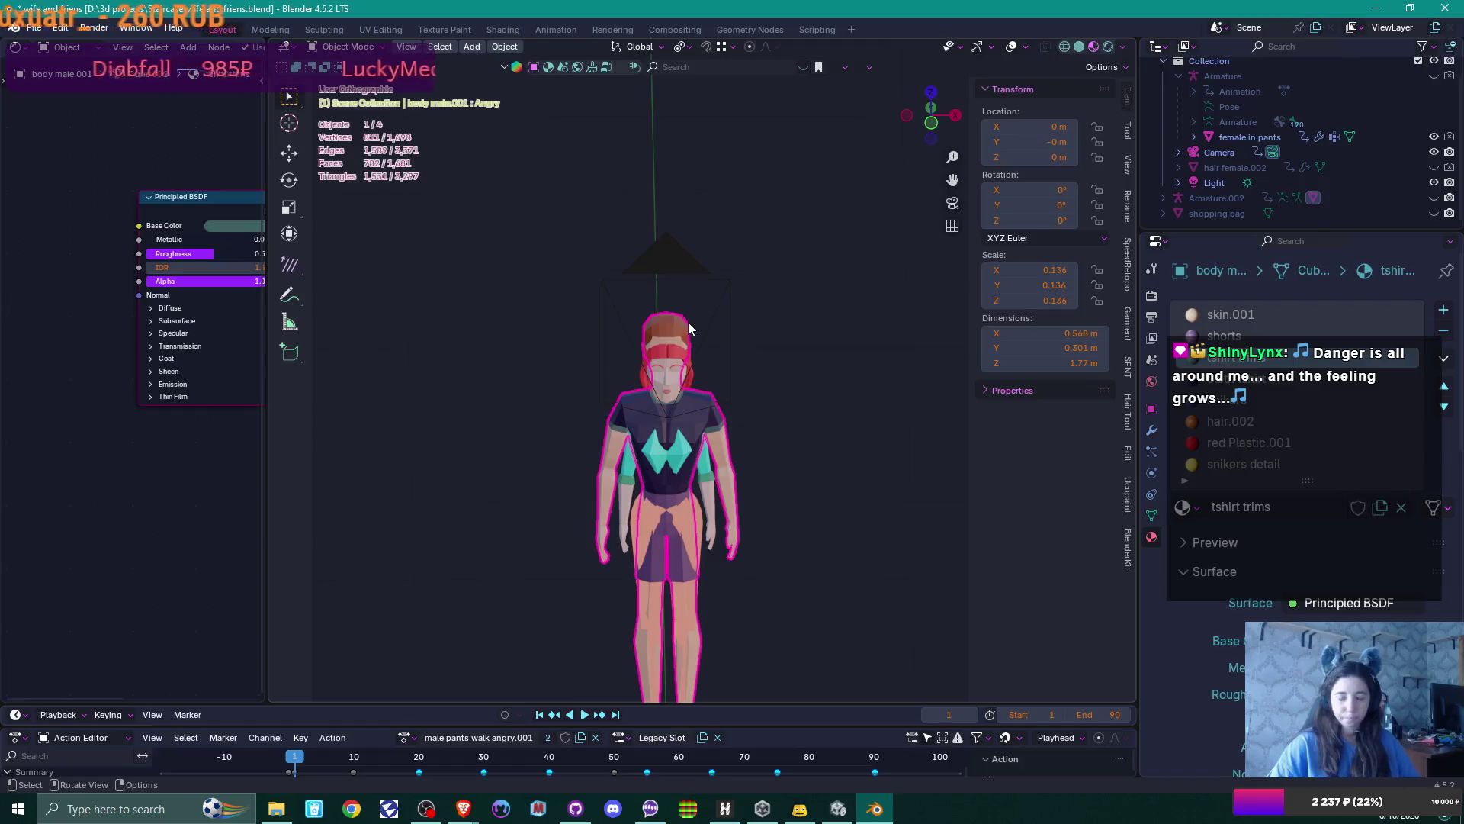
Hide the camera object so only the red-haired character remains in the viewport
left_click(712, 309)
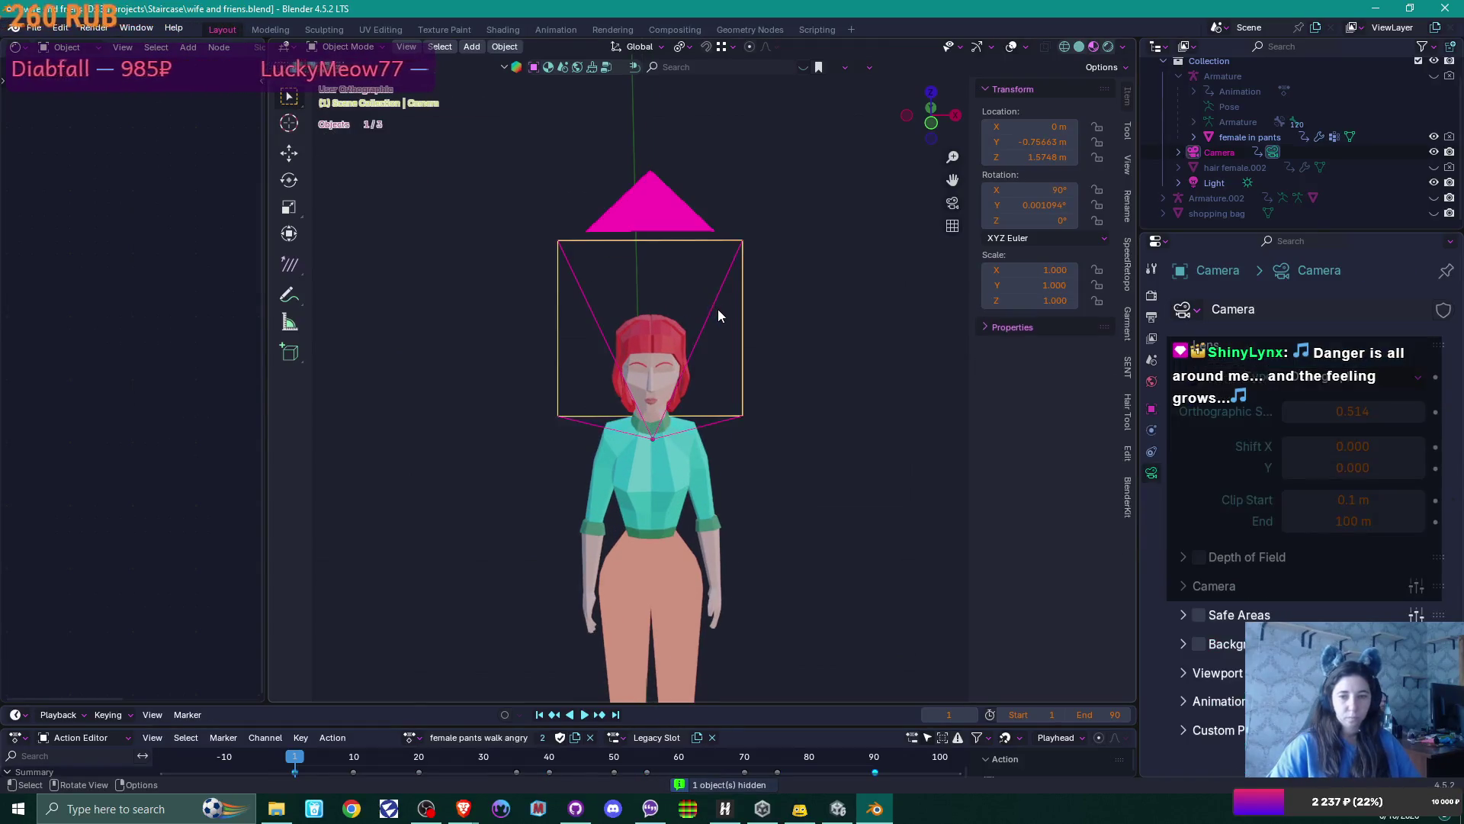
key("h")
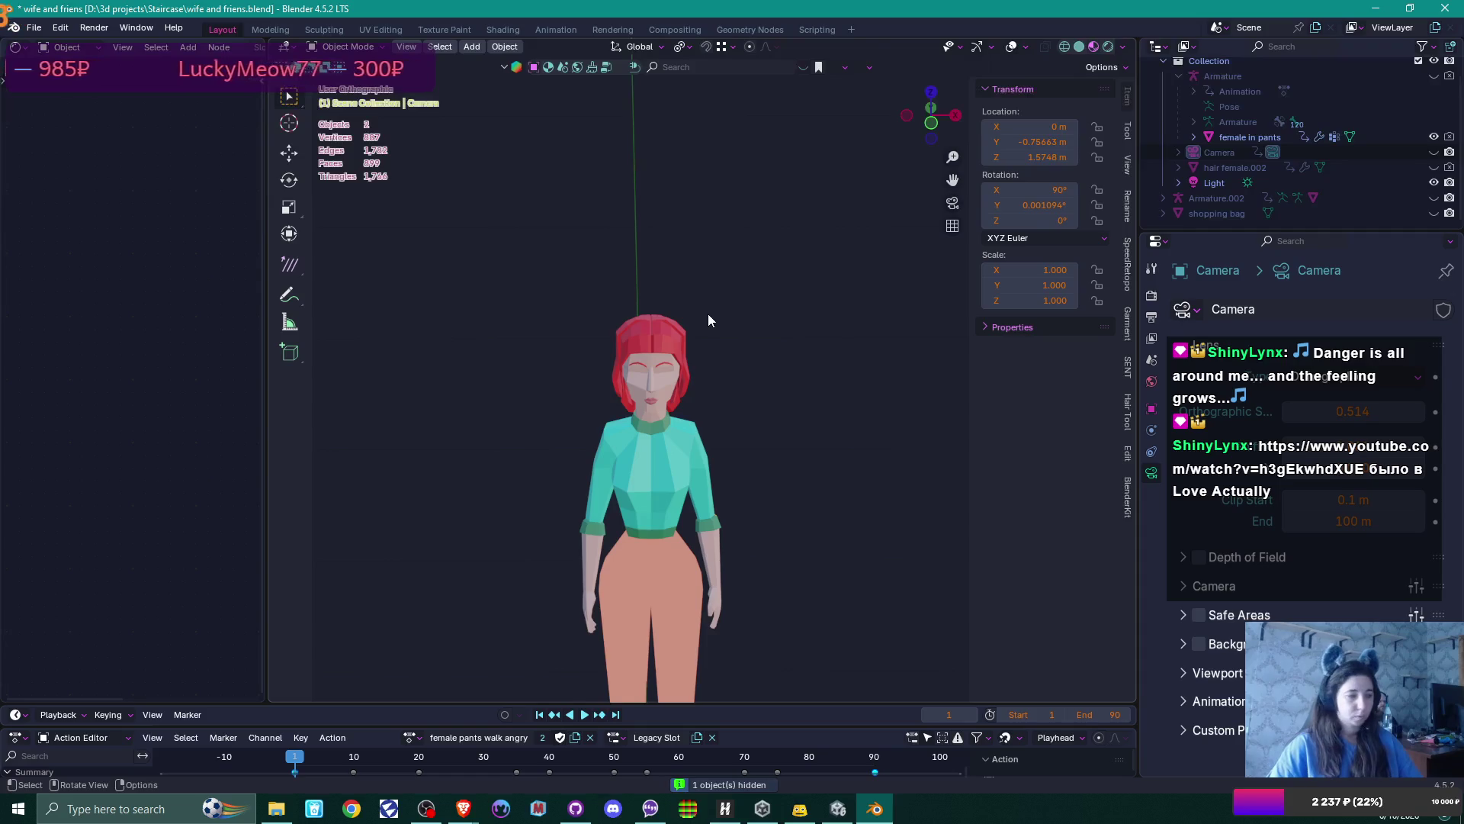
middle_click_drag(708, 313, 730, 294)
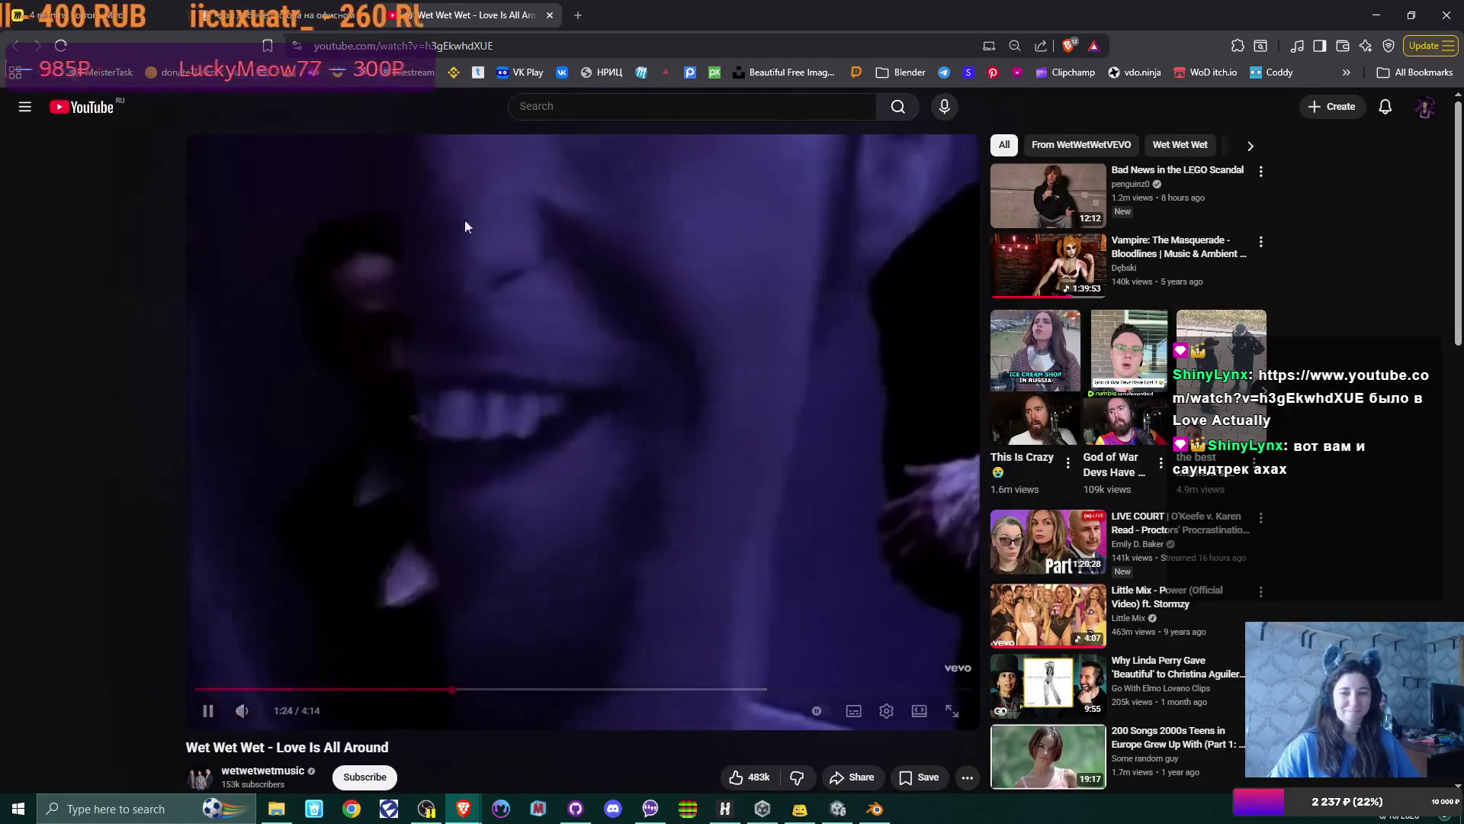
Pause and close the Love Is All Around video tab, then minimise the browser back to Blender
left_click(533, 283)
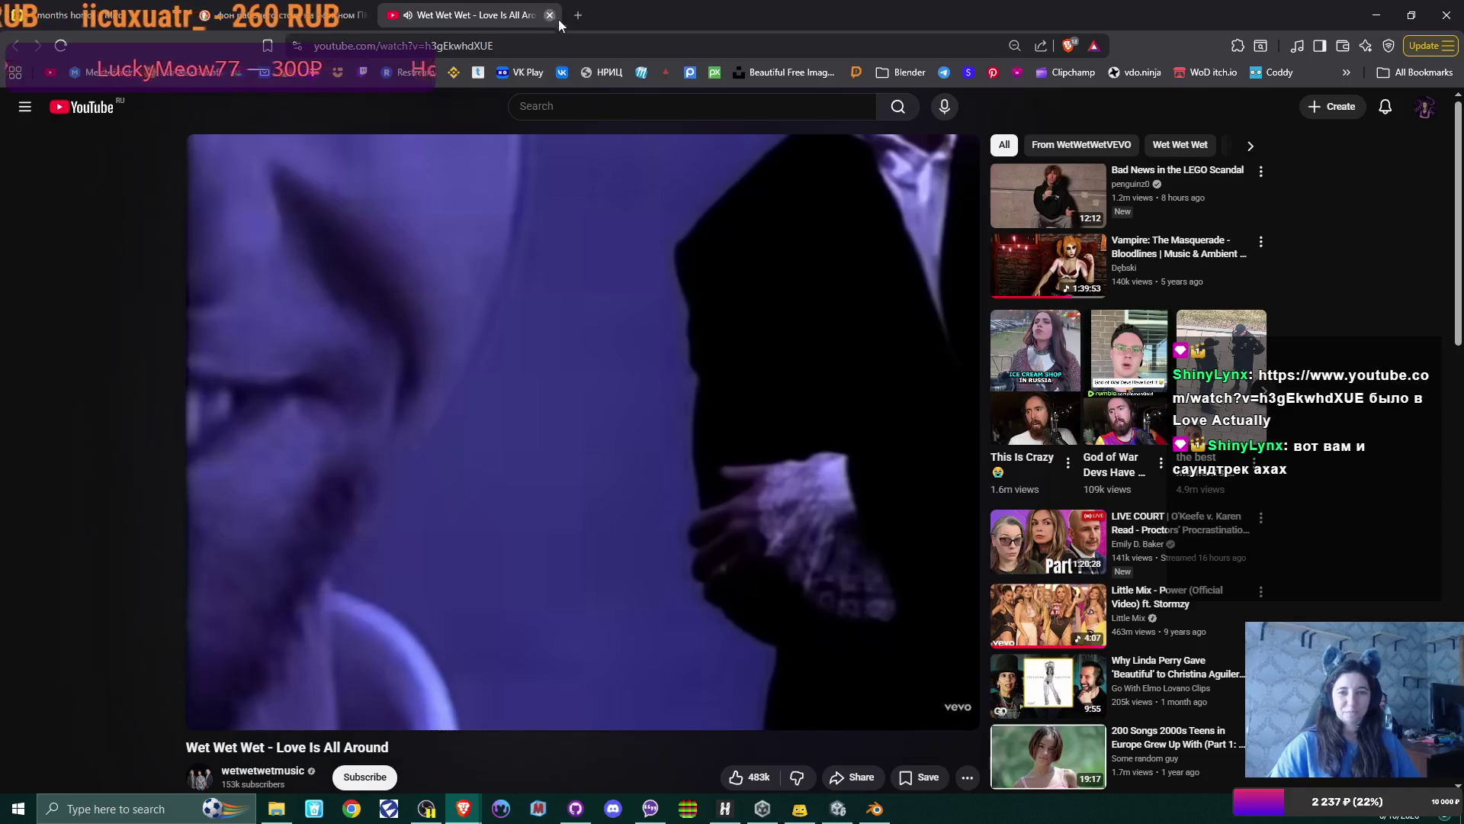
left_click(550, 16)
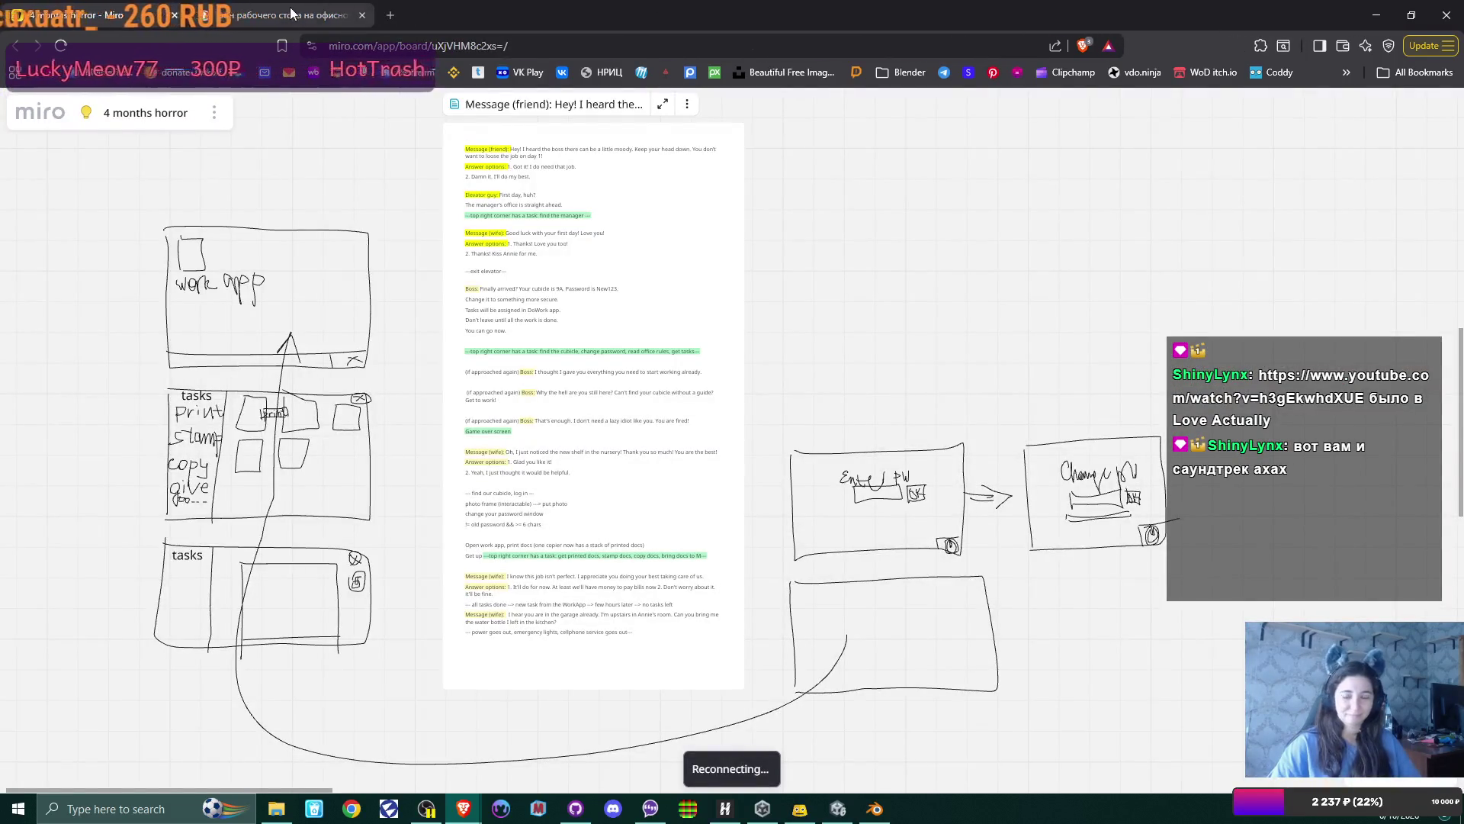
left_click(292, 14)
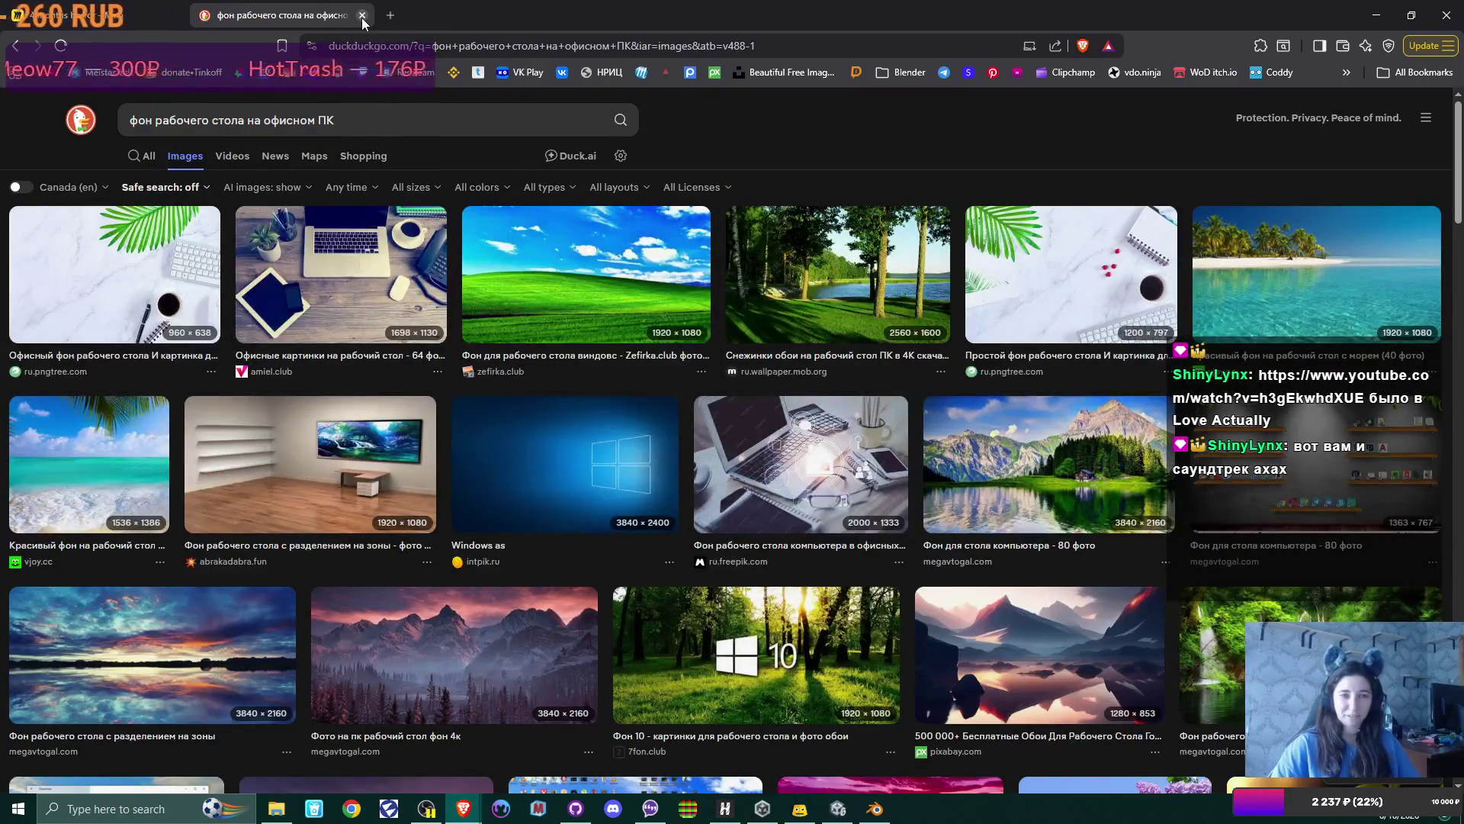
left_click(1393, 20)
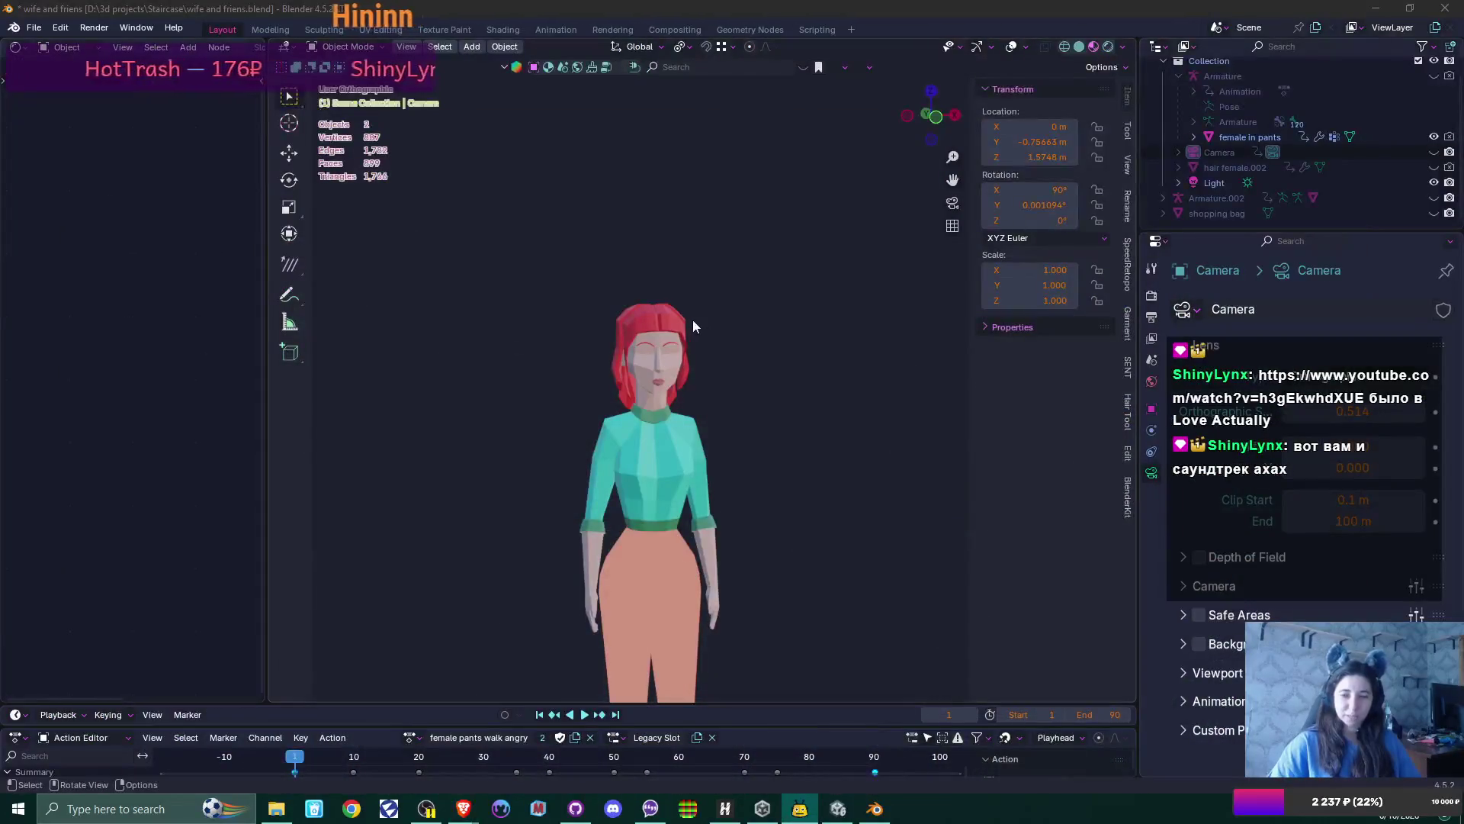
scroll(763, 347, "up", 3)
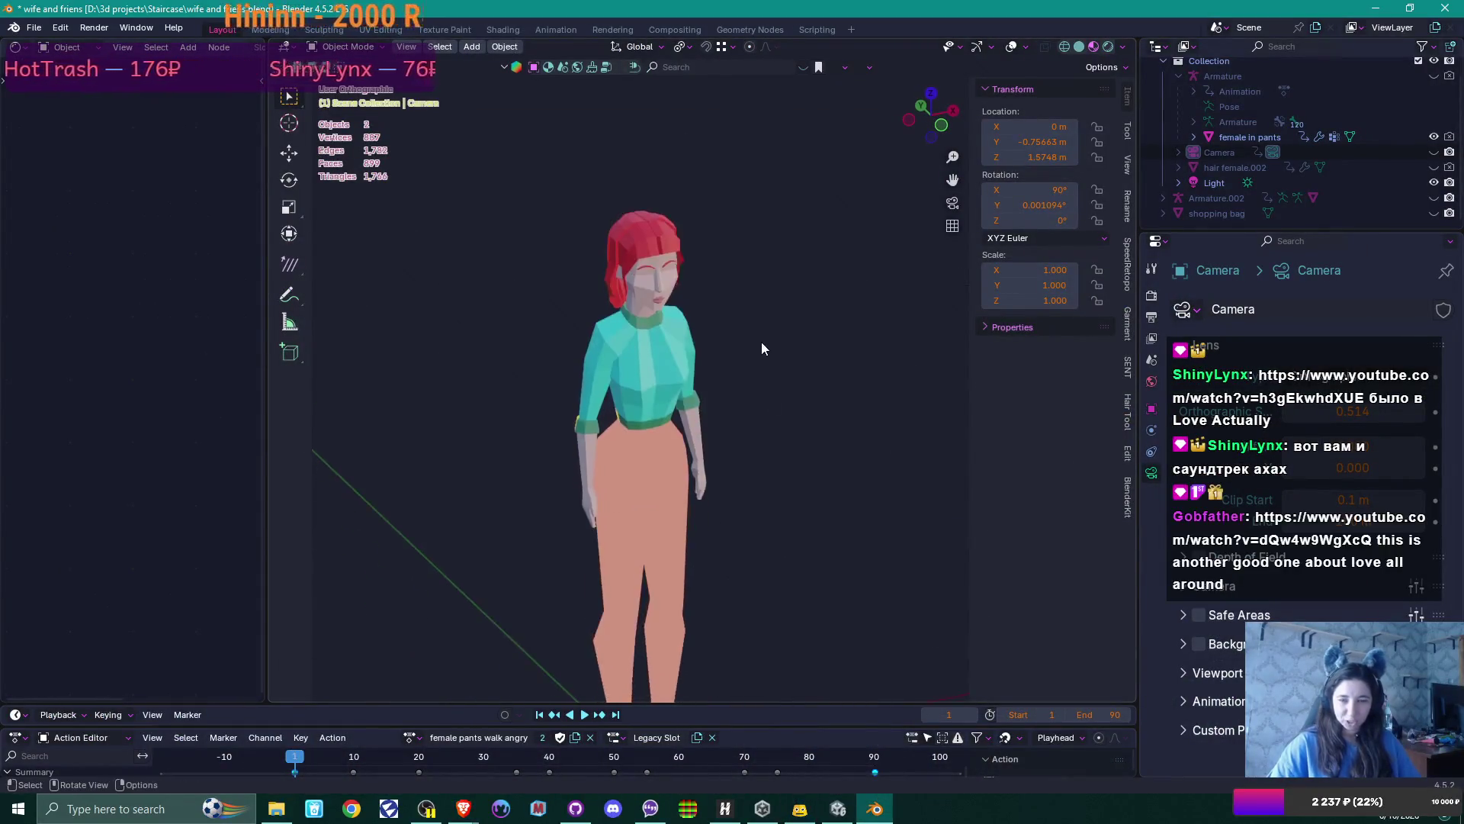
scroll(755, 366, "up", 2)
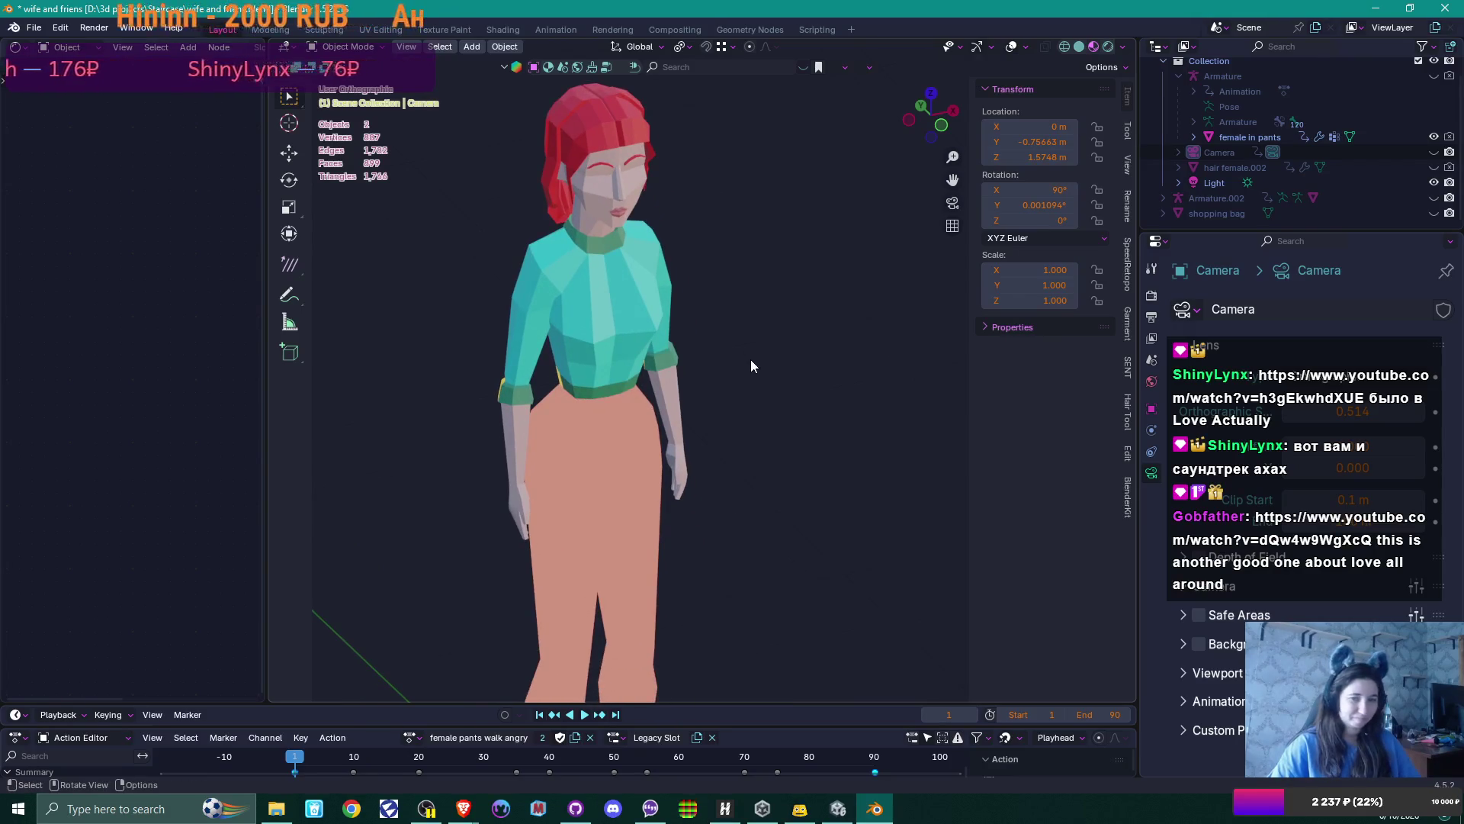
middle_click_drag(751, 359, 399, 327)
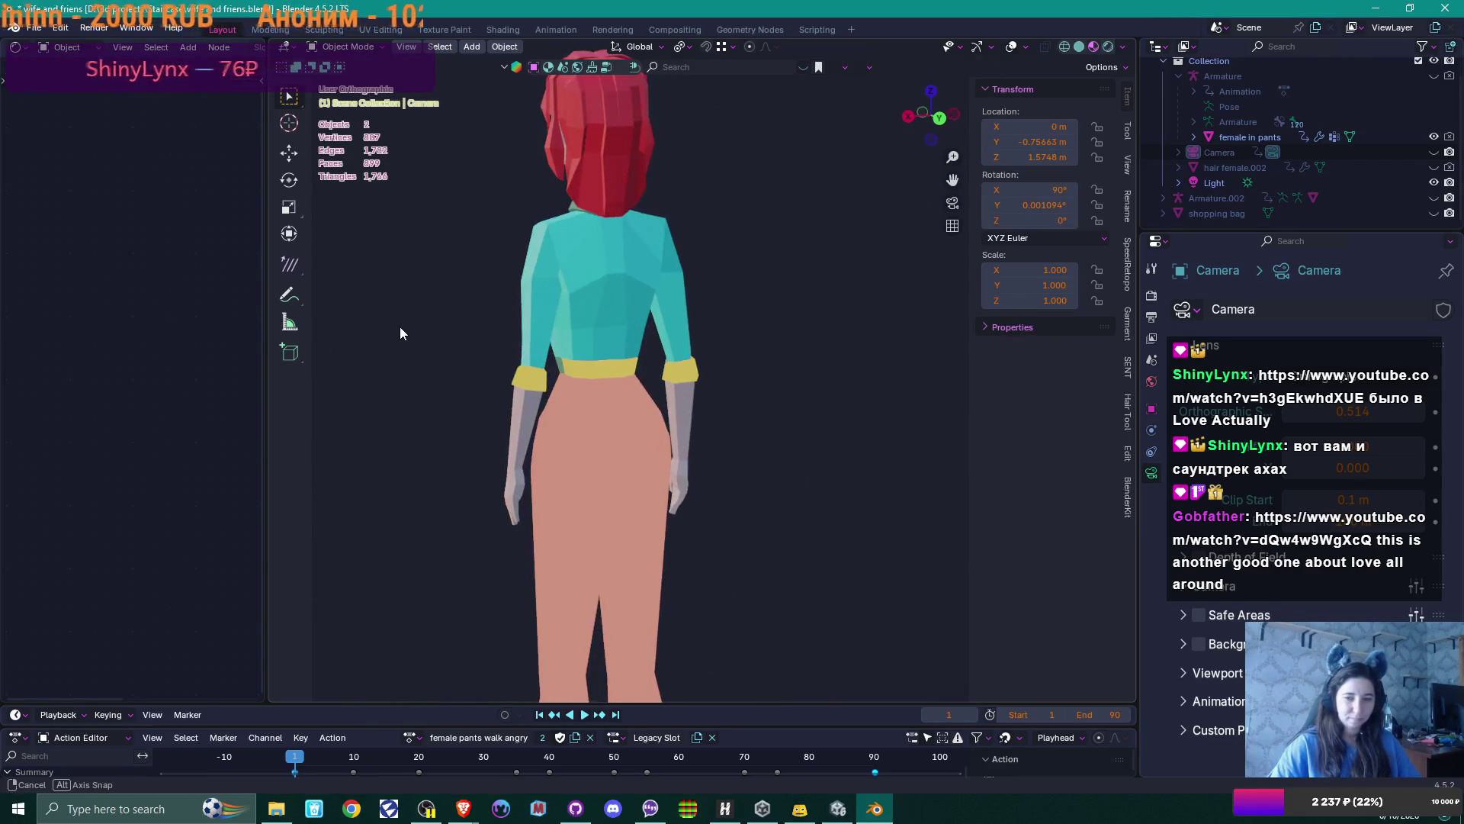
left_click(591, 308)
key("Tab")
scroll(763, 438, "up", 4)
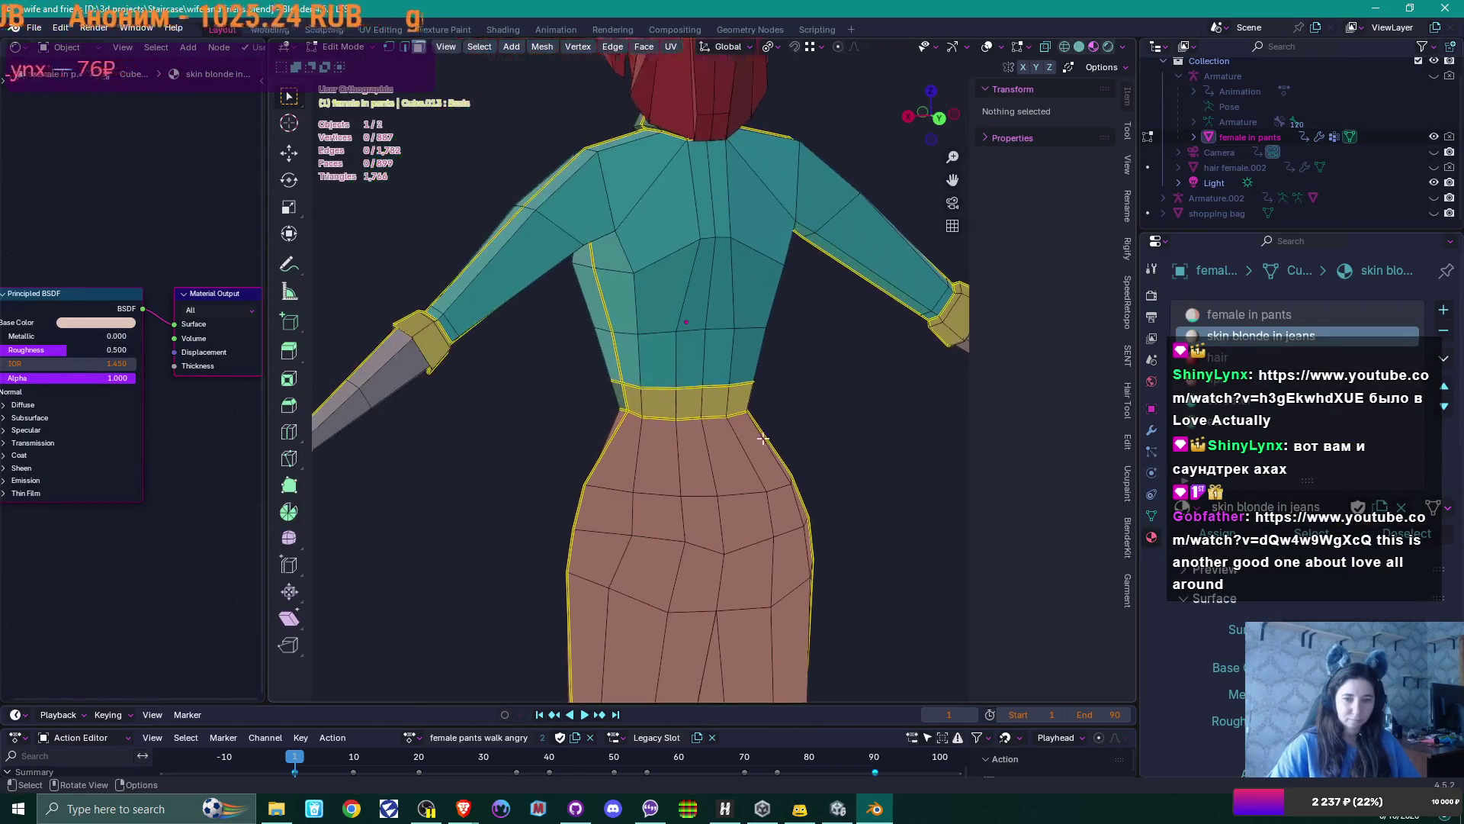
left_click(665, 409)
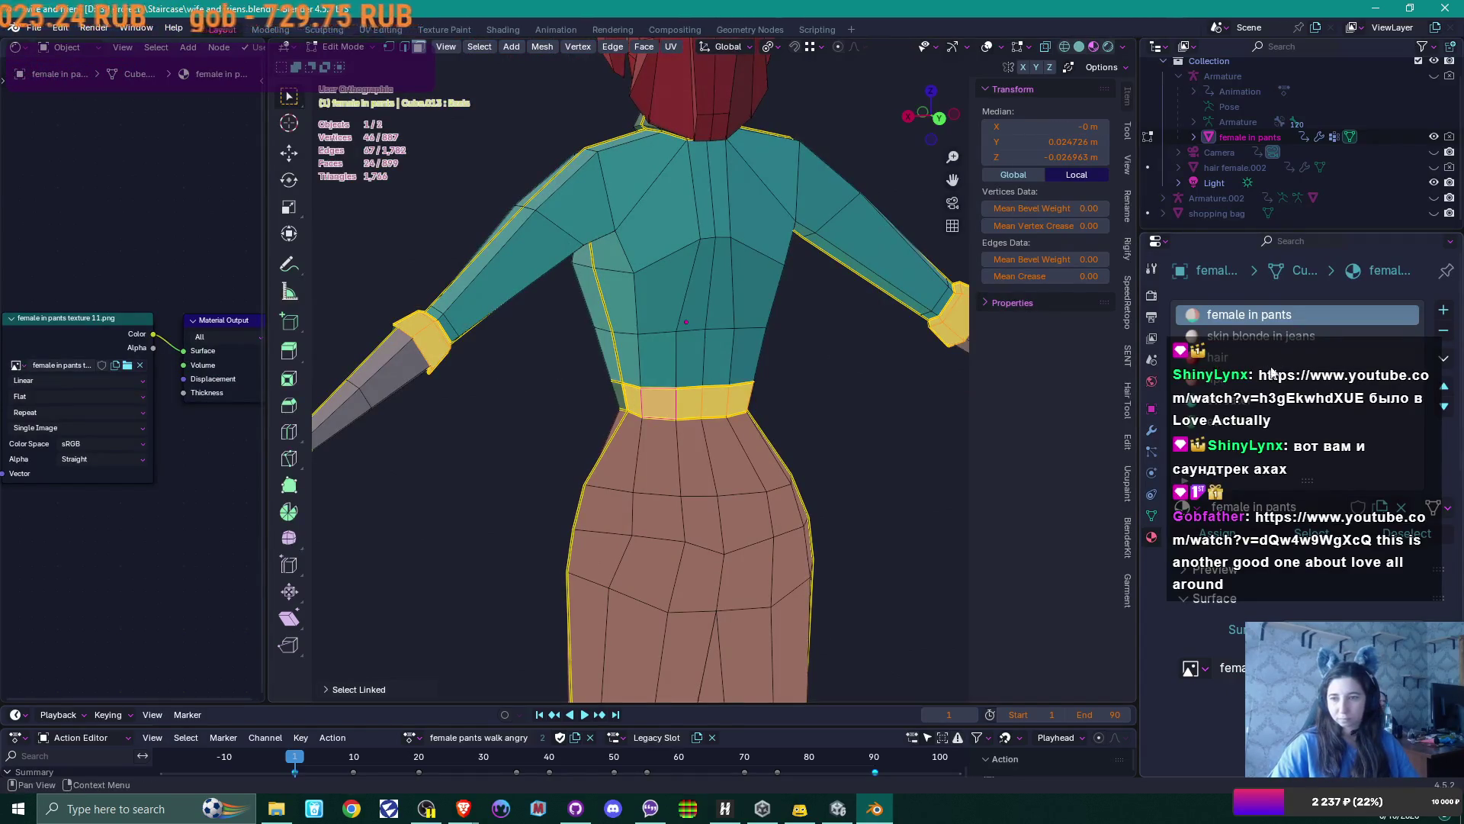
scroll(1233, 398, "down", 1)
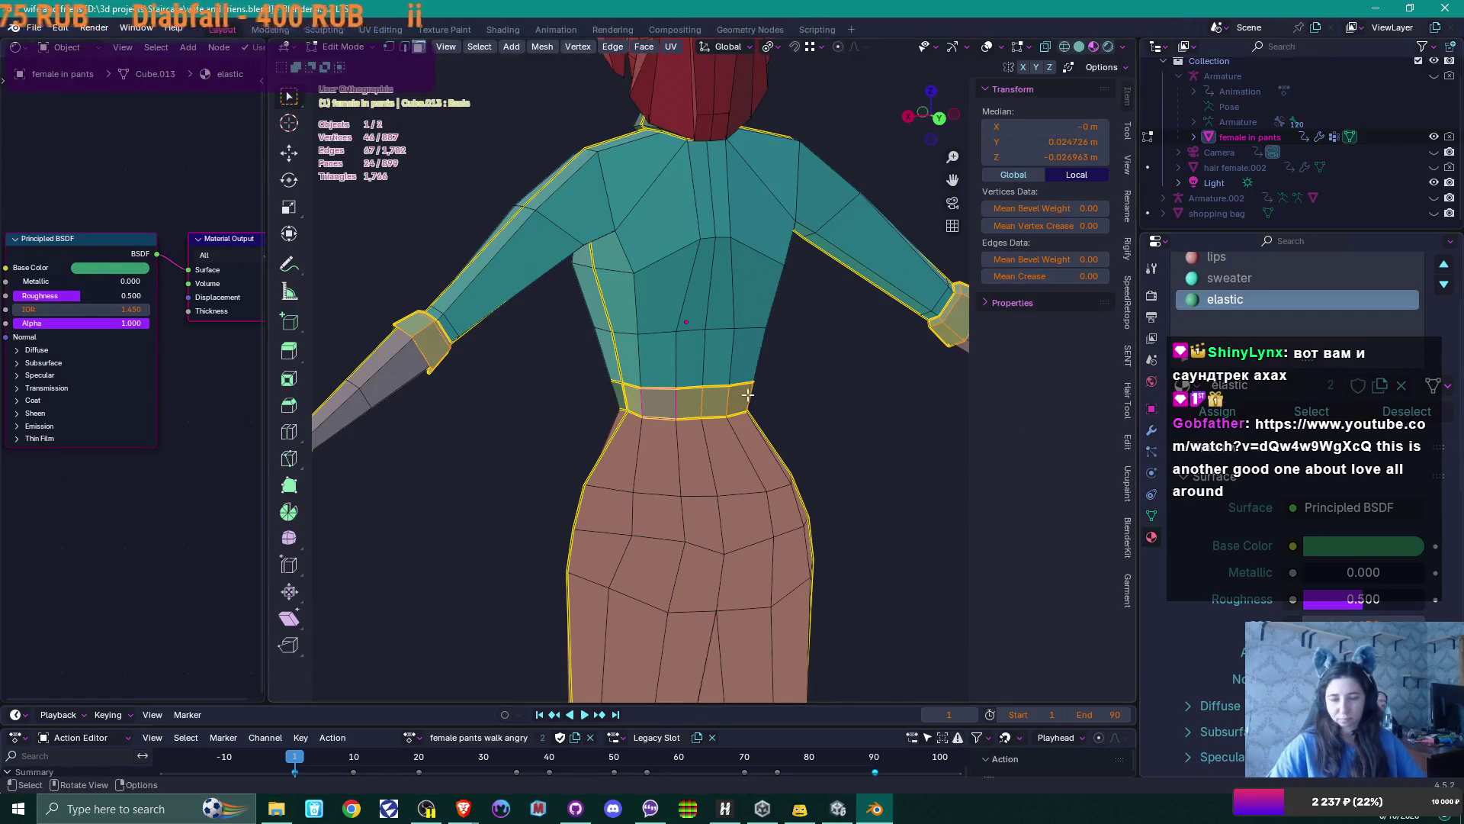
key("Tab")
mouse_move(816, 363)
middle_mouse_down()
mouse_move(678, 383)
mouse_move(898, 409)
mouse_move(784, 401)
middle_mouse_up()
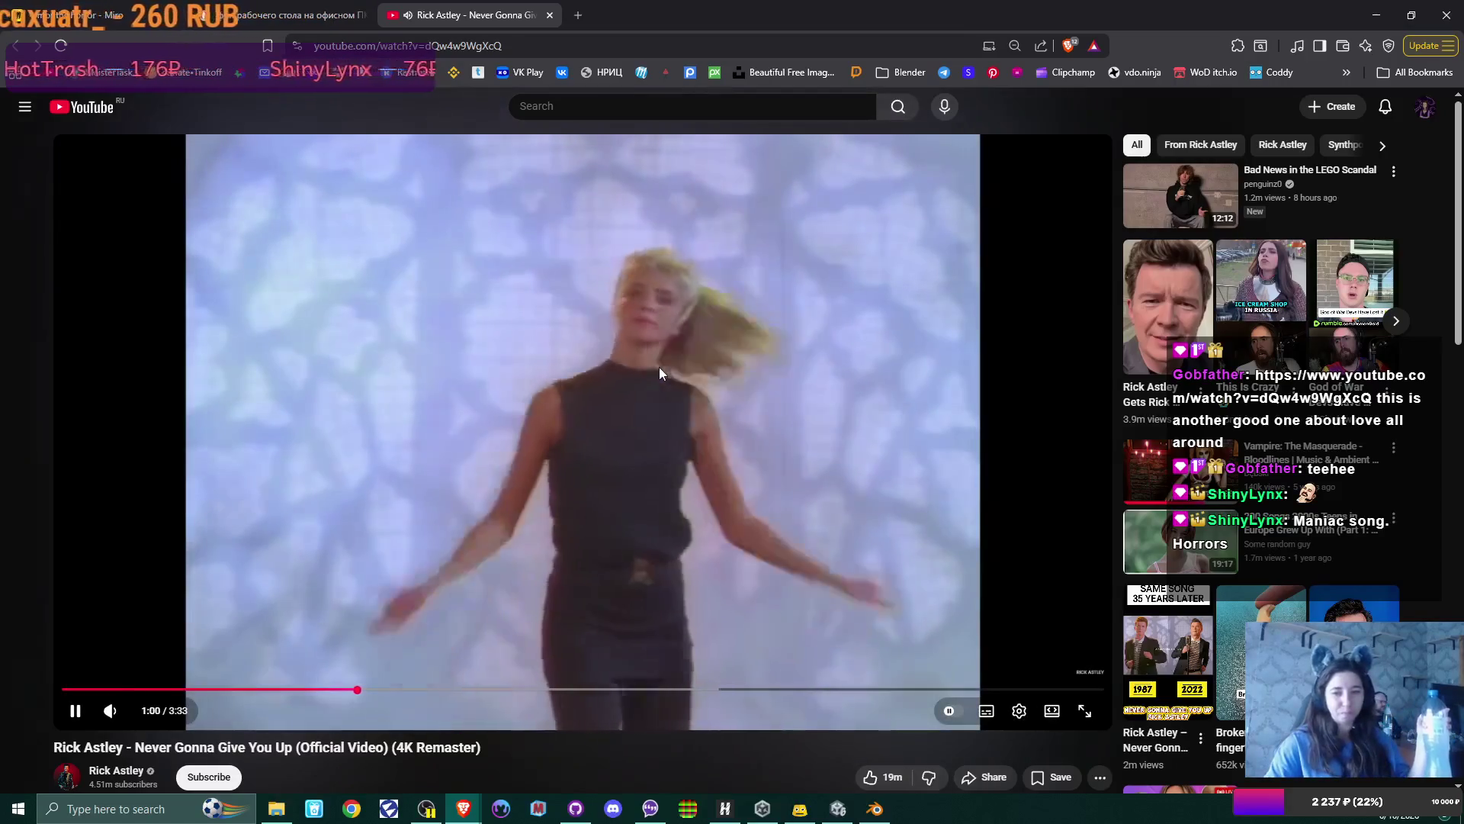
Pause Never Gonna Give You Up at 1:00, close its tab, and return to Blender
left_click(659, 368)
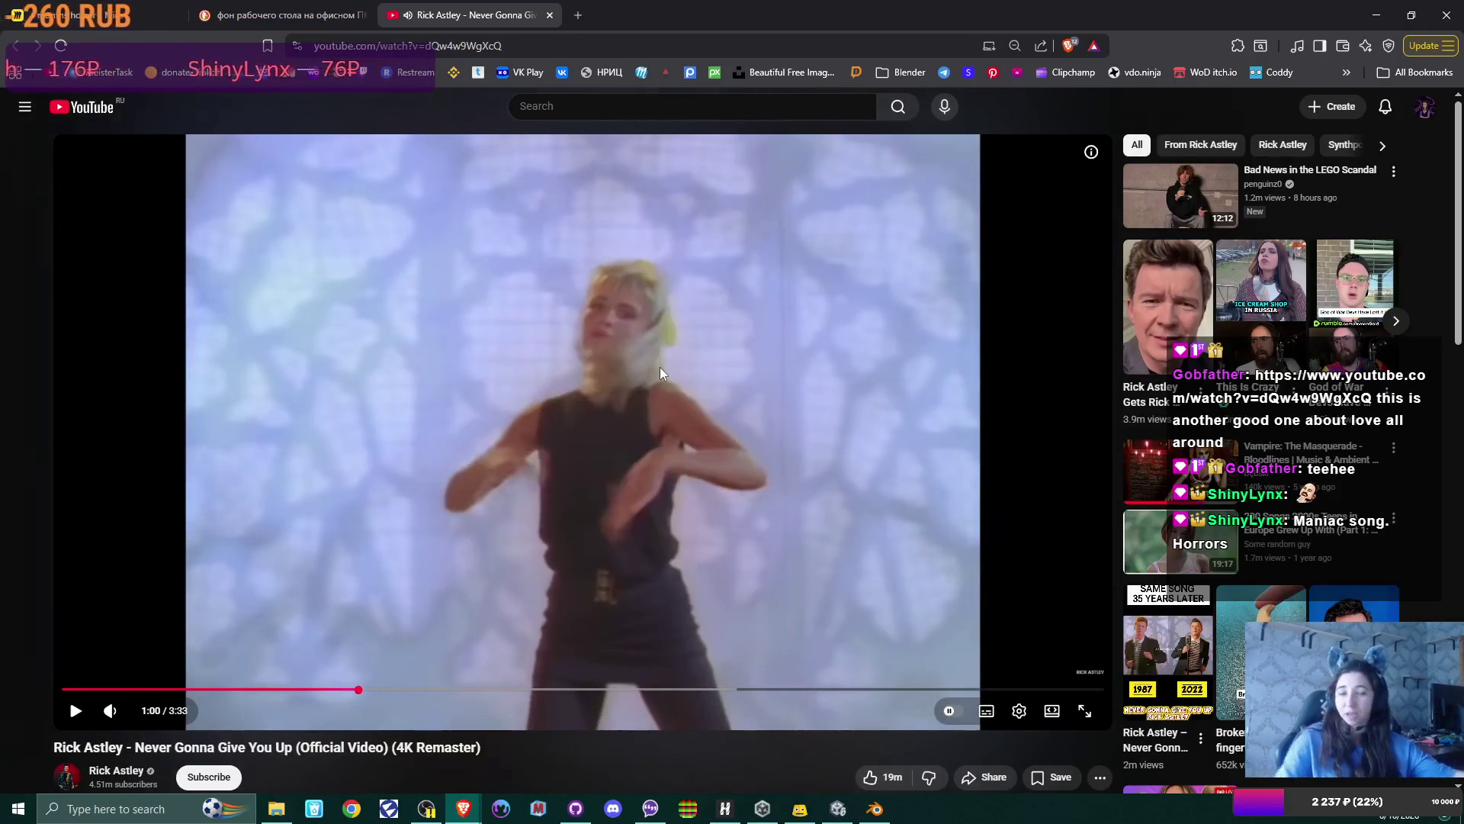
left_click(550, 15)
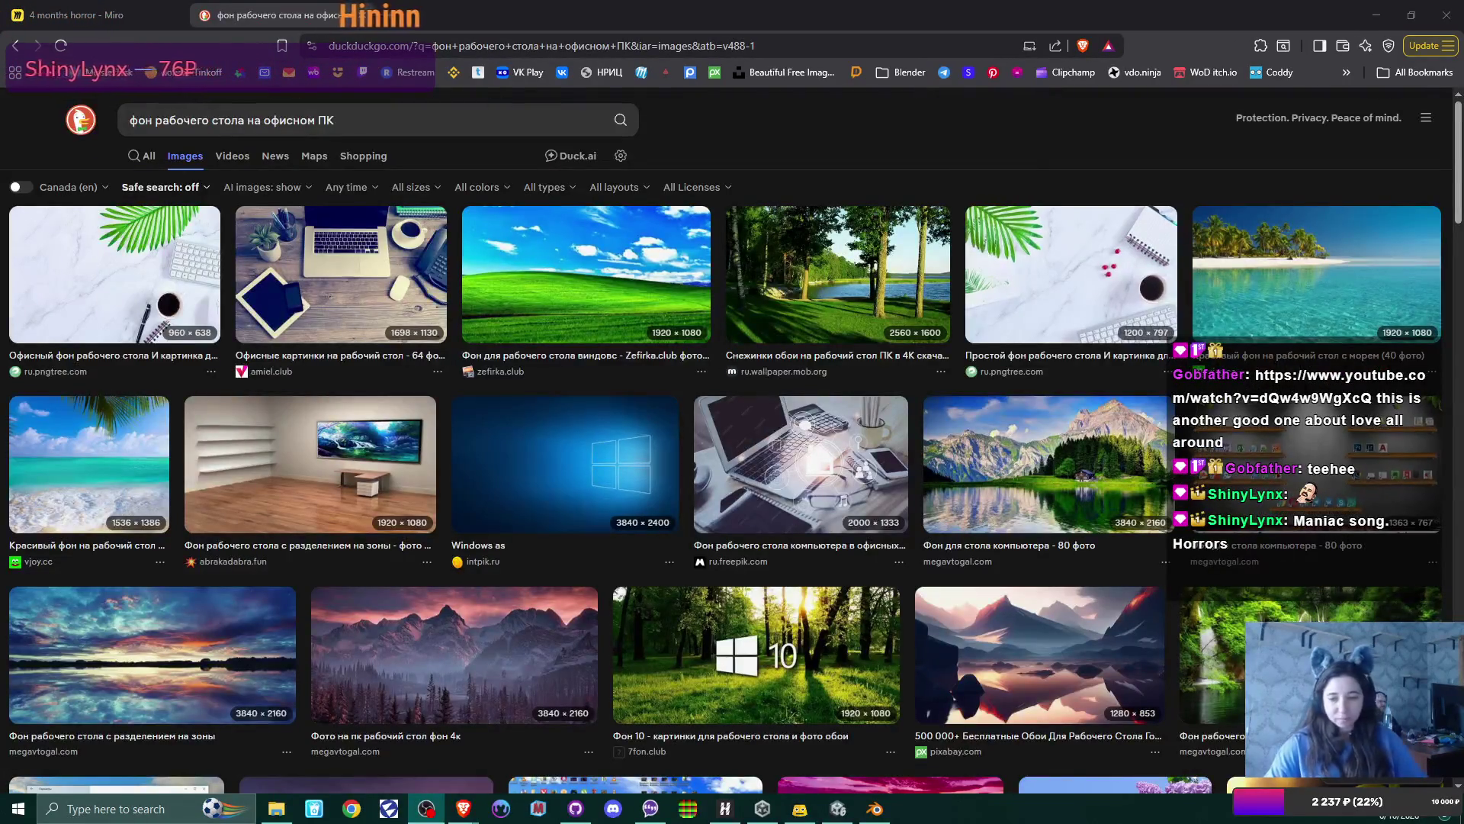
left_click(891, 812)
mouse_move(839, 398)
middle_mouse_down()
mouse_move(858, 415)
mouse_move(831, 423)
middle_mouse_up()
left_click(832, 423)
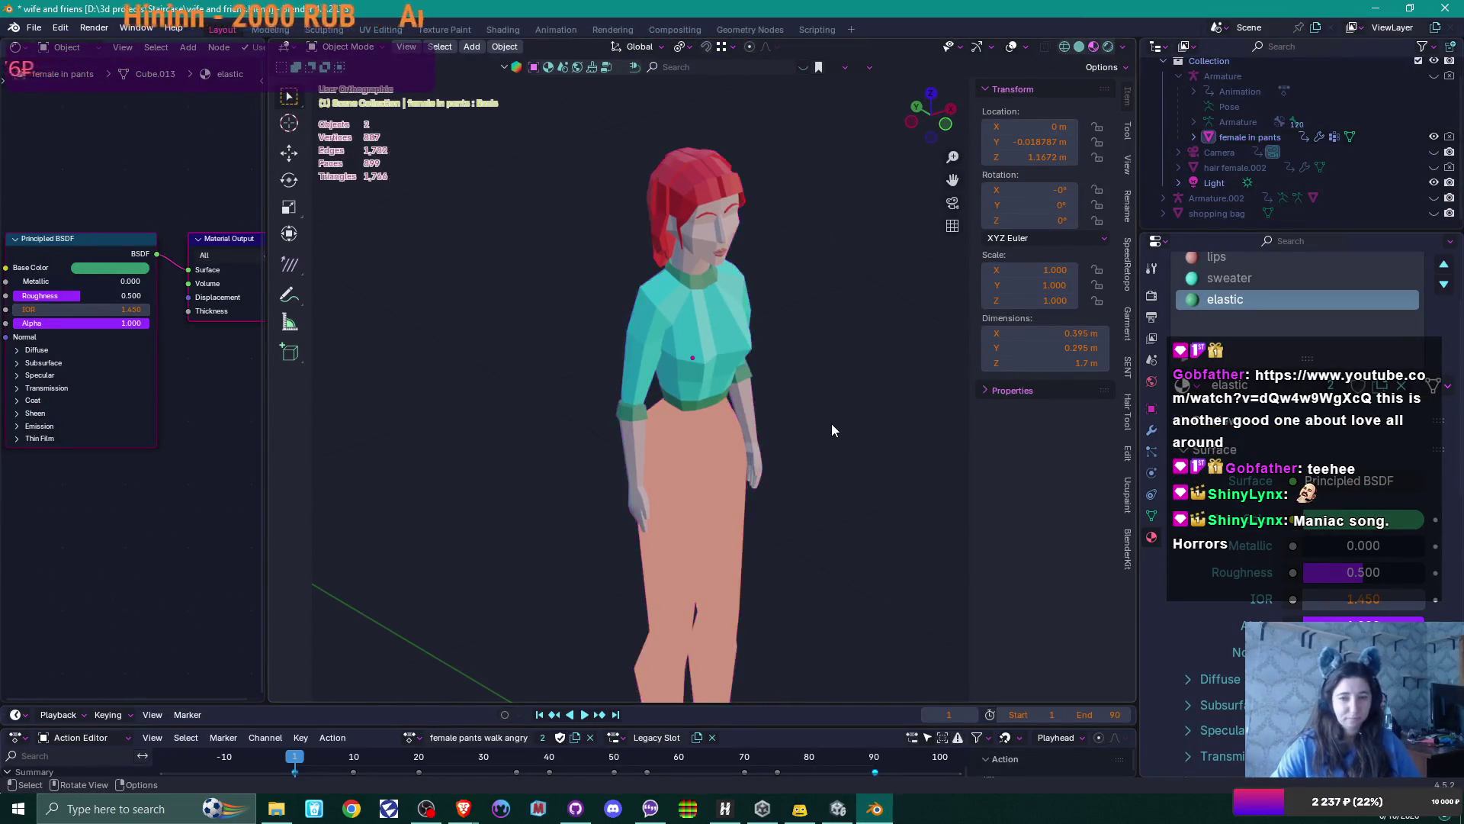
key("shift+a")
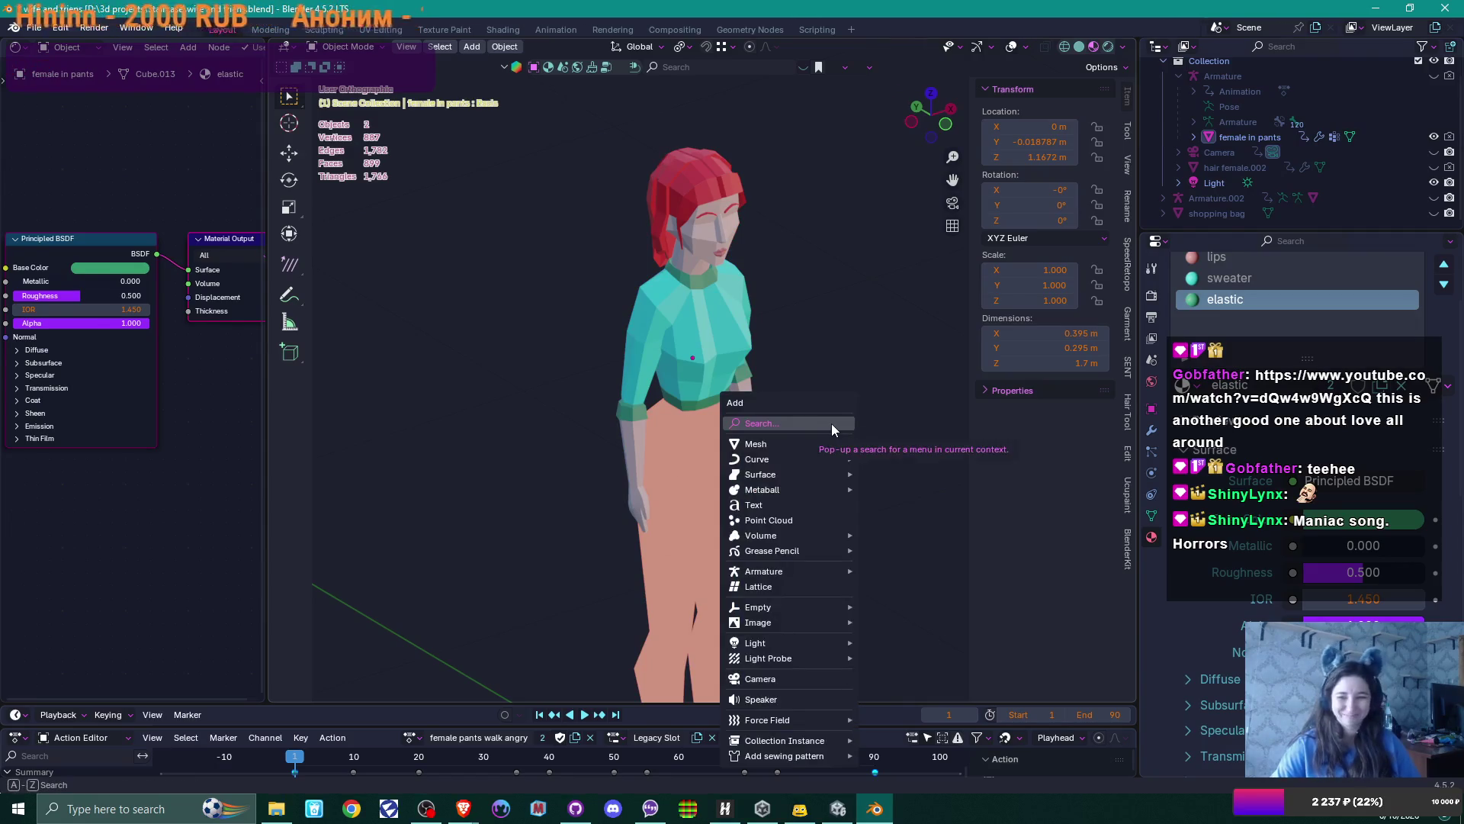
mouse_move(832, 443)
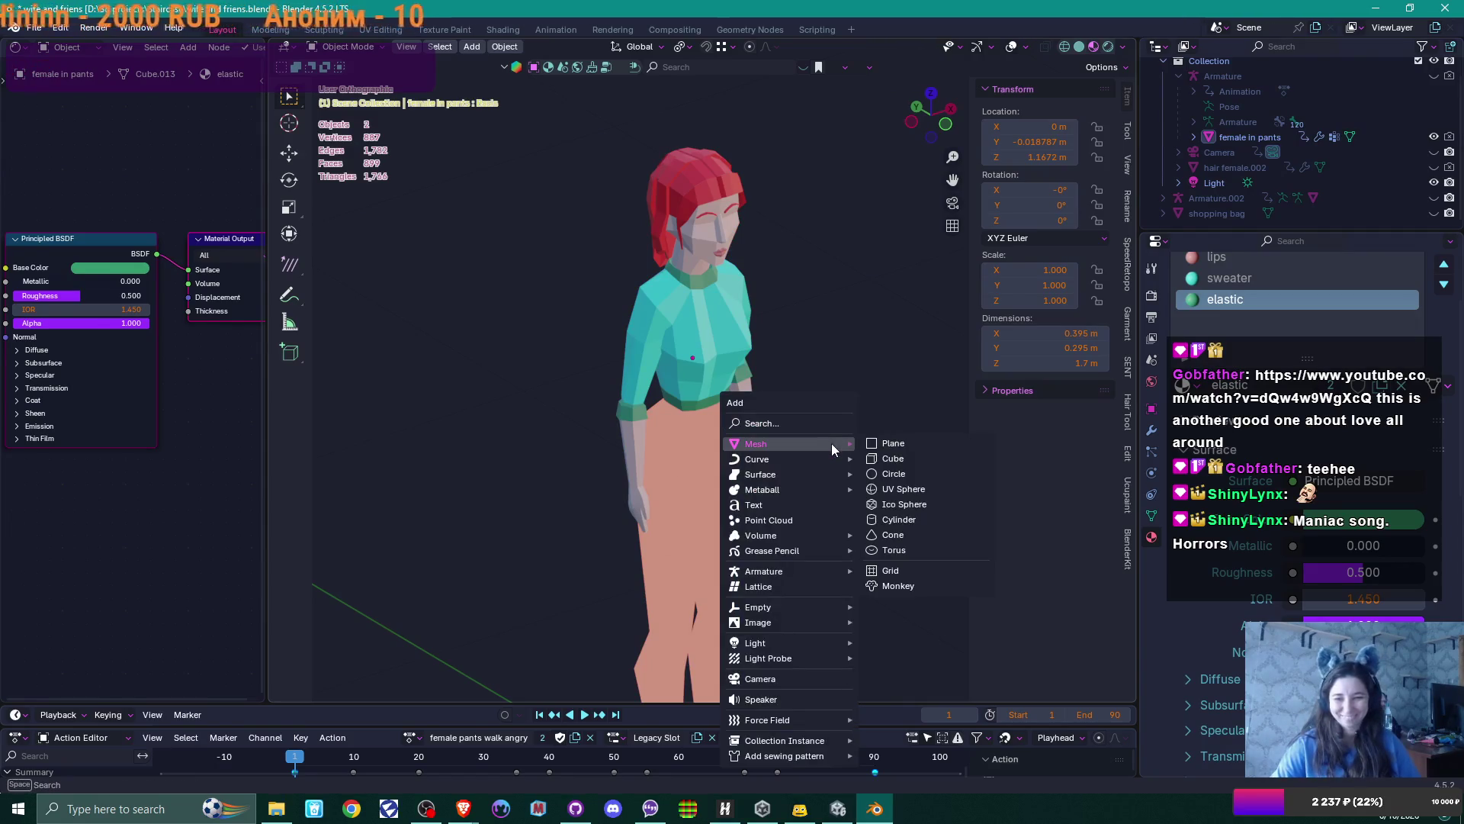
left_click(923, 461)
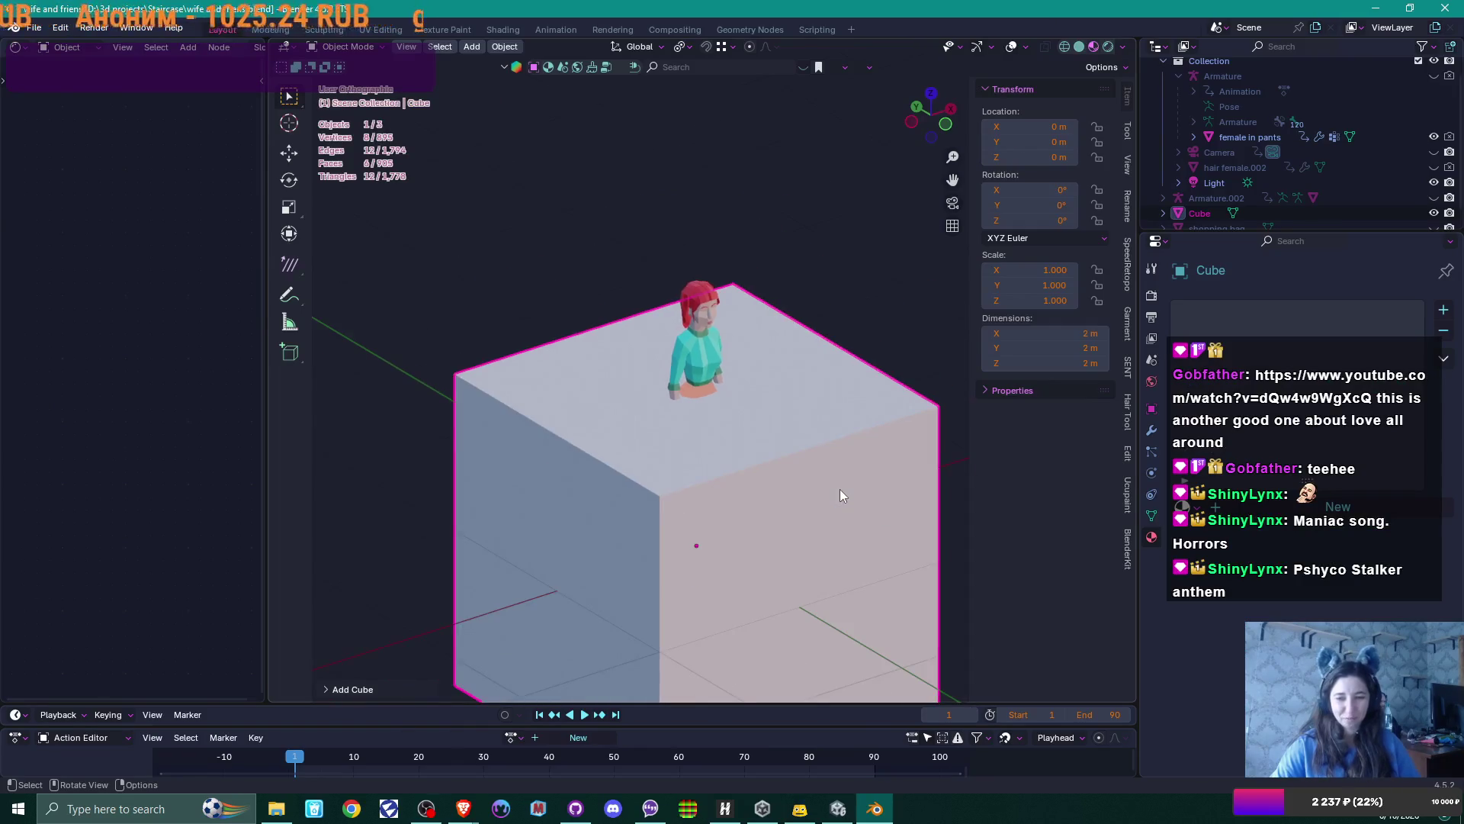
mouse_move(840, 492)
middle_mouse_down()
mouse_move(731, 375)
mouse_move(772, 391)
mouse_move(727, 400)
middle_mouse_up()
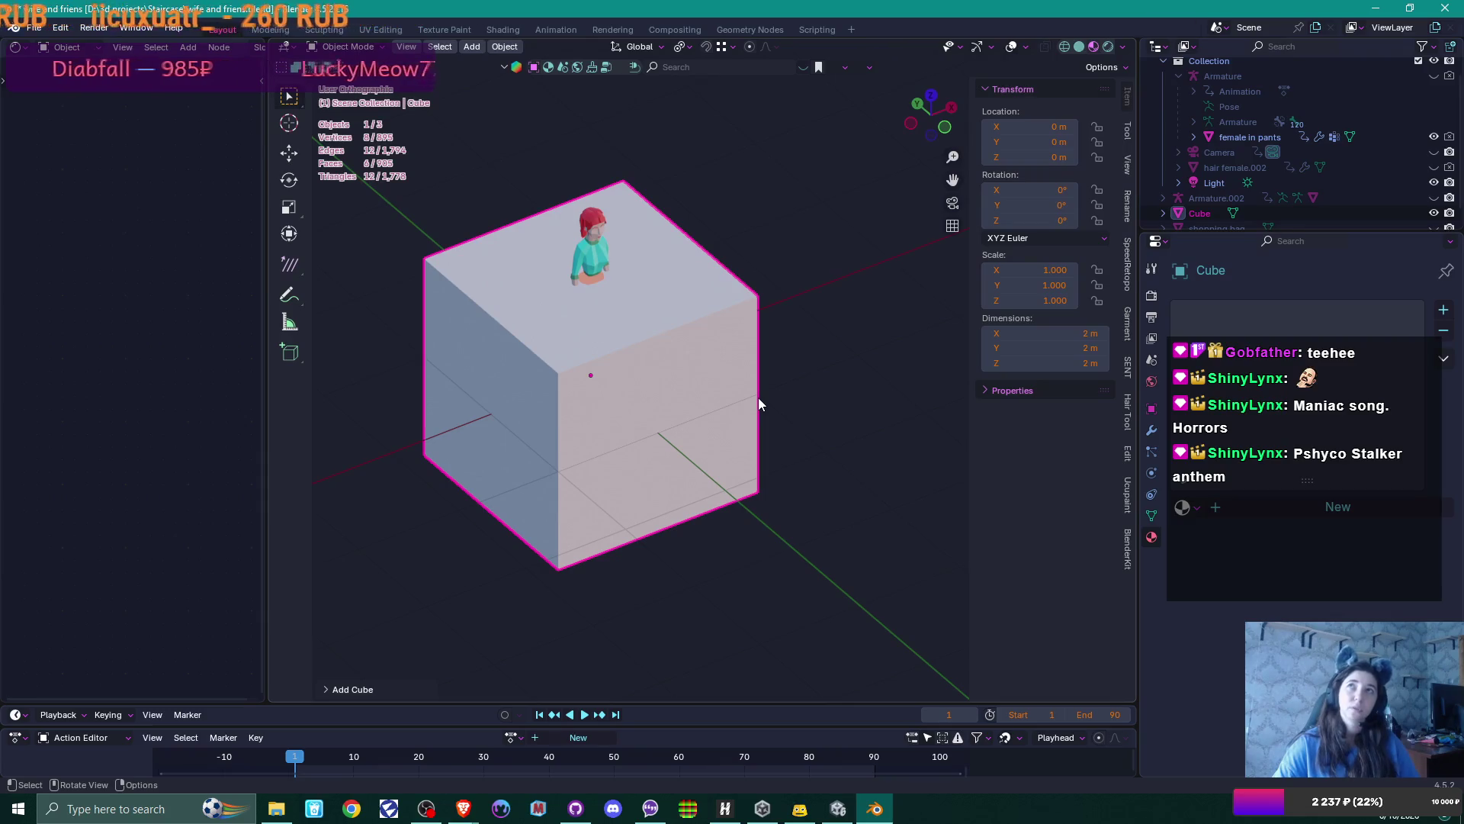
scroll(758, 397, "up", 4)
mouse_move(758, 397)
middle_mouse_down()
mouse_move(647, 396)
mouse_move(731, 505)
mouse_move(689, 469)
mouse_move(616, 457)
mouse_move(795, 496)
middle_mouse_up()
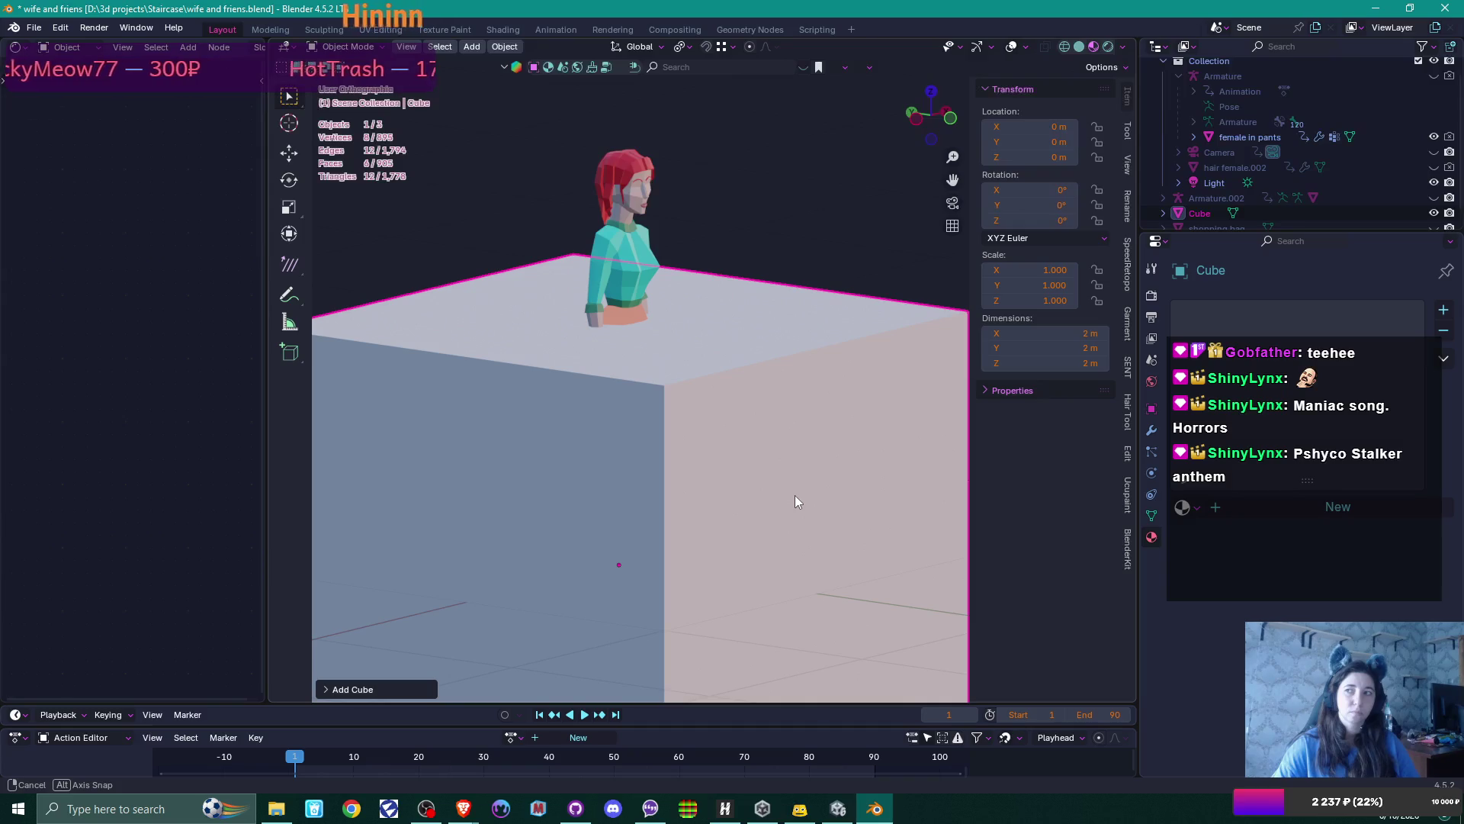
key("Delete")
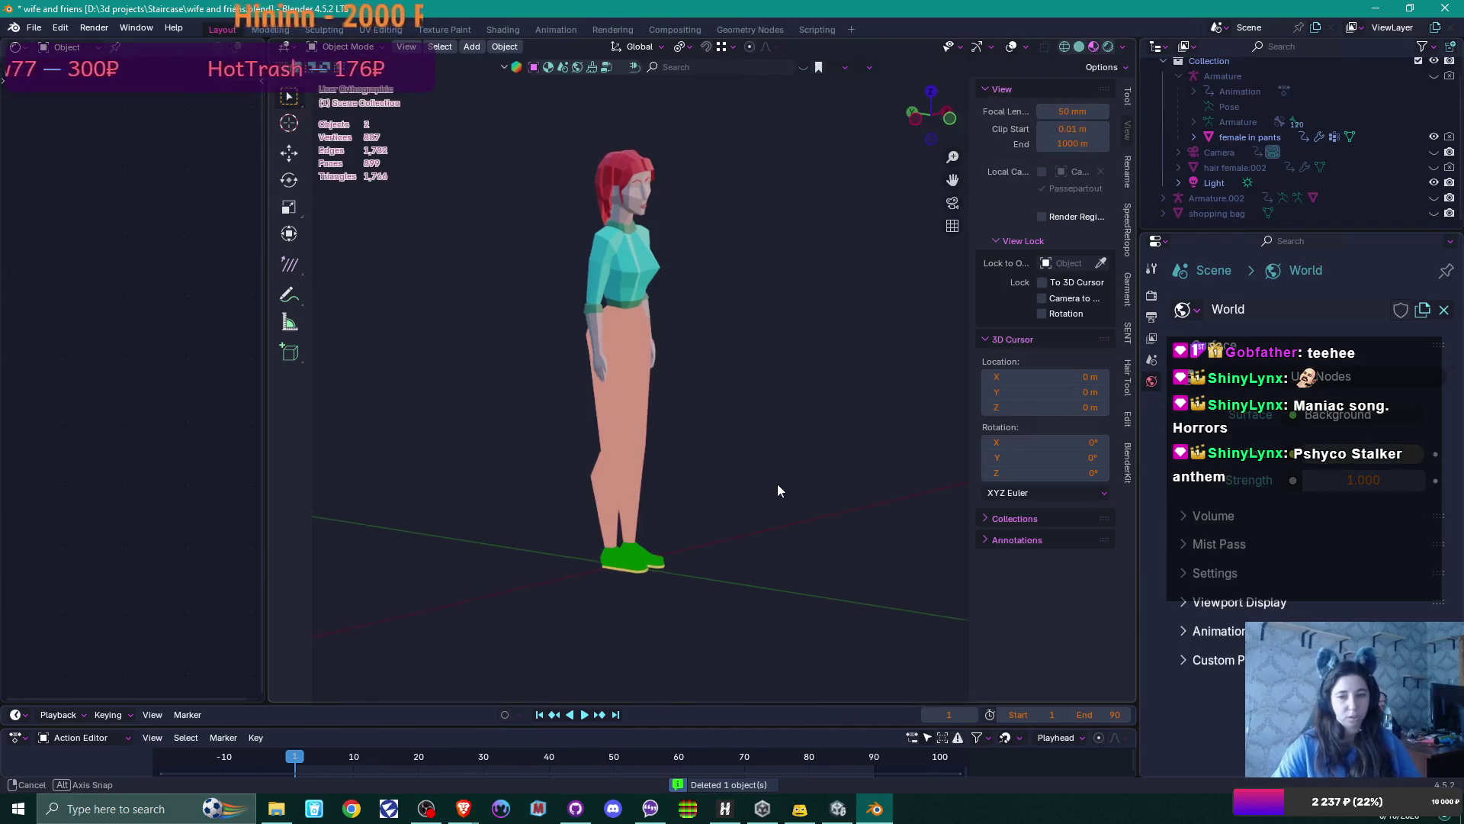
Add an icosphere to the scene
key("shift+a")
mouse_move(636, 416)
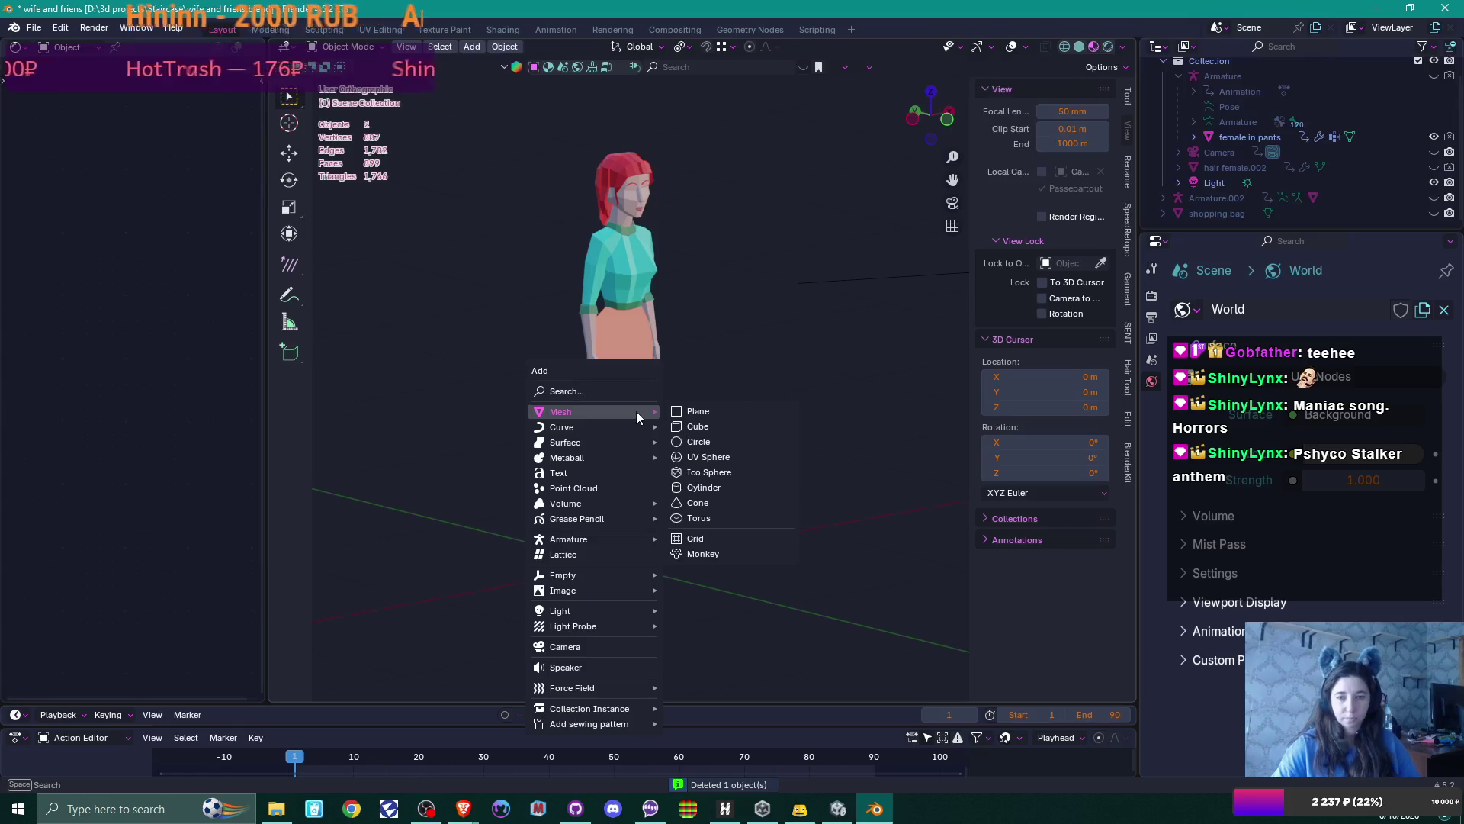
left_click(740, 474)
middle_click_drag(744, 418, 721, 438)
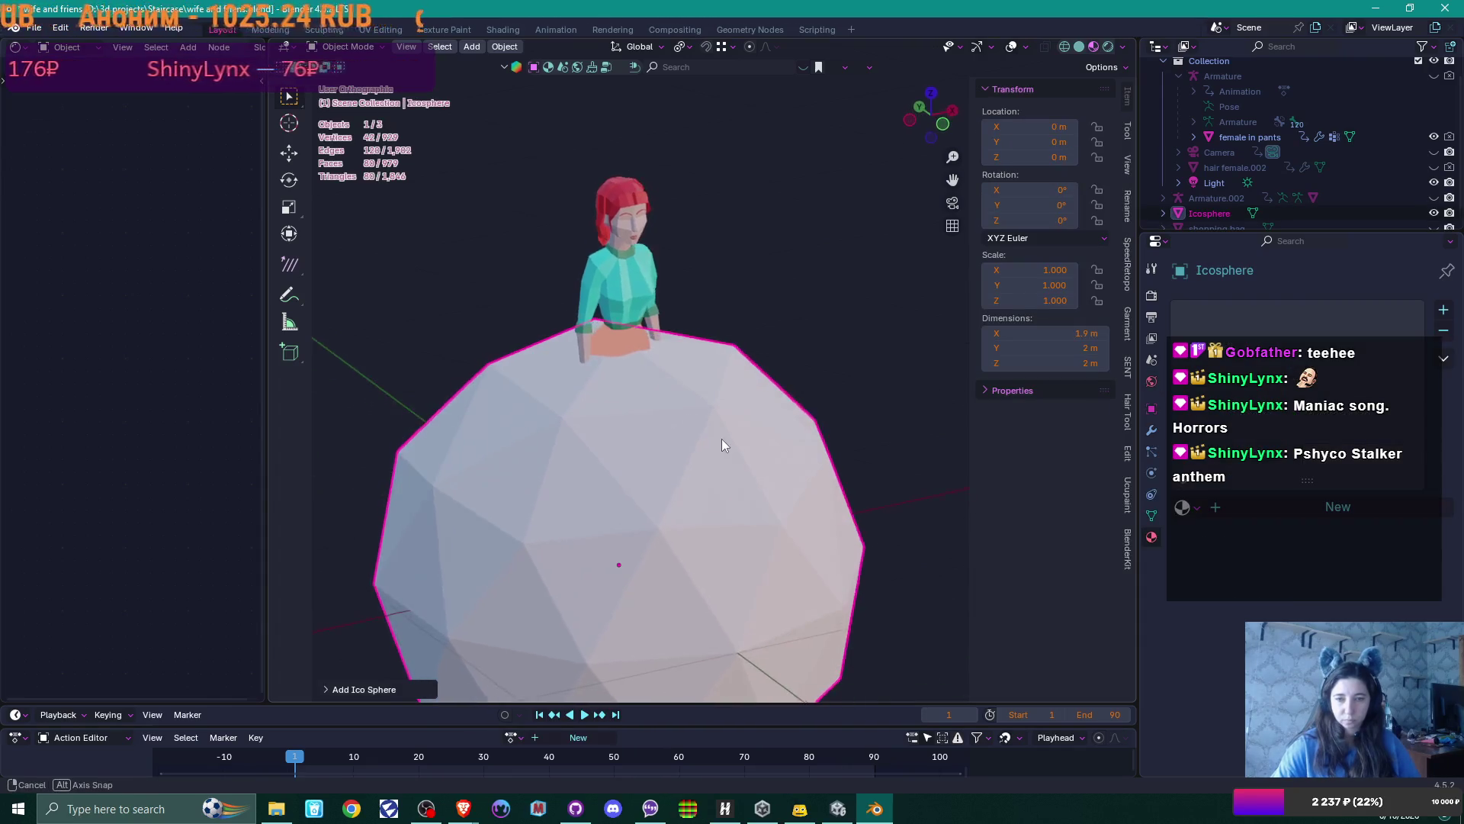
scroll(722, 437, "down", 2)
scroll(722, 445, "down", 3)
Shrink the icosphere, raise it to Z 1.1135, and move it along Y in front of the character
key("s")
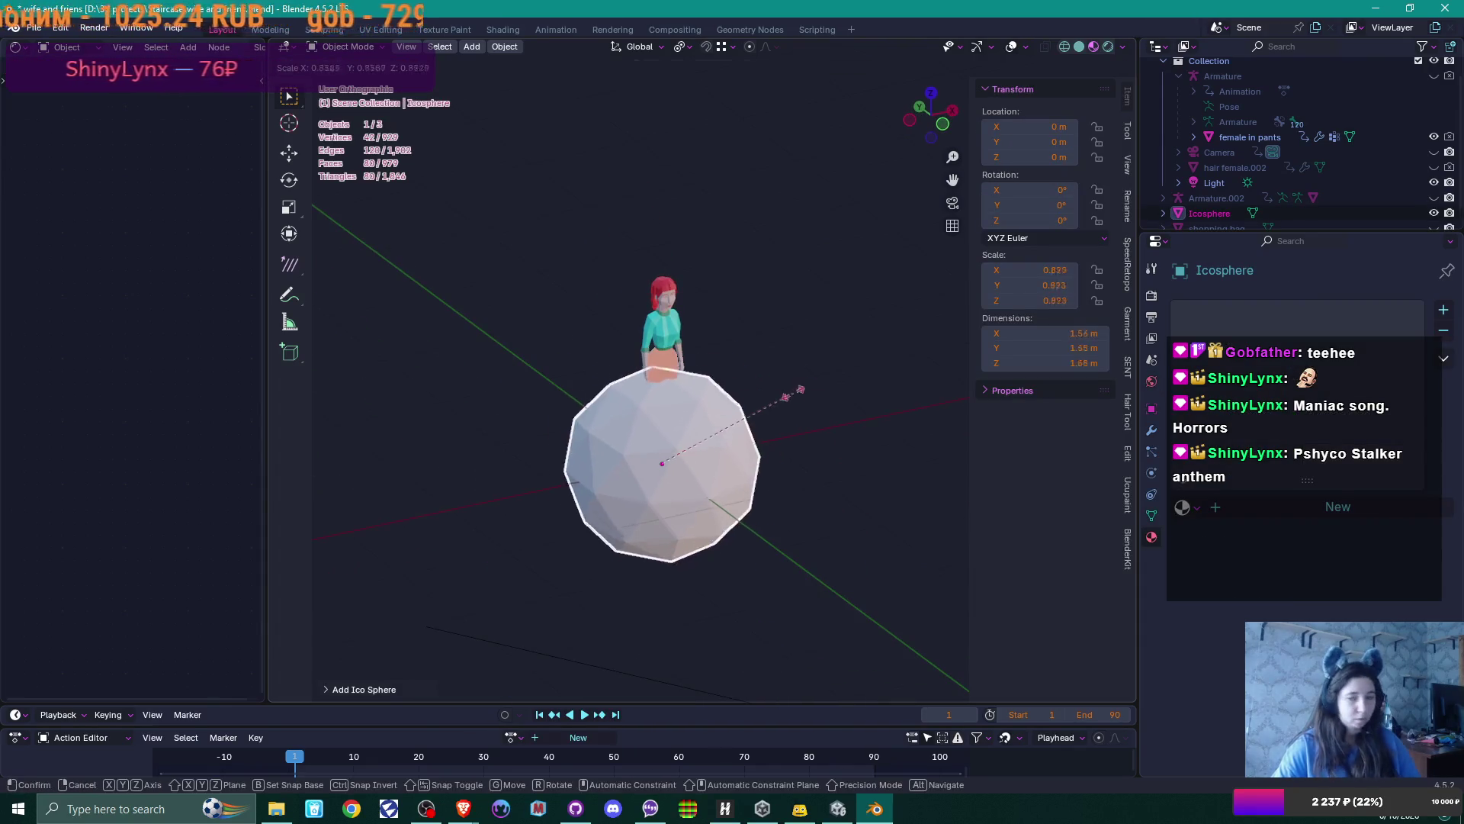
left_click(692, 472)
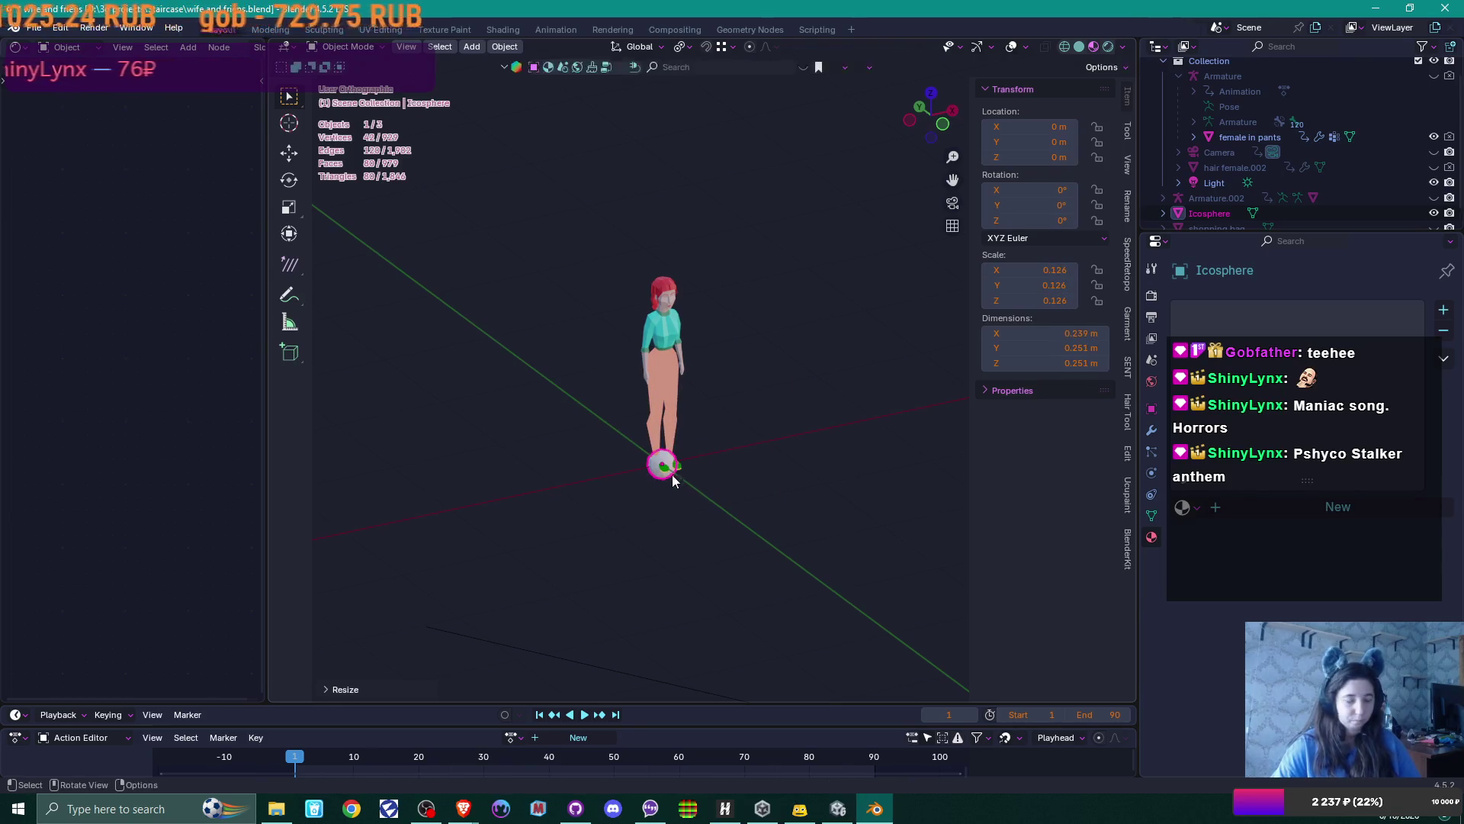
key("g")
key("z")
left_click(693, 363)
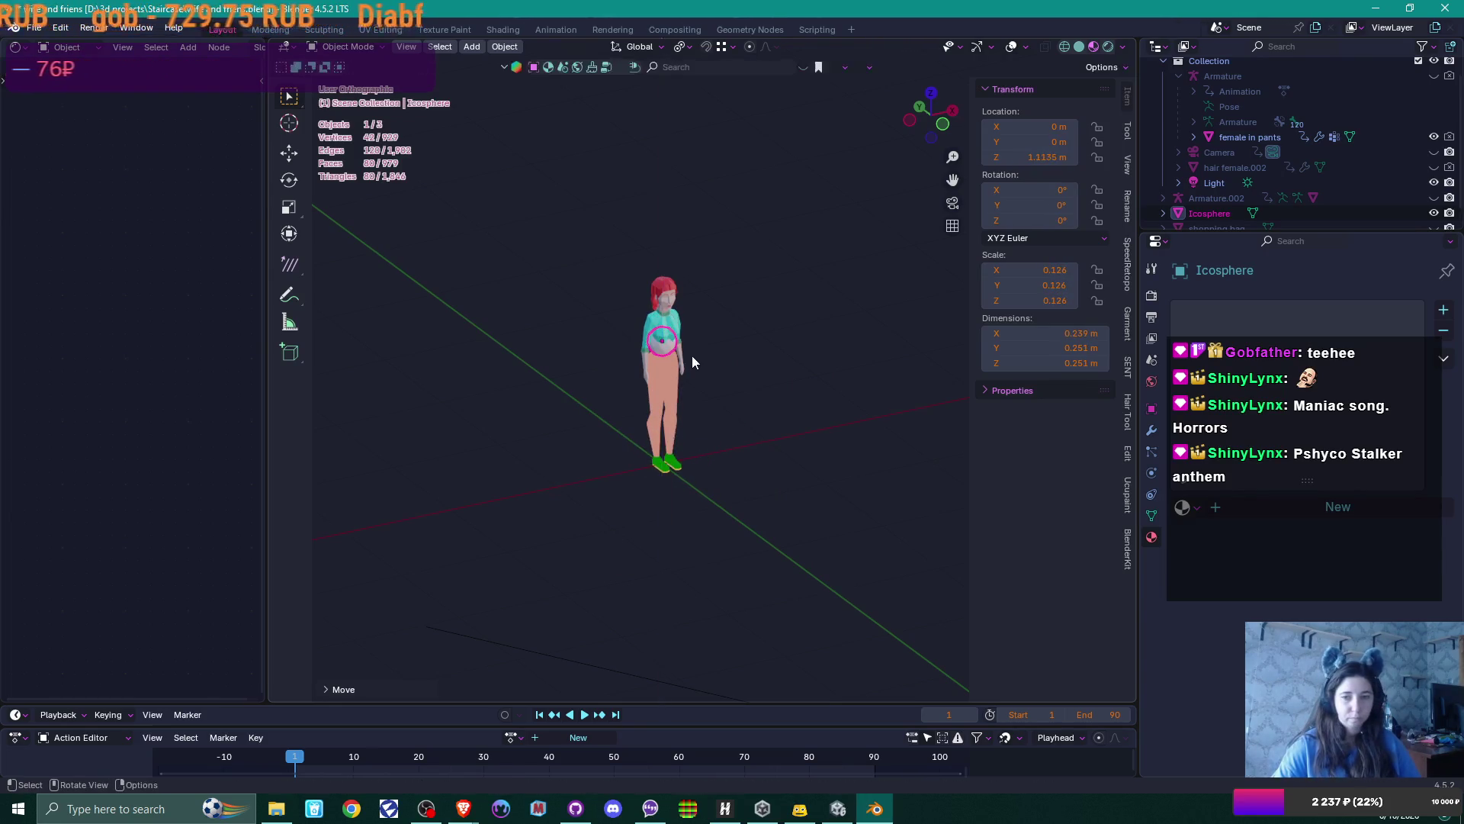
scroll(681, 350, "up", 6)
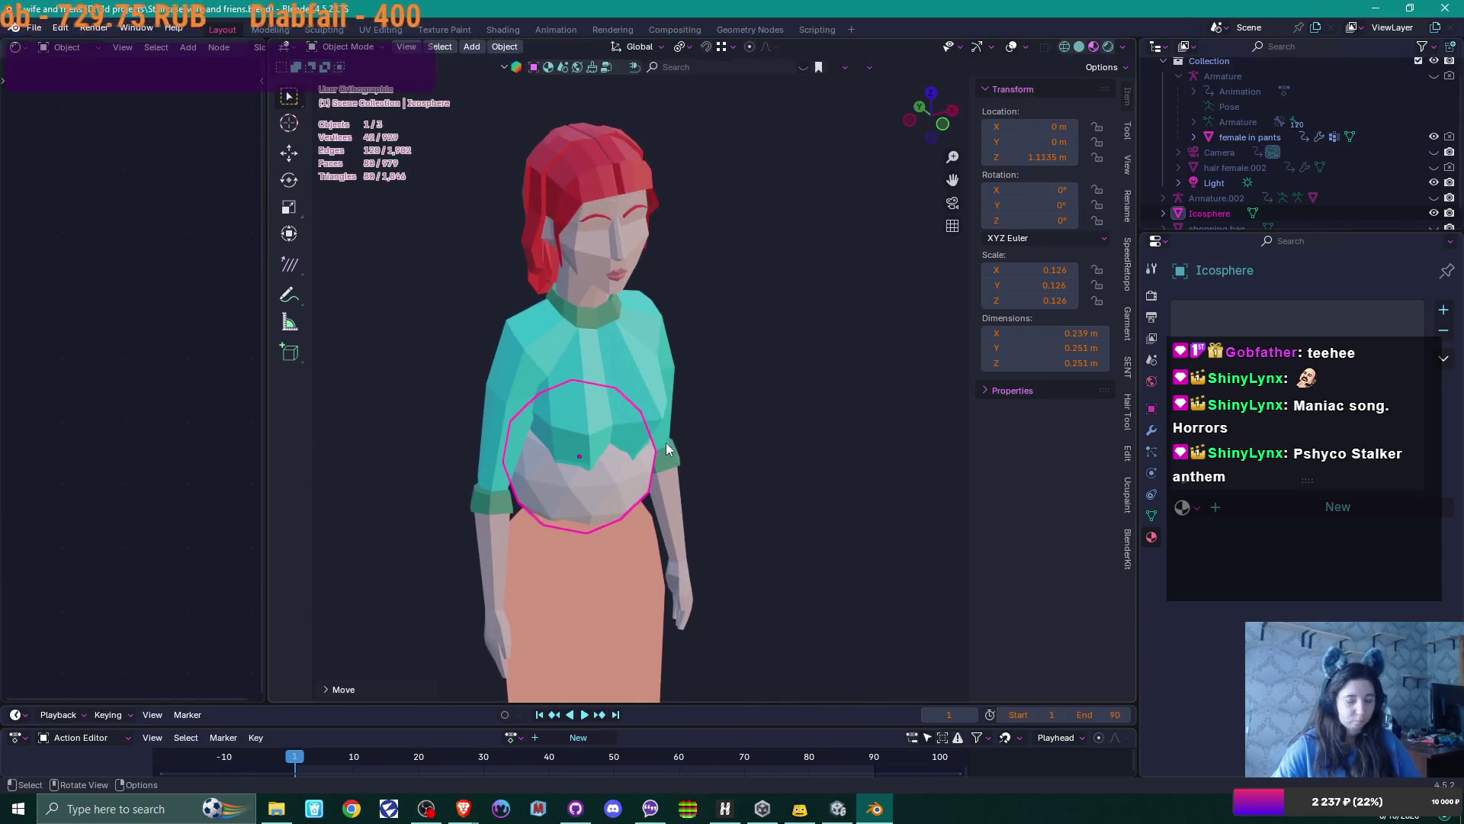
key("g")
key("y")
left_click(749, 468)
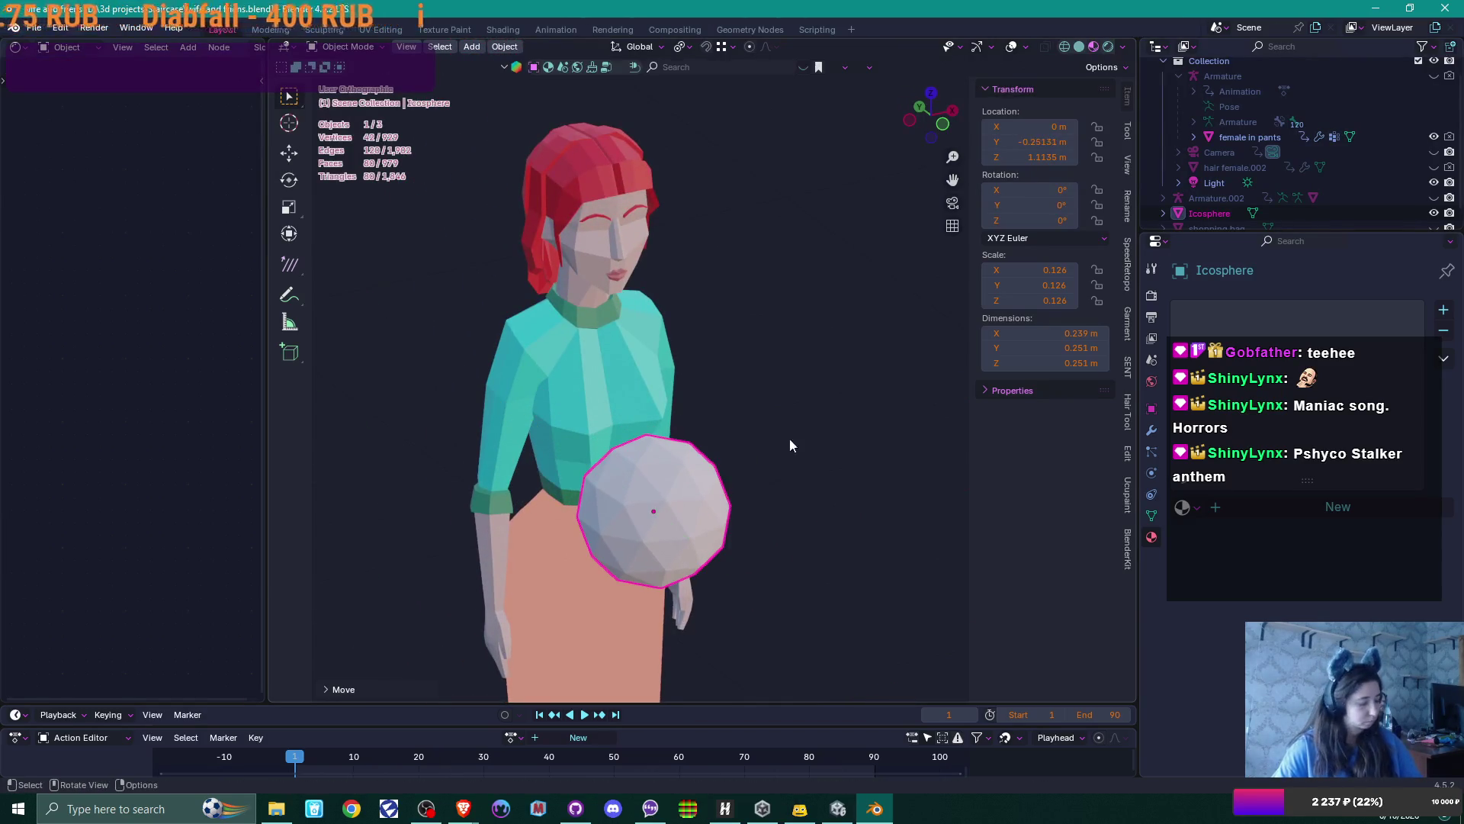
key("s")
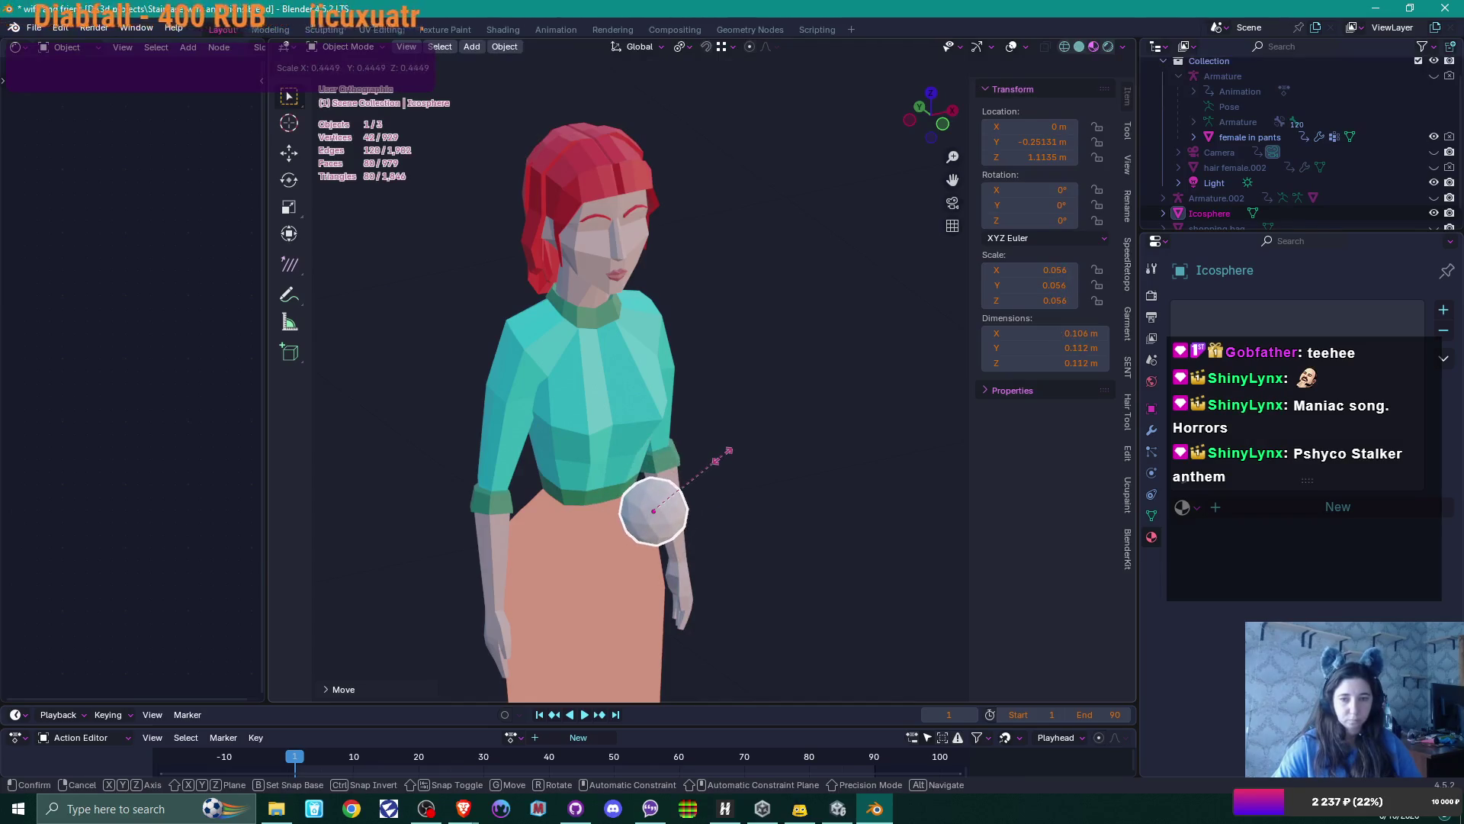
left_click(725, 454)
mouse_move(723, 454)
middle_mouse_down()
mouse_move(703, 450)
mouse_move(739, 456)
mouse_move(725, 483)
mouse_move(708, 479)
middle_mouse_up()
Scale the icosphere to 0.060, place it beside the head in front view, and enter Edit Mode
key("s")
left_click(733, 467)
key("KP_1")
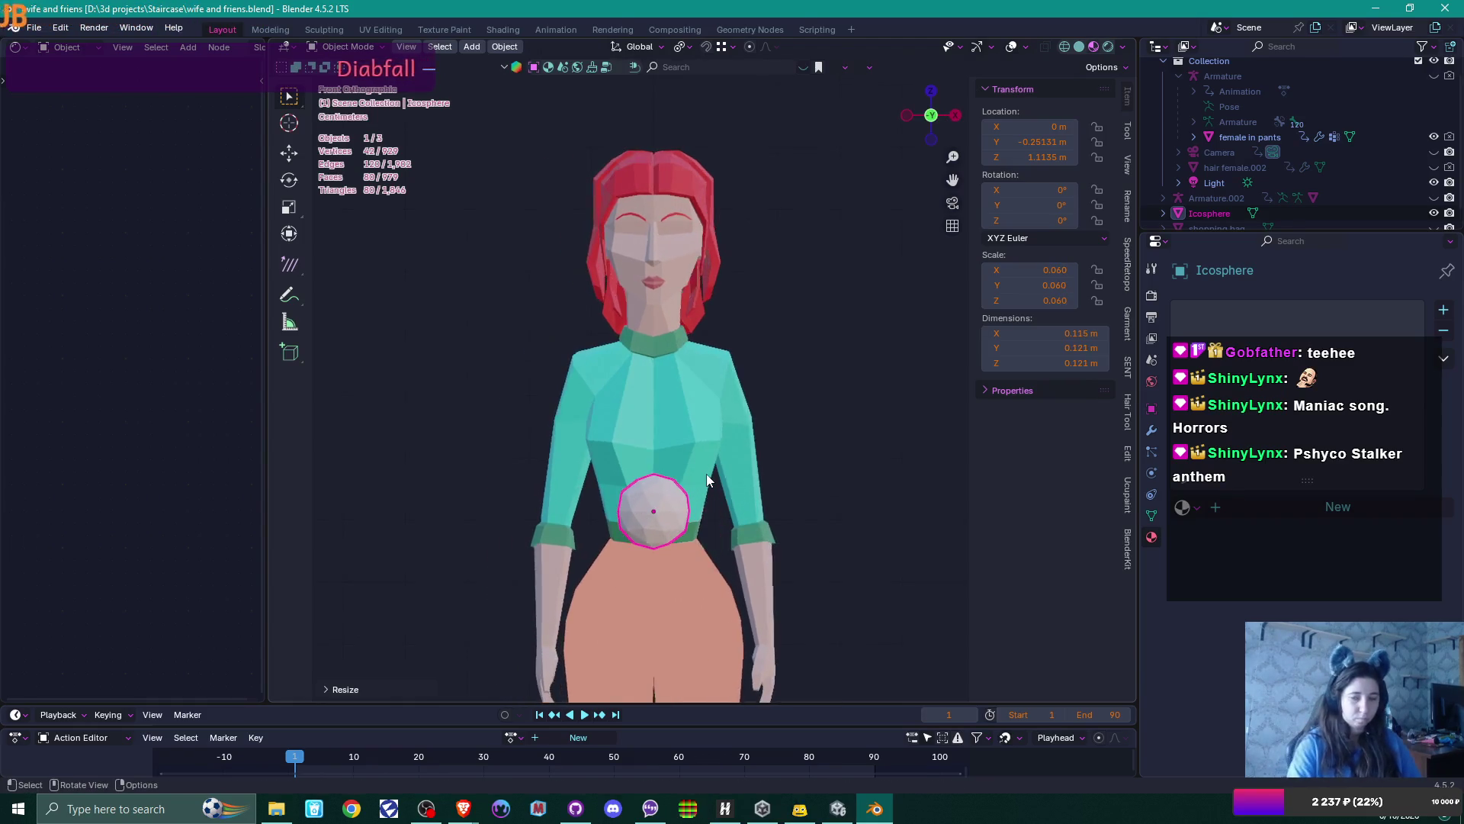
key("g")
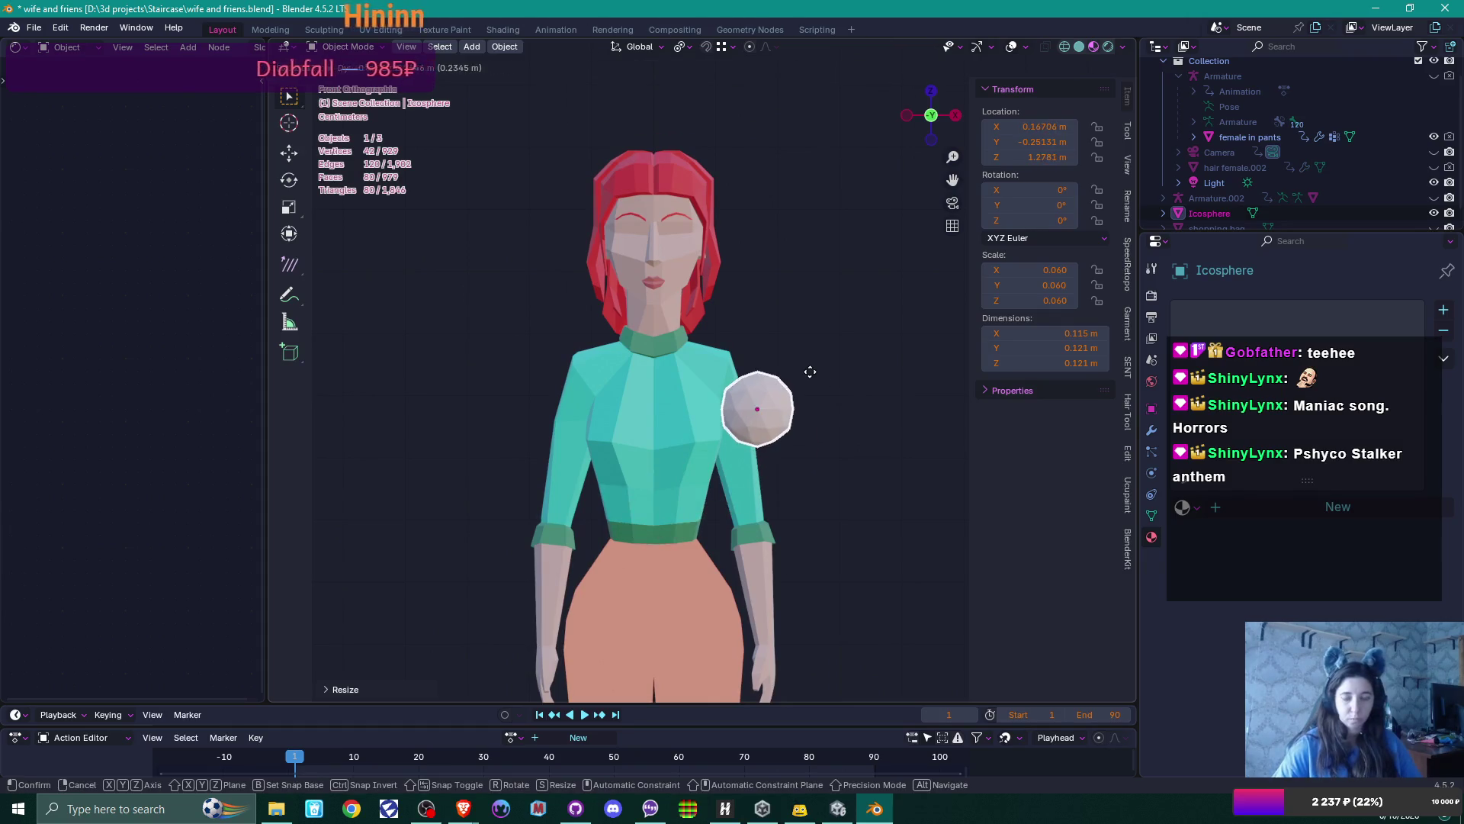
left_click(877, 270)
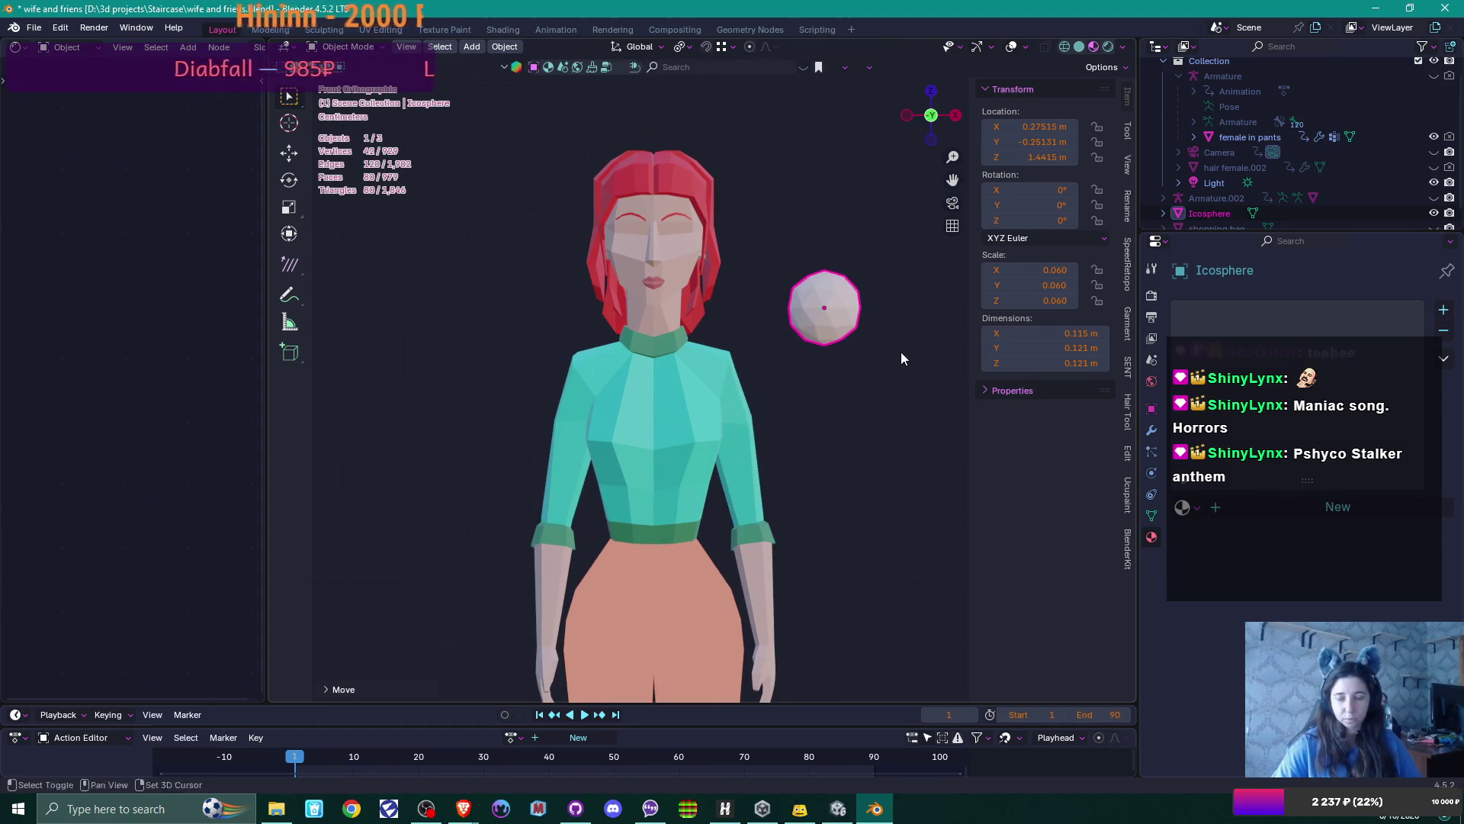
mouse_move(900, 351)
middle_mouse_down("shift")
mouse_move(711, 378)
mouse_move(903, 473)
middle_mouse_up("shift")
scroll(711, 378, "up", 5)
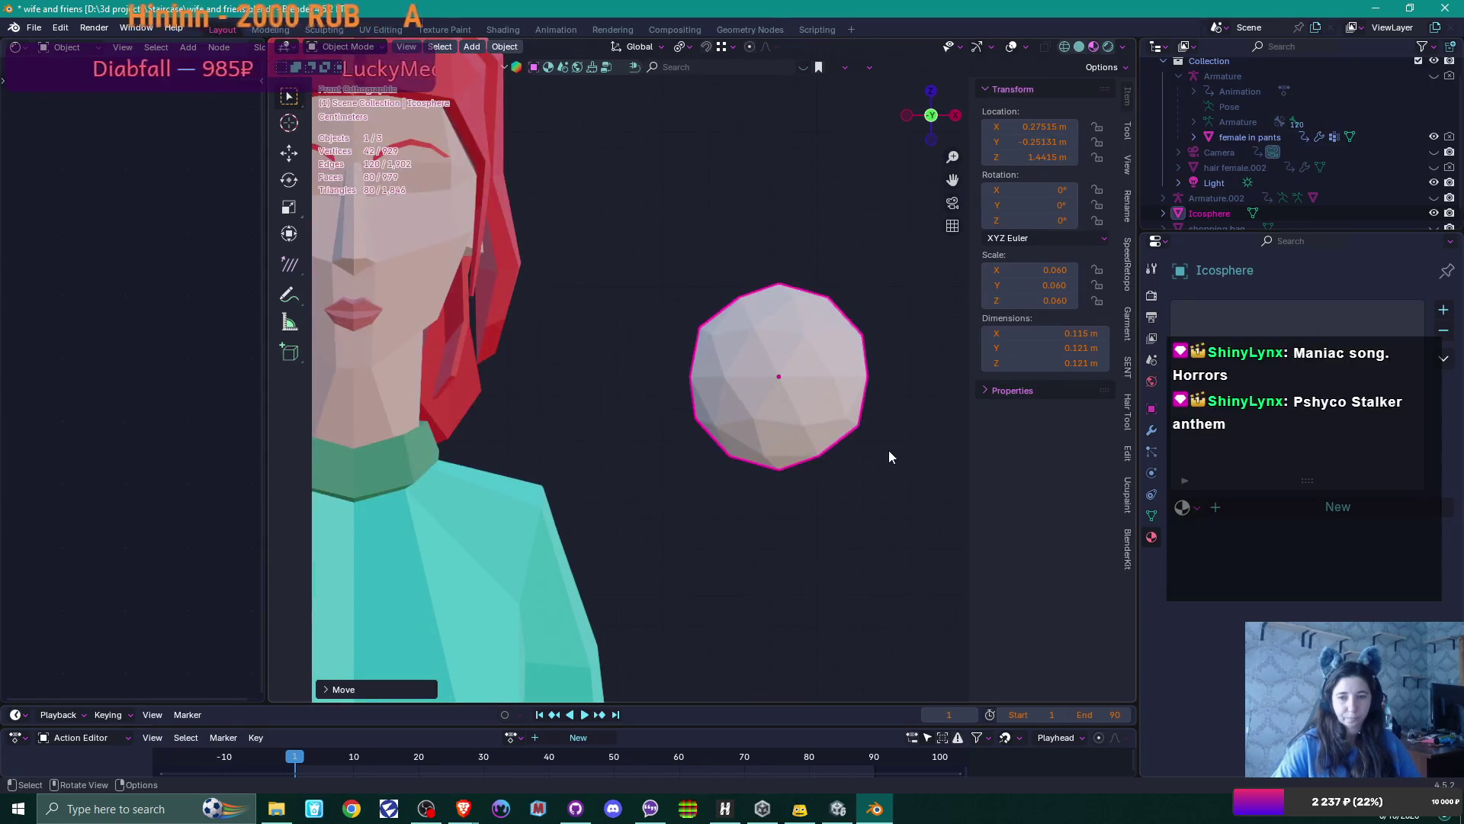
scroll(889, 456, "down", 1)
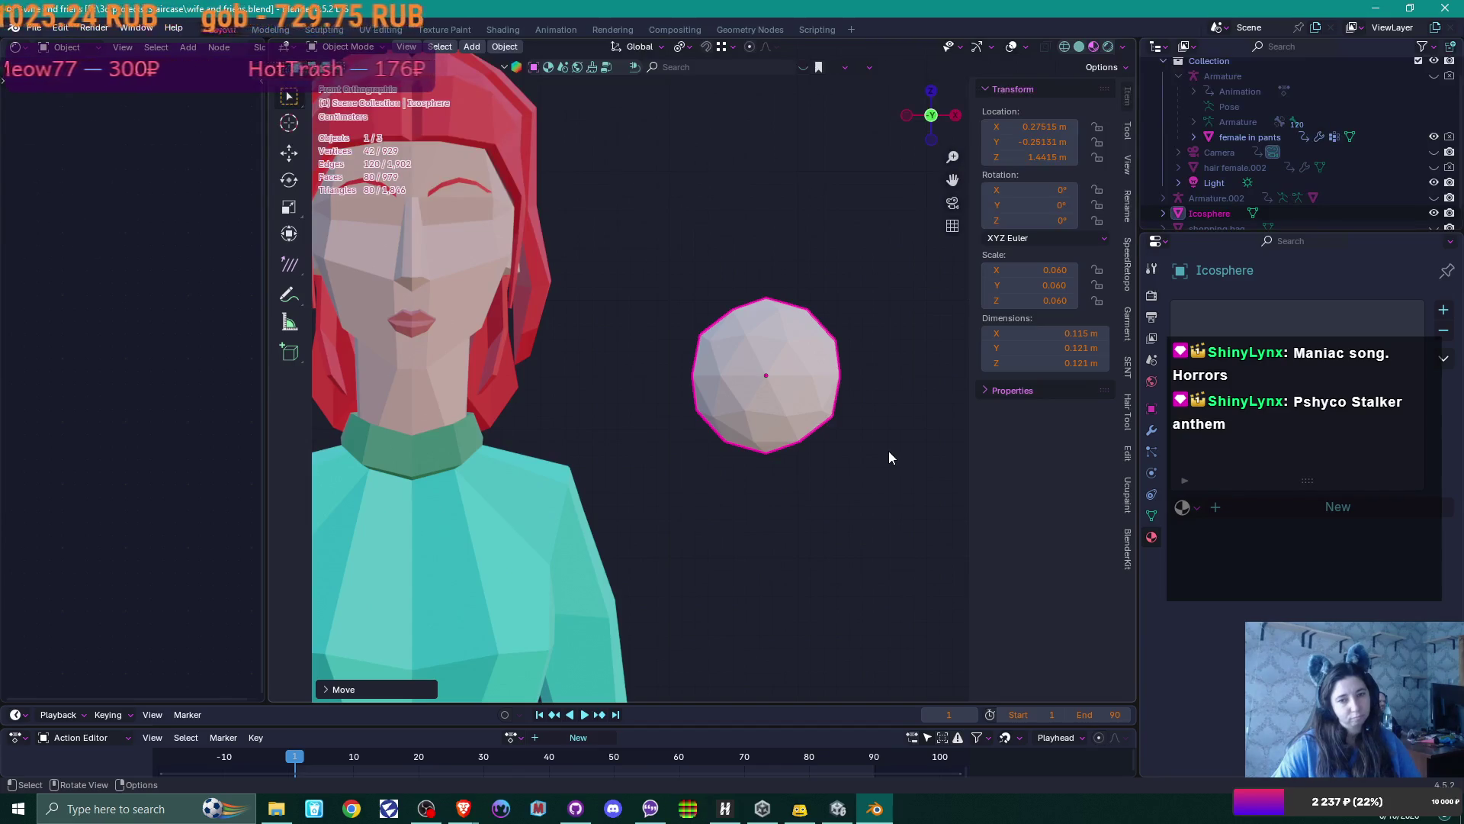
key("Tab")
scroll(890, 436, "up", 2)
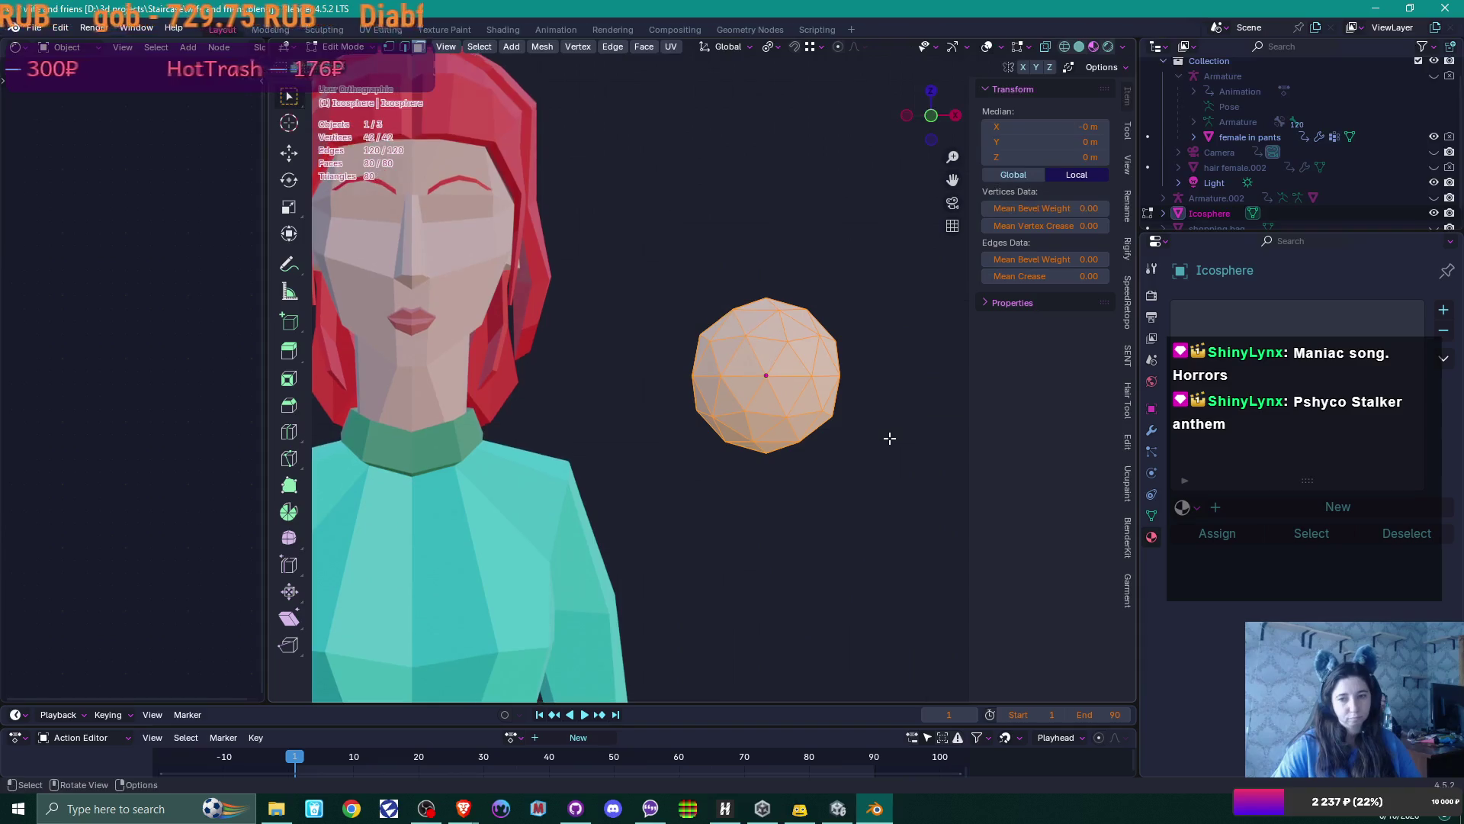
Delete the small icosphere beside the head so the red-haired figure stands alone
mouse_move(889, 436)
middle_mouse_down()
mouse_move(888, 420)
mouse_move(941, 425)
mouse_move(913, 326)
mouse_move(934, 339)
mouse_move(925, 330)
mouse_move(931, 435)
middle_mouse_up()
left_click(865, 414)
left_click(755, 410, "shift")
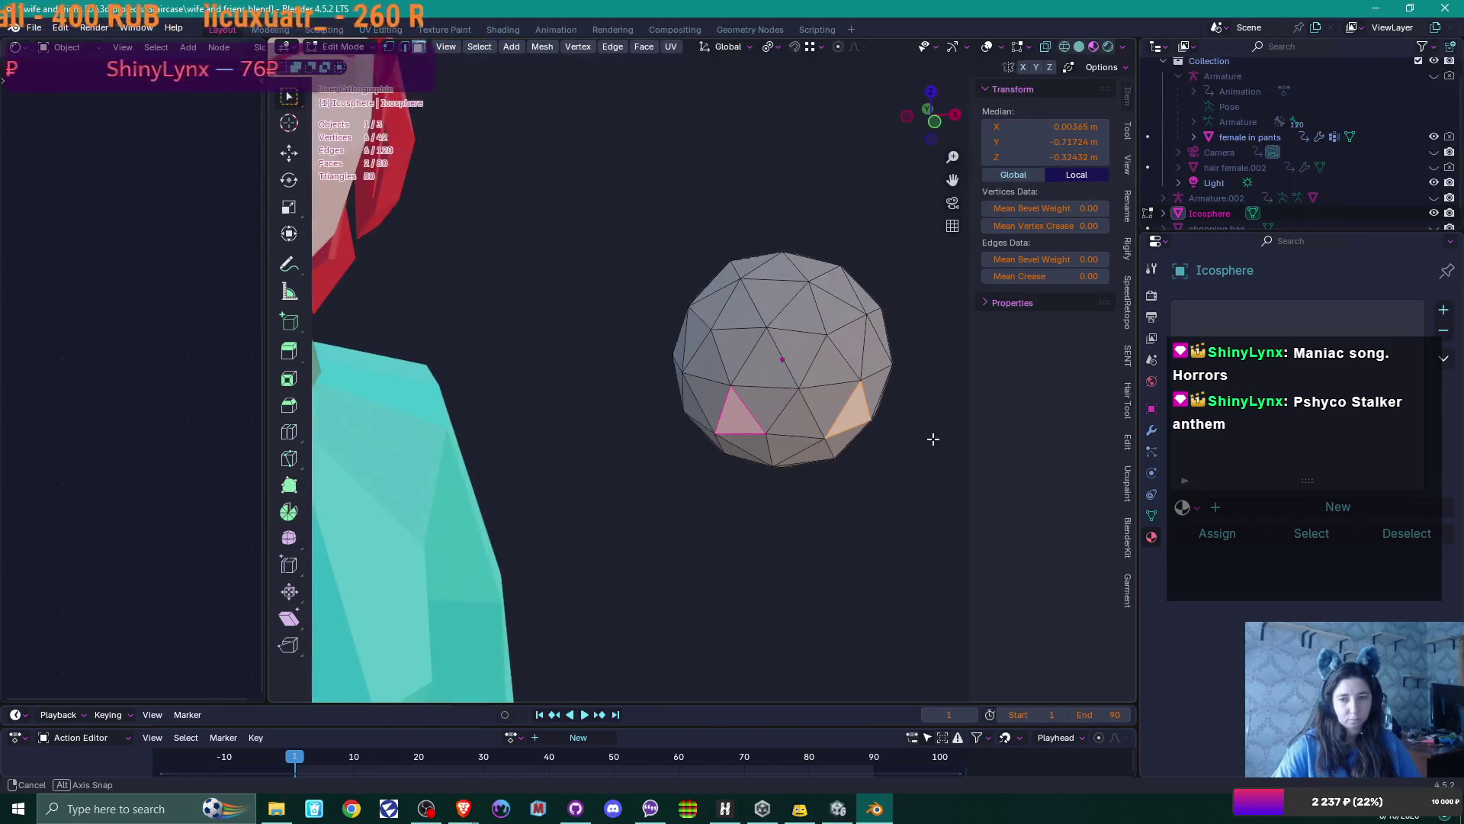
key("KP_1")
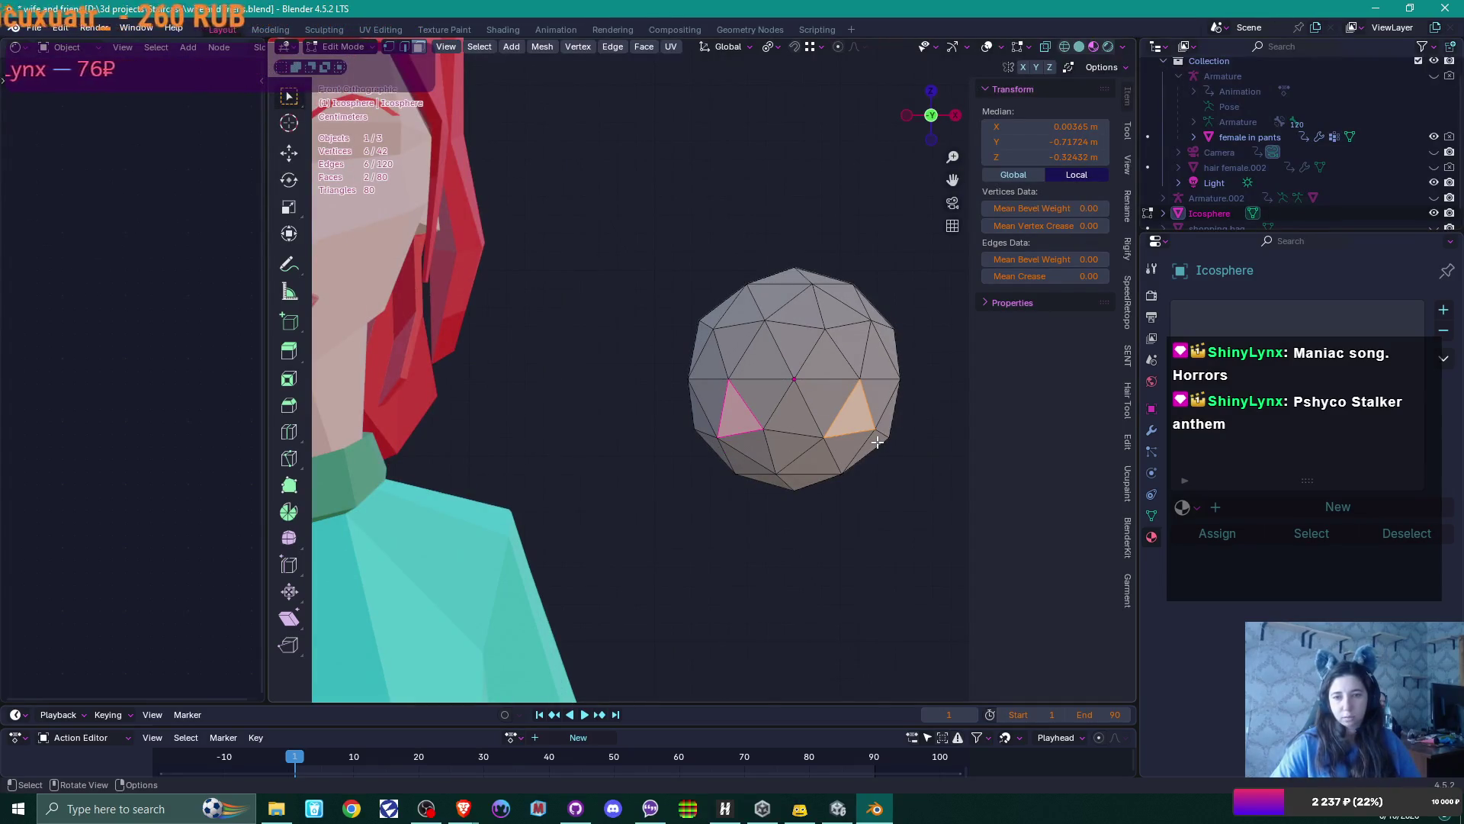
key("Tab")
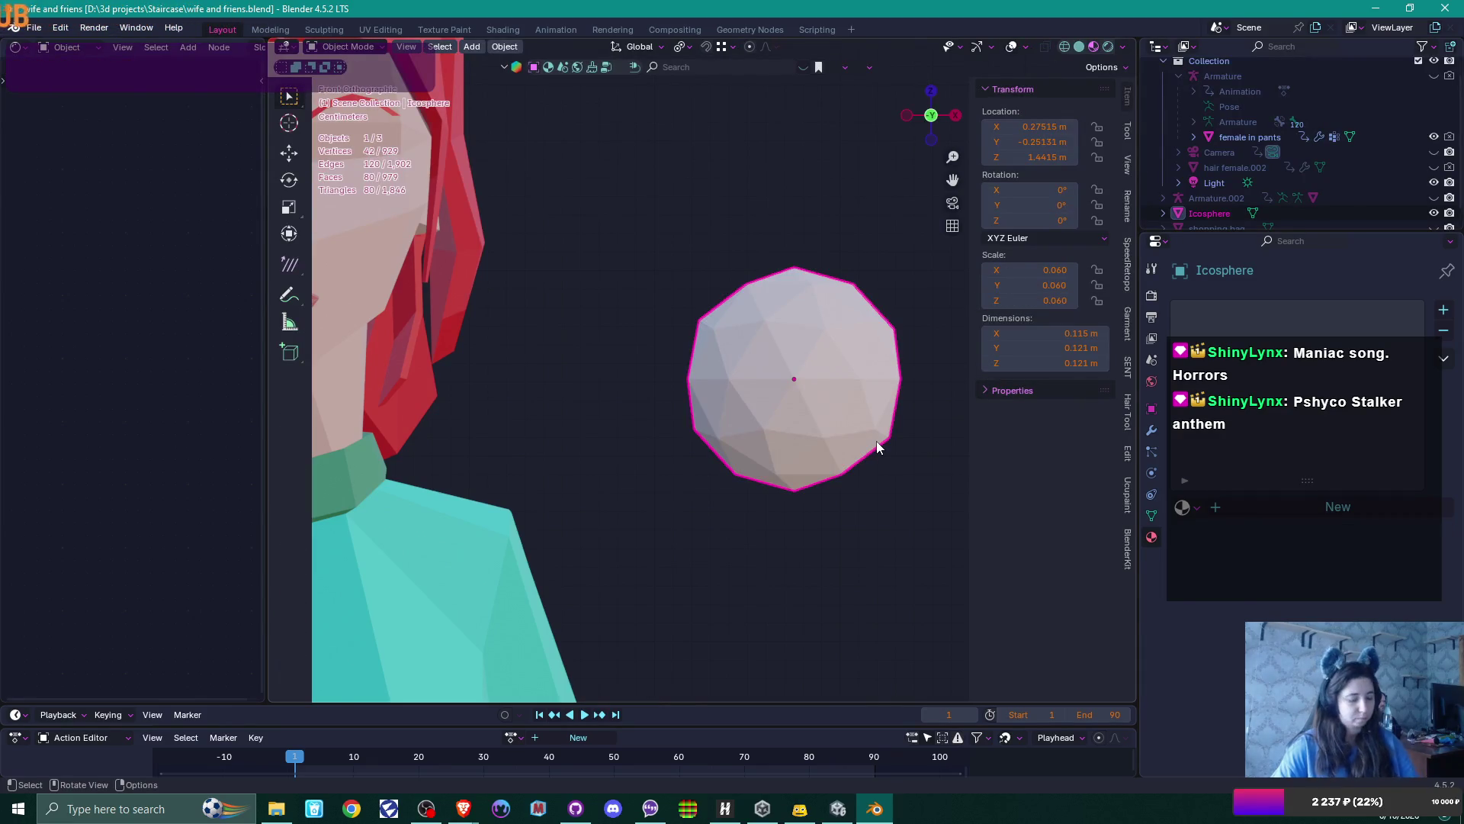
key("Delete")
key("ctrl+a")
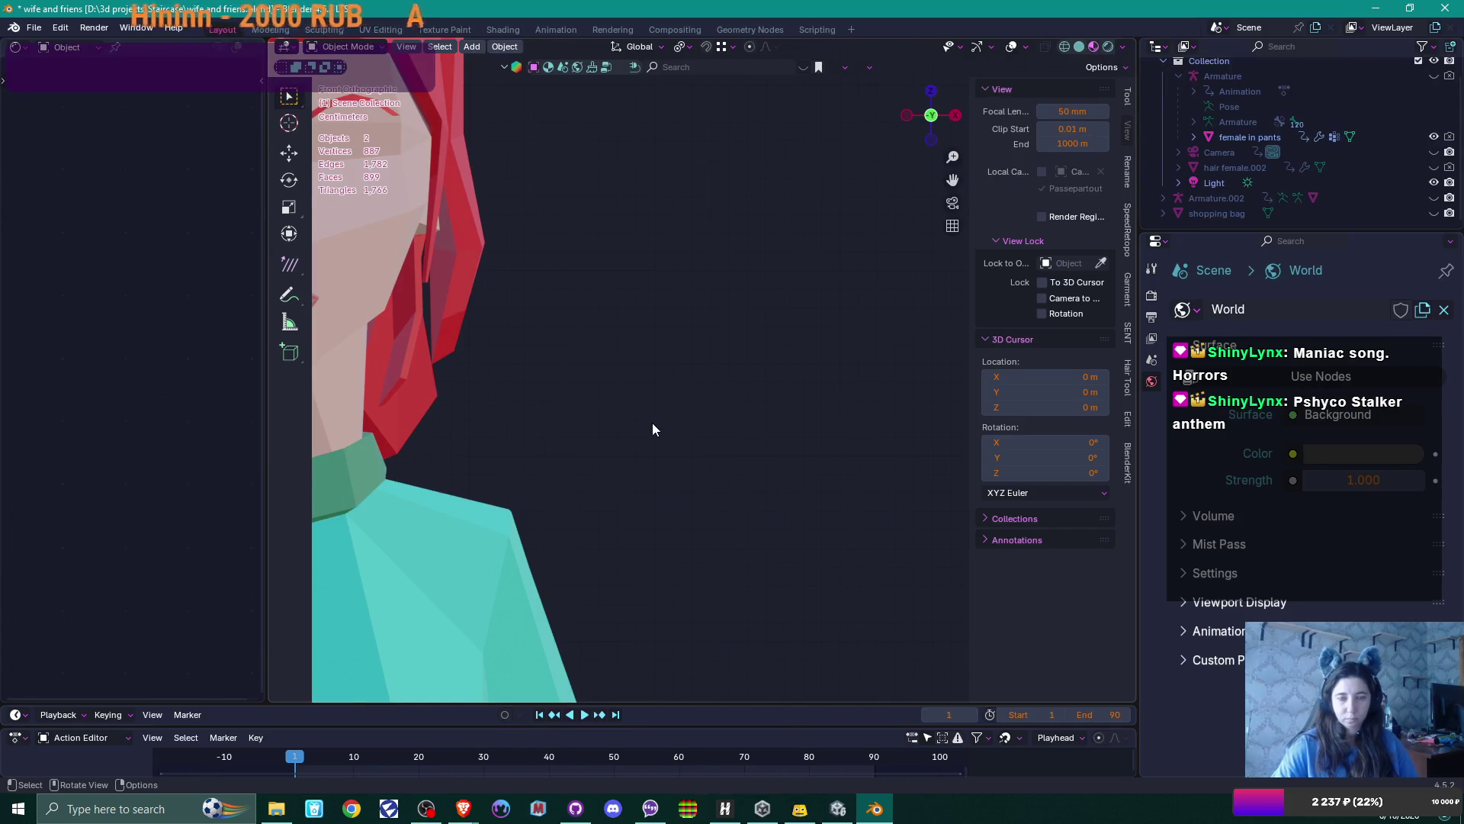
Frame the character, dismiss the Apply and Add menus, and select the female in pants character
key("Home")
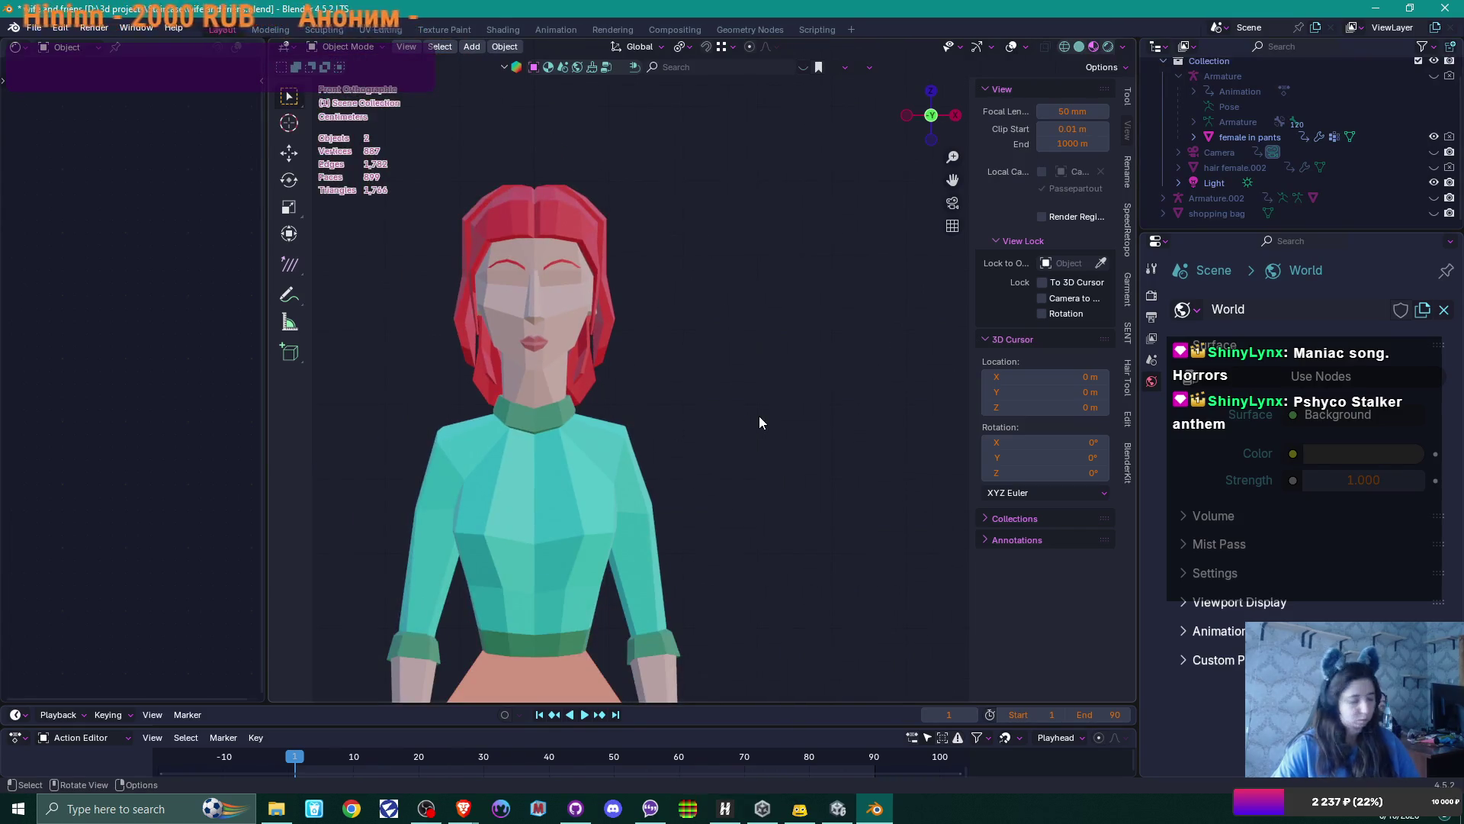
key("ctrl+a")
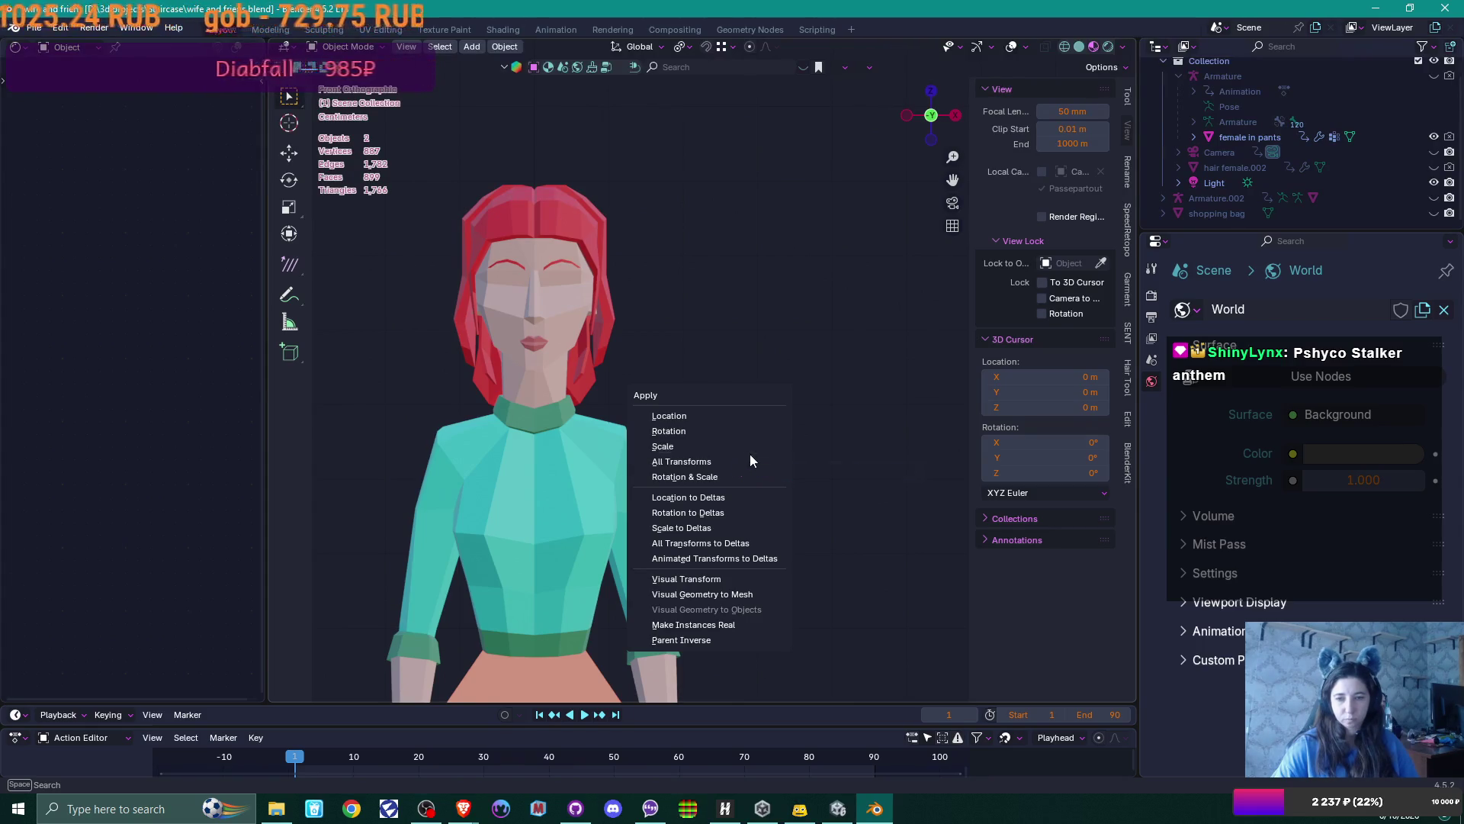
key("Escape")
key("shift+a")
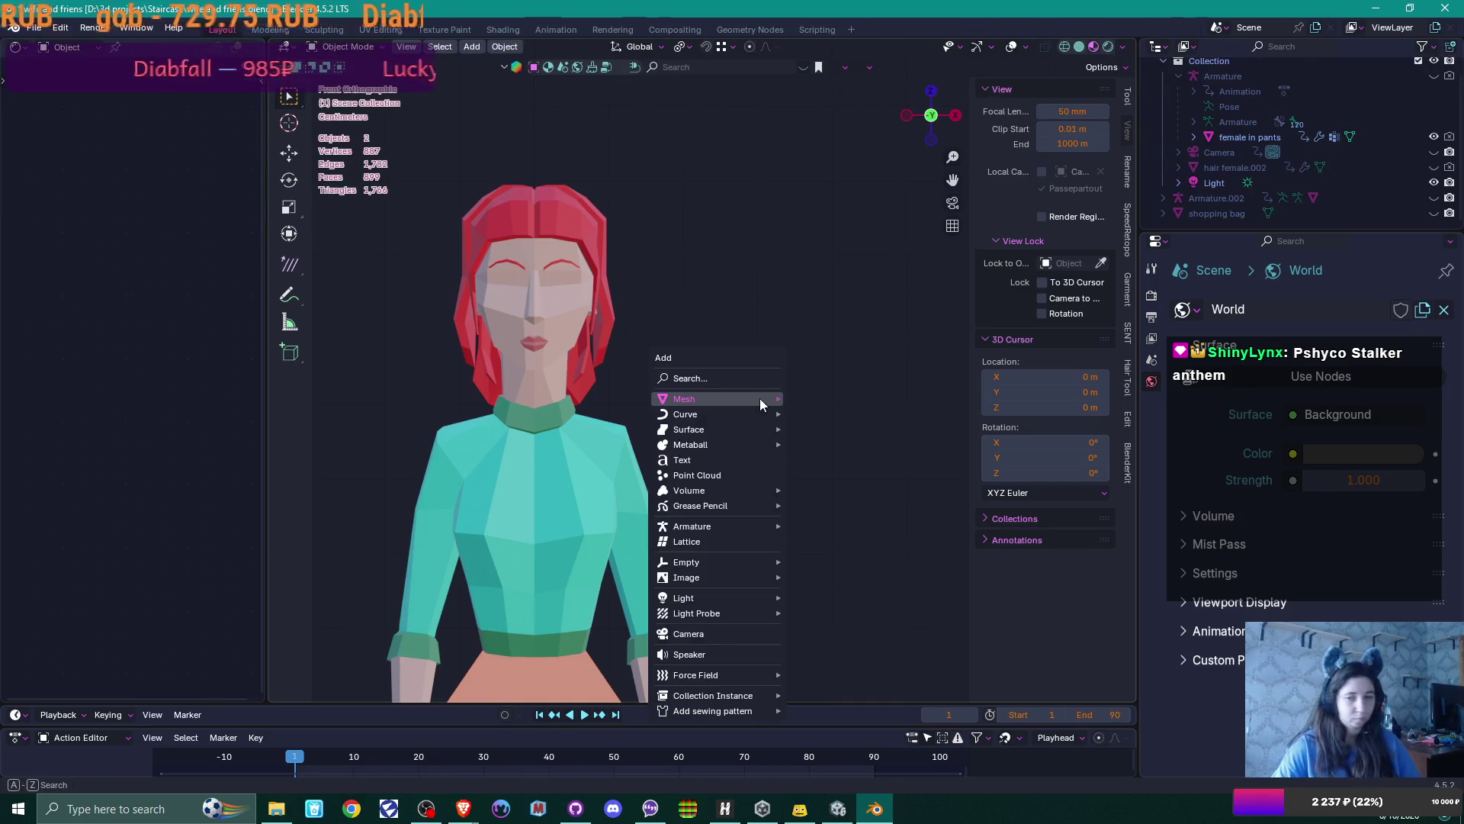
mouse_move(760, 398)
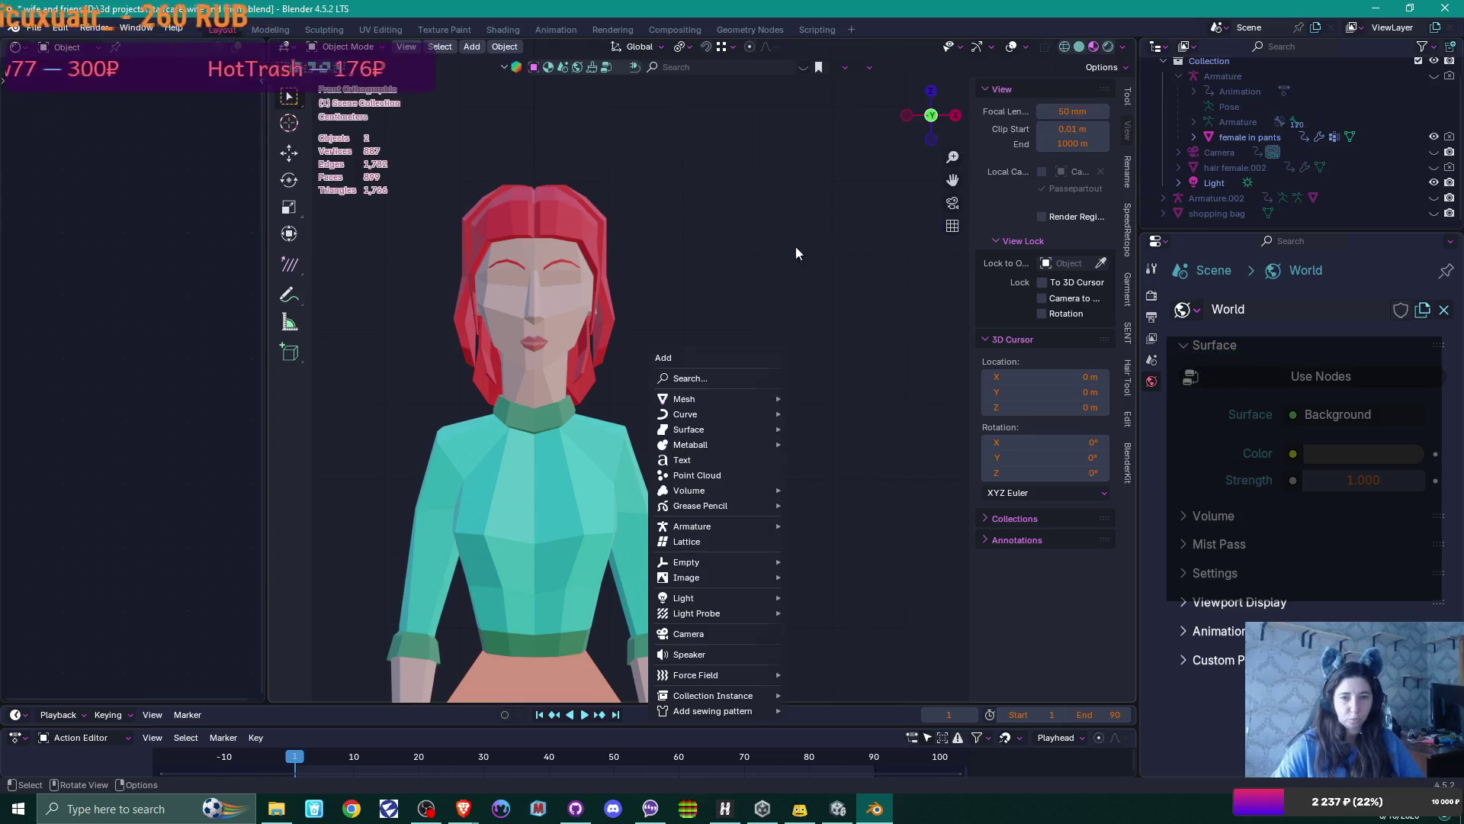
left_click(614, 324)
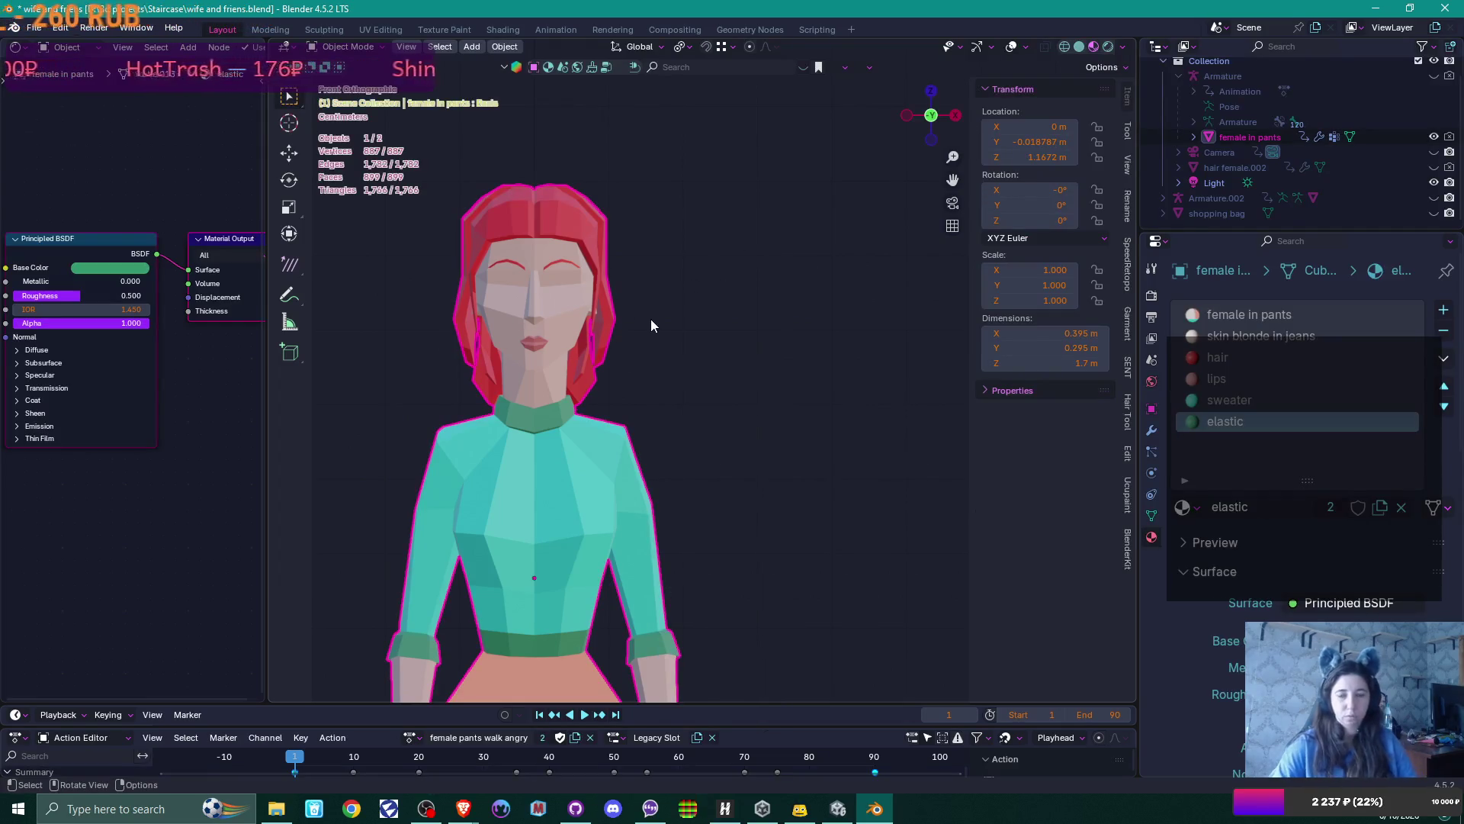
In Edit Mode, select all of the character's head skin linked to a cheek face
key("Tab")
scroll(602, 299, "up", 5)
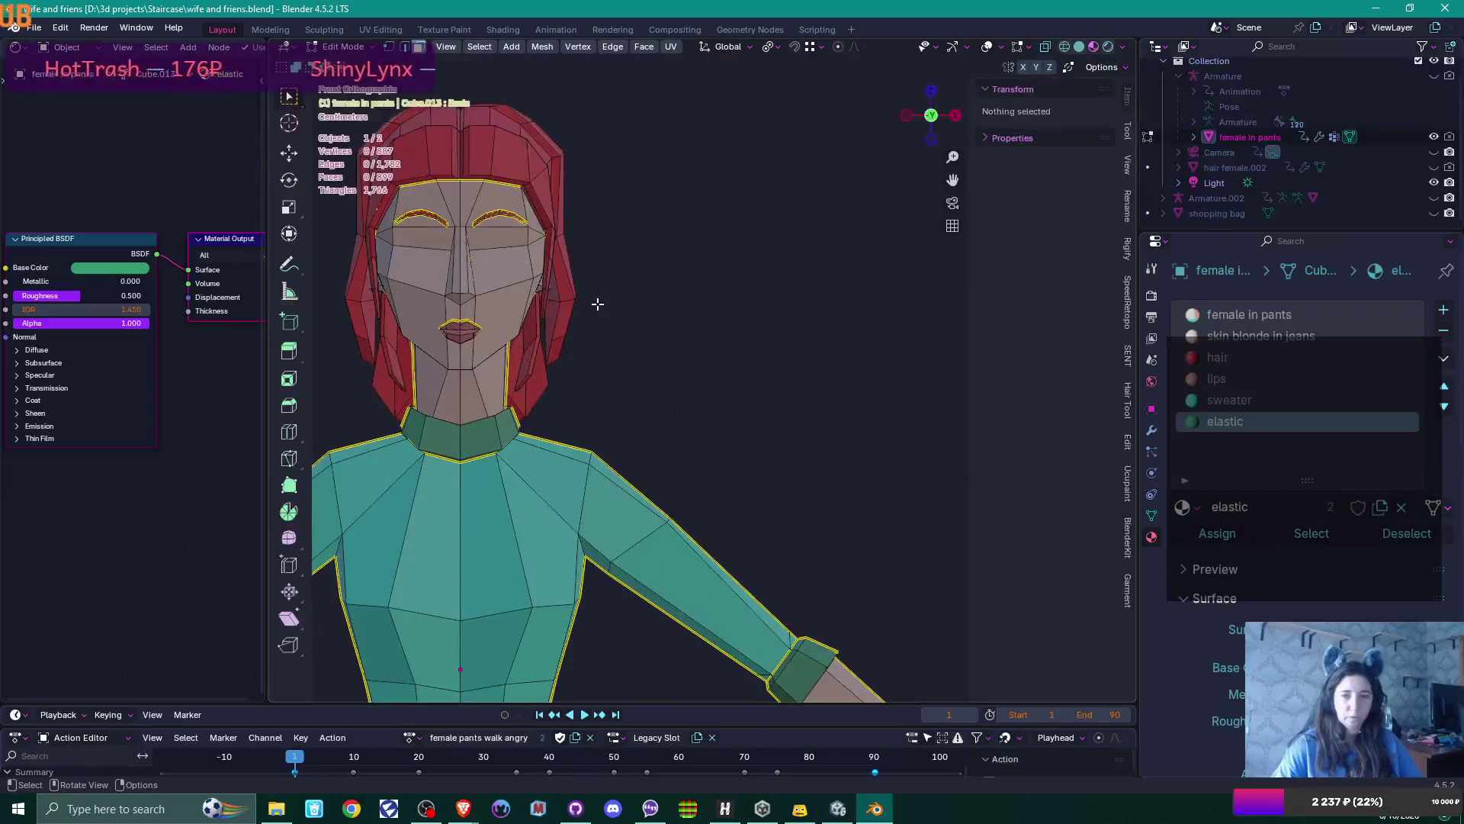
mouse_move(598, 305)
middle_mouse_down("shift")
mouse_move(872, 384)
mouse_move(714, 318)
mouse_move(839, 385)
middle_mouse_up("shift")
left_click(745, 333)
key("ctrl+l")
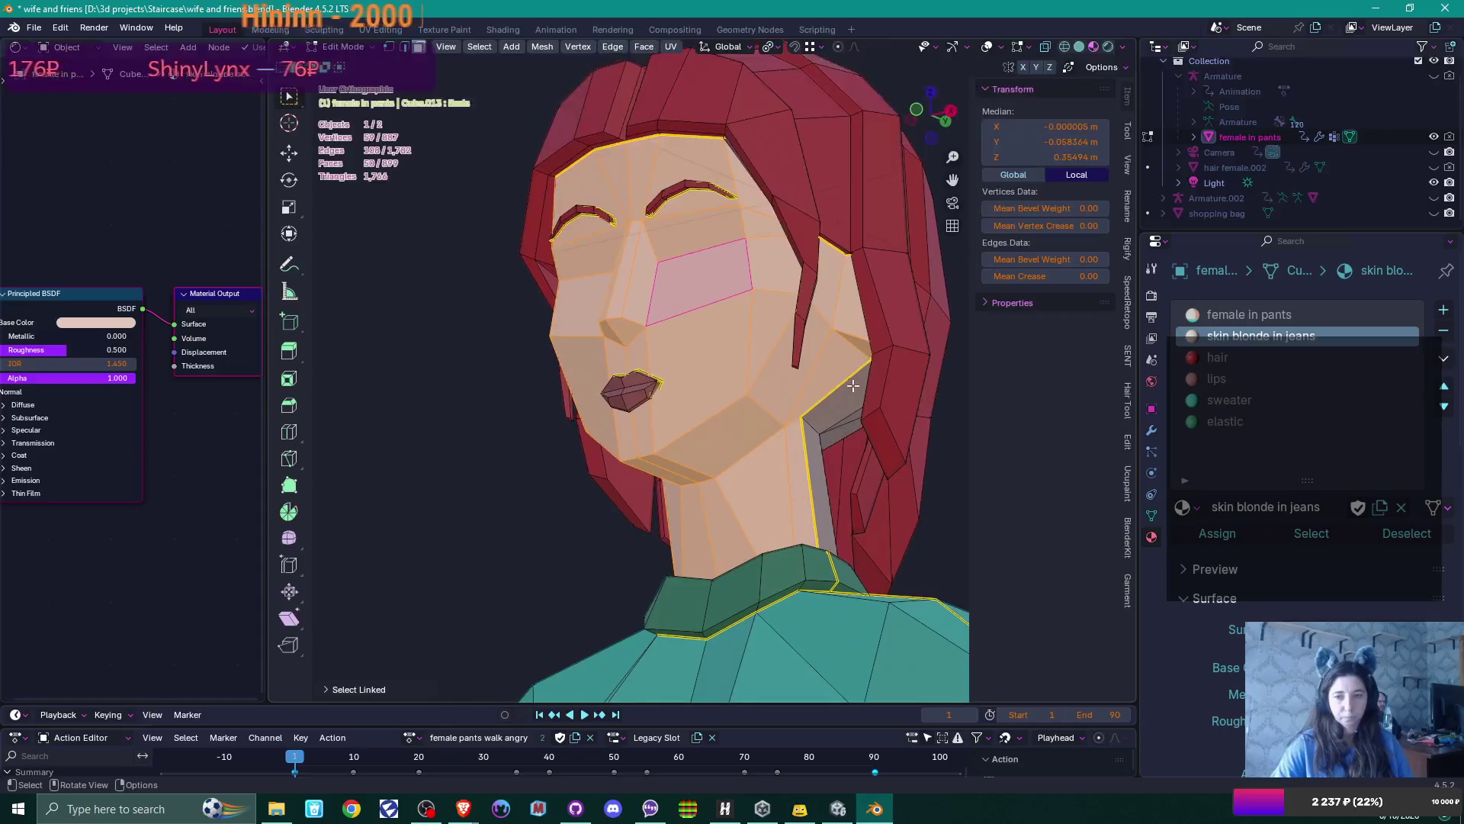
scroll(846, 389, "down", 4)
key("KP_1")
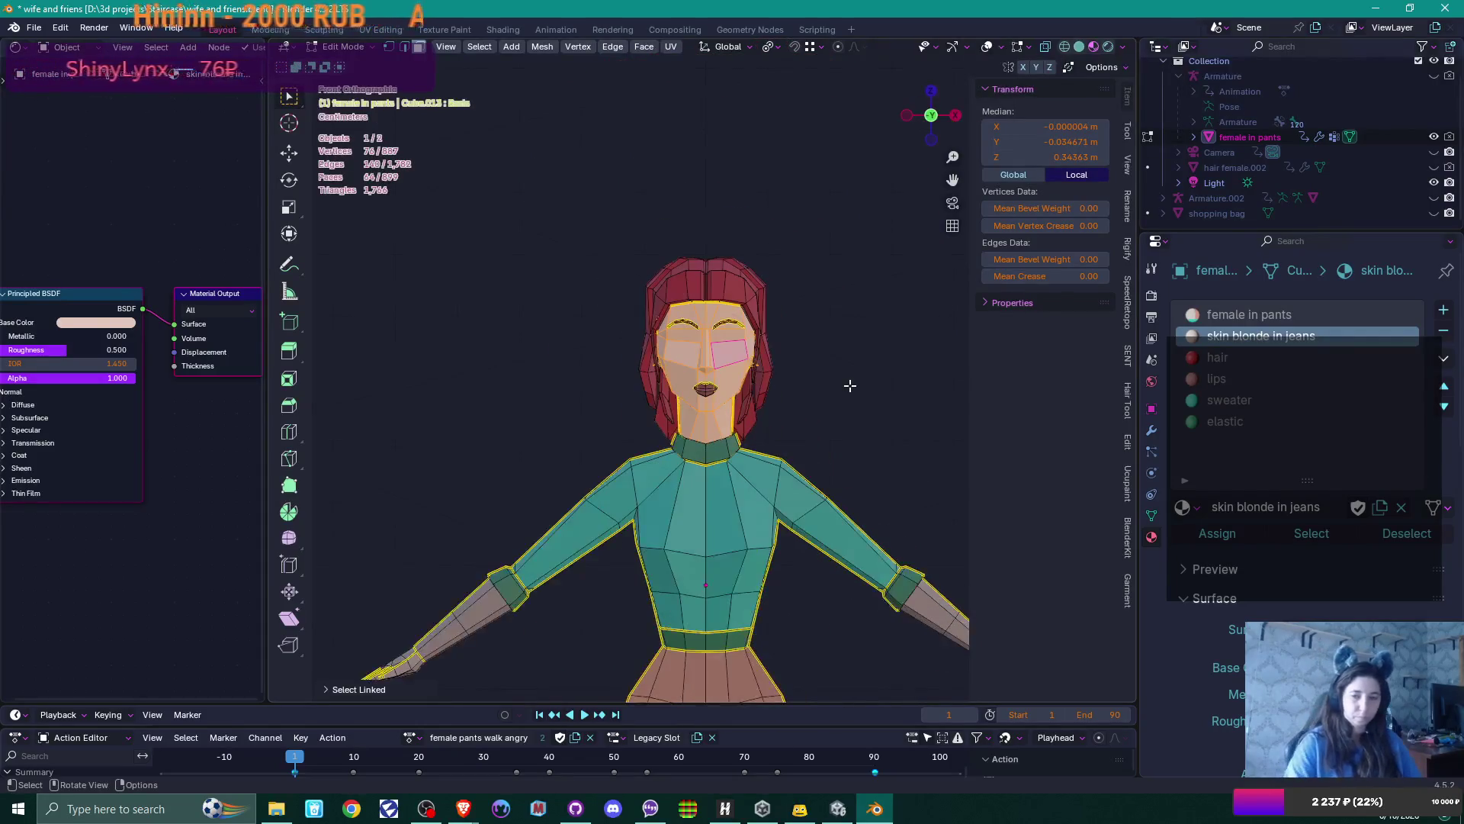
scroll(850, 385, "down", 3)
middle_click_drag(697, 317, 447, 373, "shift")
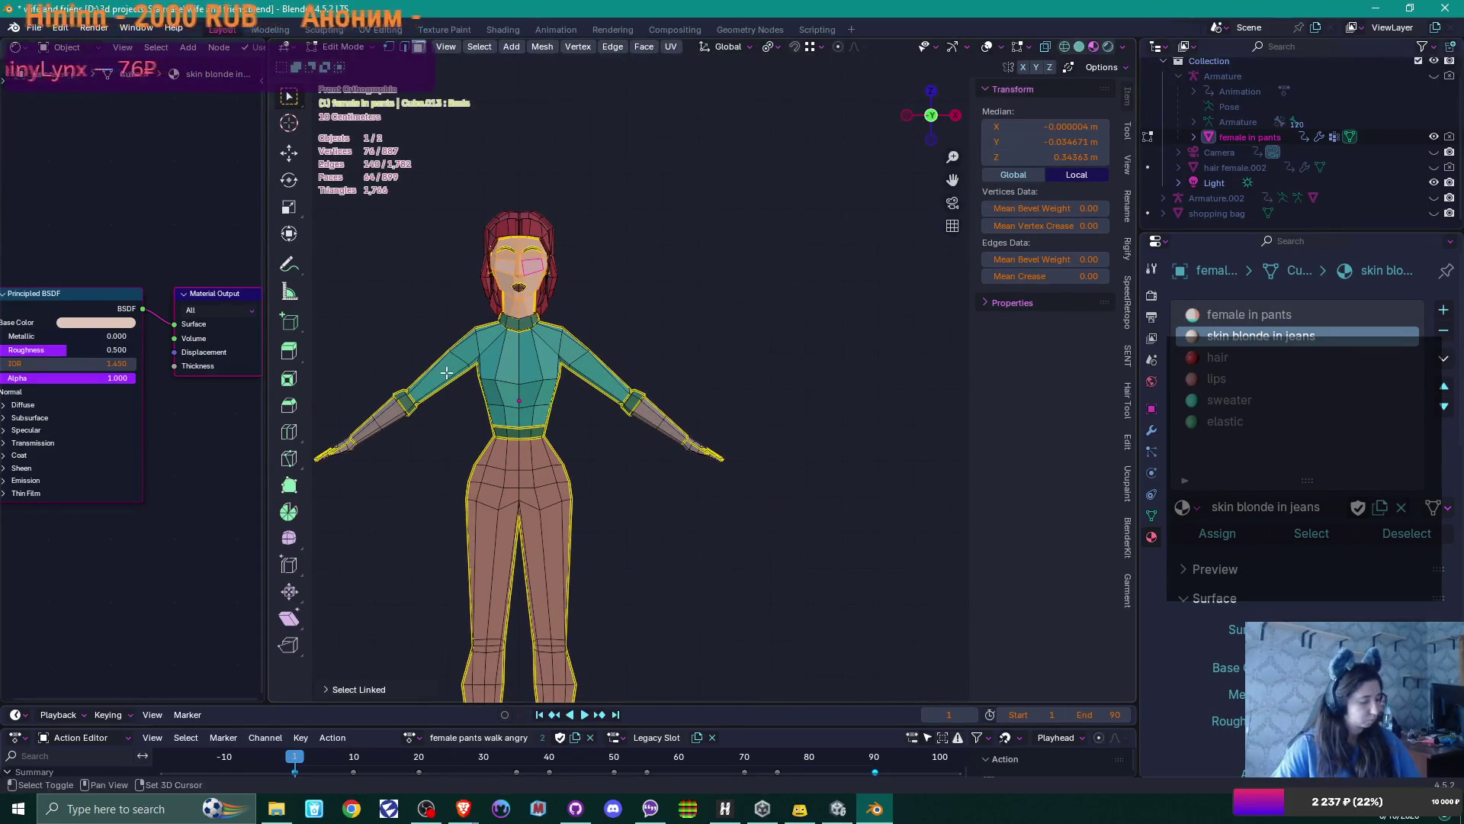
Duplicate the head skin to the right of the body and separate it as 'female in pants.001'
key("shift+d")
left_click(605, 456)
scroll(736, 349, "up", 3)
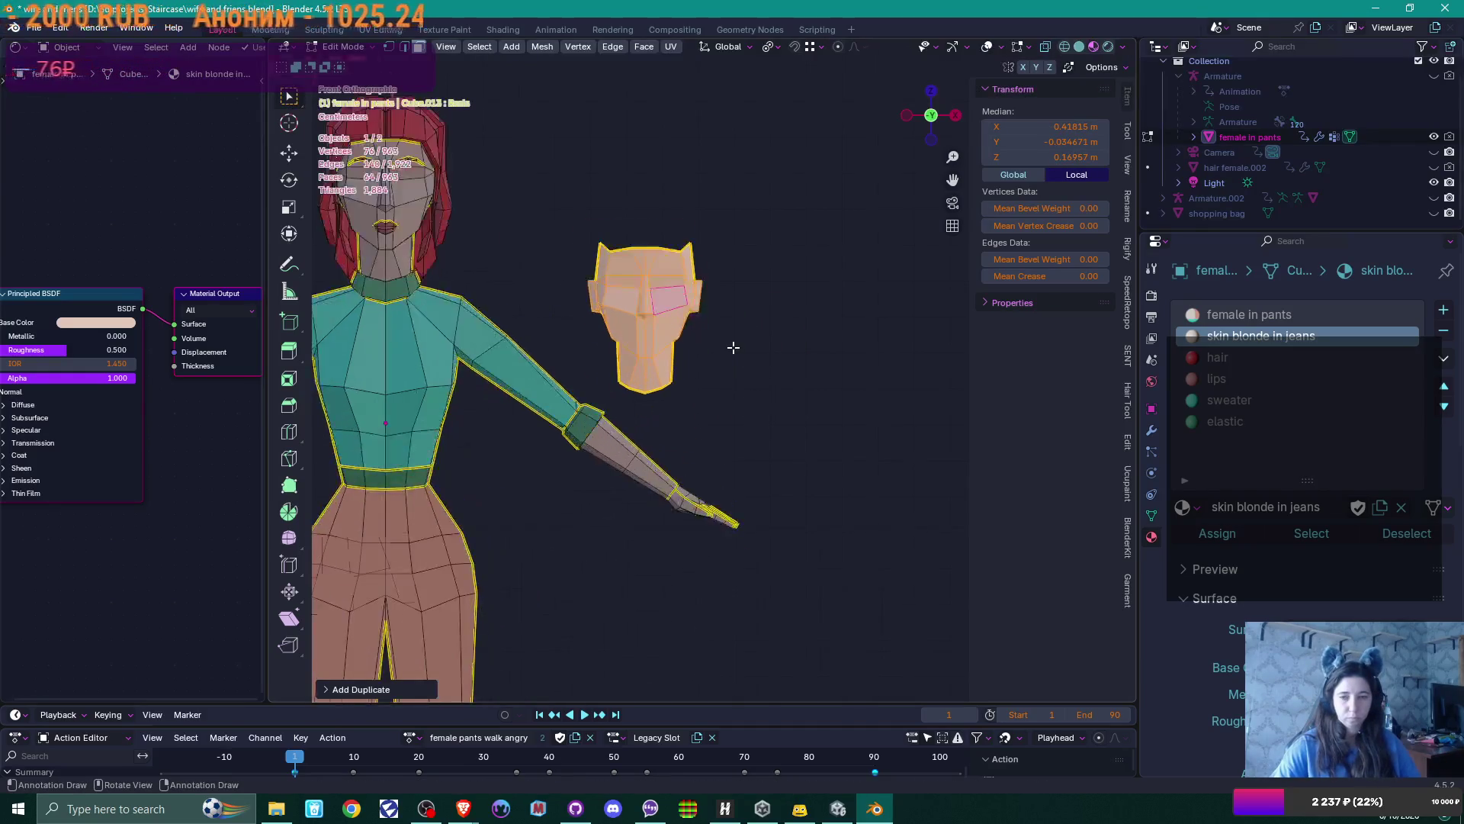
scroll(734, 347, "up", 2)
key("p")
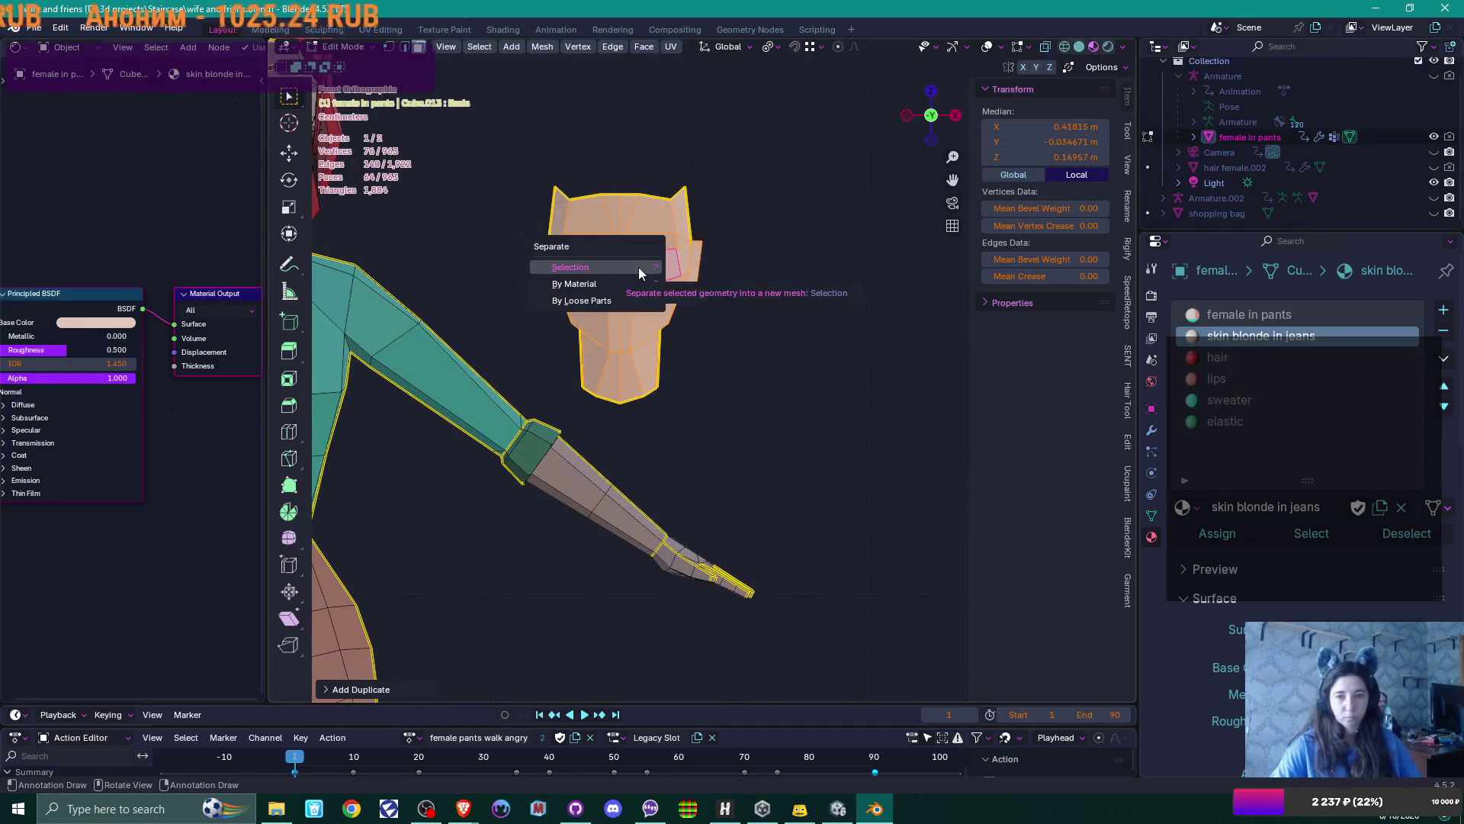
left_click(638, 262)
key("Tab")
key("Tab")
key("KP_Decimal")
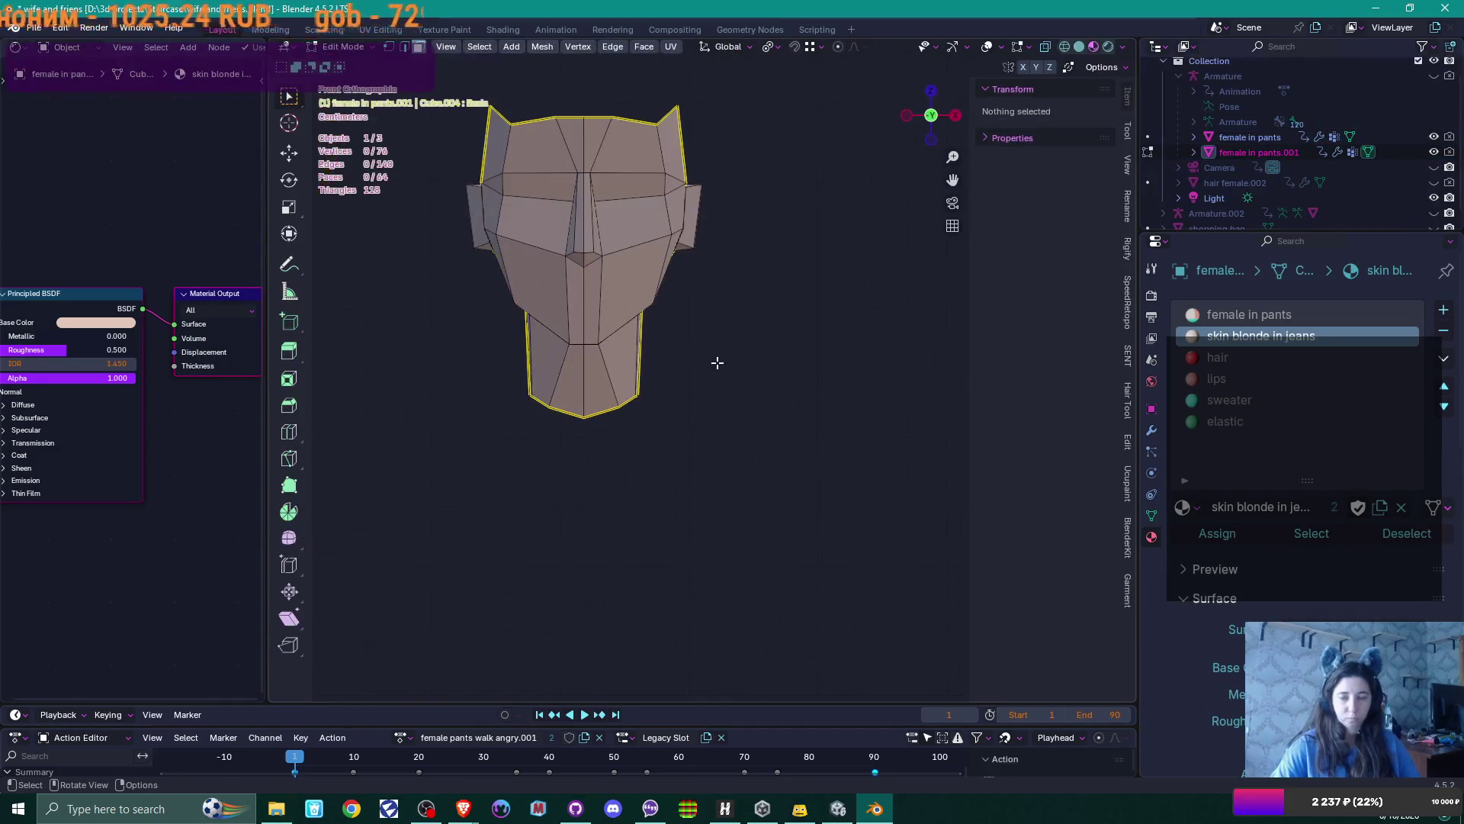
Add an edge loop across the separated head's face
middle_click_drag(771, 468, 686, 448)
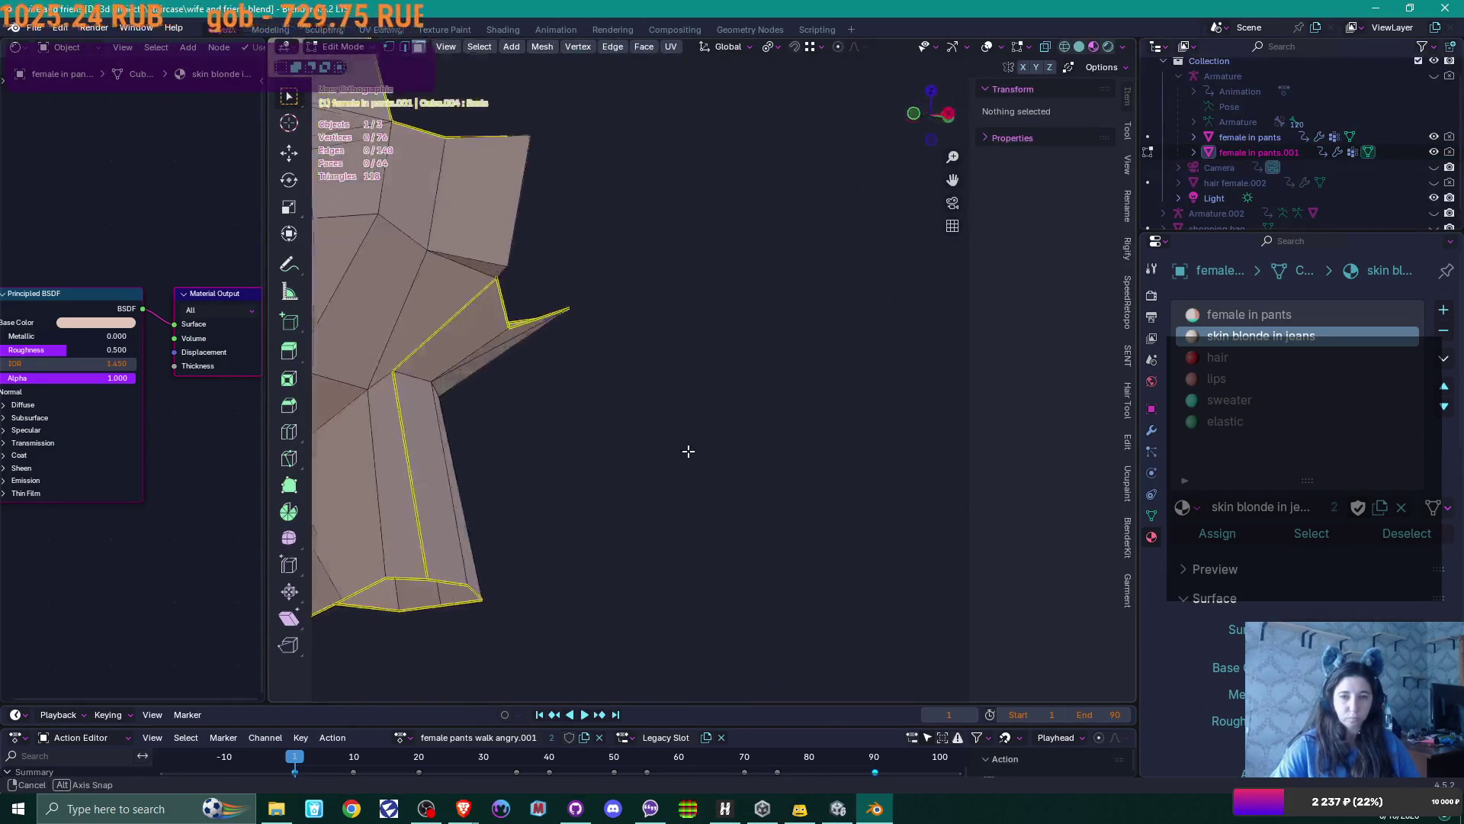
middle_click_drag(516, 428, 984, 508)
left_click(655, 317)
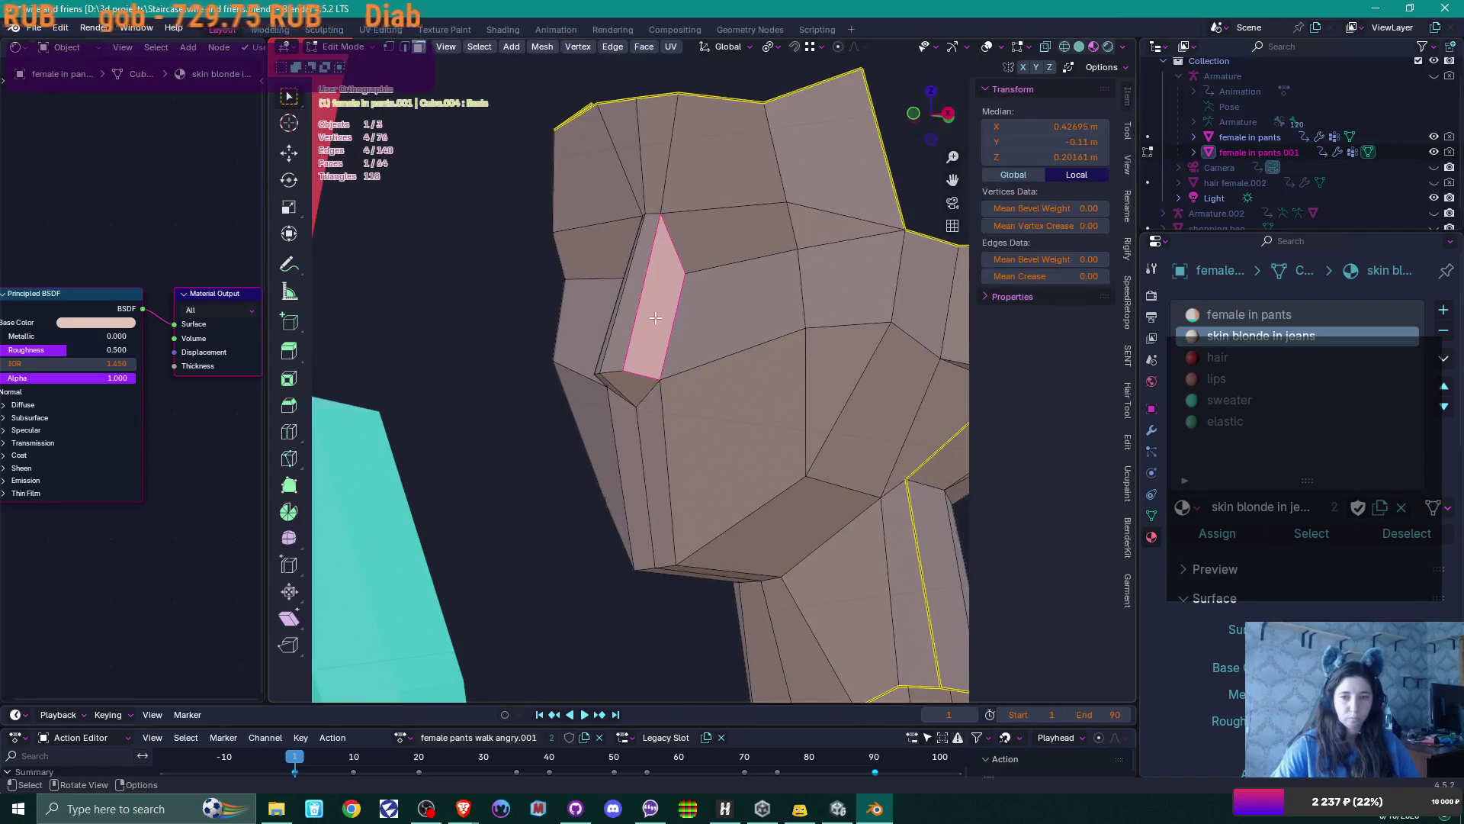
middle_click_drag(668, 324, 698, 345)
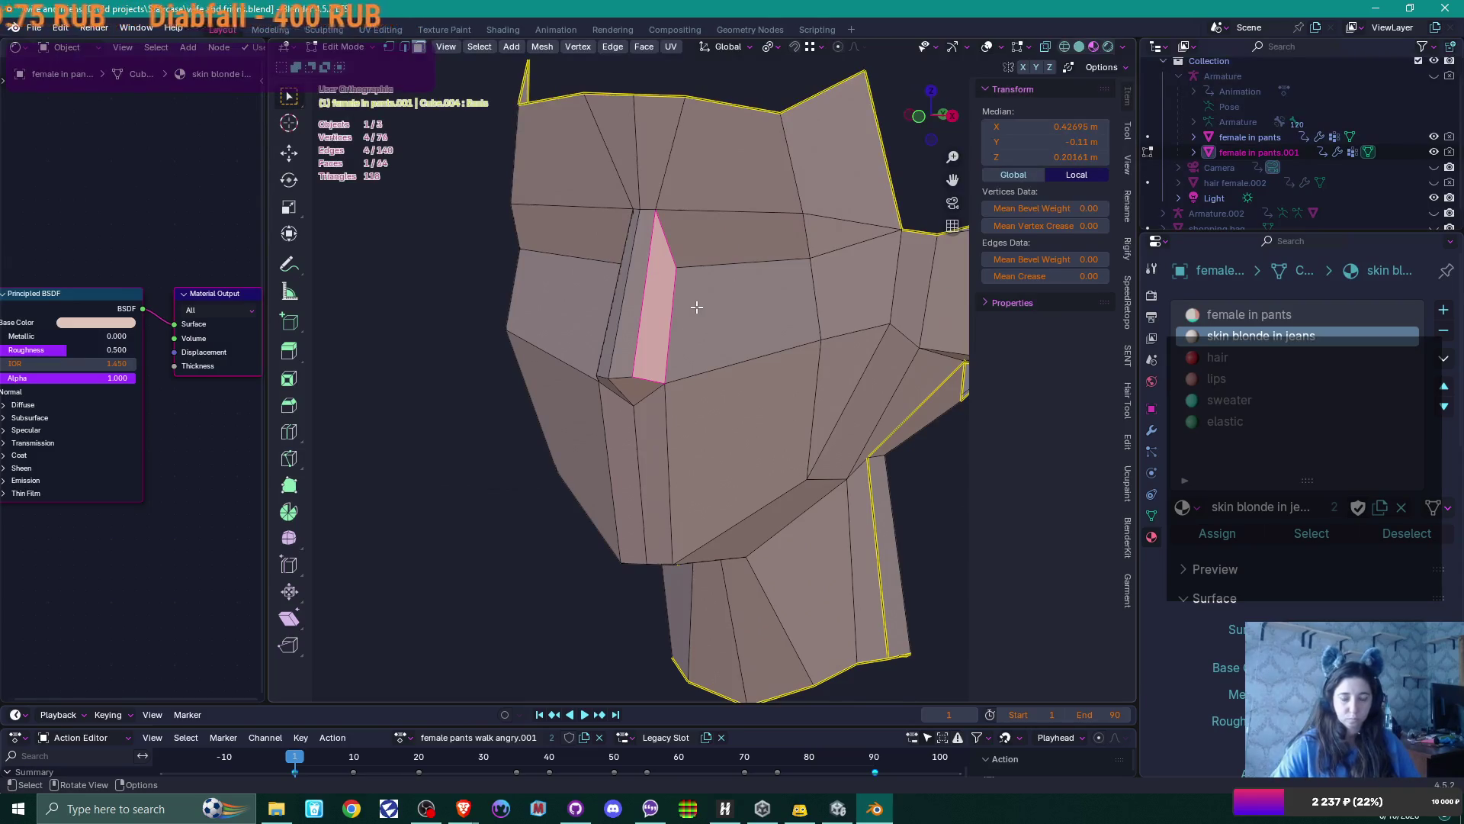
key("ctrl+r")
left_click(691, 318)
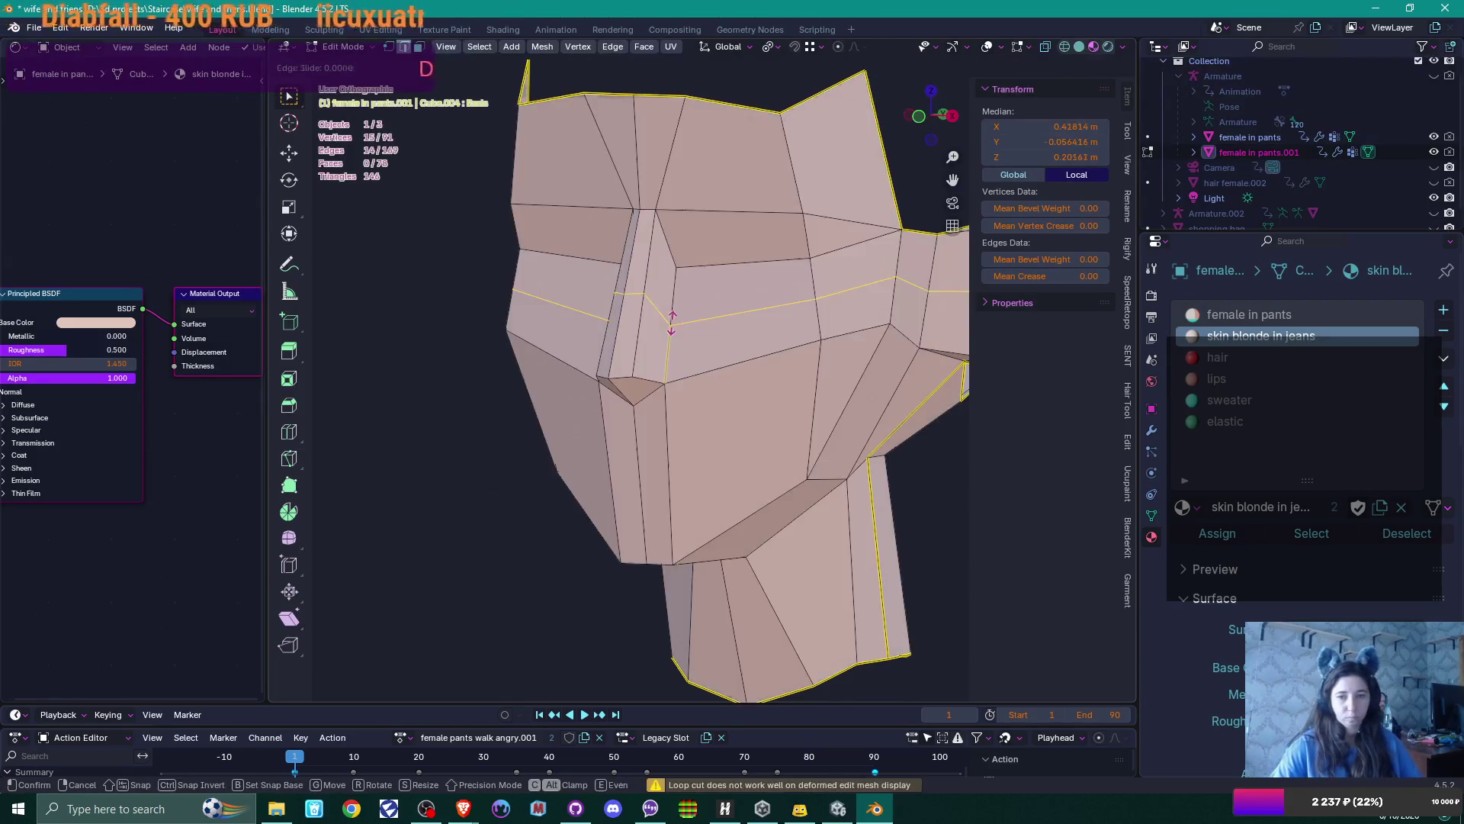
left_click(721, 335)
scroll(772, 331, "up", 1)
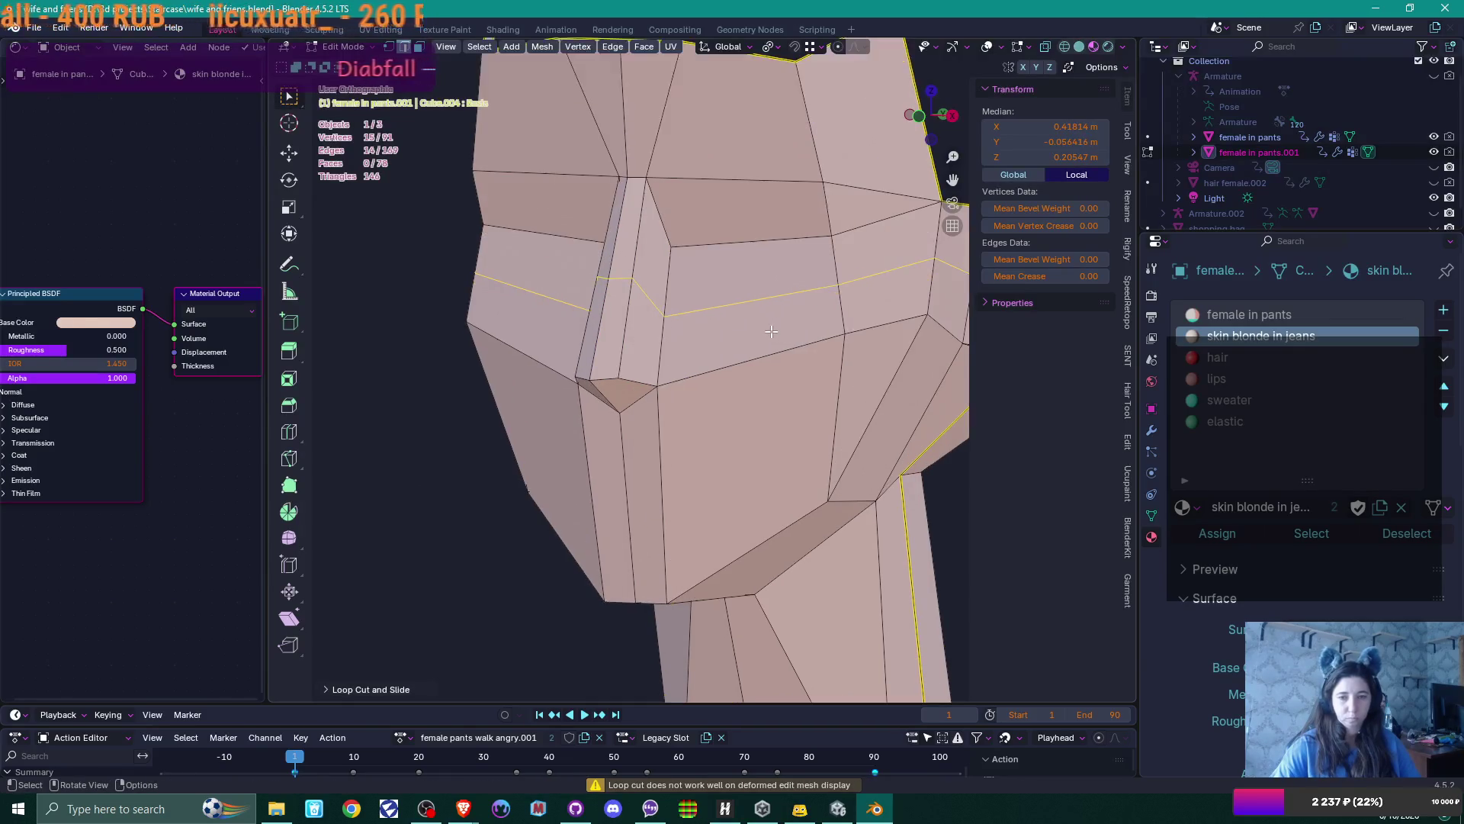
scroll(650, 282, "down", 2)
Move an edge beside the nose to a new position
middle_click_drag(650, 282, 763, 302)
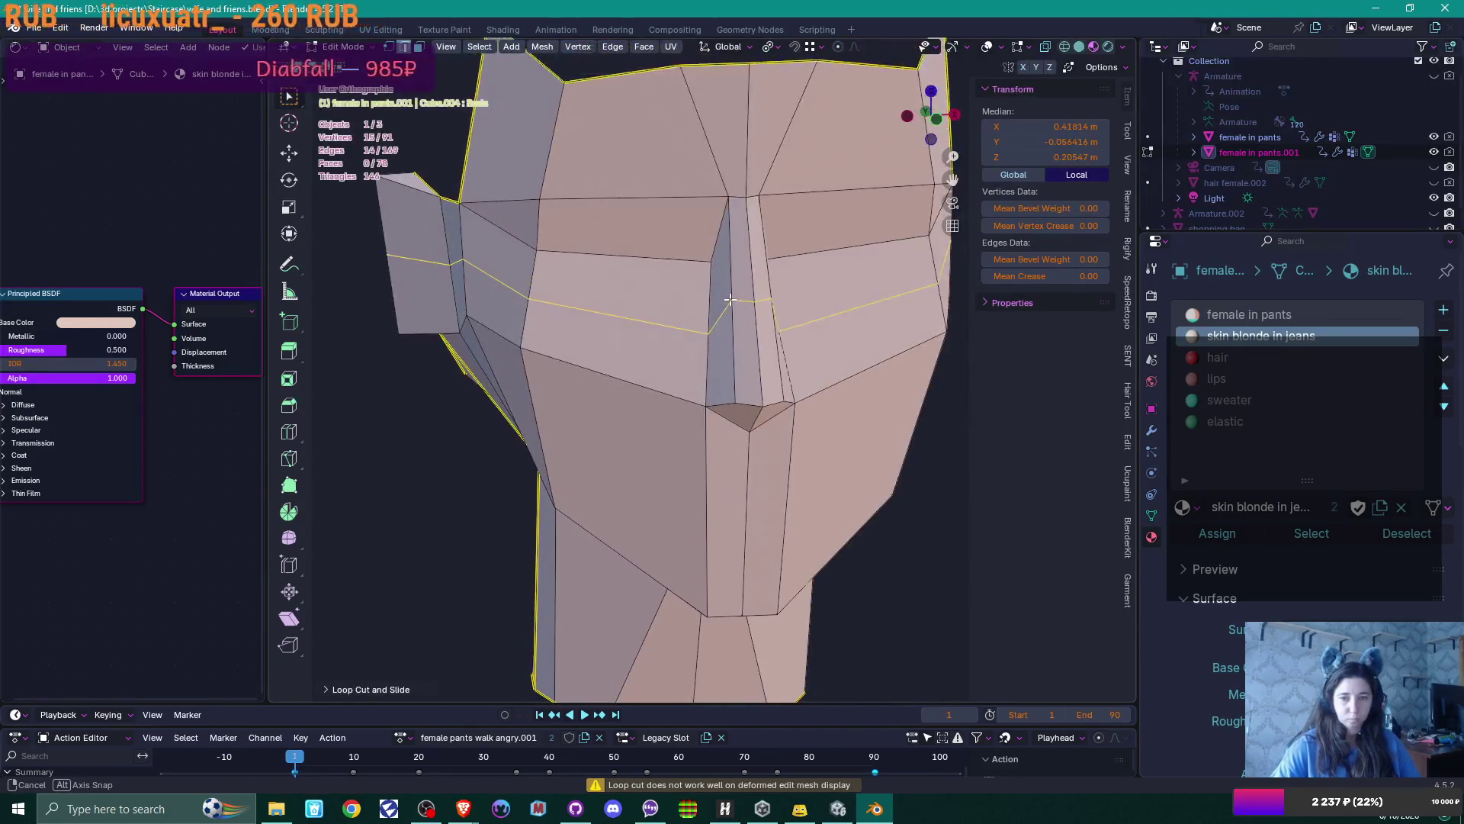
left_click(762, 302)
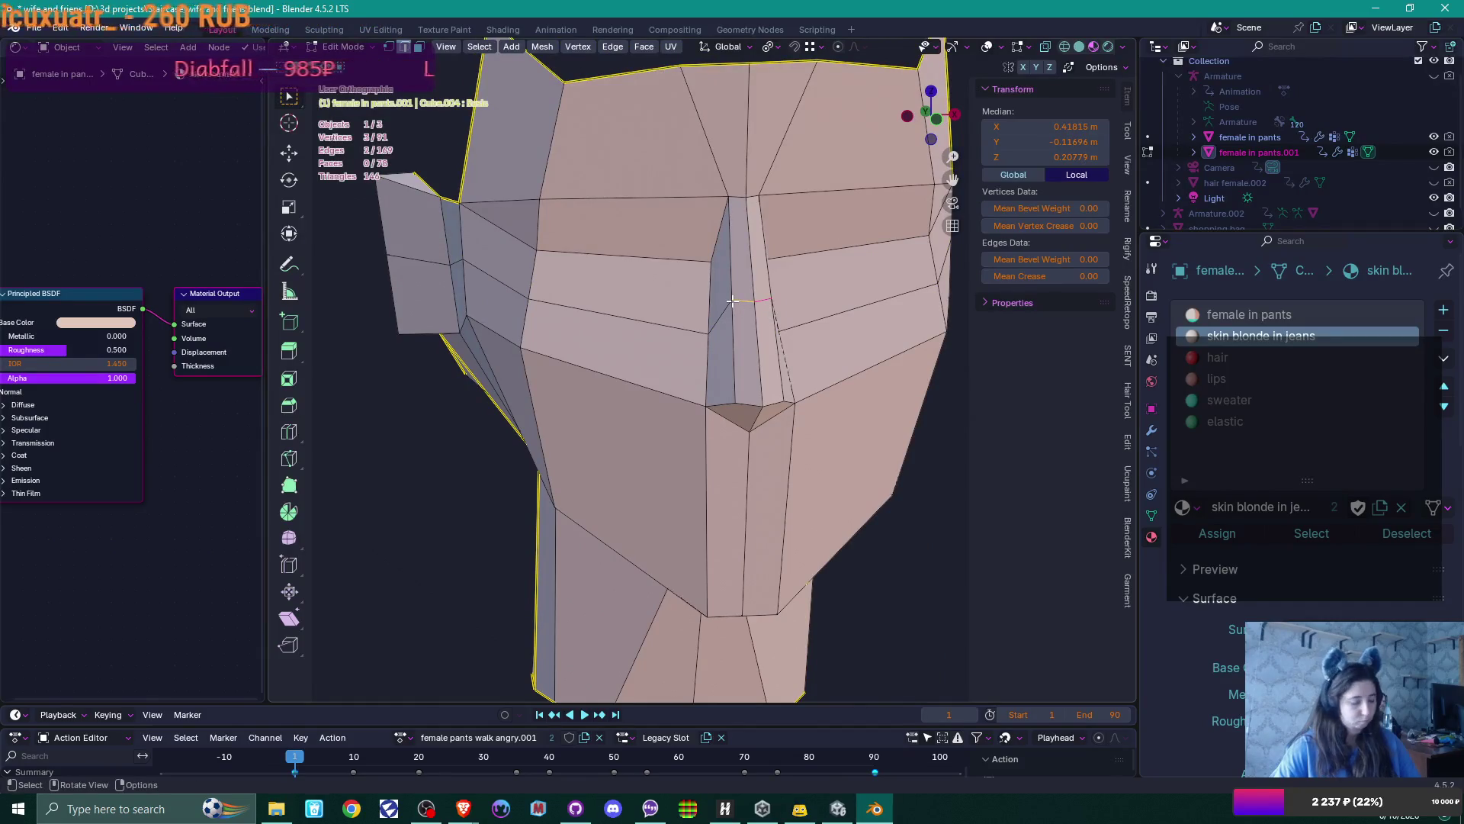
key("g")
key("g")
left_click(740, 336)
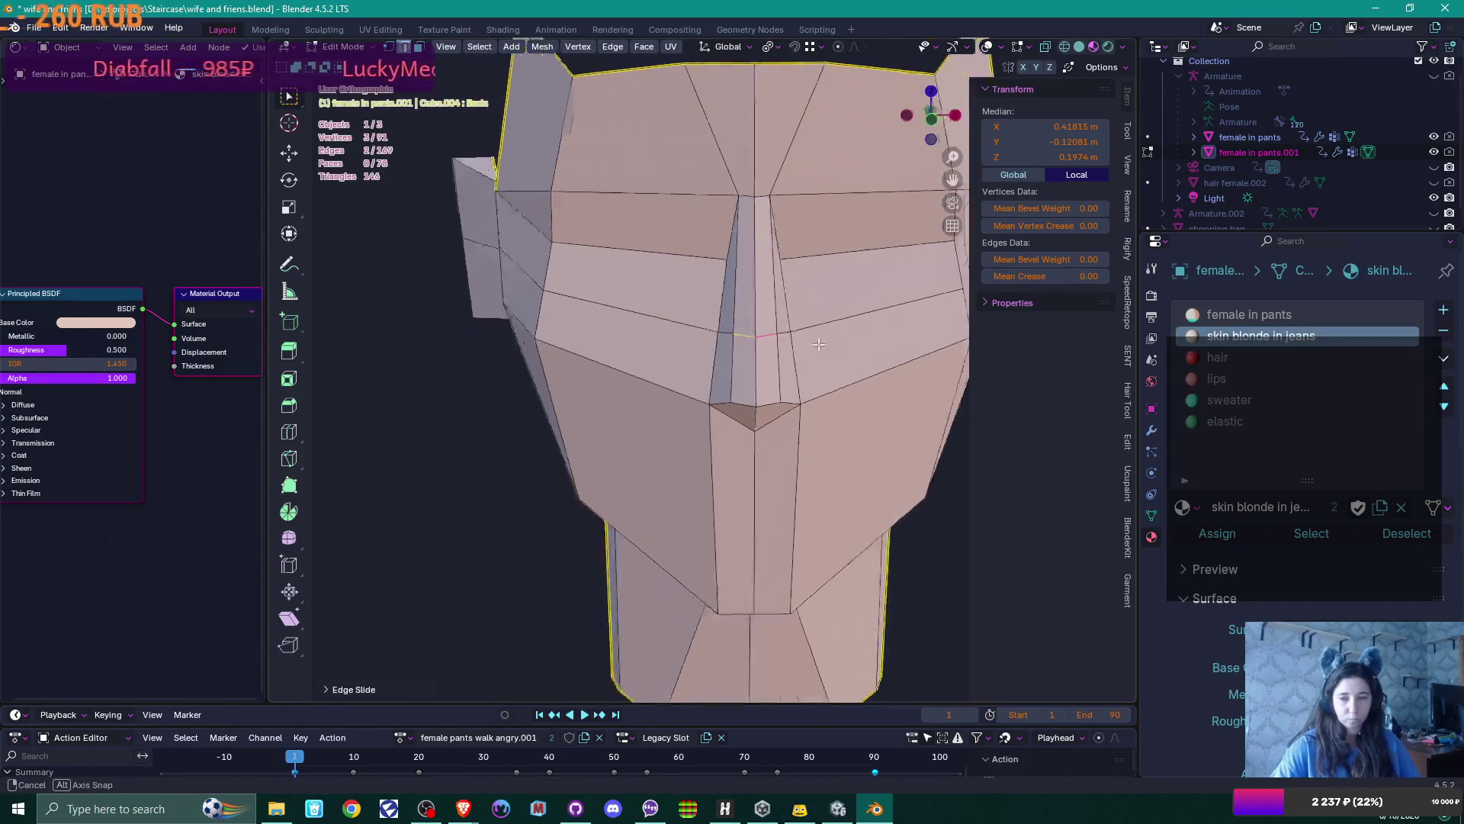
scroll(741, 336, "up", 3)
Shift the selected side vertices along the Y axis to refine the head's profile
middle_click_drag(741, 335, 573, 359)
key("g")
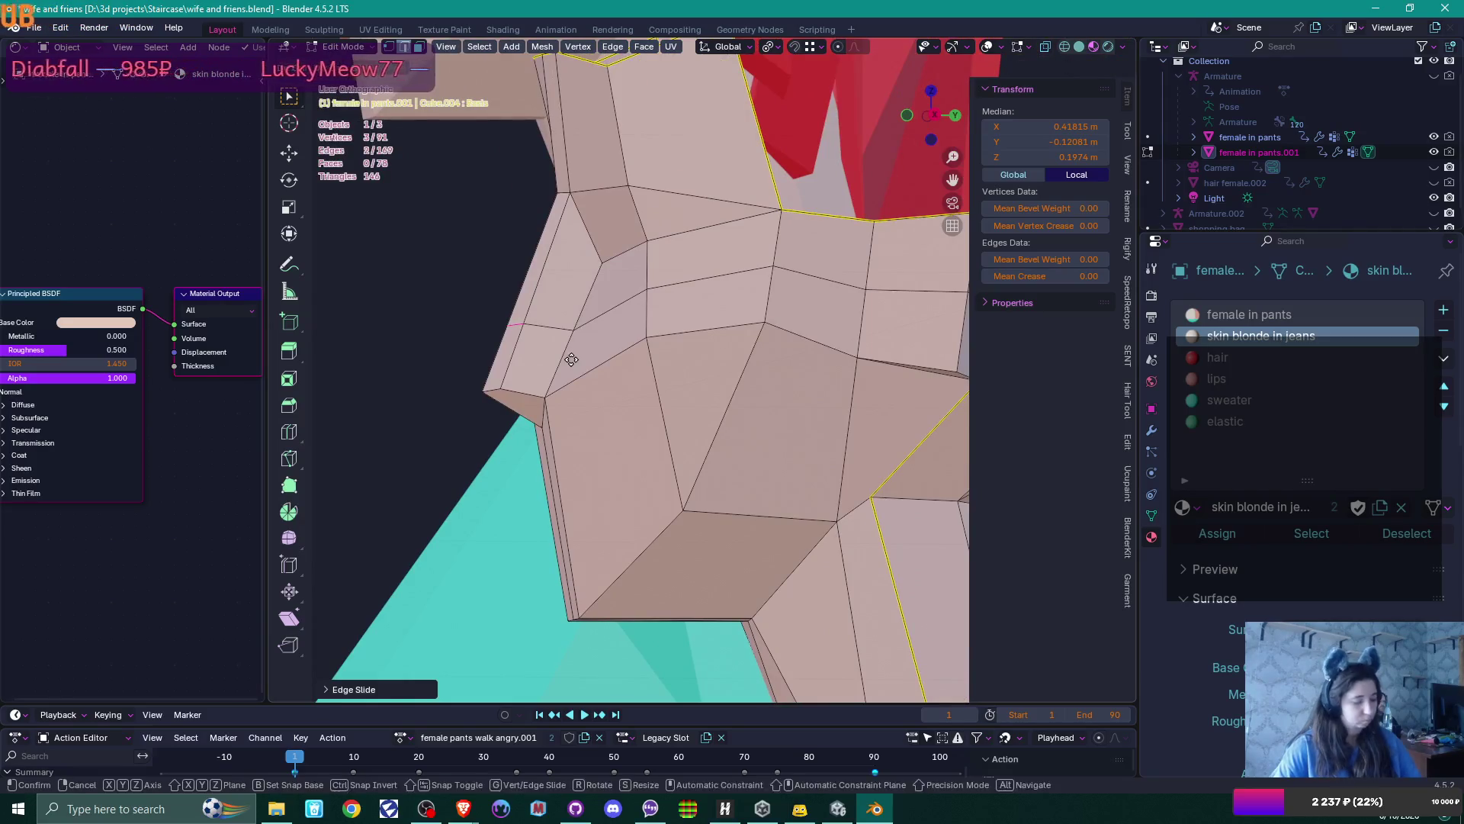
key("y")
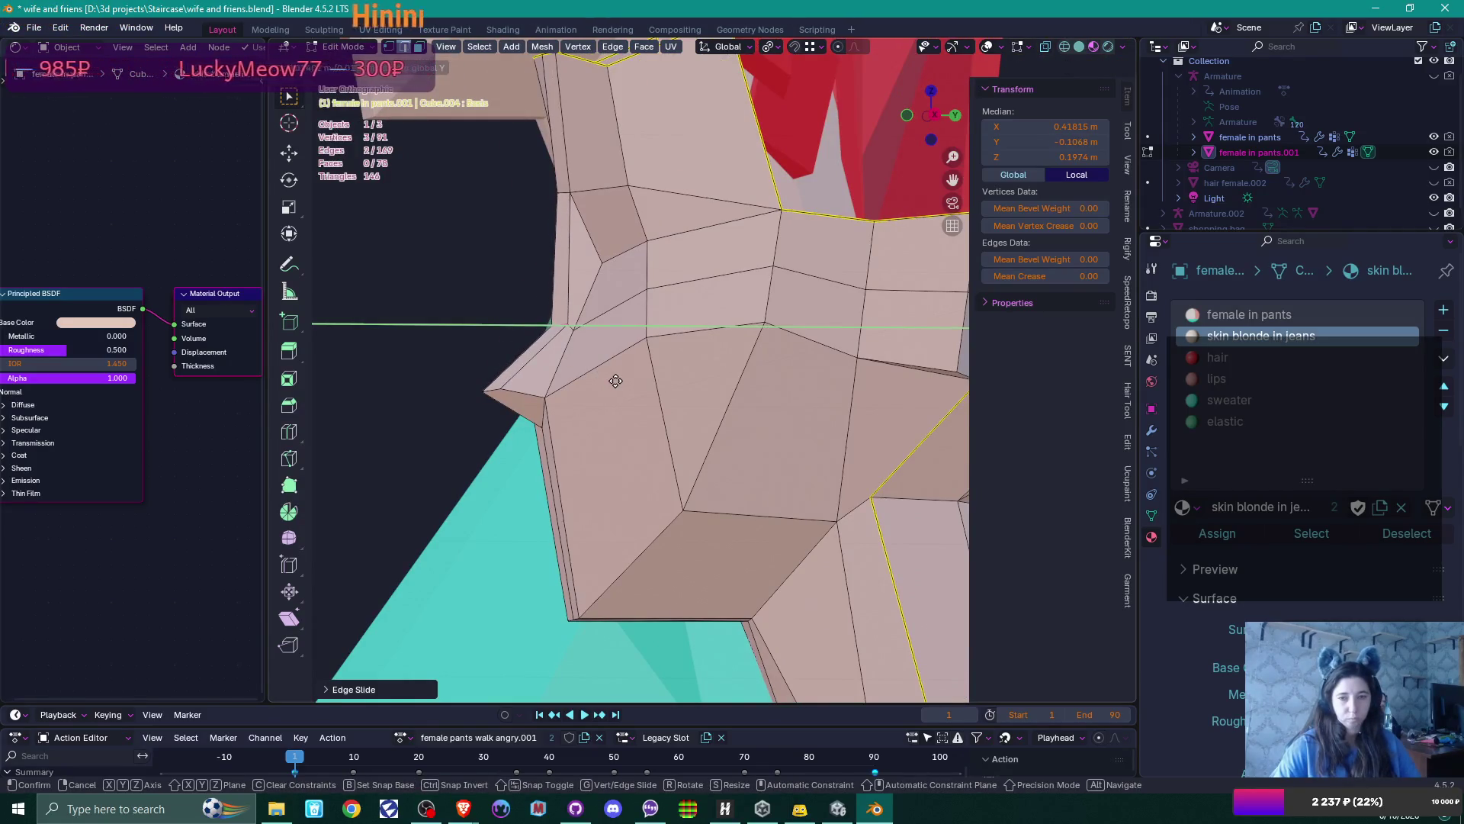
left_click(617, 381)
mouse_move(618, 383)
middle_mouse_down()
mouse_move(773, 402)
mouse_move(740, 375)
middle_mouse_up()
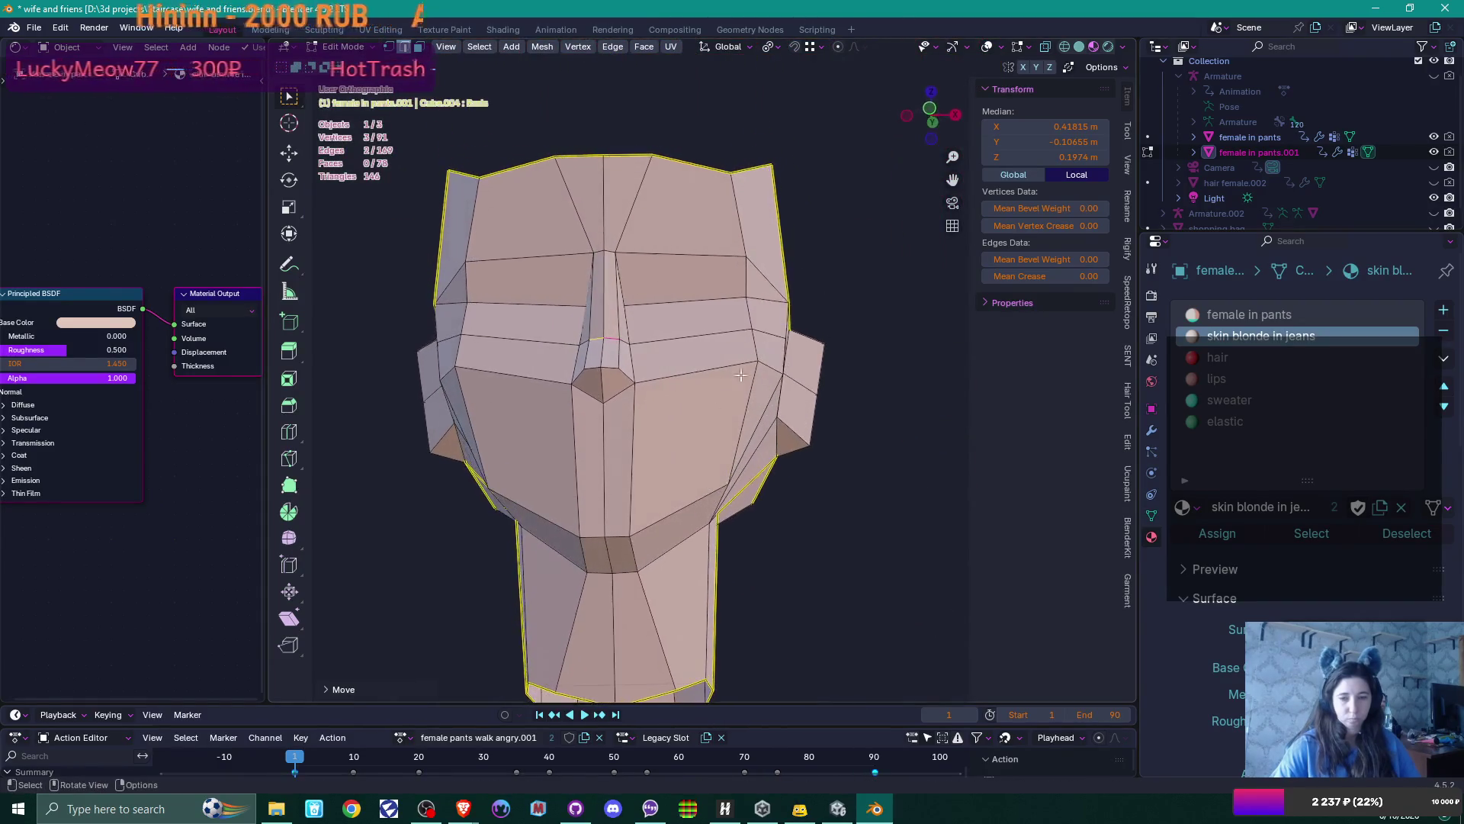
Raise the chin faces of the low-poly head along Z
key("alt+a")
left_click(618, 546)
middle_click_drag(618, 546, 682, 535)
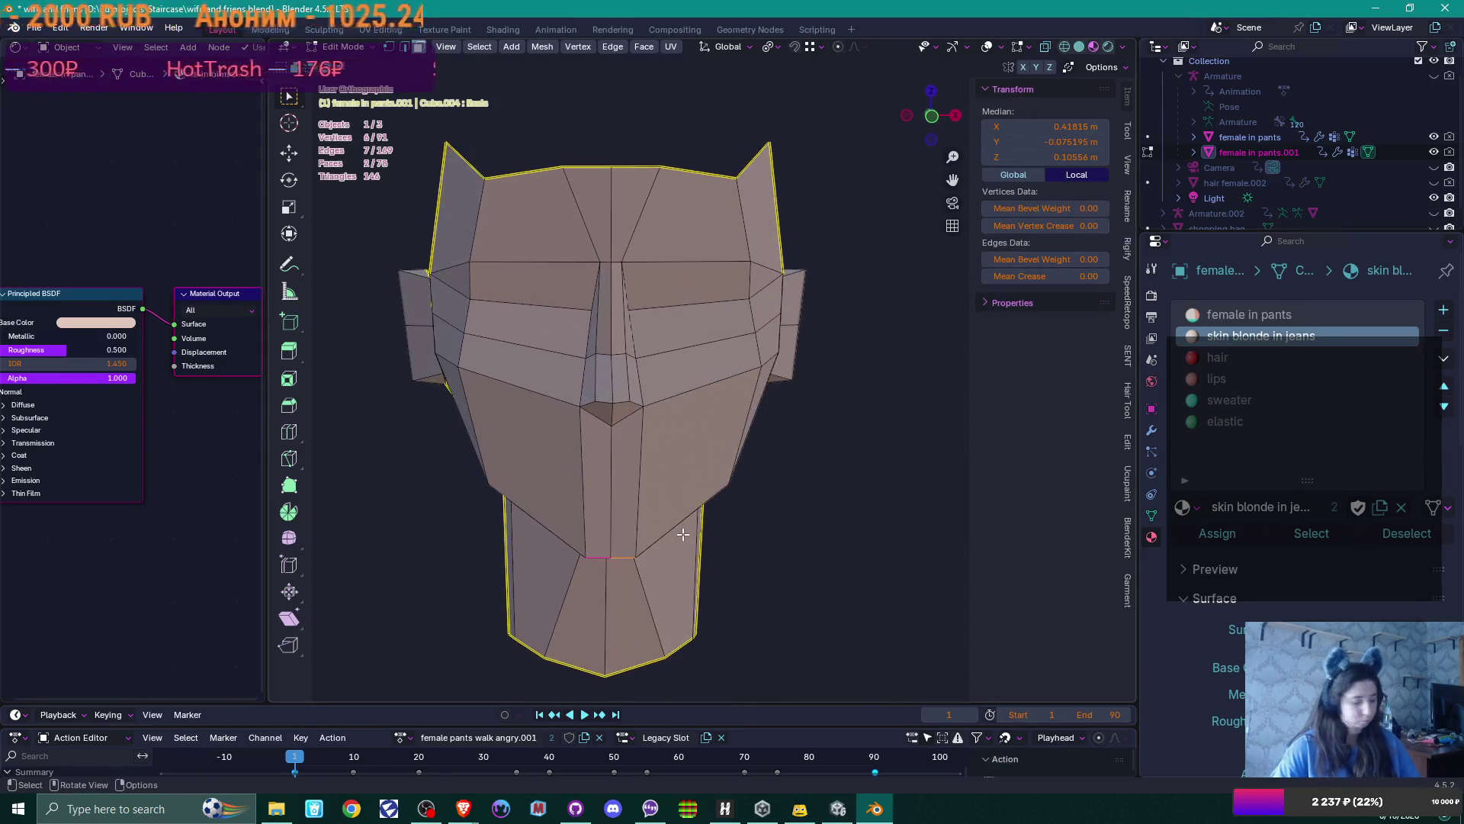
key("g")
key("z")
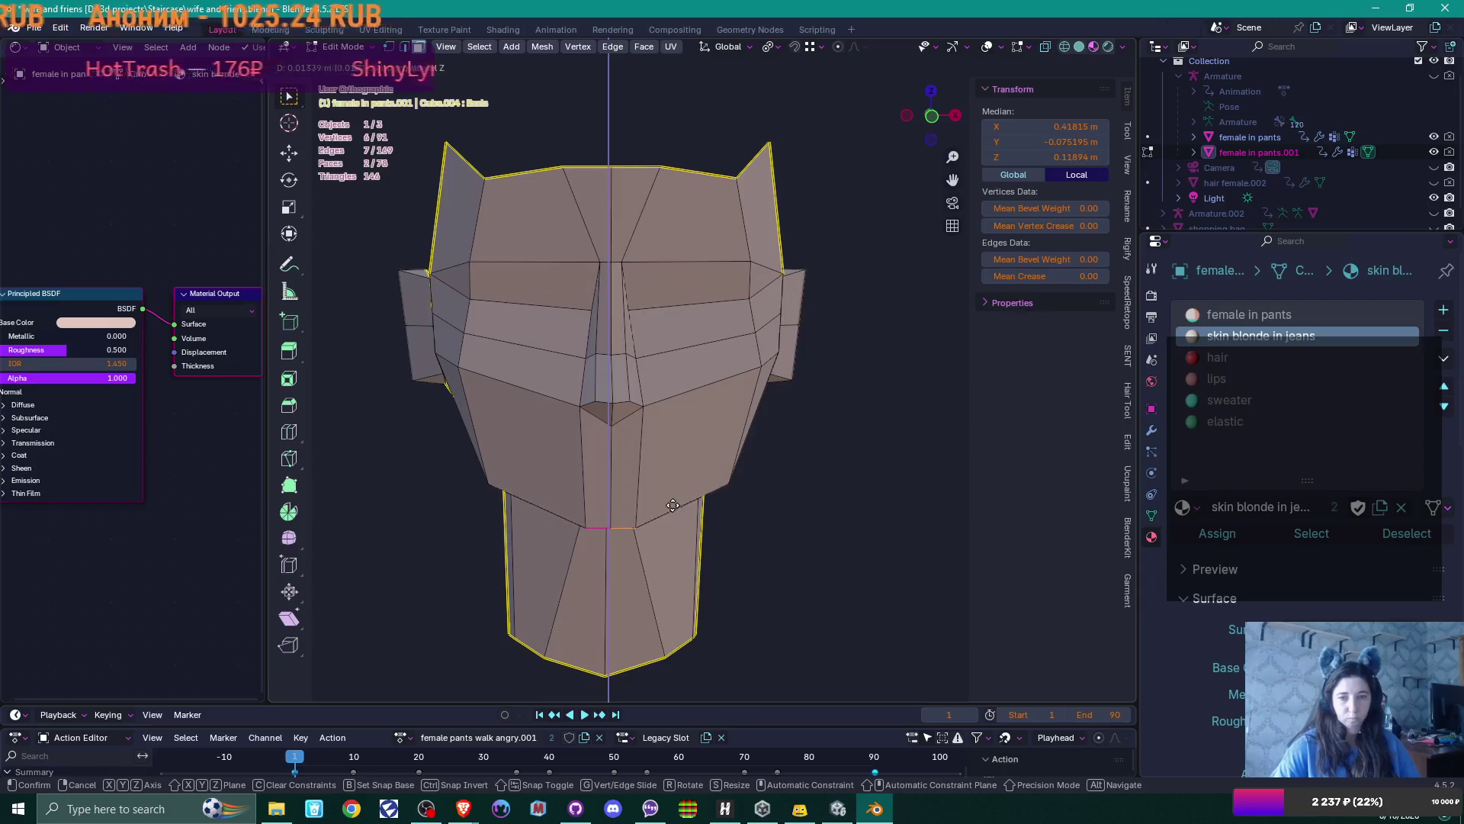
left_click(672, 507)
middle_click_drag(672, 507, 579, 497)
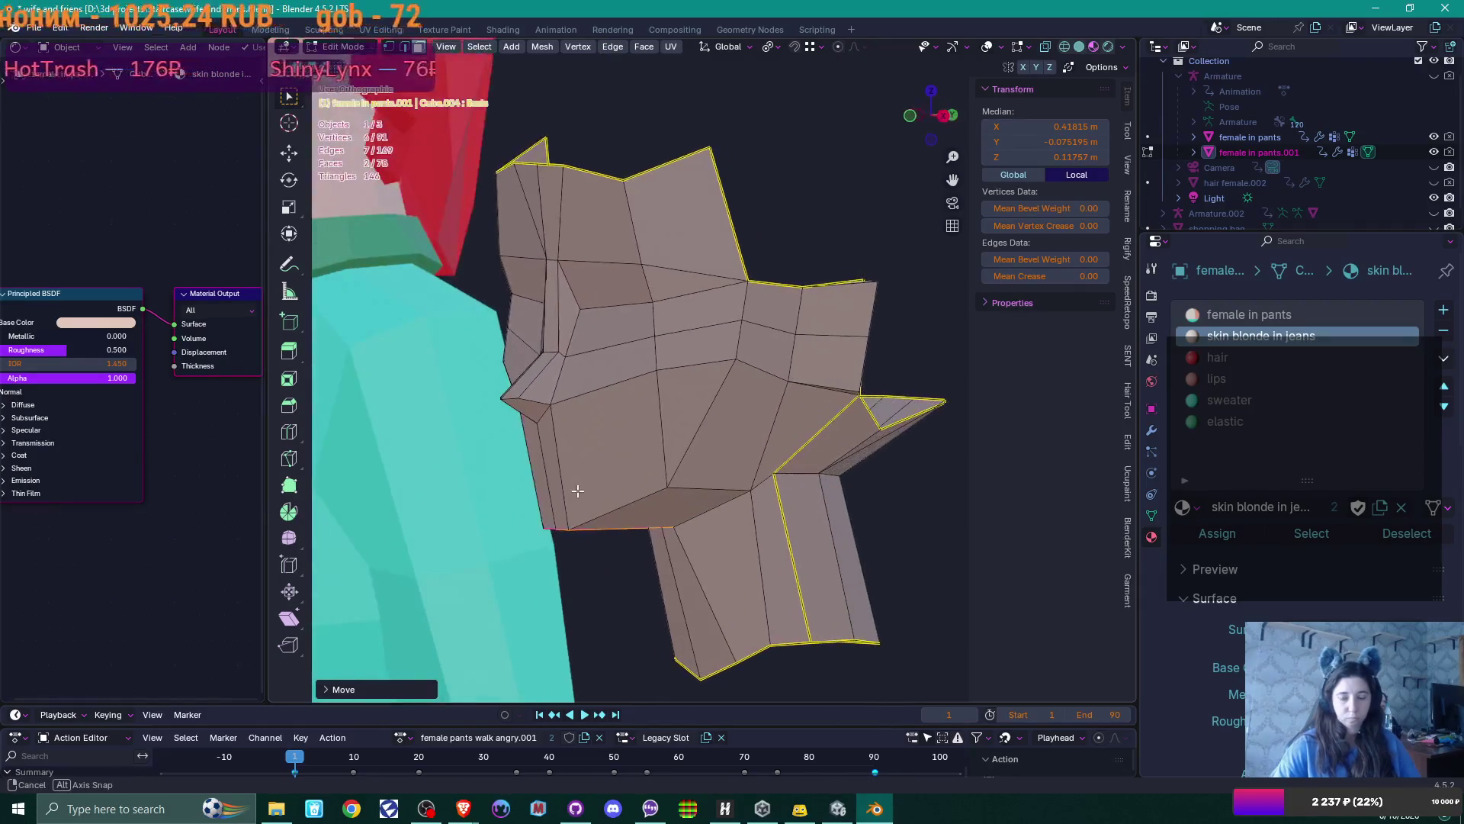
scroll(565, 412, "up", 3)
mouse_move(565, 412)
middle_mouse_down()
mouse_move(562, 490)
mouse_move(683, 470)
mouse_move(662, 450)
middle_mouse_up()
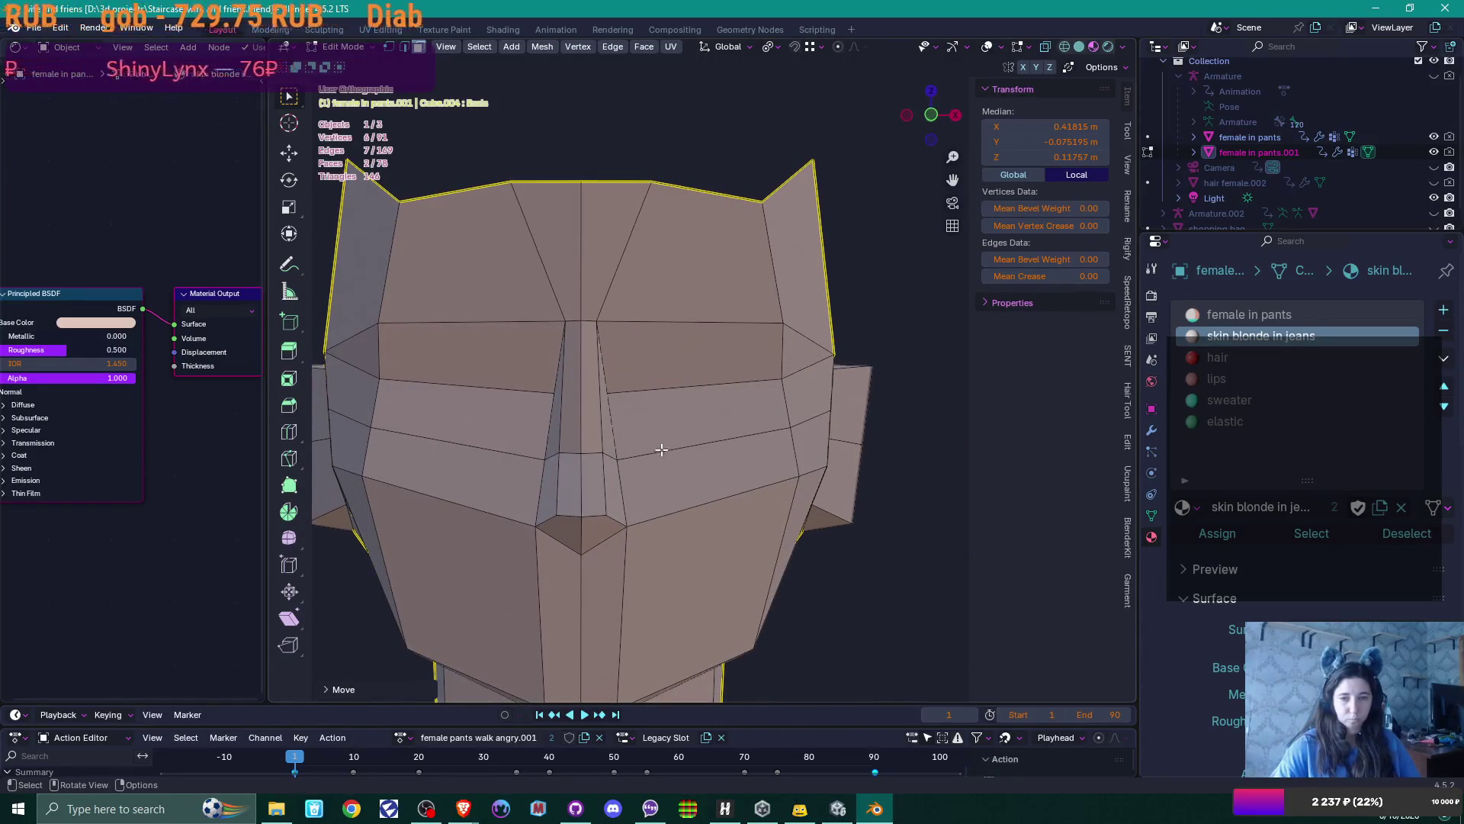
Slide the brow vertex beside the nose along its edge, then return to Object Mode
key("1")
left_click(597, 320)
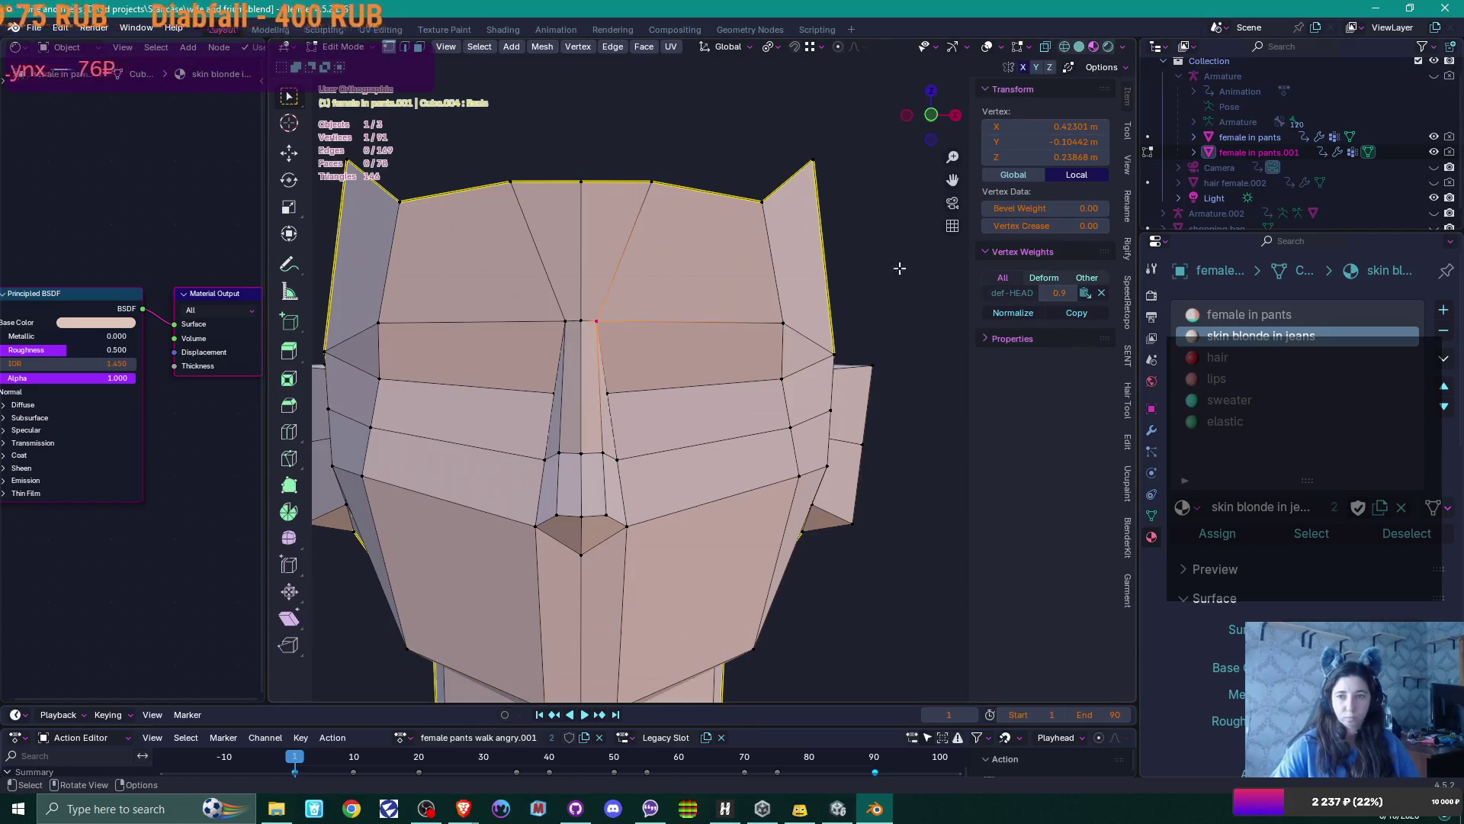
key("shift+v")
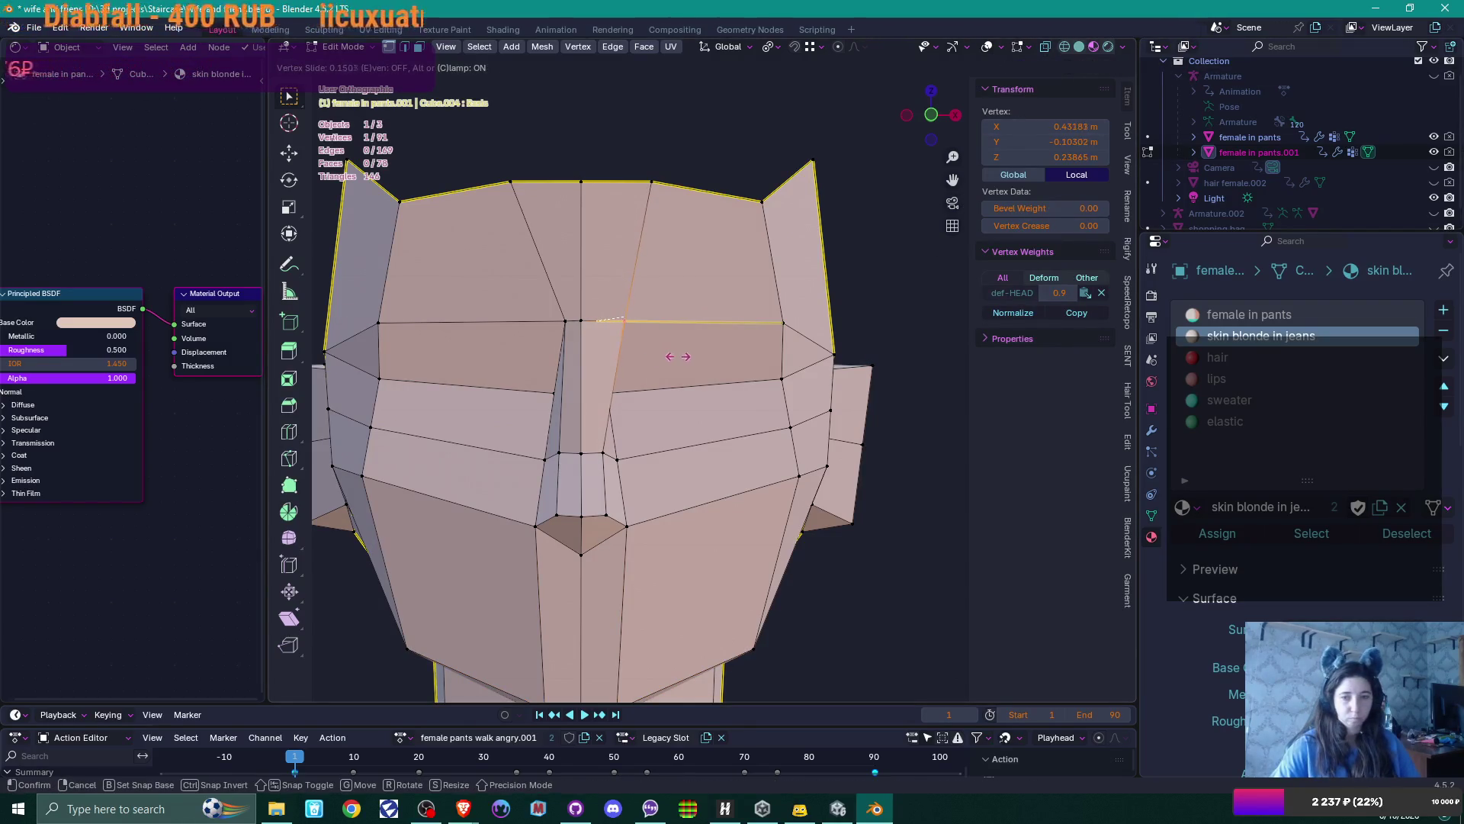
left_click(678, 357)
scroll(671, 396, "down", 5)
key("Tab")
mouse_move(661, 435)
middle_mouse_down()
mouse_move(683, 456)
mouse_move(682, 422)
middle_mouse_up()
Set the object origin onto the head and resume editing its mesh in front view
right_click(682, 422)
mouse_move(678, 489)
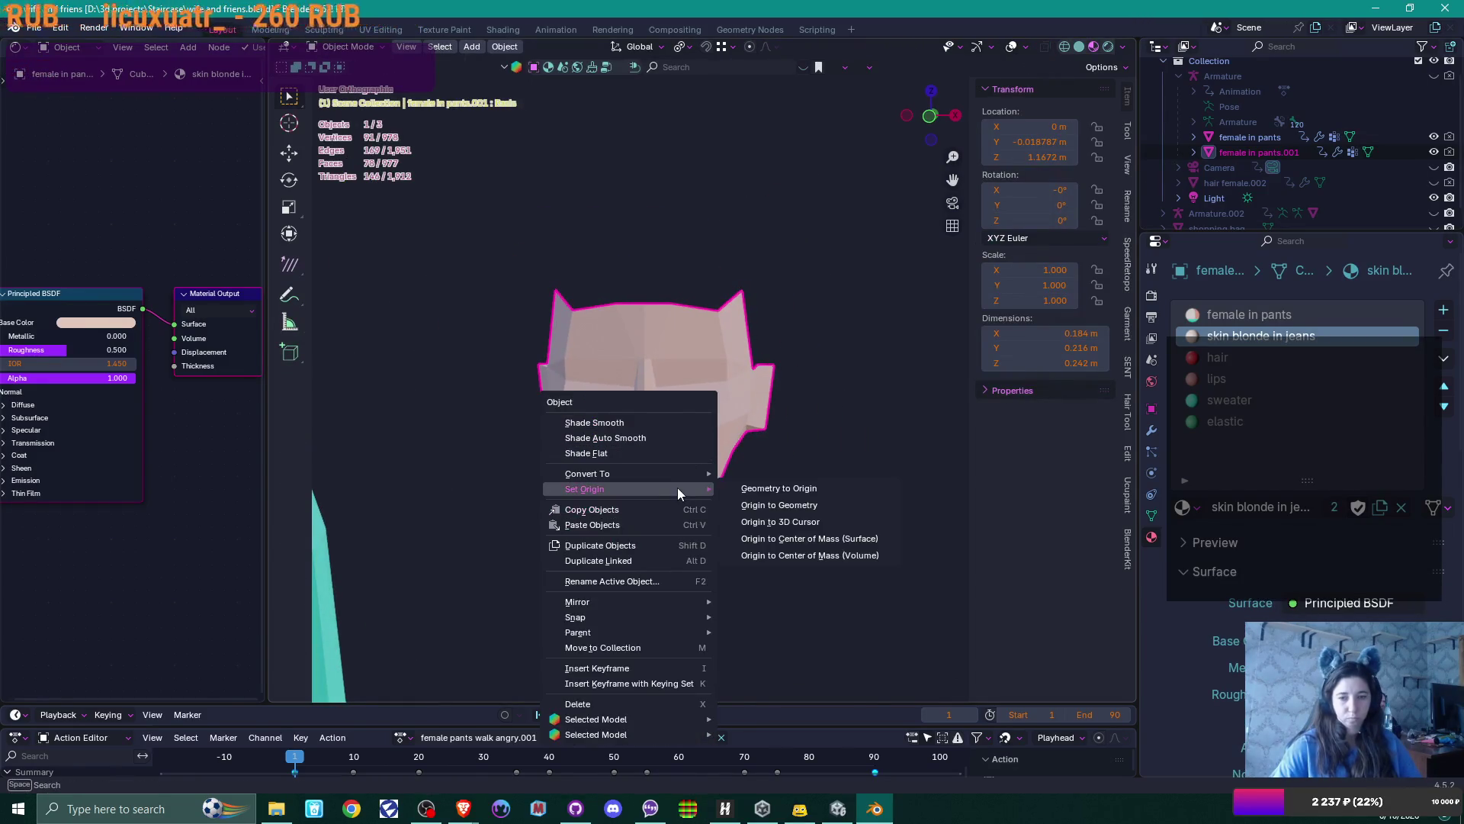
left_click(779, 506)
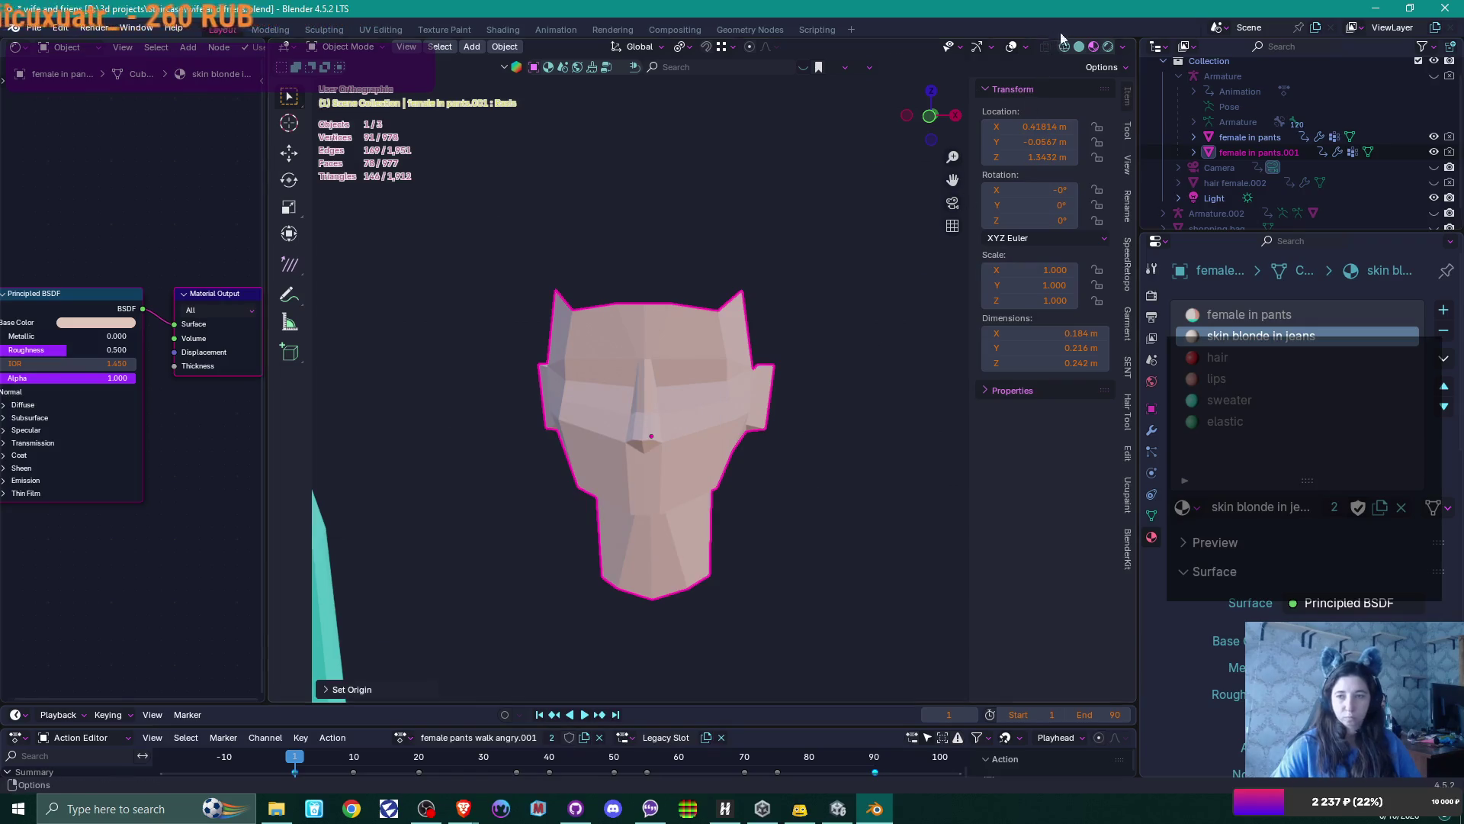
key("Tab")
middle_click_drag(755, 322, 672, 394)
scroll(702, 358, "up", 2)
key("KP_1")
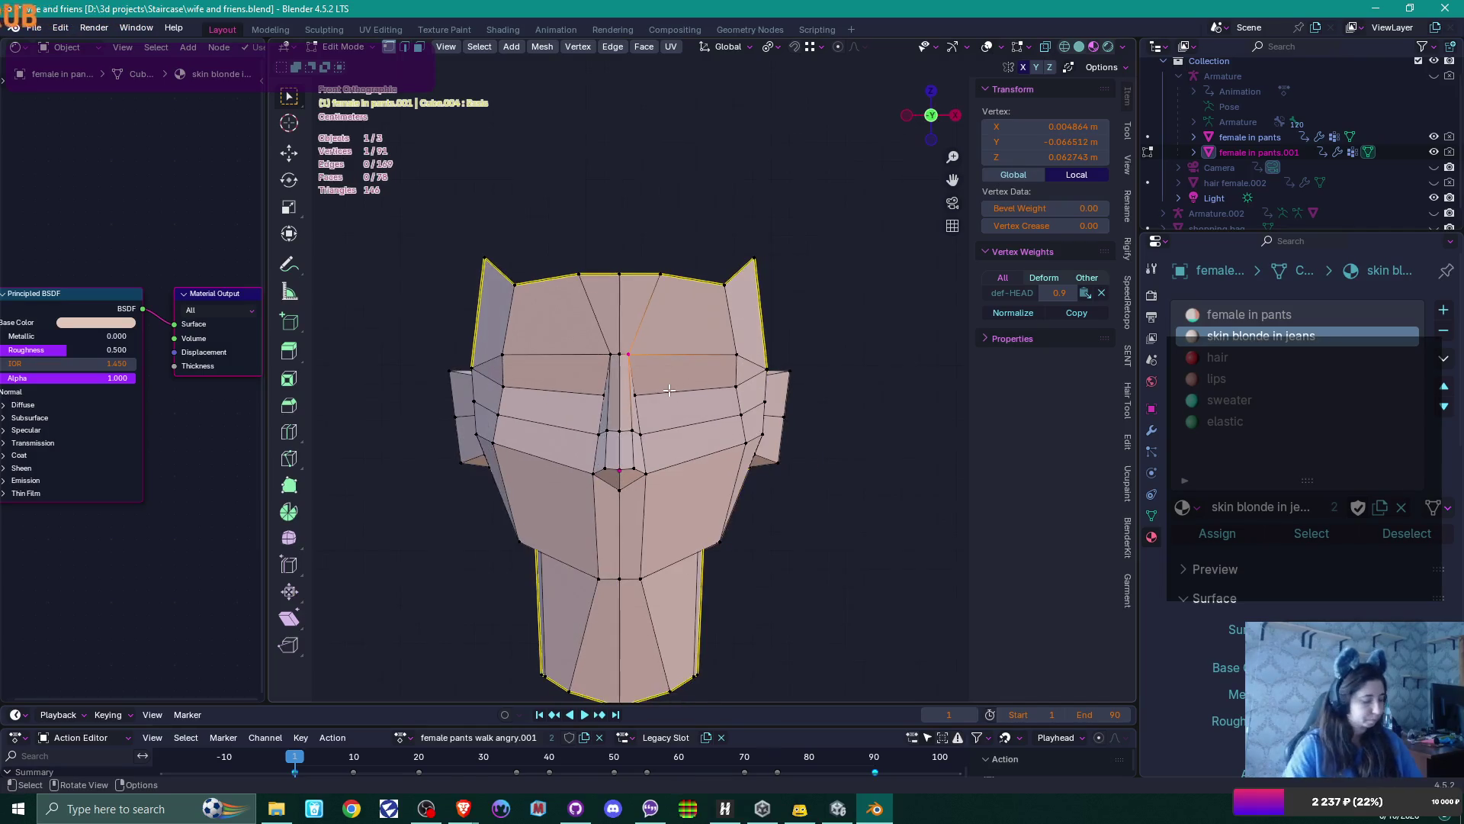
Slide the eye-line edge and the vertices beside the nose along their edges
key("shift+v")
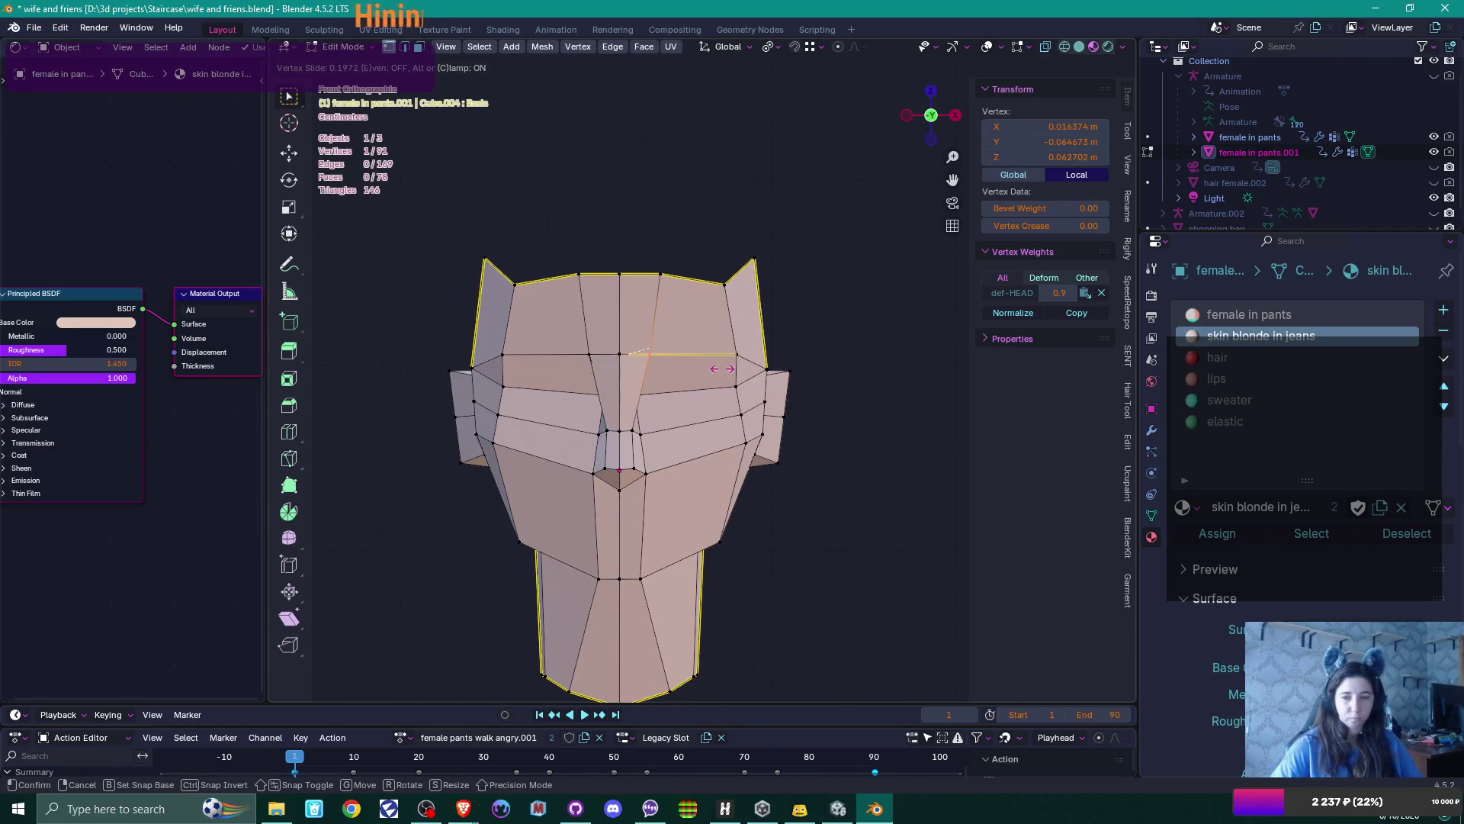
left_click(720, 368)
scroll(689, 375, "up", 4)
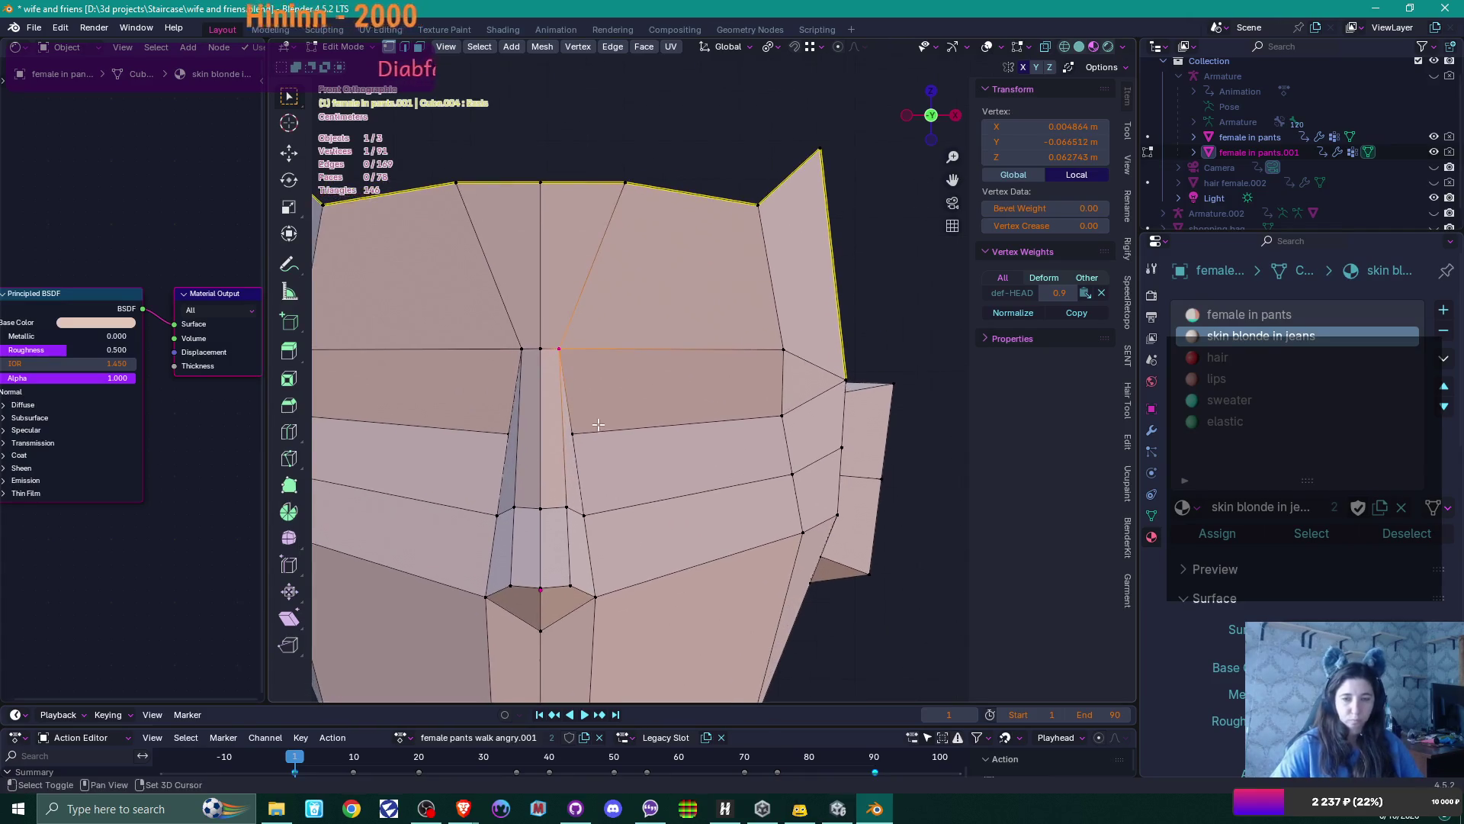
left_click(603, 434, "shift")
key("shift+v")
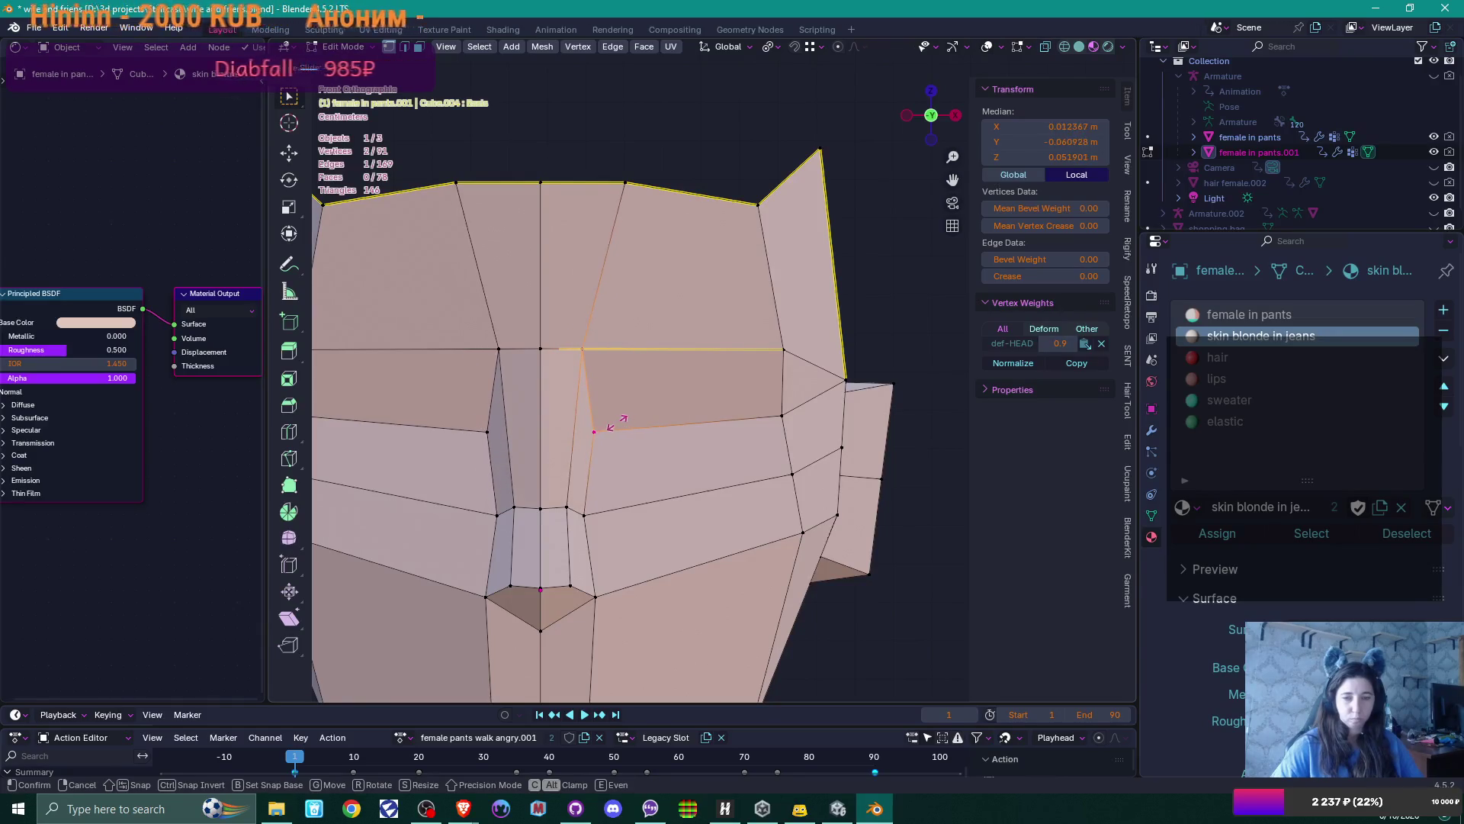
left_click(615, 422)
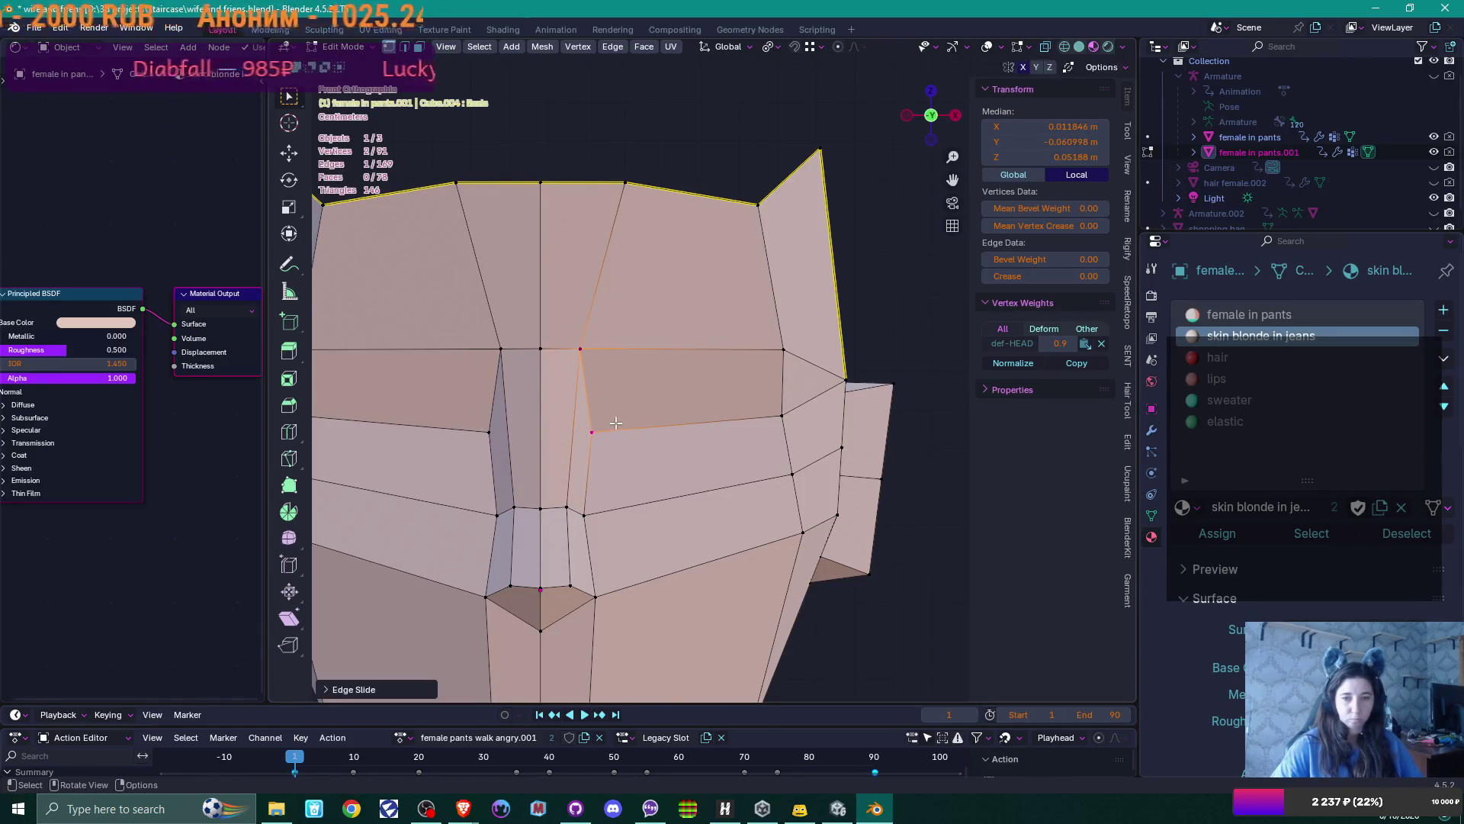
left_click(583, 351)
key("shift+v")
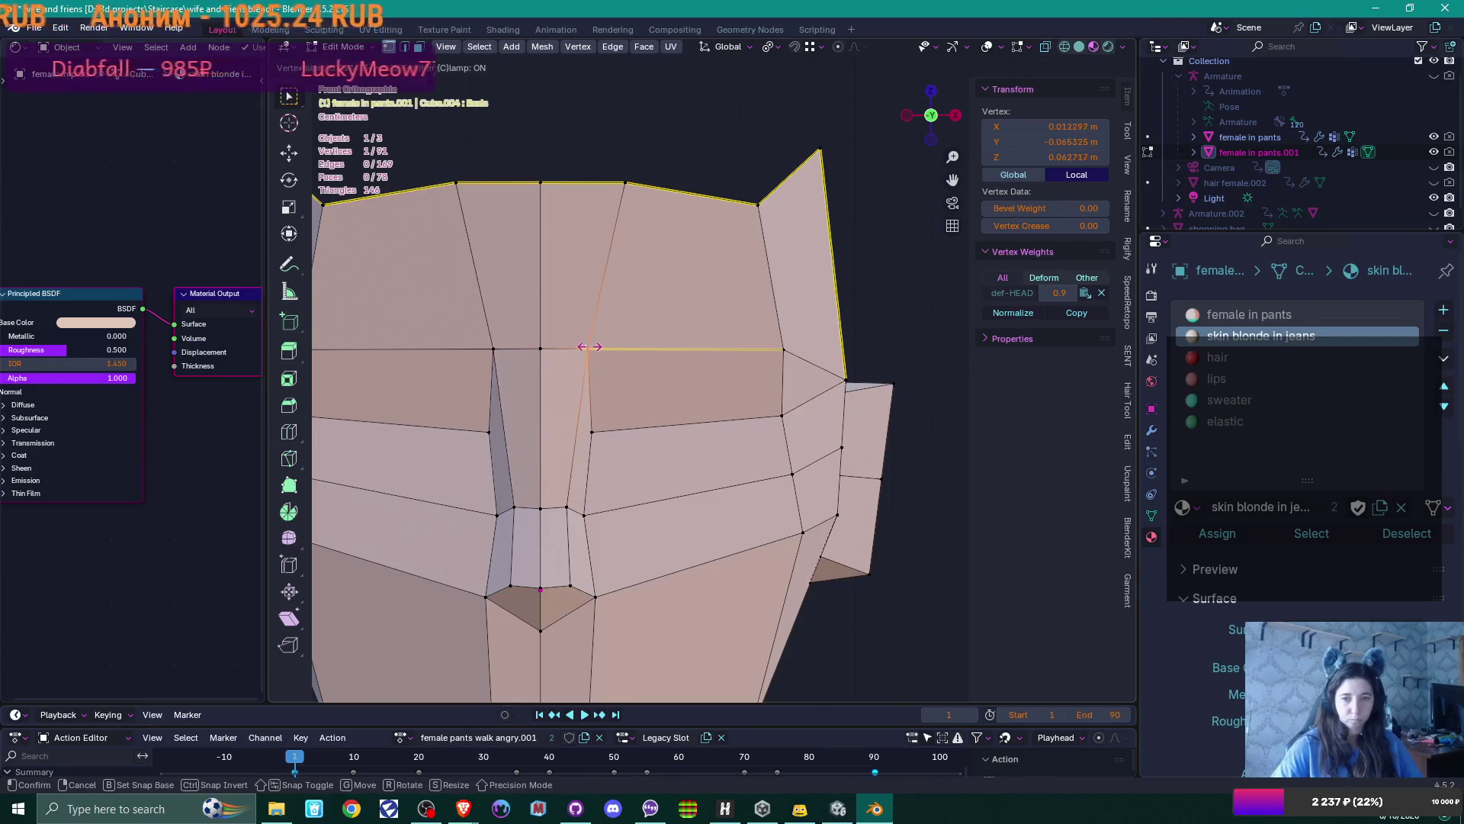
left_click(586, 341)
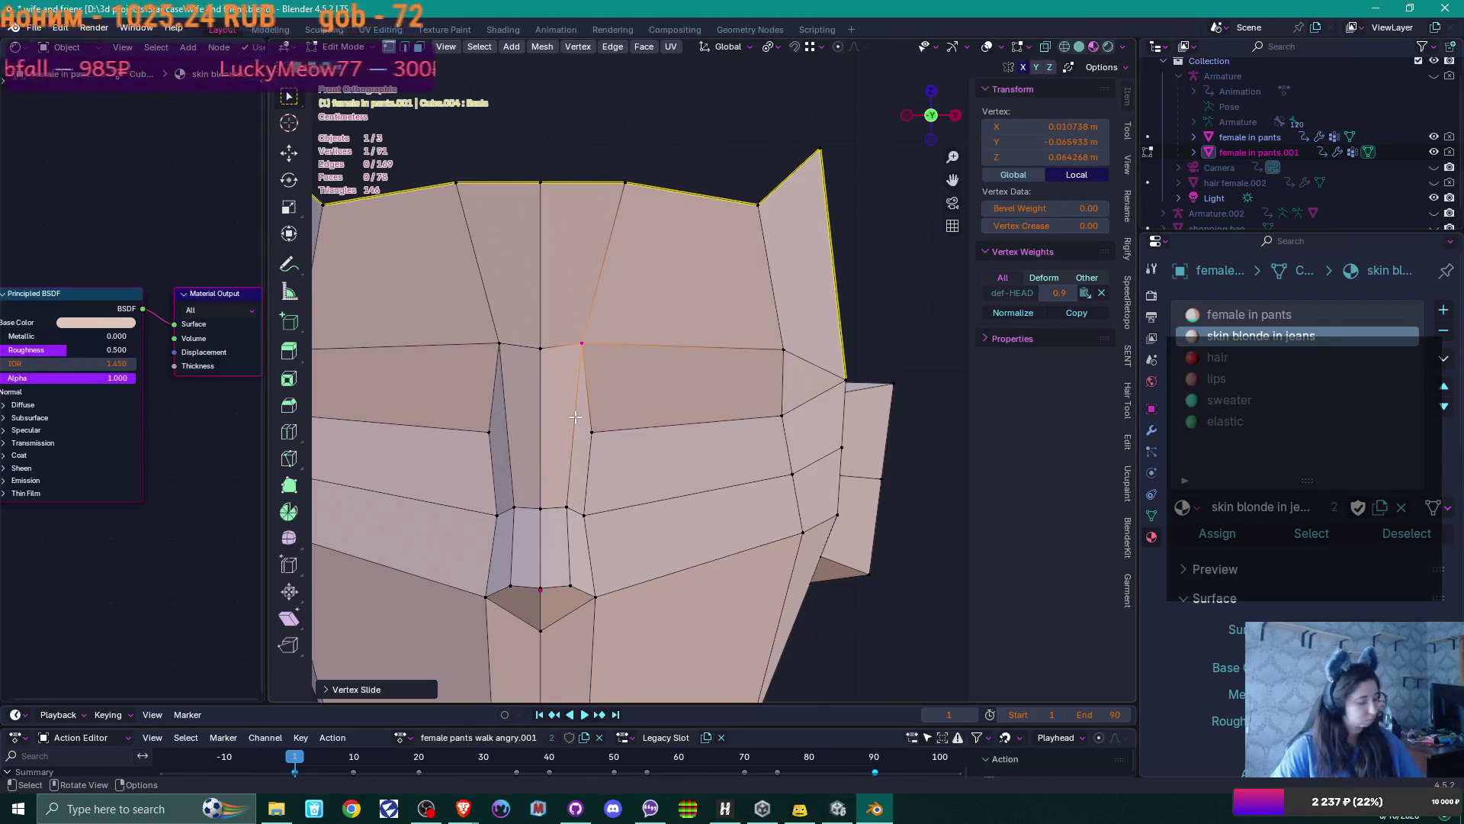
key("shift+v")
Knife-cut a new edge across the middle of the face
key("k")
left_click(489, 431)
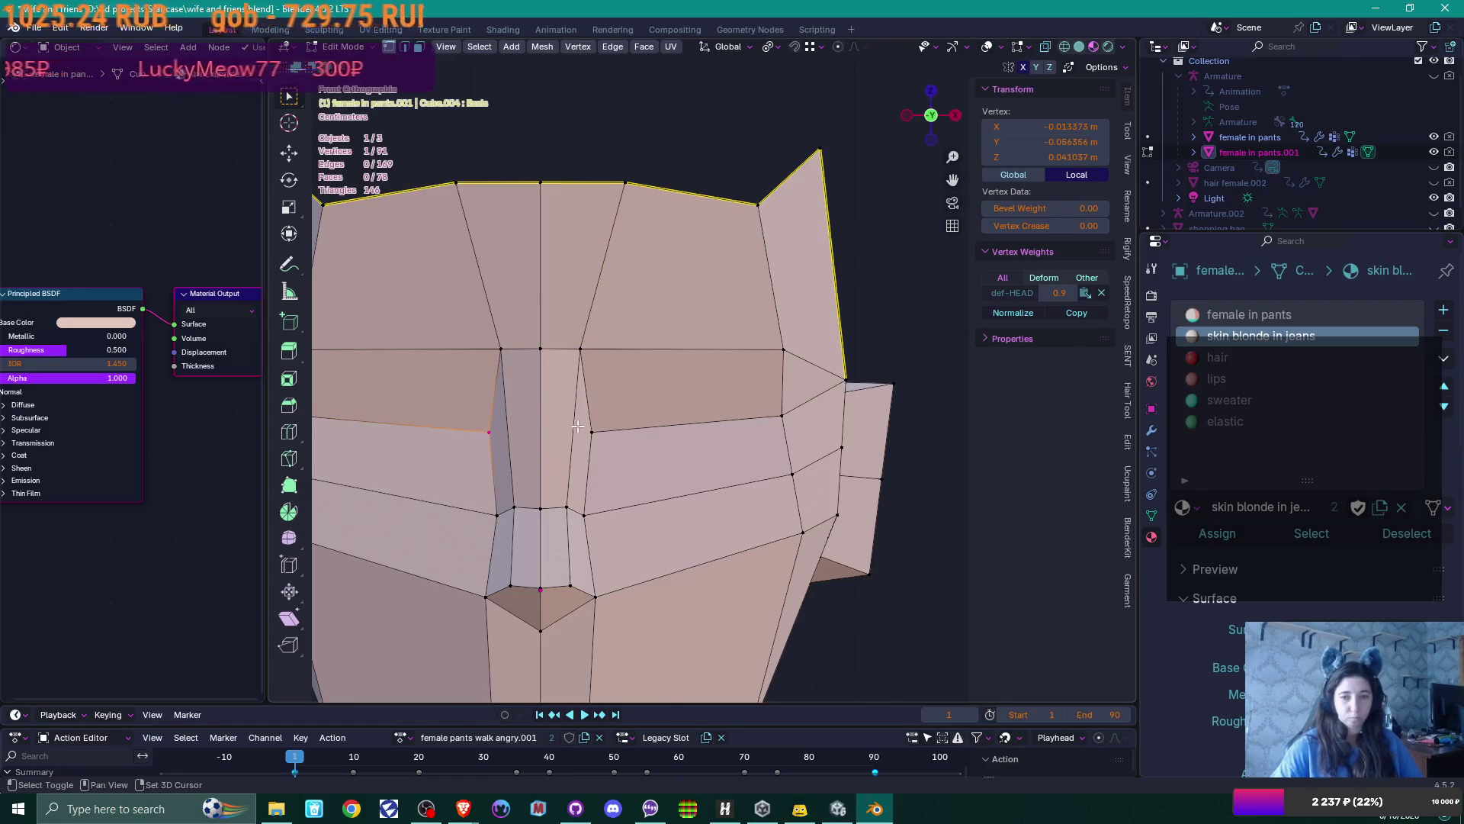
left_click(592, 432)
key("Return")
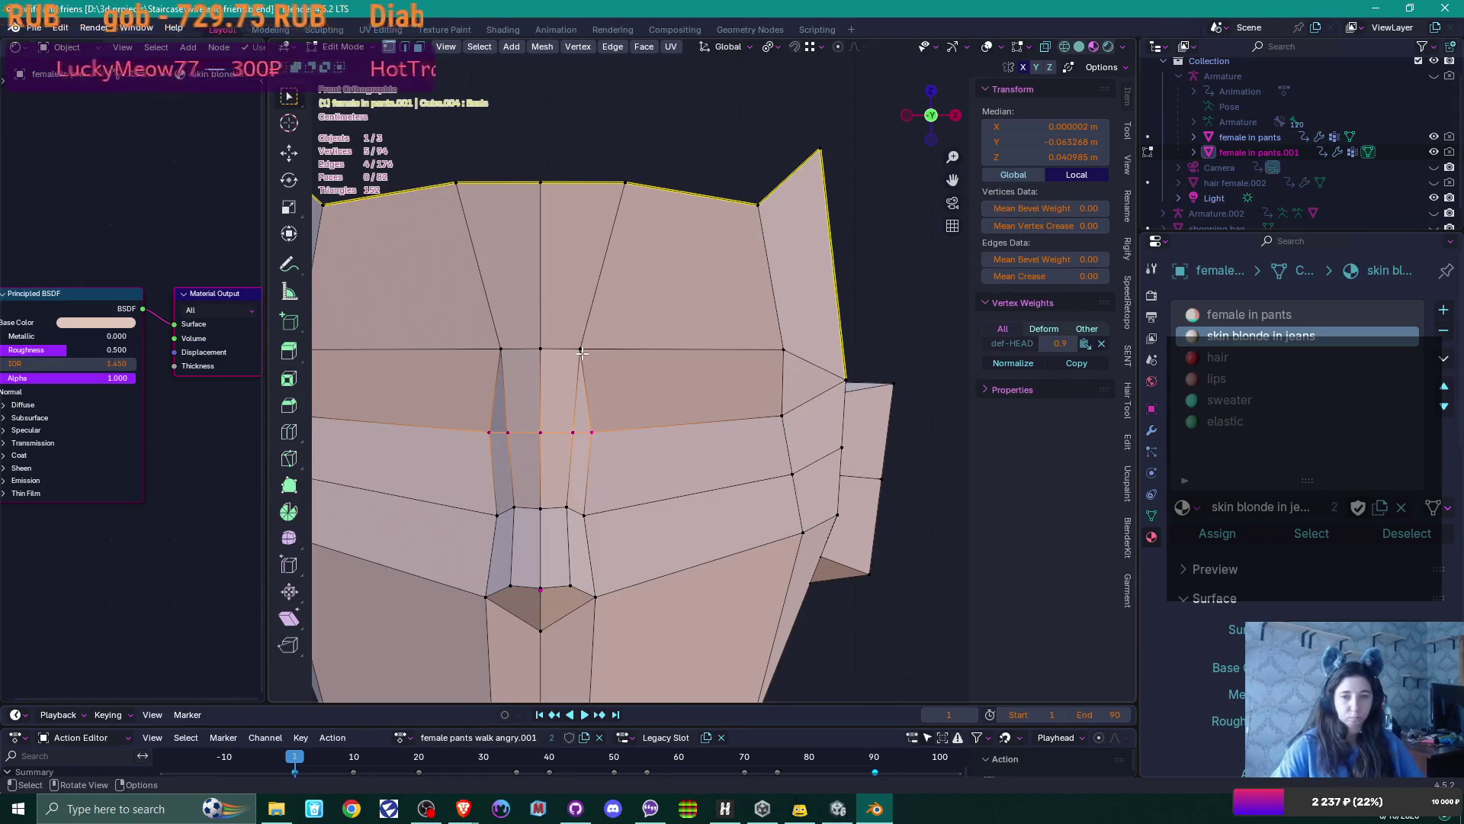
Shift the vertex beside the nose bridge sideways in two moves
left_click(580, 350)
key("g")
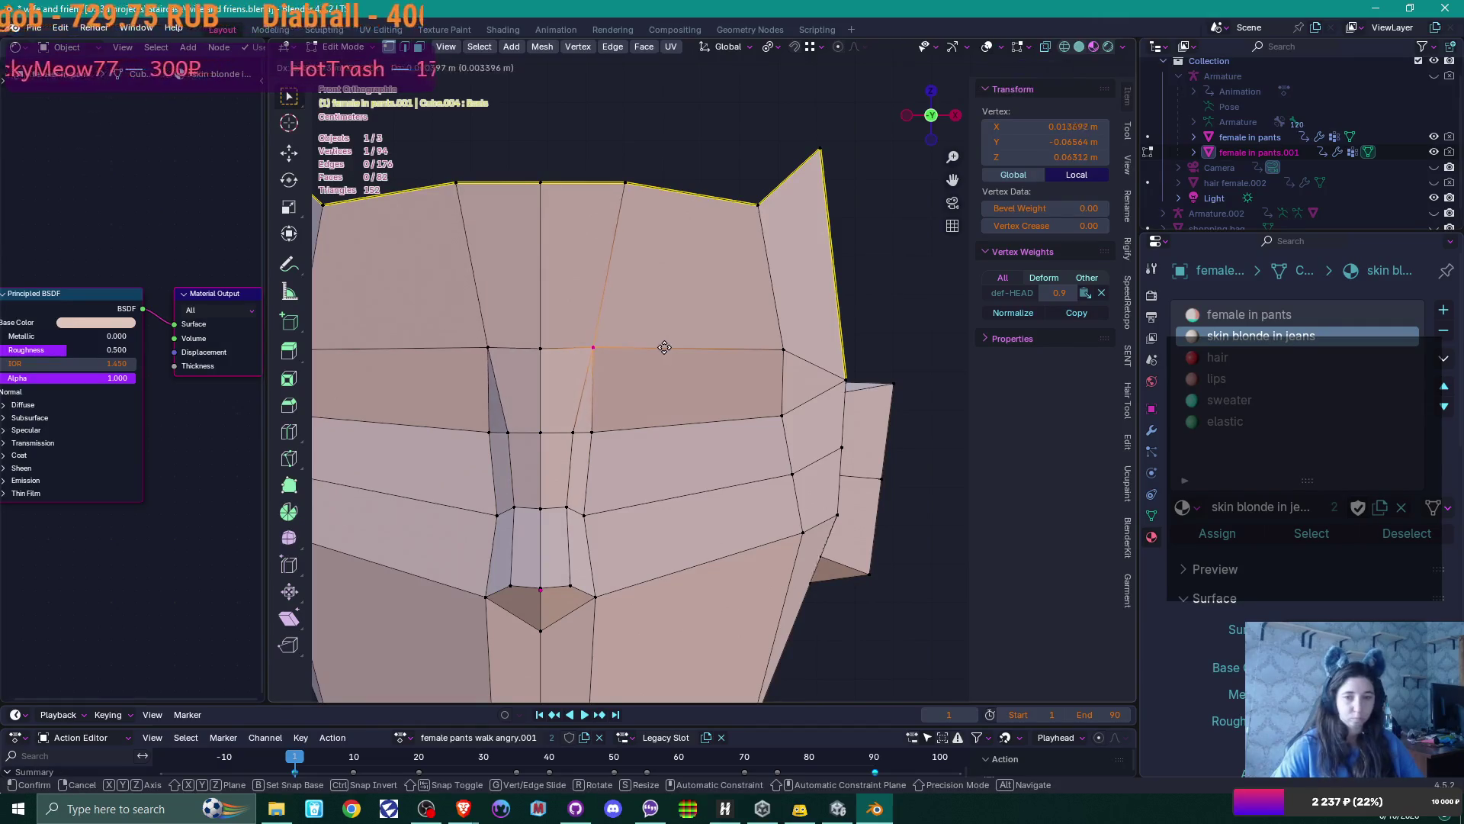
left_click(677, 347)
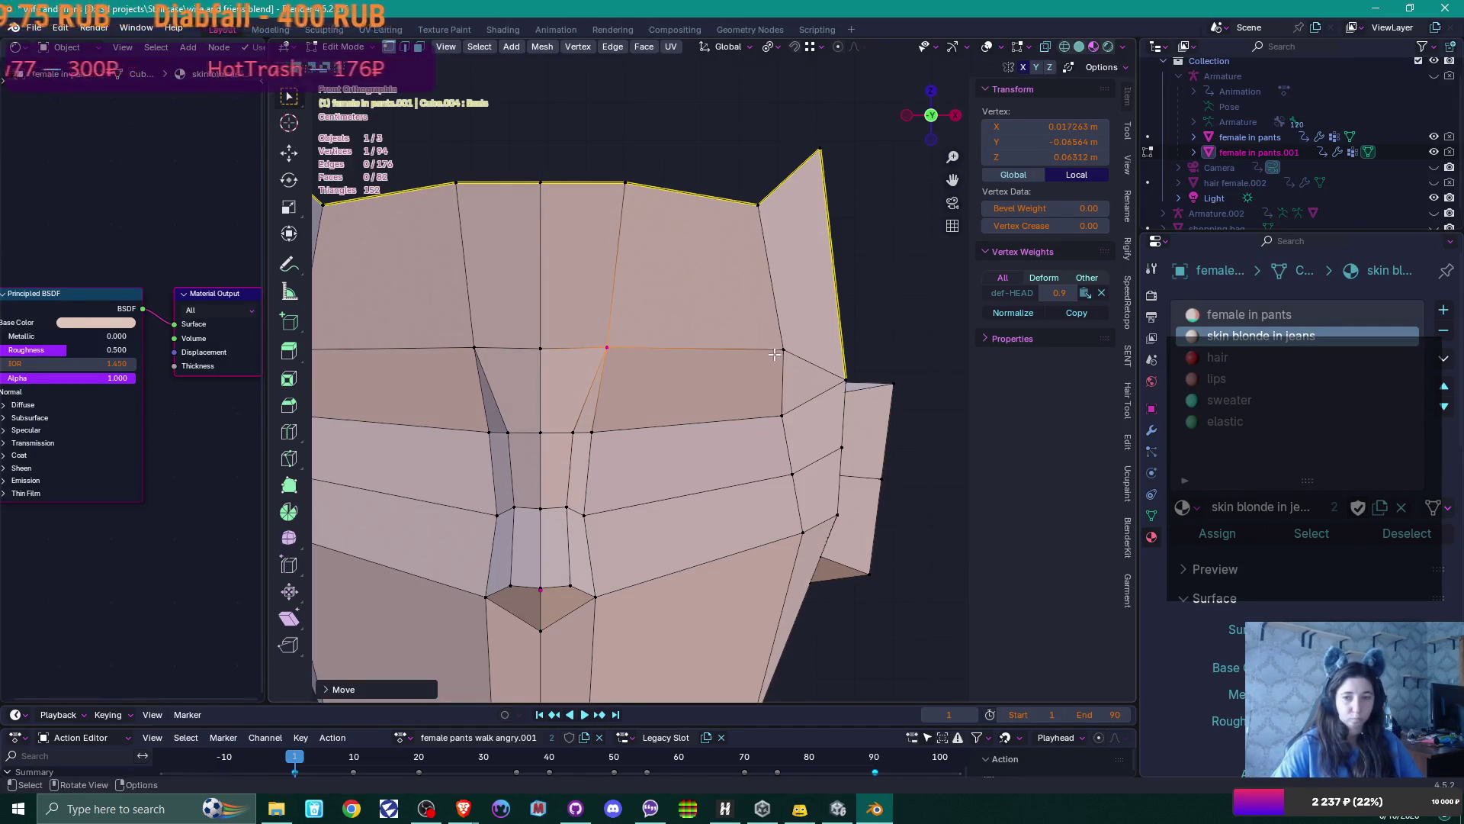
key("g")
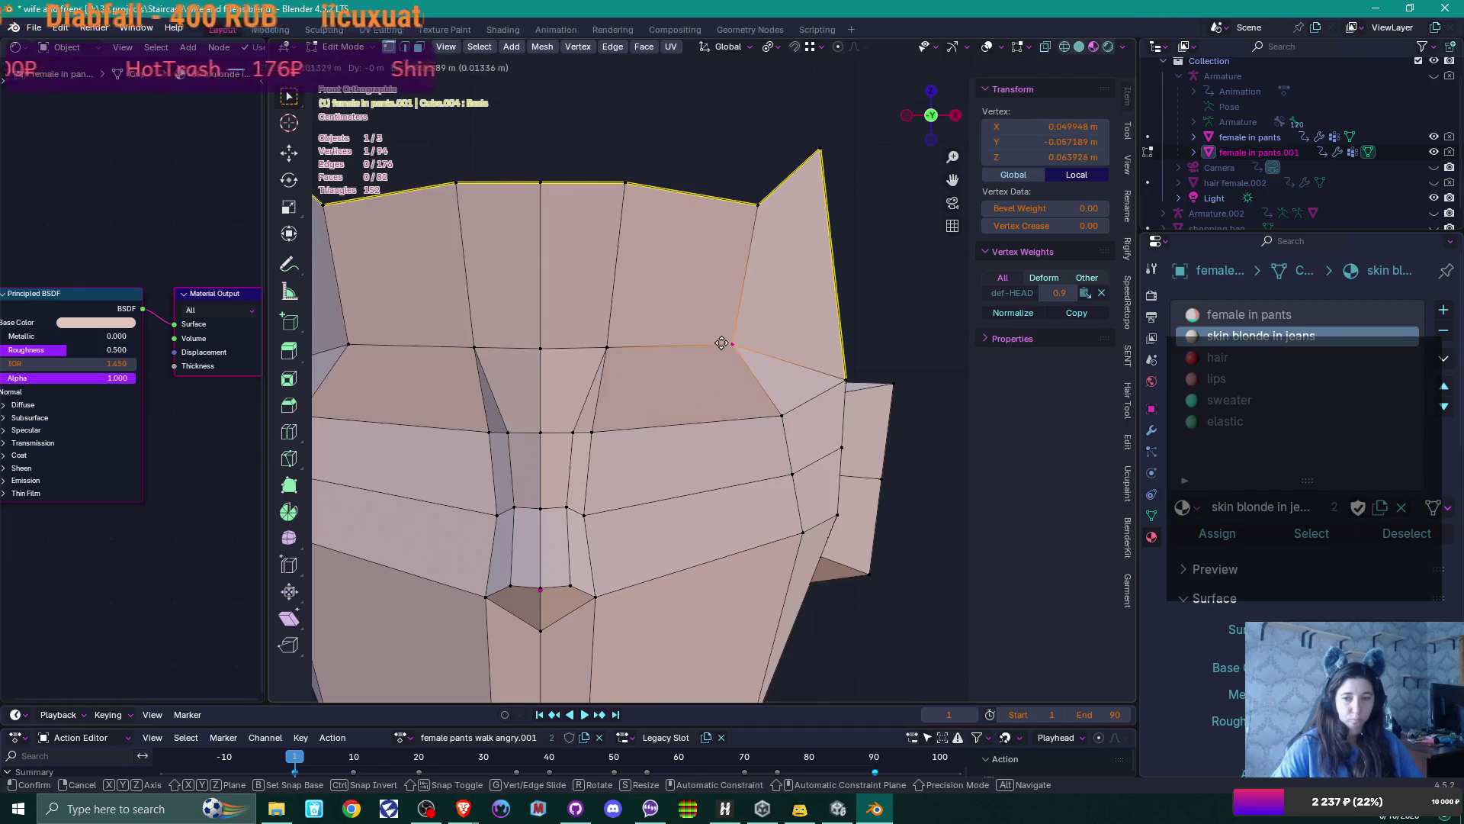
left_click(728, 343)
scroll(747, 419, "down", 3, "shift")
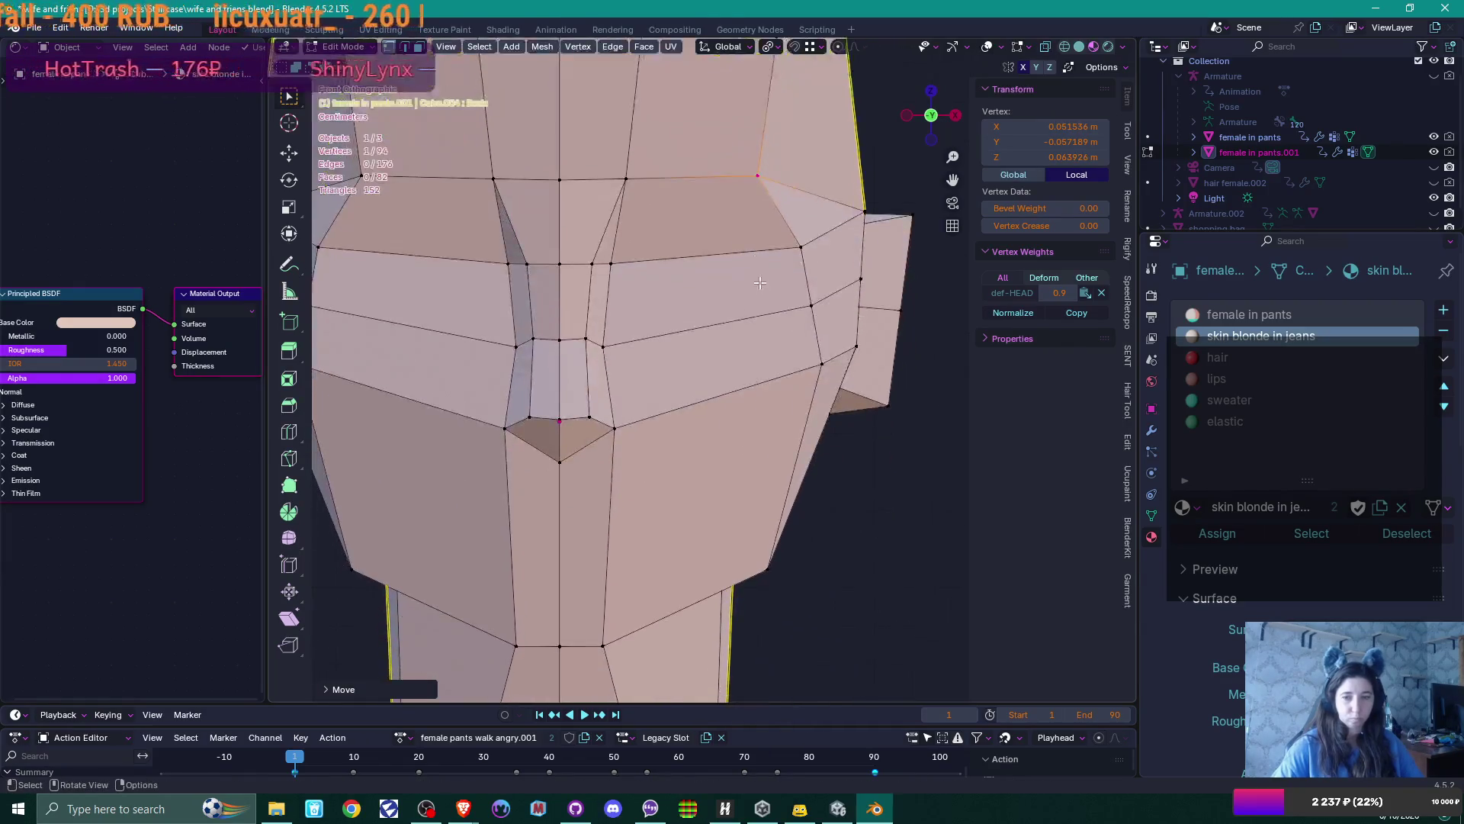
scroll(764, 502, "down", 2)
Push the jaw-corner vertex outward and view the head at an angle
left_click(743, 499)
key("g")
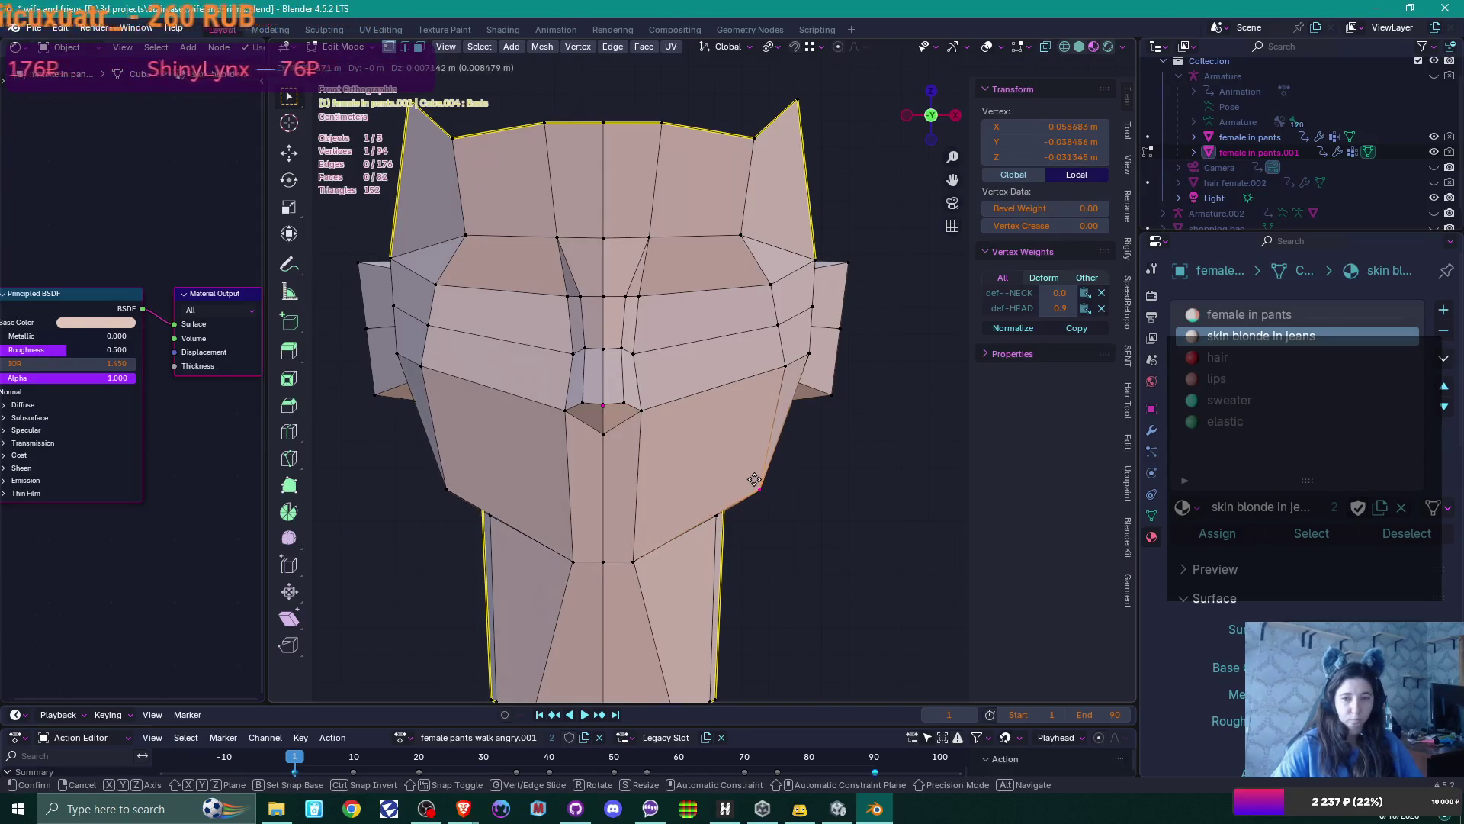
left_click(760, 479)
middle_click_drag(878, 433, 793, 427)
scroll(762, 423, "up", 3)
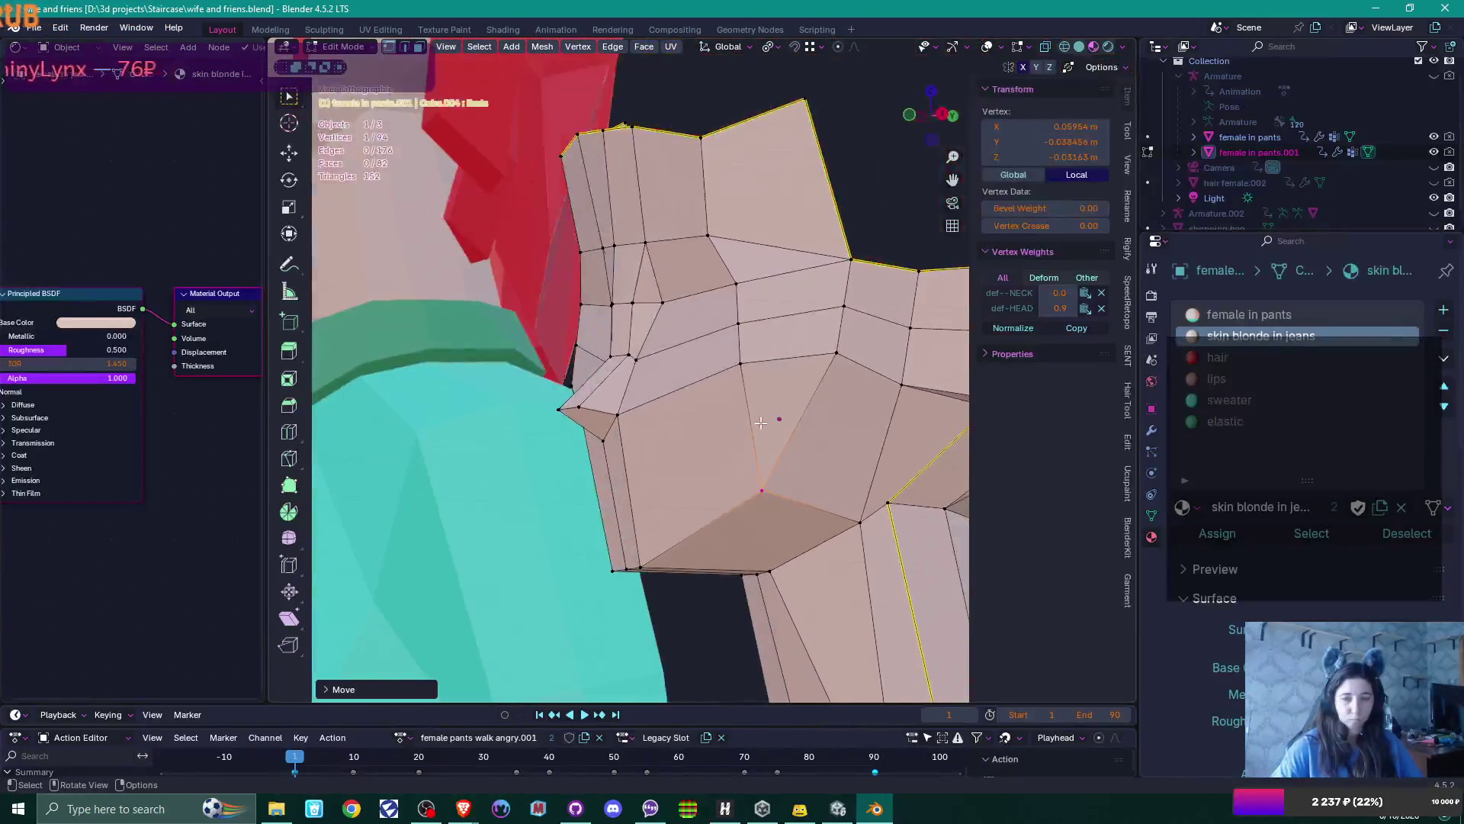
Adjust the jaw and profile vertices along the Y axis
left_click(612, 302)
mouse_move(612, 302)
middle_mouse_down()
mouse_move(580, 283)
mouse_move(581, 328)
middle_mouse_up()
scroll(550, 259, "up", 4)
left_click(543, 254, "shift")
left_click(527, 252, "shift")
key("g")
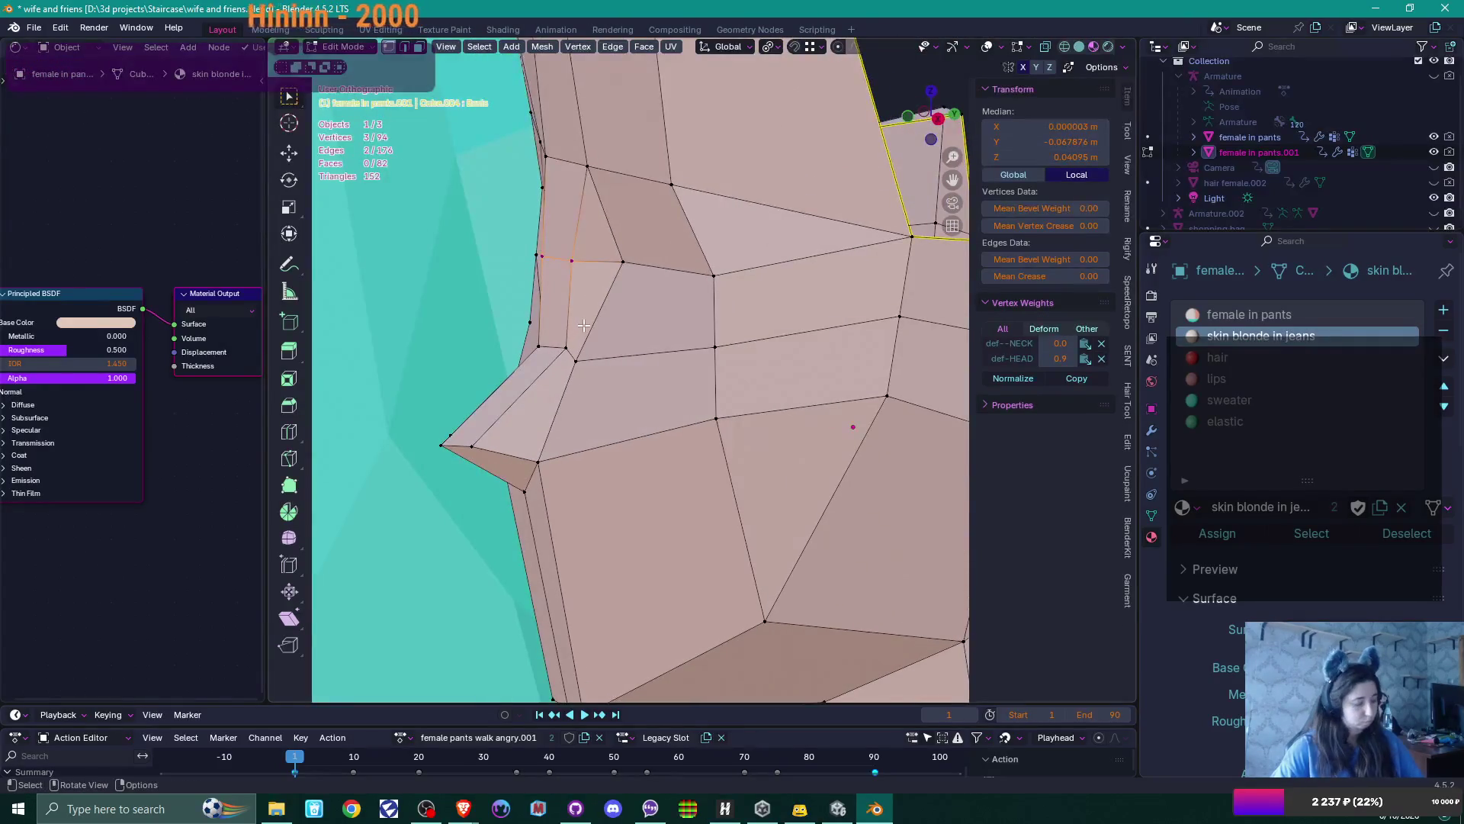
key("y")
key("Escape")
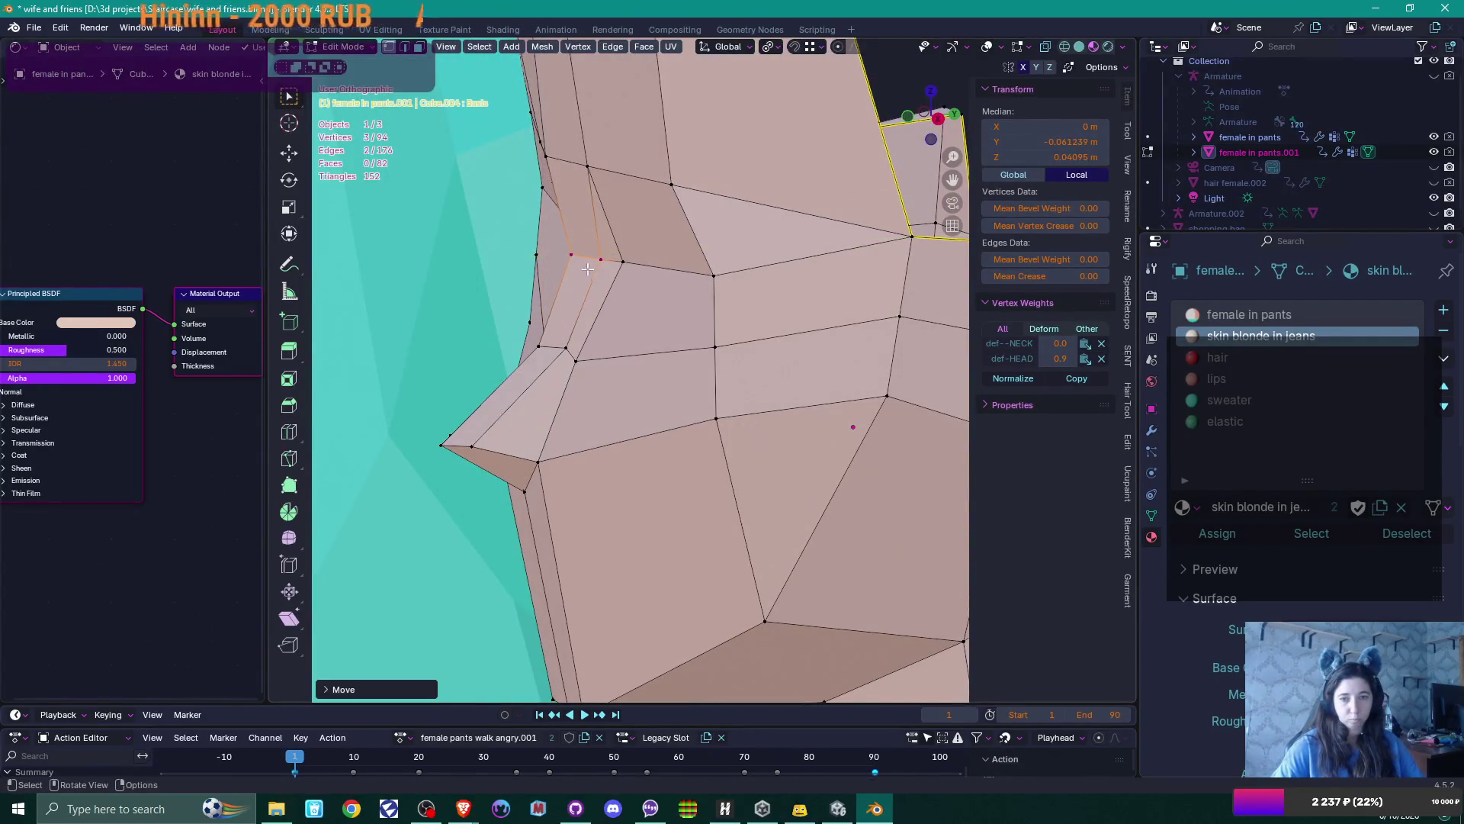
left_click(578, 261)
key("g")
key("y")
left_click(585, 262)
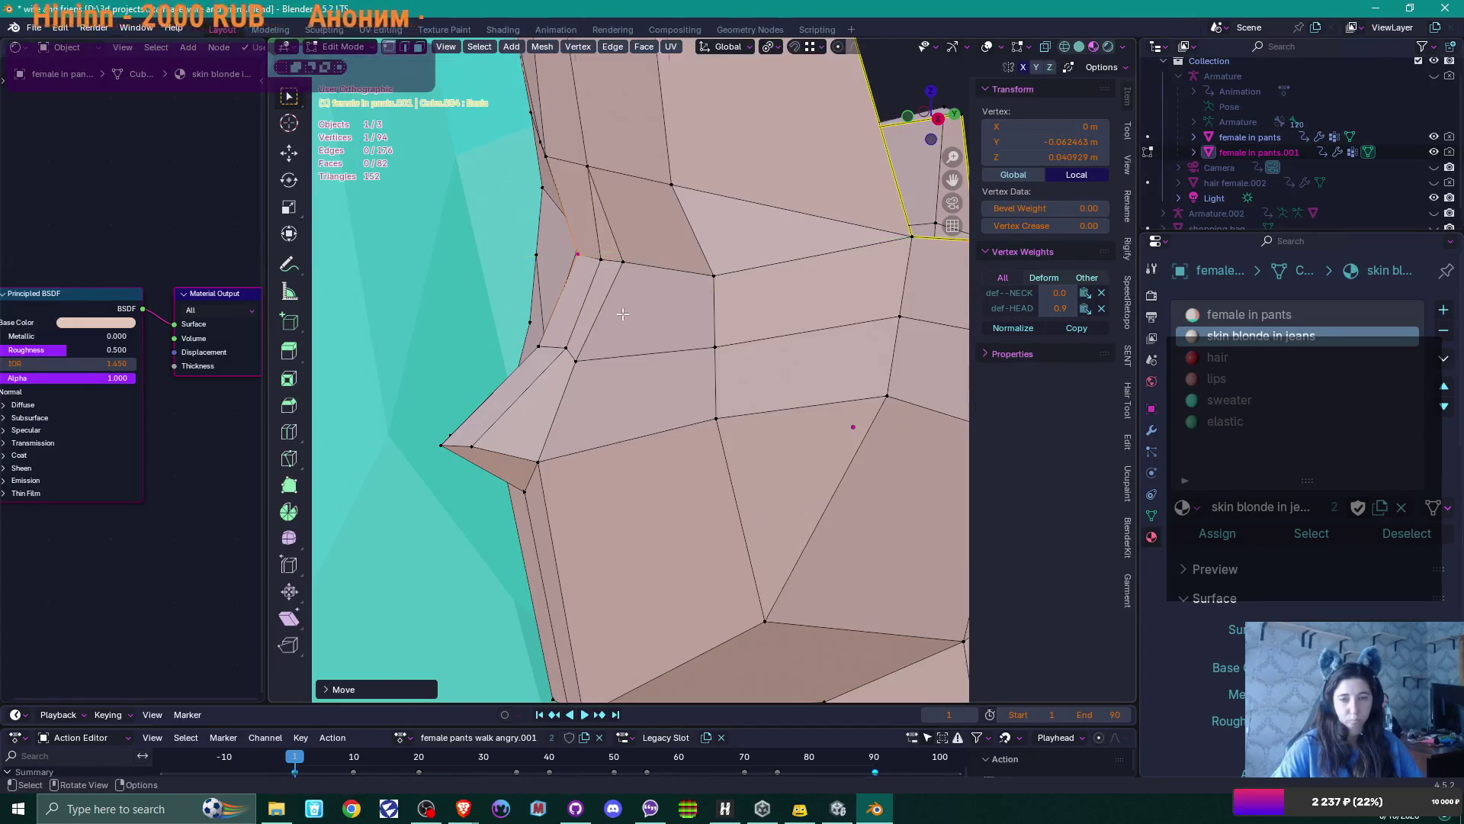
In front view, raise the nose-tip vertex along Z twice, then orbit to inspect it
middle_click_drag(622, 314, 751, 341)
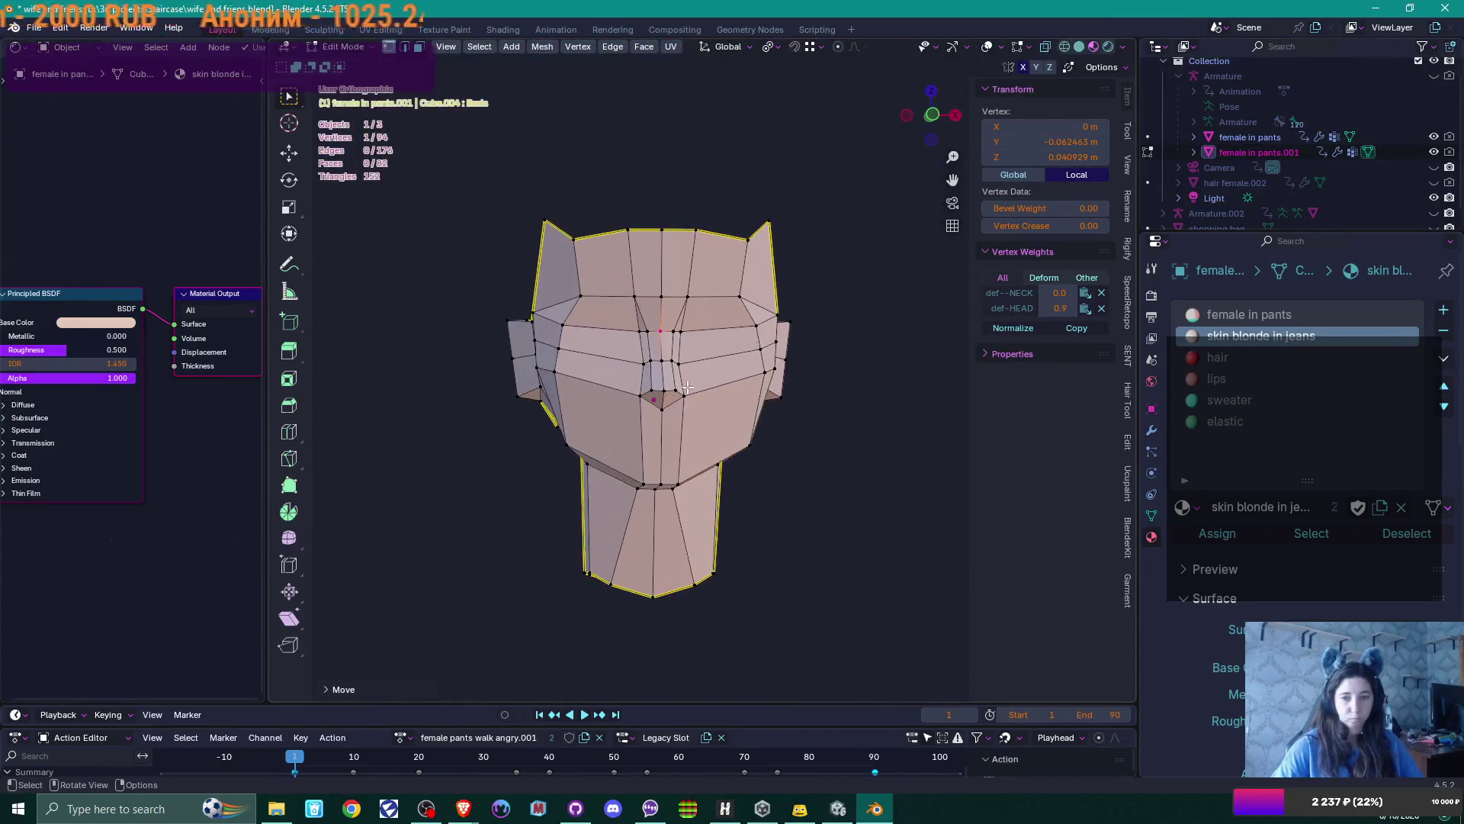
scroll(645, 436, "up", 5)
left_click(586, 486)
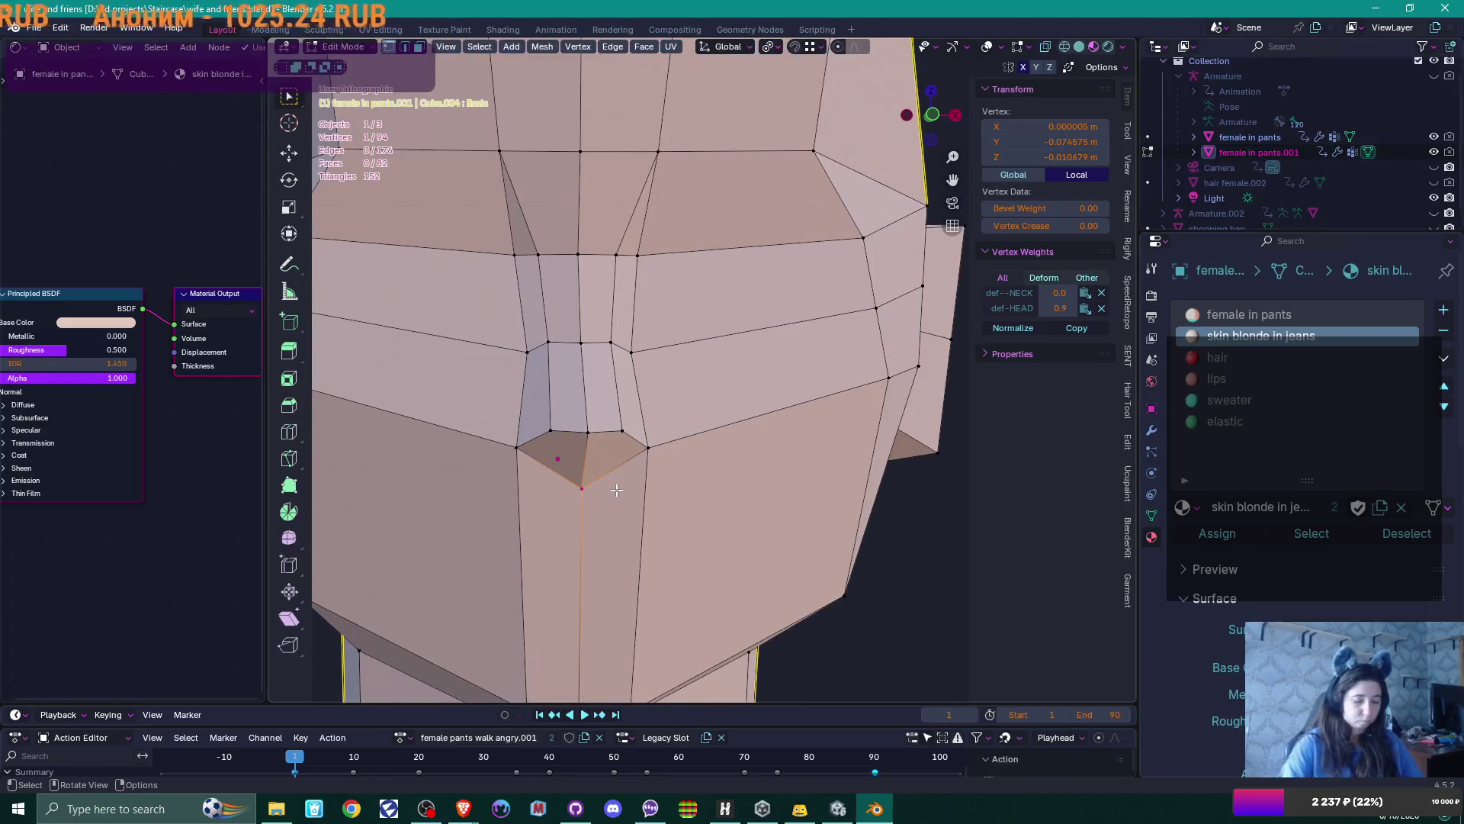
key("KP_1")
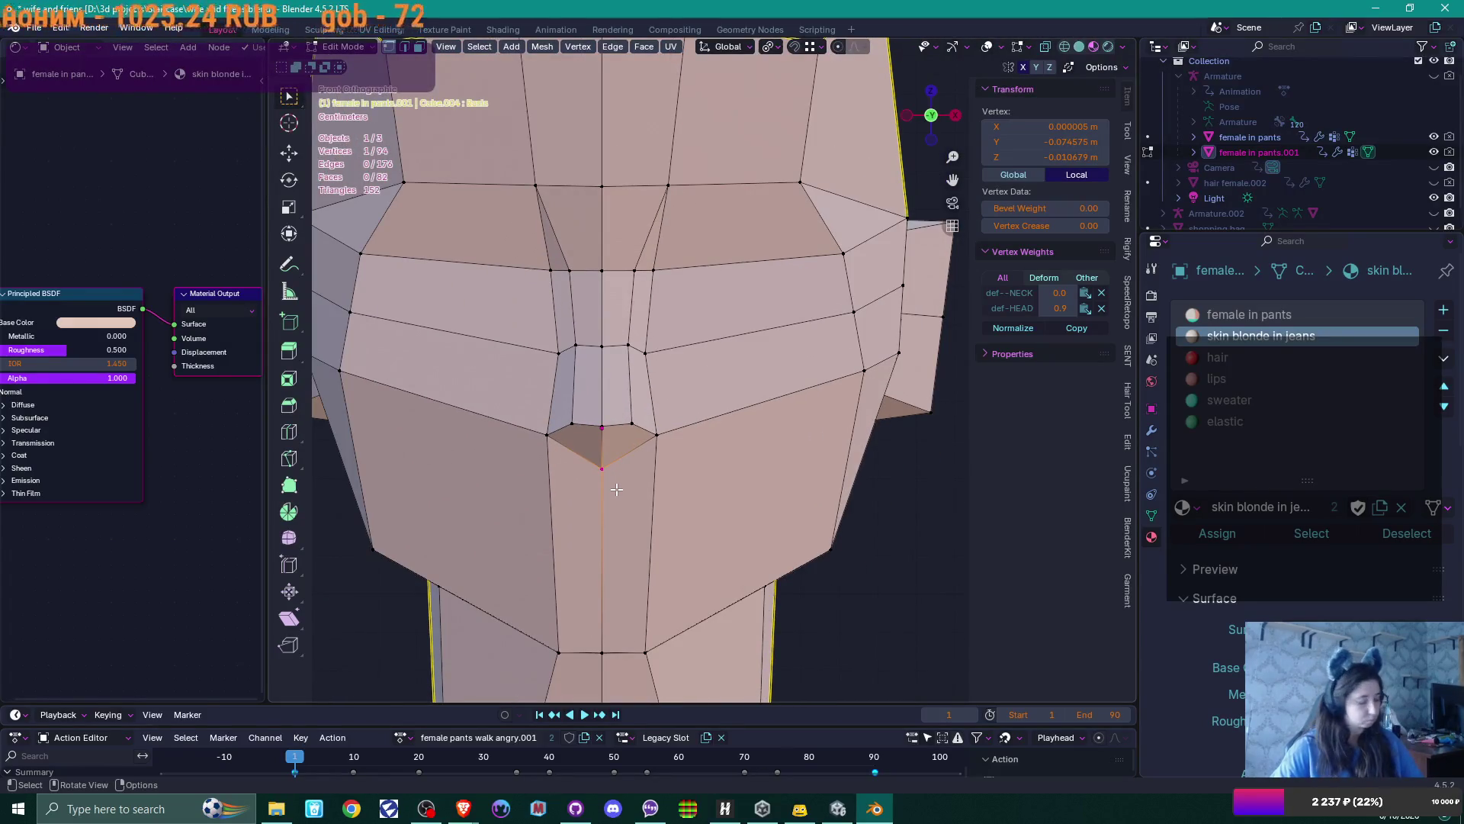
key("g")
key("z")
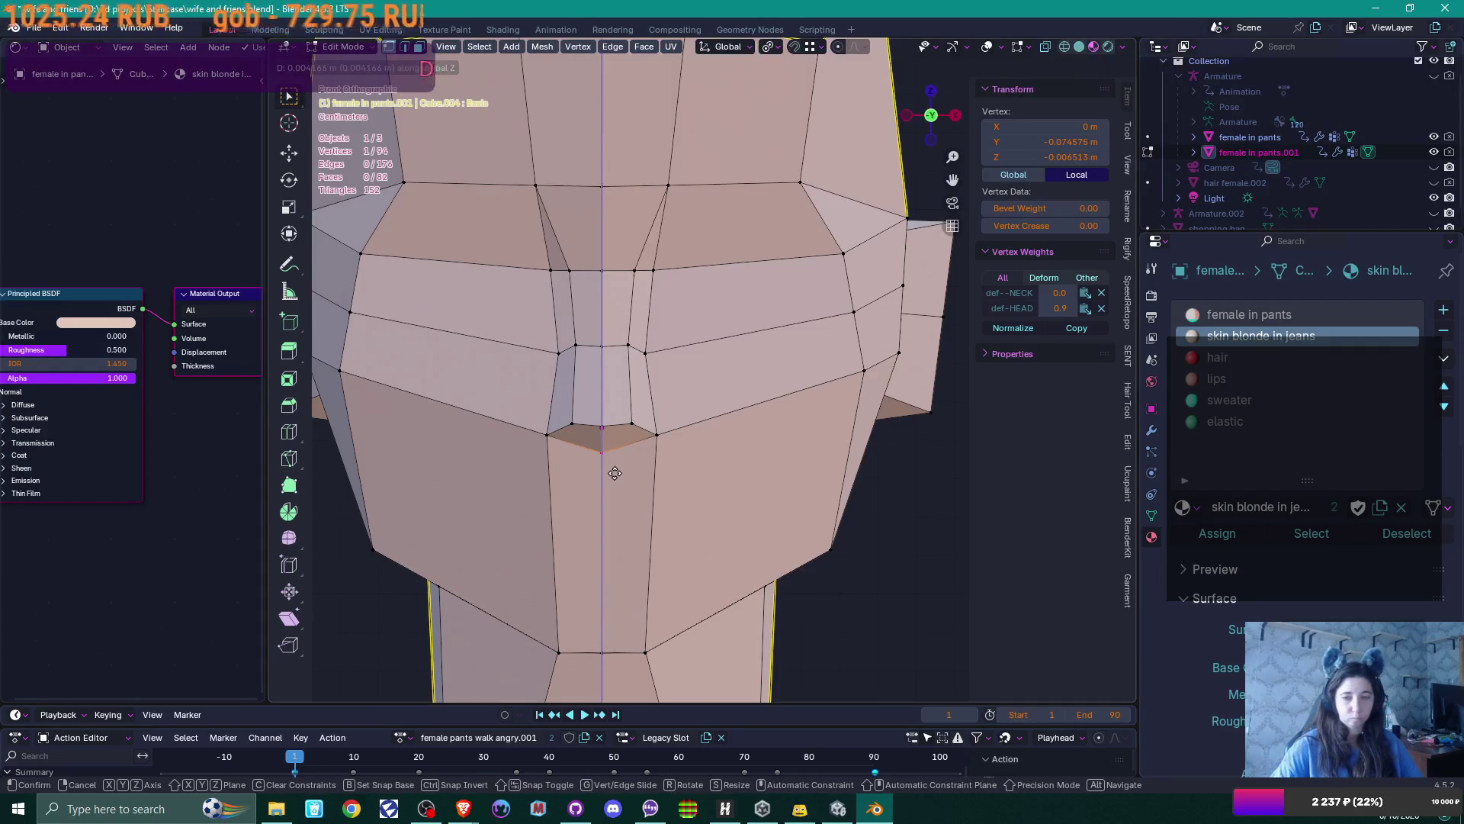
left_click(615, 473)
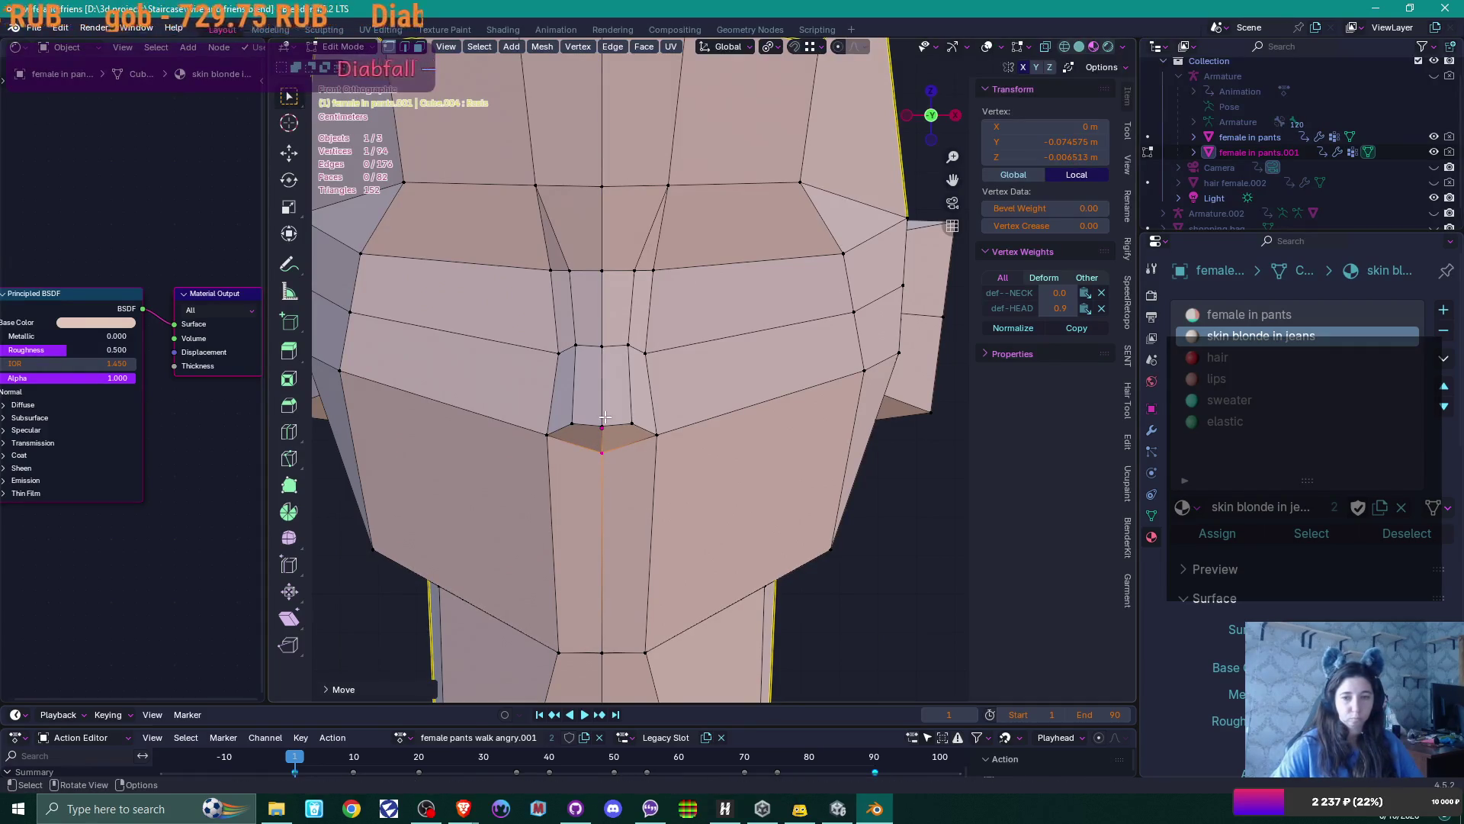
key("g")
key("z")
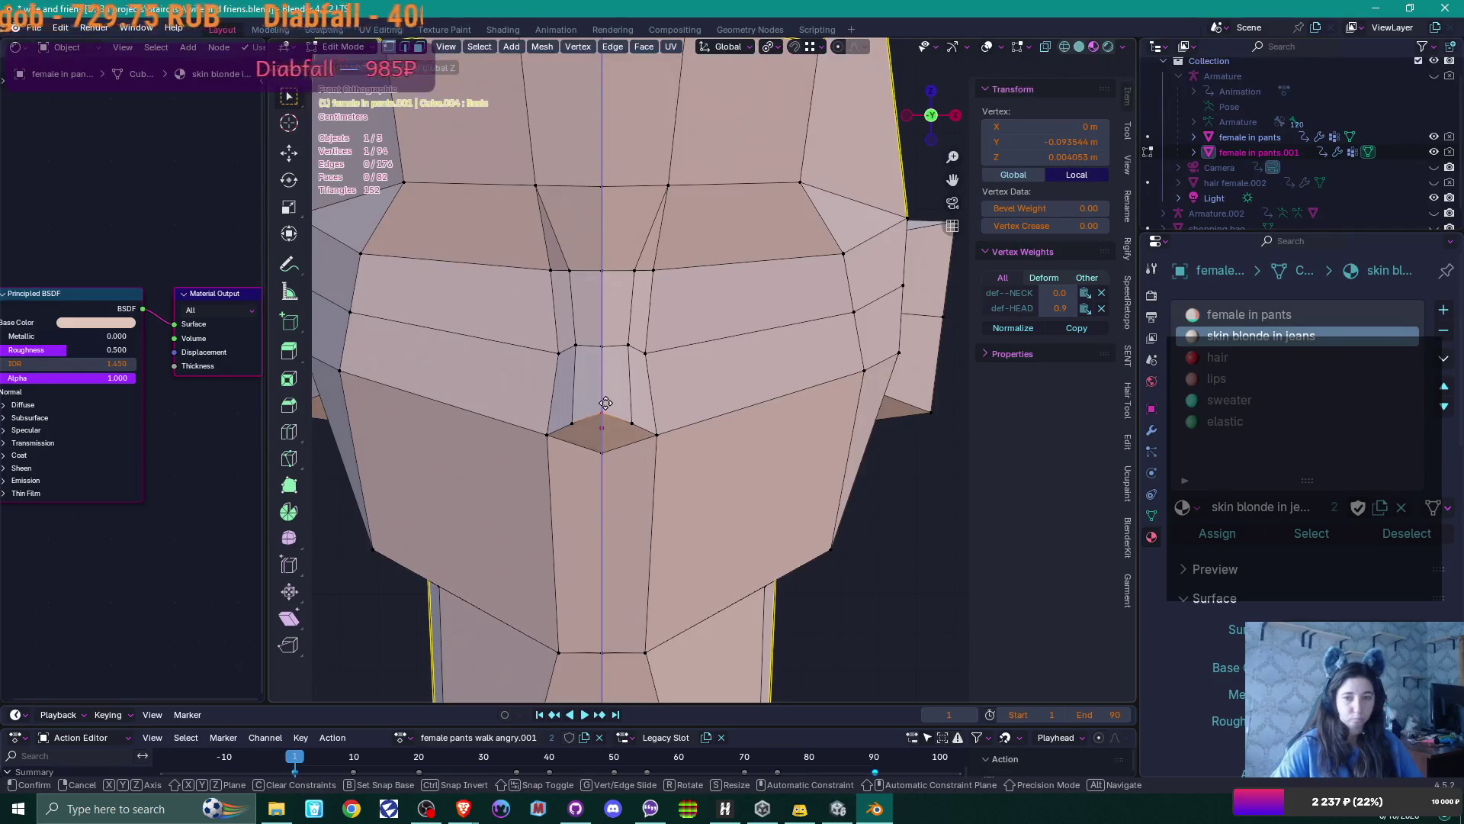
left_click(606, 402)
scroll(738, 434, "down", 3)
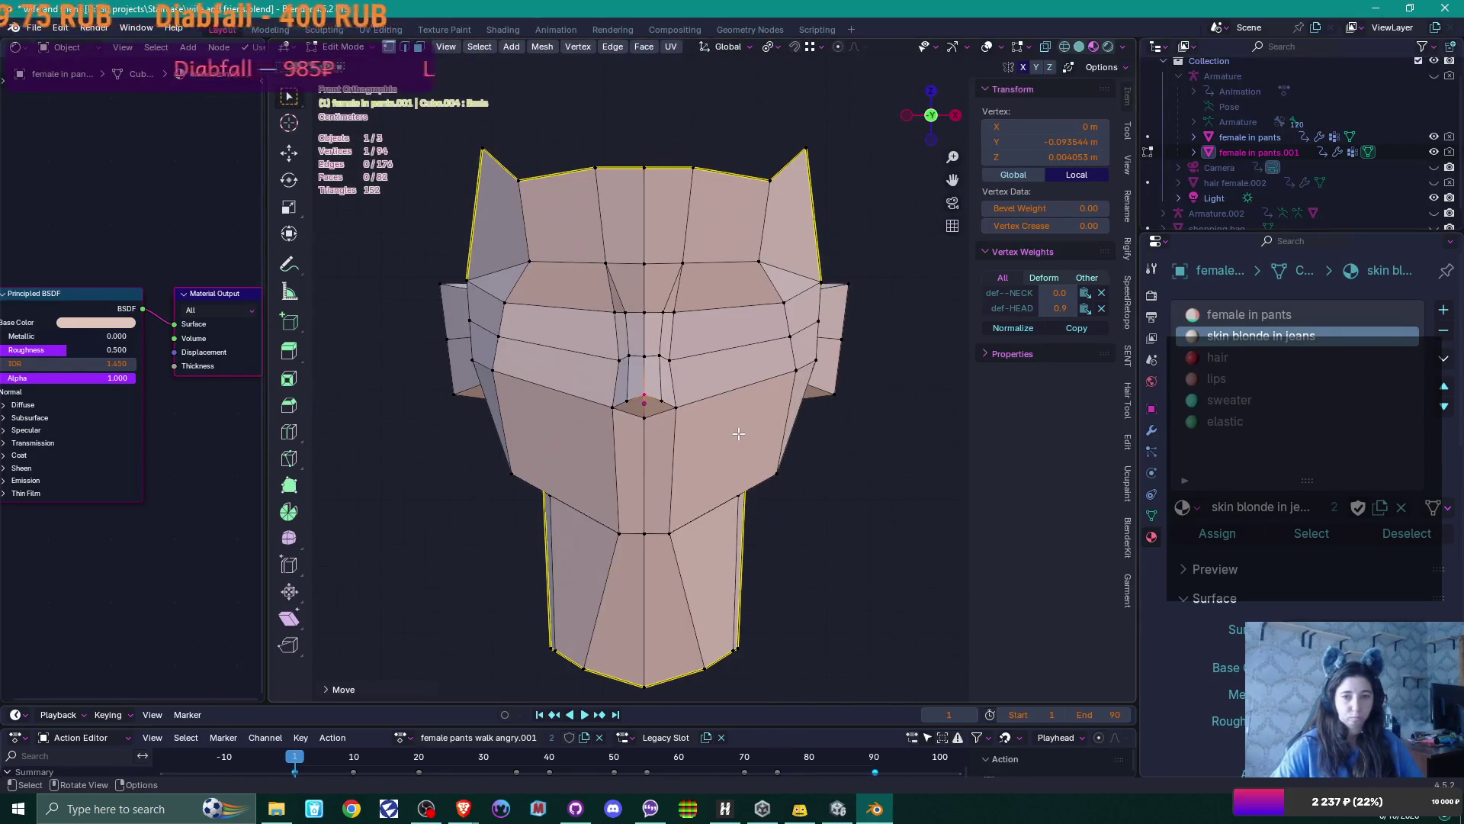
mouse_move(738, 434)
middle_mouse_down()
mouse_move(657, 441)
mouse_move(804, 428)
mouse_move(716, 448)
mouse_move(726, 439)
middle_mouse_up()
Scale the head object to 0.588, frame it in the view, and return to Edit Mode
key("Tab")
scroll(725, 429, "down", 5)
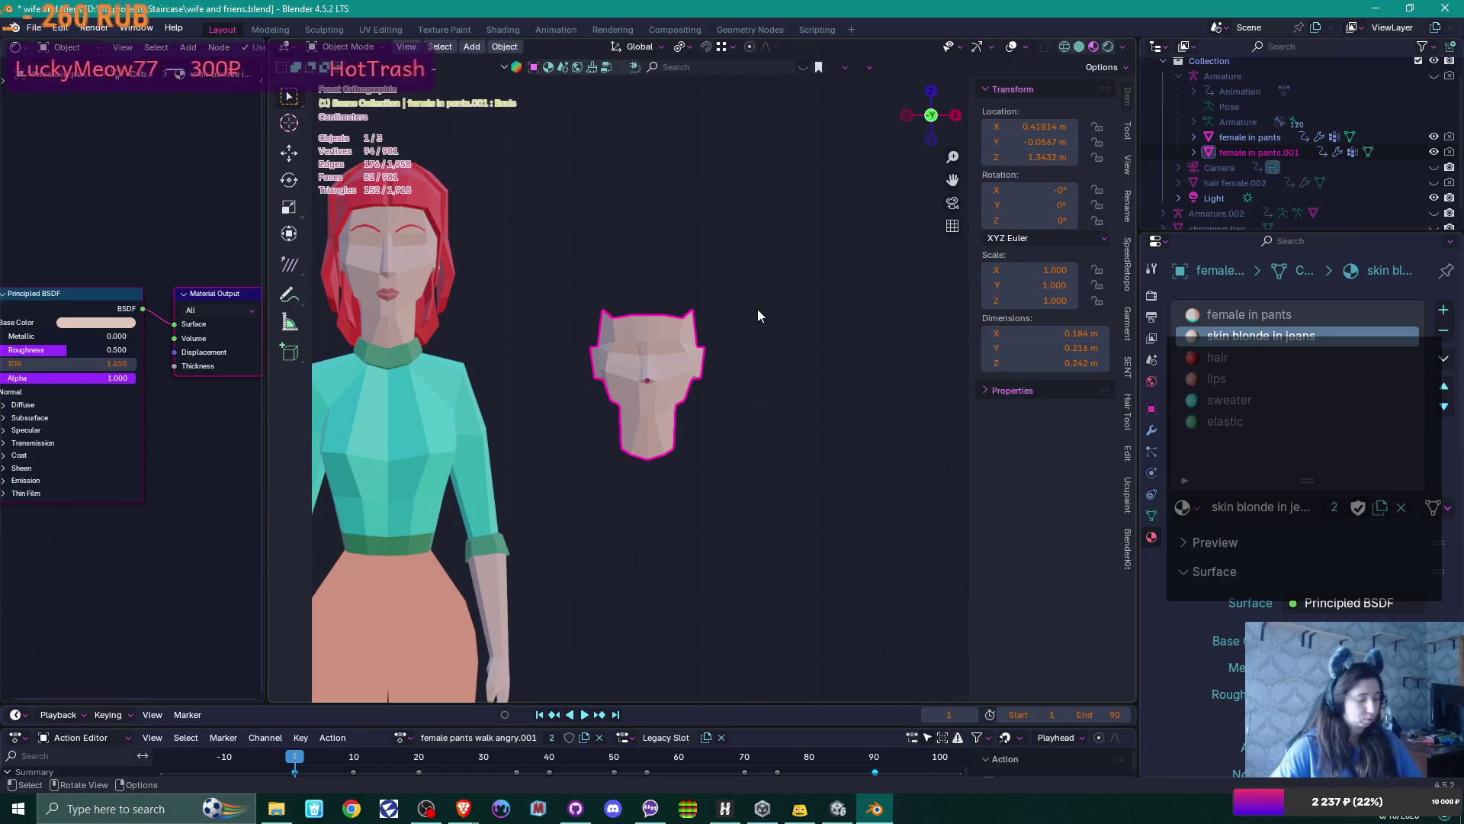
key("s")
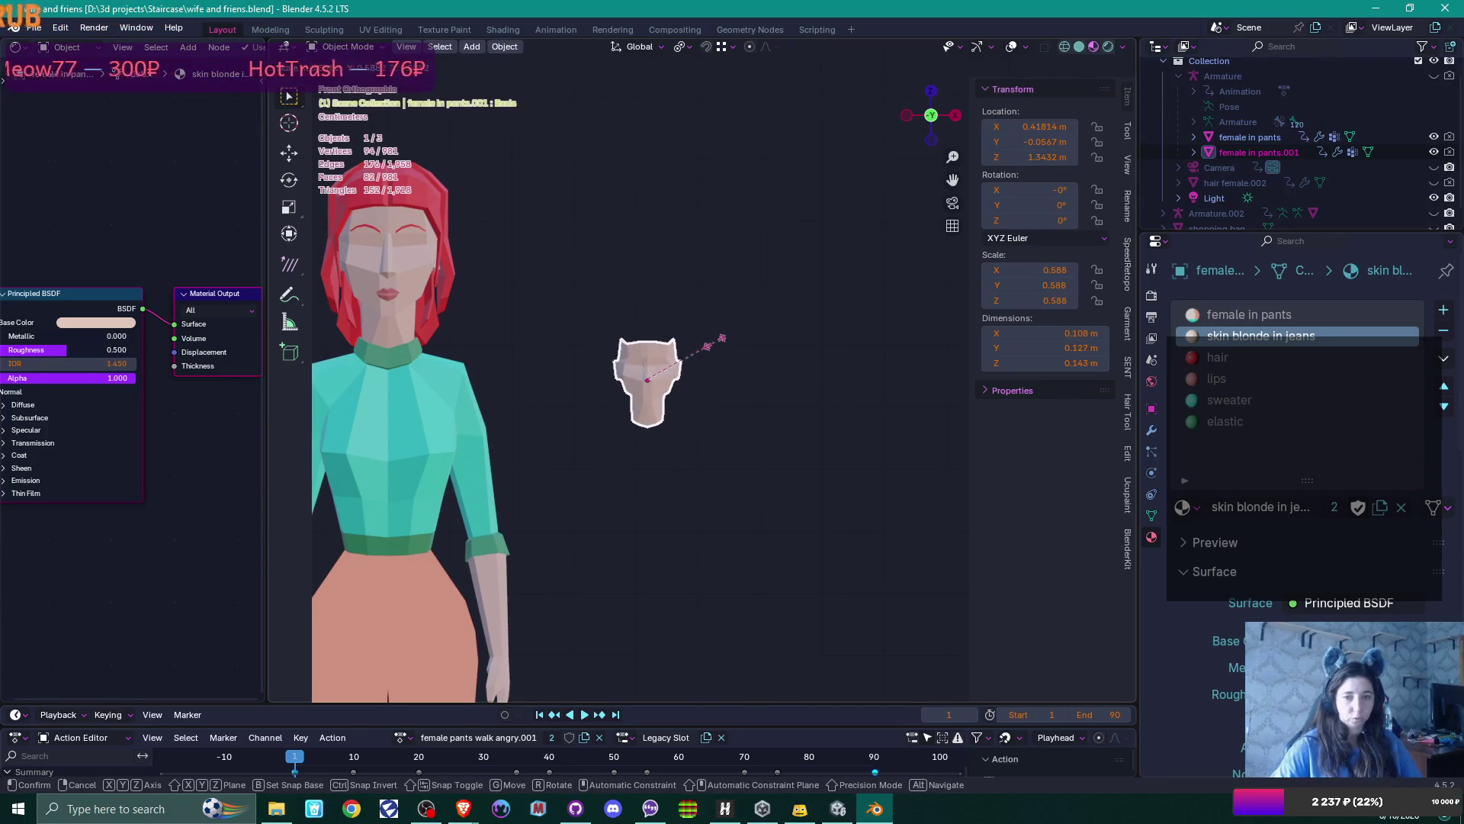
left_click(720, 339)
key("KP_Divide")
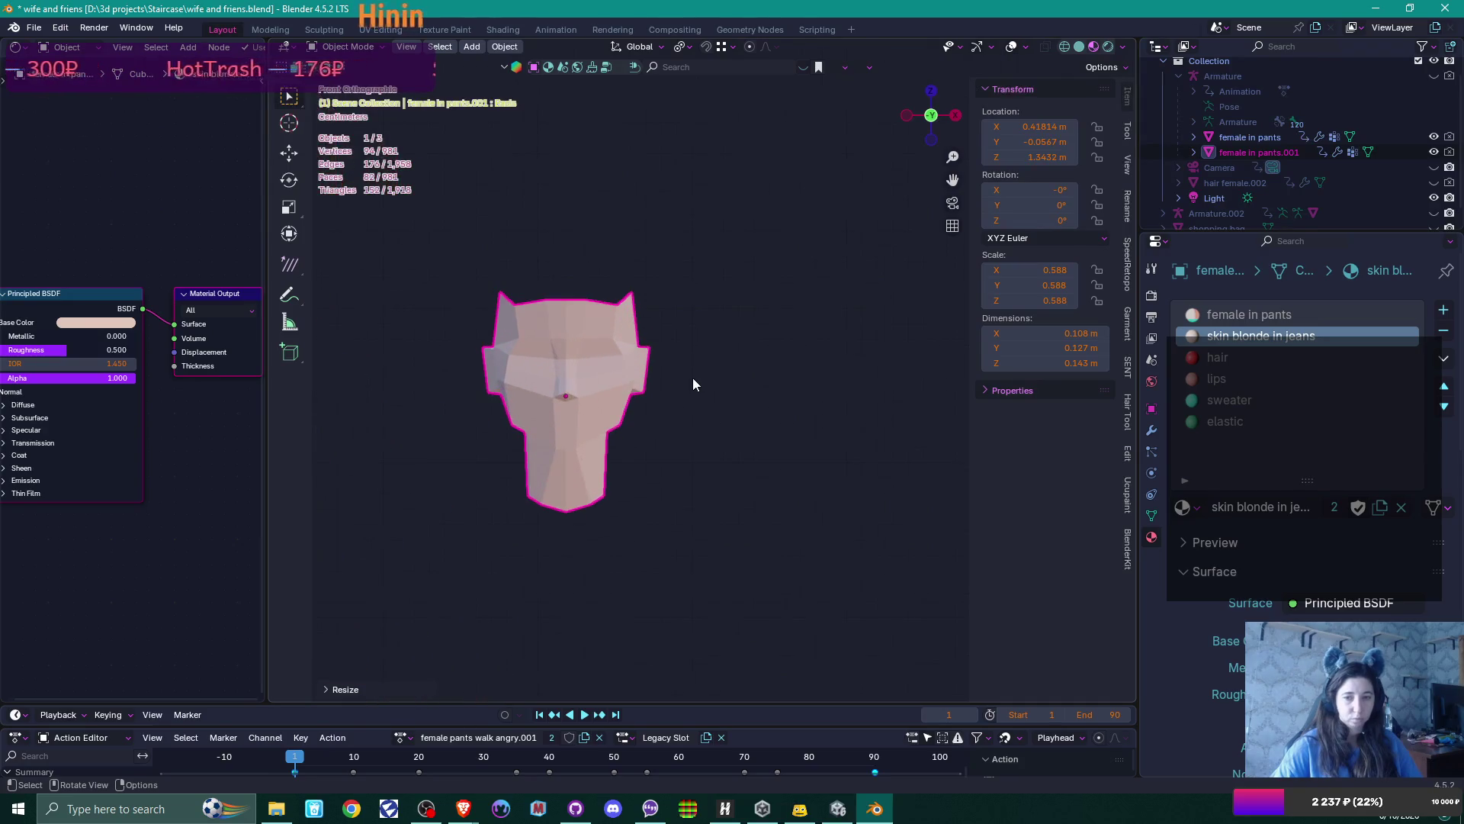
middle_click_drag(664, 419, 727, 427, "shift")
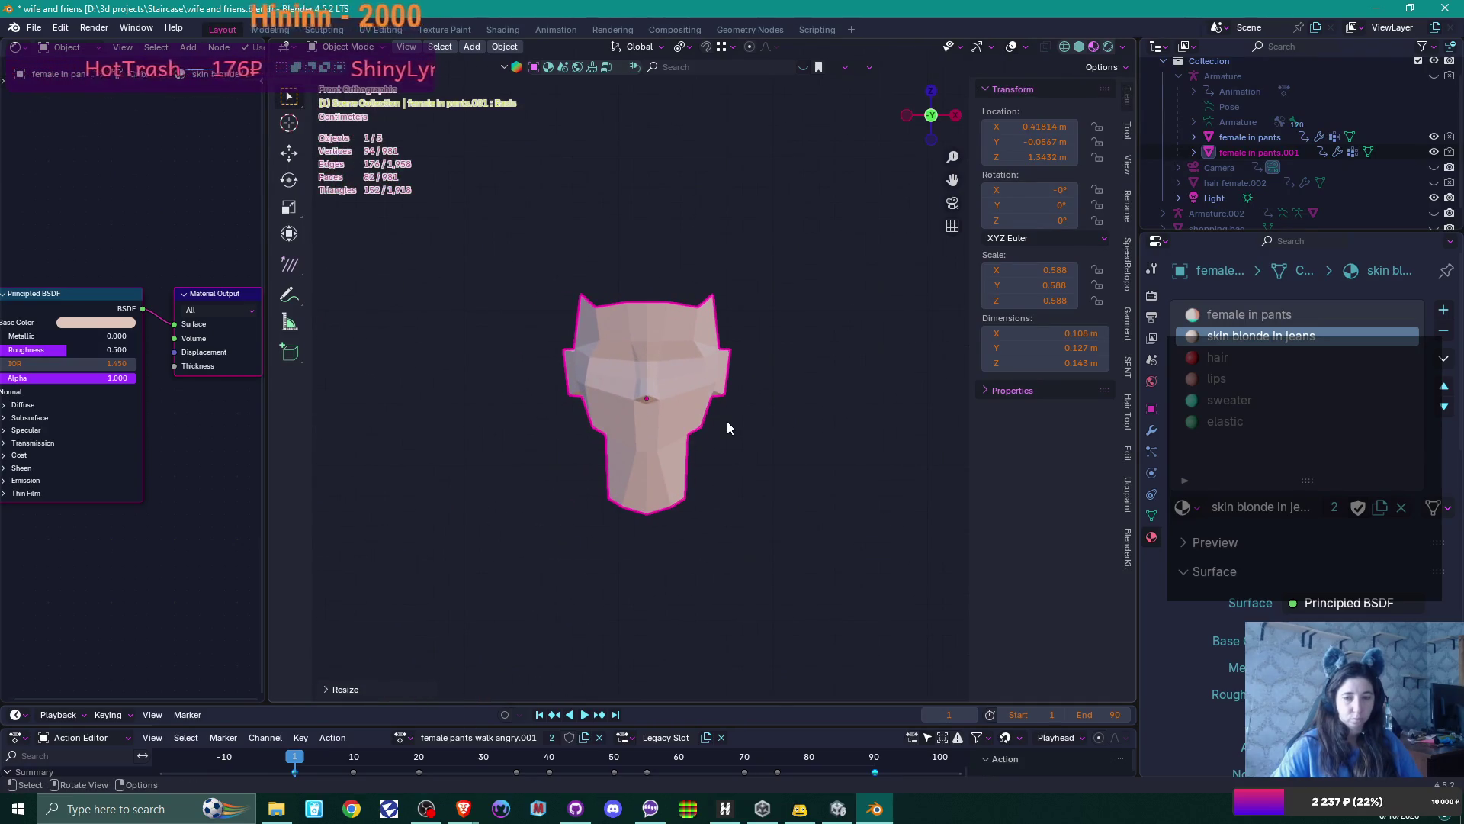
key("KP_Divide")
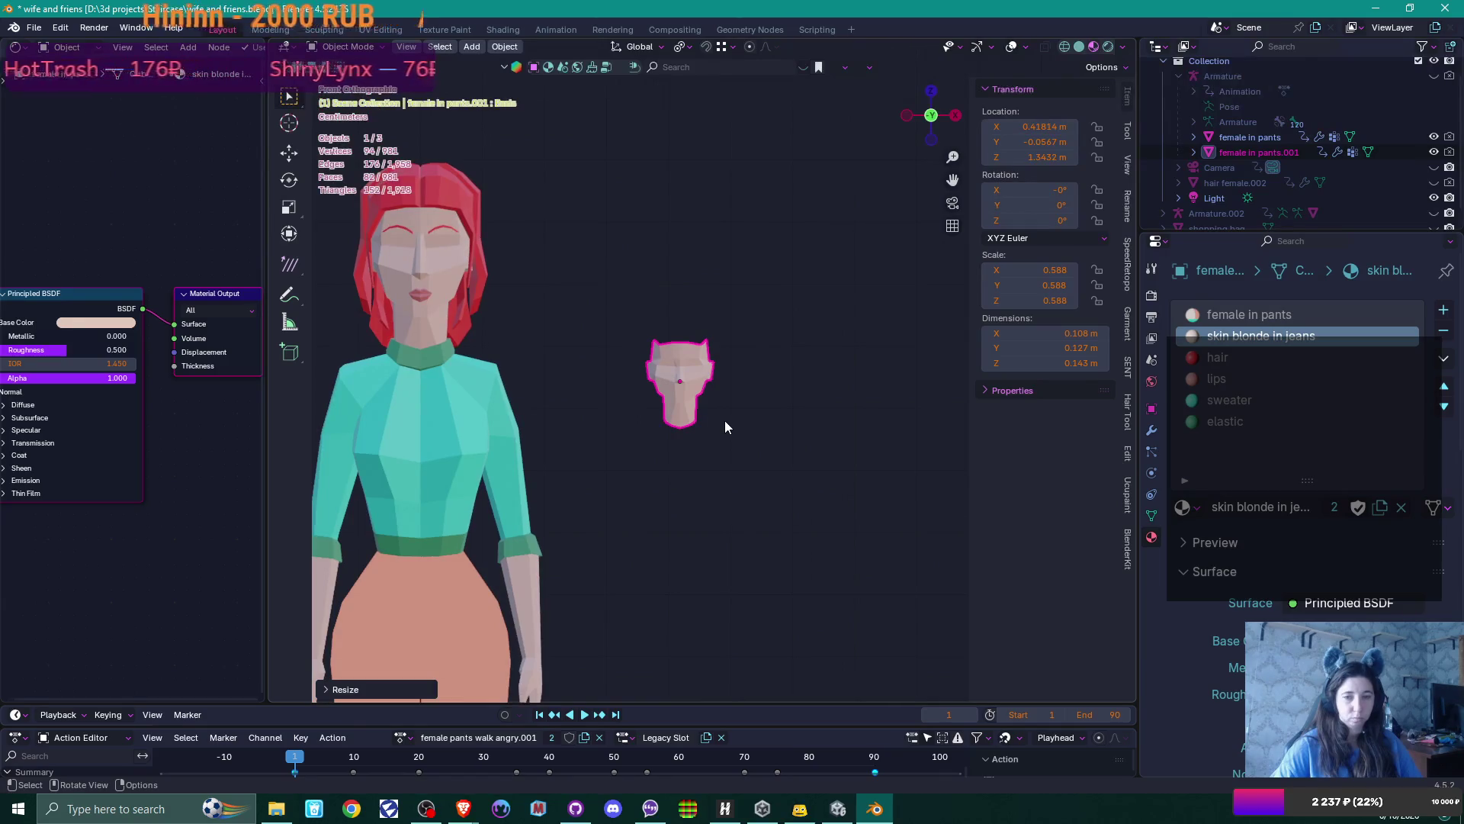
key("KP_Decimal")
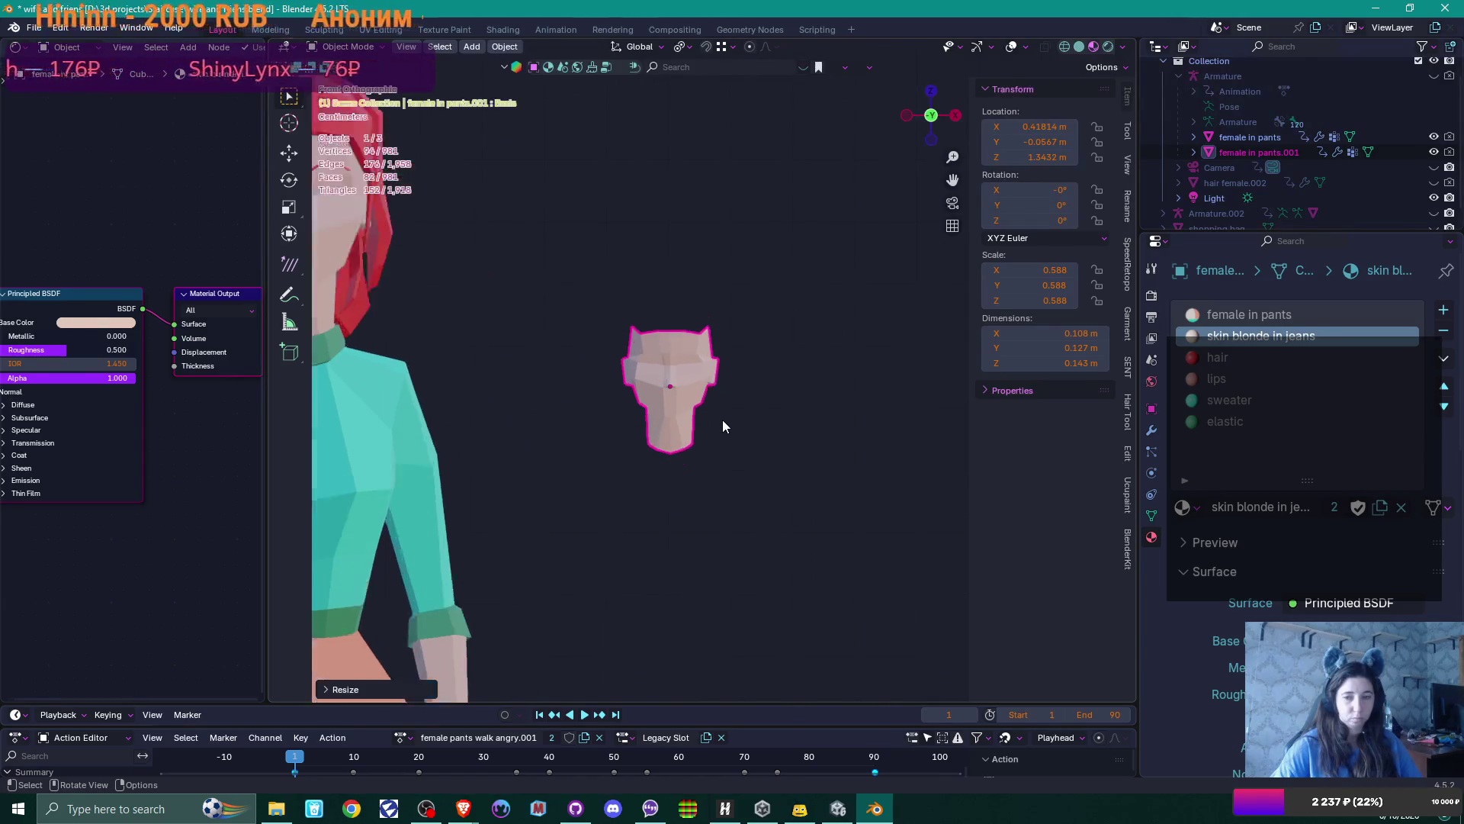
key("Tab")
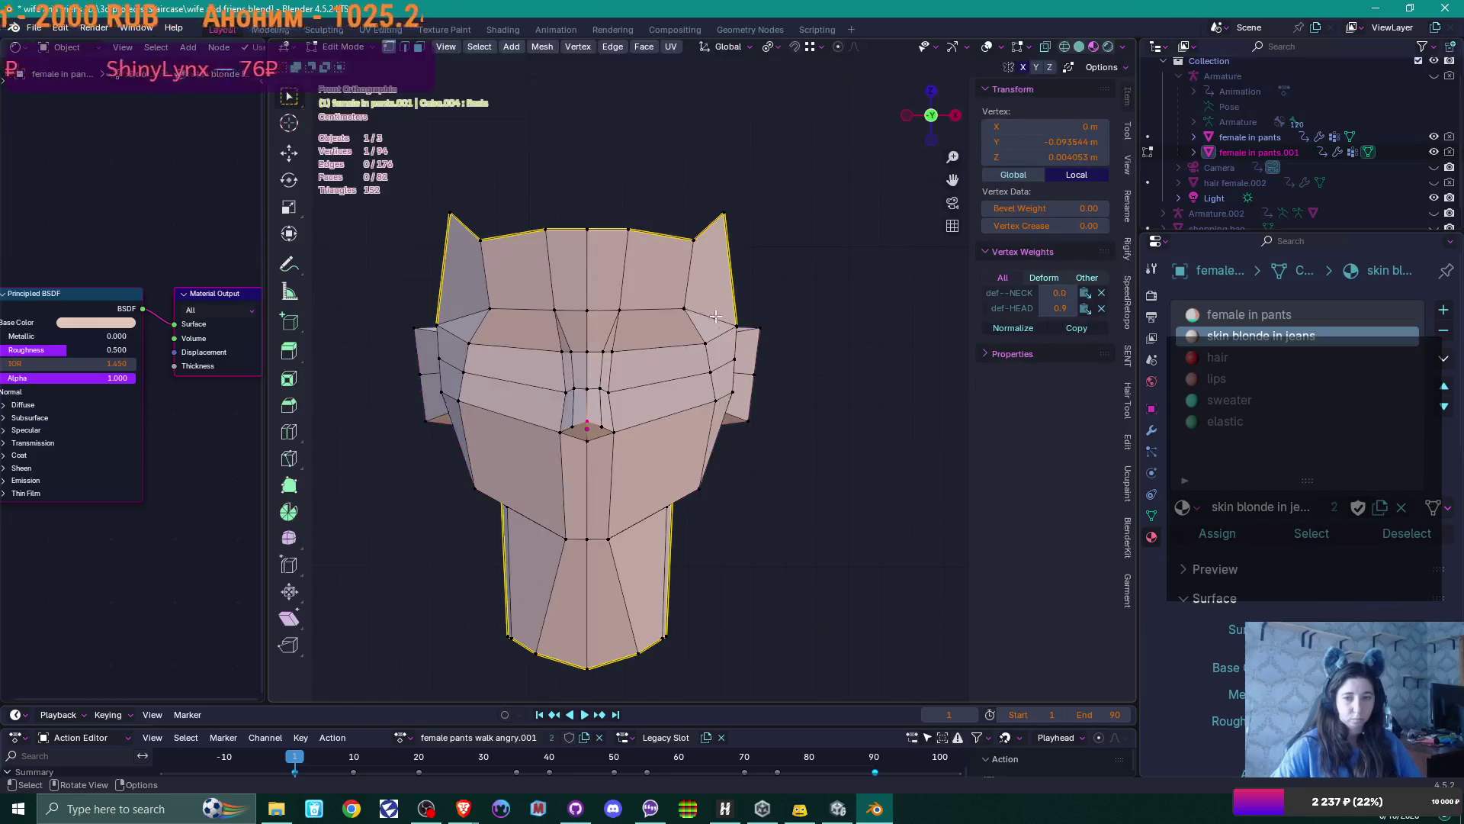
Reposition several vertices along the head's right side beside the ear
left_click(704, 308)
key("g")
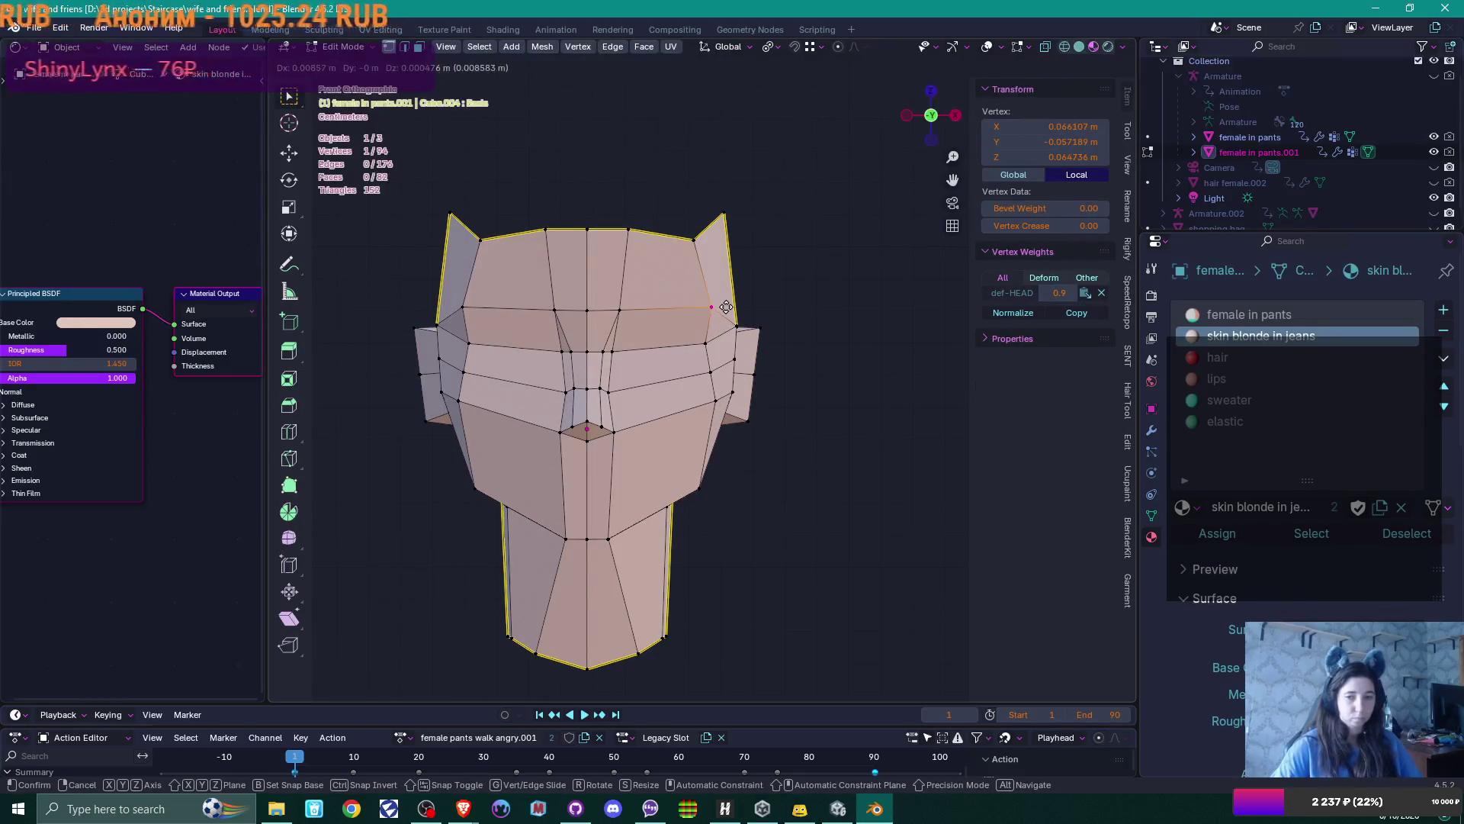
left_click(724, 307)
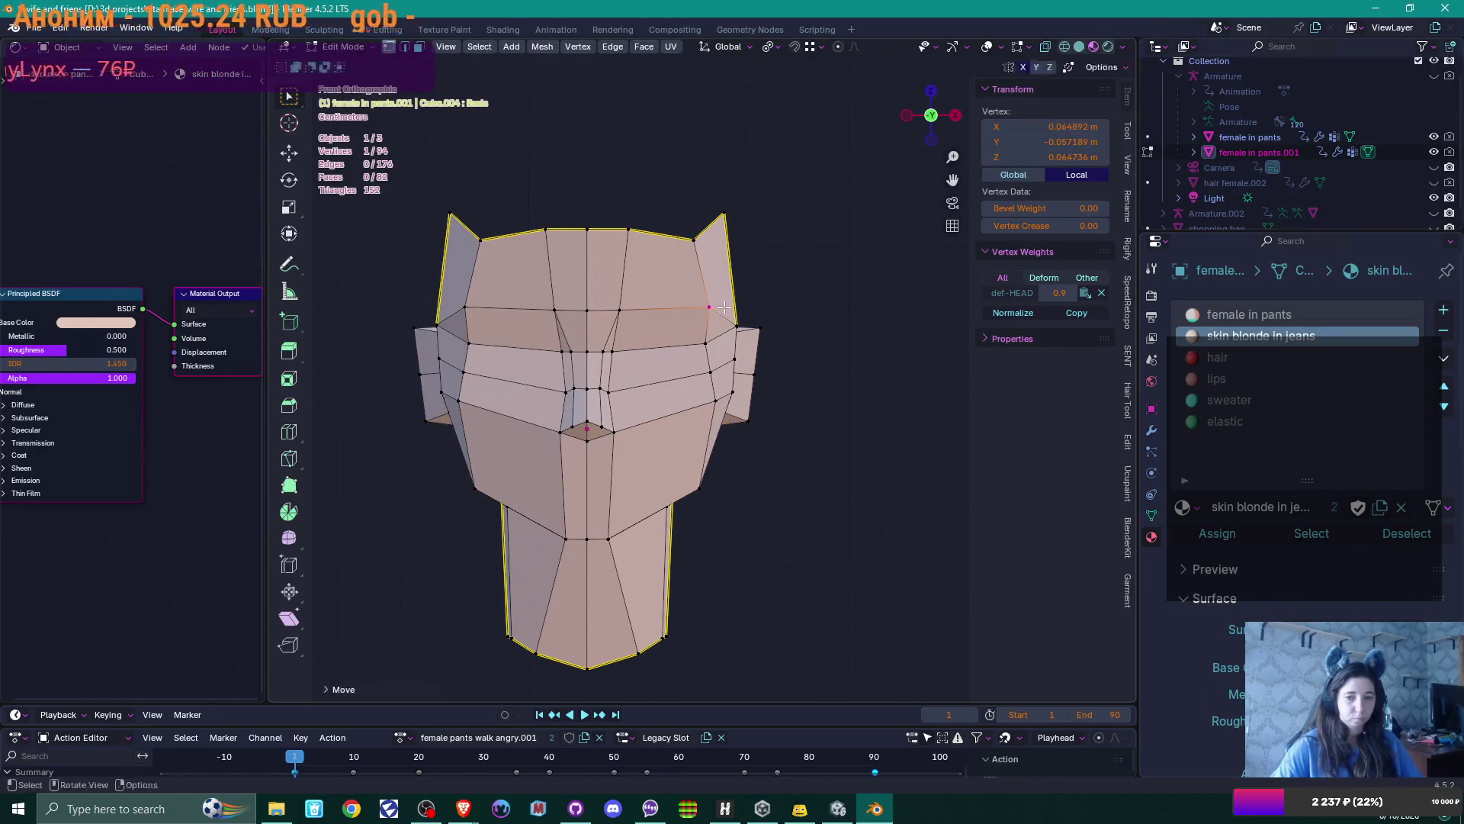
left_click(703, 344)
key("g")
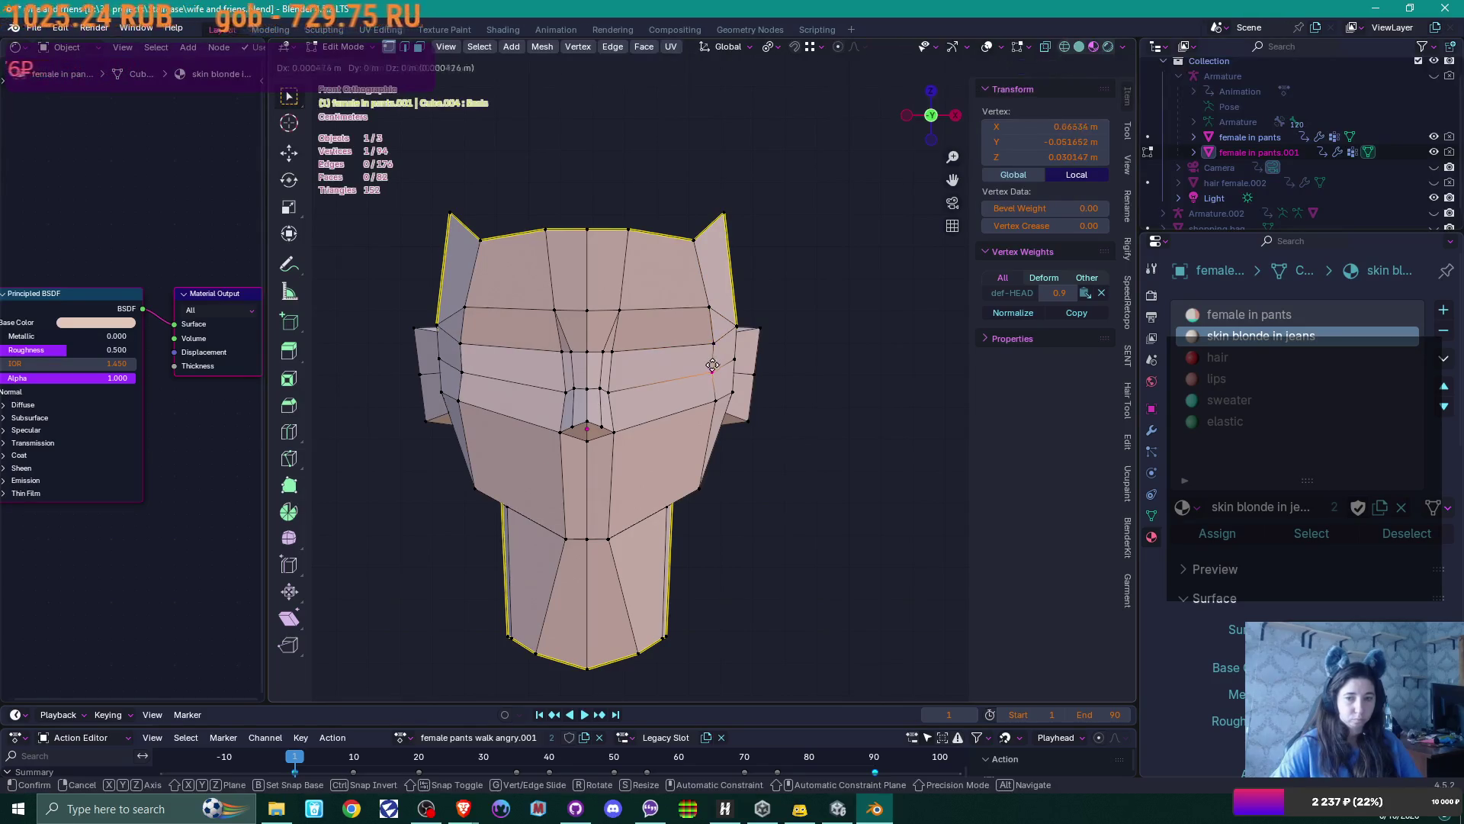
left_click(715, 364)
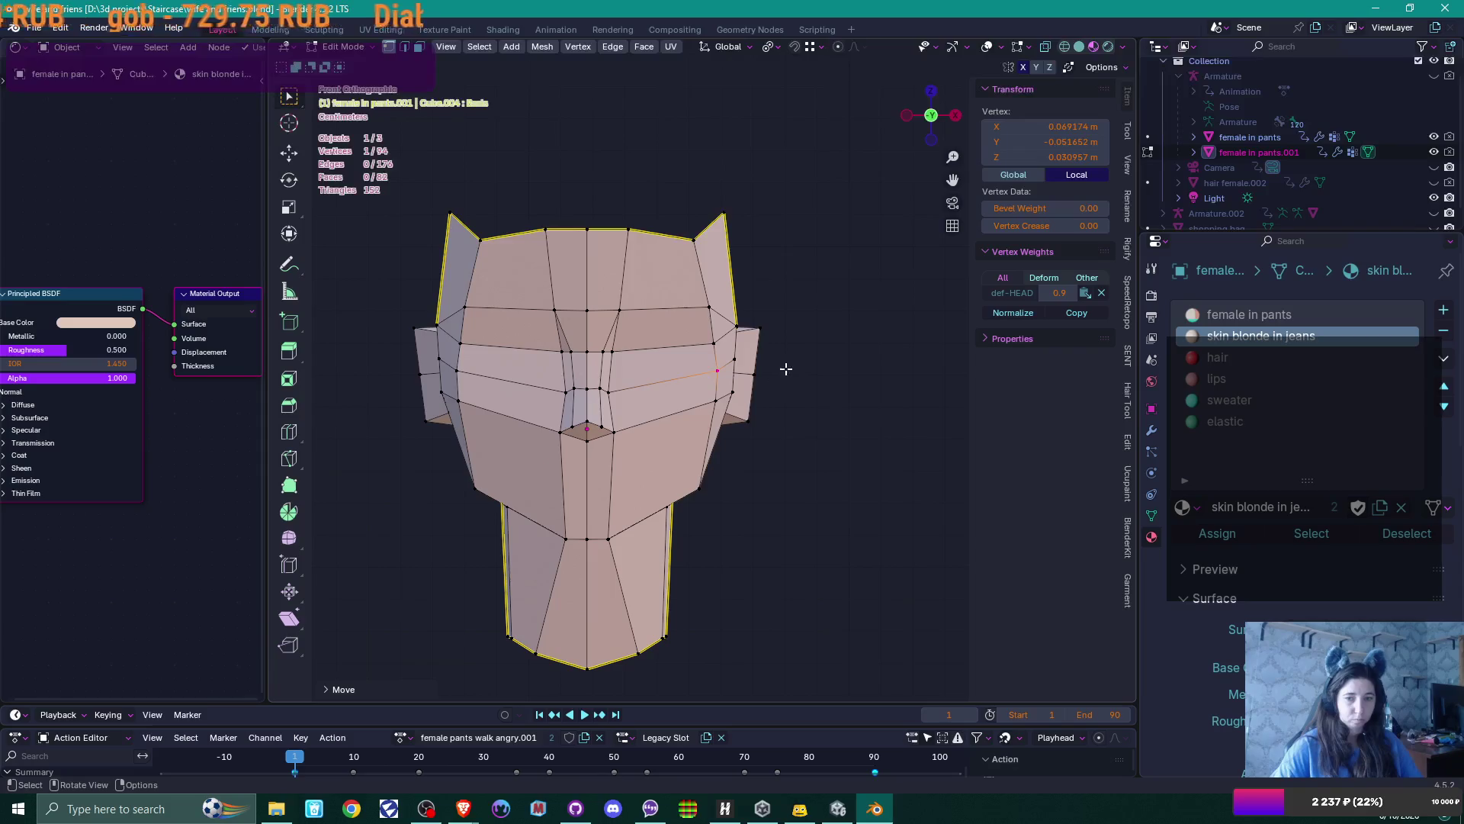
key("g")
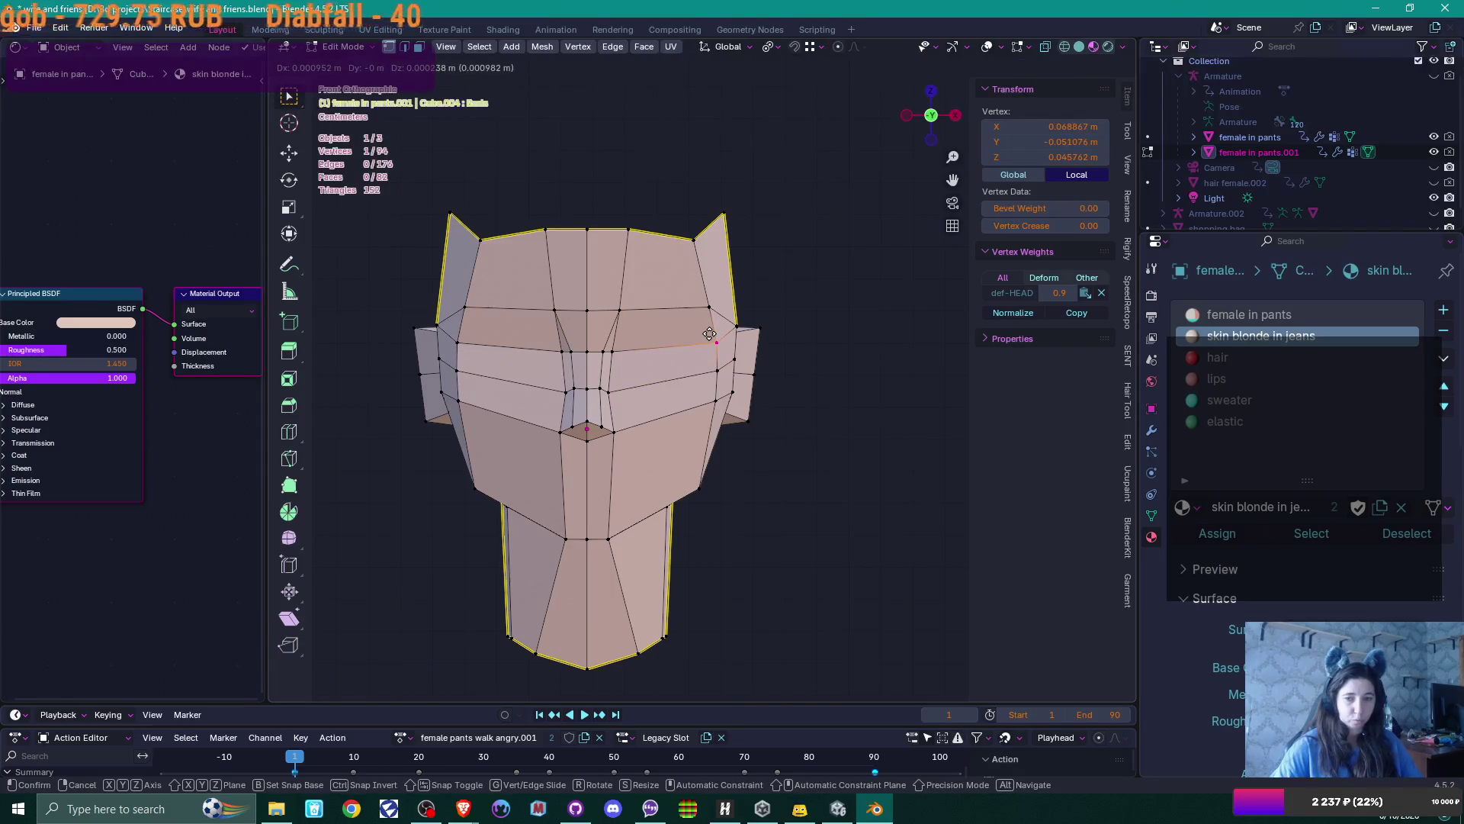
left_click(710, 334)
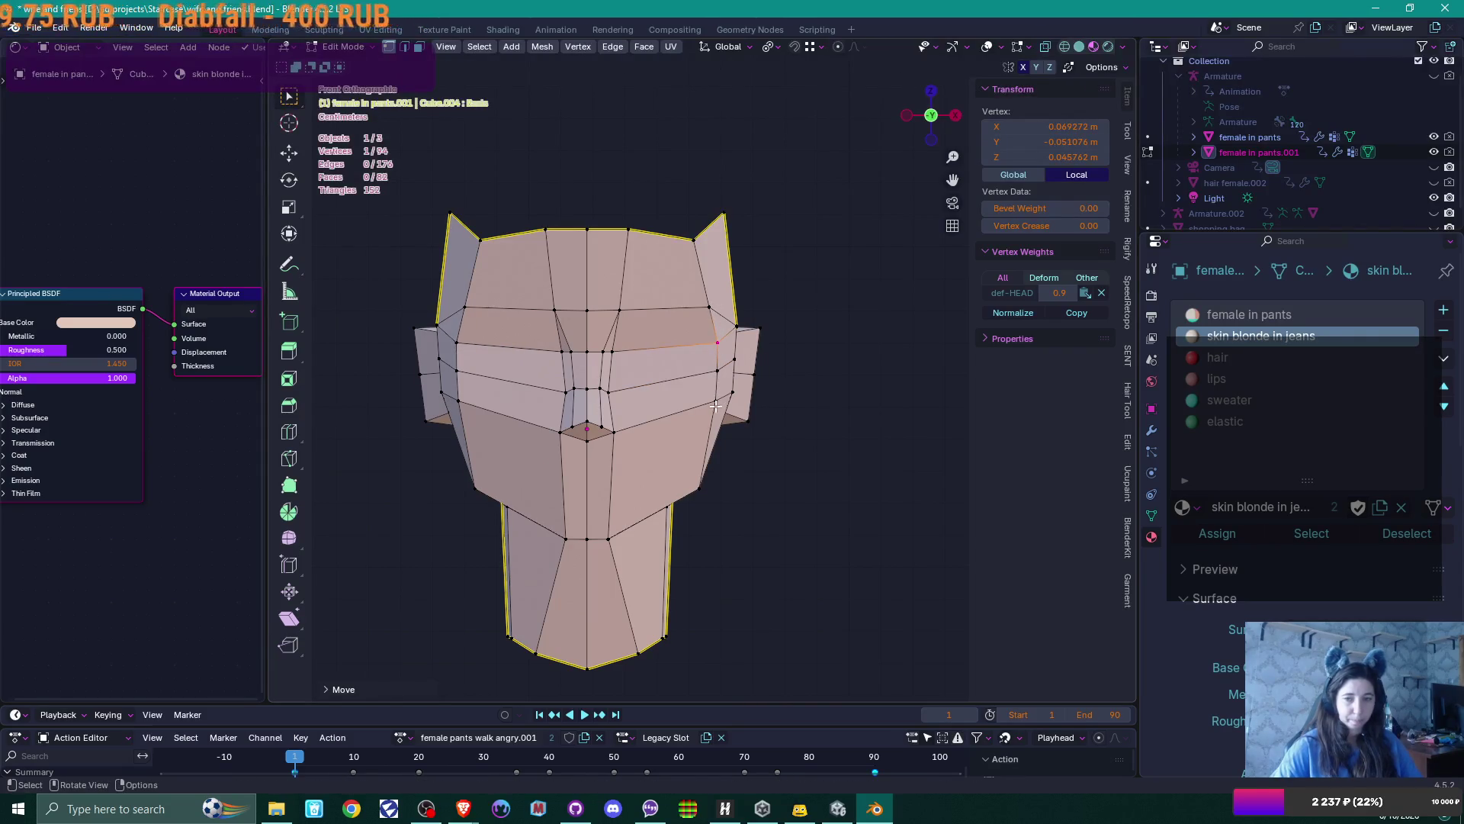
key("g")
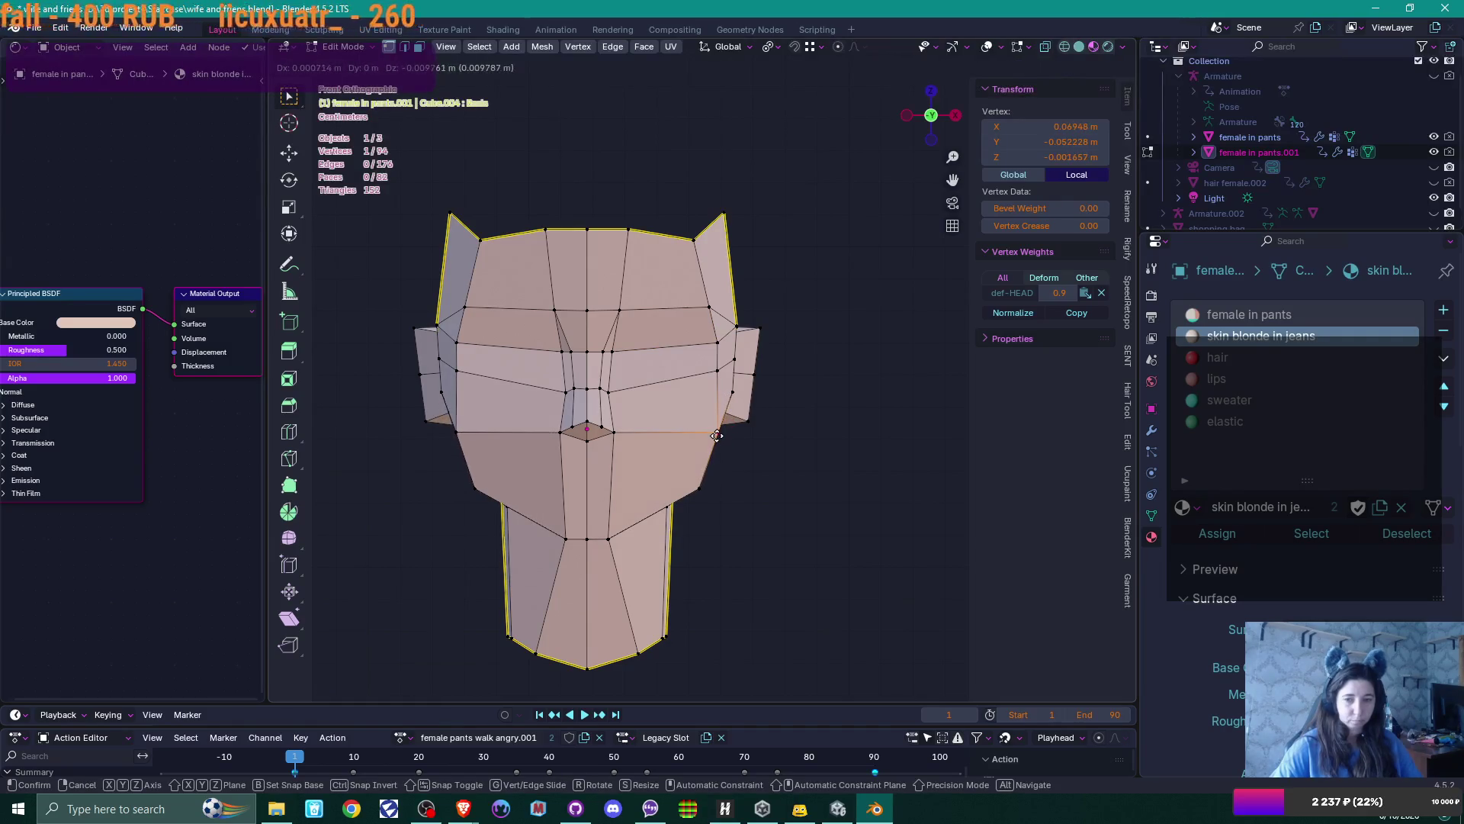
left_click(709, 457)
key("g")
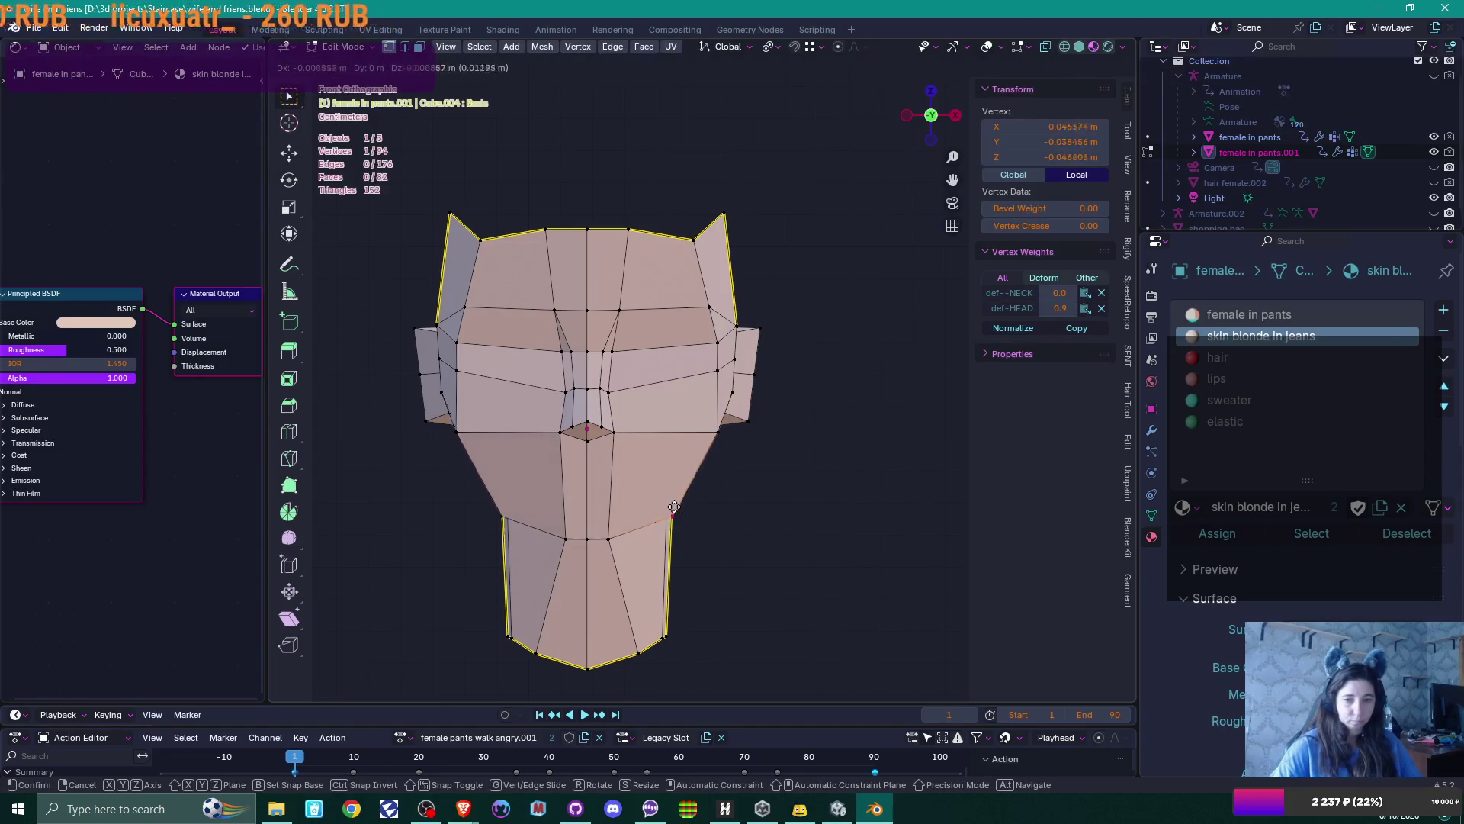
left_click(679, 503)
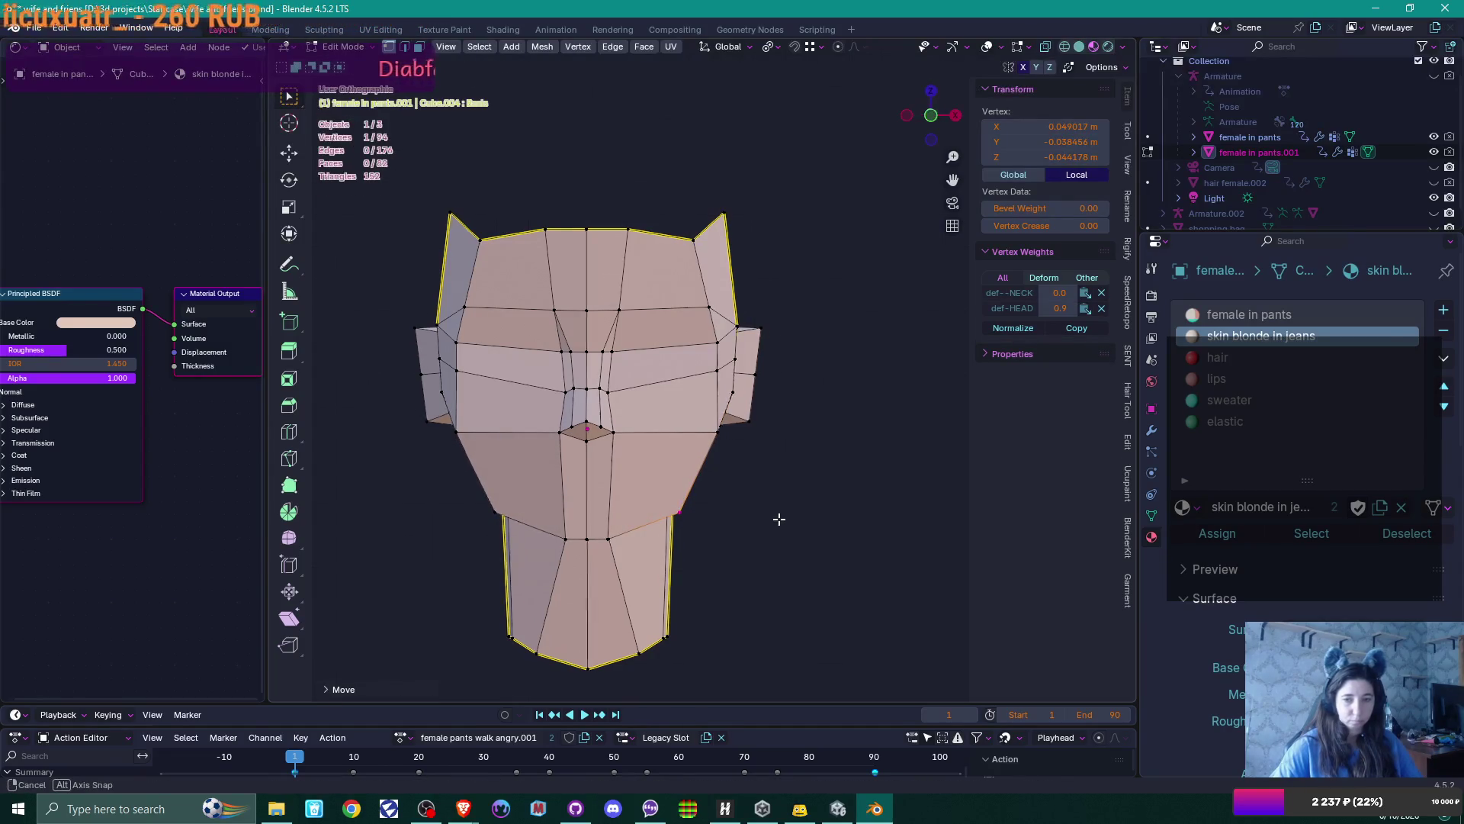
In front view, shift groups of right-side vertices inward
mouse_move(778, 514)
middle_mouse_down()
mouse_move(630, 493)
mouse_move(797, 508)
middle_mouse_up()
key("KP_1")
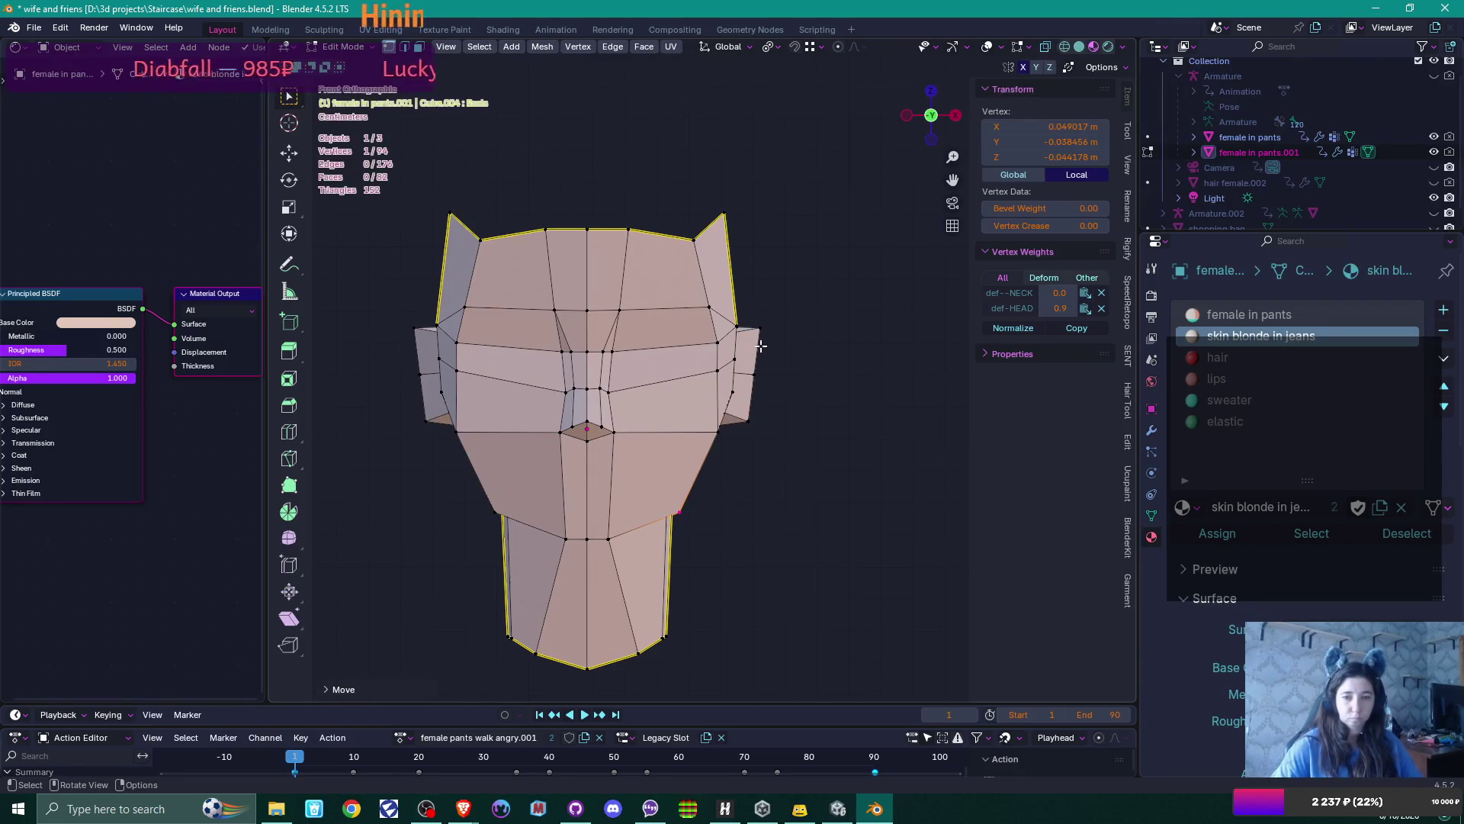
scroll(760, 346, "up", 1)
left_click_drag(729, 317, 745, 358)
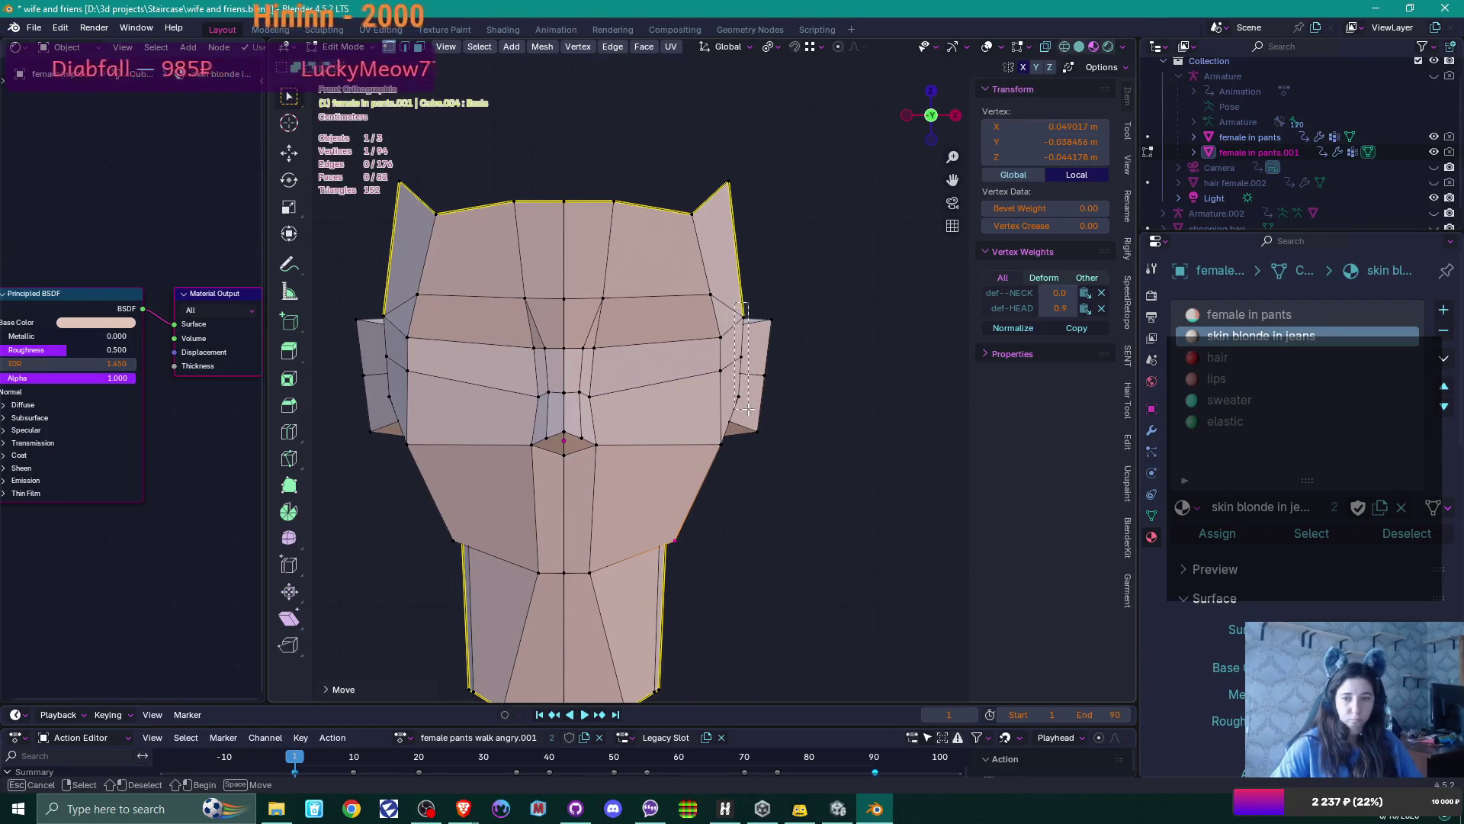
left_click_drag(748, 410, 747, 410)
key("g")
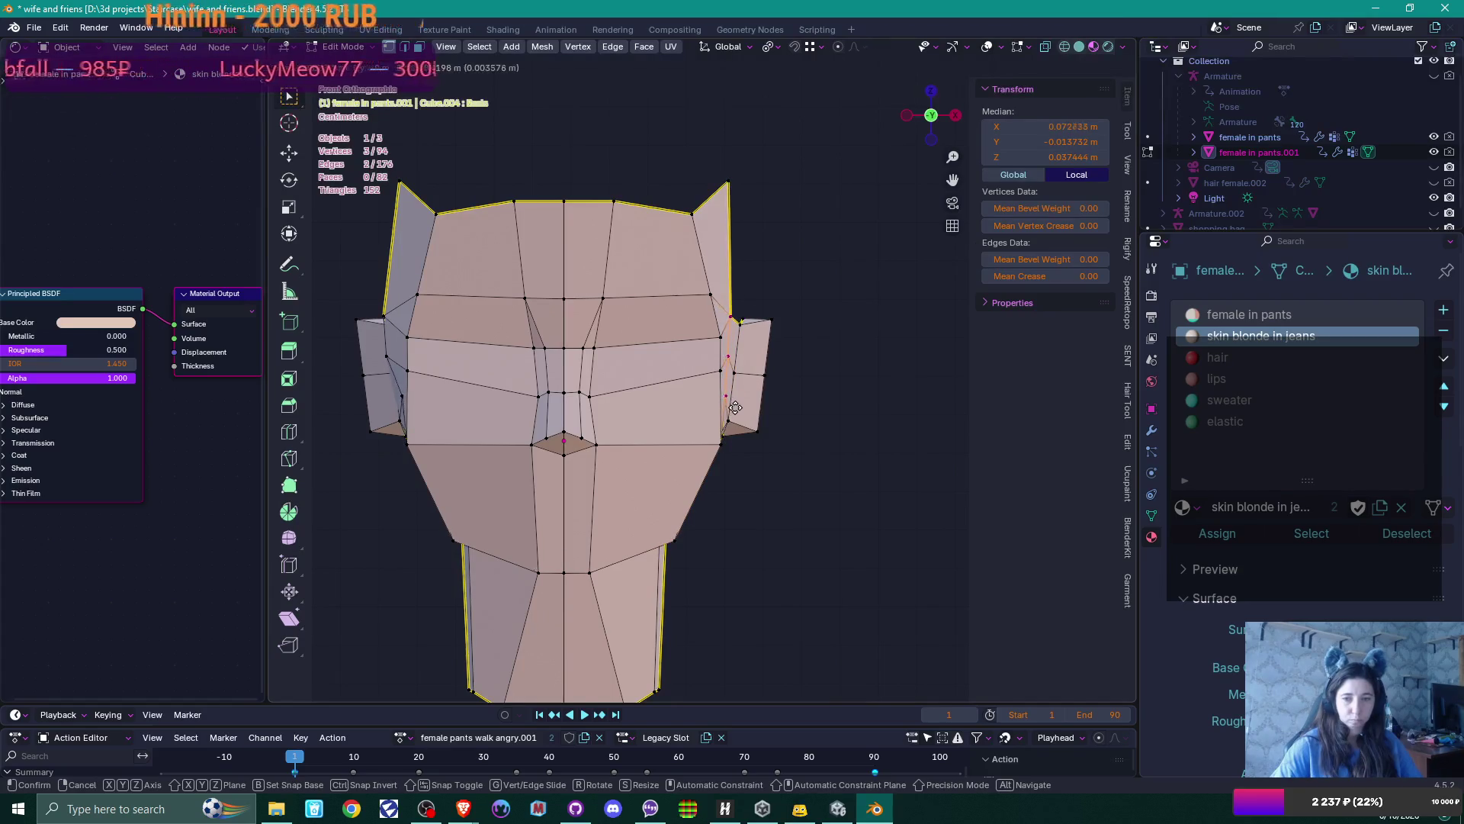
left_click(736, 408)
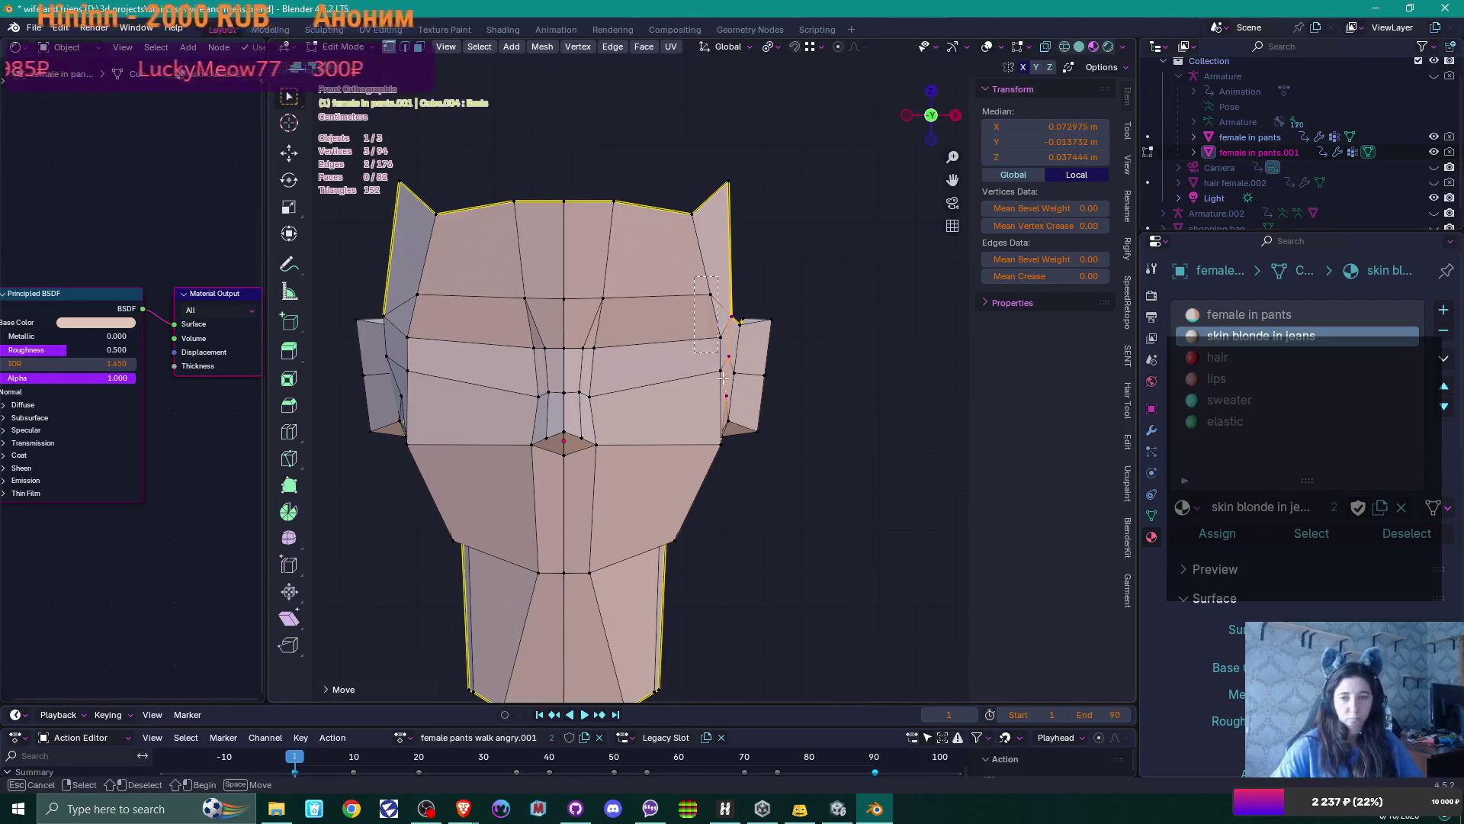
left_click_drag(706, 289, 757, 389)
key("g")
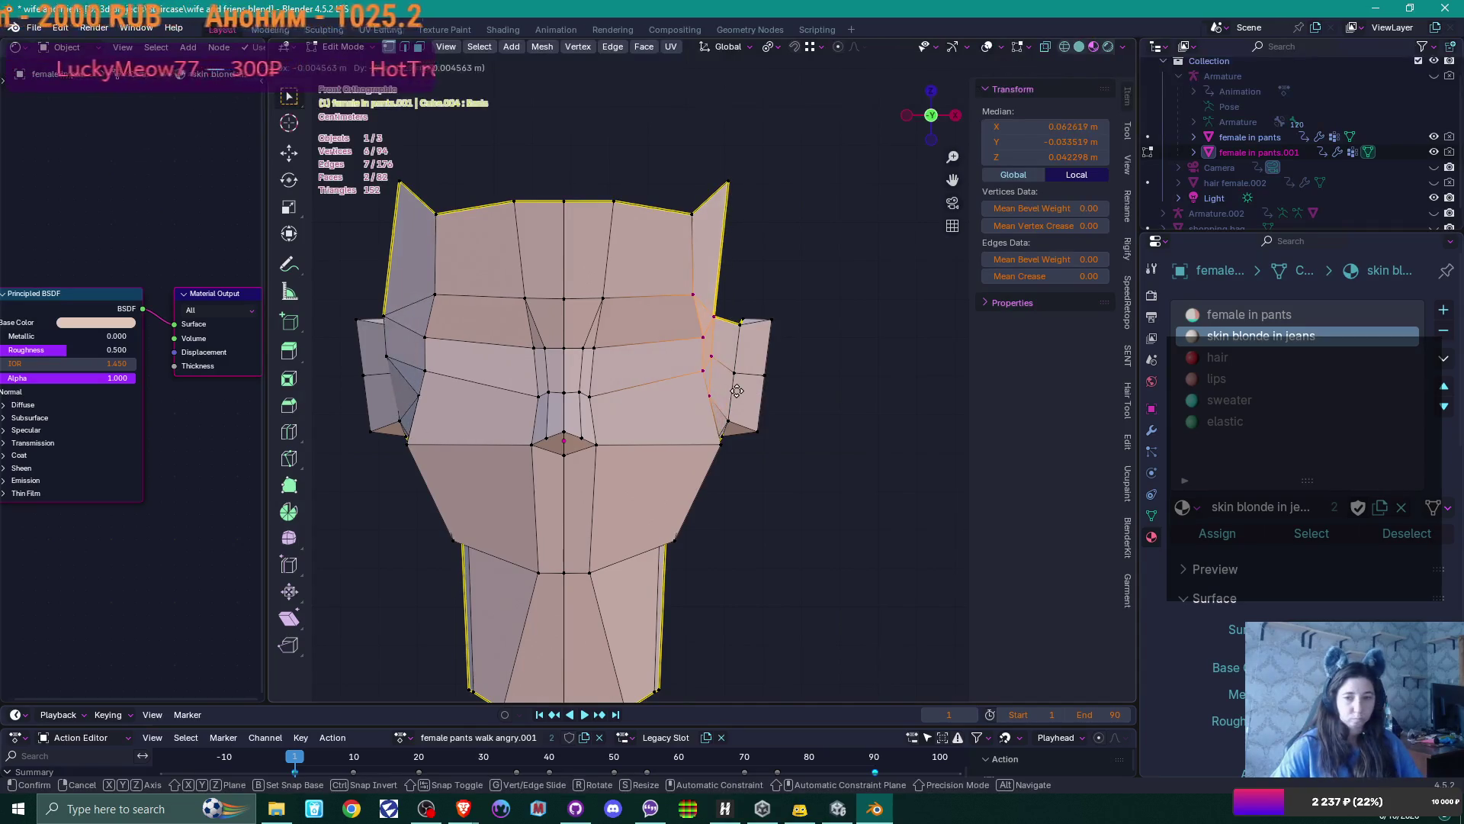
left_click(741, 391)
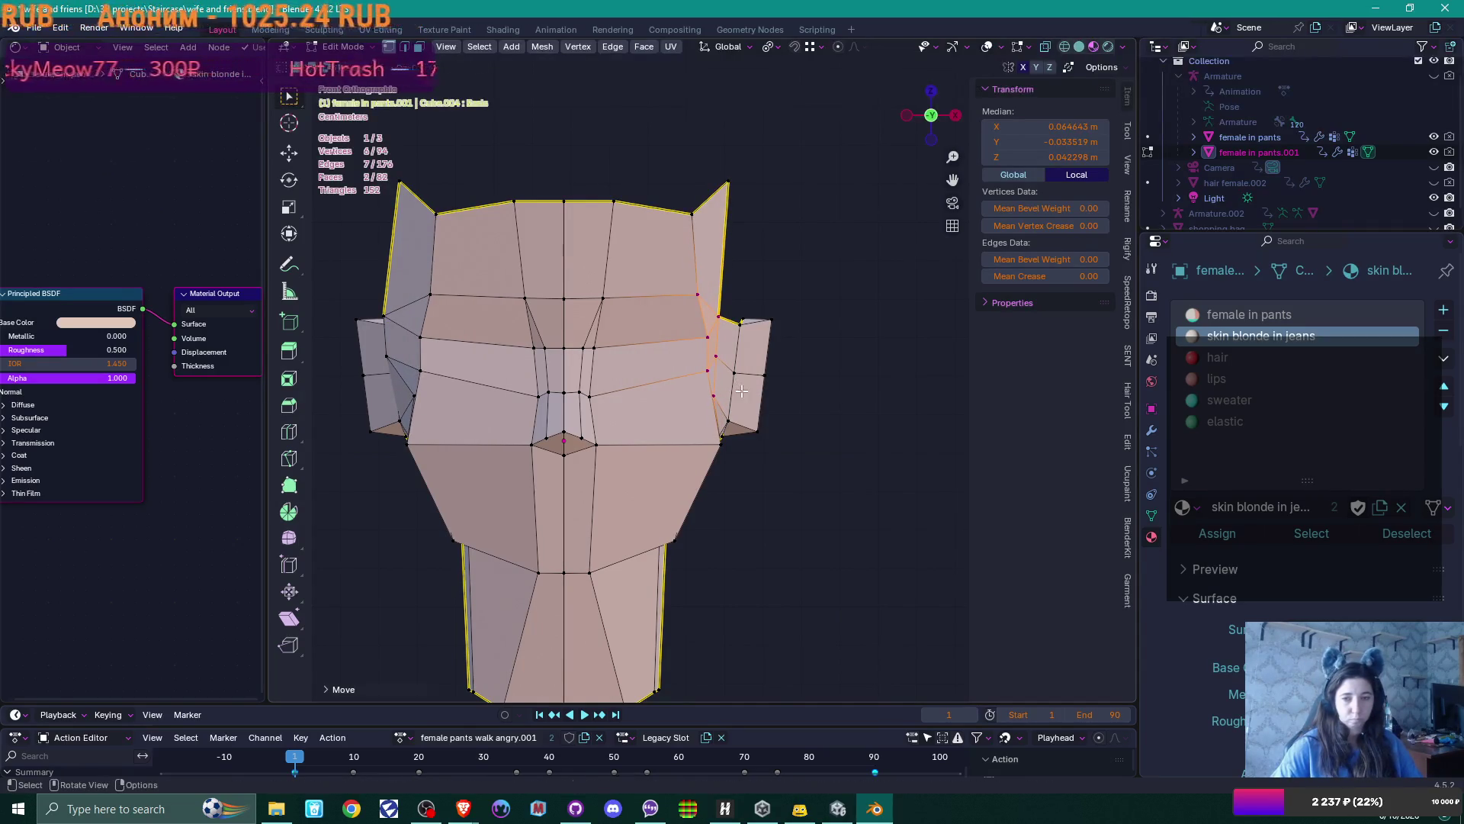
Move the cheek vertex beside the right ear to X 0.0672, Y -0.0137, Z 0.0374 m
left_click(721, 392)
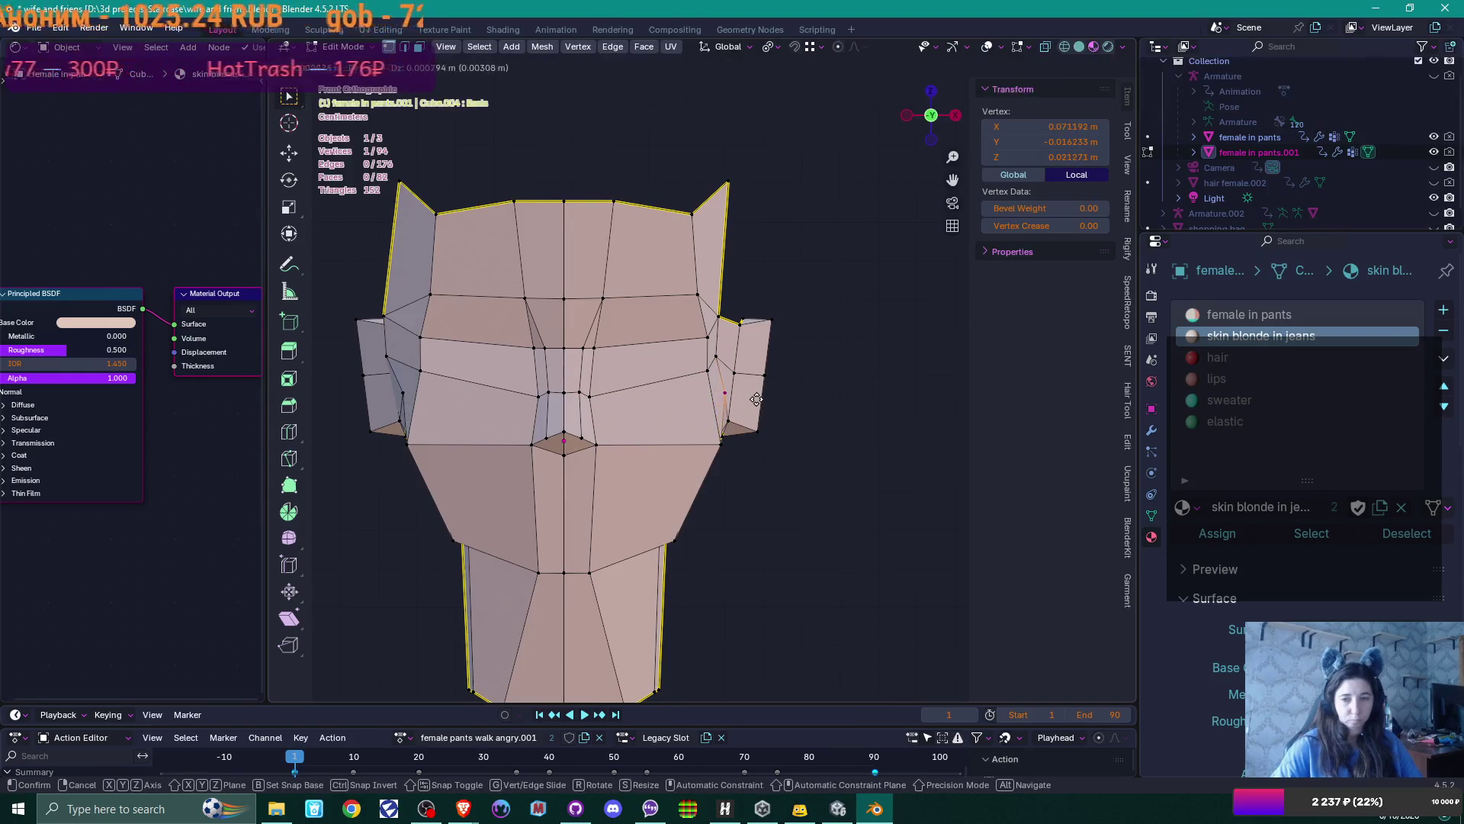
key("g")
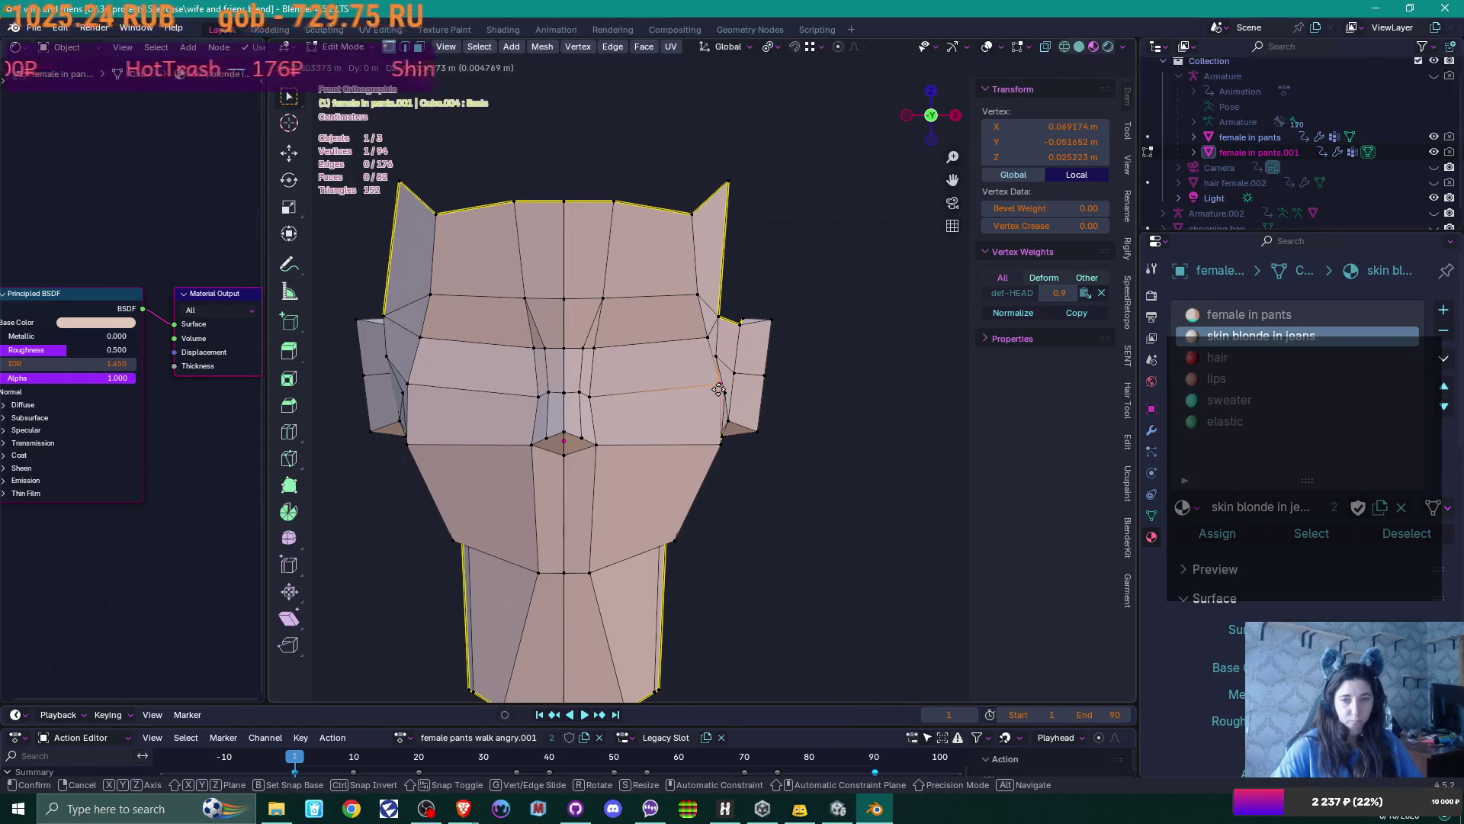
left_click(721, 390)
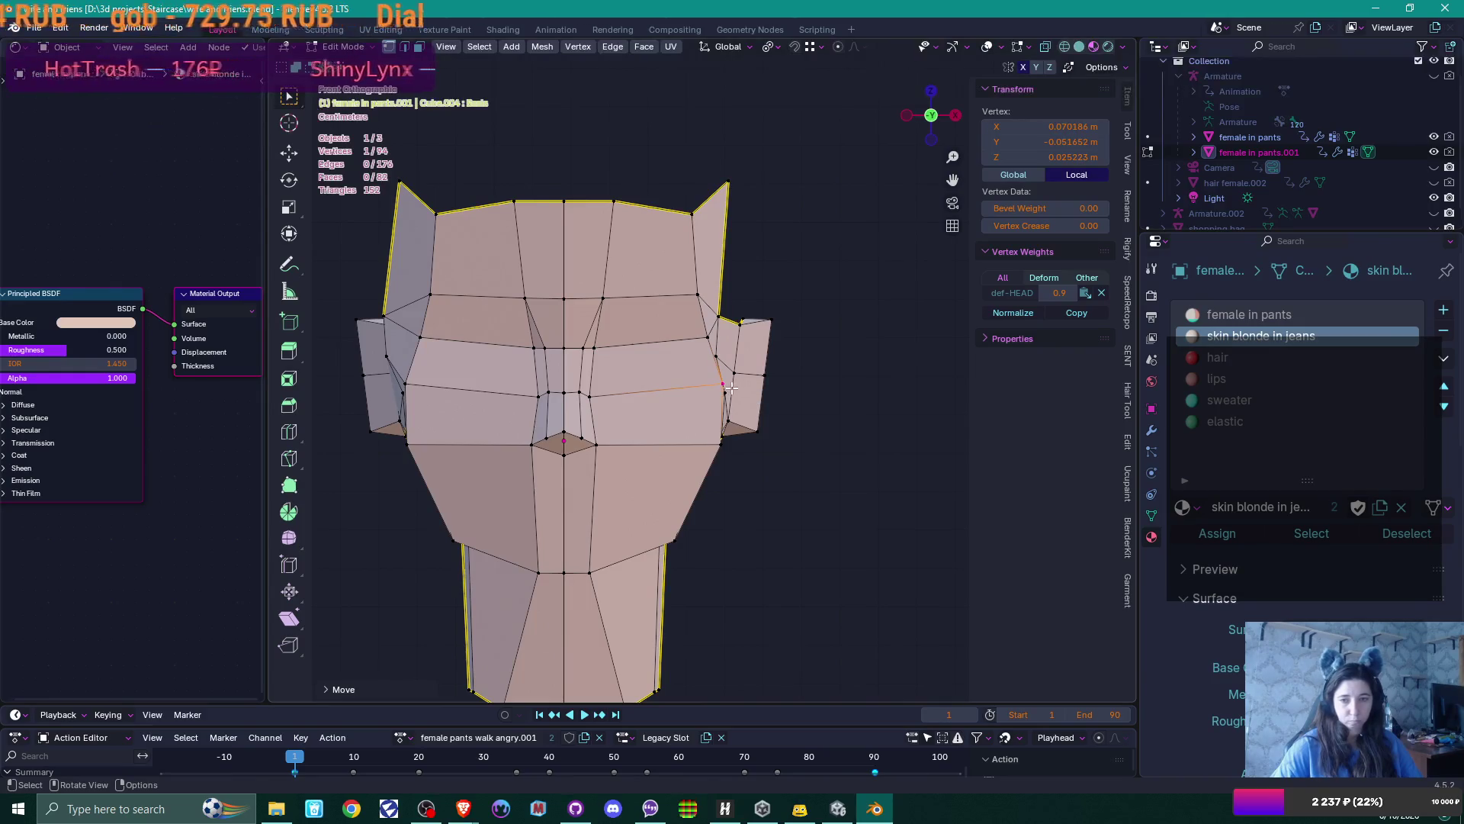
key("g")
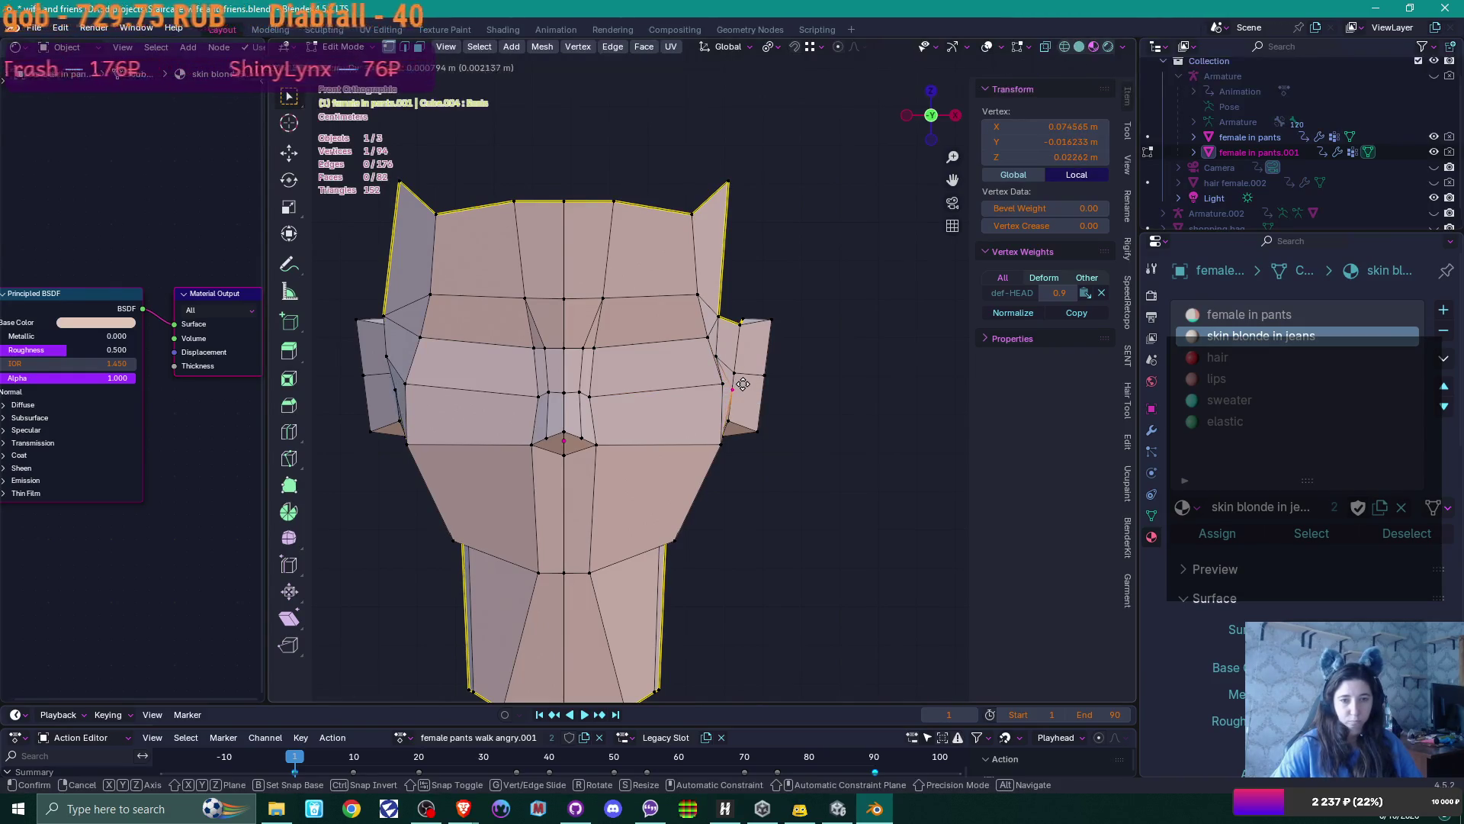
left_click(739, 384)
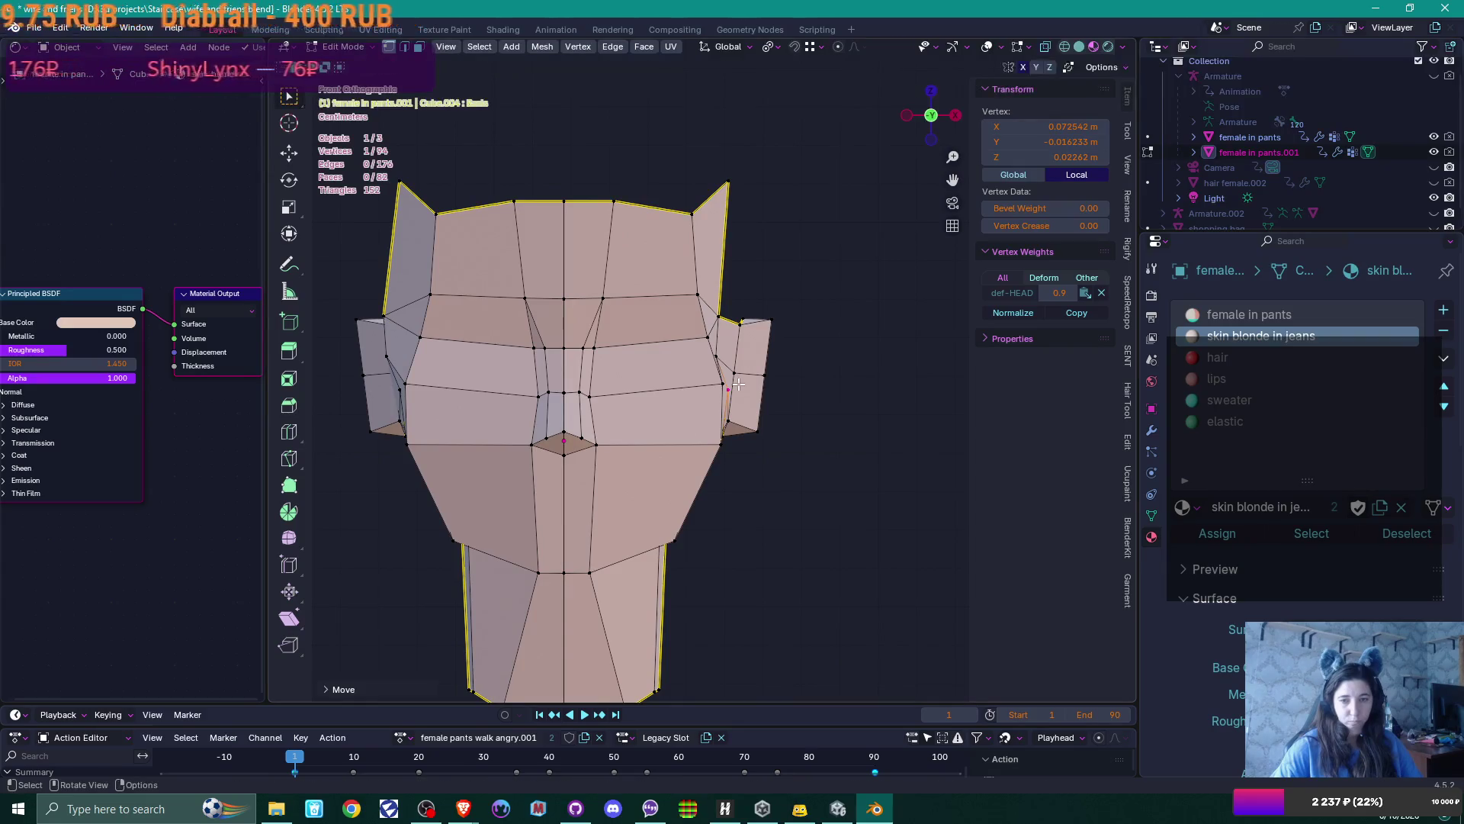
mouse_move(734, 383)
middle_mouse_down()
mouse_move(709, 389)
mouse_move(785, 395)
mouse_move(729, 378)
middle_mouse_up()
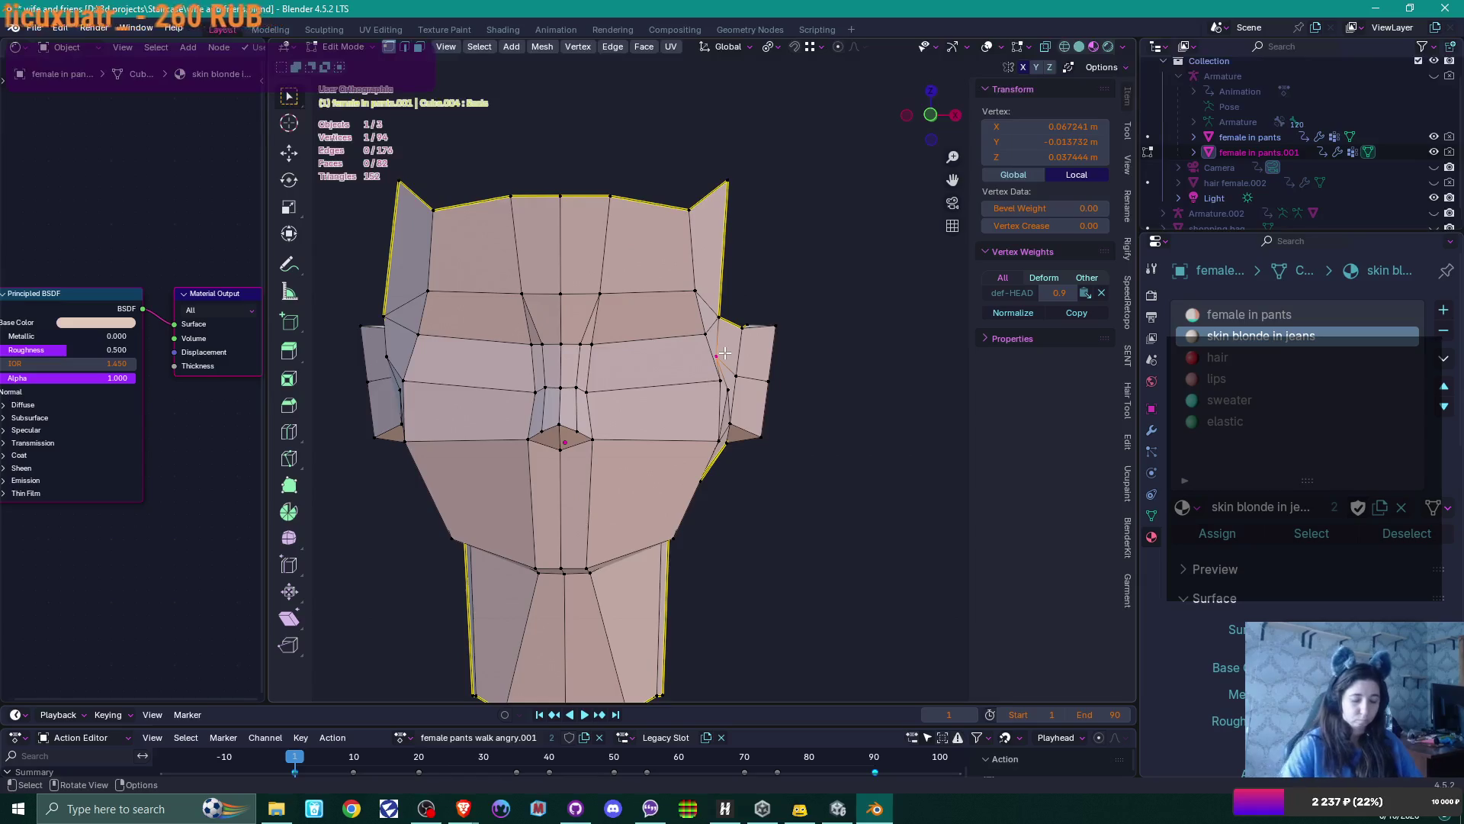
key("KP_1")
key("g")
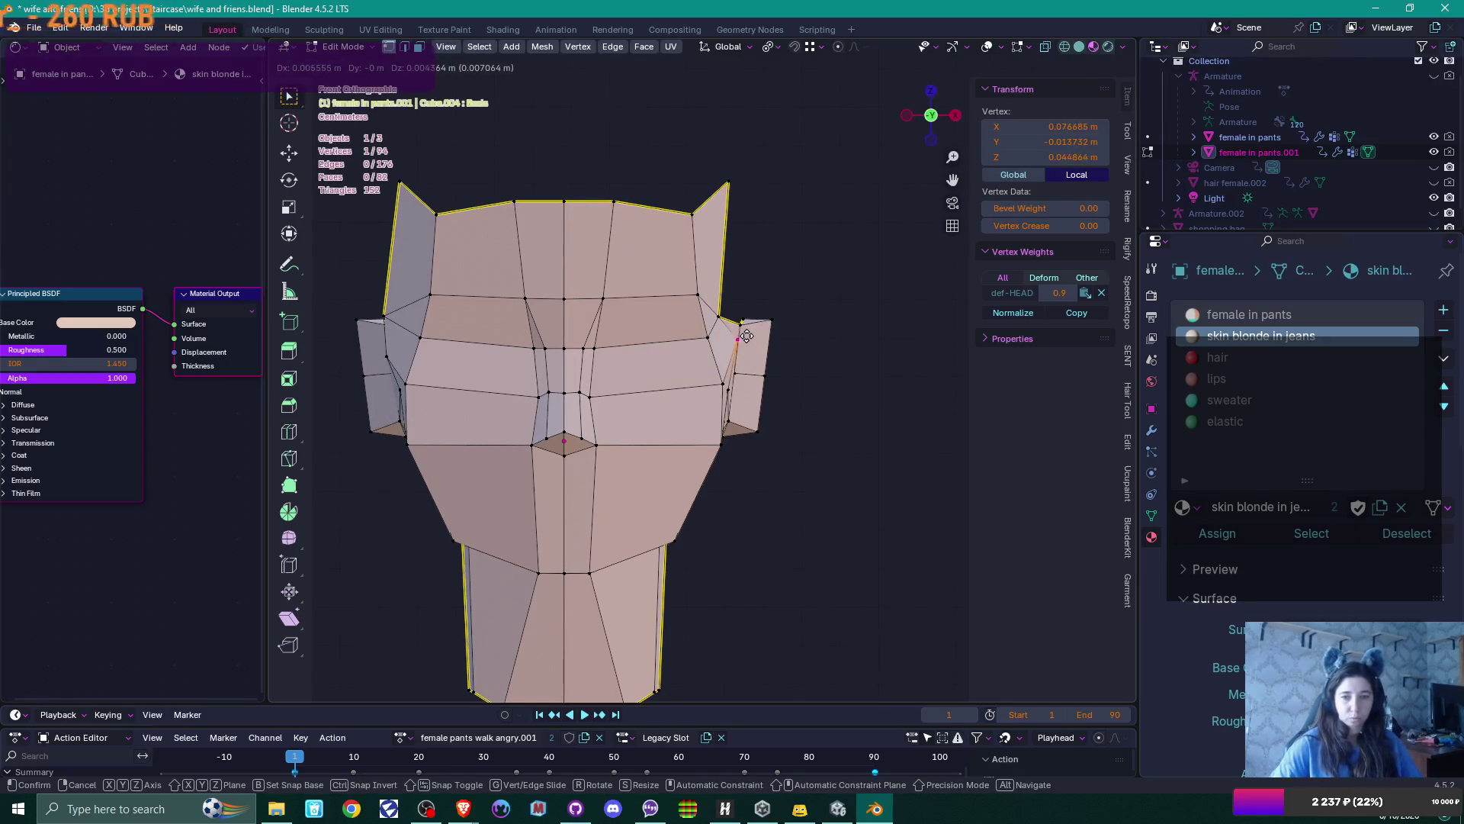
left_click(727, 356)
scroll(647, 436, "down", 4)
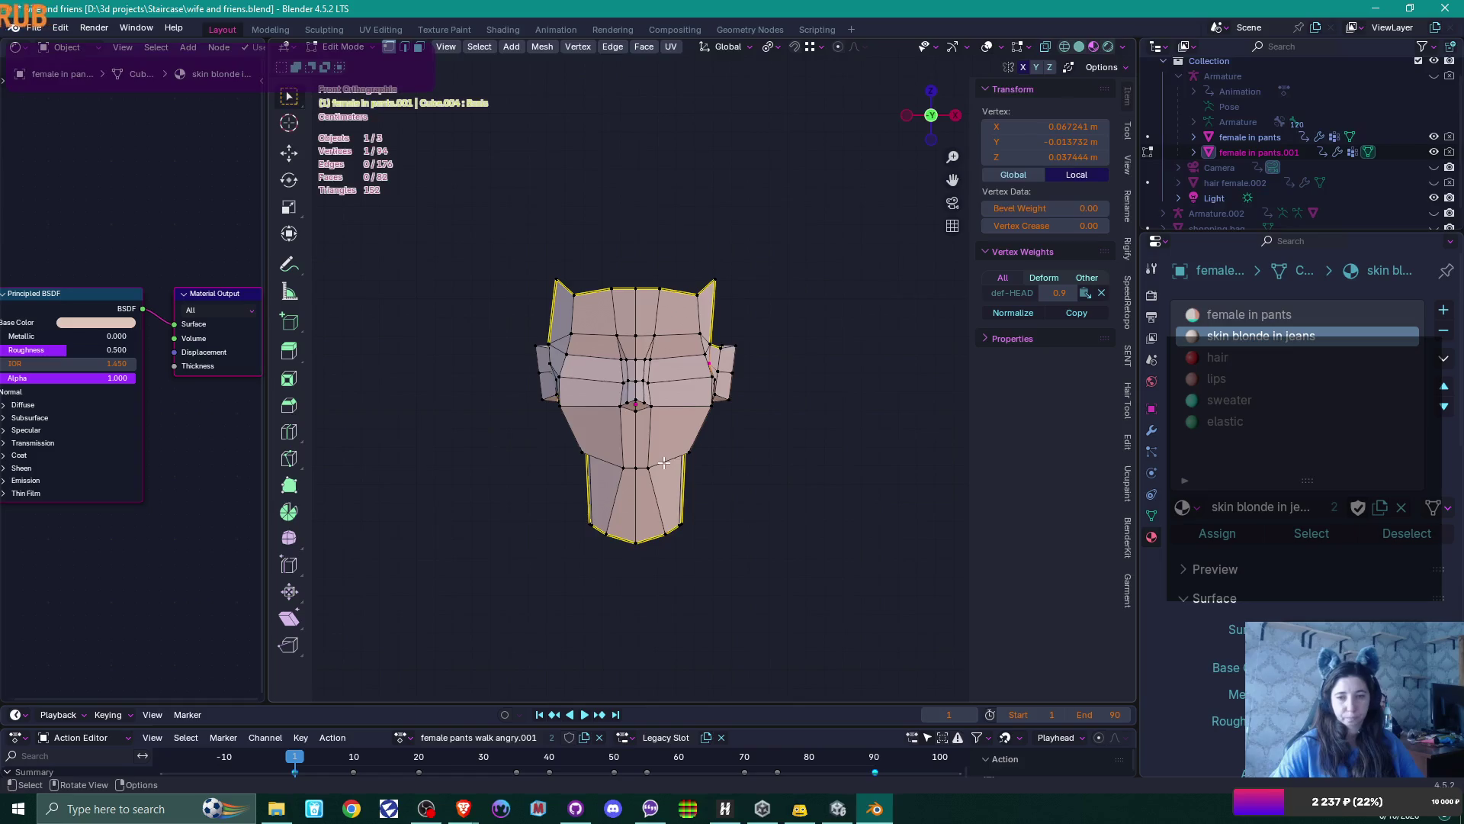
Box-select the left half of the head and delete its vertices
scroll(663, 462, "up", 1)
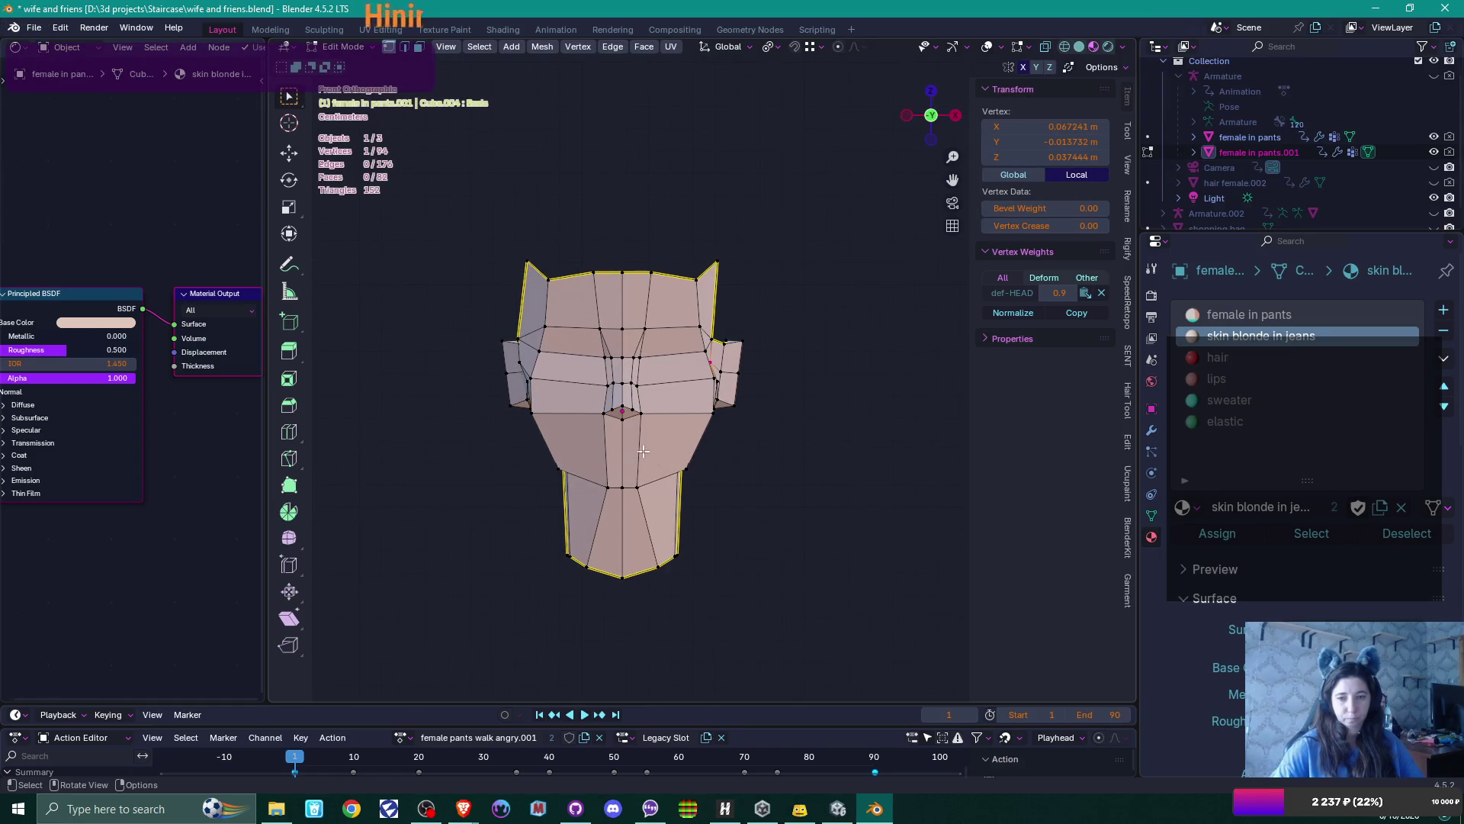
mouse_move(405, 190)
left_mouse_down()
mouse_move(575, 705)
mouse_move(622, 703)
left_mouse_up()
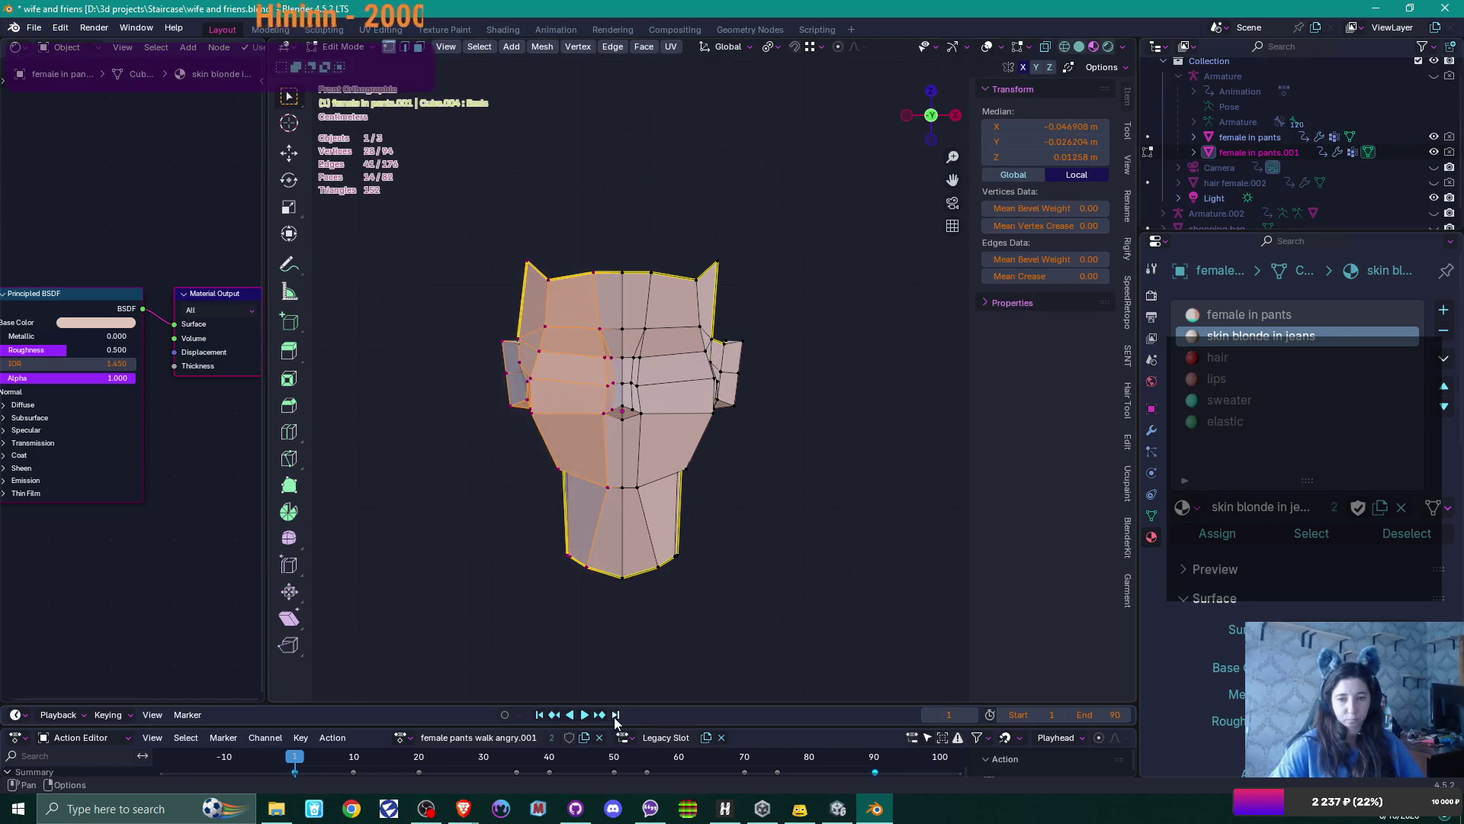
mouse_move(432, 126)
left_mouse_down()
mouse_move(458, 252)
mouse_move(608, 633)
left_mouse_up()
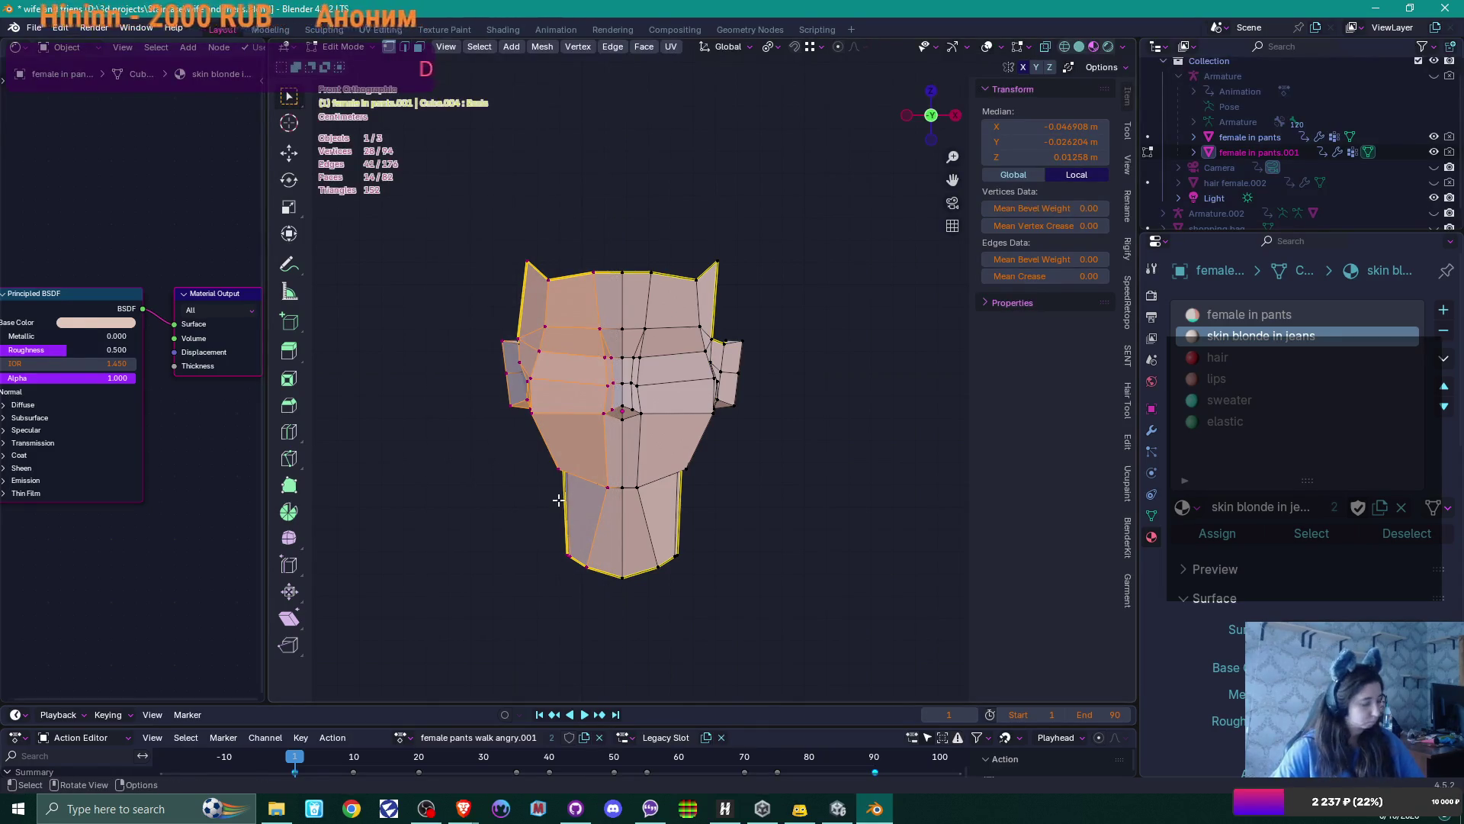
key("x")
left_click(515, 503)
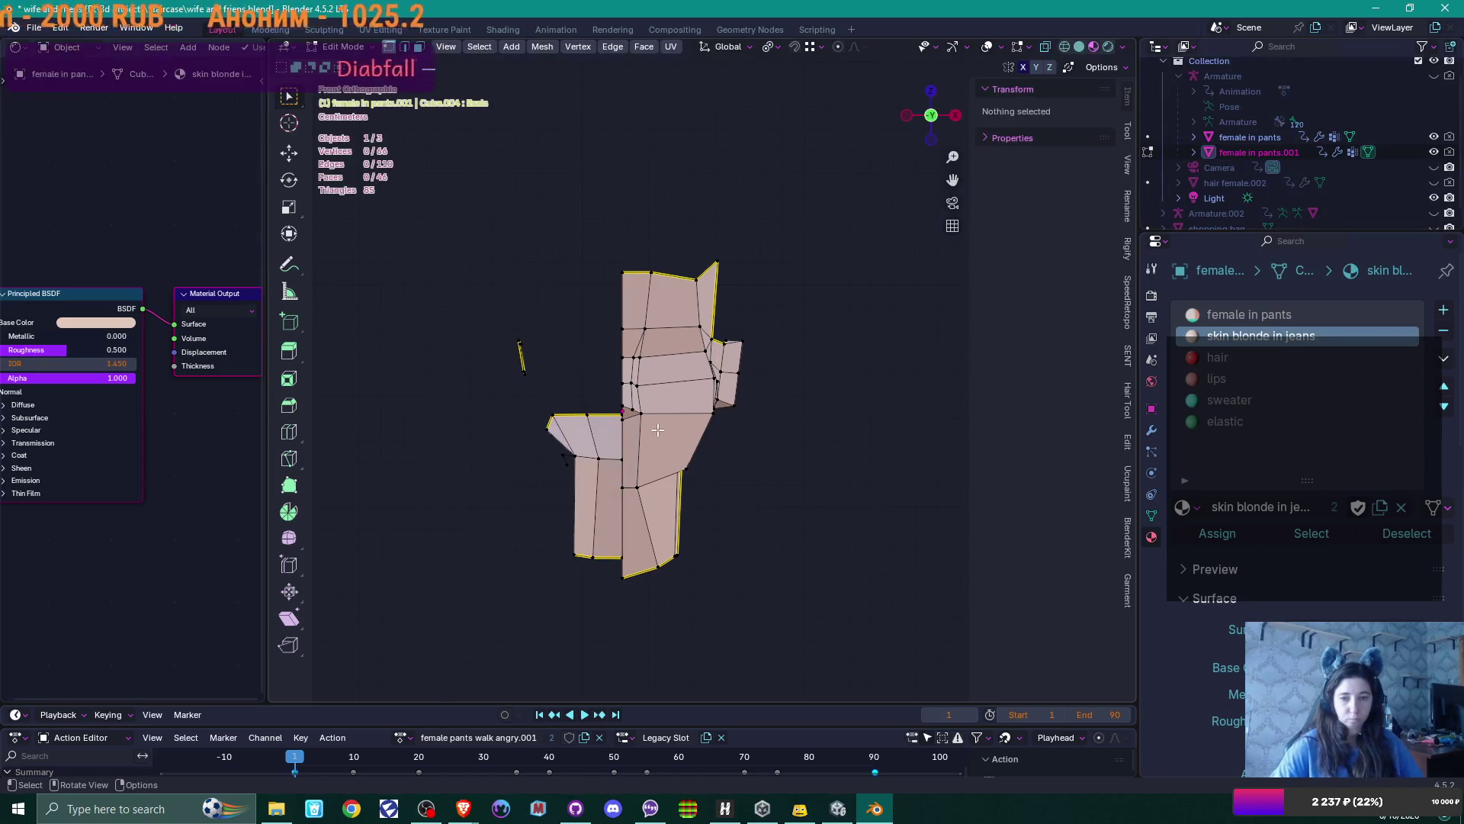
Delete the leftover neck faces and three stray vertices on the left side
left_click_drag(429, 308, 610, 635)
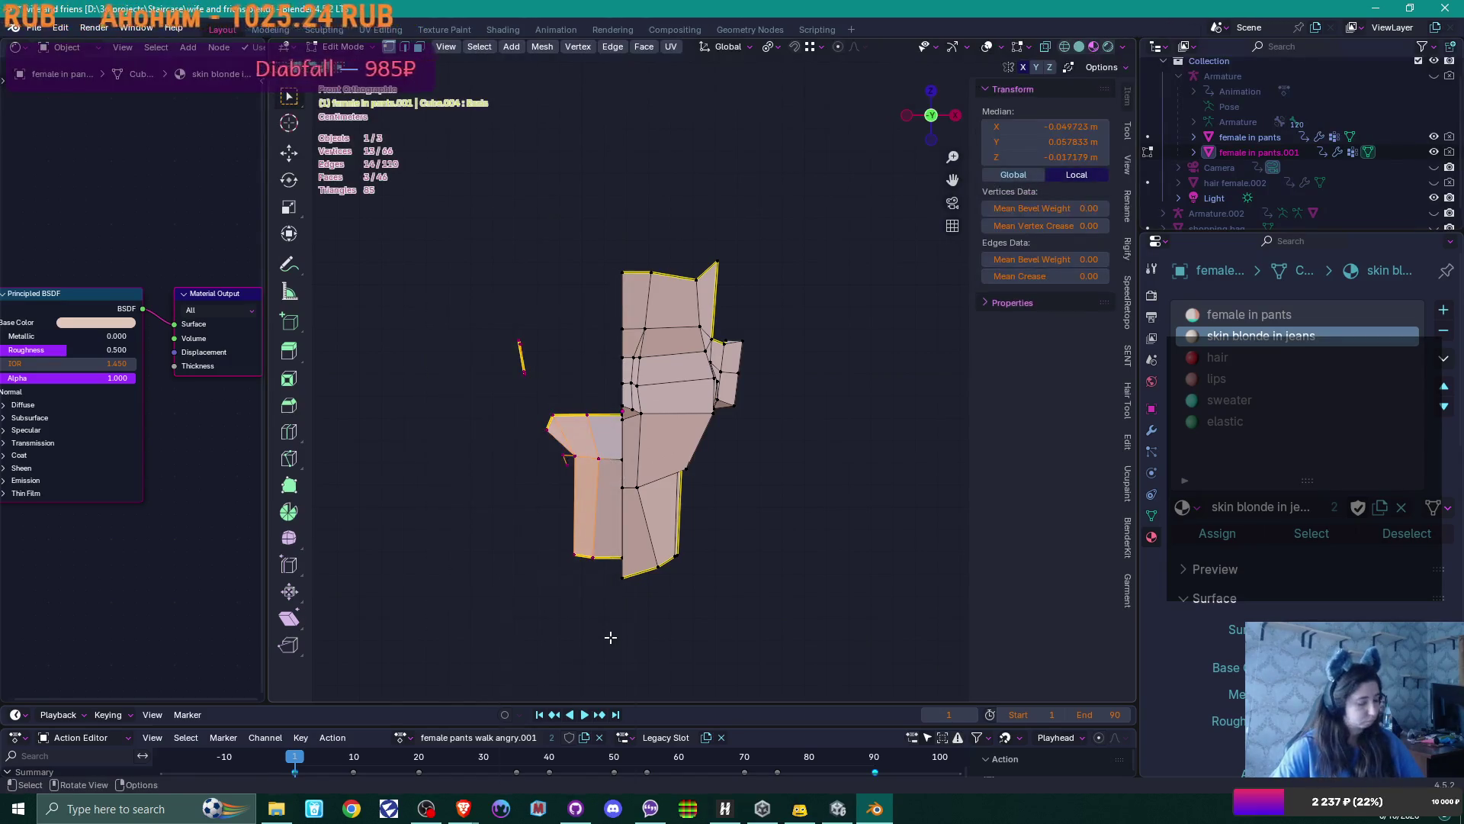
key("x")
left_click(593, 606)
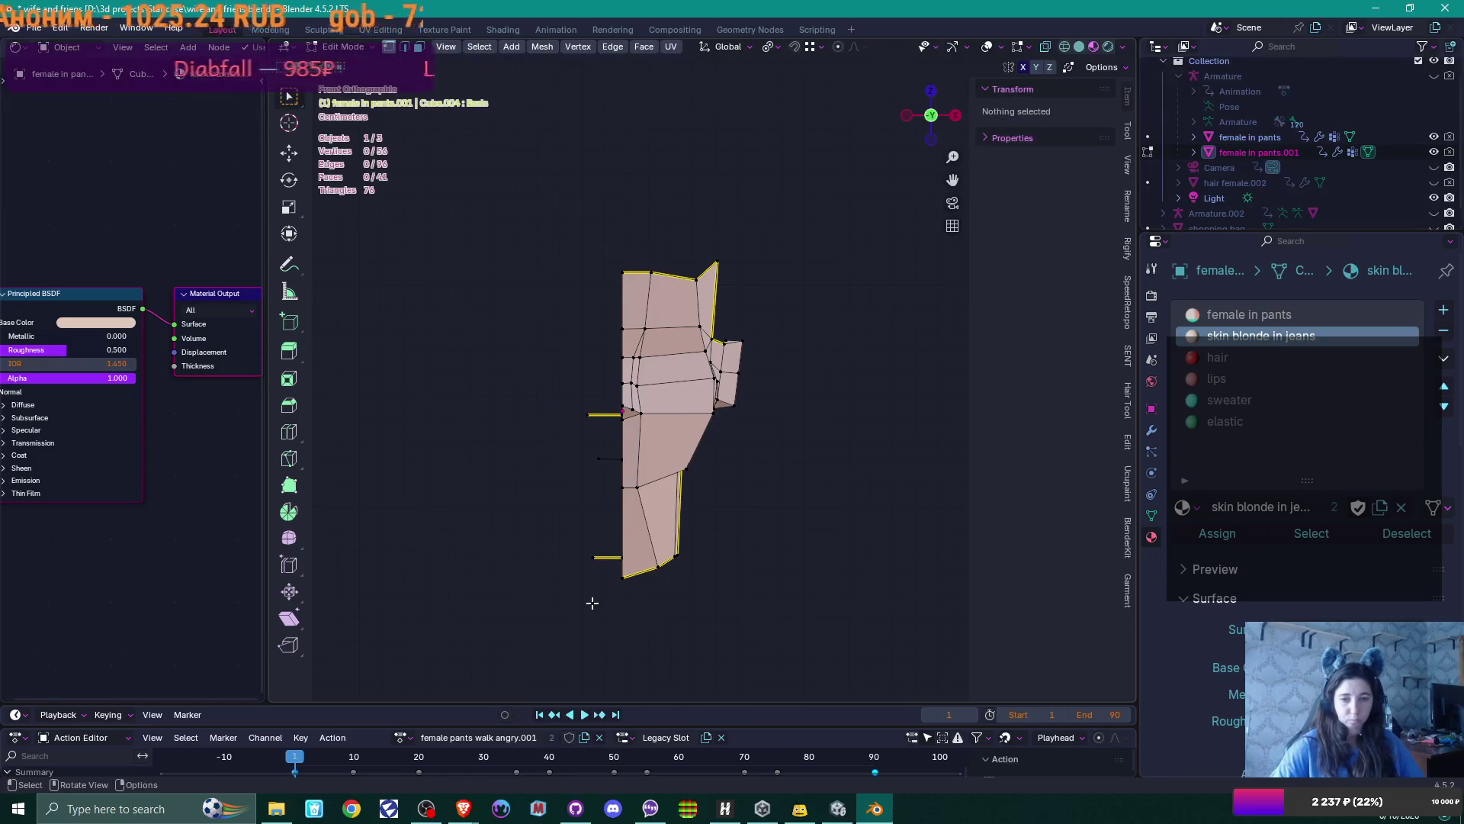
scroll(552, 489, "up", 2)
mouse_move(496, 373)
left_mouse_down()
mouse_move(501, 441)
mouse_move(578, 685)
left_mouse_up()
key("x")
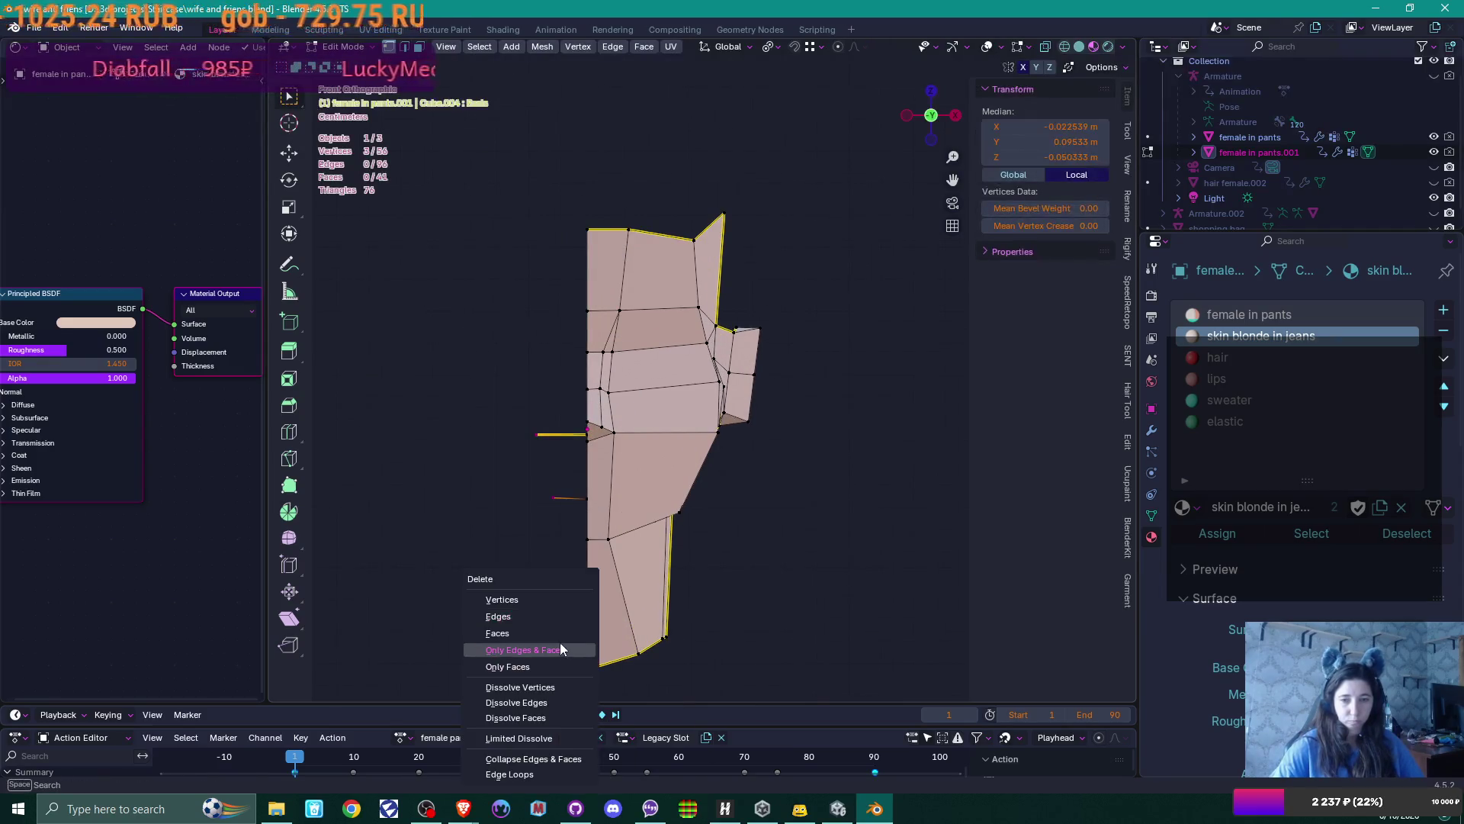
left_click(546, 600)
Remove the head's Armature modifier in Object Mode
scroll(796, 443, "down", 1)
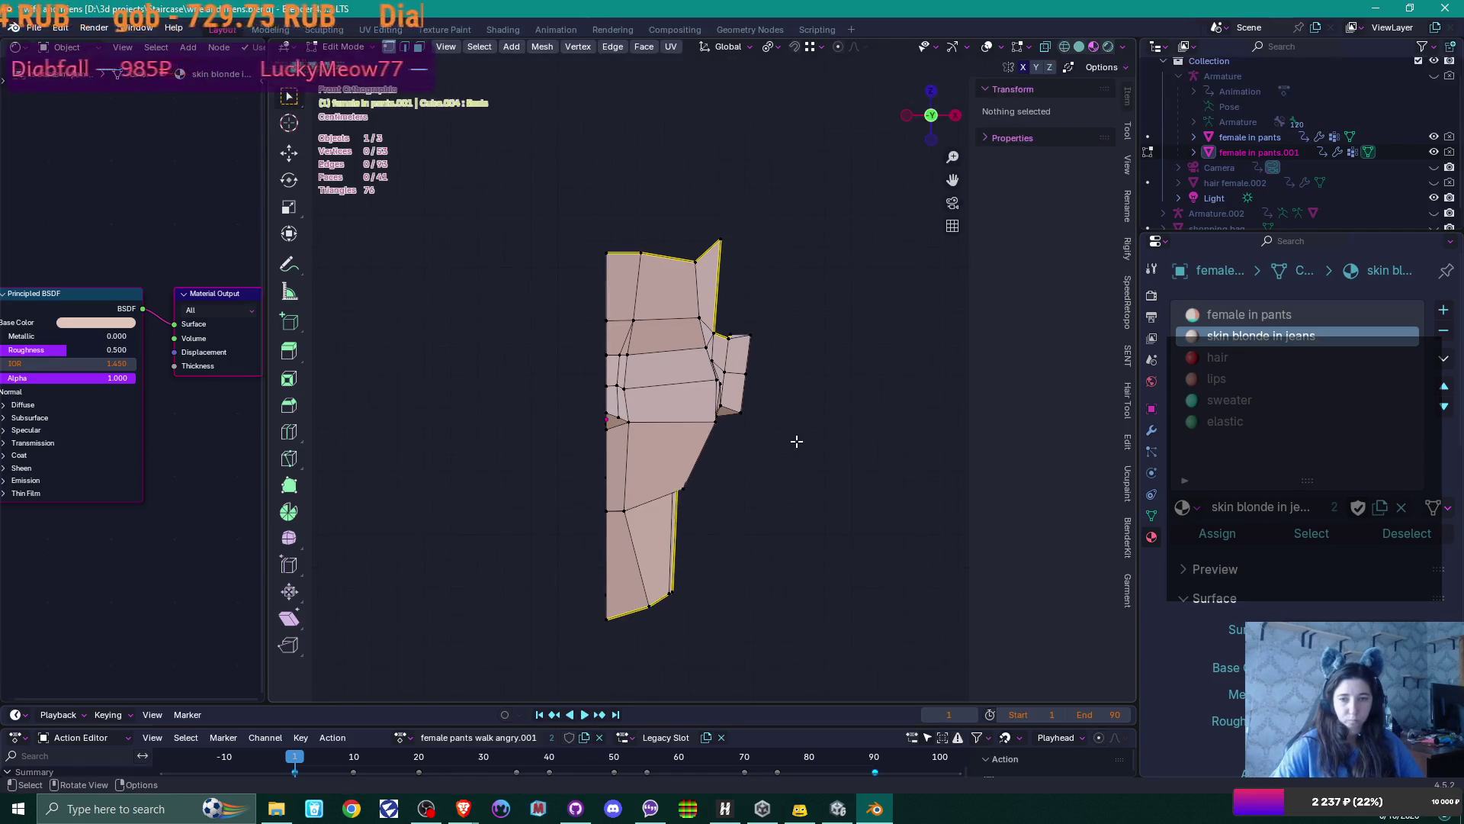
key("Tab")
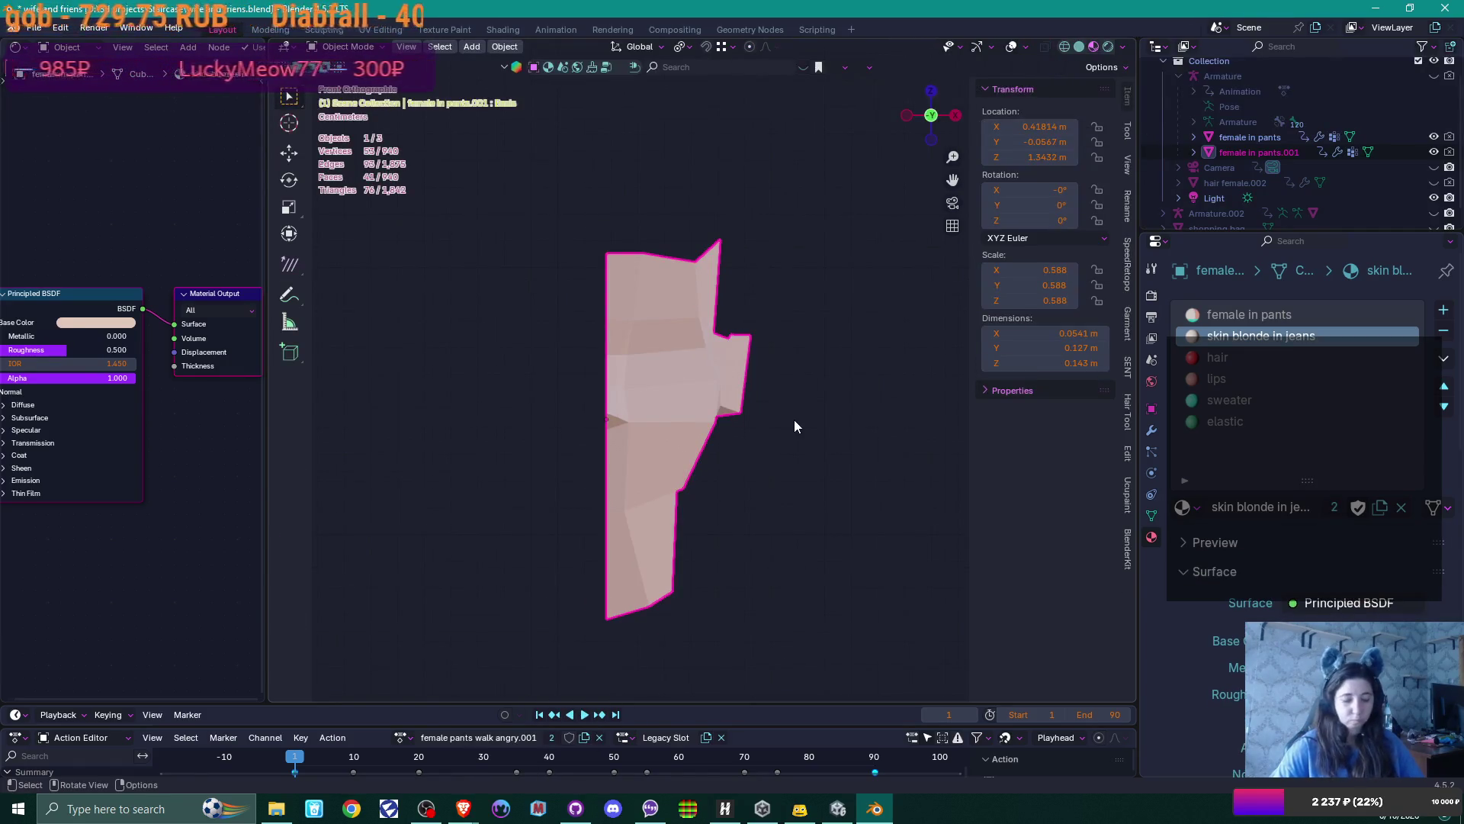
left_click(1152, 432)
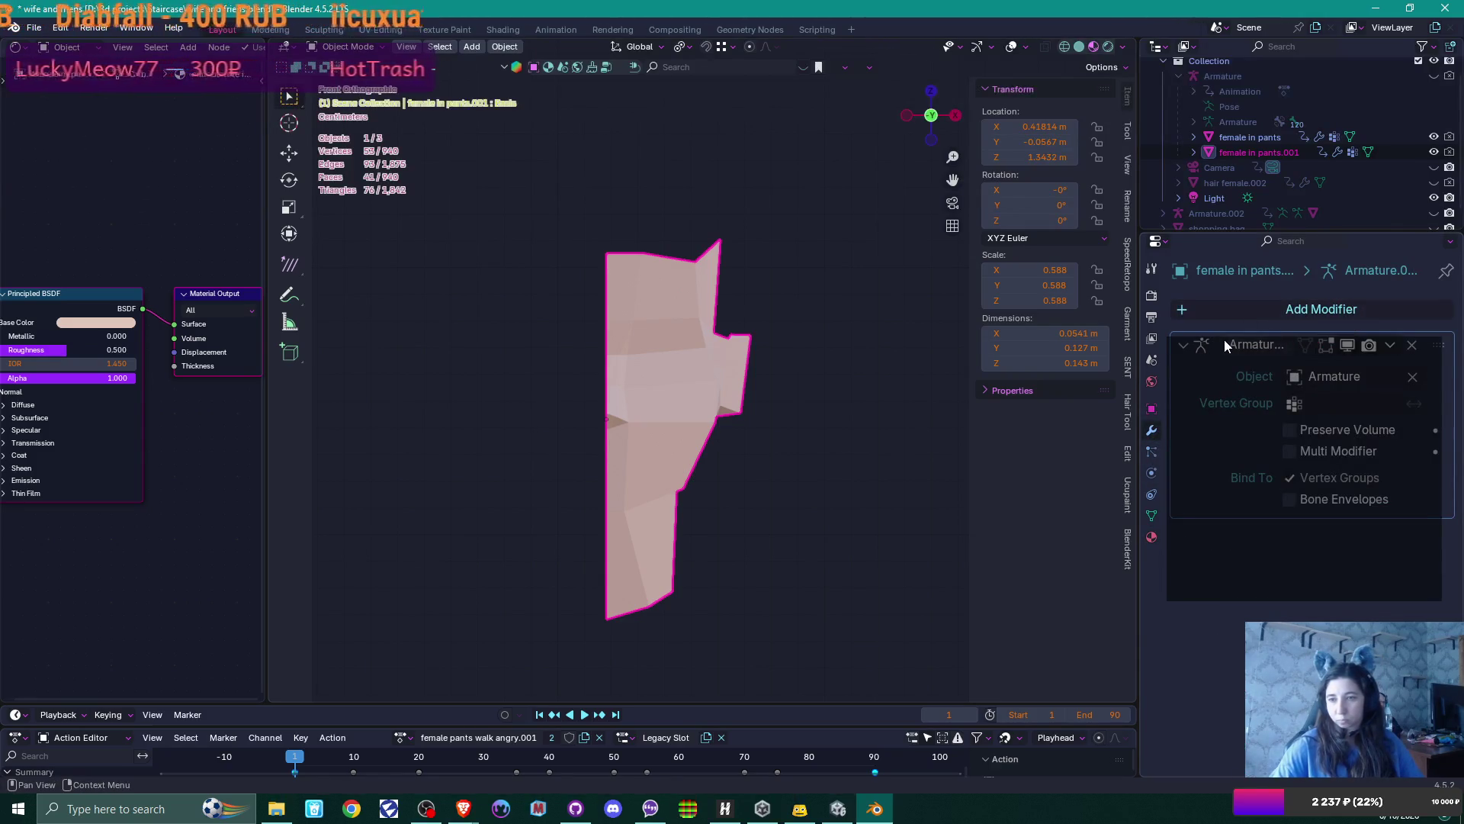
left_click(1411, 345)
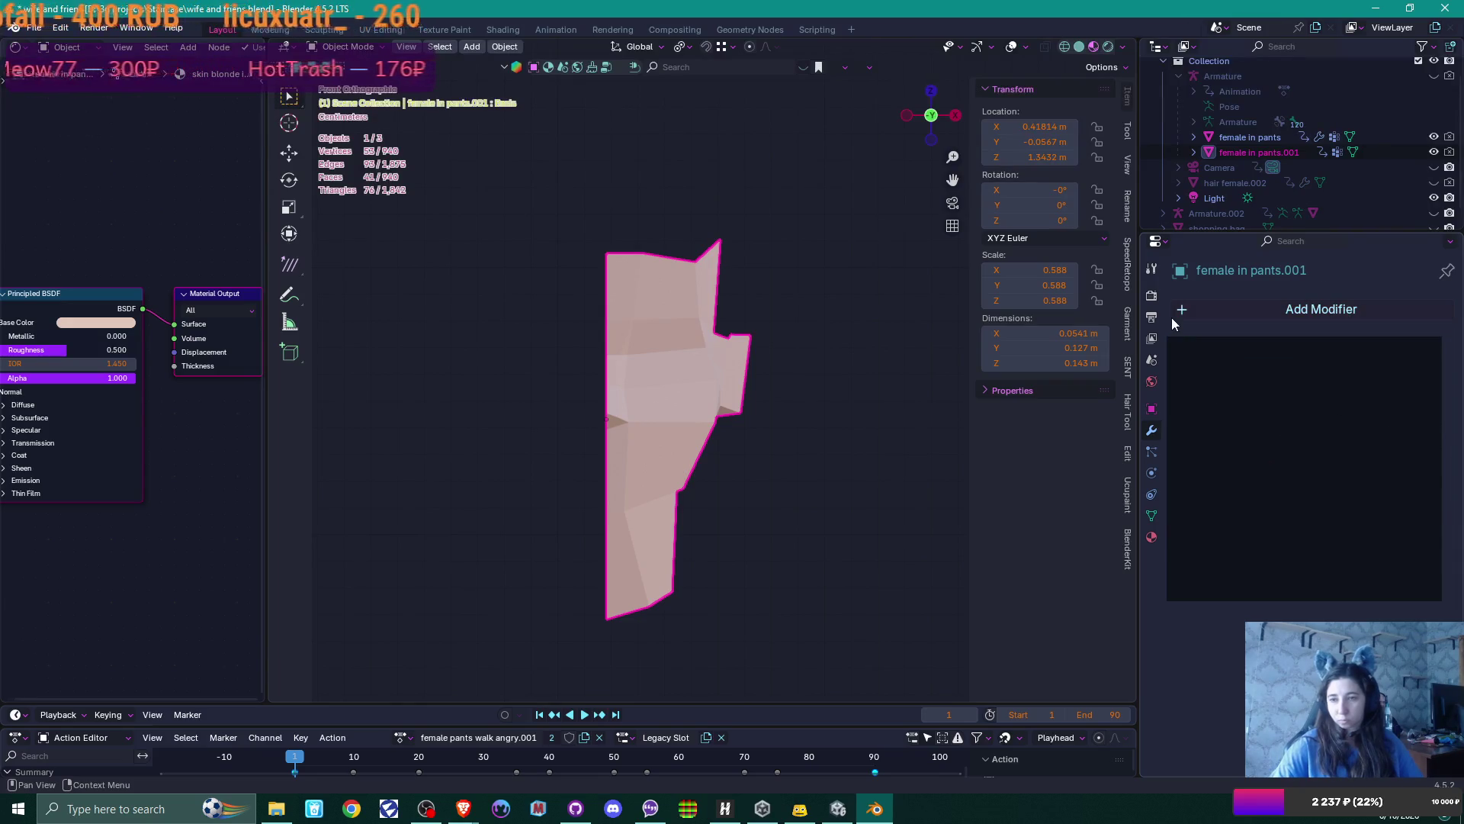
Clear the head's parent and add a Mirror modifier across X
key("alt+p")
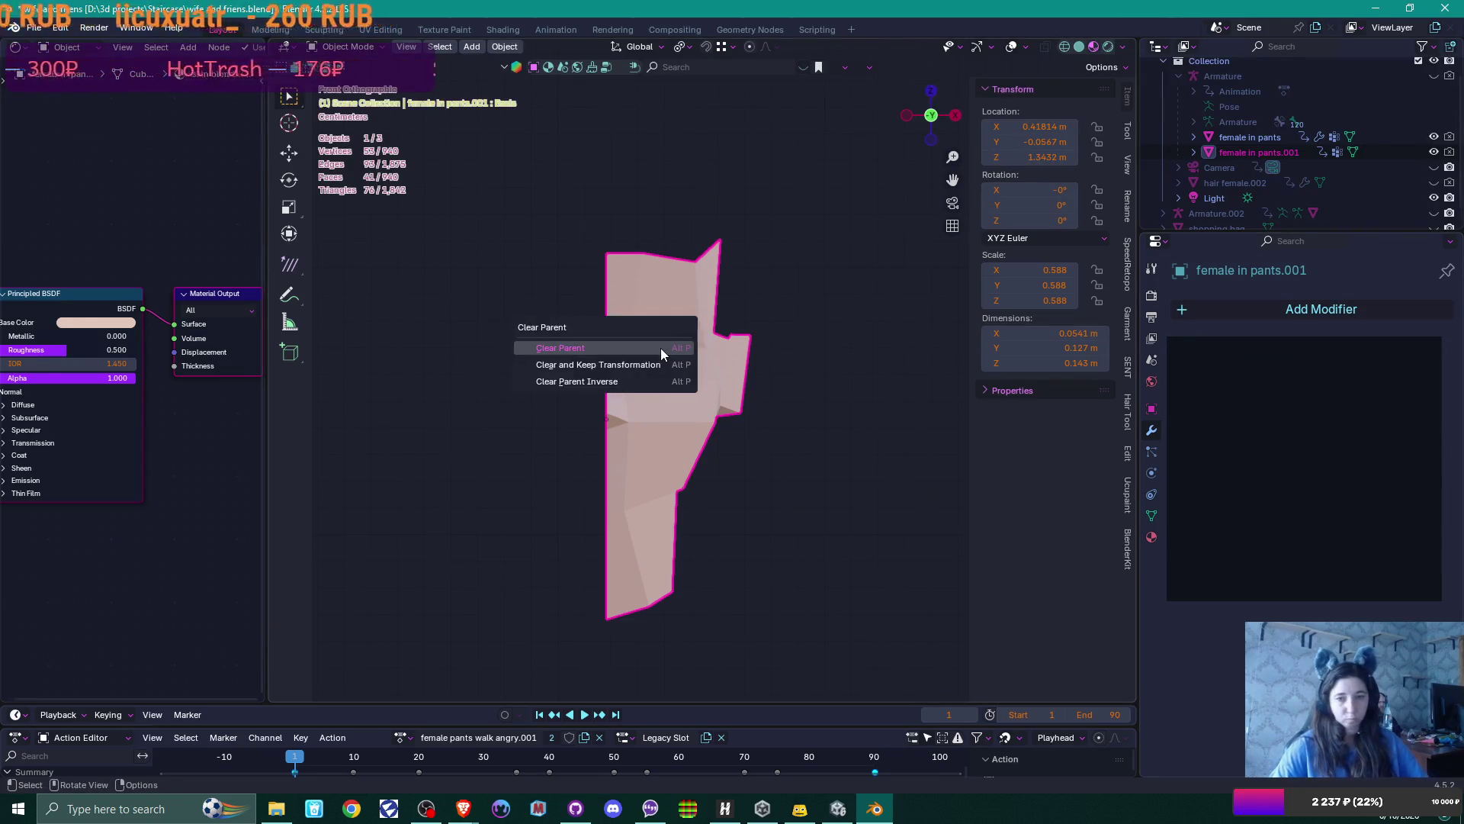
left_click(661, 348)
left_click(1196, 307)
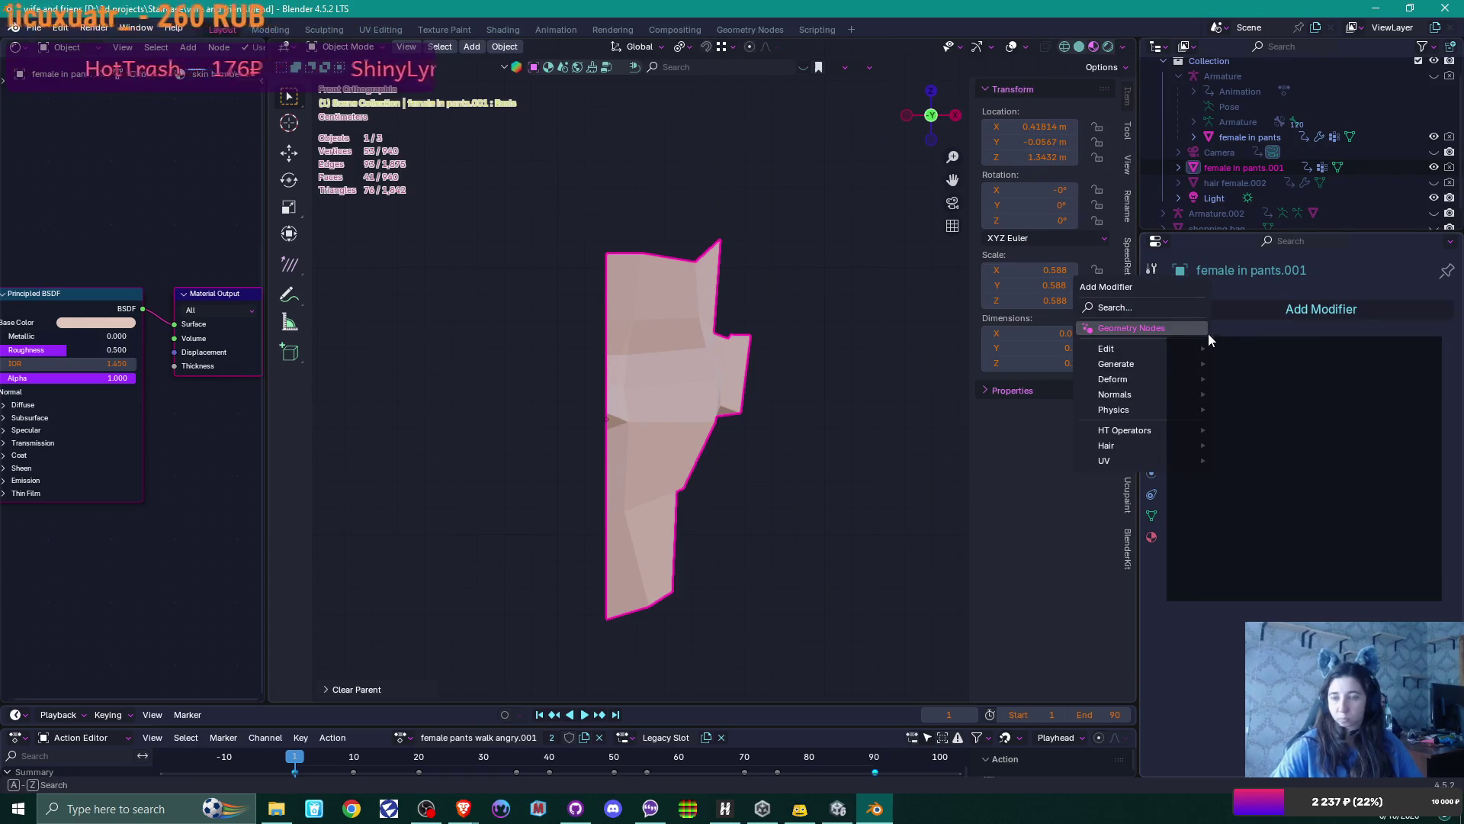
mouse_move(1165, 364)
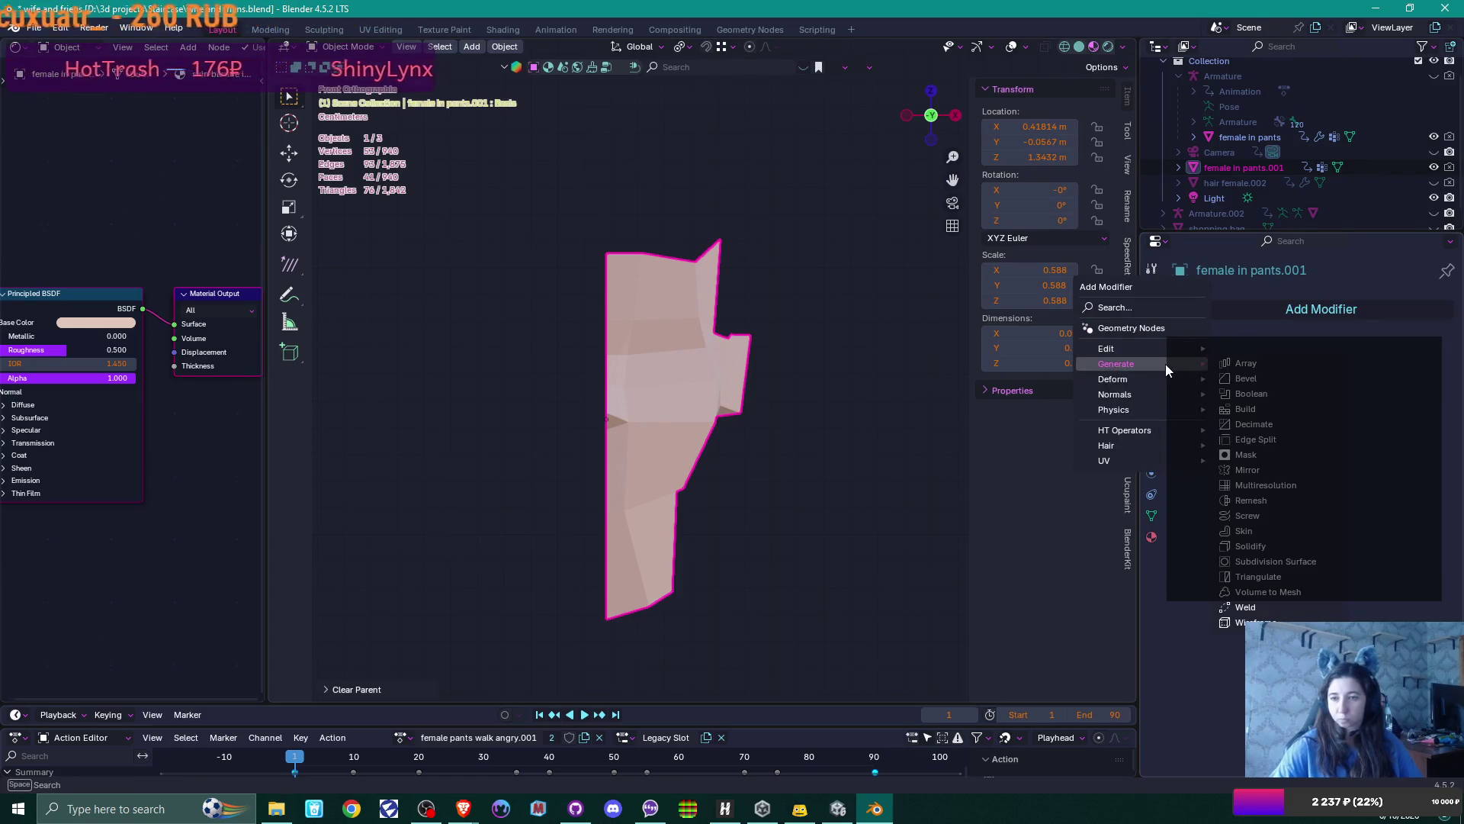
left_click(1258, 470)
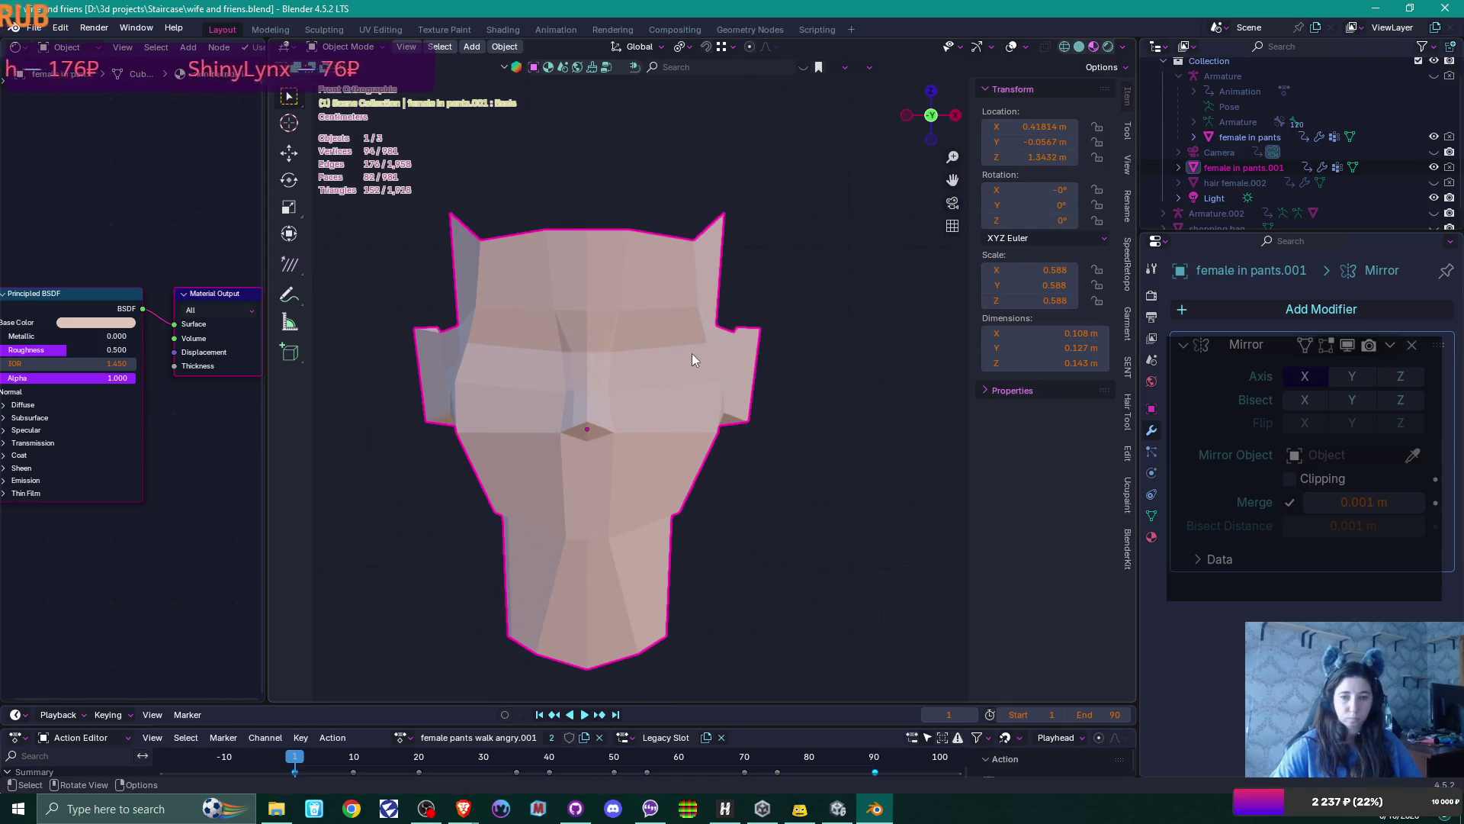
key("Tab")
scroll(715, 334, "up", 3)
Move the ear vertex out to the right in three adjustments
left_click(720, 352)
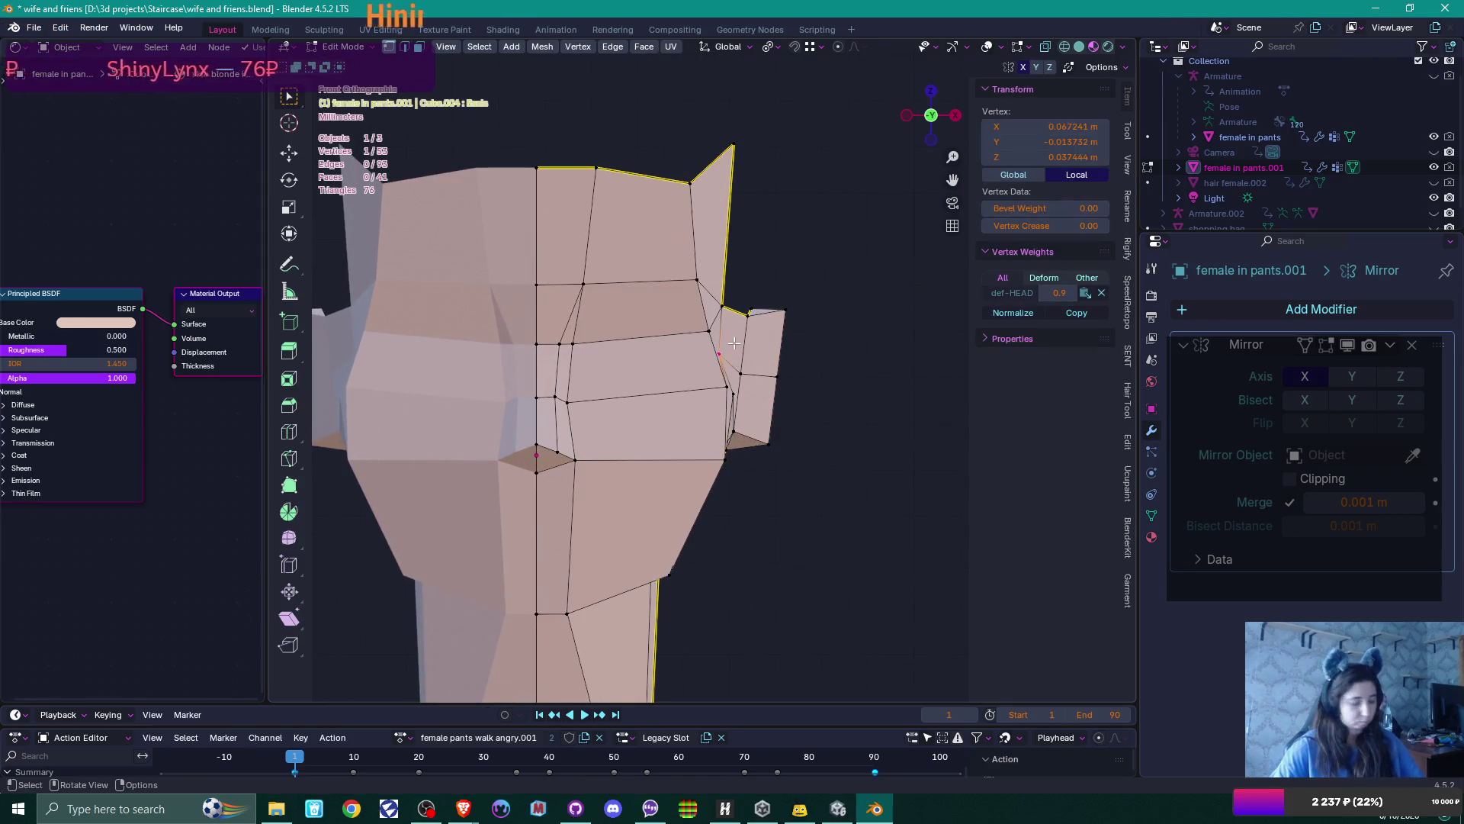
key("g")
left_click(750, 343)
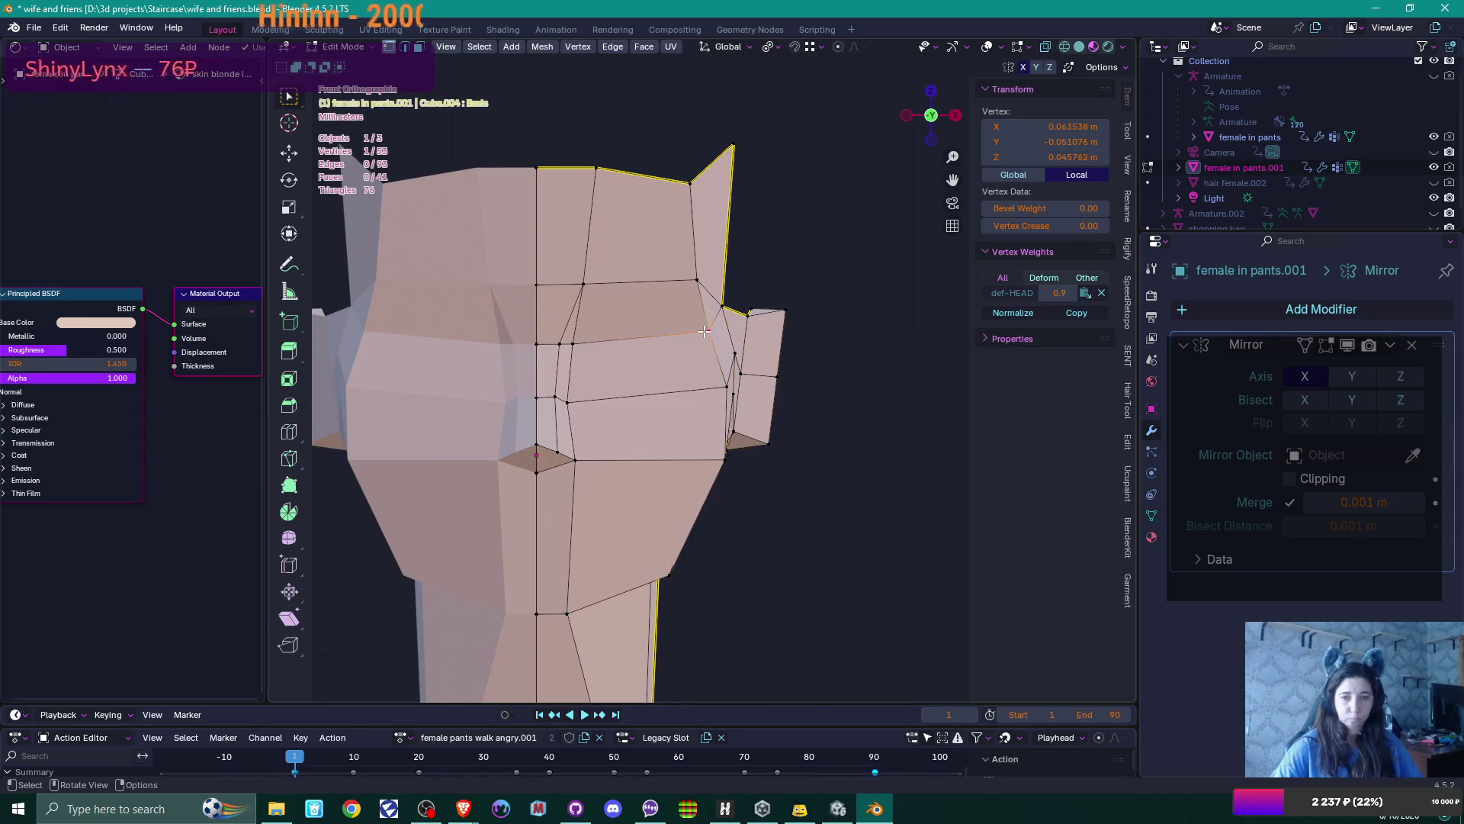
key("g")
left_click(718, 329)
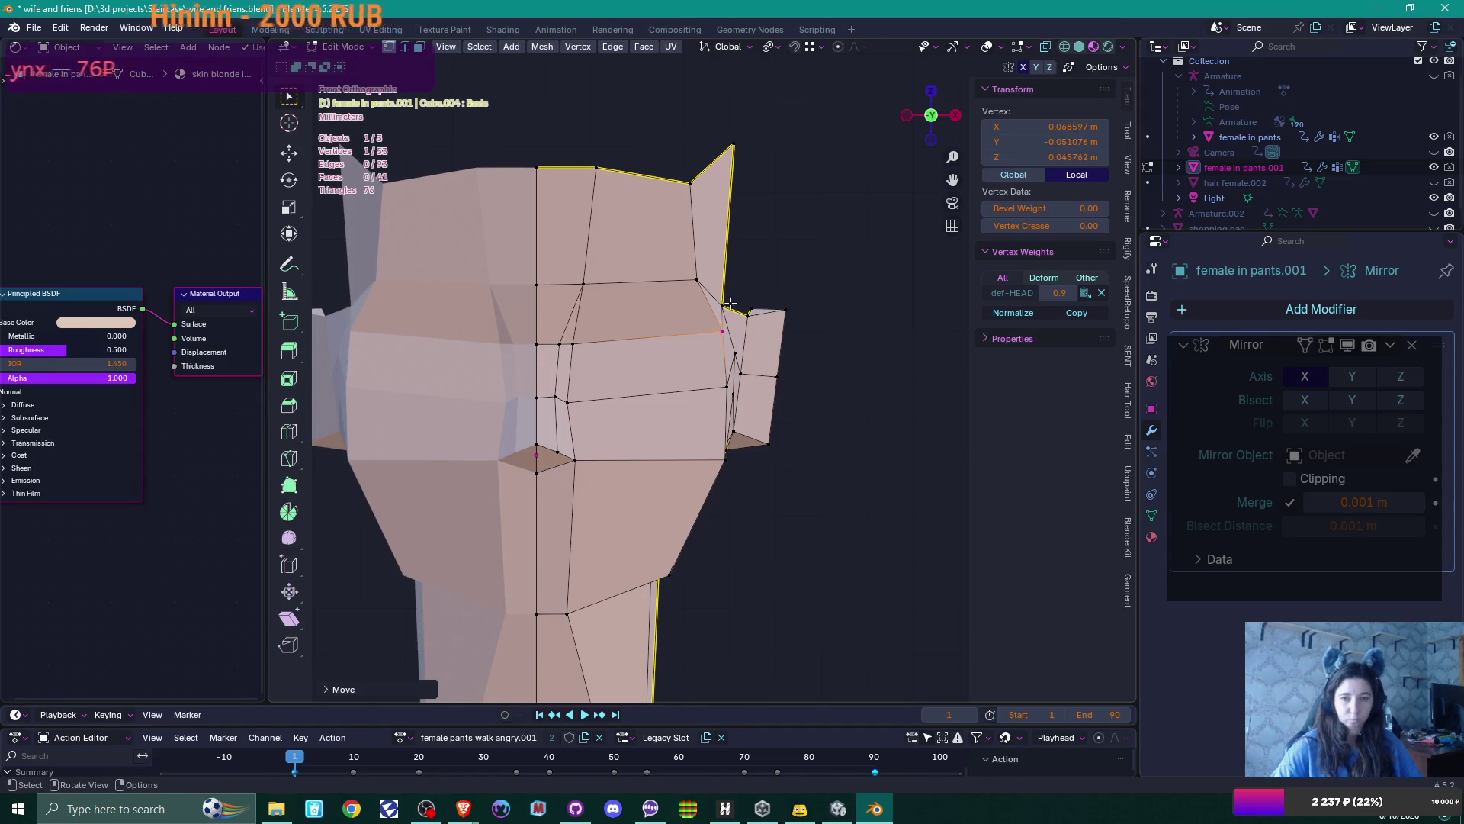
key("g")
left_click(743, 305)
Nudge another vertex near the ear and check the mirrored head in Object Mode
left_click(698, 273)
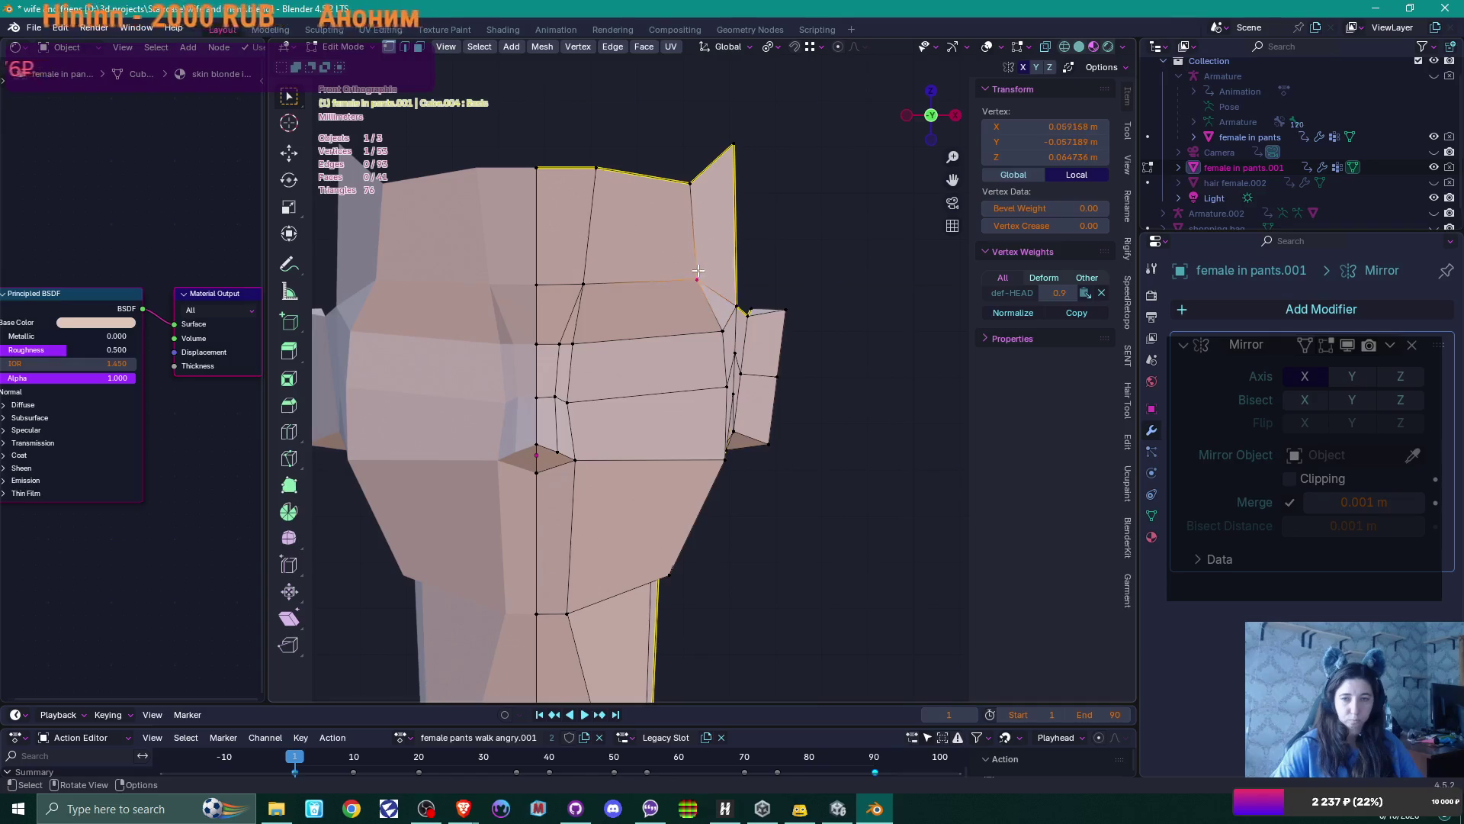
key("g")
left_click(707, 273)
scroll(794, 425, "down", 2)
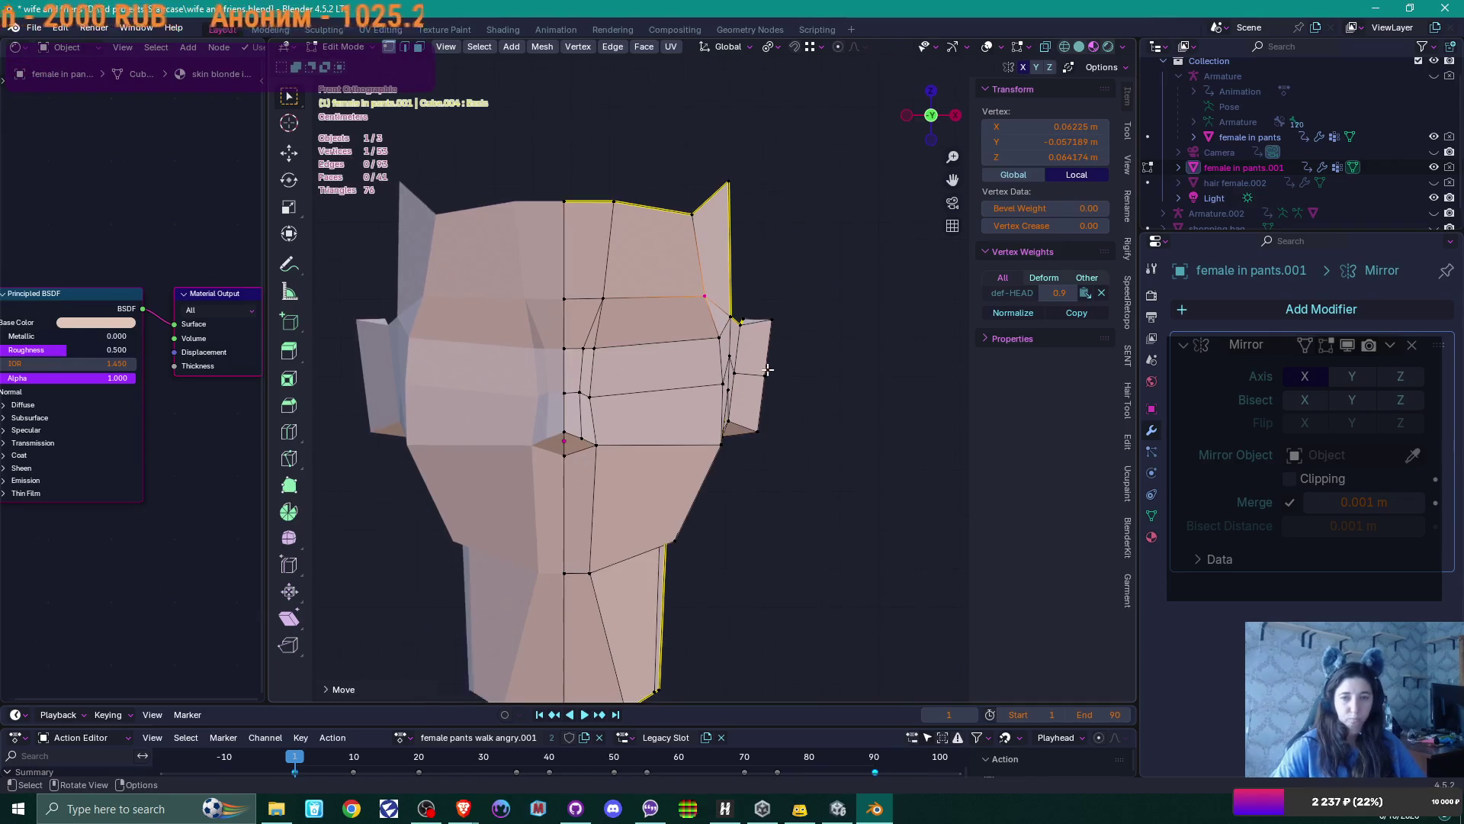
key("Tab")
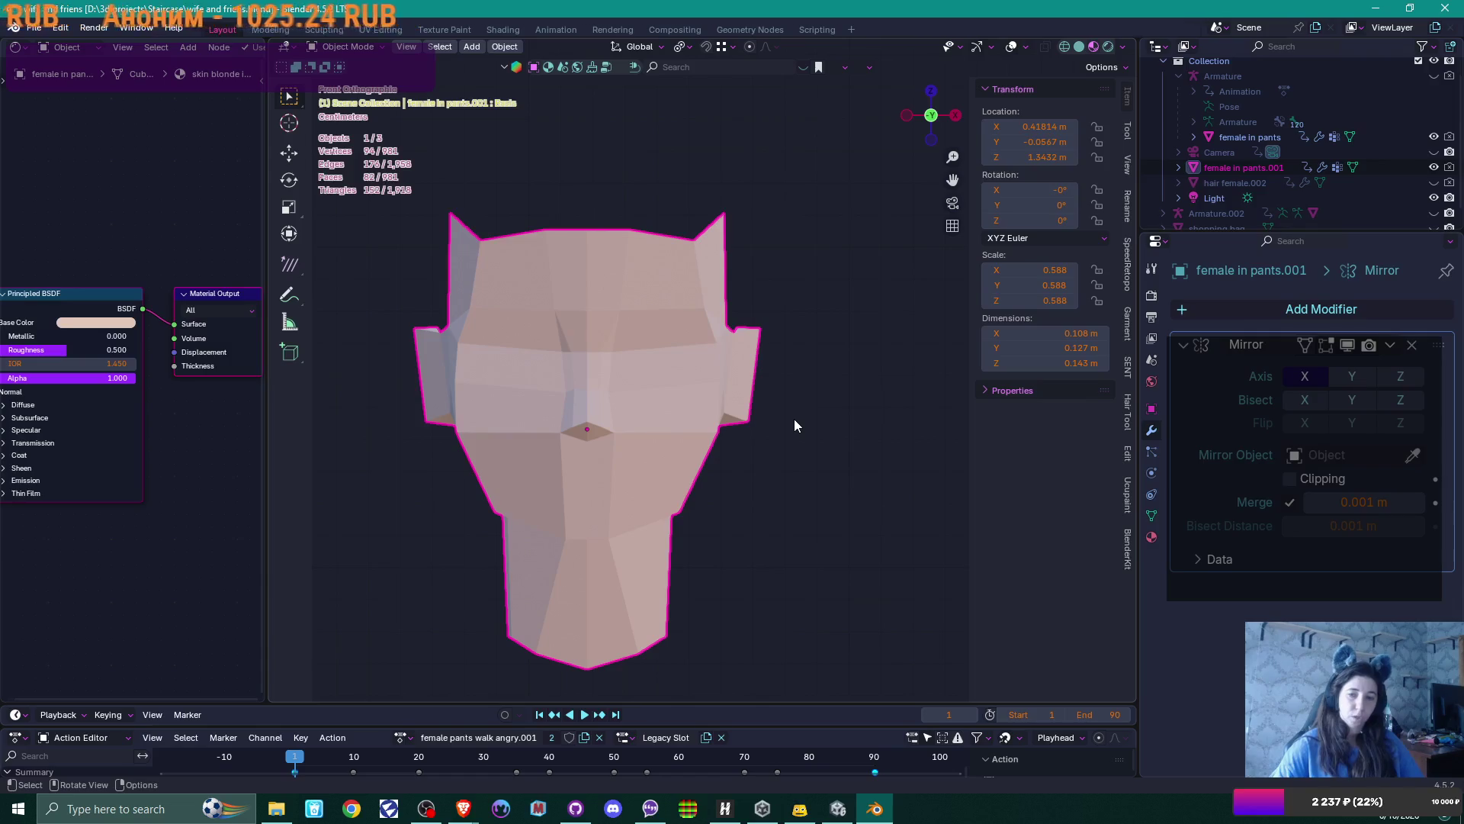
key("Tab")
scroll(788, 412, "up", 3)
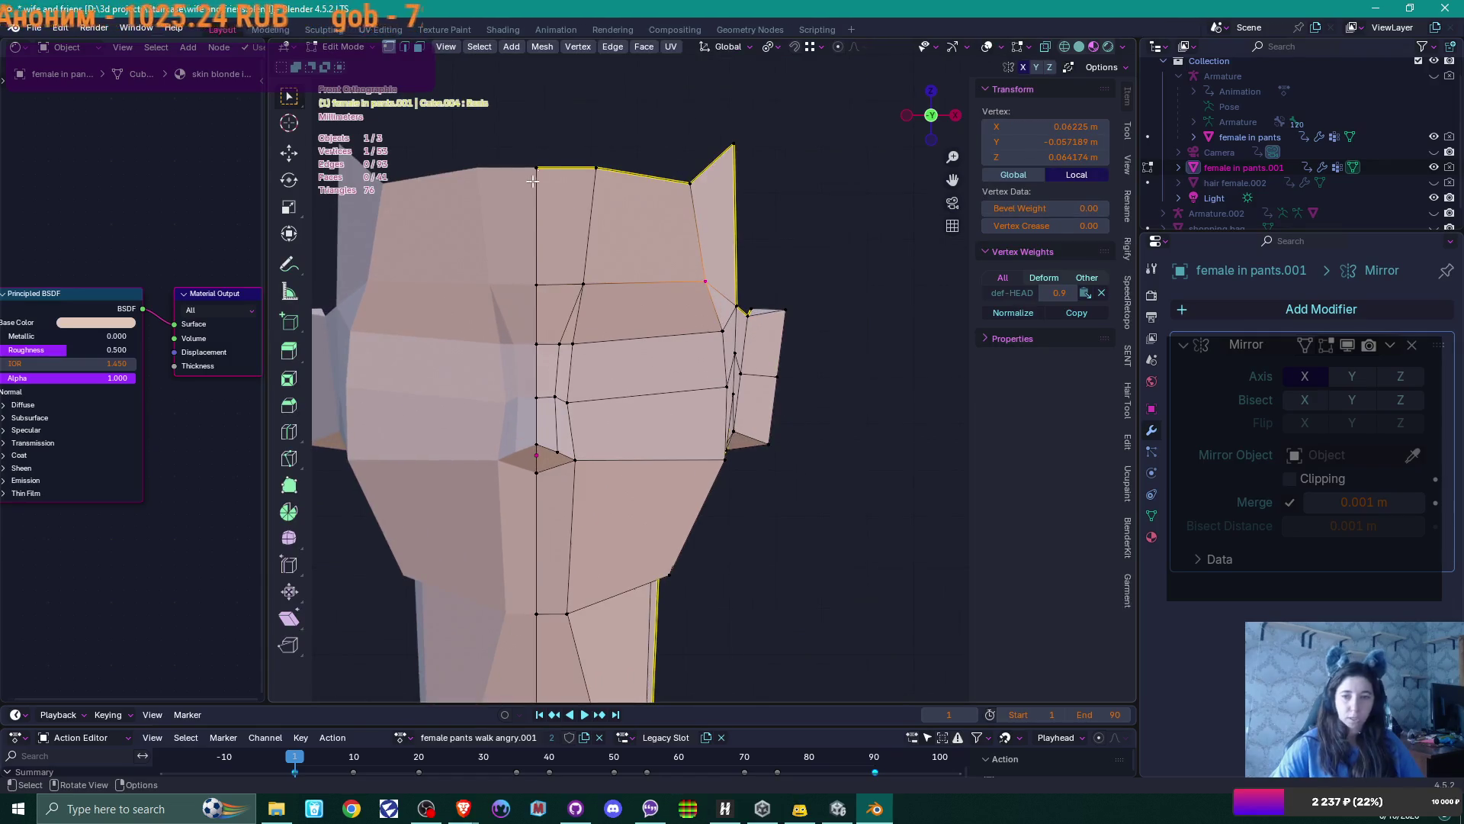
Delete the side ear vertices so the mirrored head shows no ears
left_click_drag(765, 289, 879, 492)
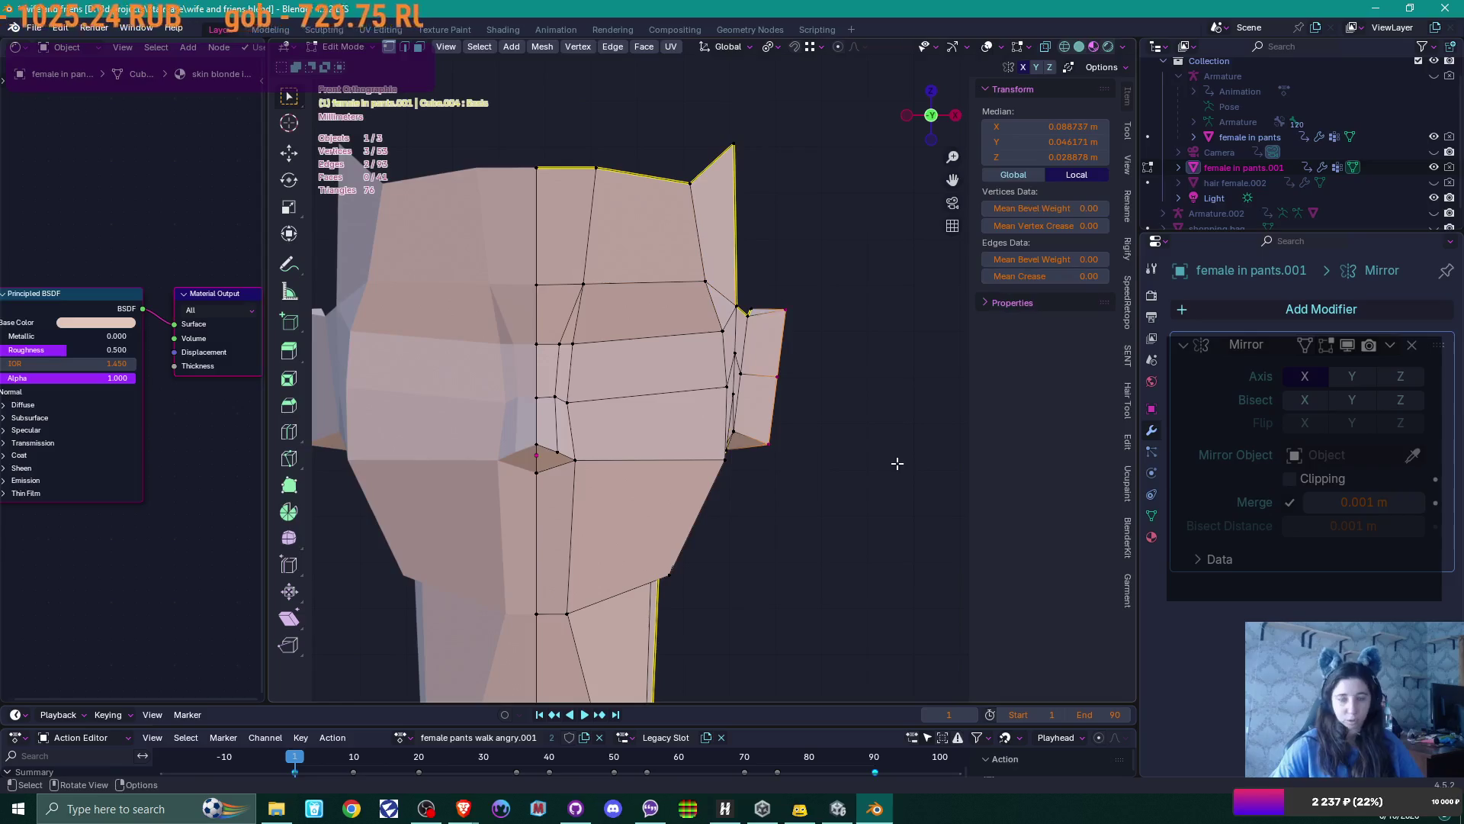
key("x")
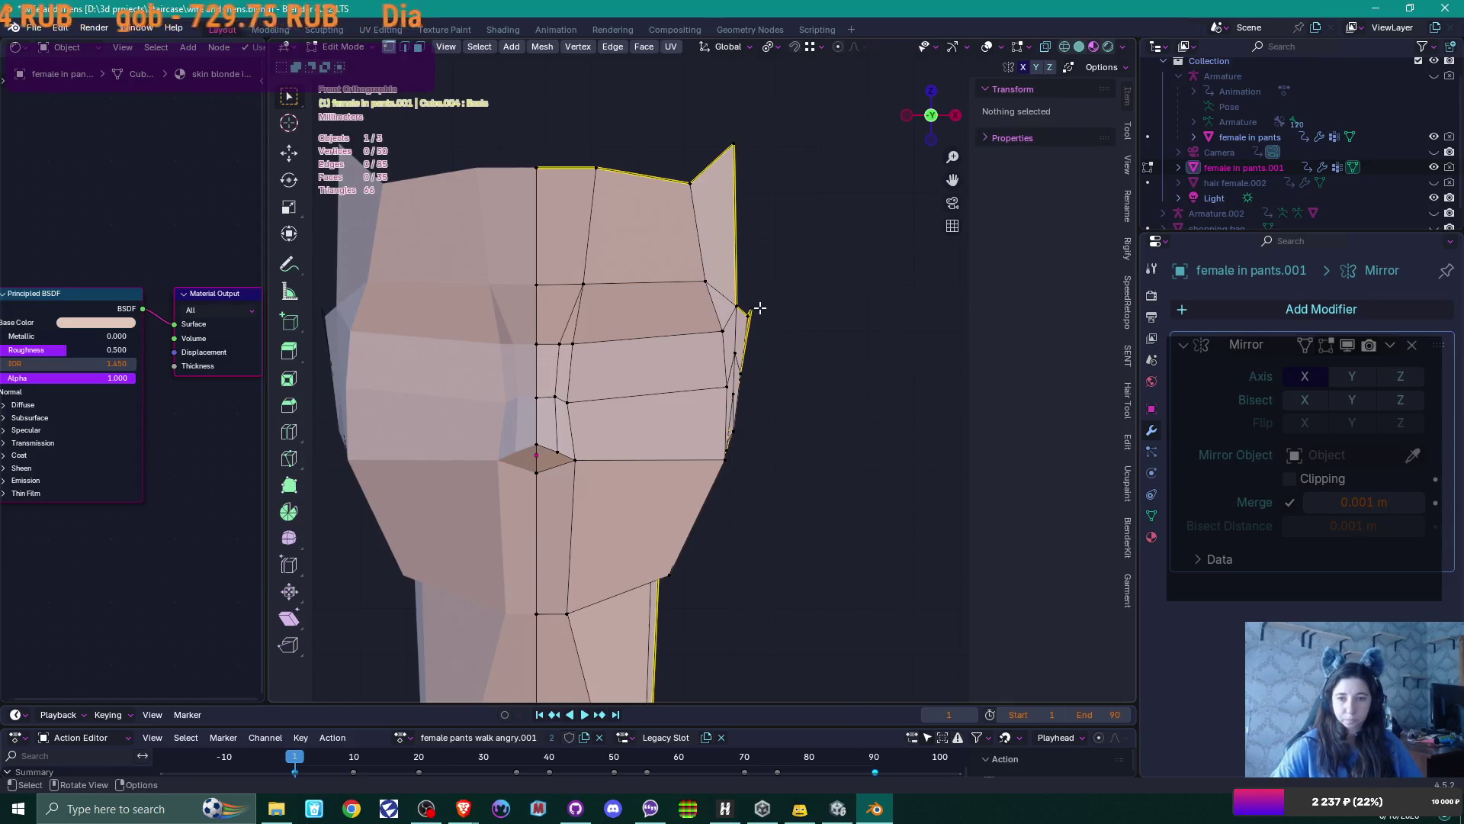
left_click(761, 308)
key("x")
left_click(809, 345)
mouse_move(899, 376)
middle_mouse_down()
mouse_move(745, 409)
mouse_move(908, 399)
mouse_move(874, 427)
middle_mouse_up()
left_click(823, 395)
key("x")
left_click(836, 398)
scroll(905, 402, "down", 1)
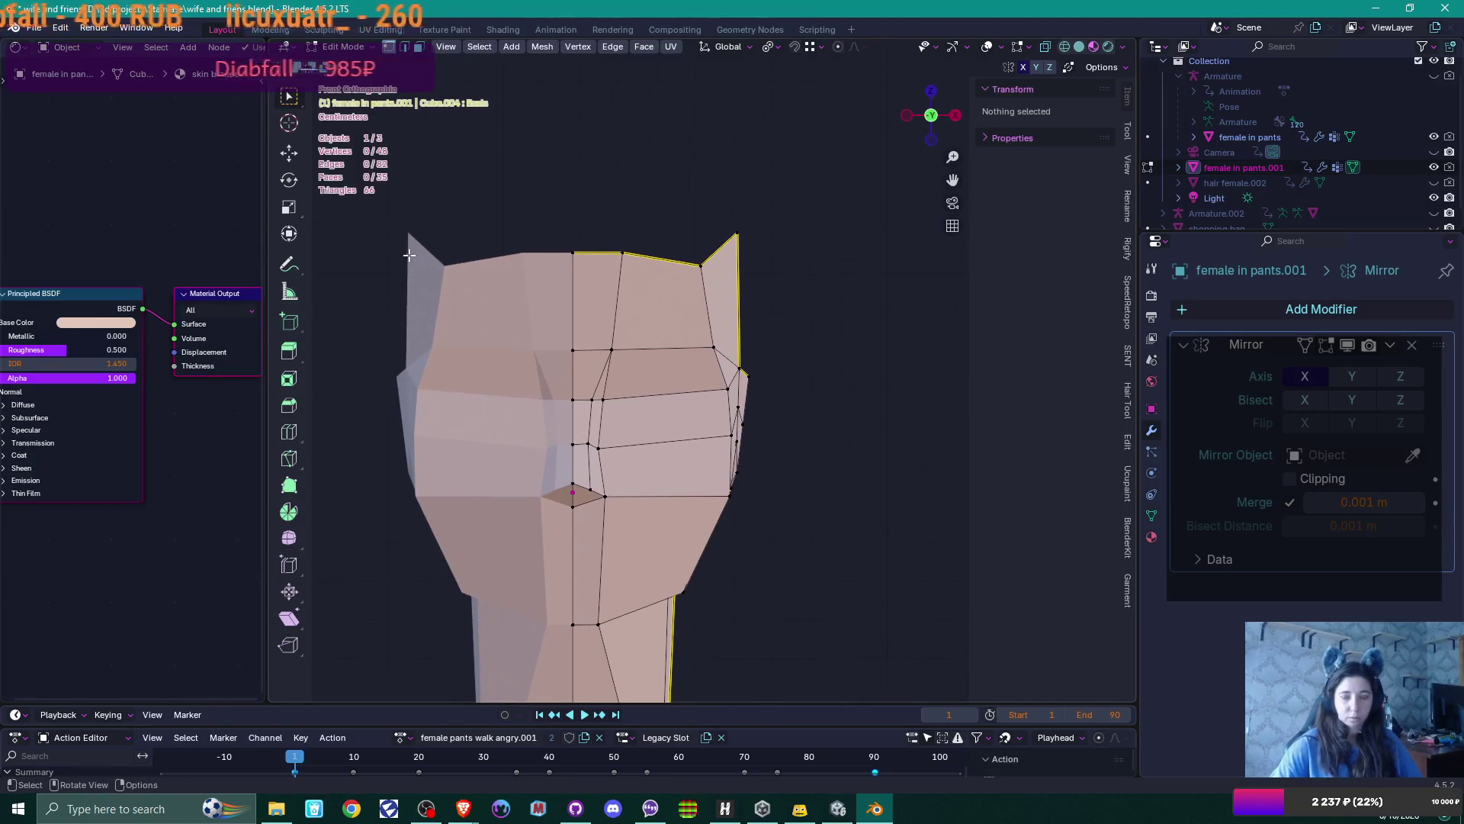
Lower the ear-tip vertex on the head
left_click(738, 234)
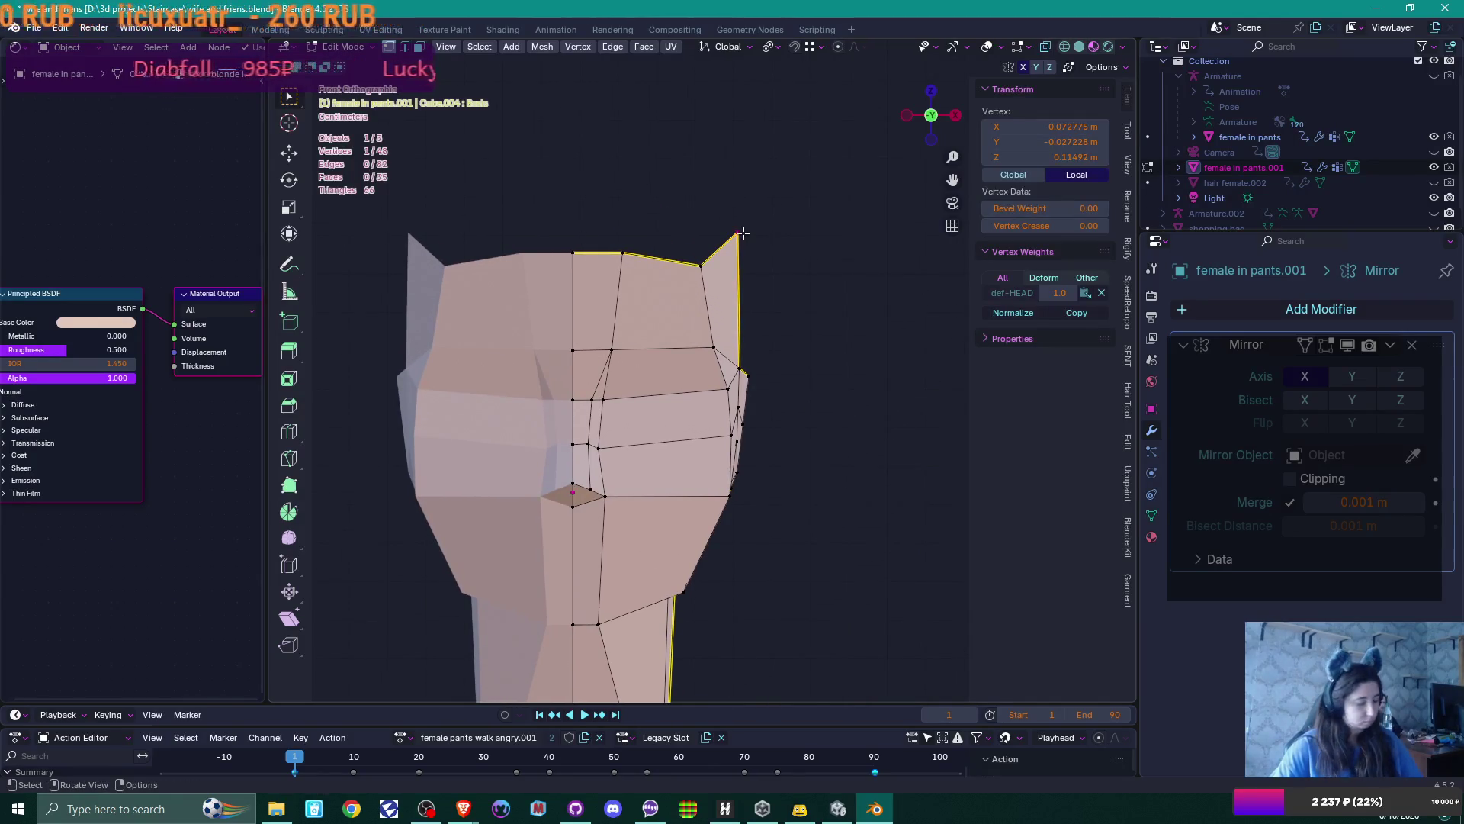
key("g")
left_click(733, 310)
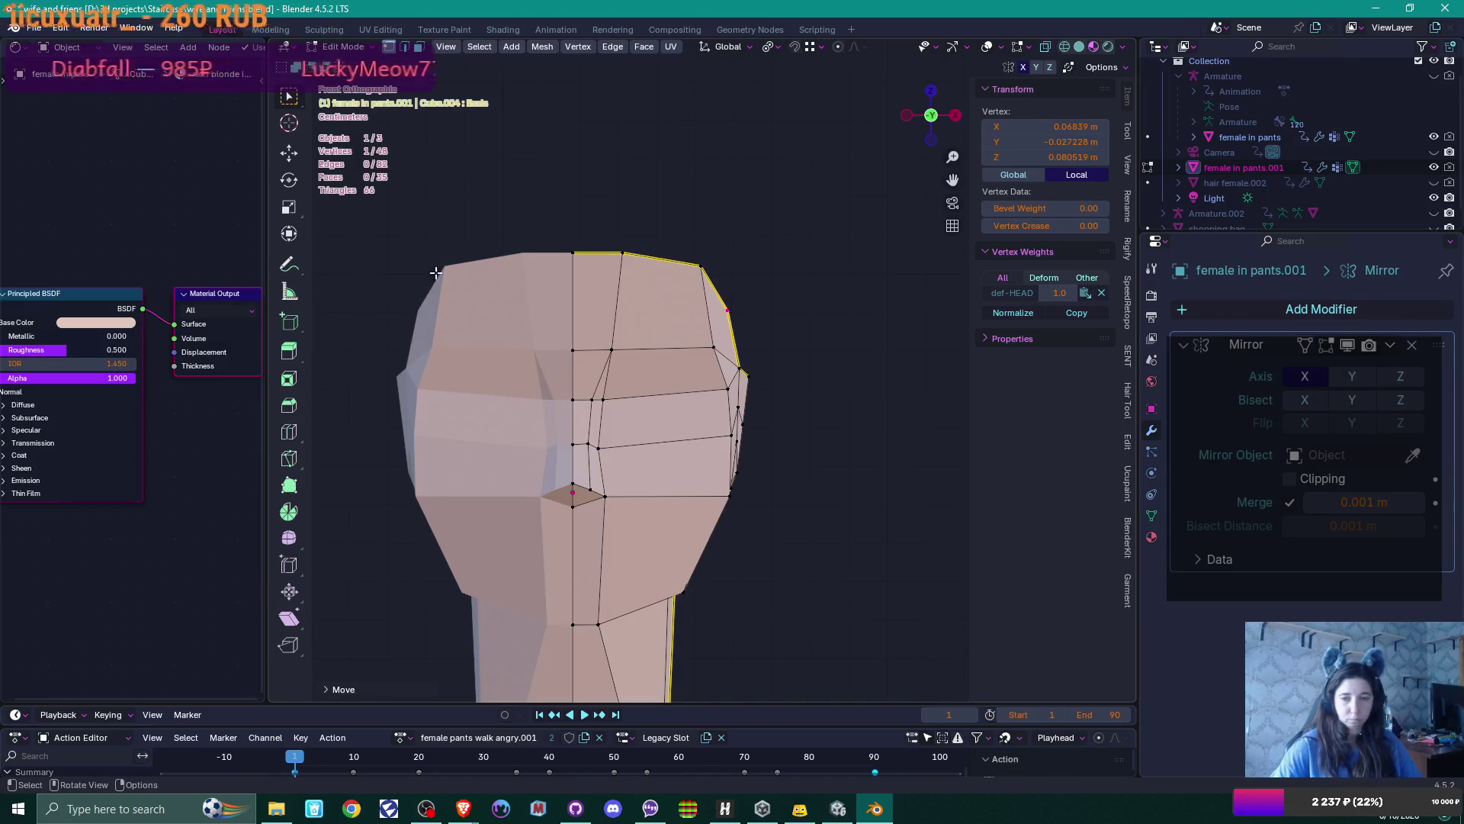
Slide a vertex on the head's right side down along its edge
mouse_move(372, 229)
left_mouse_down()
mouse_move(845, 427)
mouse_move(853, 410)
left_mouse_up()
left_click(737, 407)
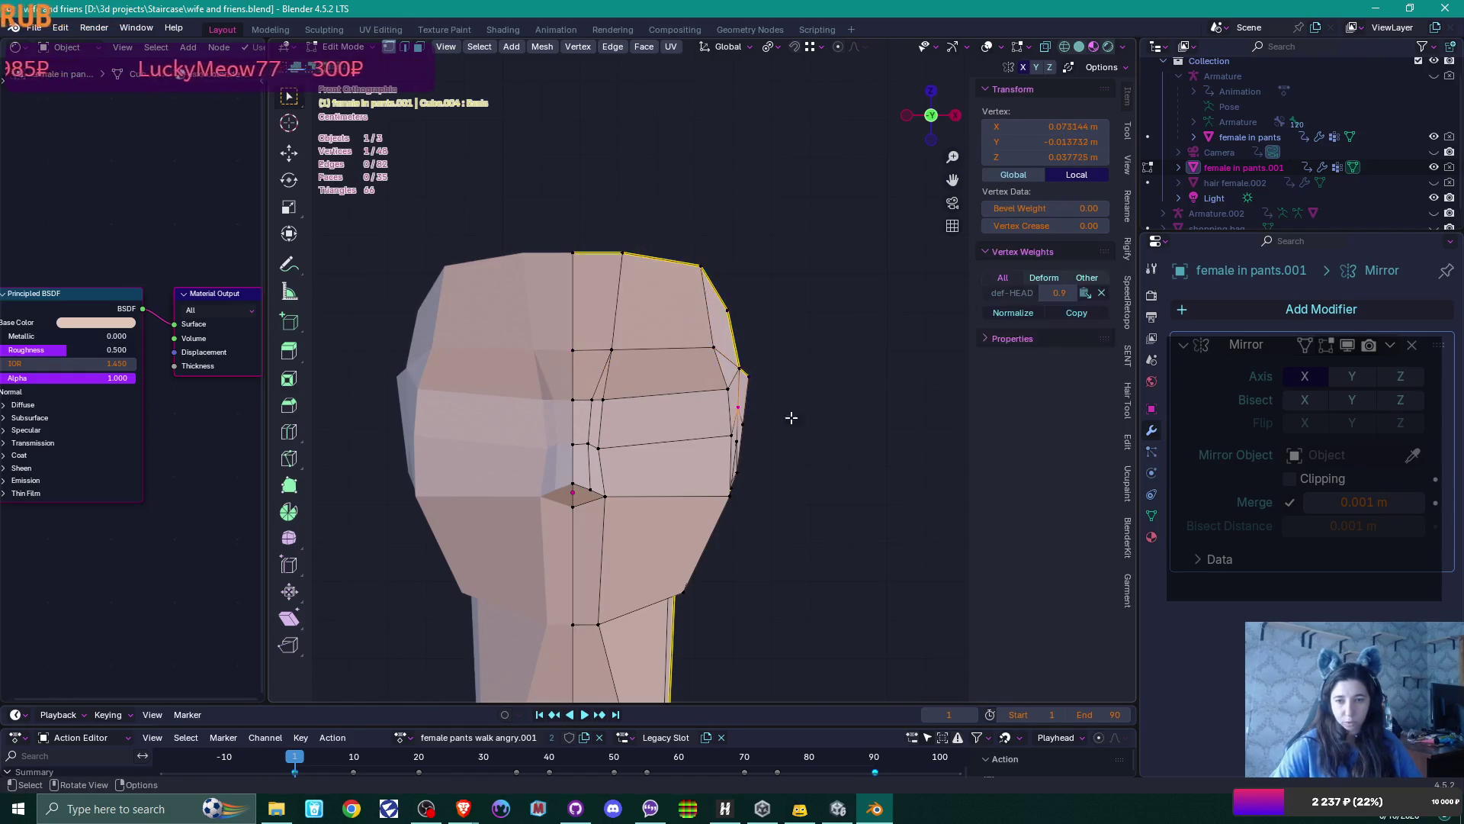
key("g")
key("g")
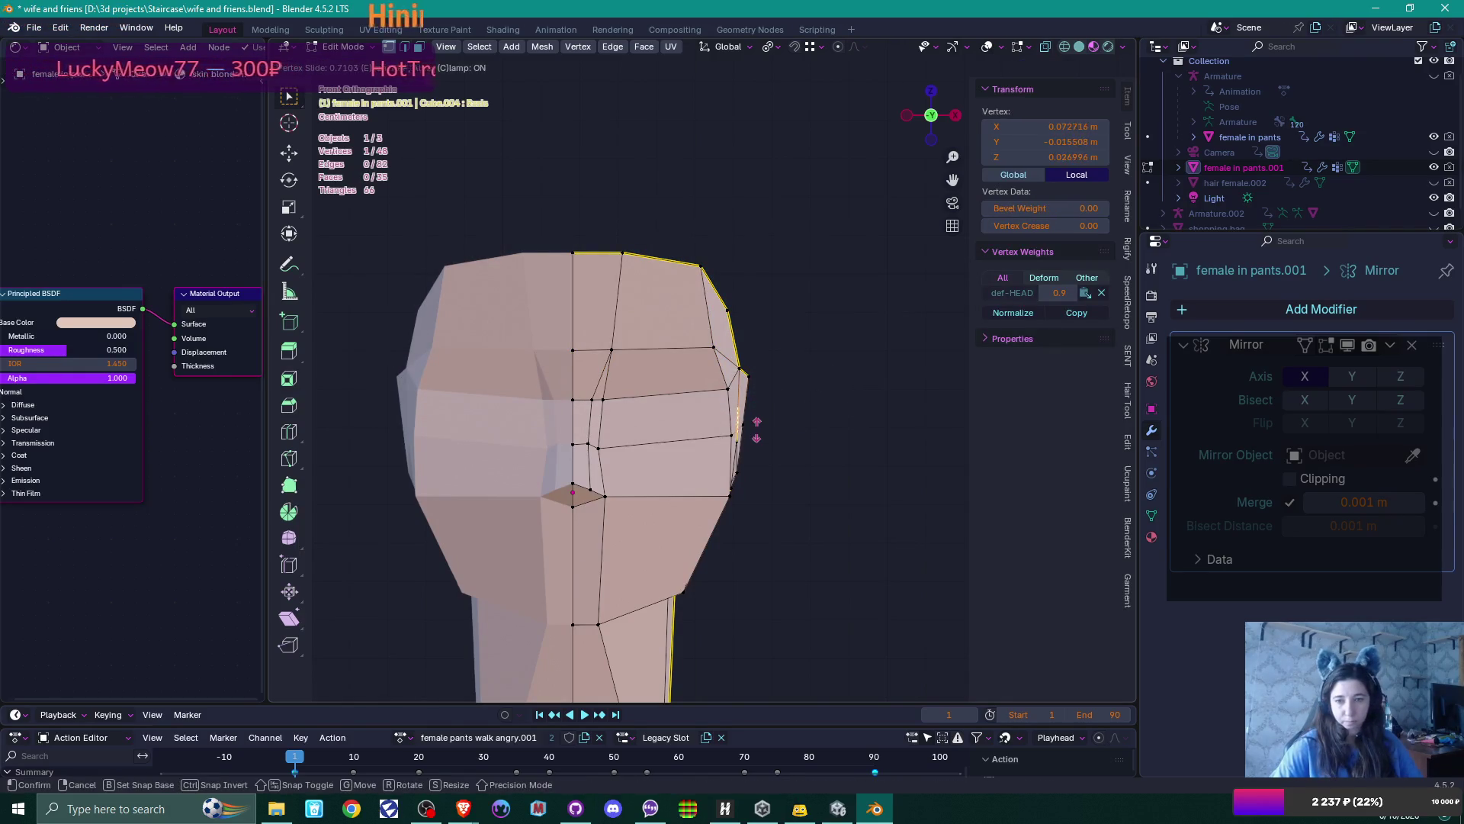
left_click(738, 448)
key("g")
key("g")
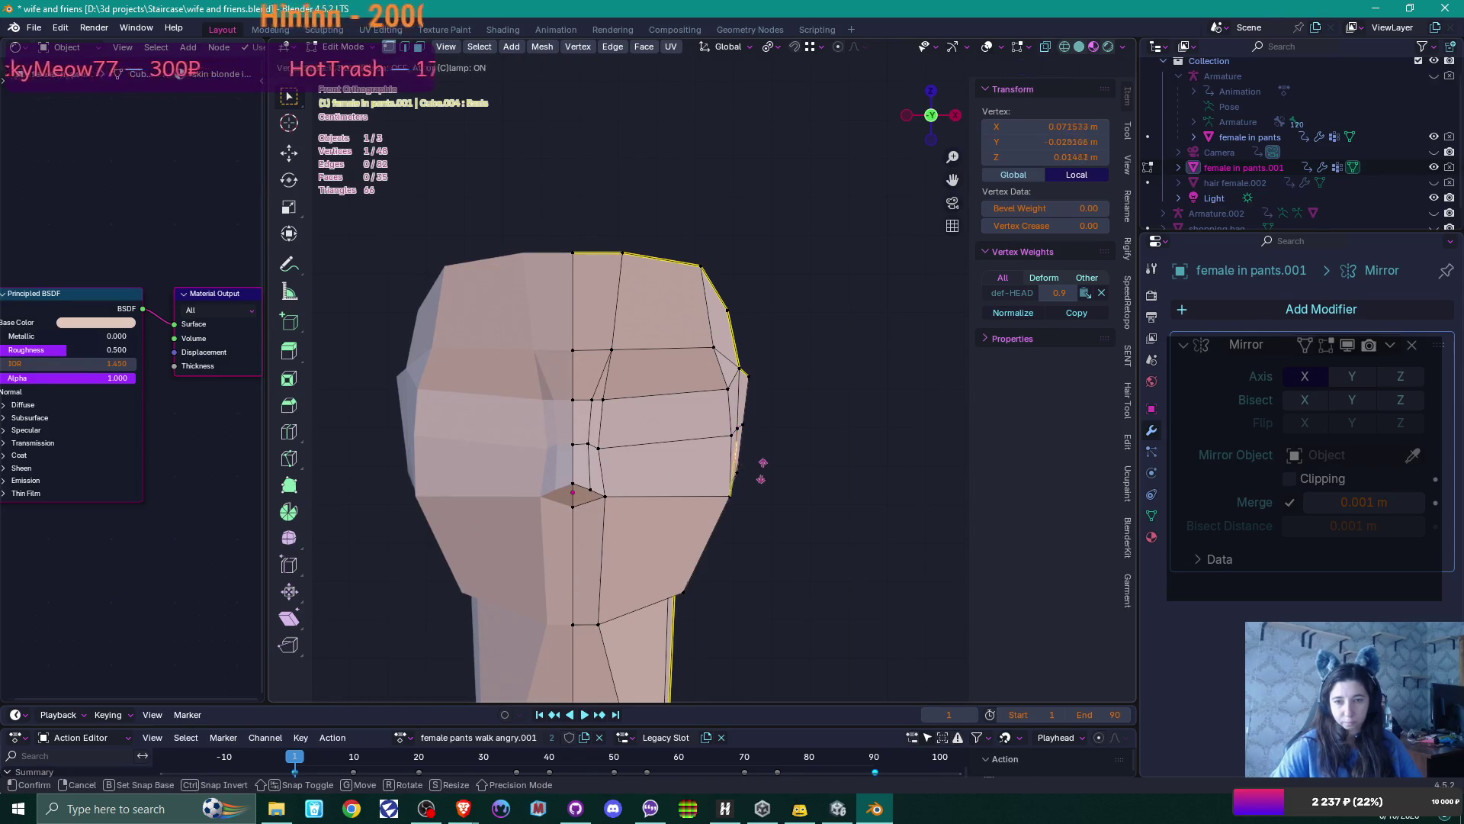
left_click(758, 456)
mouse_move(758, 456)
middle_mouse_down()
mouse_move(730, 475)
mouse_move(752, 458)
middle_mouse_up()
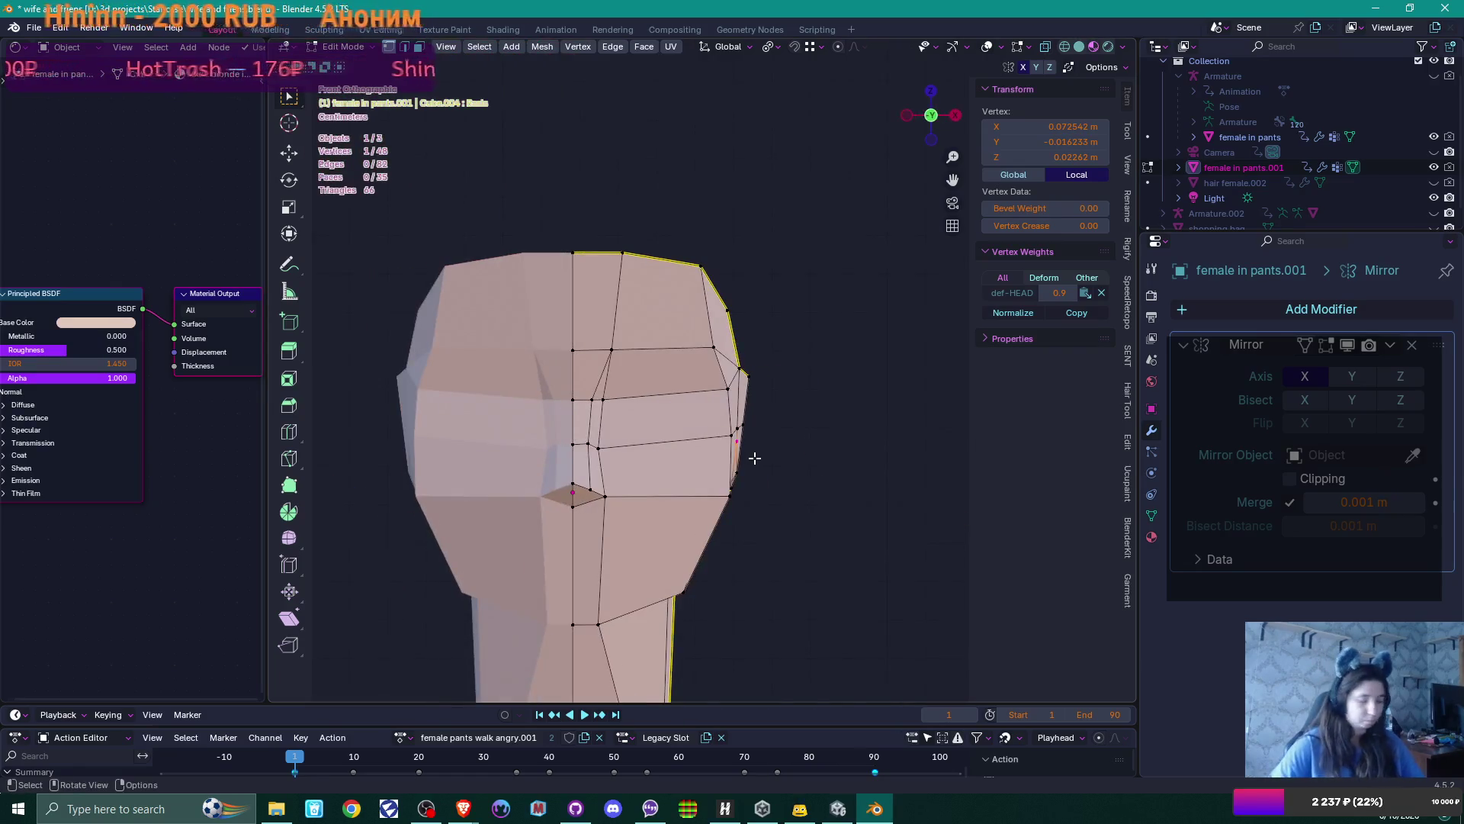
key("g")
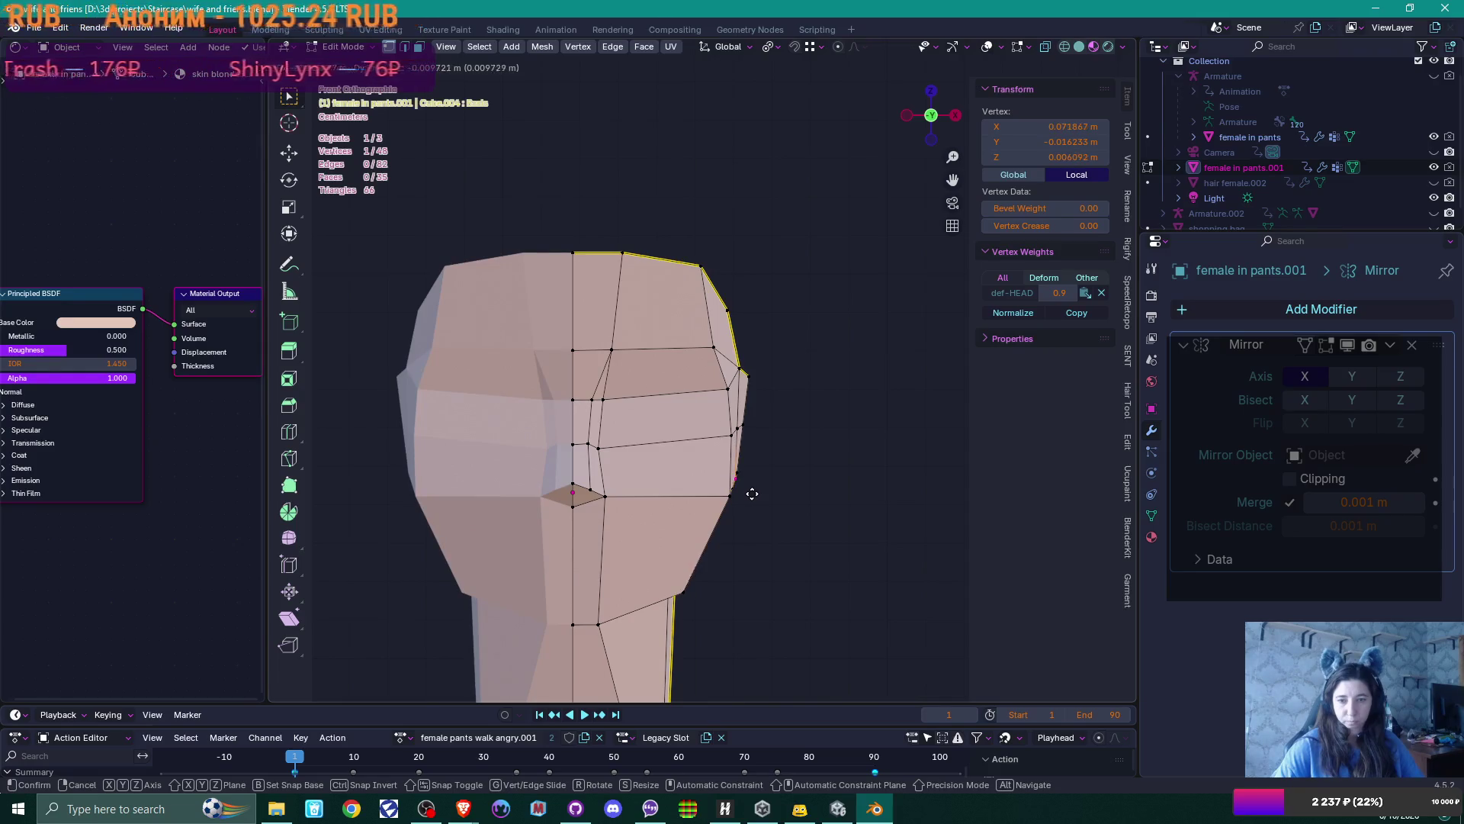
left_click(753, 494)
Lower the top edge and upper skull along Z, then select the chin vertices
left_click_drag(392, 197, 790, 319)
key("g")
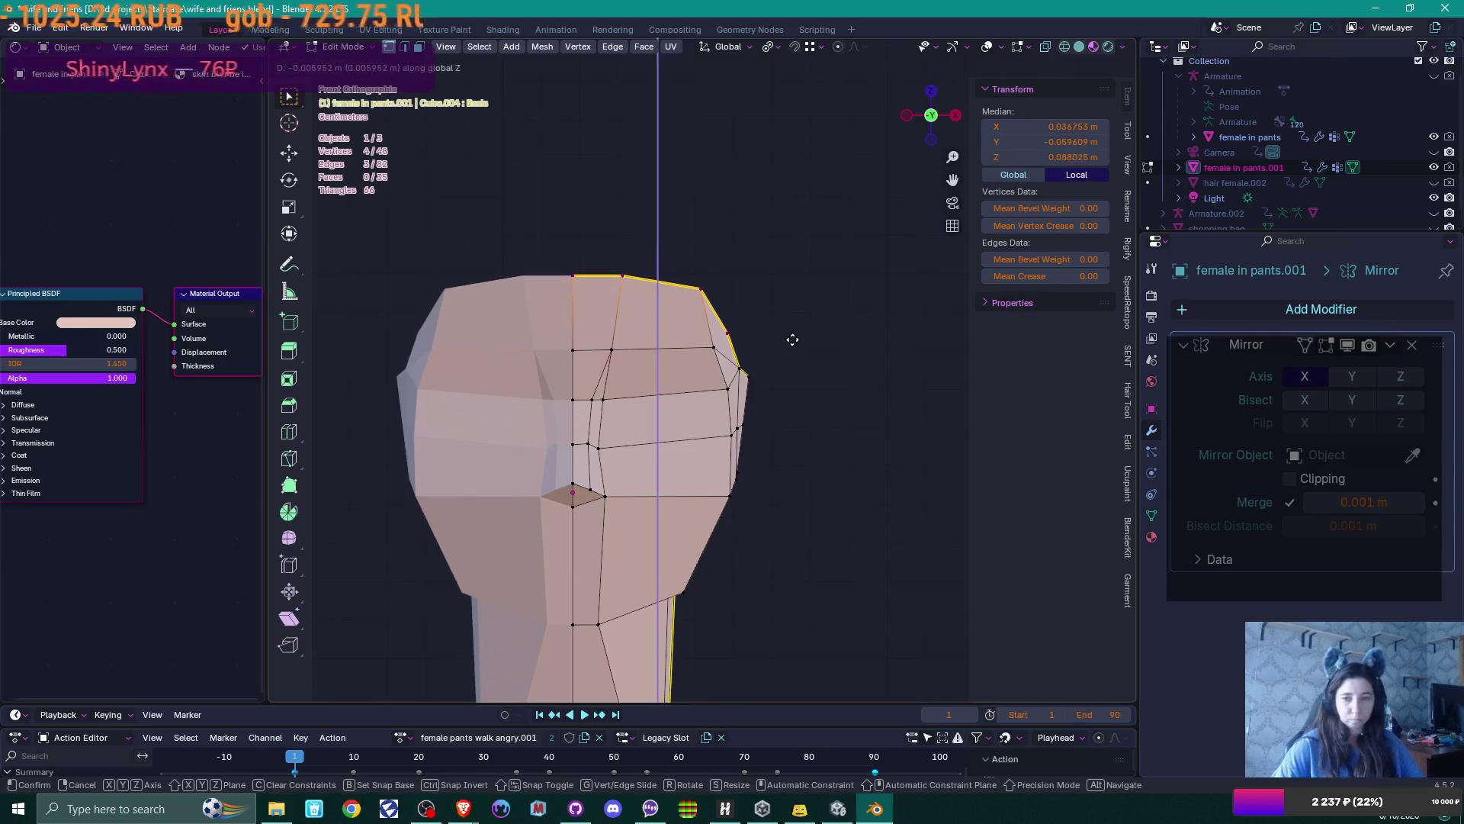
left_click(775, 330)
mouse_move(375, 247)
left_mouse_down()
mouse_move(716, 386)
mouse_move(767, 387)
mouse_move(765, 405)
left_mouse_up()
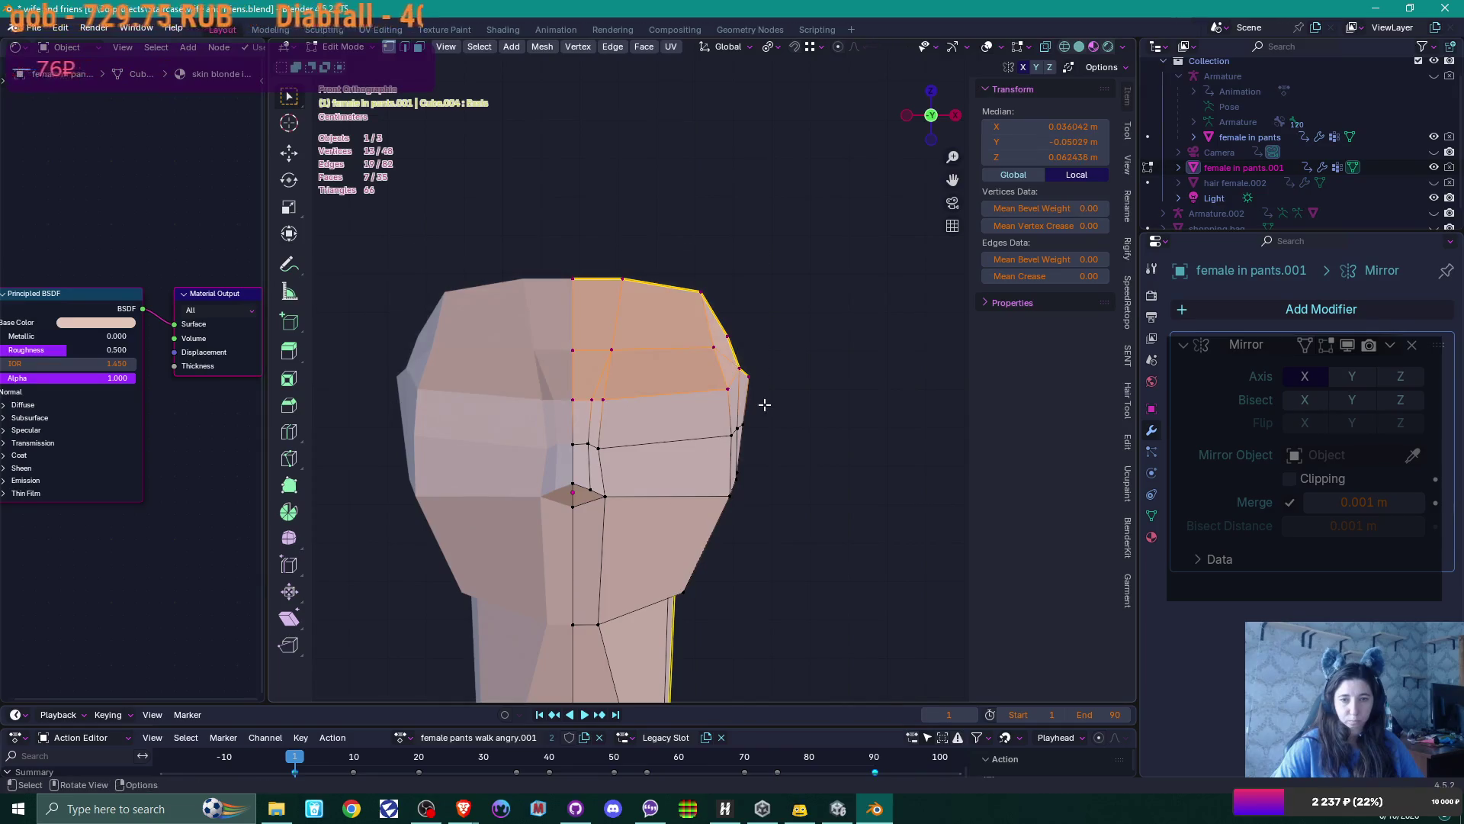
key("g")
key("z")
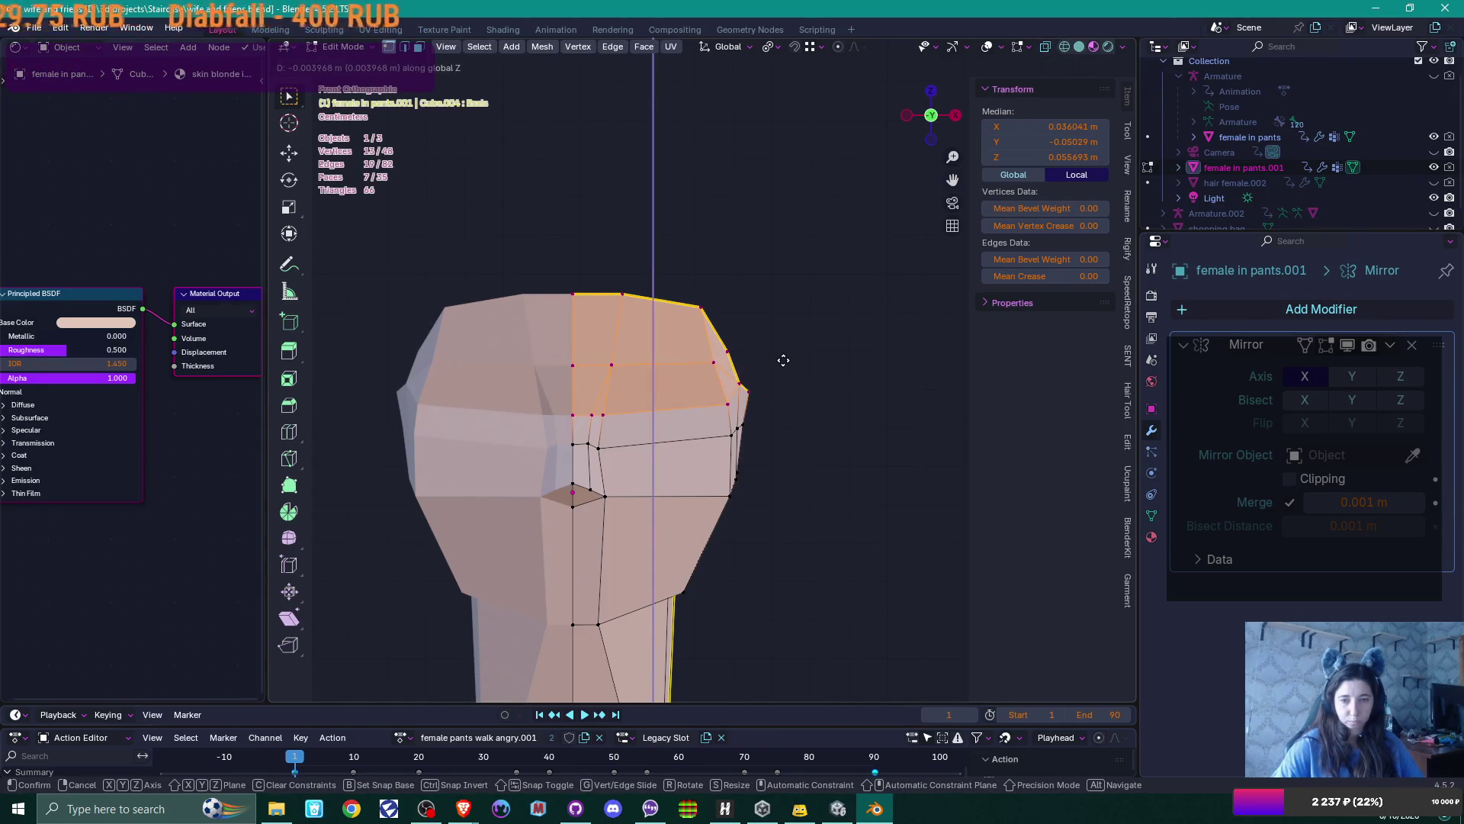
left_click(783, 360)
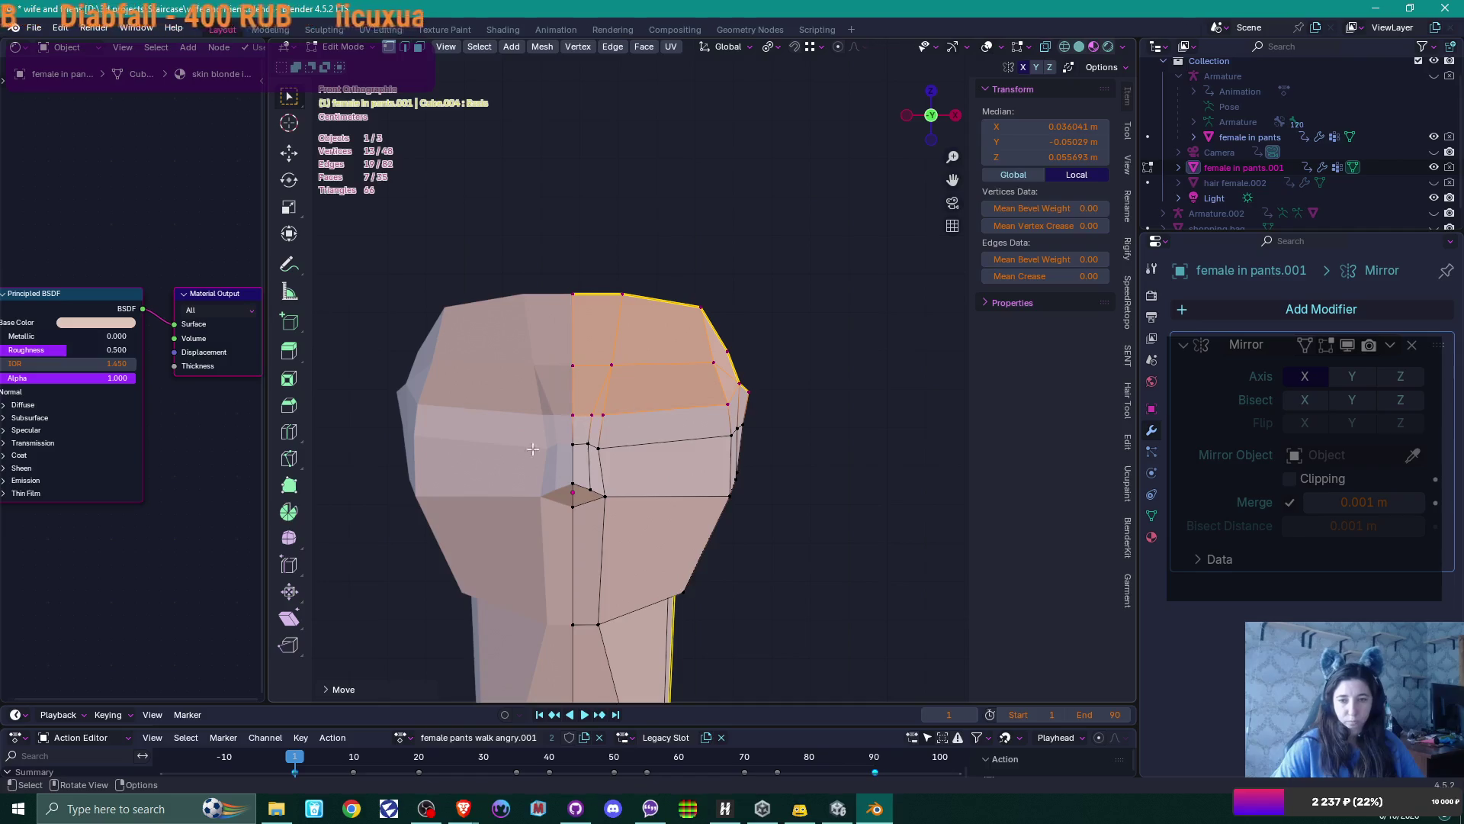
left_click_drag(395, 544, 793, 658)
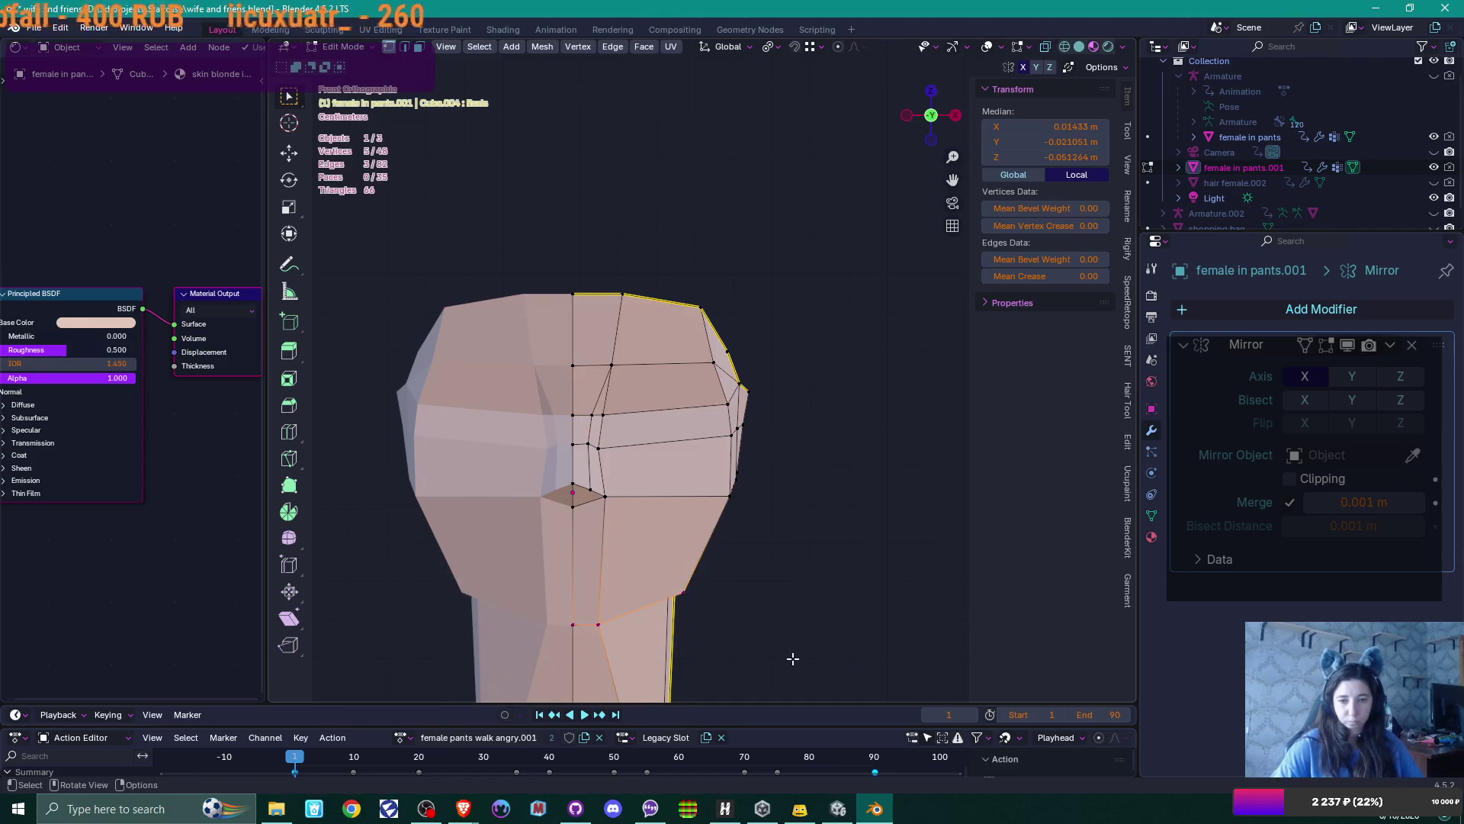
middle_click_drag(789, 657, 766, 558)
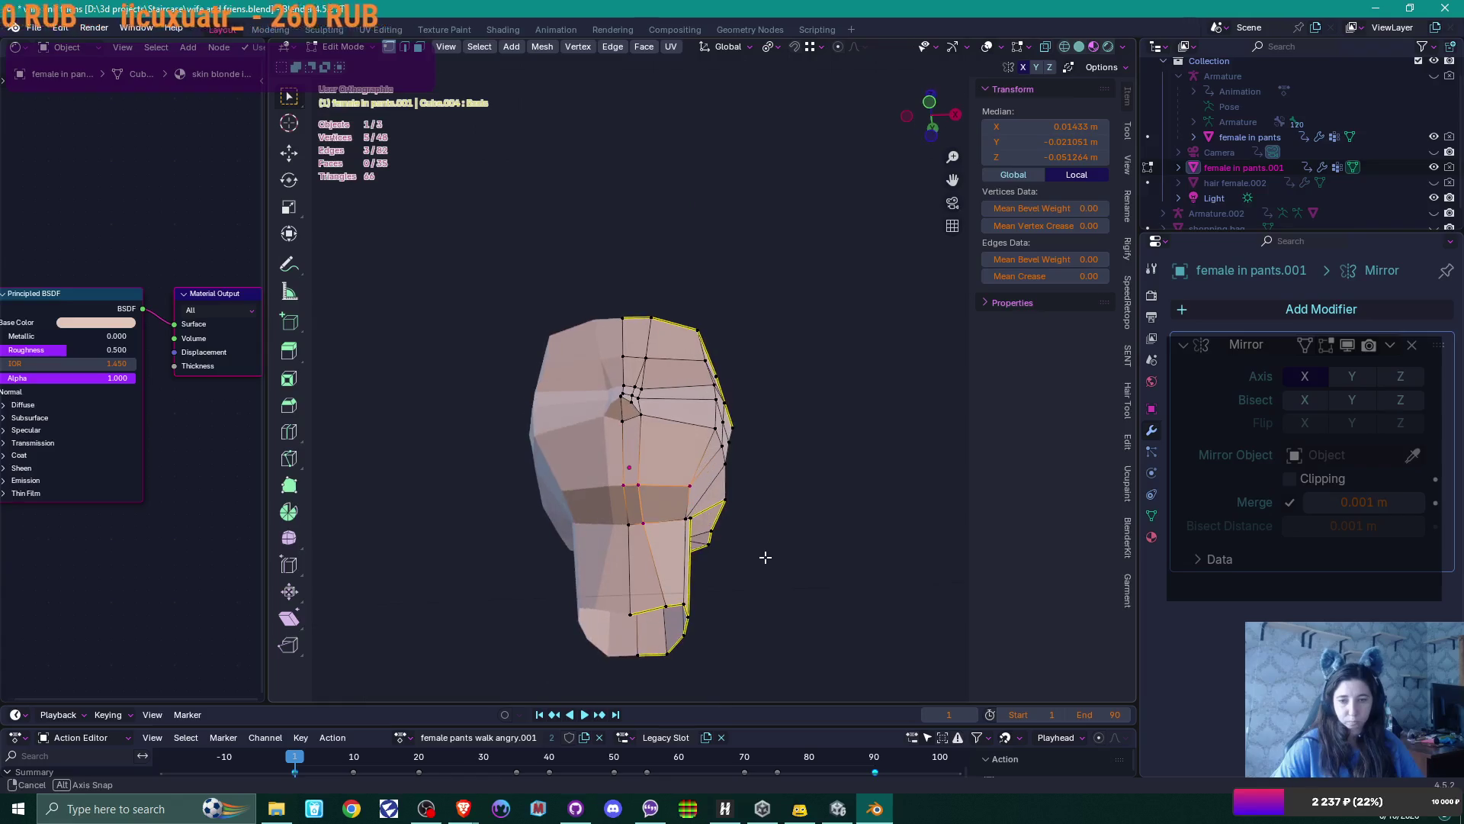
Raise the lower jaw vertices along Z in front view
key("KP_1")
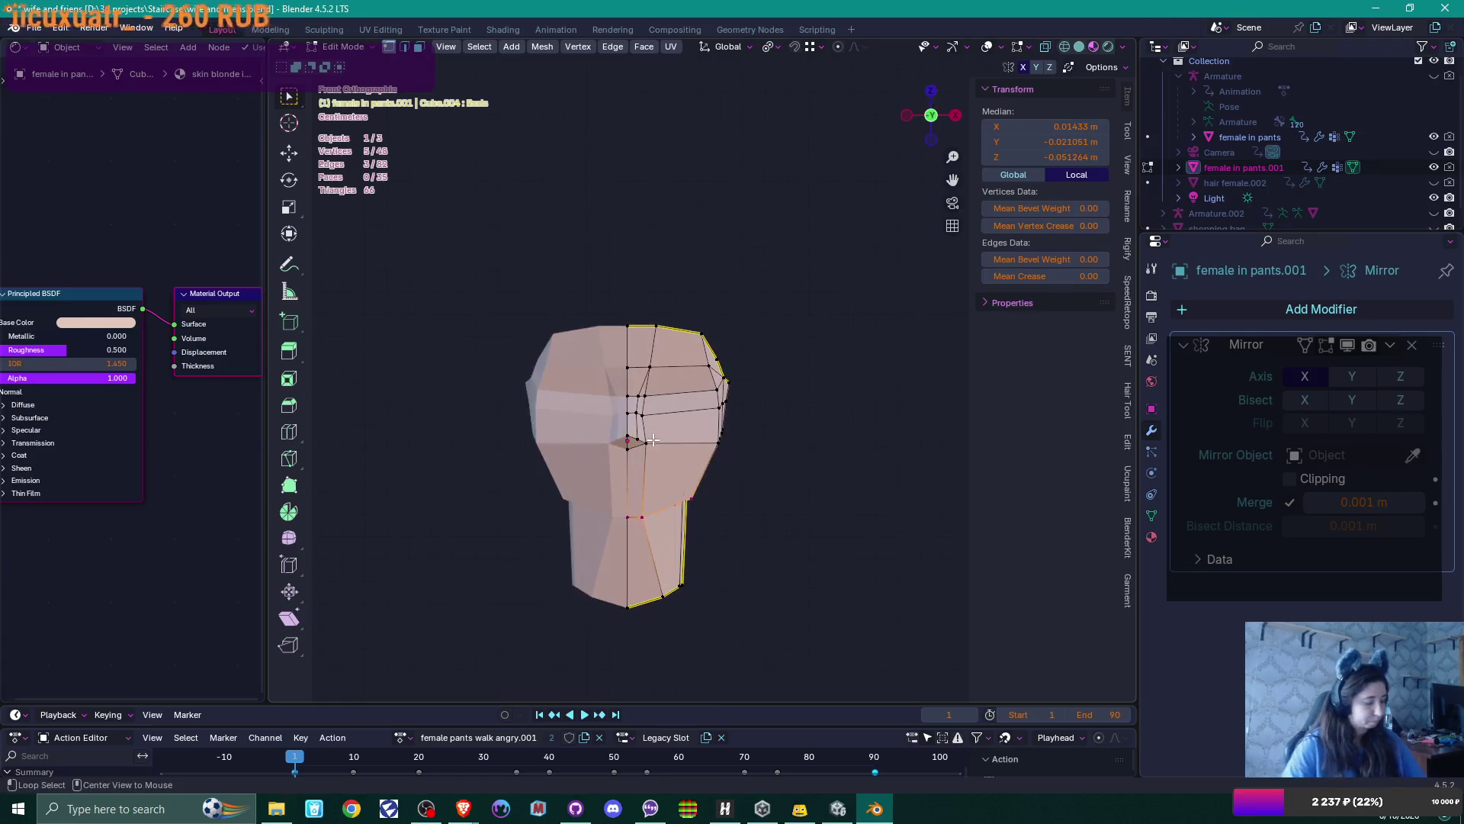
scroll(650, 381, "up", 1)
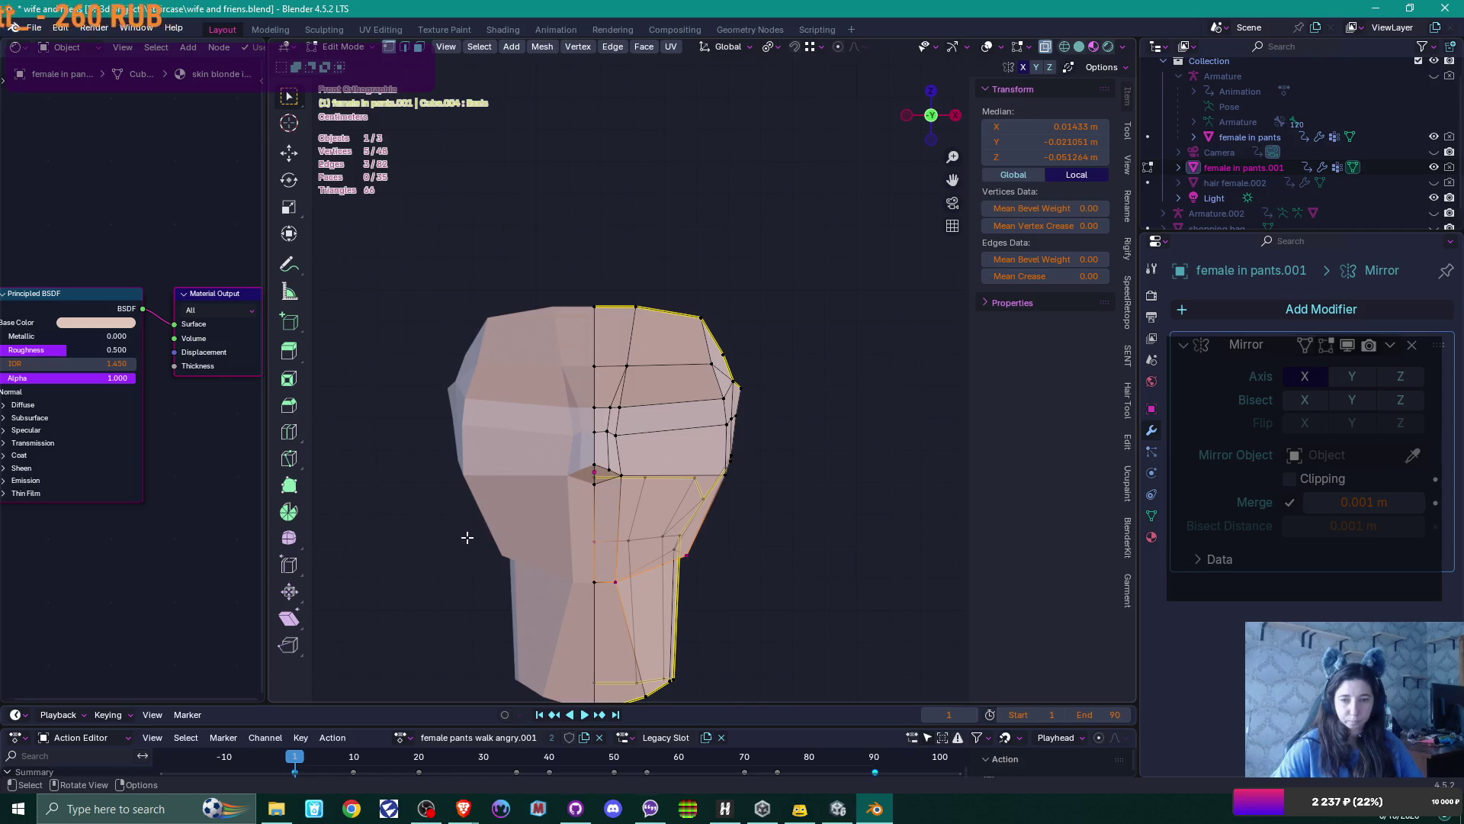
left_click_drag(457, 516, 794, 618, "shift")
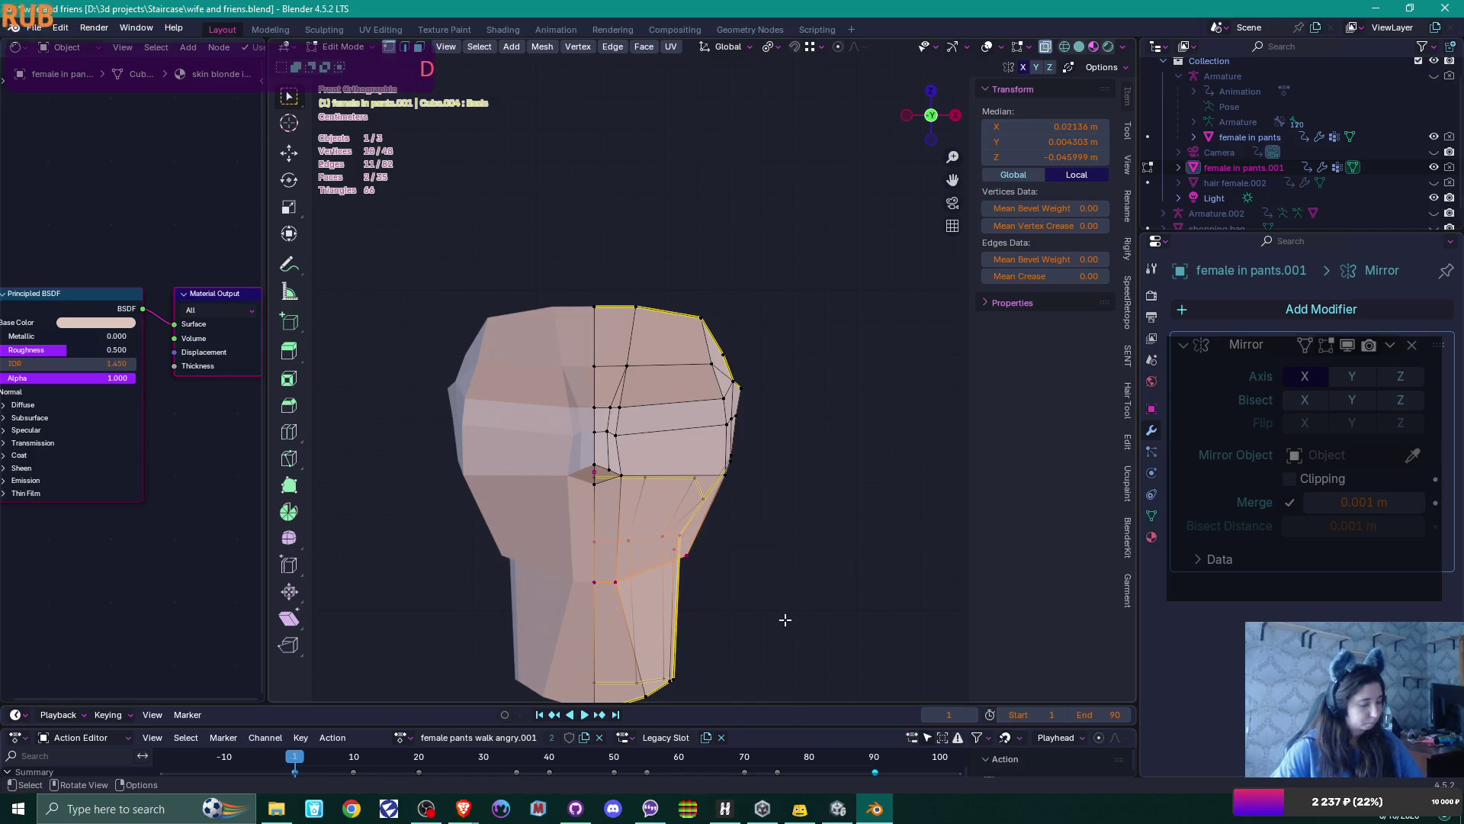
key("g")
key("z")
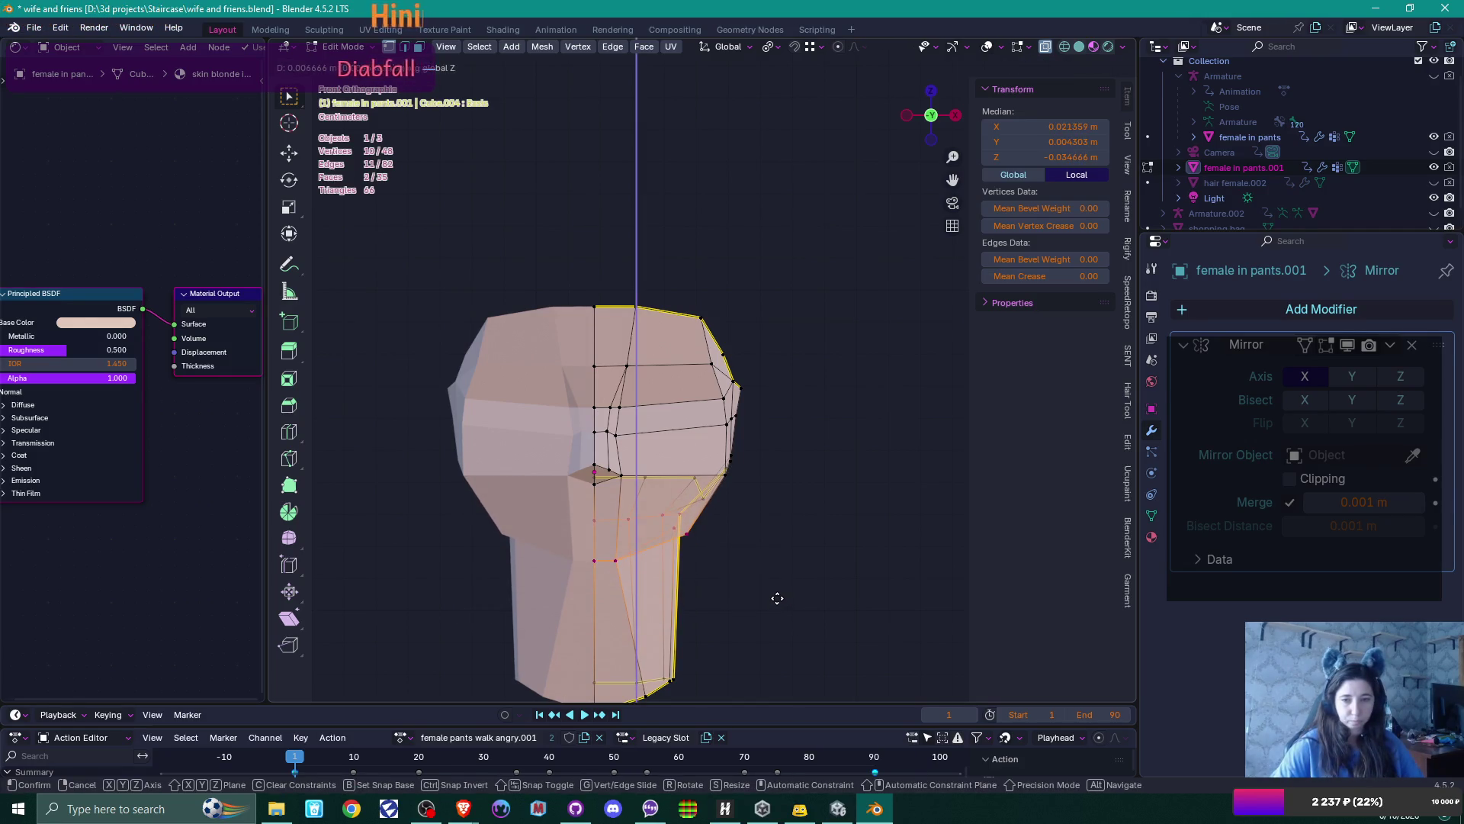
left_click(775, 604)
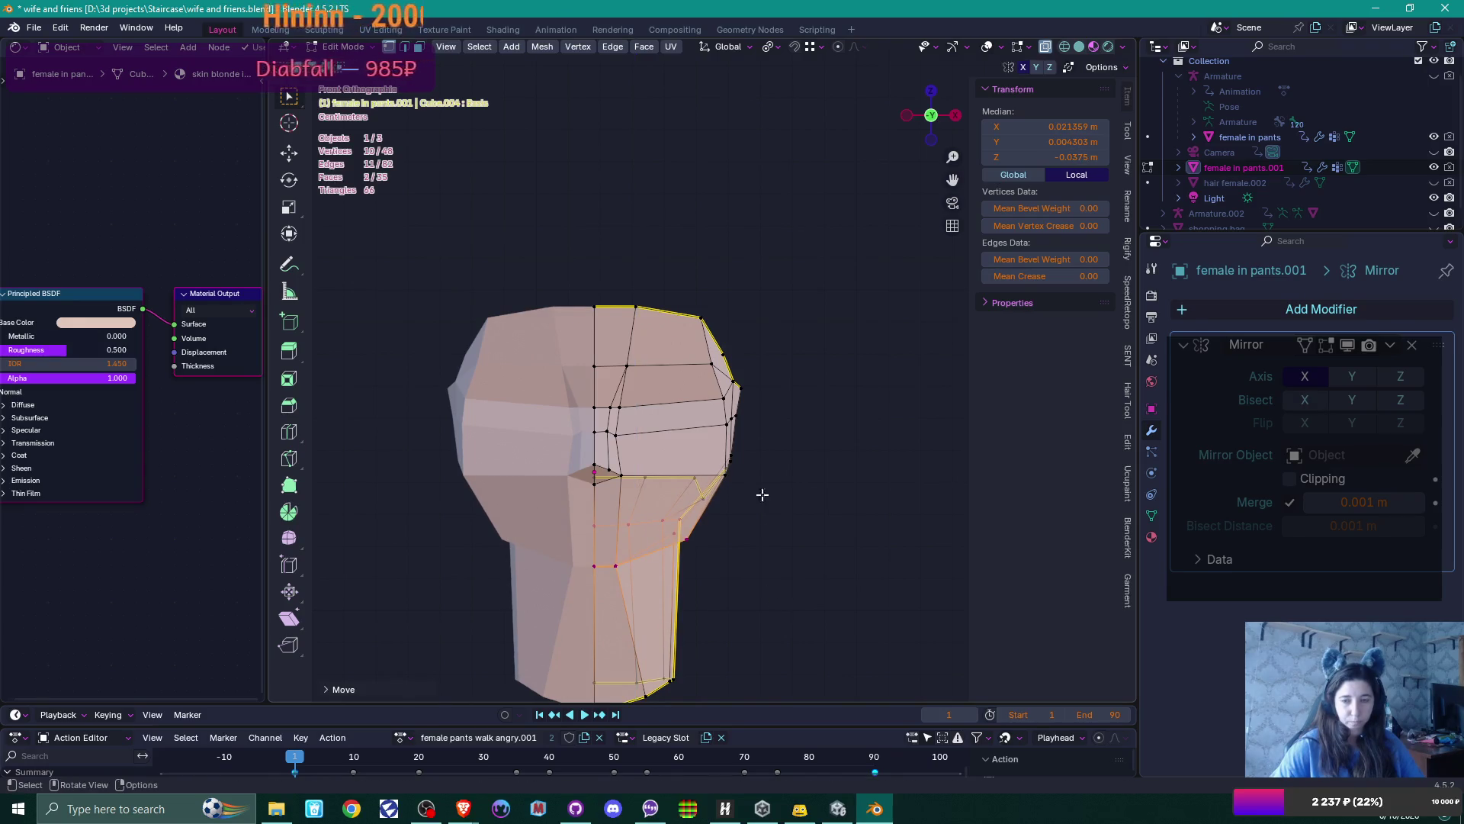
Pull the head's right-edge vertices inward along X, then return to Object Mode
mouse_move(645, 231)
left_mouse_down()
mouse_move(755, 409)
mouse_move(761, 449)
left_mouse_up()
mouse_move(692, 285)
left_mouse_down()
mouse_move(782, 501)
mouse_move(784, 484)
left_mouse_up()
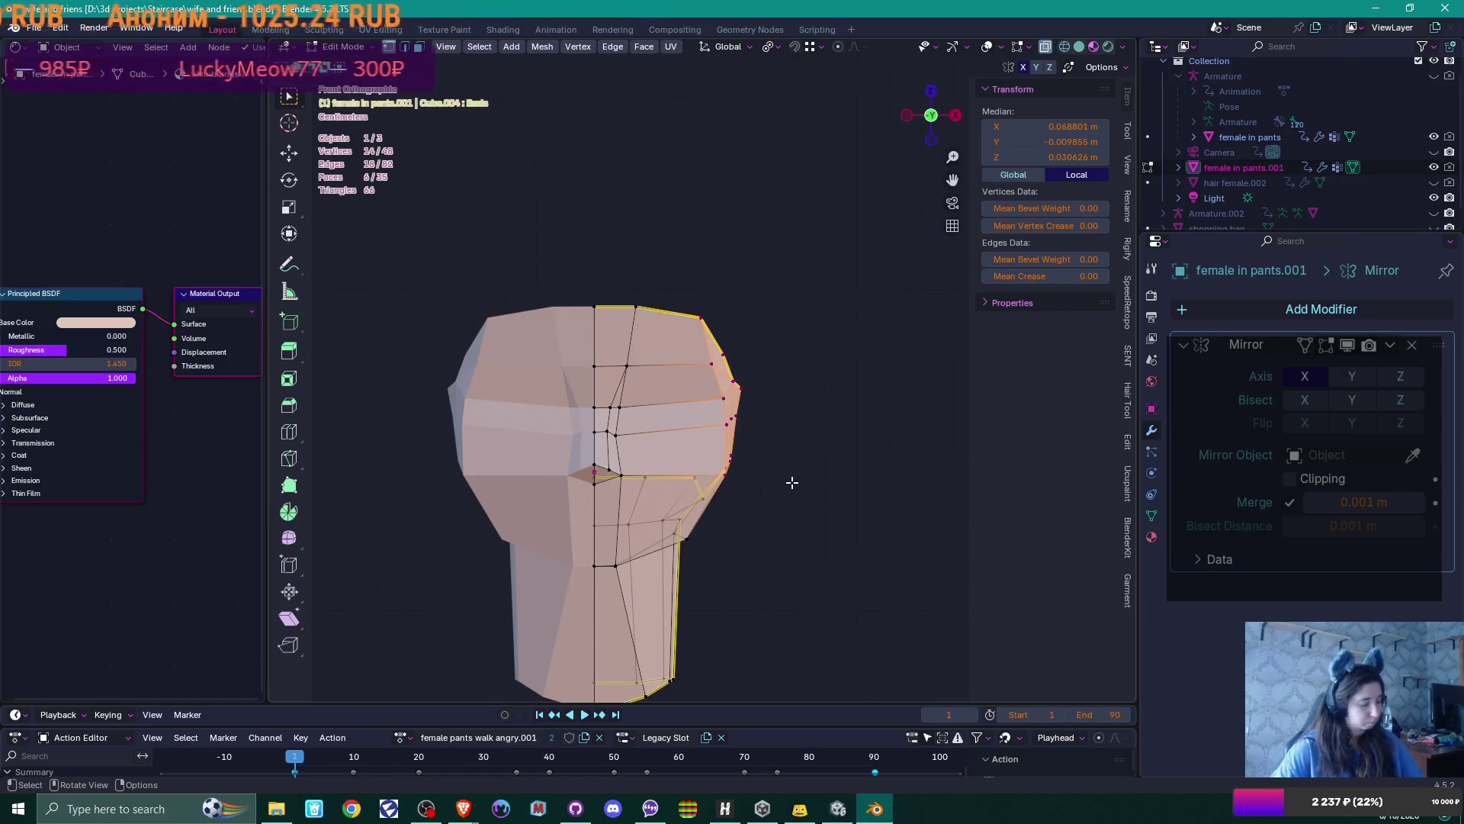
key("g")
key("x")
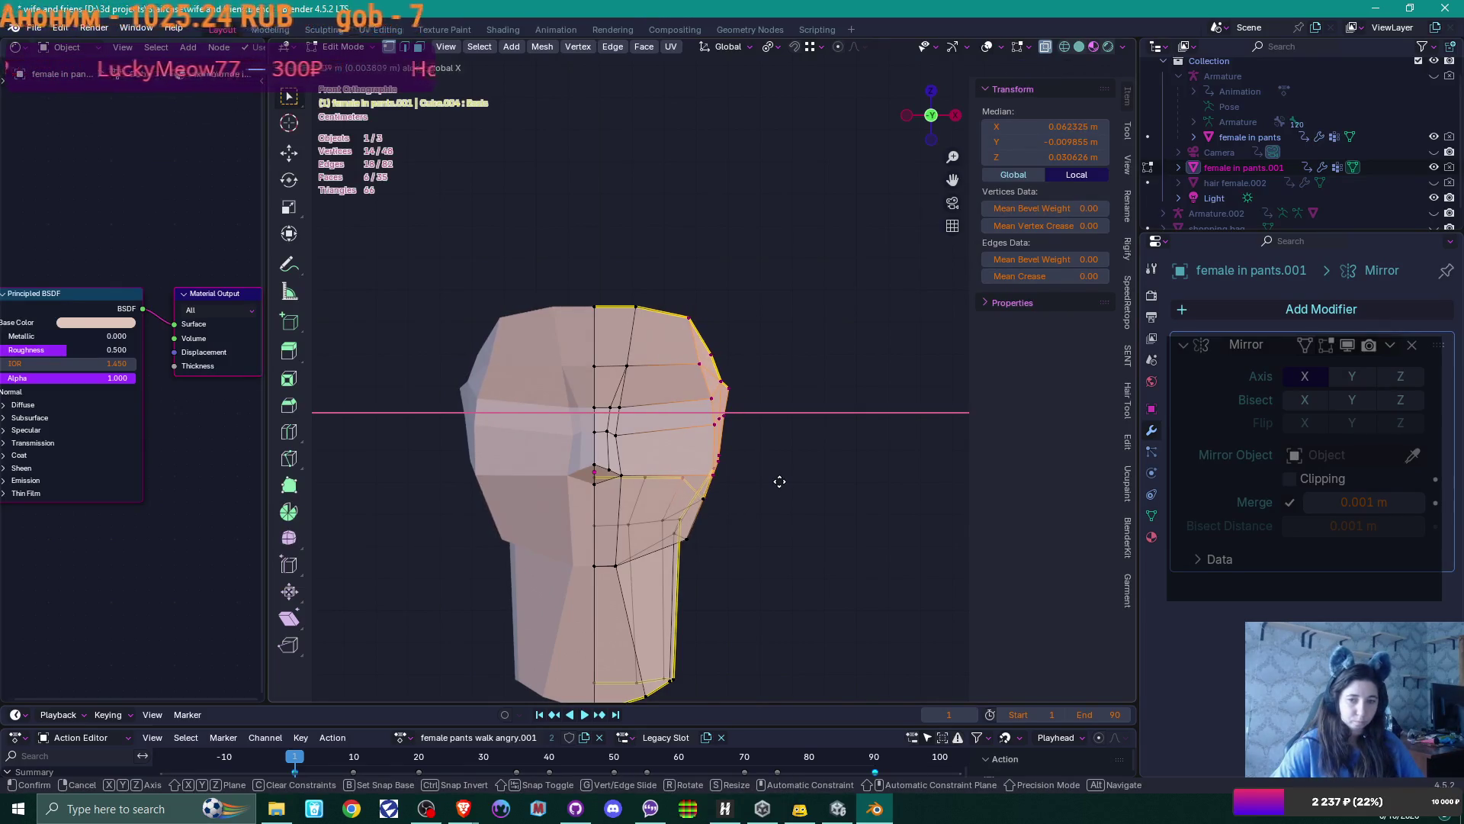
left_click(785, 481)
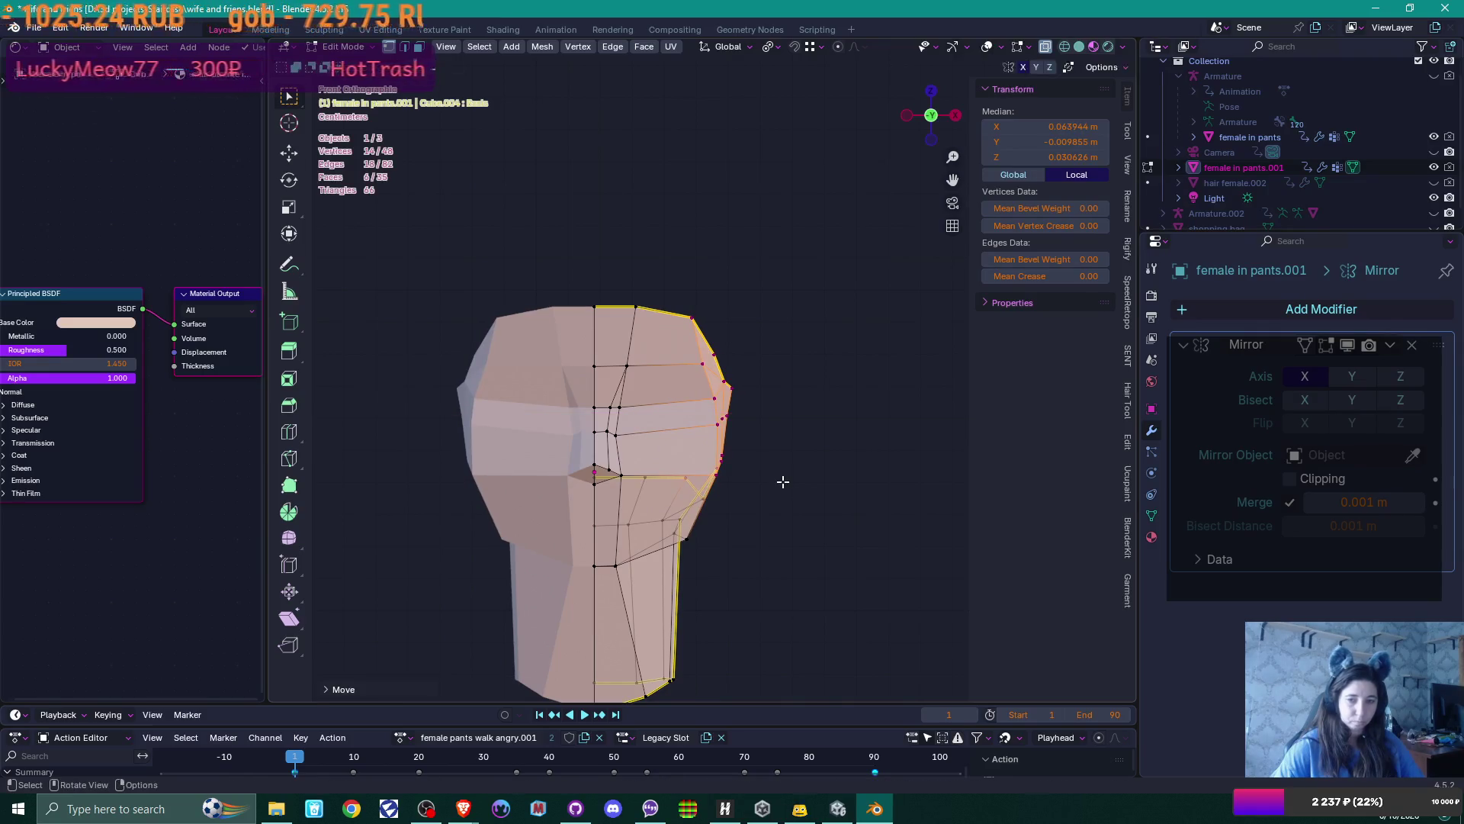
key("Tab")
scroll(783, 482, "down", 5)
Frame the head and enter Edit Mode with a close view of the ear
scroll(775, 479, "down", 4)
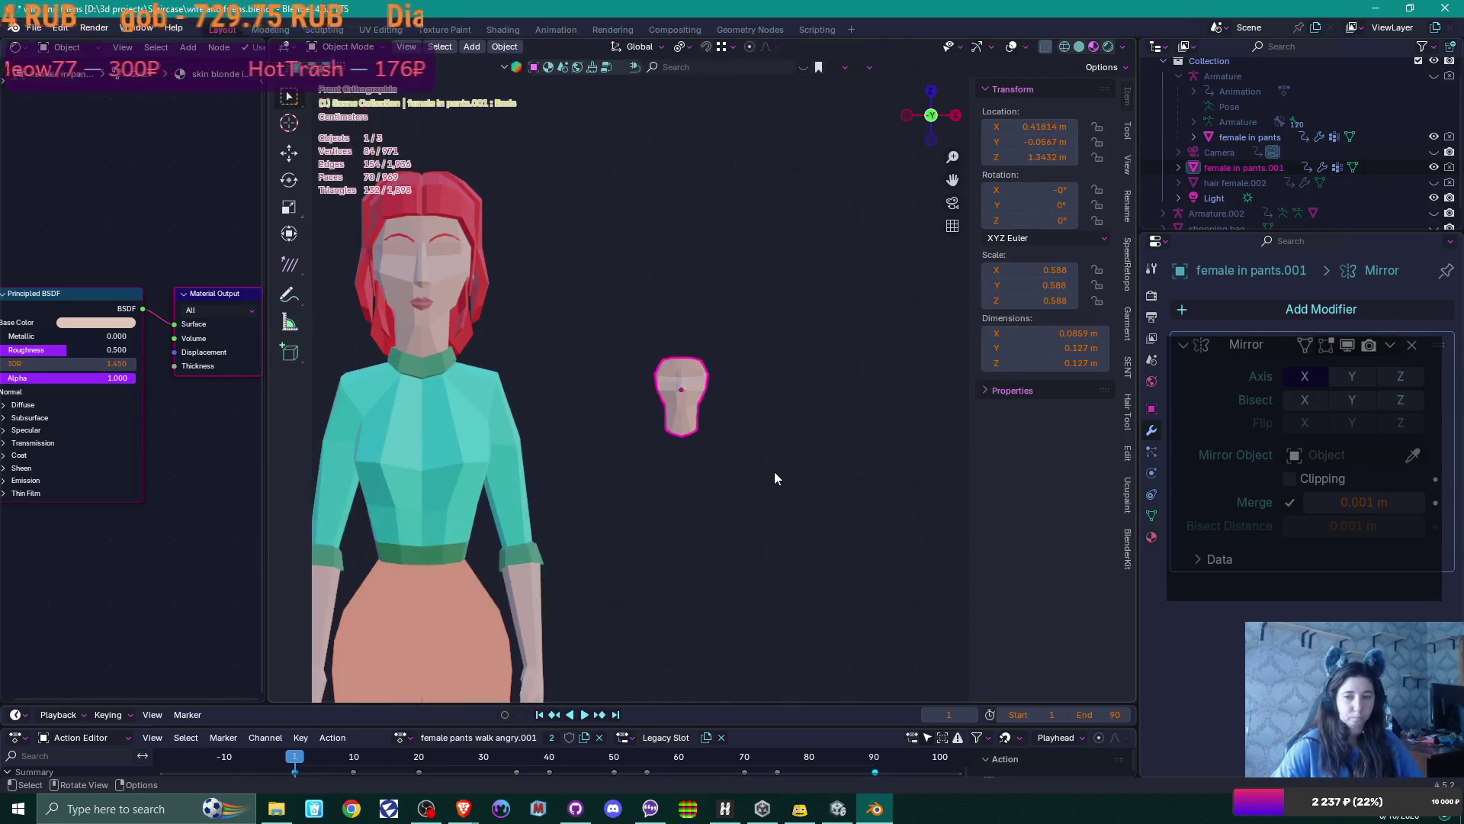
scroll(775, 479, "down", 1)
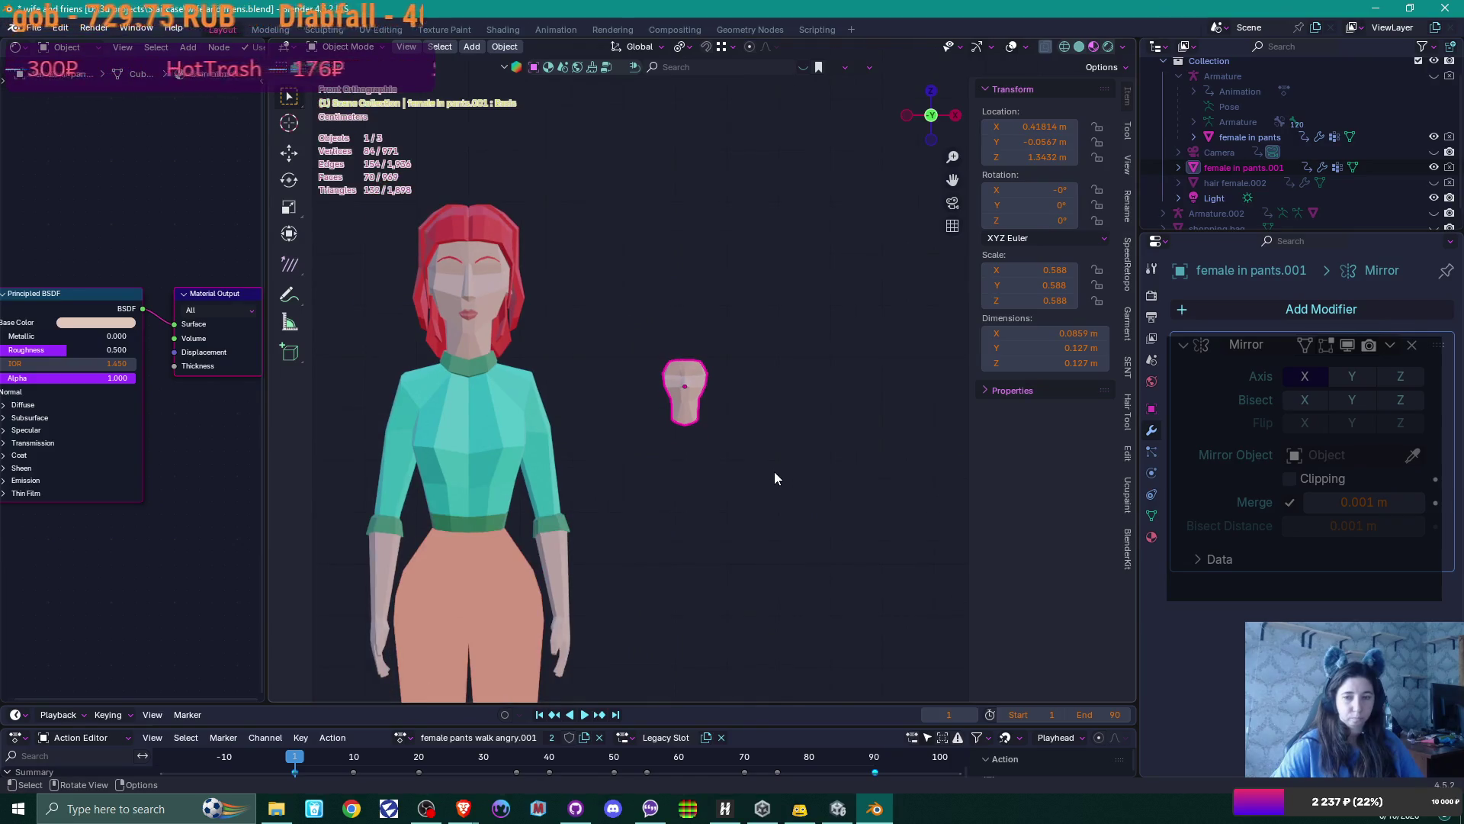
key("KP_Decimal")
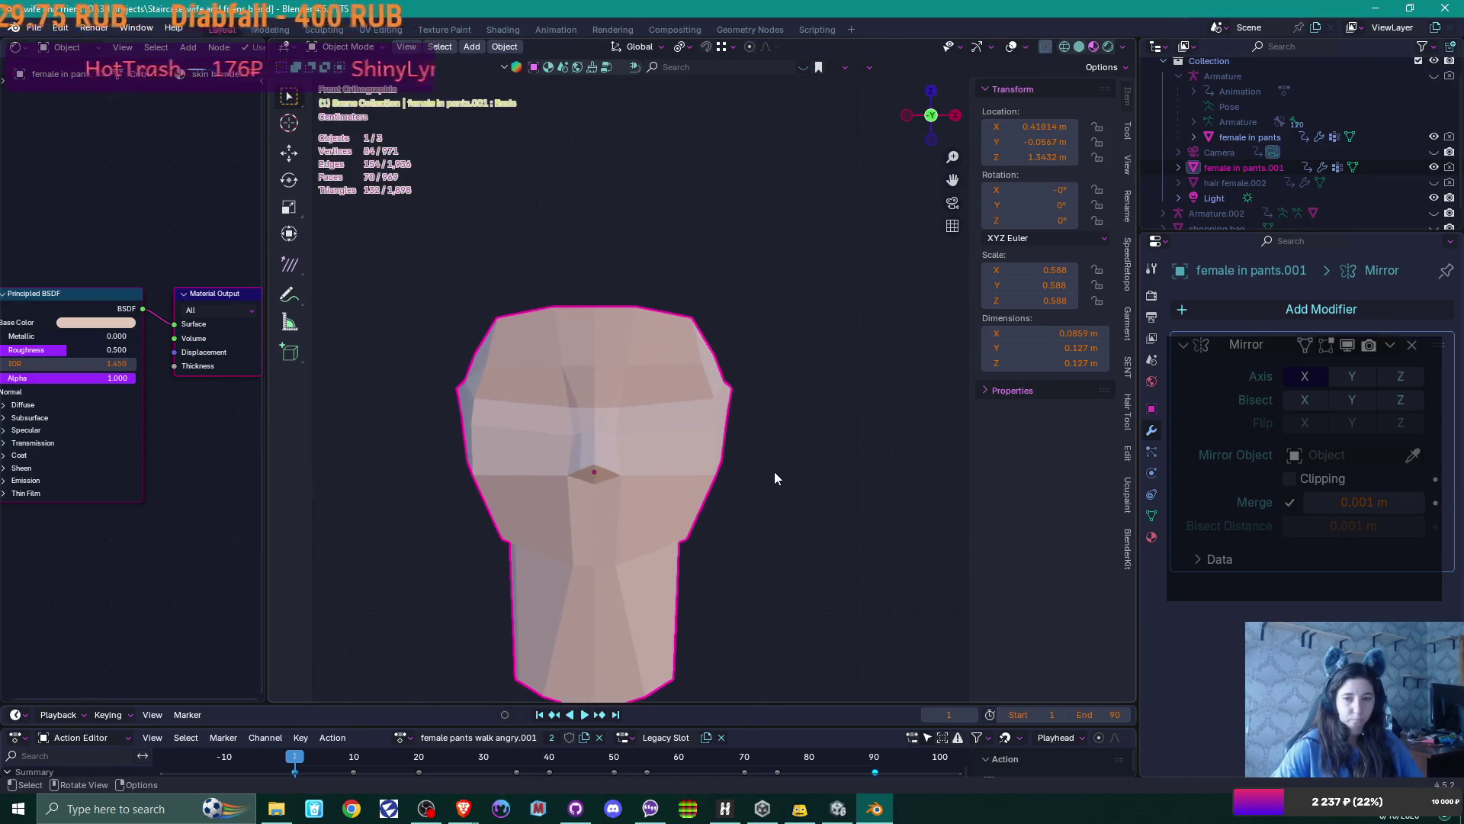
key("Tab")
mouse_move(759, 461)
middle_mouse_down()
mouse_move(617, 484)
mouse_move(668, 441)
middle_mouse_up()
scroll(616, 484, "up", 4)
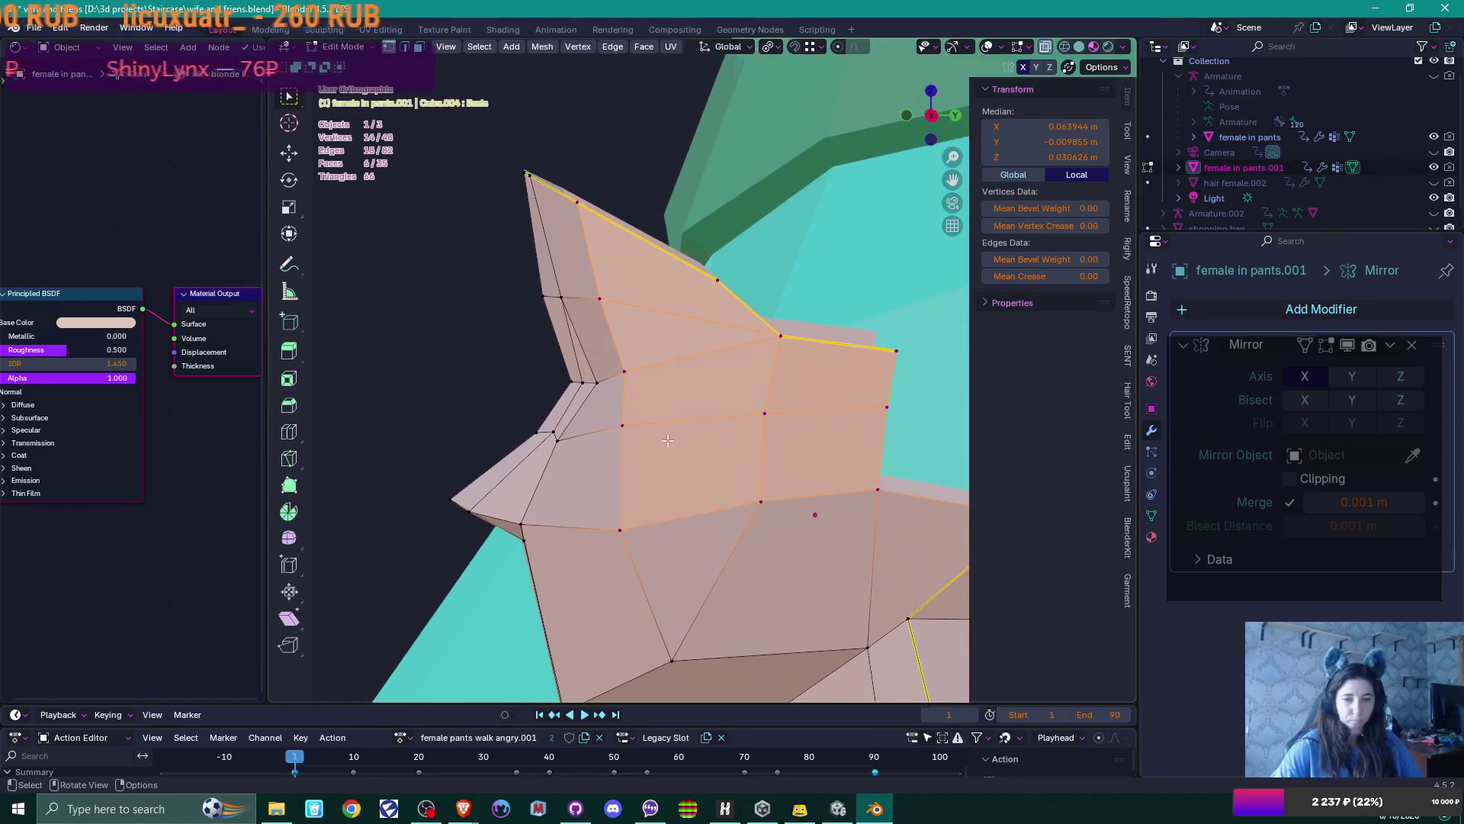
Move the ear-tip vertex to about X 0.008, Y -0.082, Z 0.004 m
left_click(467, 504)
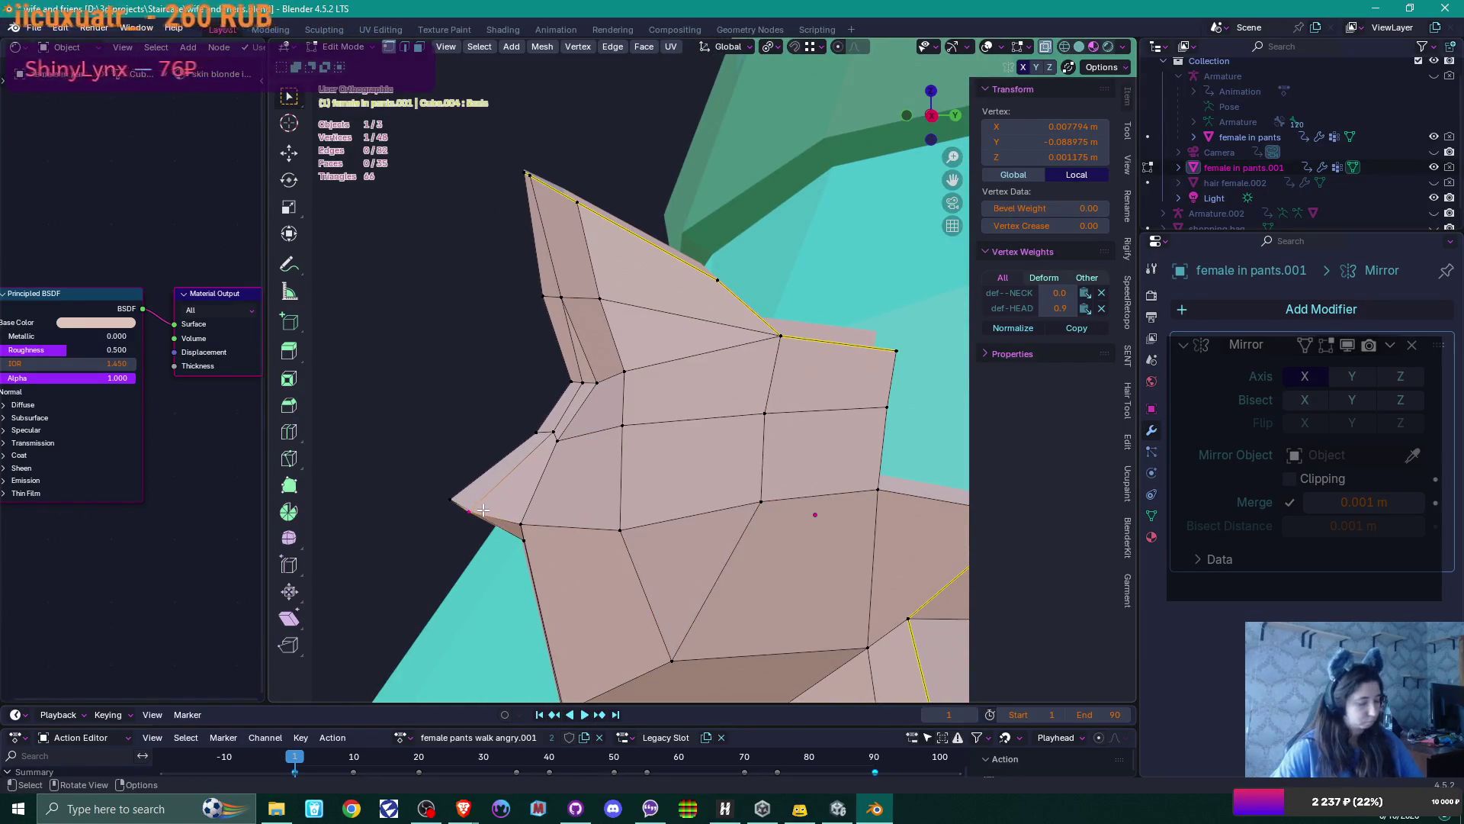
key("g")
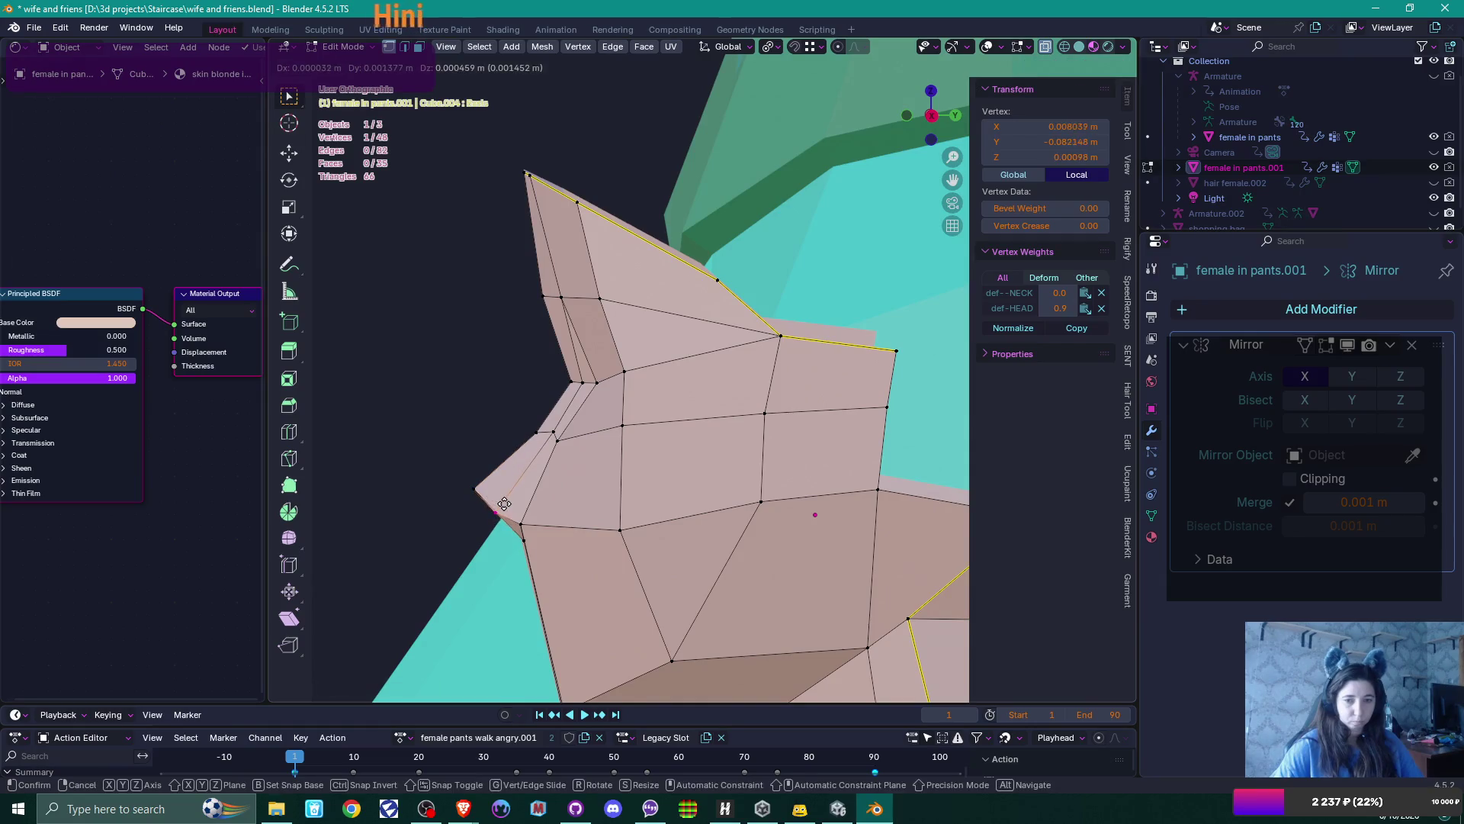
left_click(507, 500)
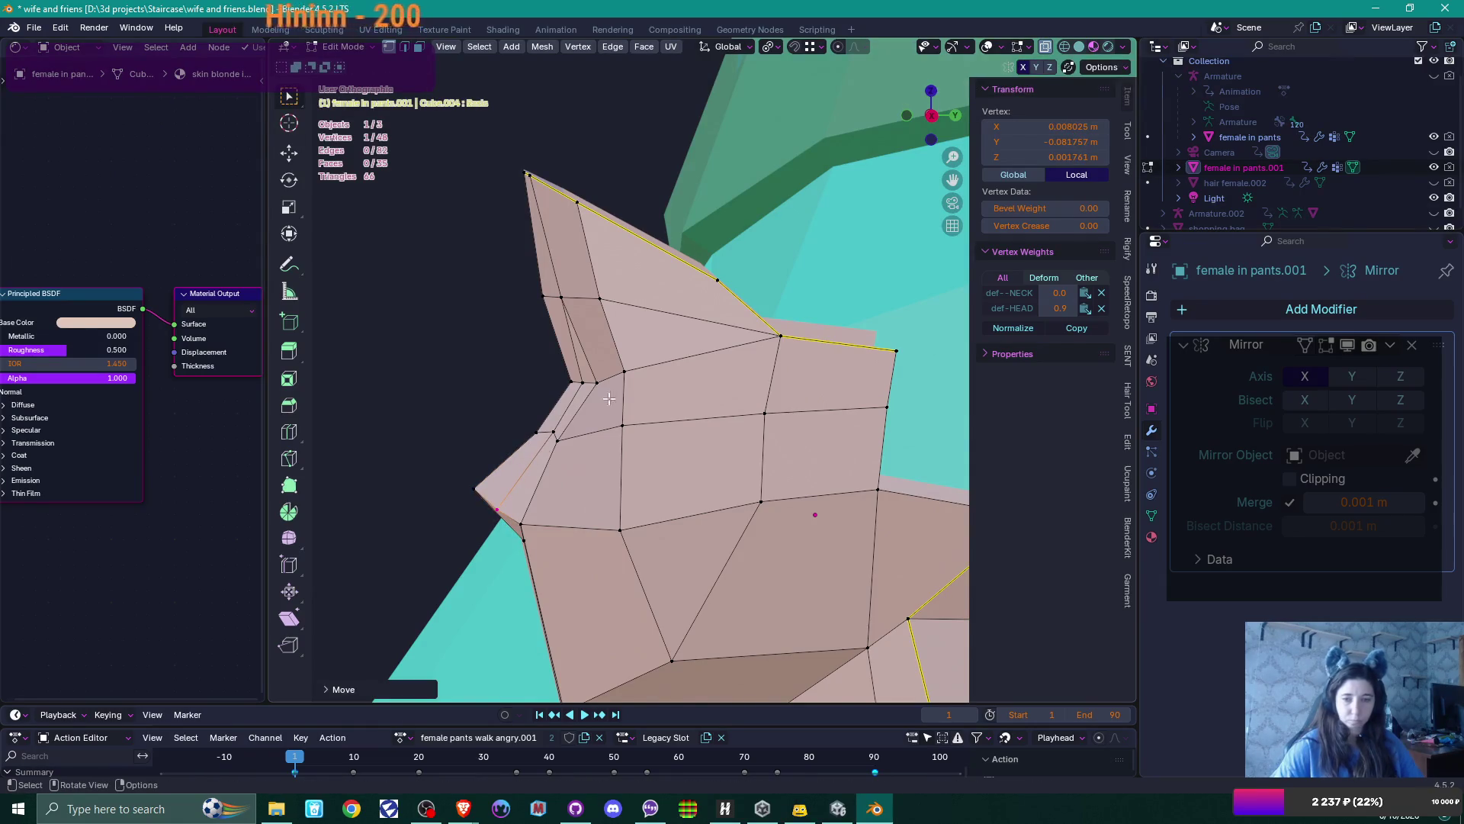
scroll(610, 399, "down", 2)
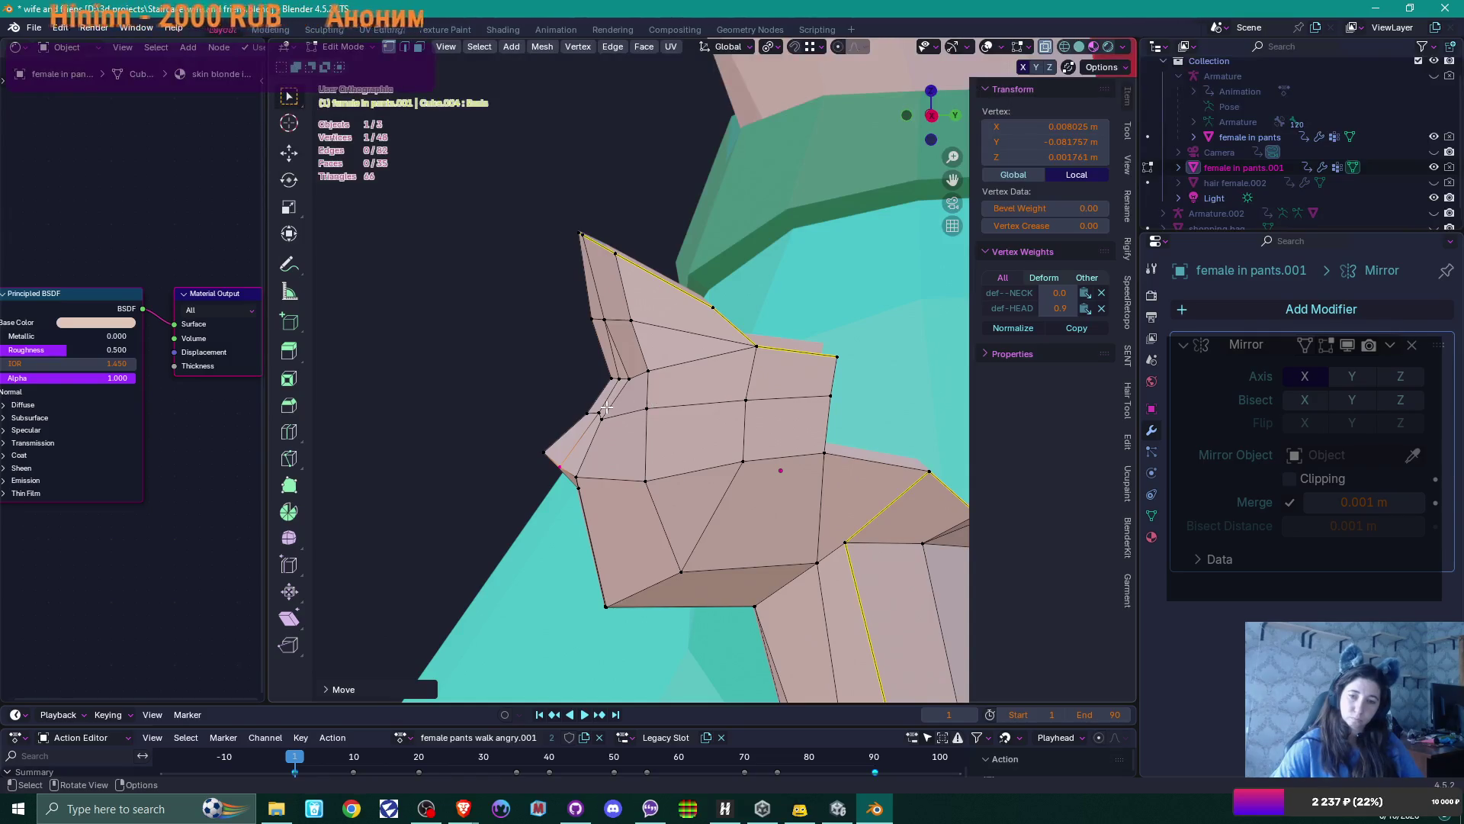
scroll(602, 420, "down", 5)
mouse_move(602, 420)
middle_mouse_down()
mouse_move(739, 416)
mouse_move(781, 432)
mouse_move(627, 442)
mouse_move(758, 438)
mouse_move(729, 440)
middle_mouse_up()
key("Tab")
scroll(627, 442, "up", 4)
Scale the head to 0.698 and move it beside the character at X 0.31169 m
scroll(715, 438, "down", 8)
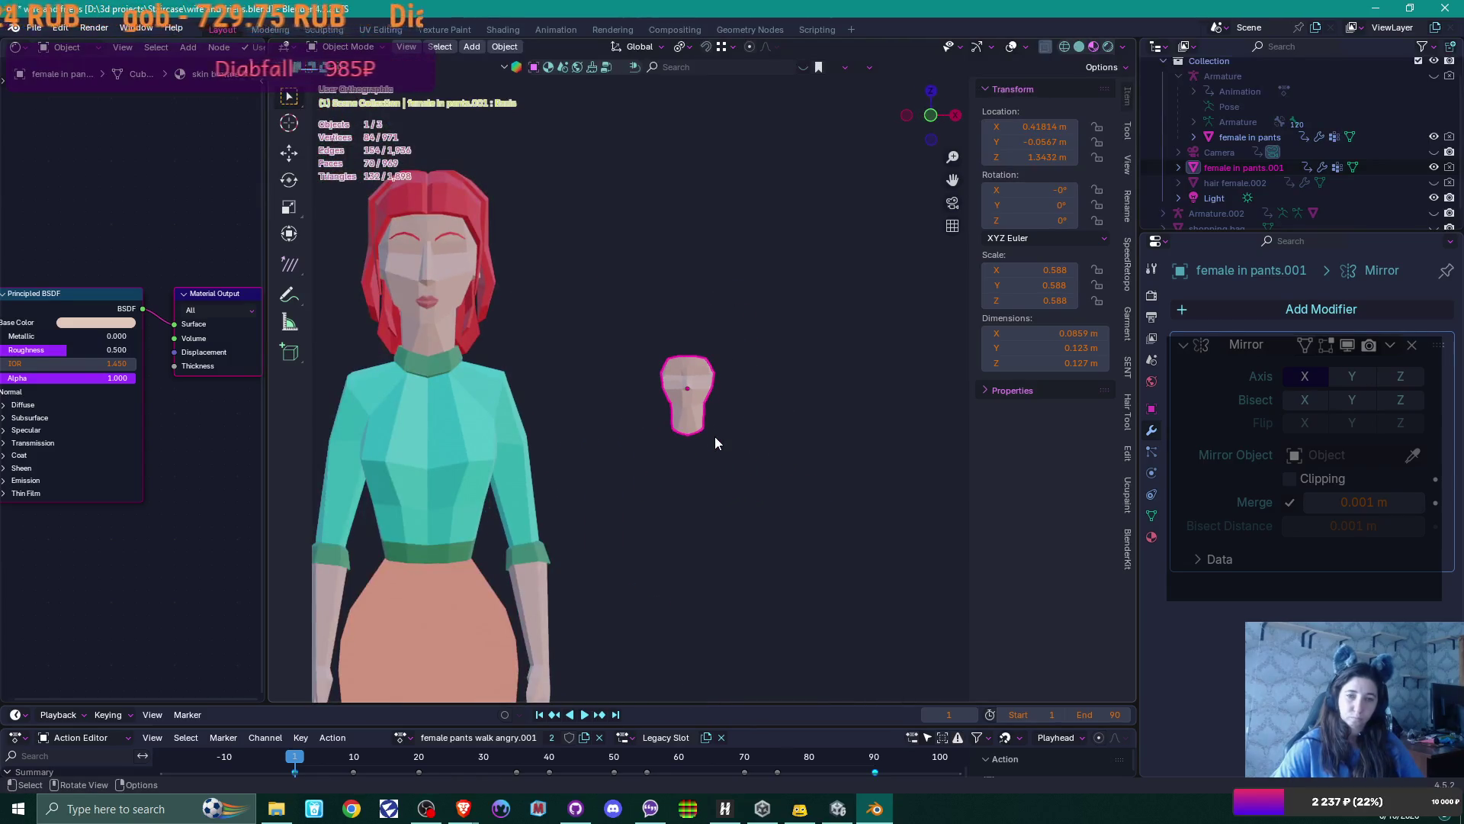
scroll(715, 436, "up", 3)
scroll(715, 432, "down", 1)
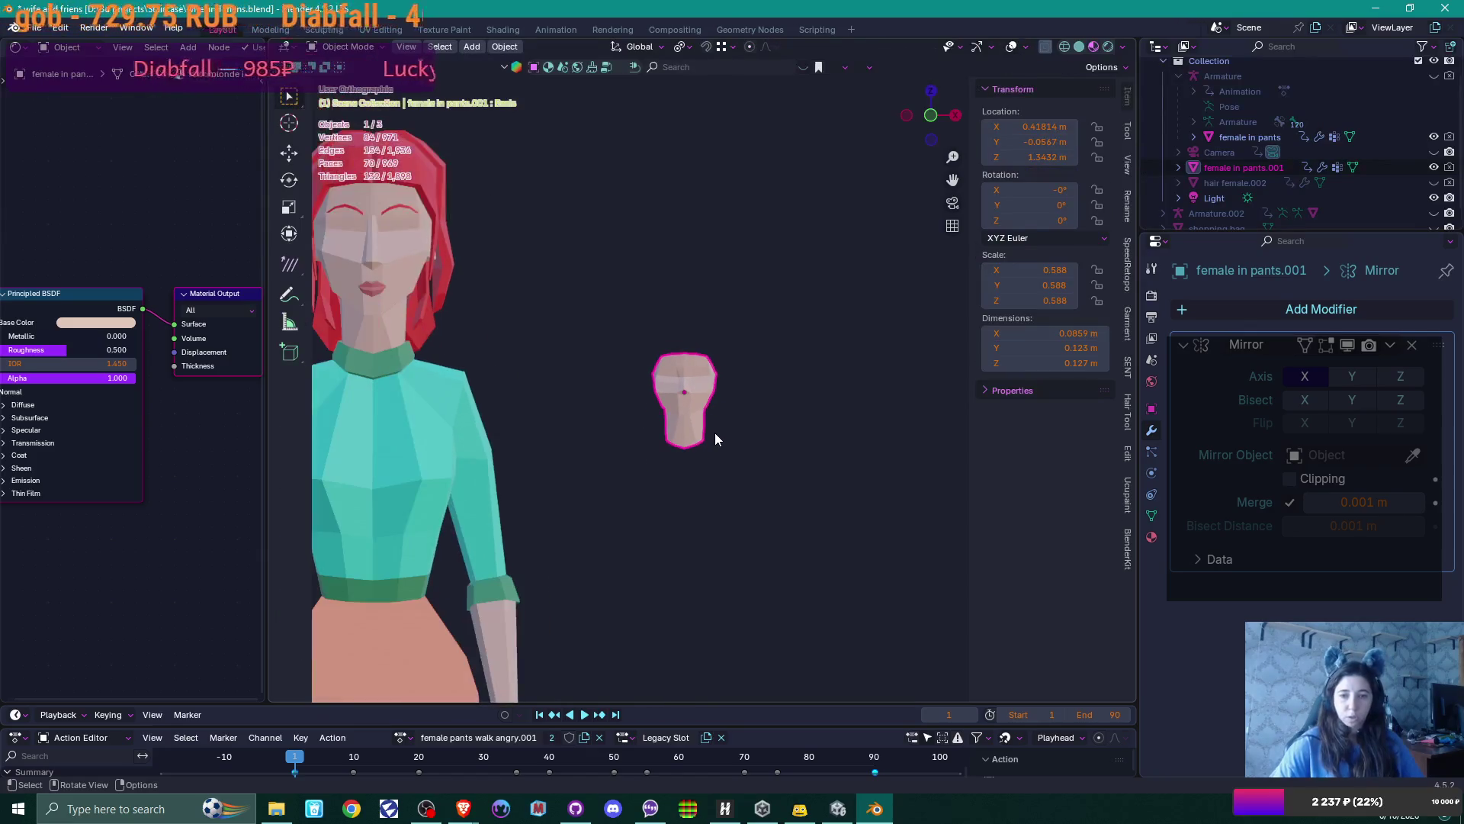
mouse_move(716, 433)
middle_mouse_down()
mouse_move(789, 485)
mouse_move(777, 475)
middle_mouse_up()
key("KP_1")
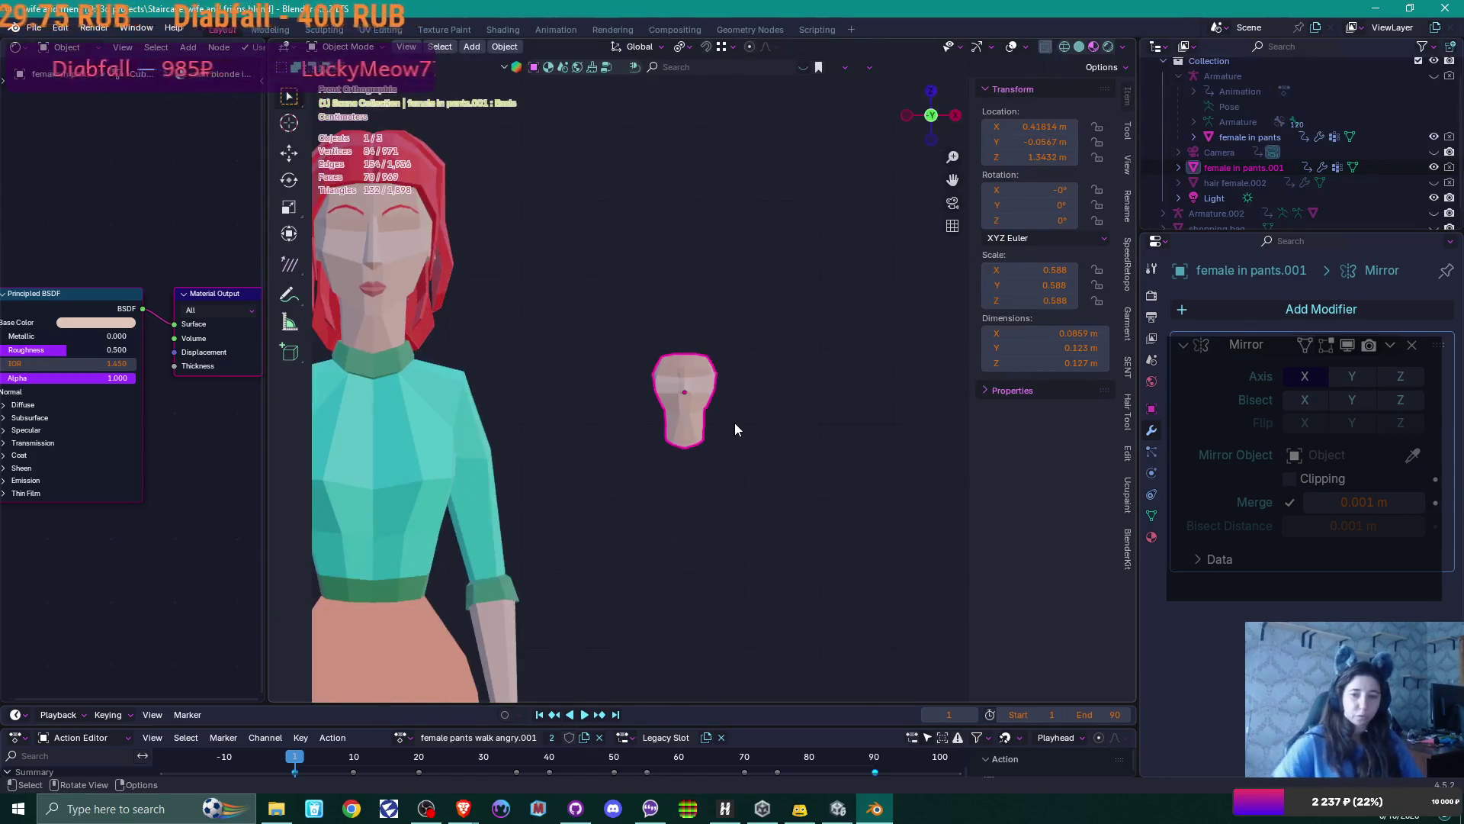
middle_click_drag(724, 427, 809, 460, "shift")
key("s")
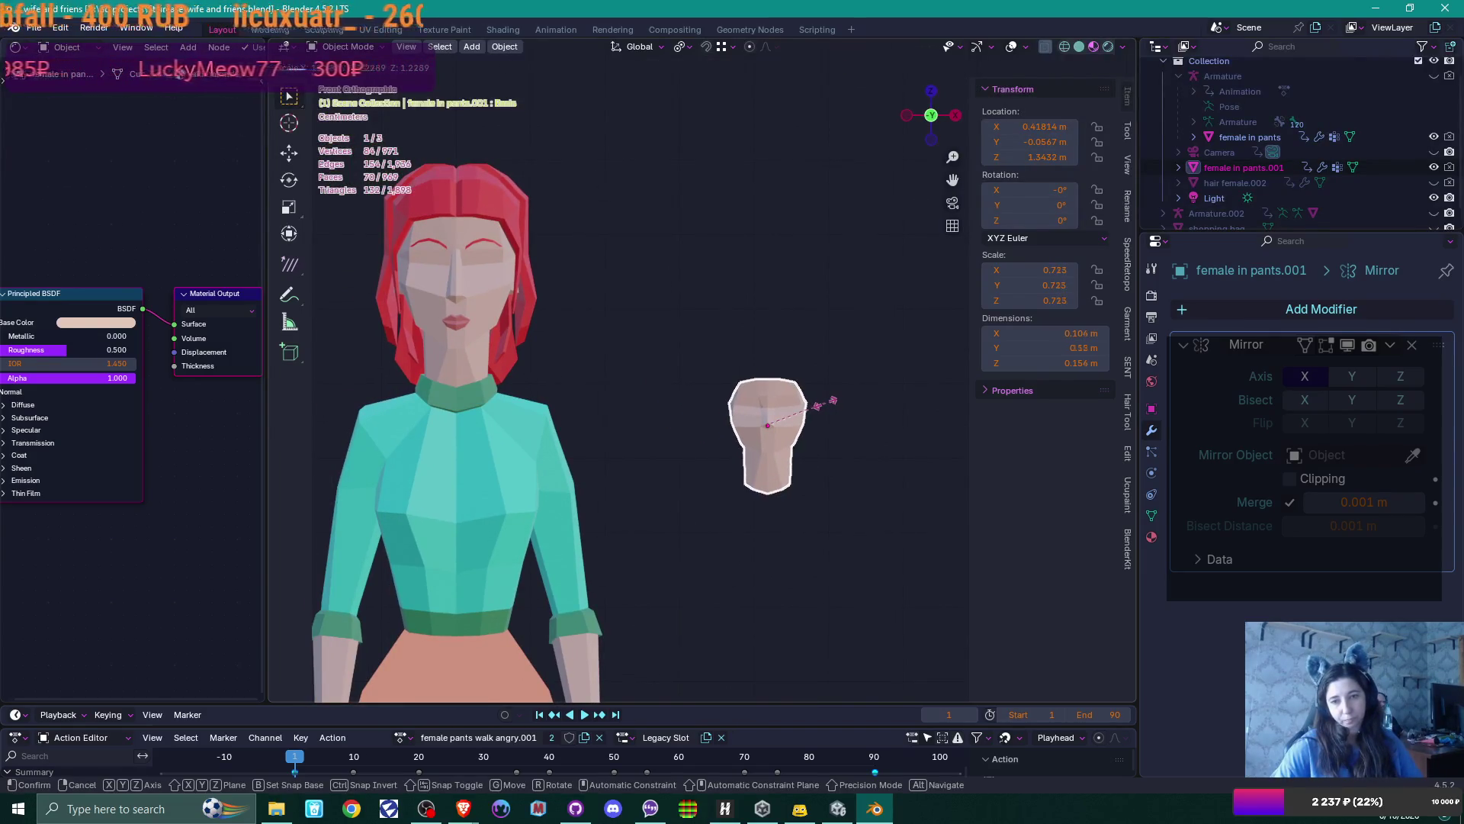
left_click(818, 405)
key("g")
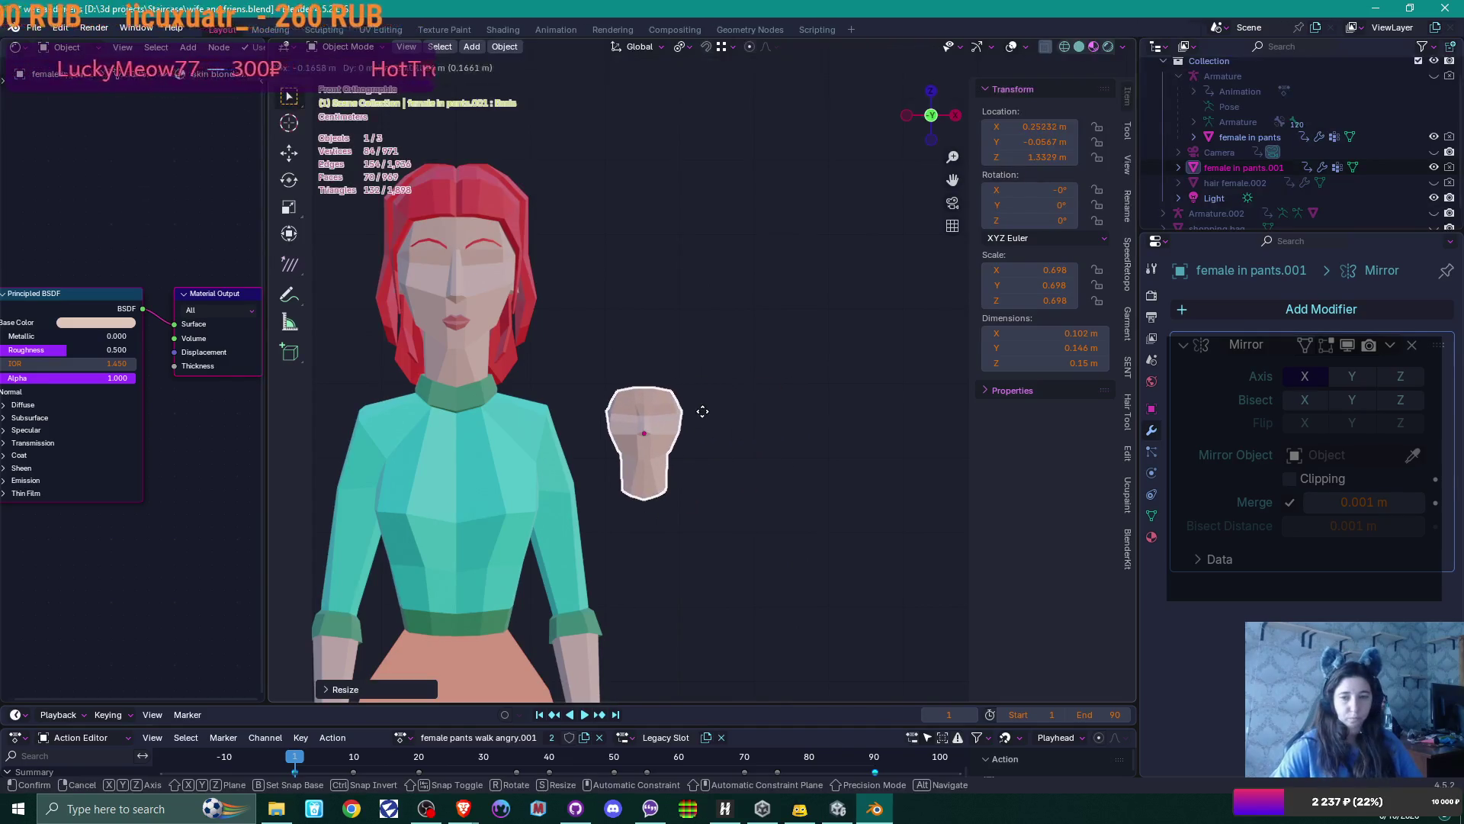
left_click(745, 415)
Raise the bottom neck vertices along Z to shorten the neck
scroll(758, 481, "up", 2)
key("Tab")
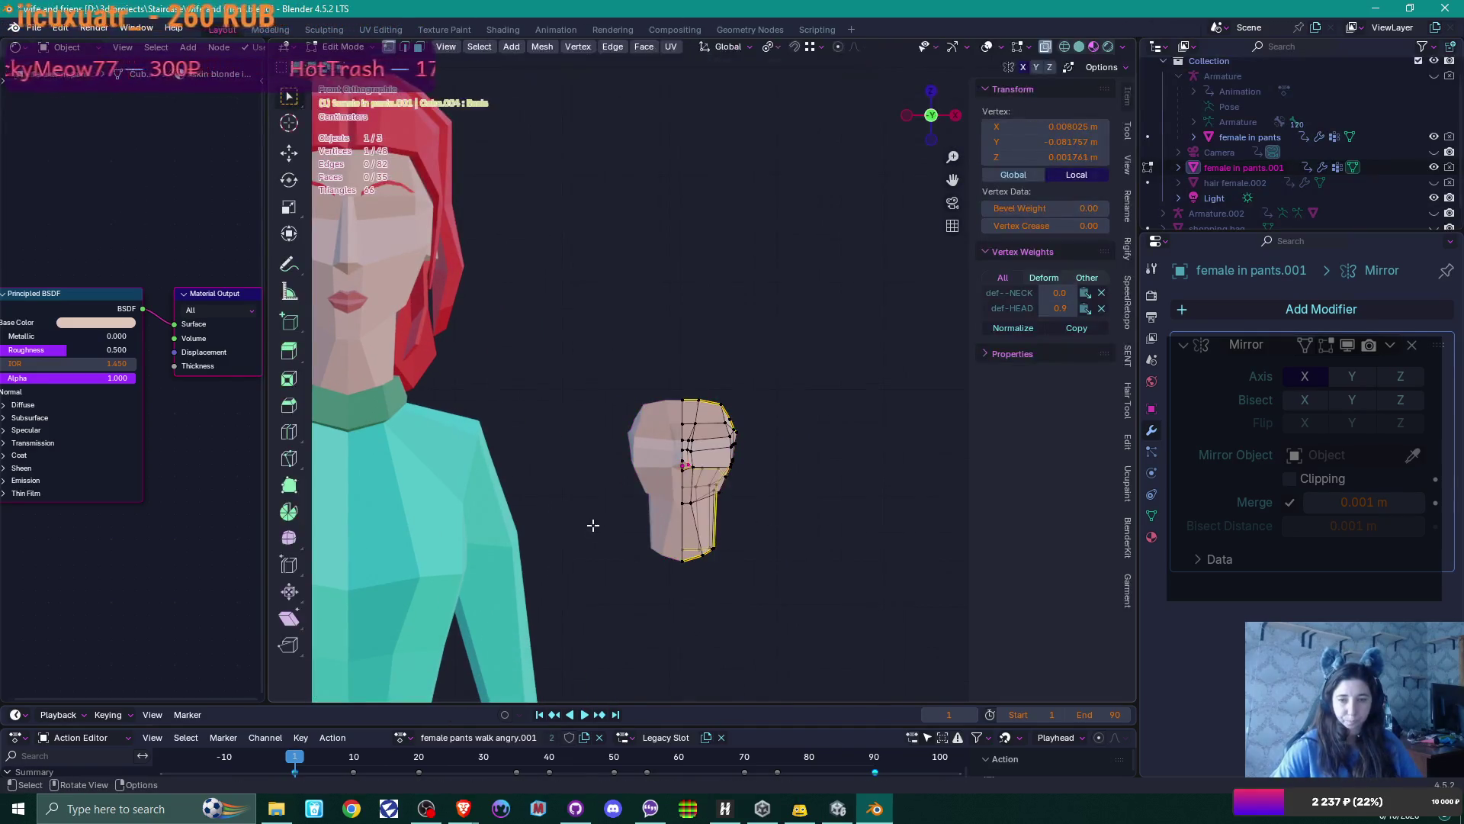
left_click_drag(592, 523, 781, 615)
key("g")
key("z")
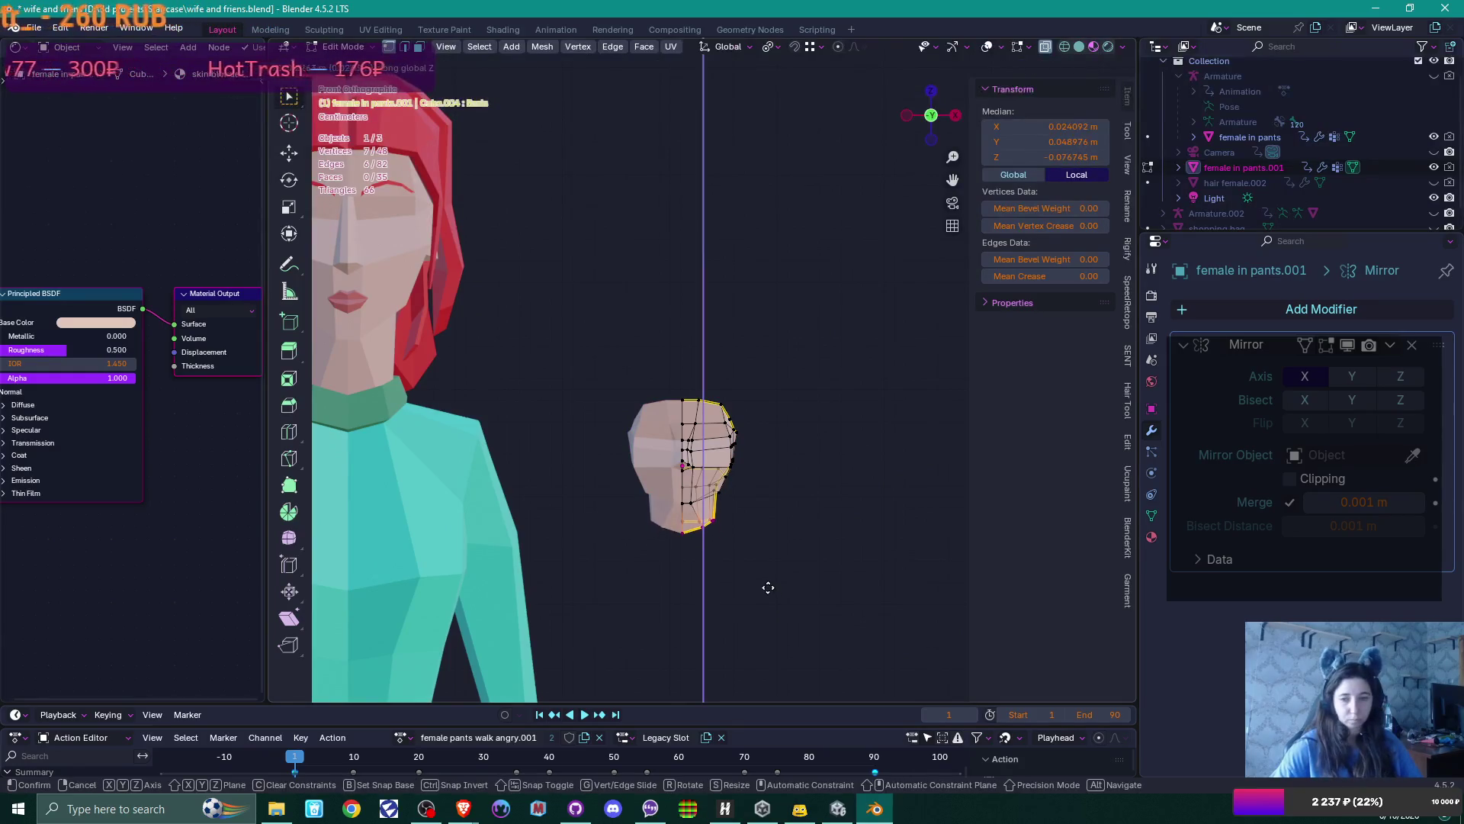
left_click(767, 584)
key("Tab")
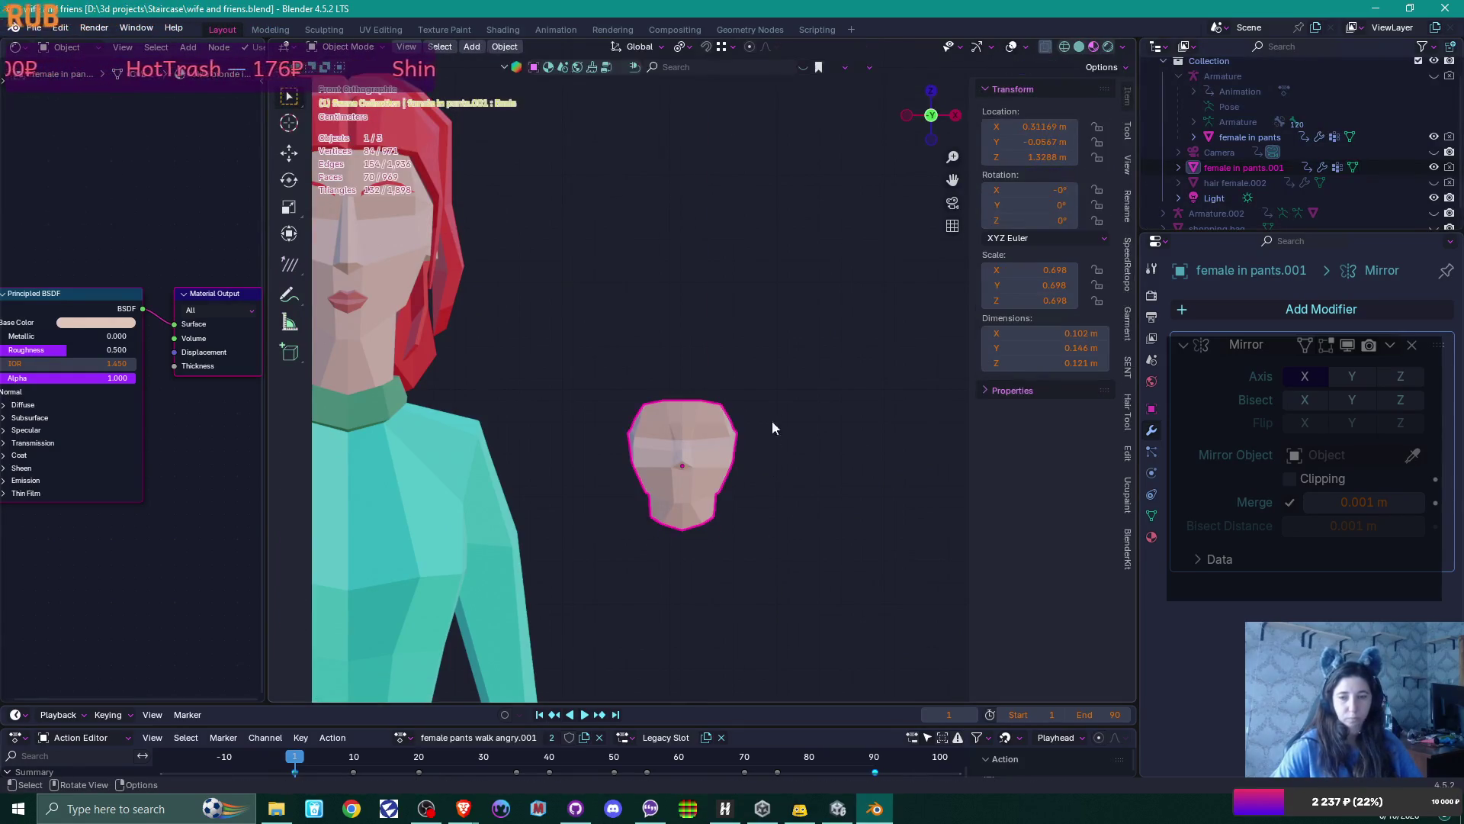
Bring up the Add menu's list of mesh shapes
scroll(779, 414, "down", 2)
scroll(781, 413, "down", 1)
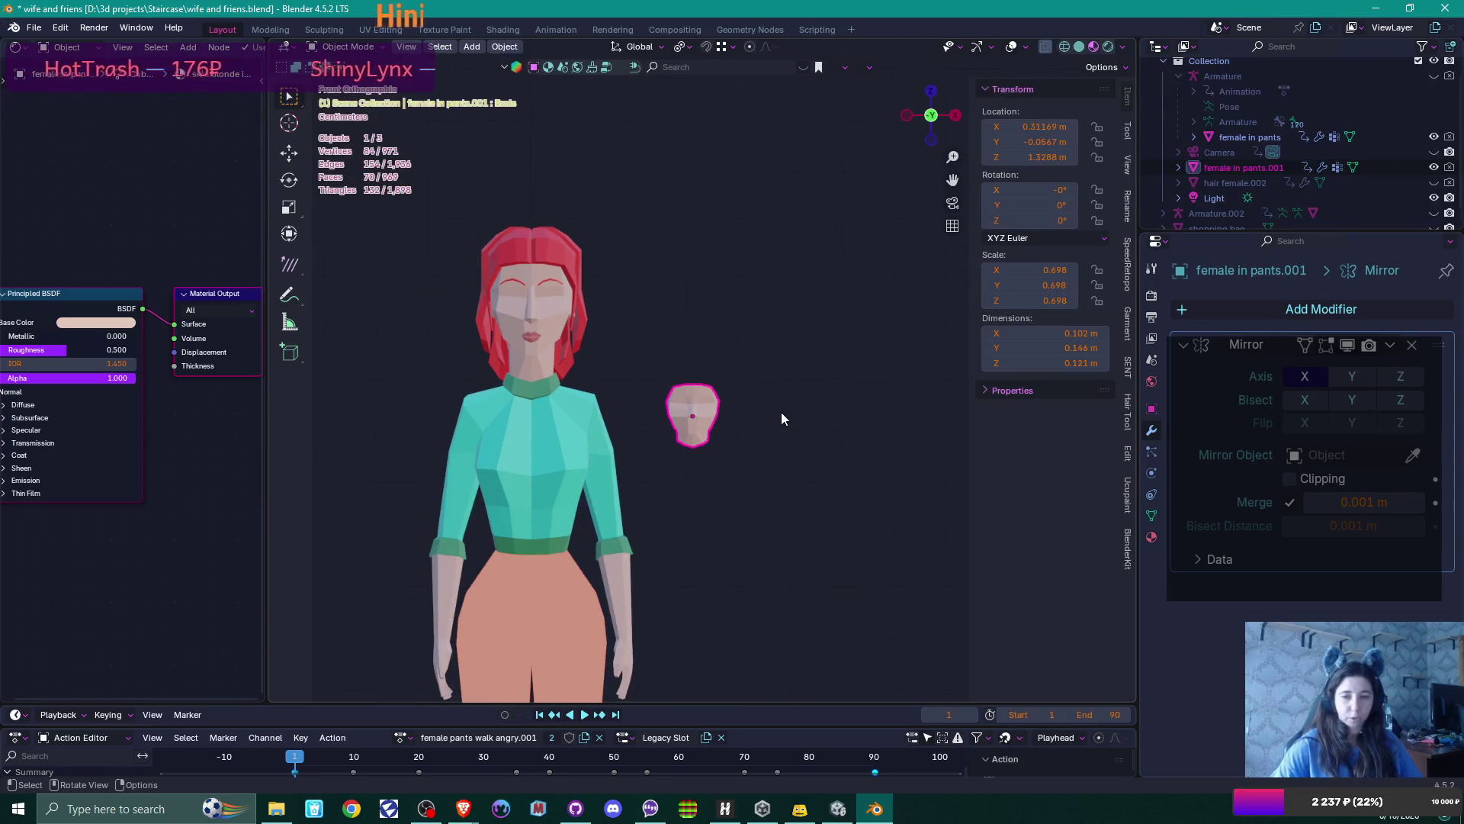
key("shift")
key("shift+a")
Add a UV Sphere to the scene
mouse_move(781, 412)
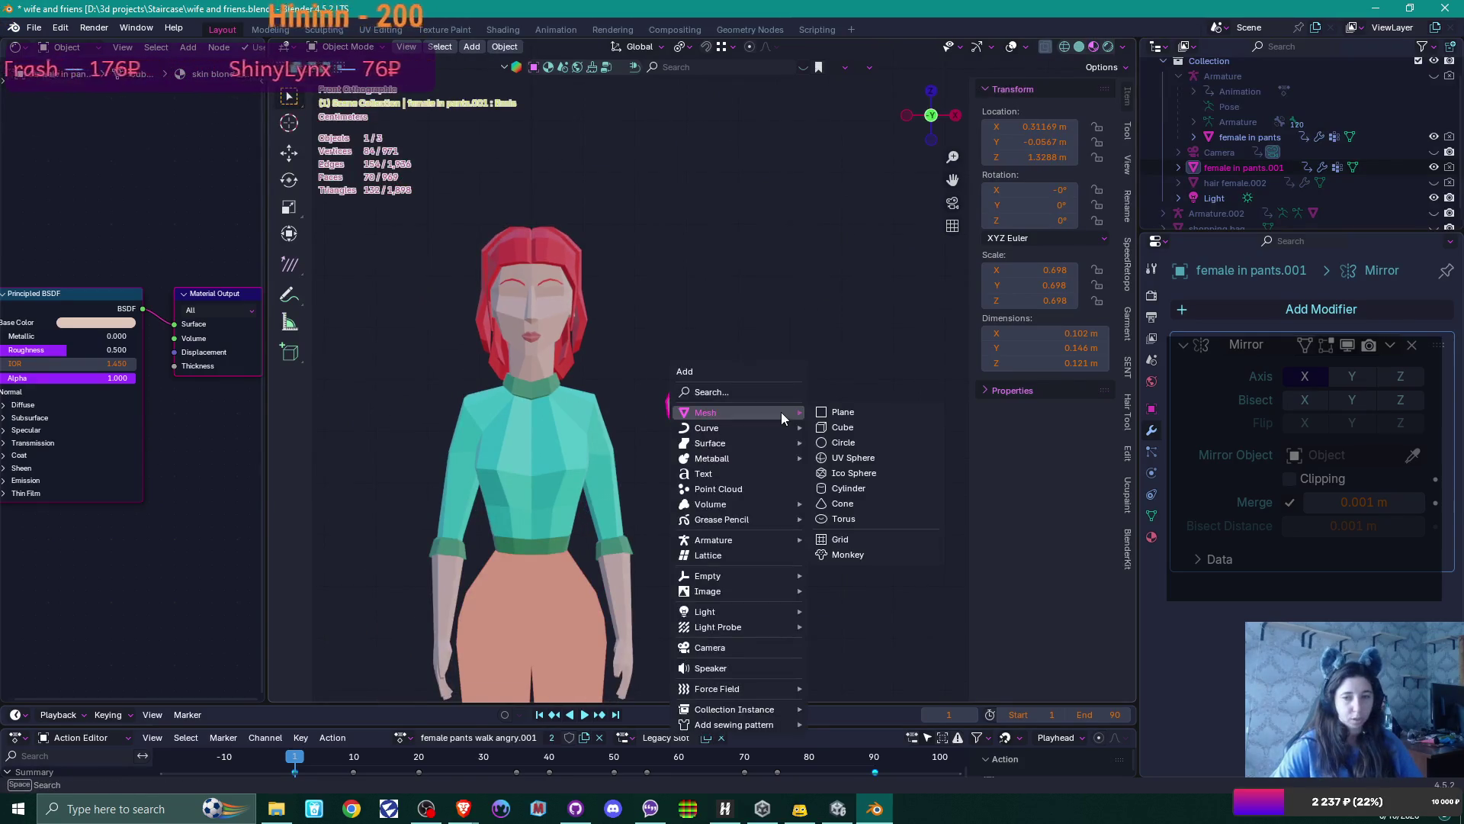
left_click(876, 458)
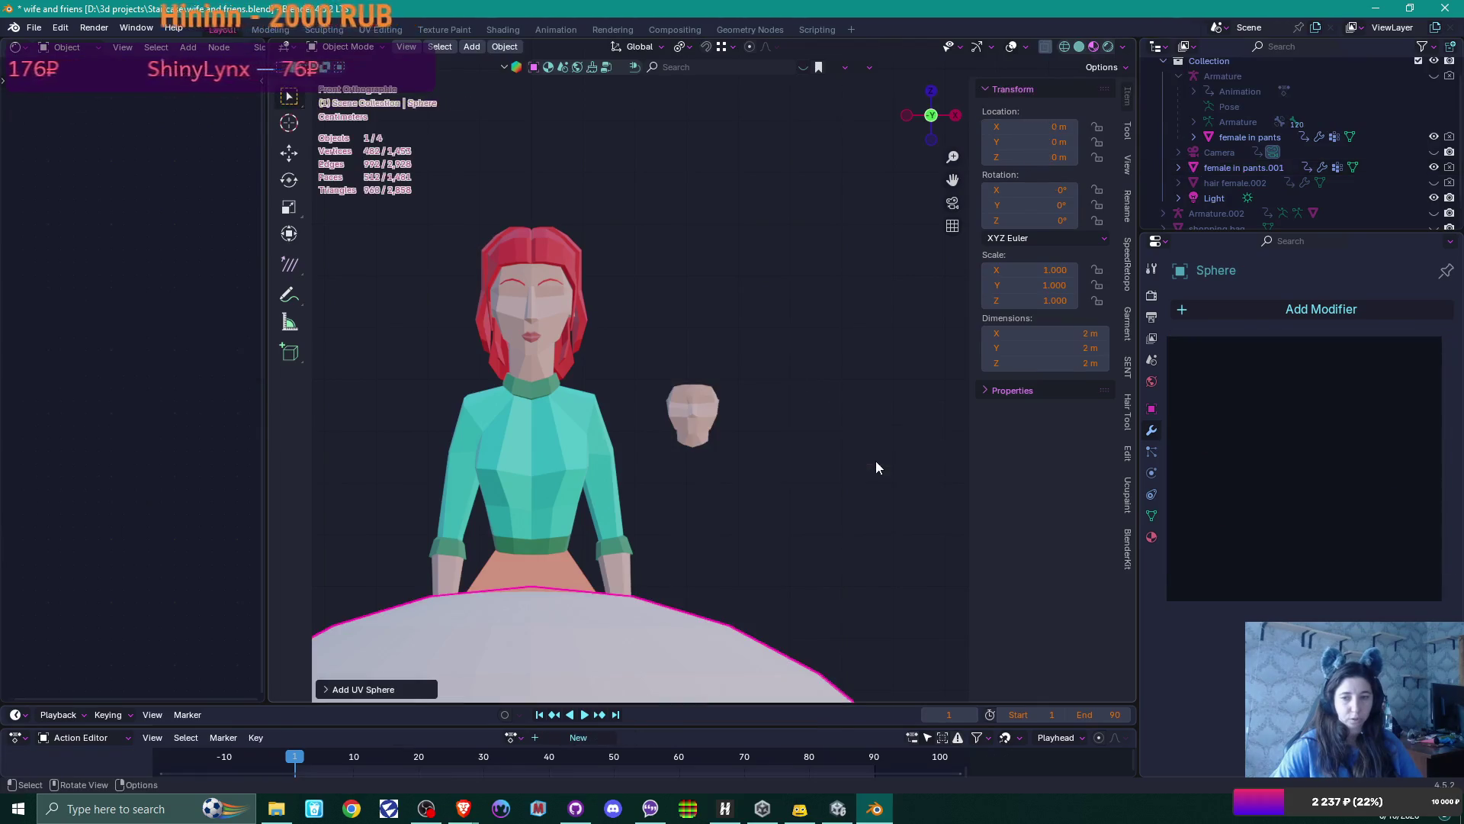
scroll(759, 512, "down", 5)
scroll(767, 514, "down", 2)
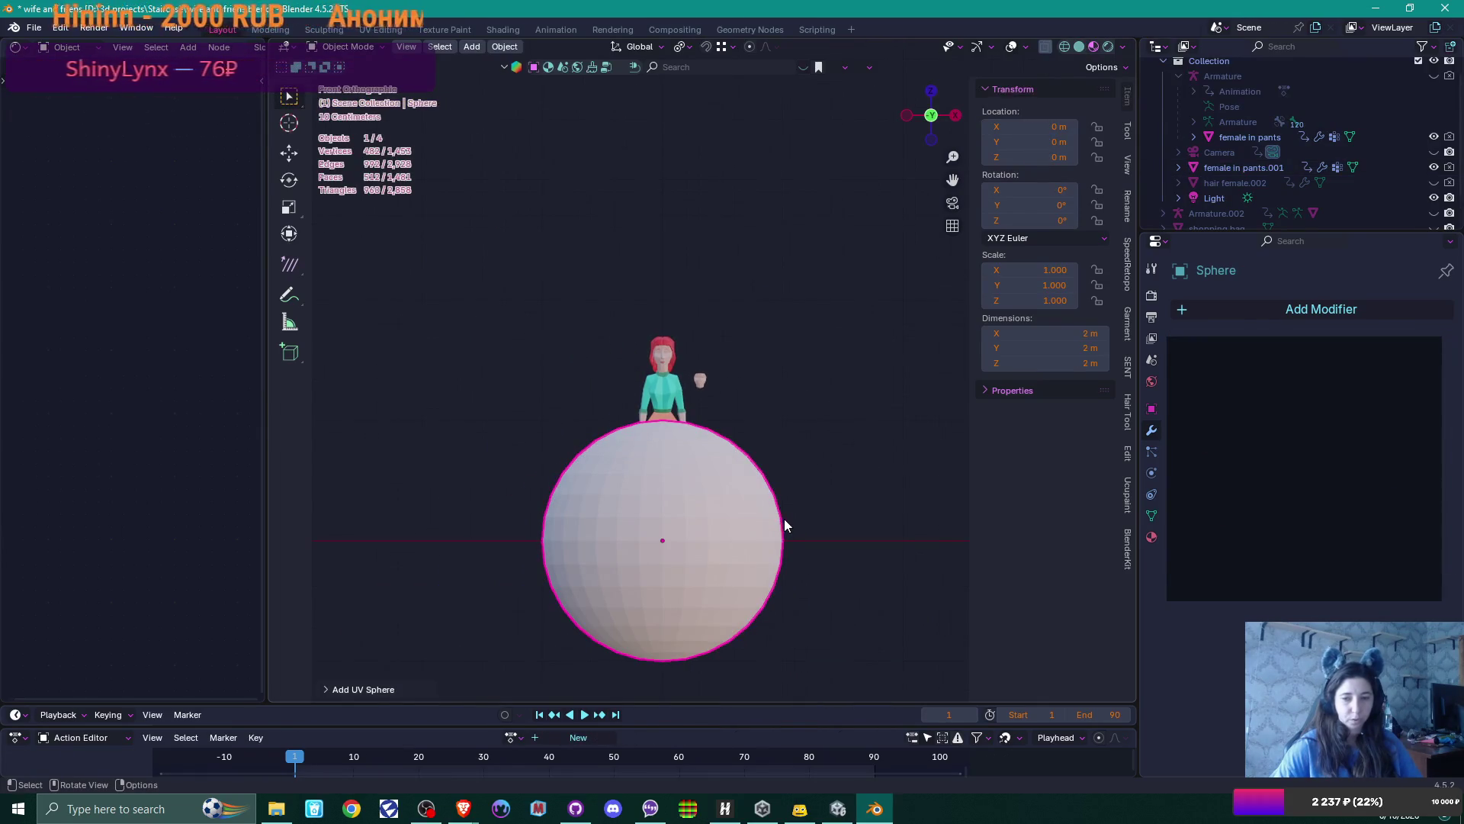
Scale the sphere to 0.211, place it beside the head, and enter Edit Mode
key("s")
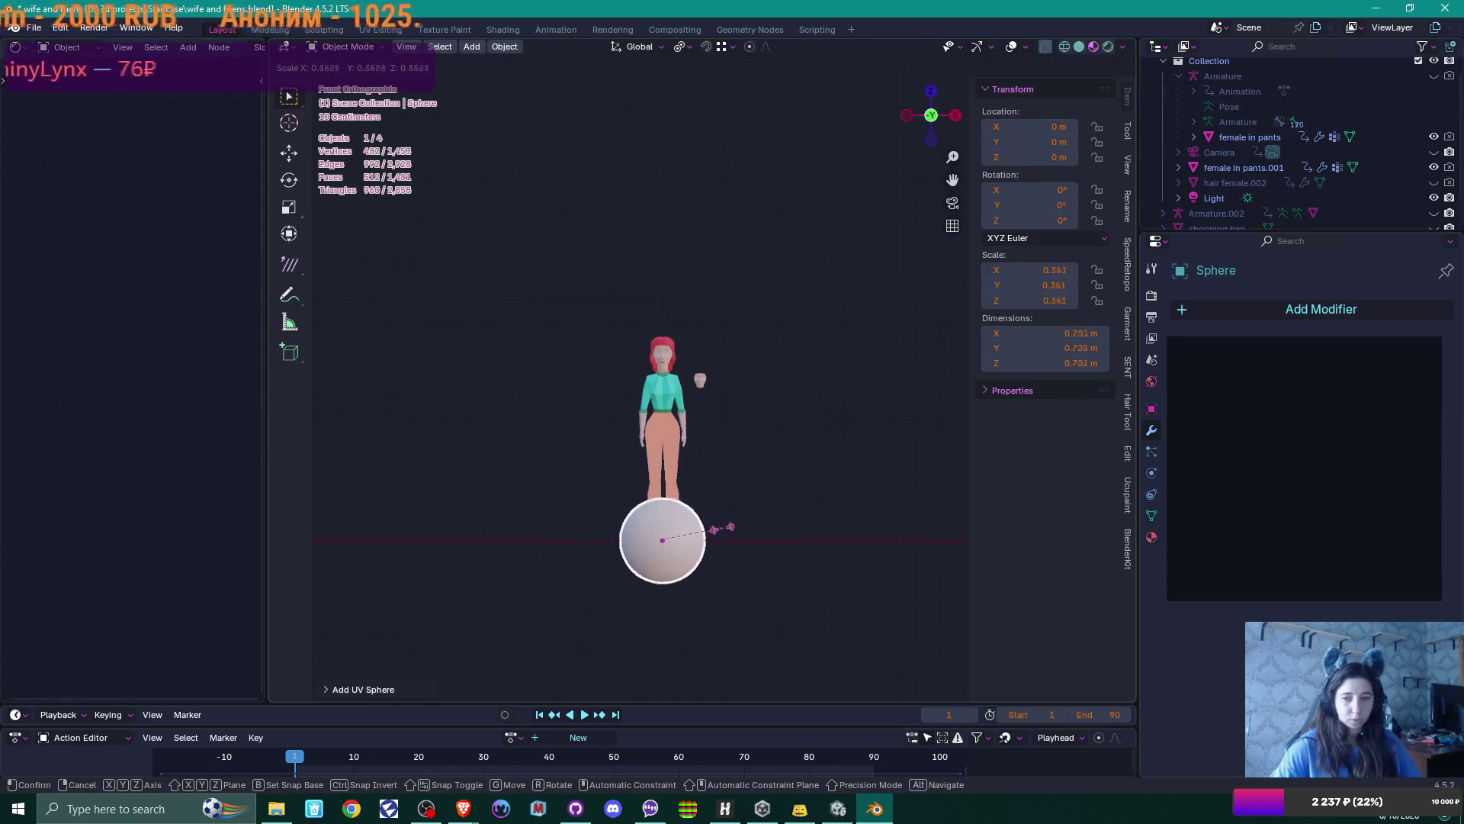
left_click(724, 500)
key("g")
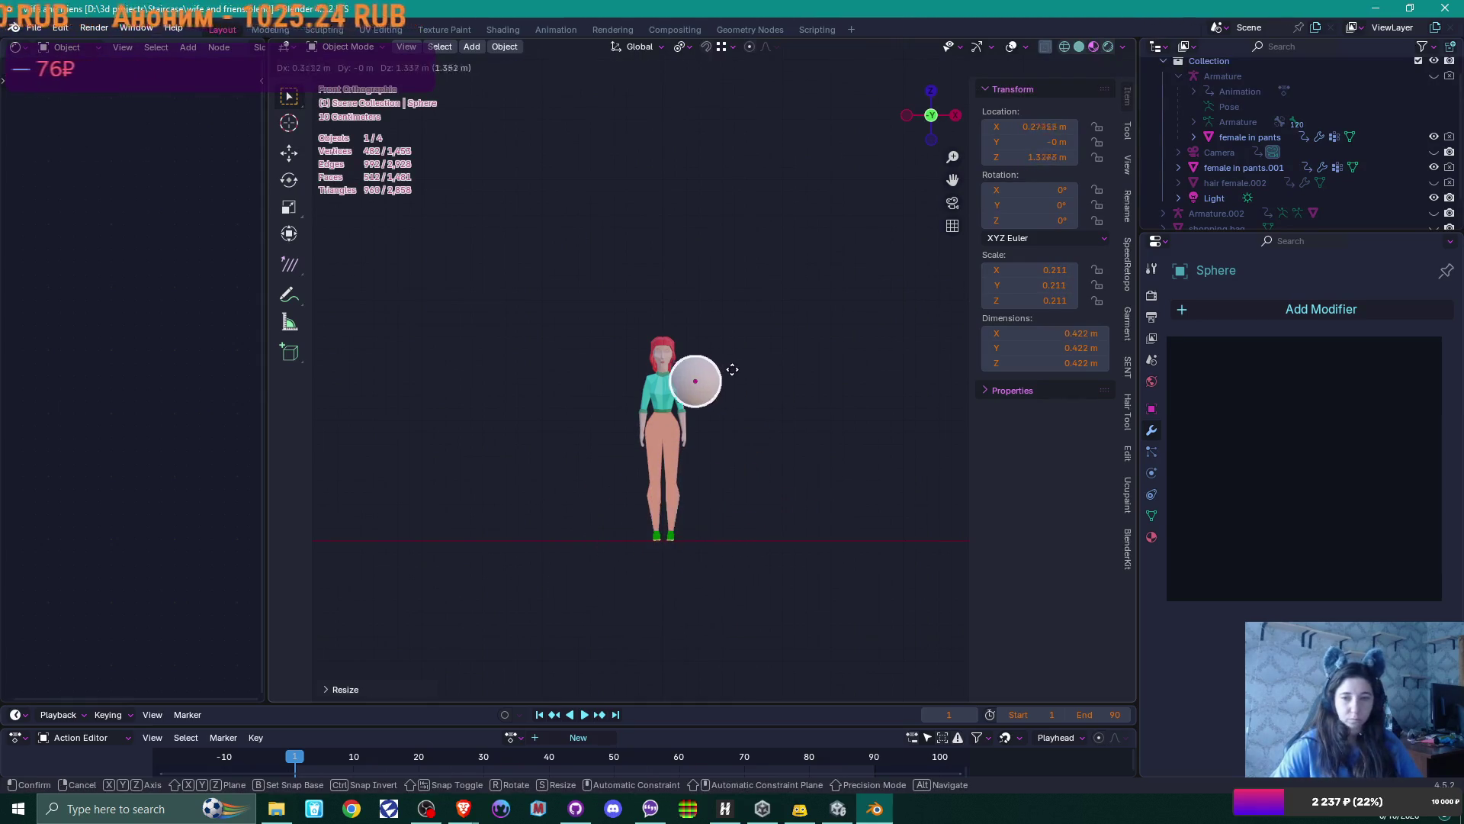
left_click(747, 374)
scroll(778, 413, "up", 10)
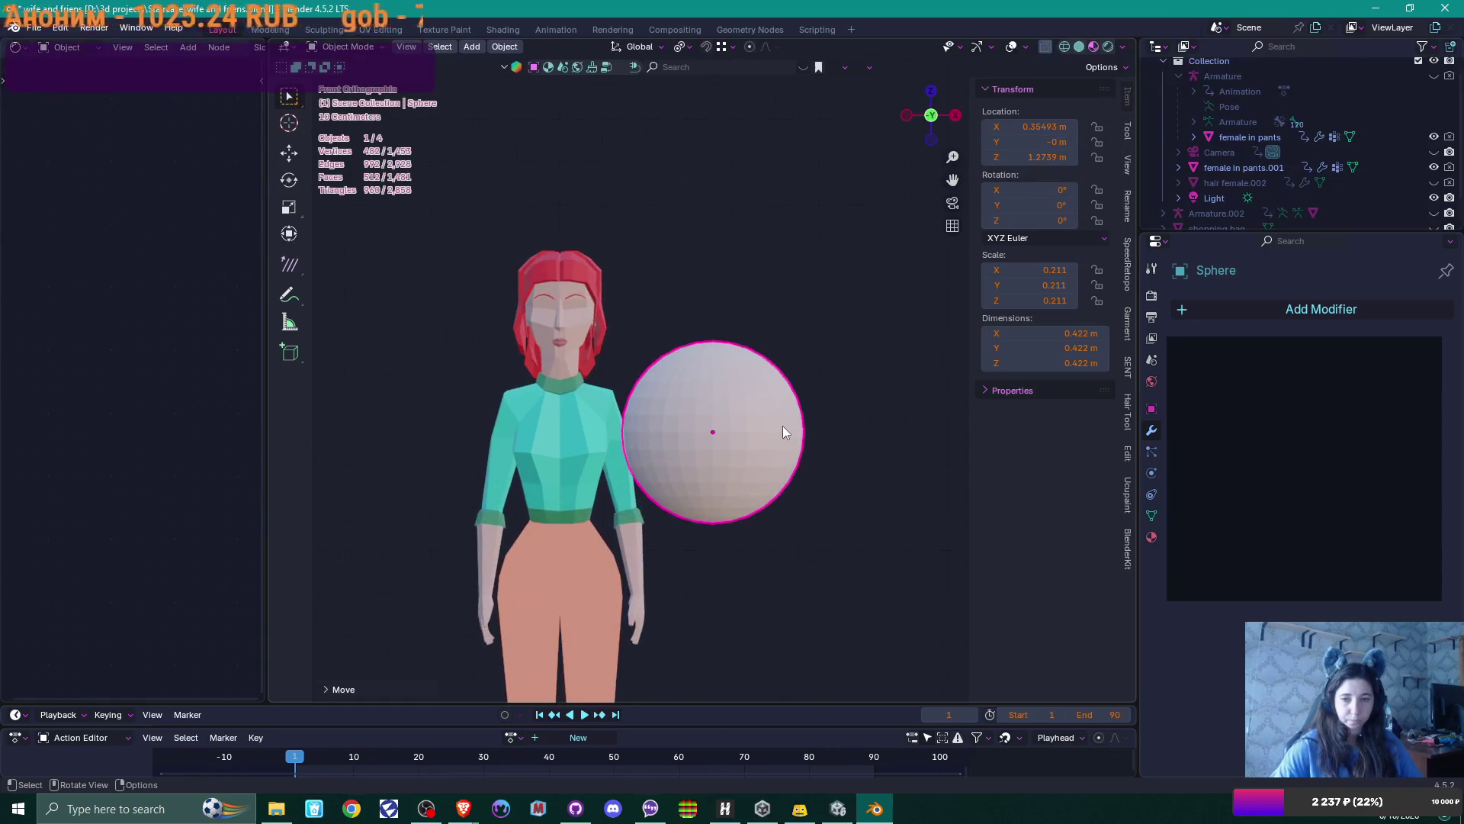
middle_click_drag(785, 472, 736, 312, "shift")
key("Tab")
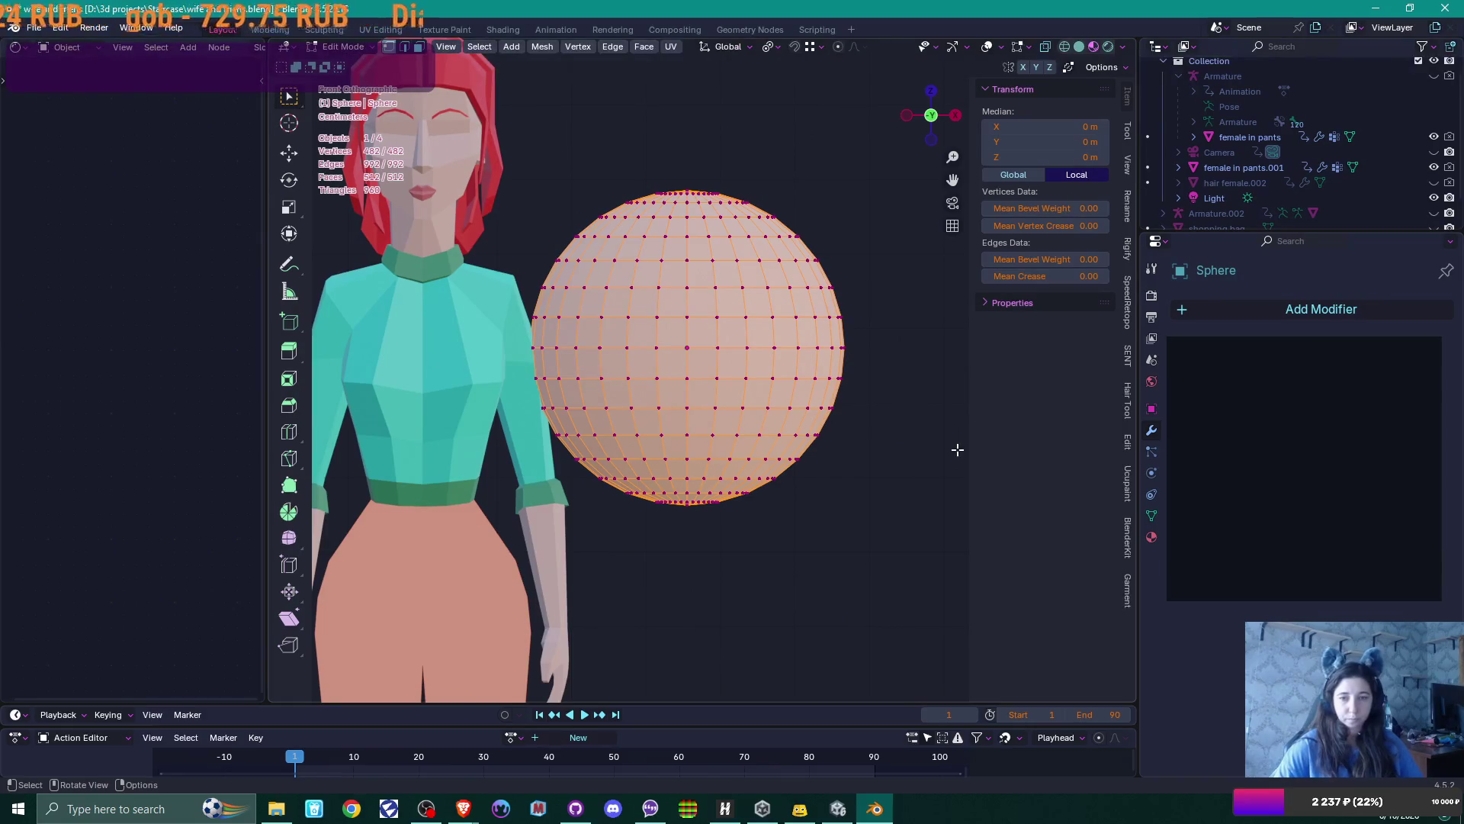
Drag the sphere's lower half down along Z into a 0.65 m-tall capsule
left_click(957, 450)
mouse_move(822, 456)
middle_mouse_down()
mouse_move(844, 480)
mouse_move(847, 454)
middle_mouse_up()
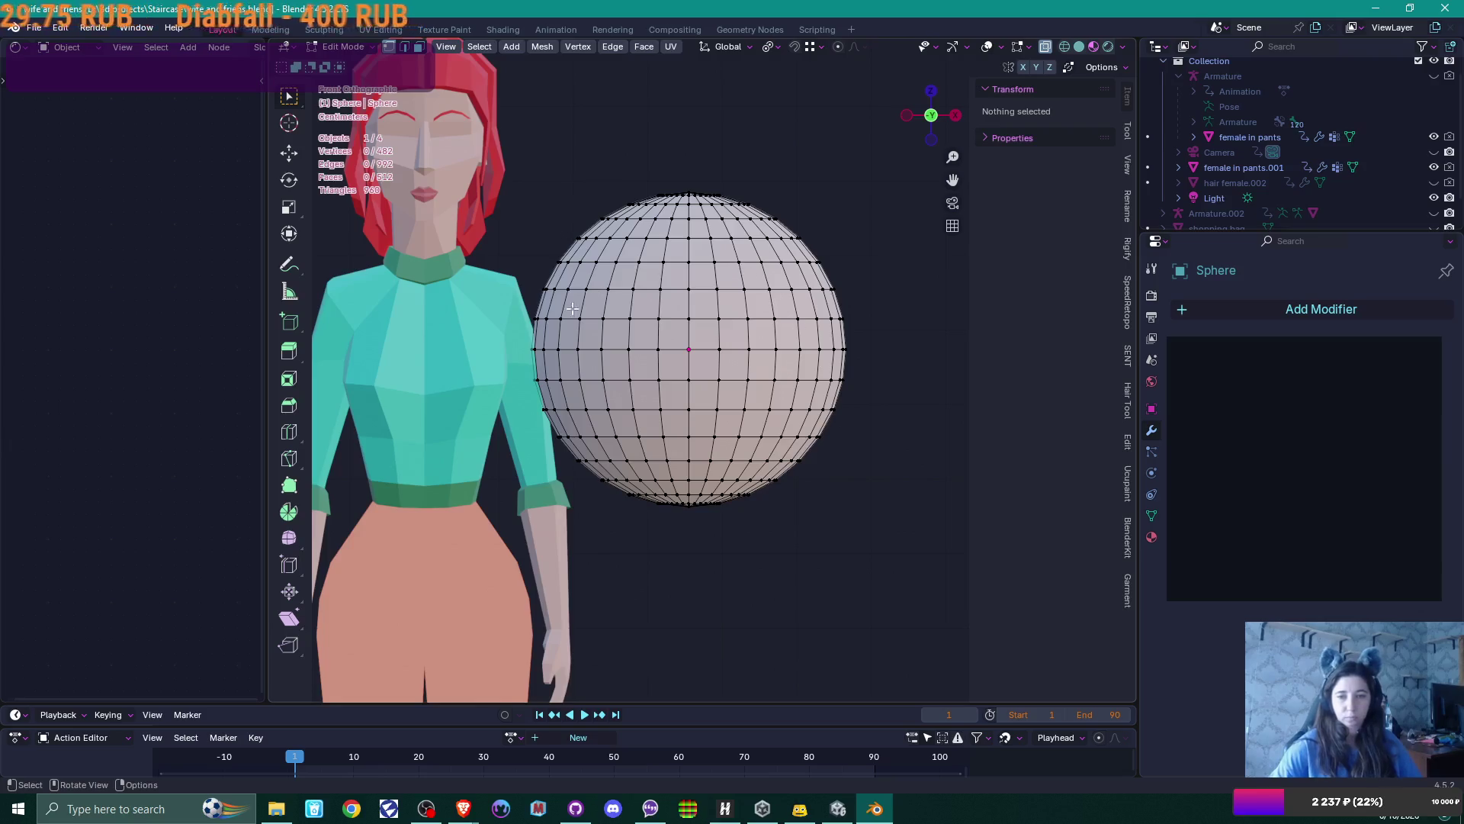
mouse_move(529, 365)
left_mouse_down()
mouse_move(549, 565)
mouse_move(876, 599)
left_mouse_up()
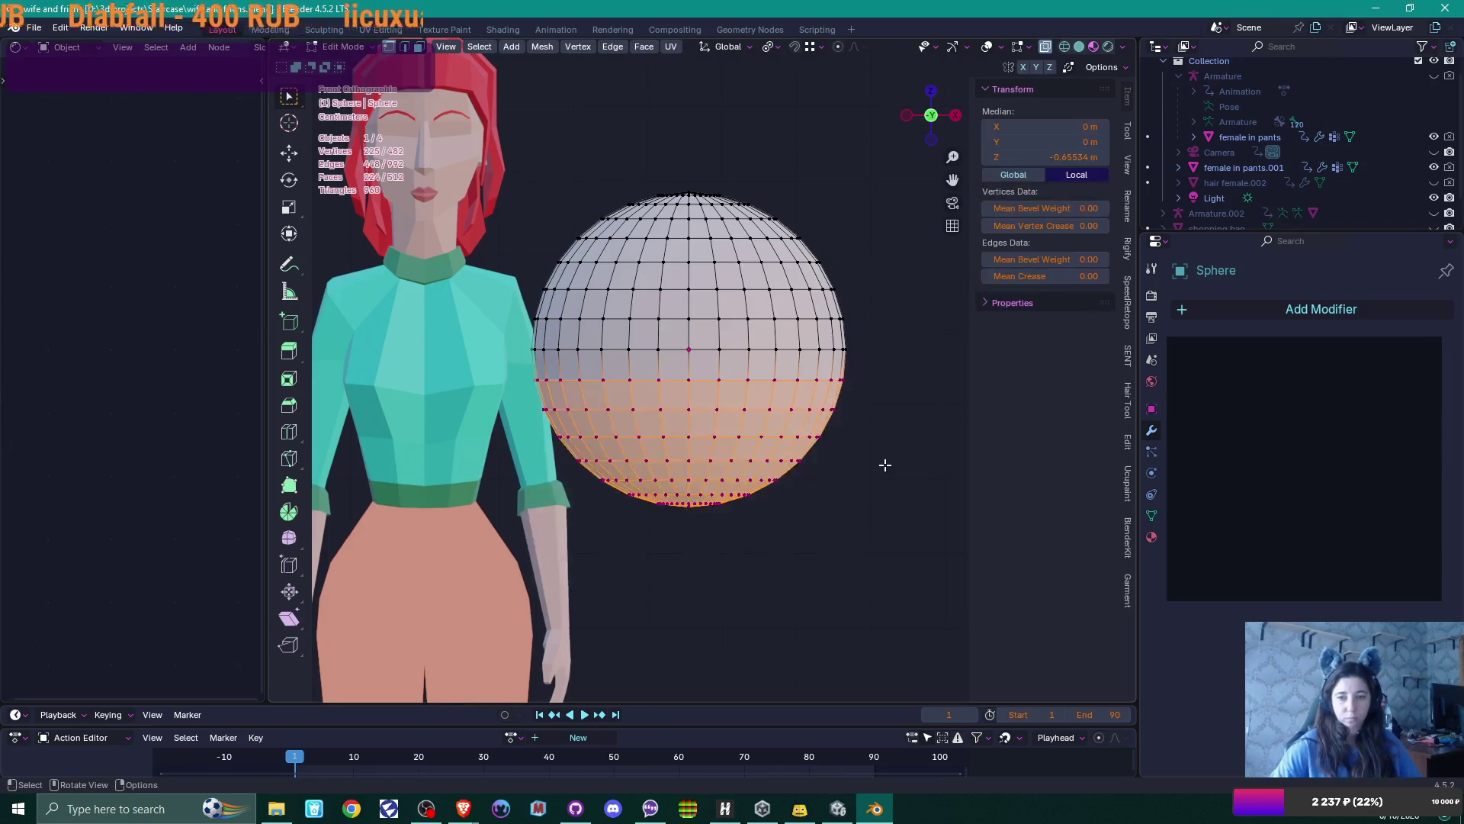
key("g")
key("z")
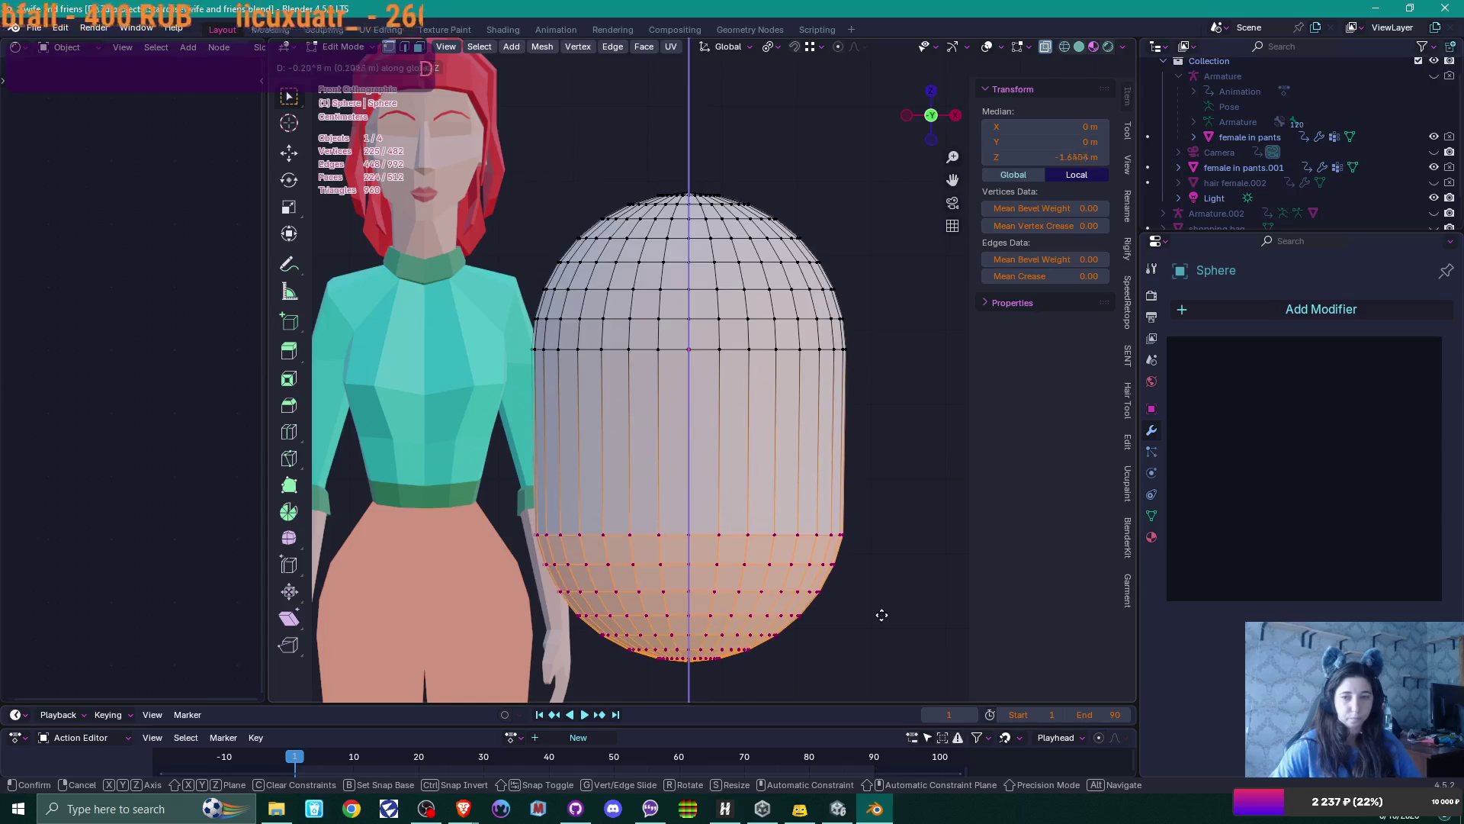
left_click(877, 627)
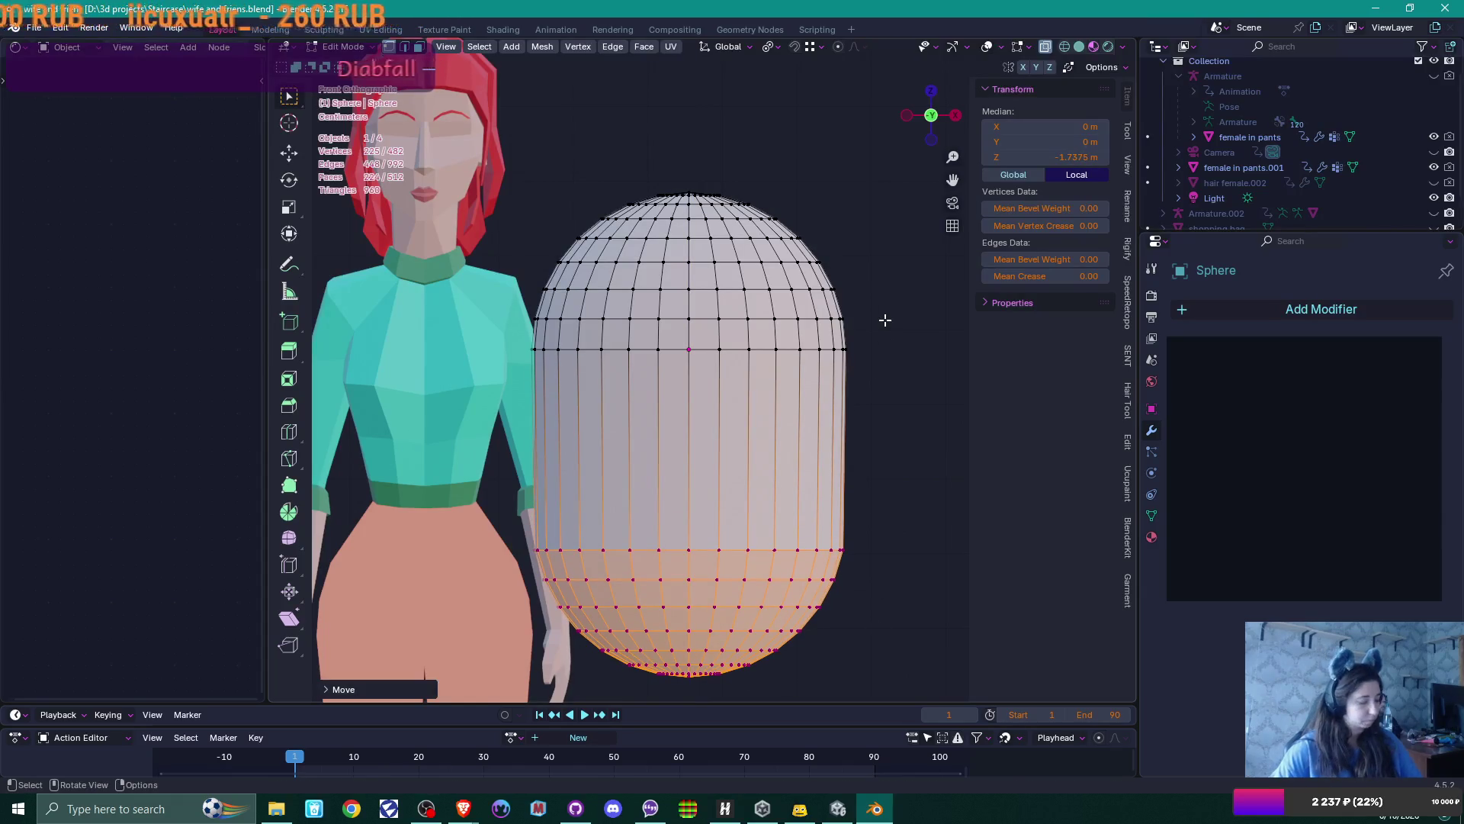
key("Tab")
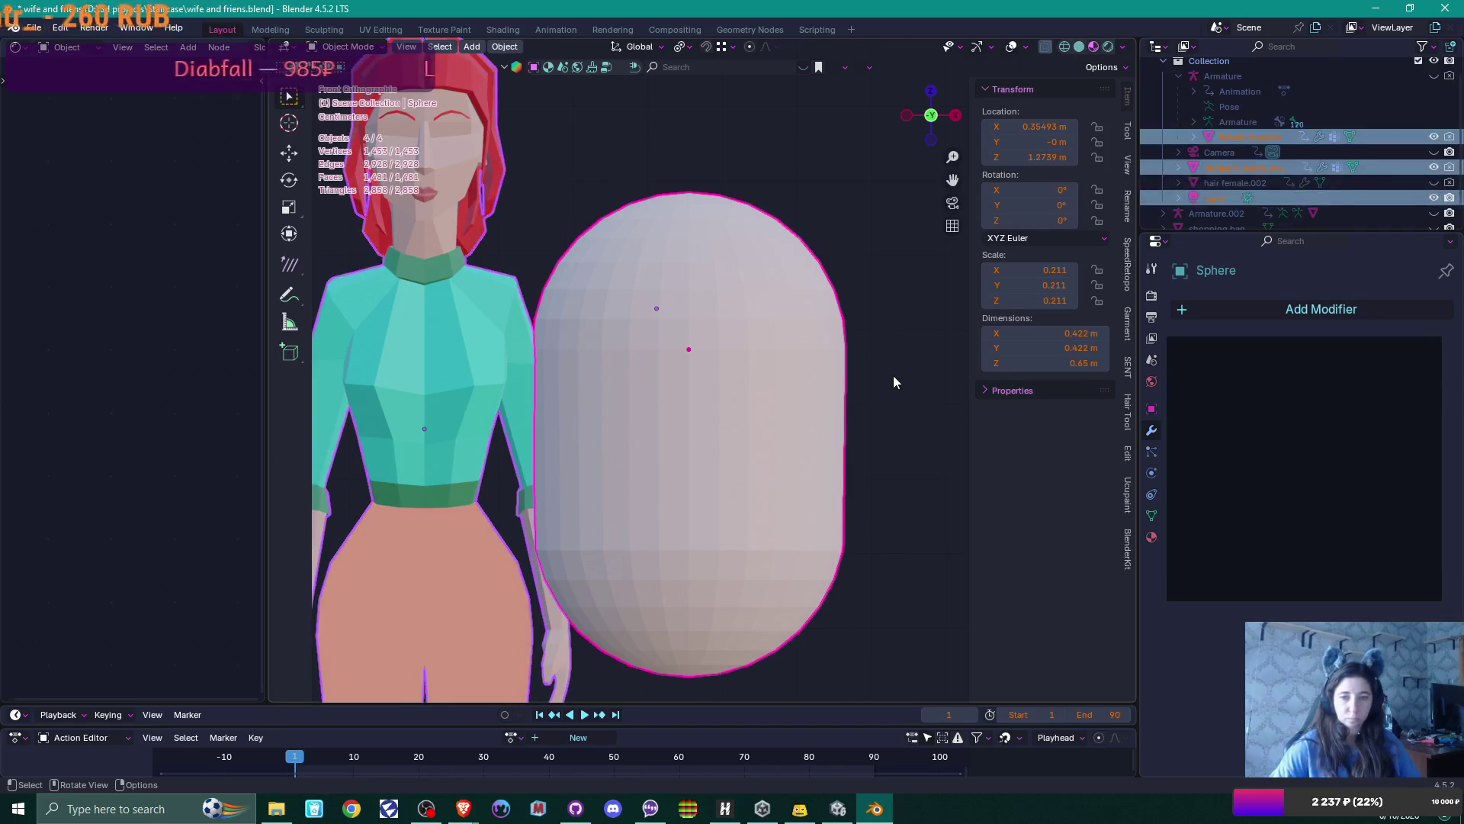
left_click(765, 387)
Shrink the capsule, switch to Solid shading, and move it over the head
key("s")
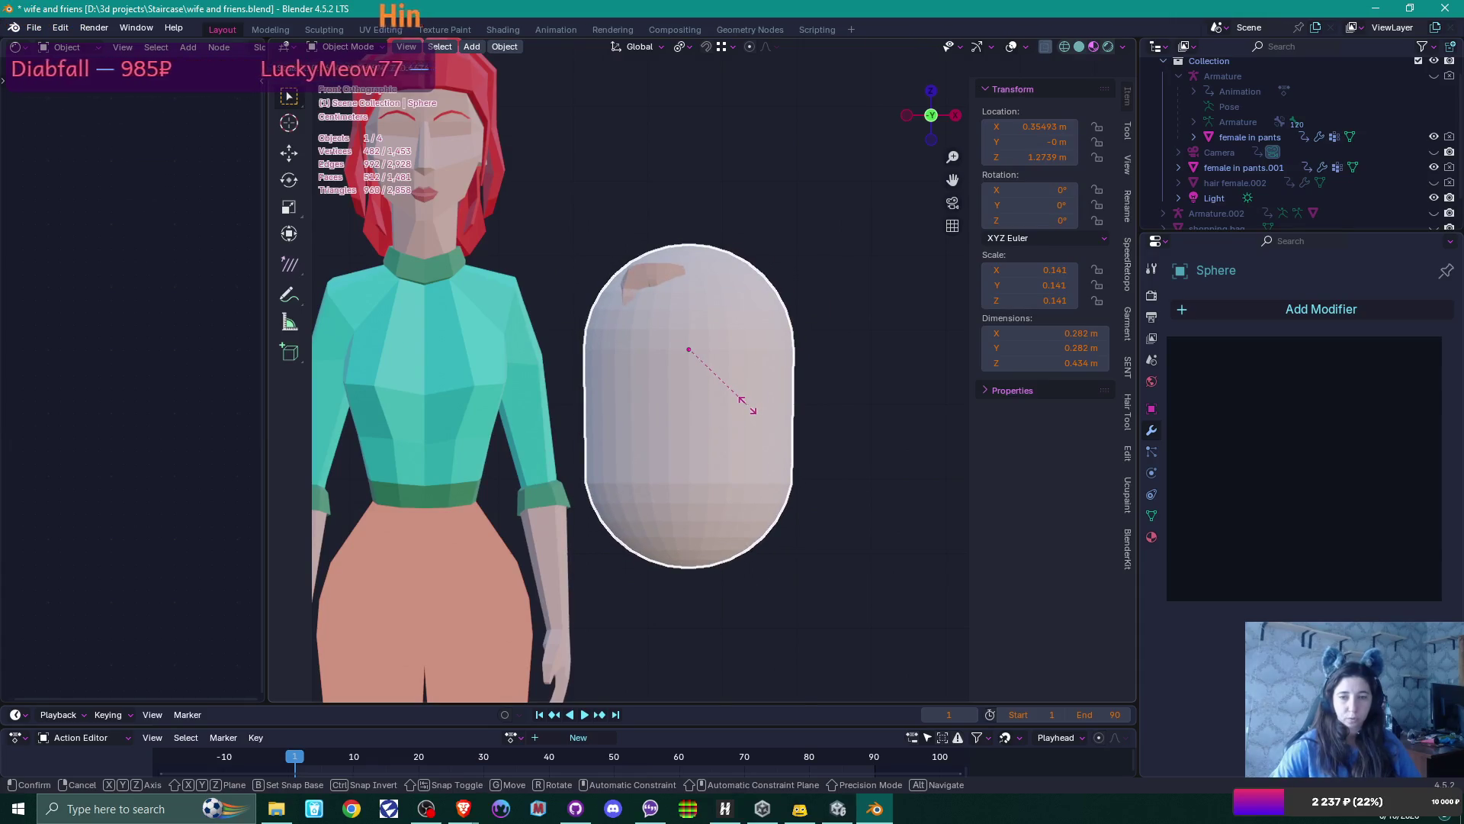
left_click(749, 411)
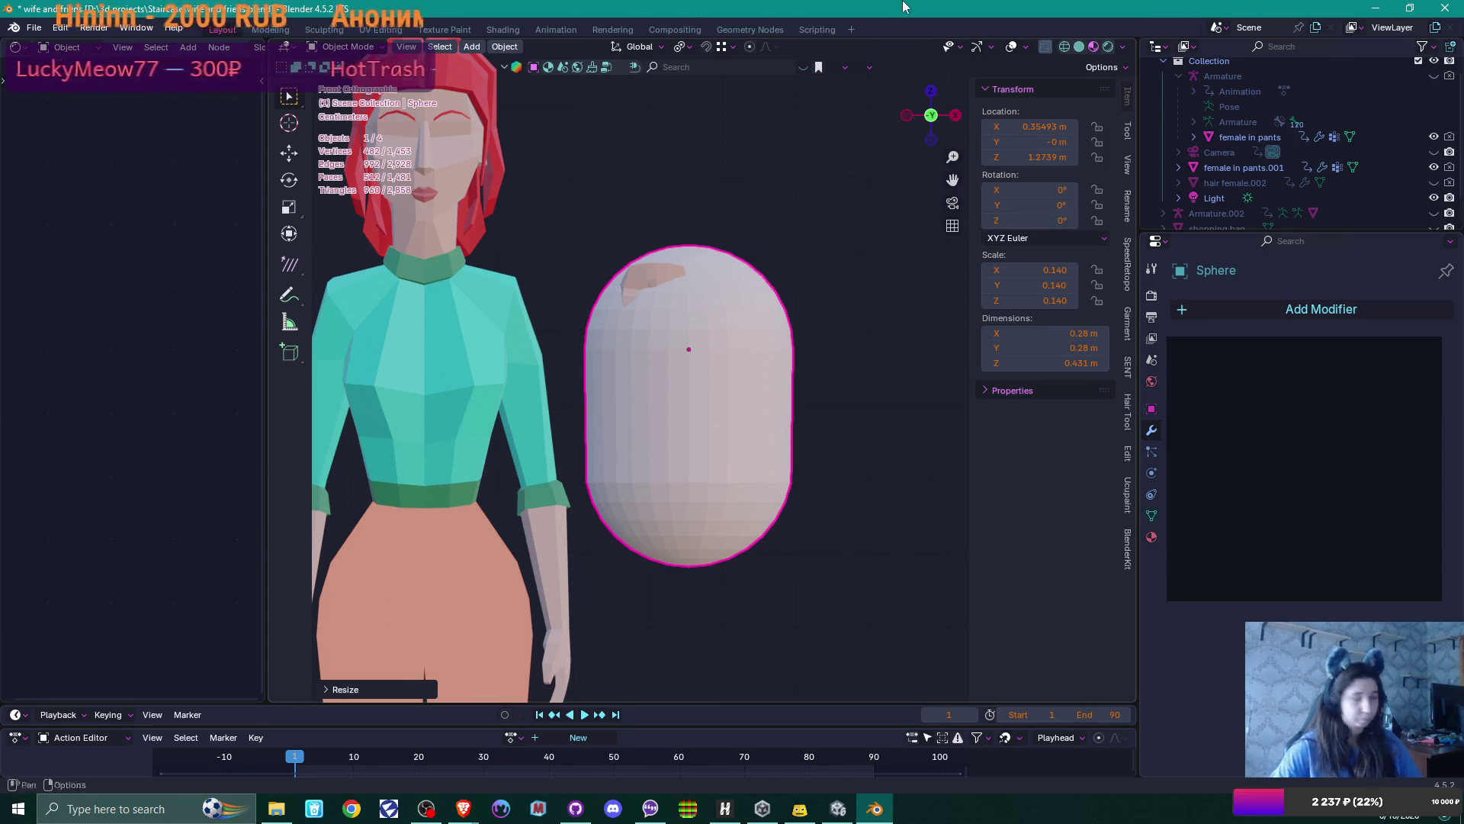
left_click(1079, 48)
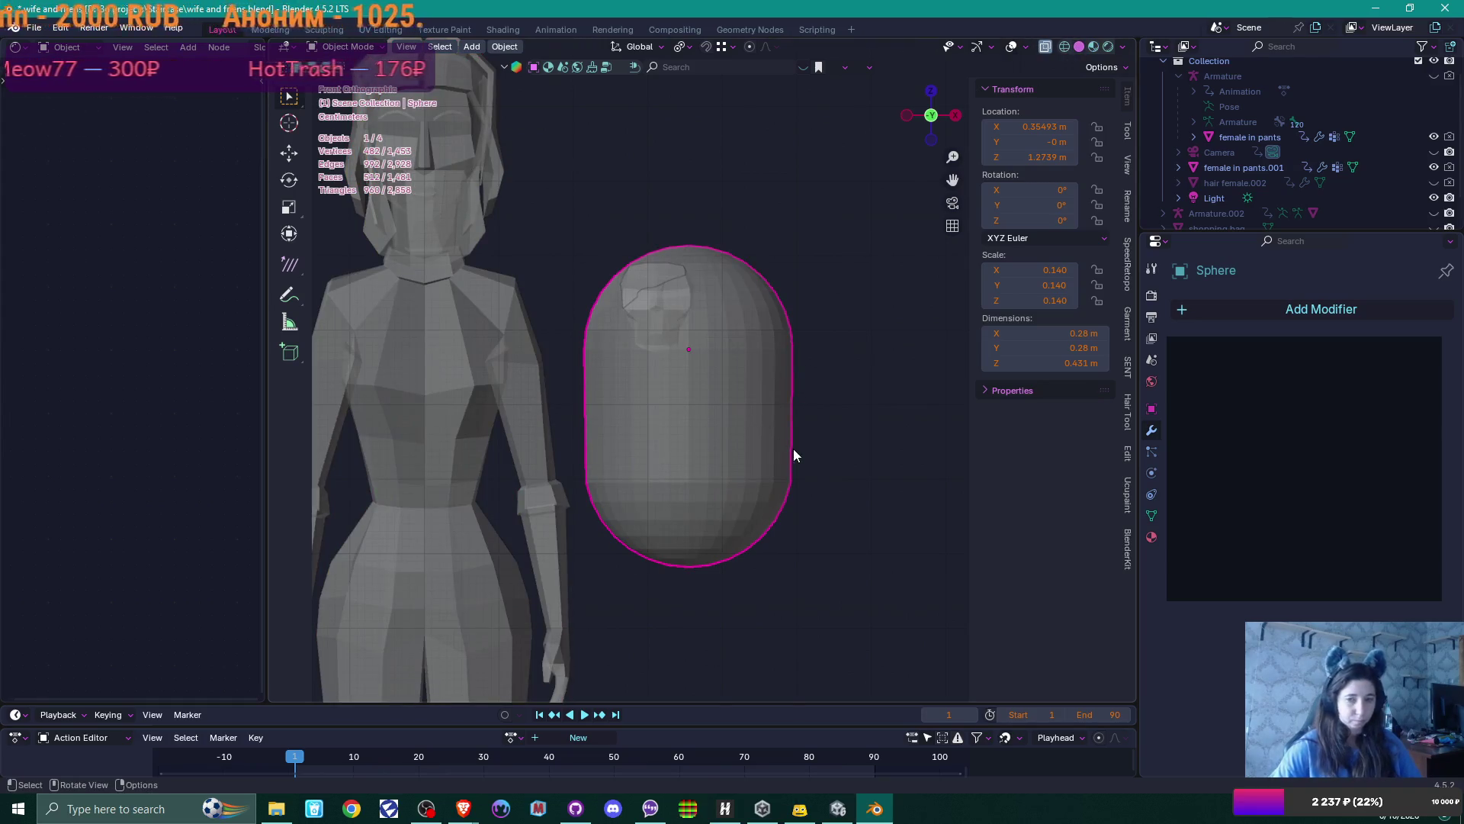
key("g")
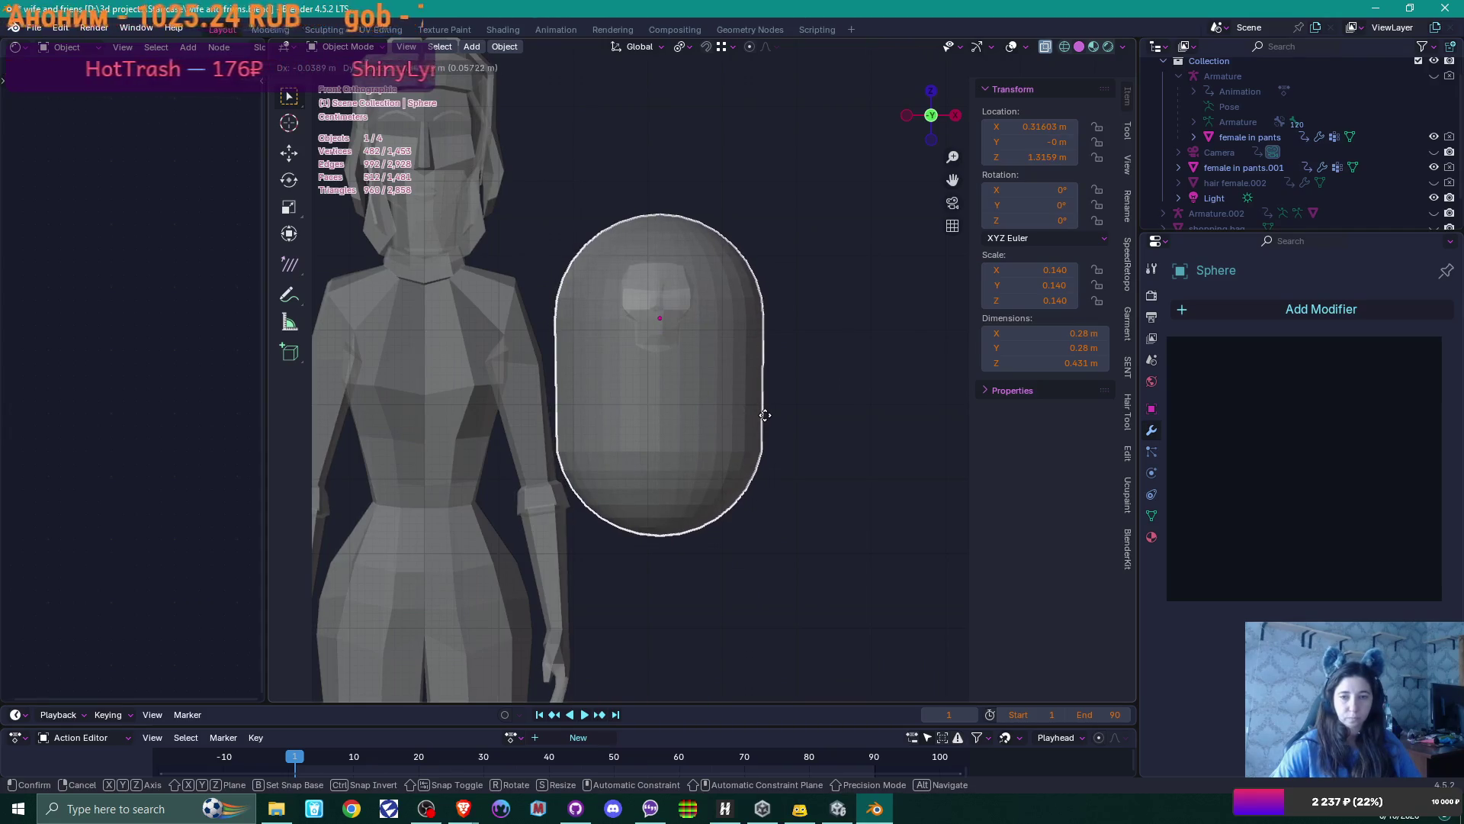
left_click(765, 417)
Narrow the capsule along X and Y to 0.2 × 0.175 m
key("s")
key("x")
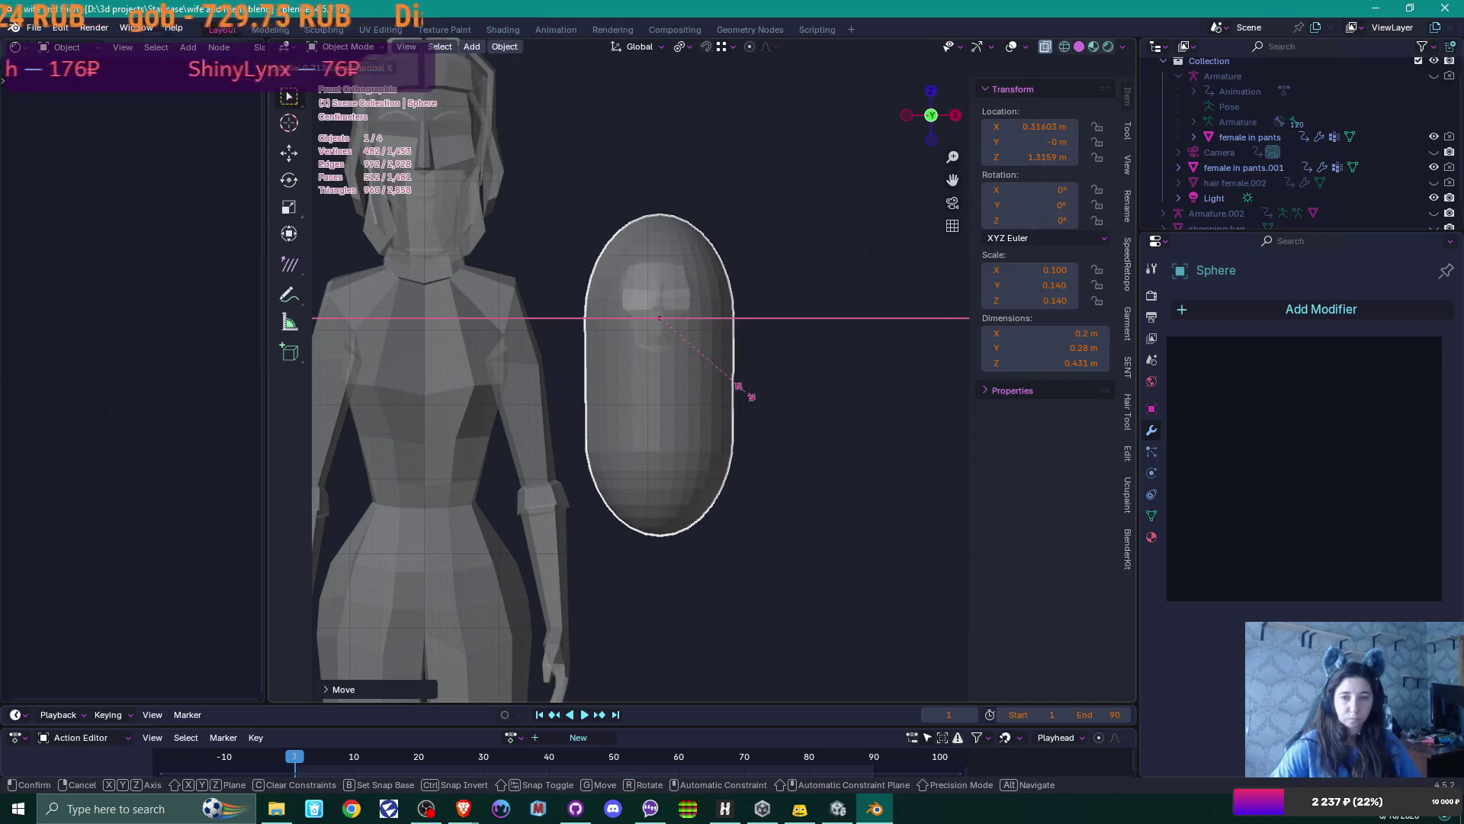
left_click(745, 391)
scroll(744, 392, "up", 4)
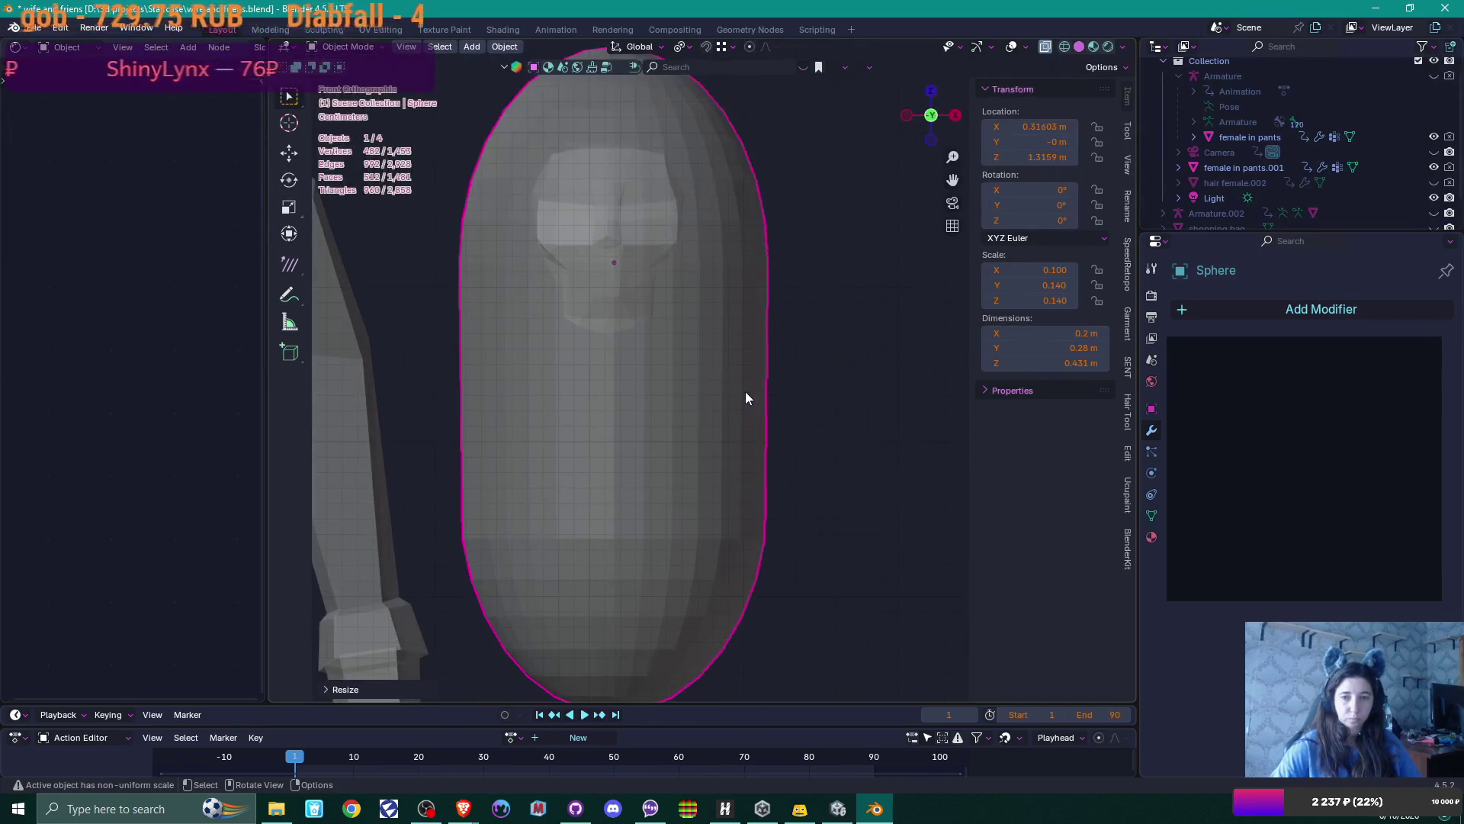
mouse_move(757, 387)
middle_mouse_down()
mouse_move(699, 415)
mouse_move(588, 405)
middle_mouse_up()
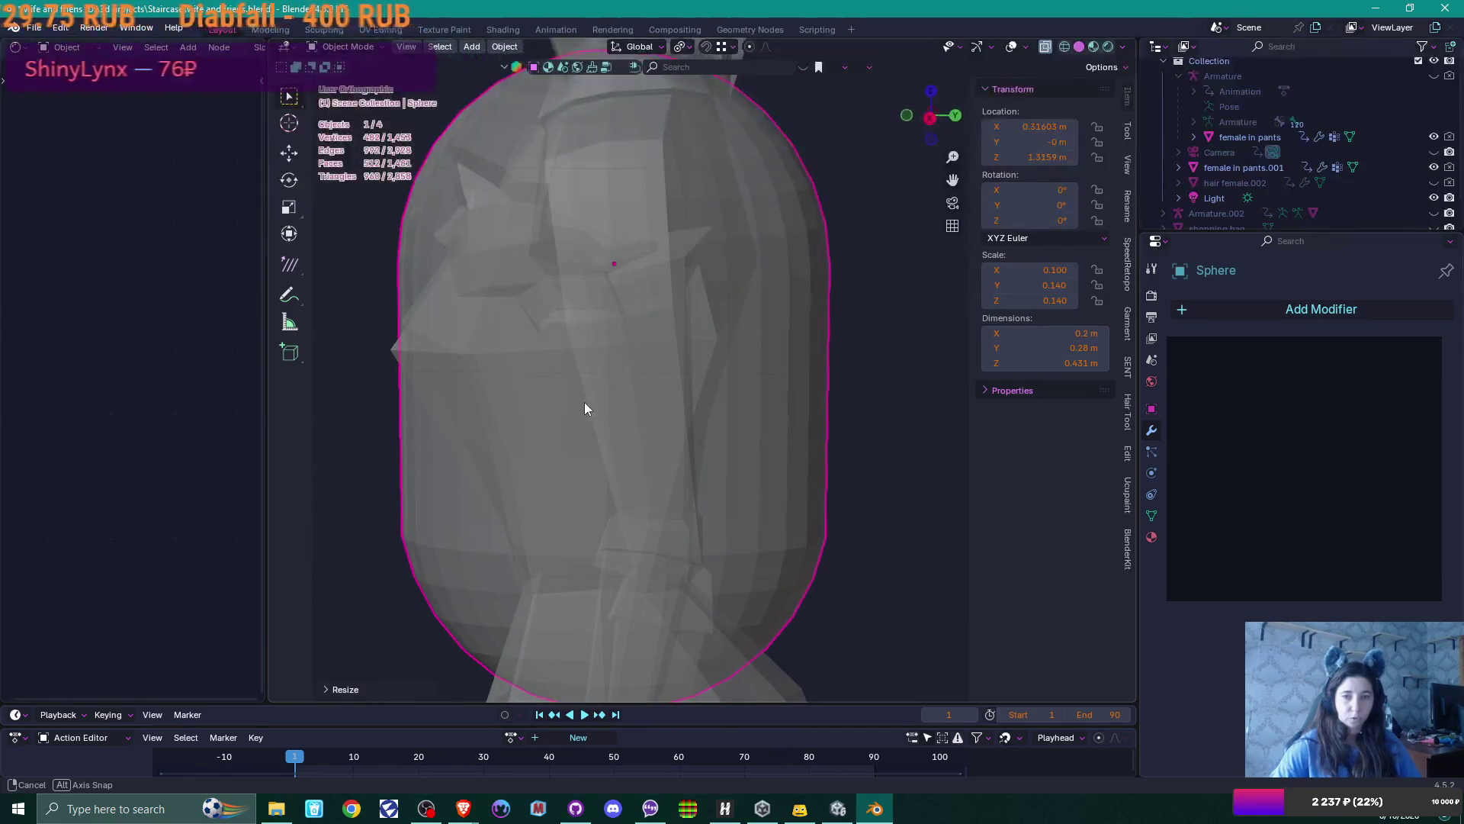
key("s")
key("y")
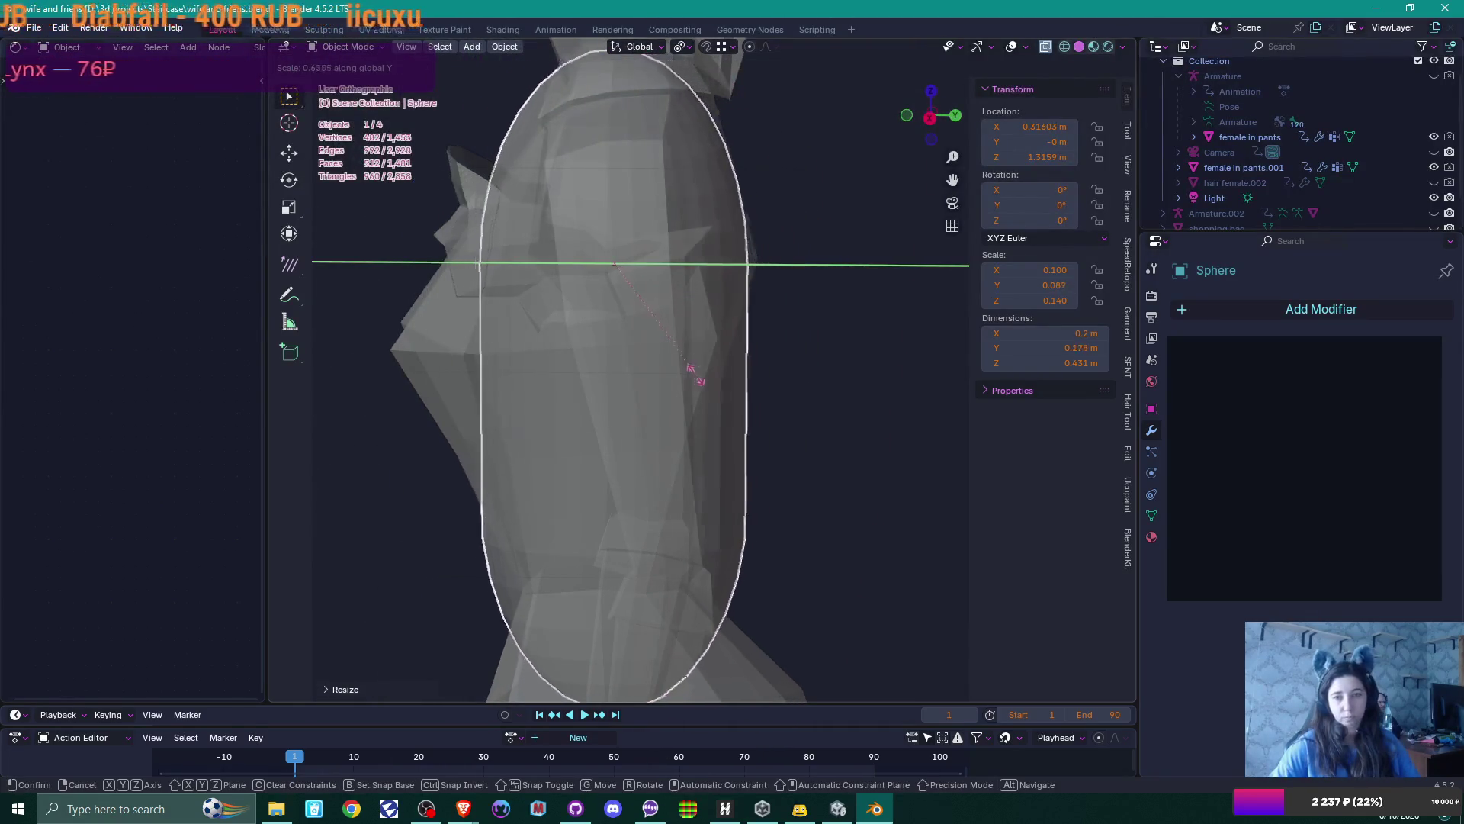
left_click(703, 370)
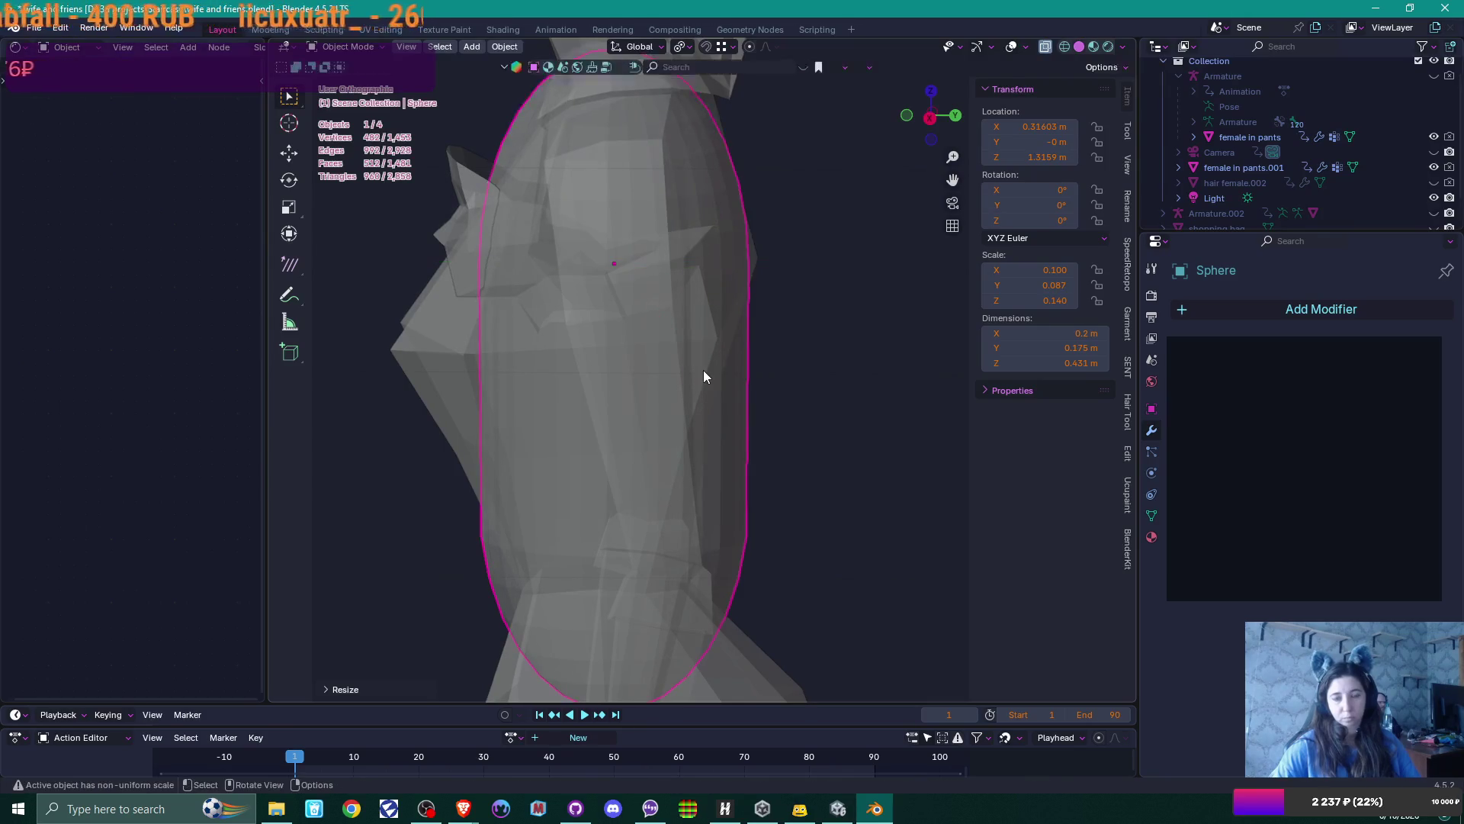
key("KP_1")
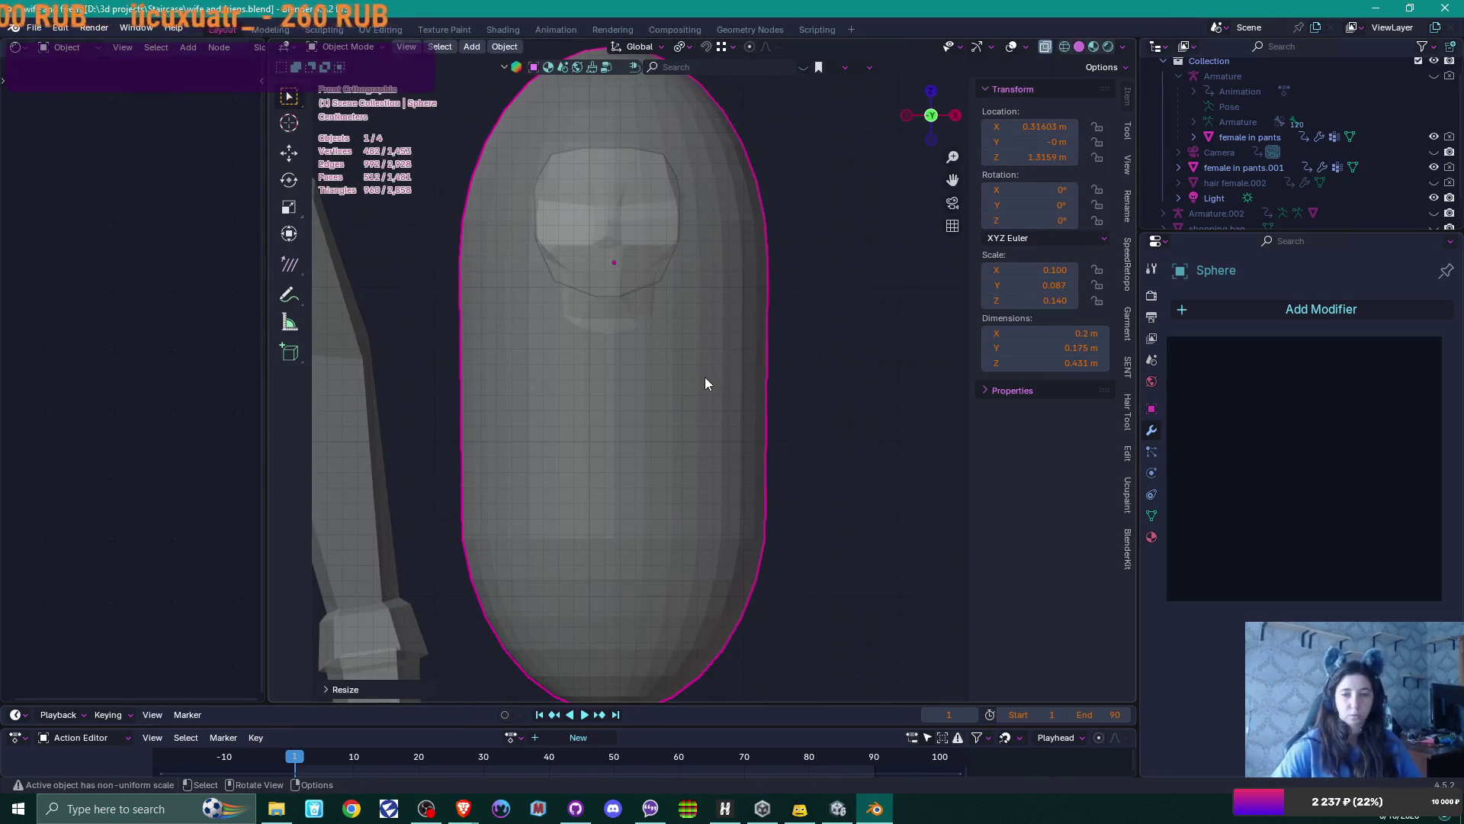
Select the head inside the capsule and start moving it along Y
mouse_move(771, 251)
middle_mouse_down()
mouse_move(717, 288)
mouse_move(628, 298)
mouse_move(728, 287)
mouse_move(713, 287)
middle_mouse_up()
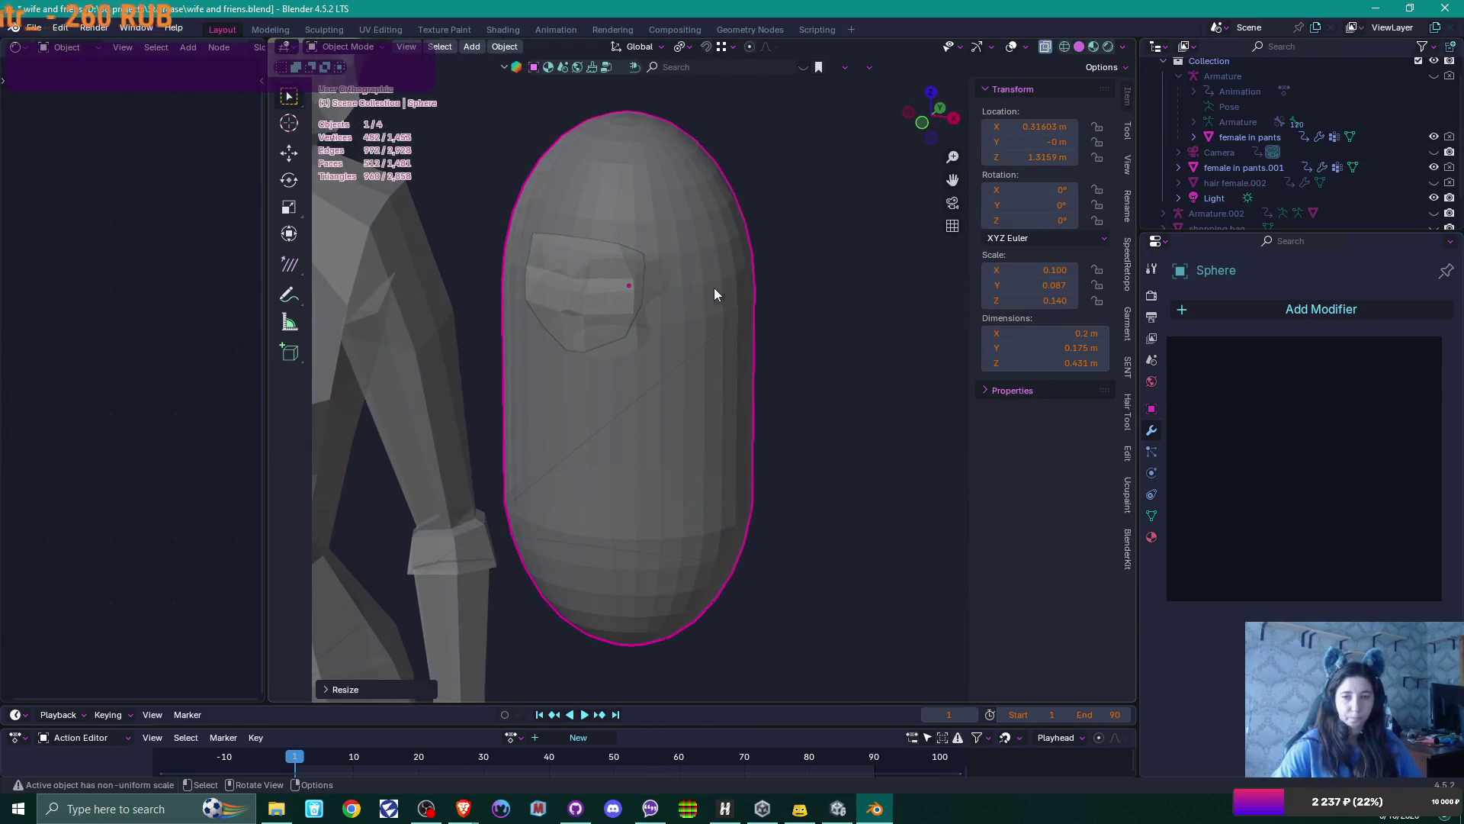
left_click(641, 290)
mouse_move(765, 345)
middle_mouse_down()
mouse_move(752, 336)
mouse_move(752, 366)
mouse_move(715, 376)
mouse_move(590, 373)
mouse_move(611, 325)
middle_mouse_up()
key("g")
key("y")
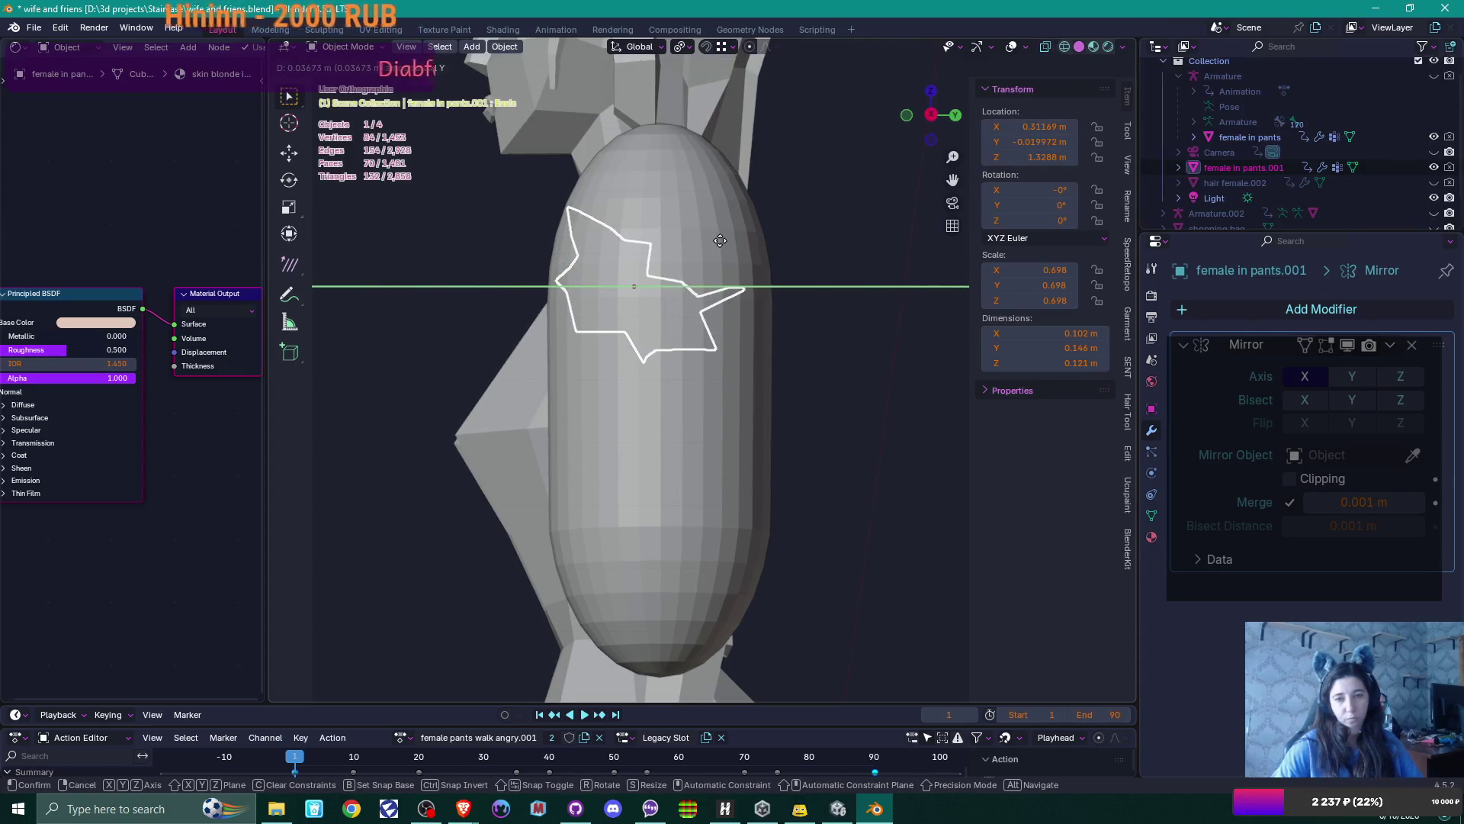
Confirm the head's new depth and edit its mesh with X-ray on
left_click(720, 241)
scroll(667, 251, "up", 2)
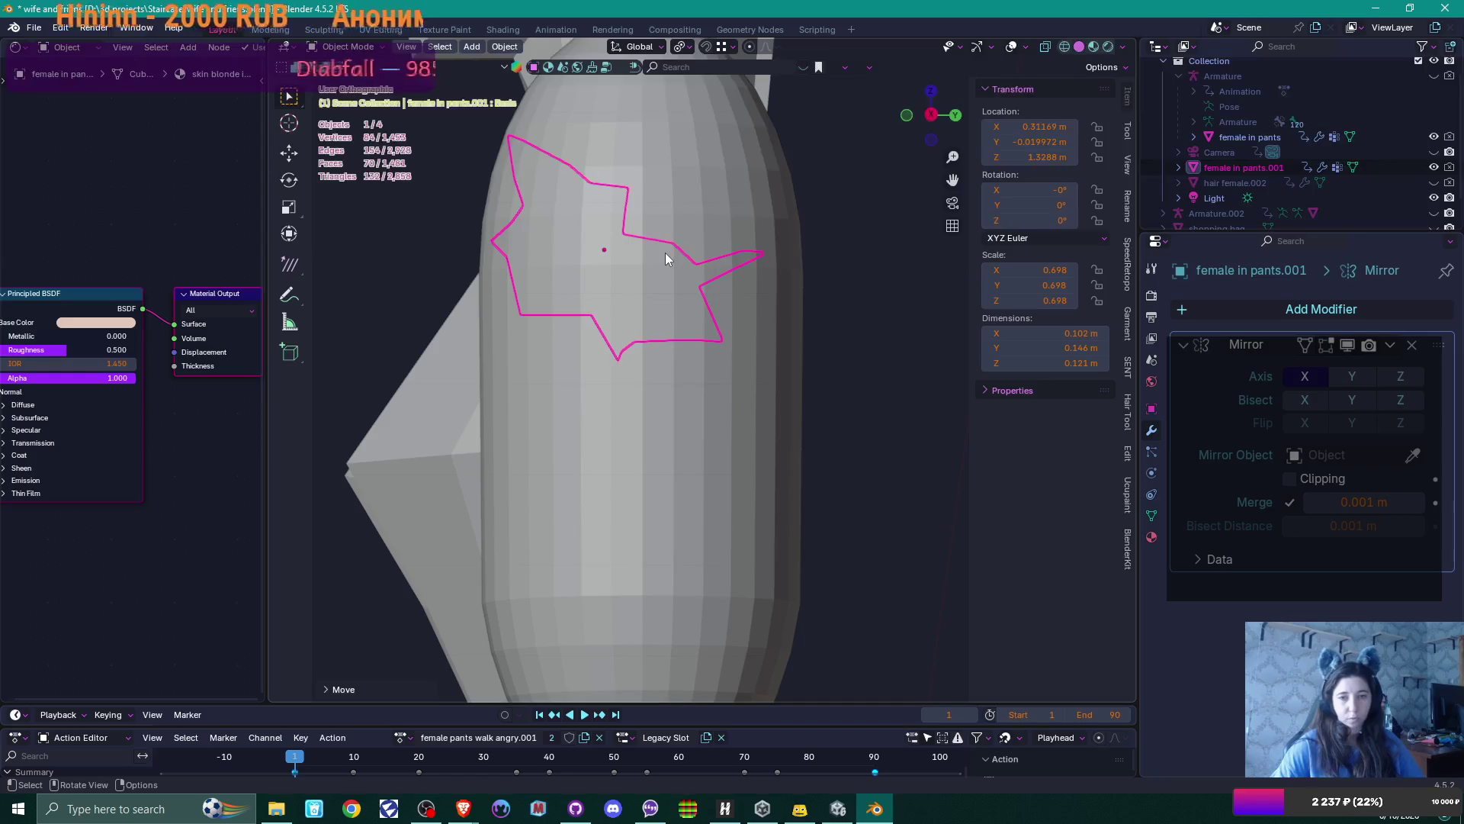
key("Tab")
key("alt+z")
middle_click_drag(642, 227, 648, 311, "alt")
scroll(663, 203, "up", 2)
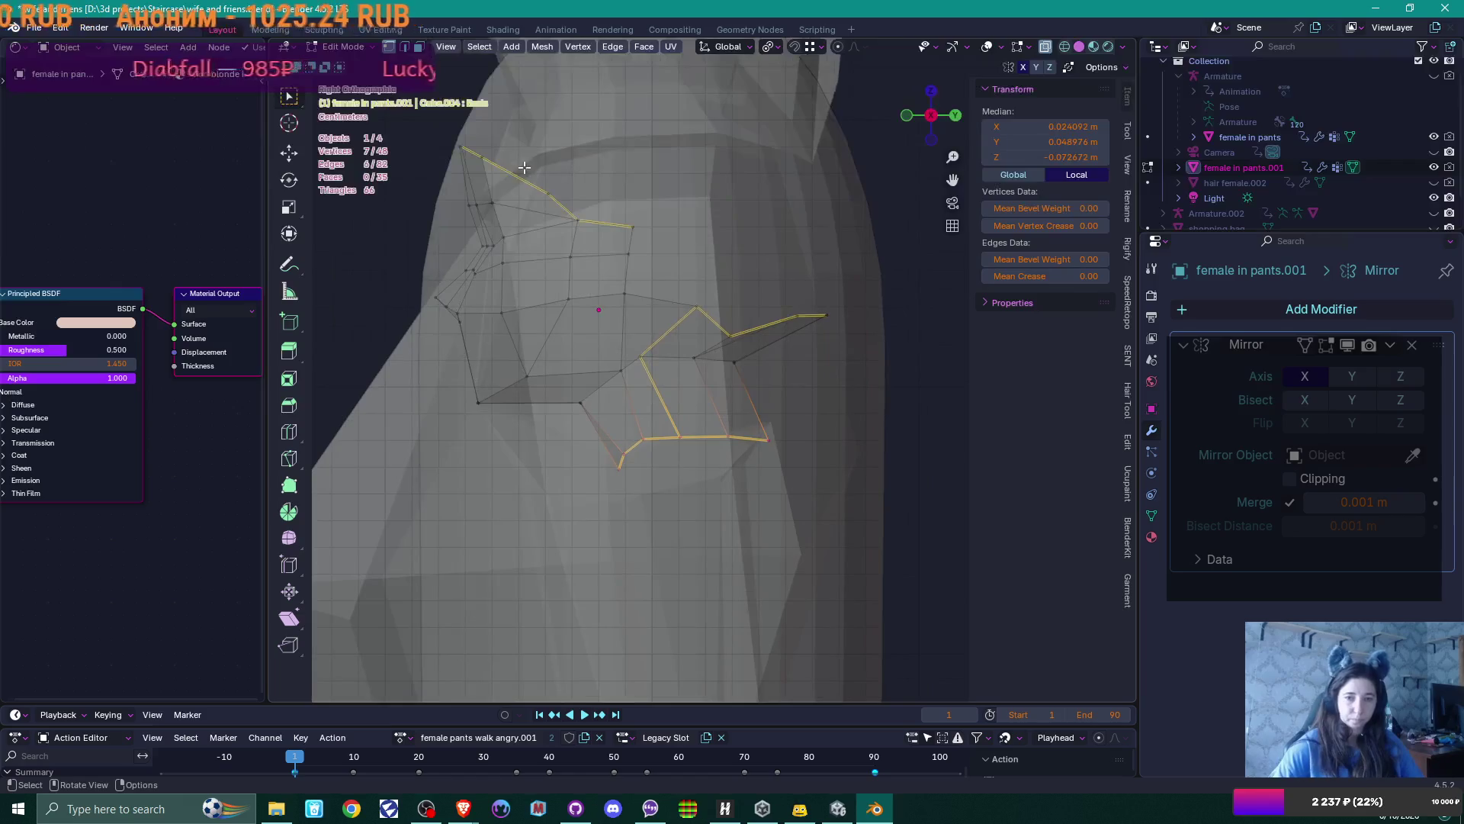
Shift the face's upper edge chain along Y to median -0.0585 m
left_click(526, 182, "alt")
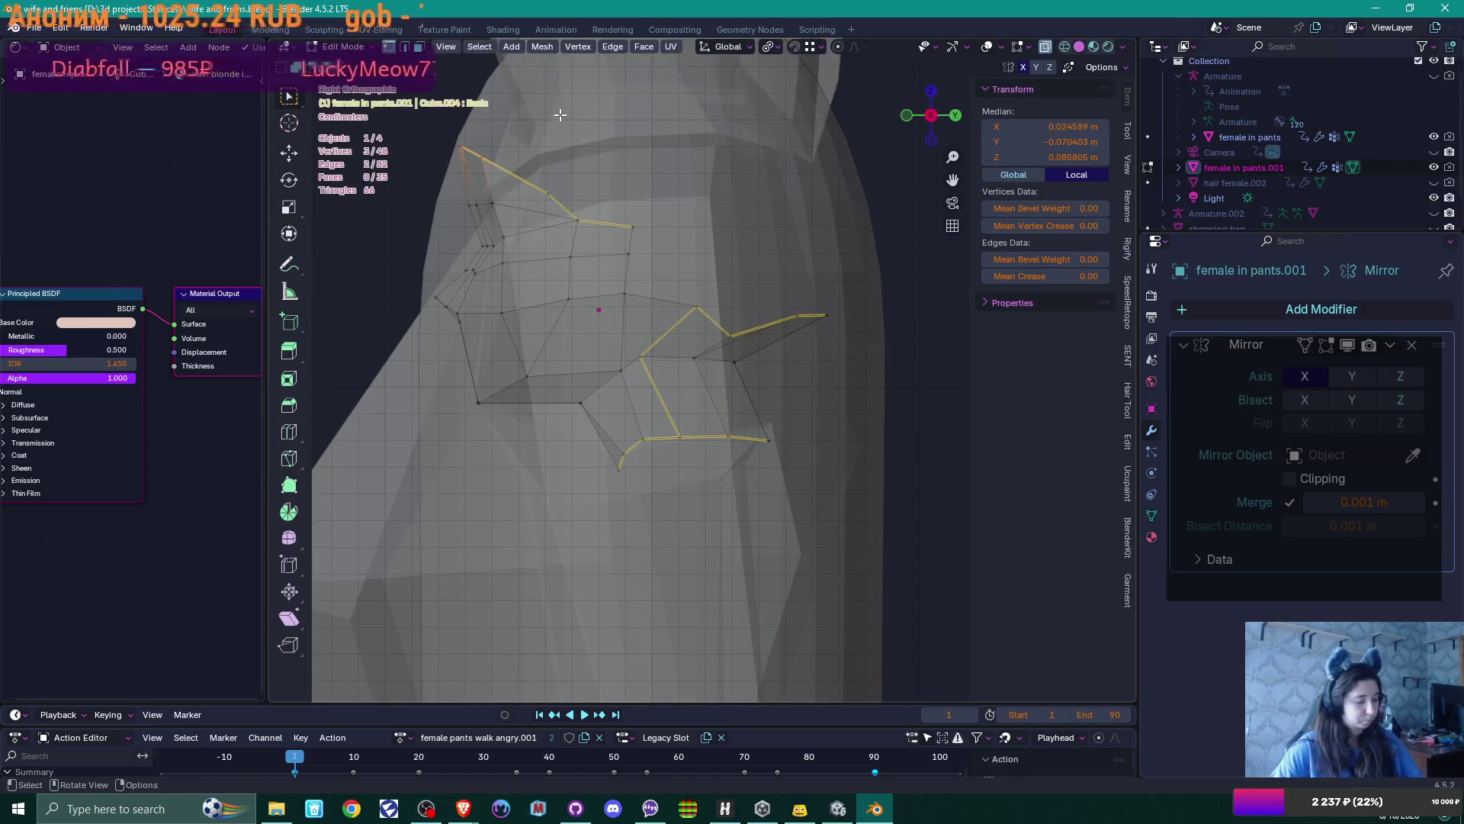
key("g")
key("y")
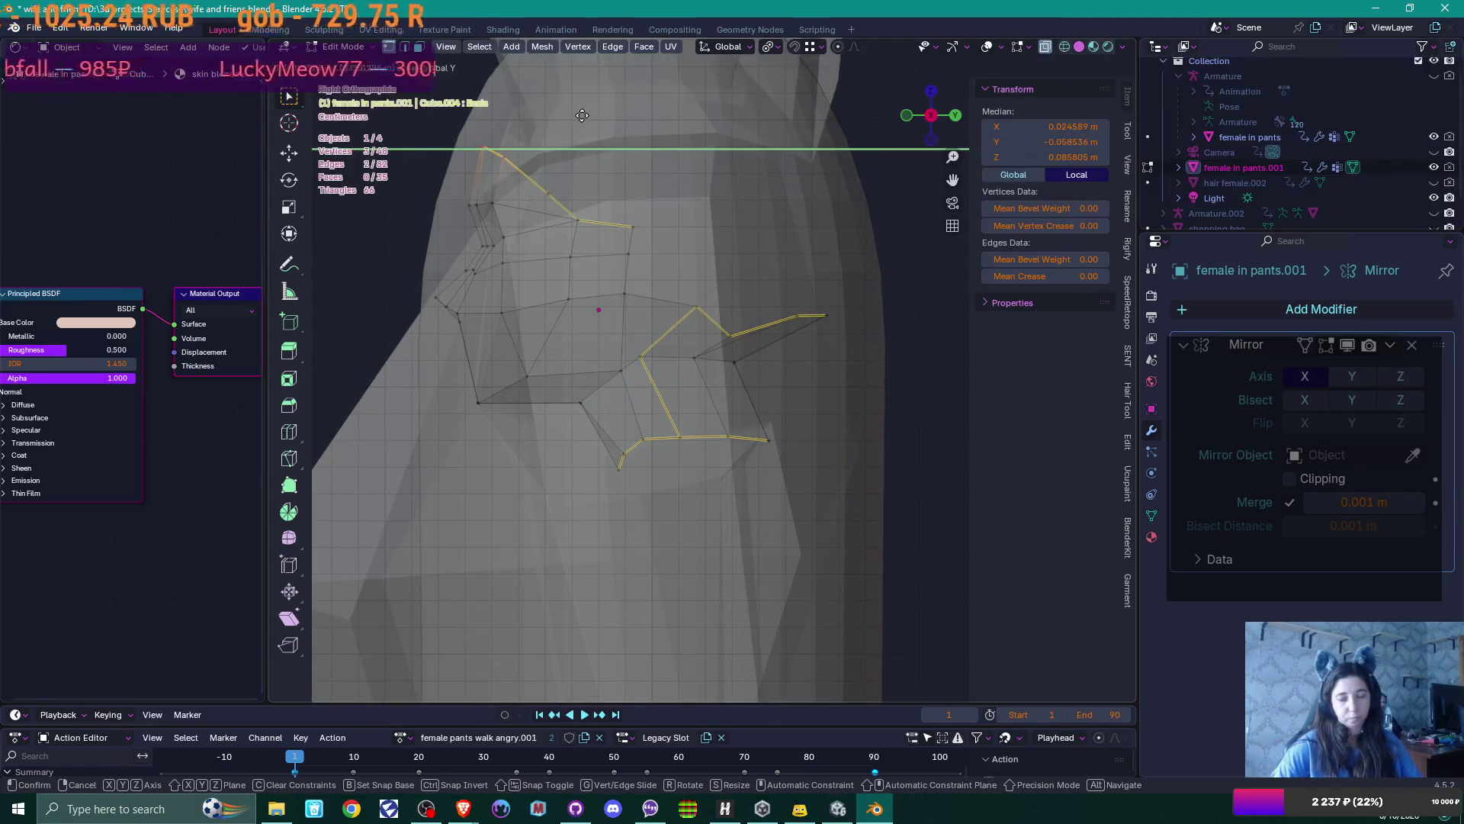
left_click(582, 115)
scroll(667, 256, "down", 2)
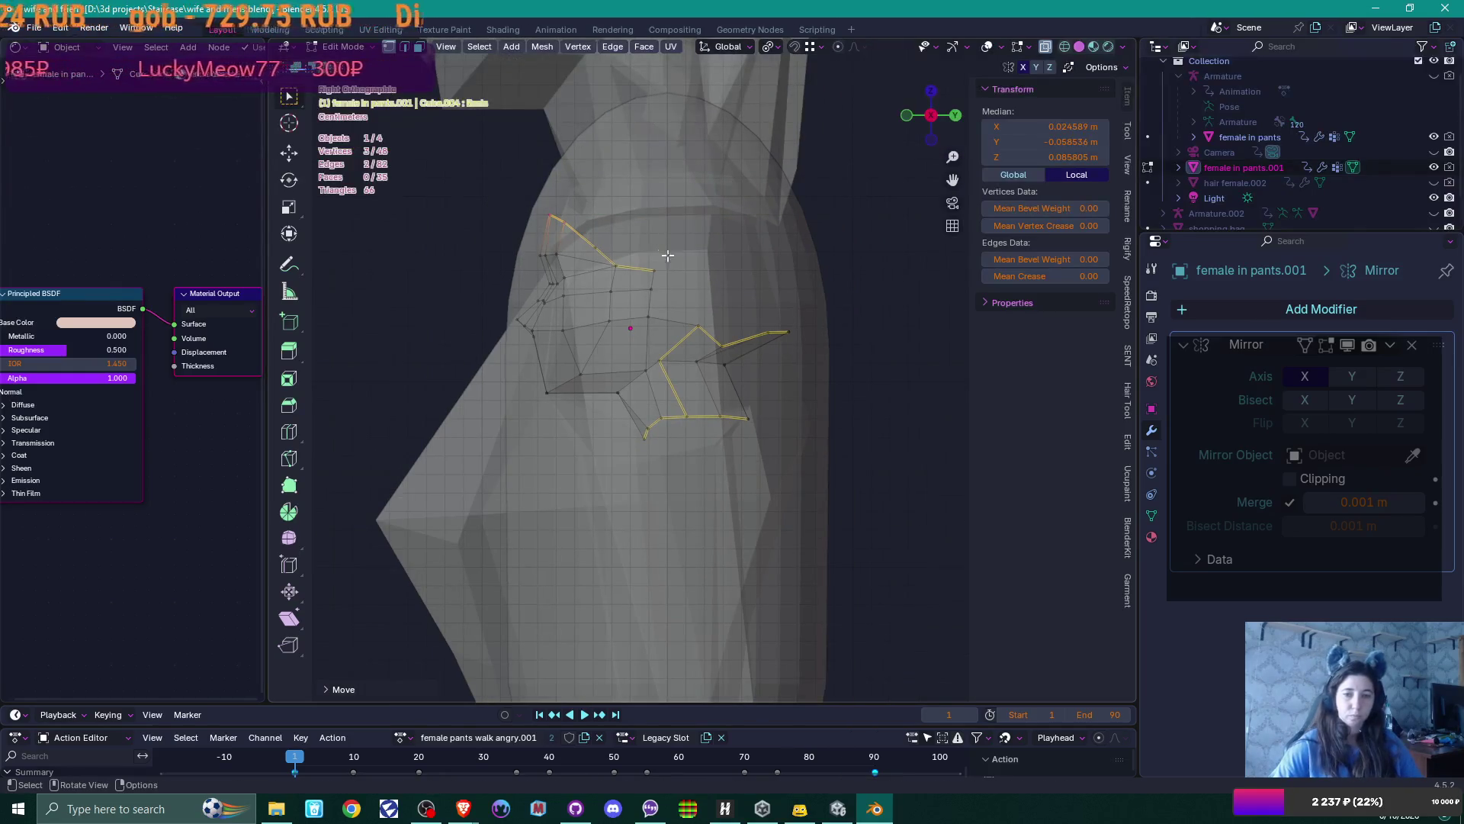
key("Tab")
scroll(656, 304, "down", 3)
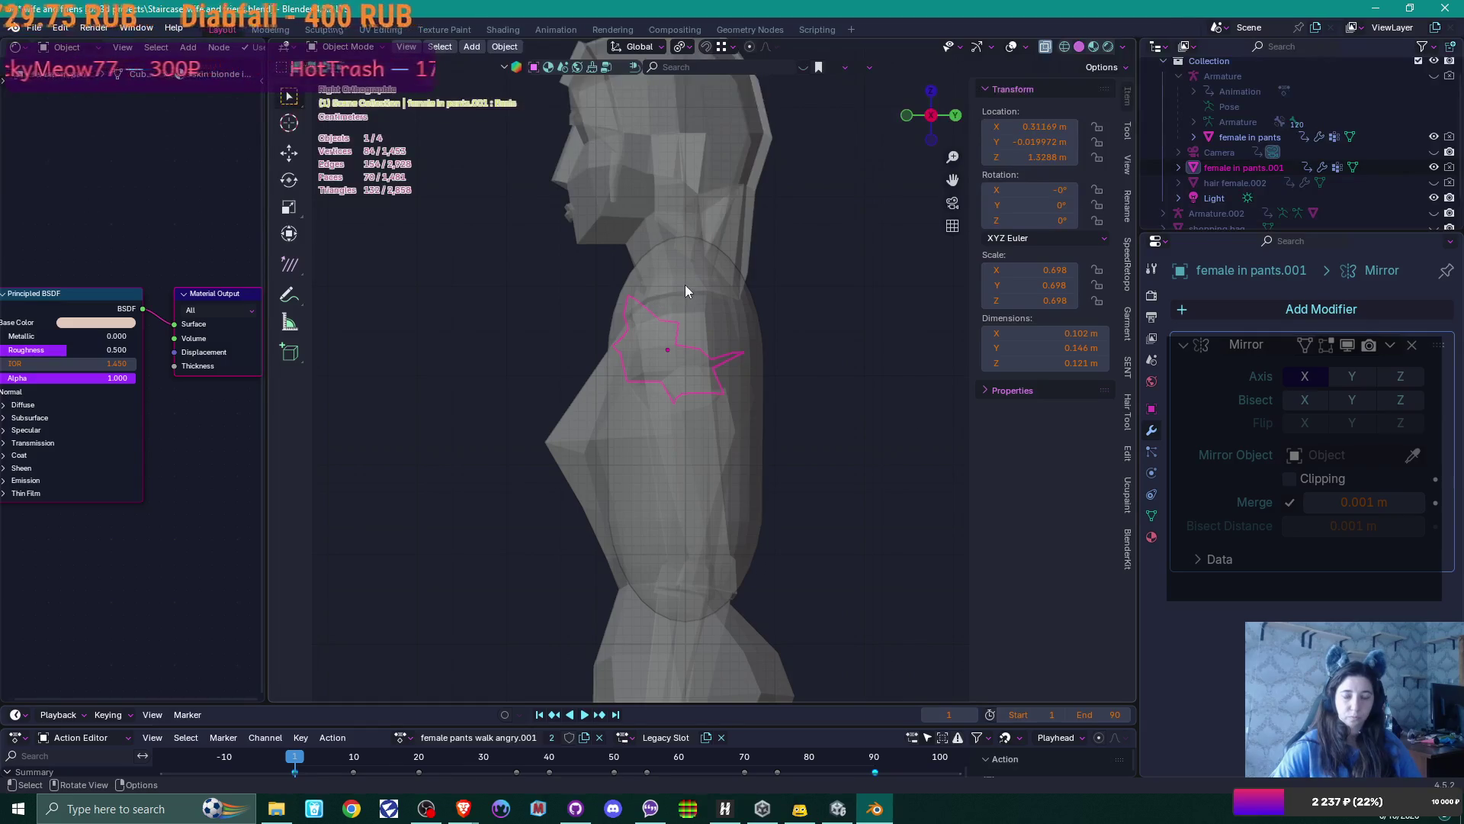
Select the capsule sphere and enter its Edit Mode
left_click(685, 285)
key("Tab")
scroll(707, 299, "up", 6)
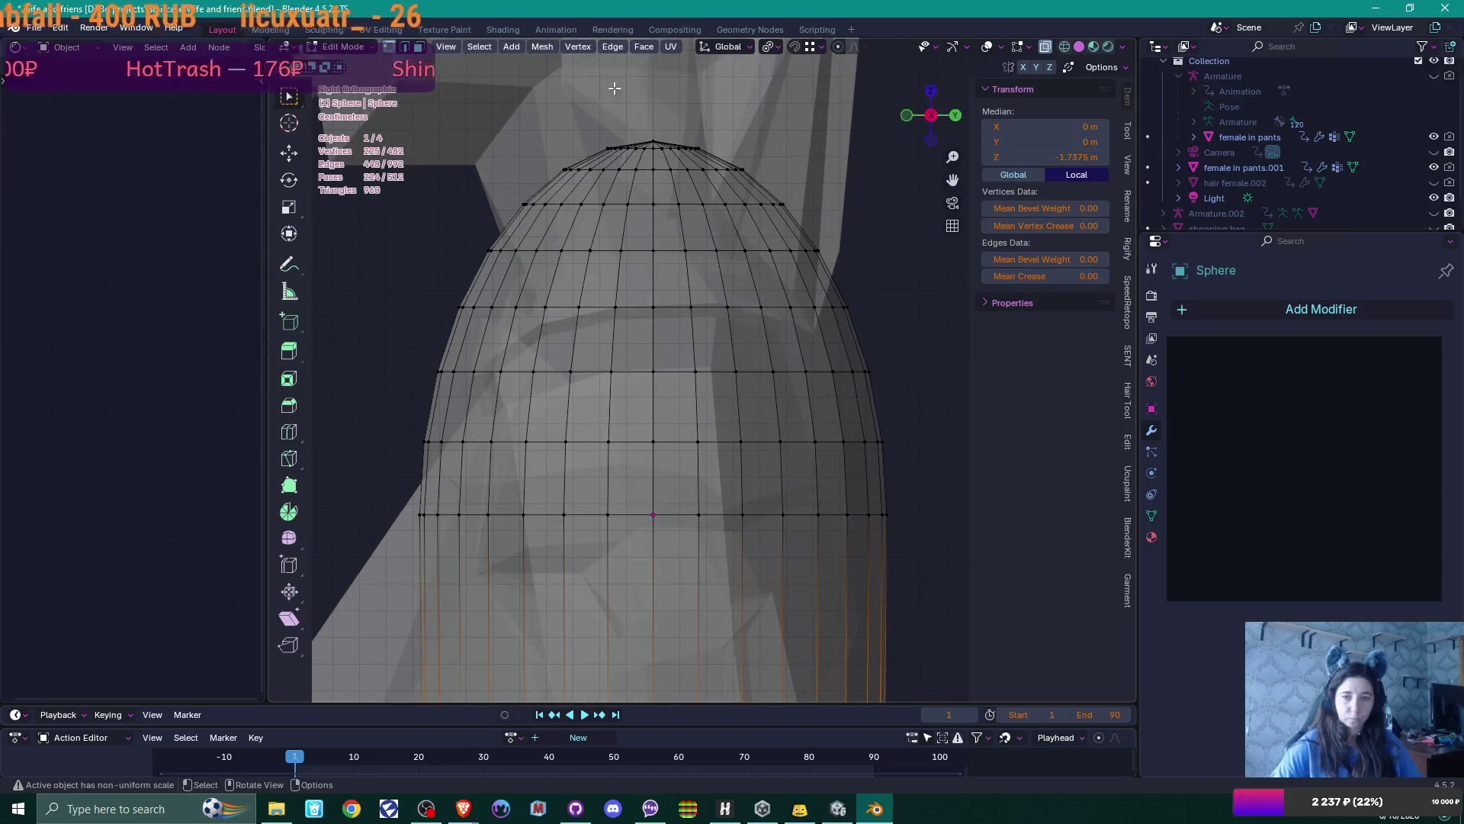
Scale the capsule's top vertices outward around Individual Origins with a proportional falloff to round the dome
mouse_move(488, 103)
left_mouse_down()
mouse_move(519, 128)
mouse_move(830, 240)
mouse_move(836, 153)
left_mouse_up()
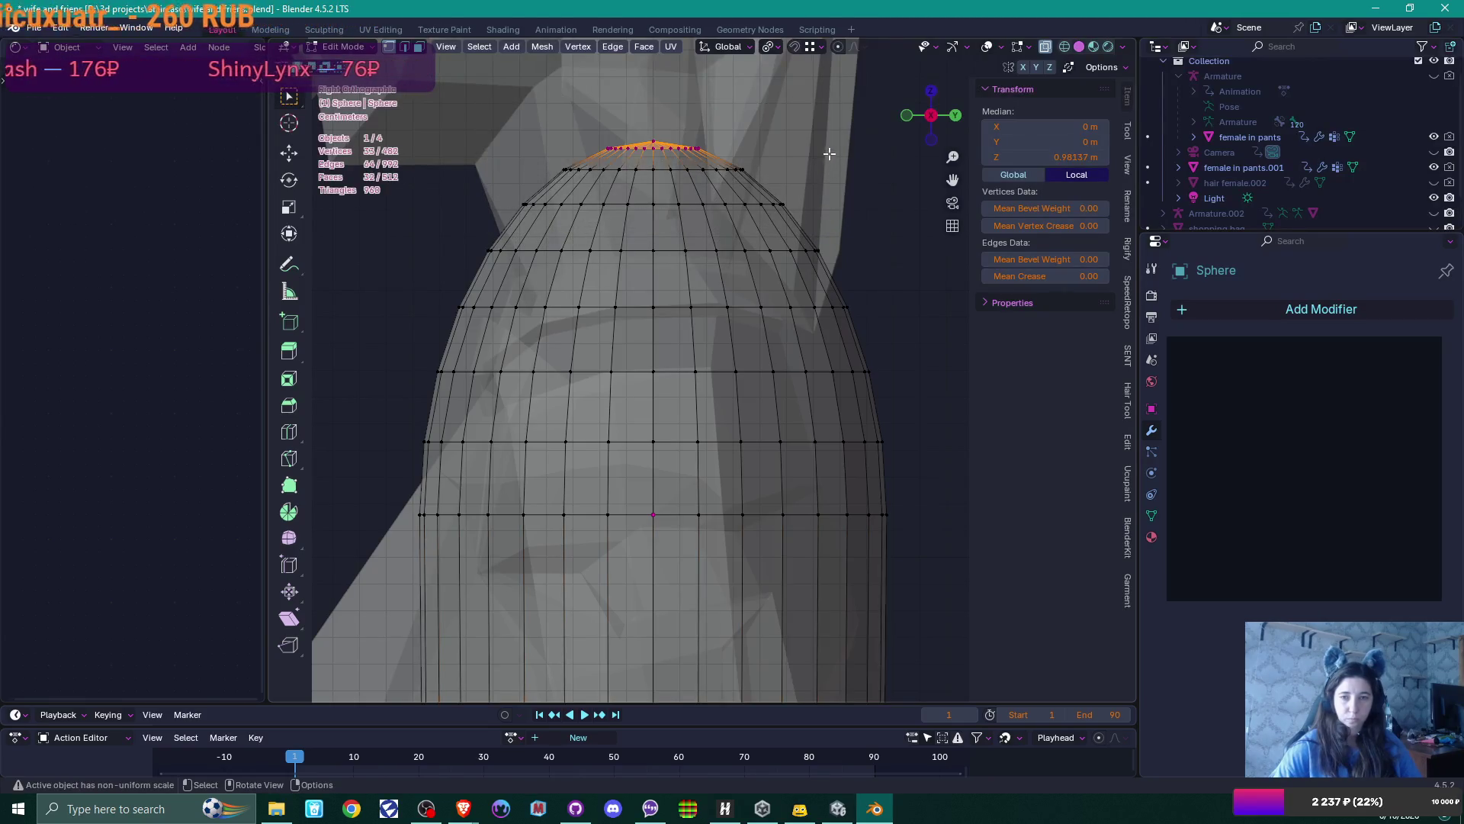
left_click(780, 49)
left_click(789, 120)
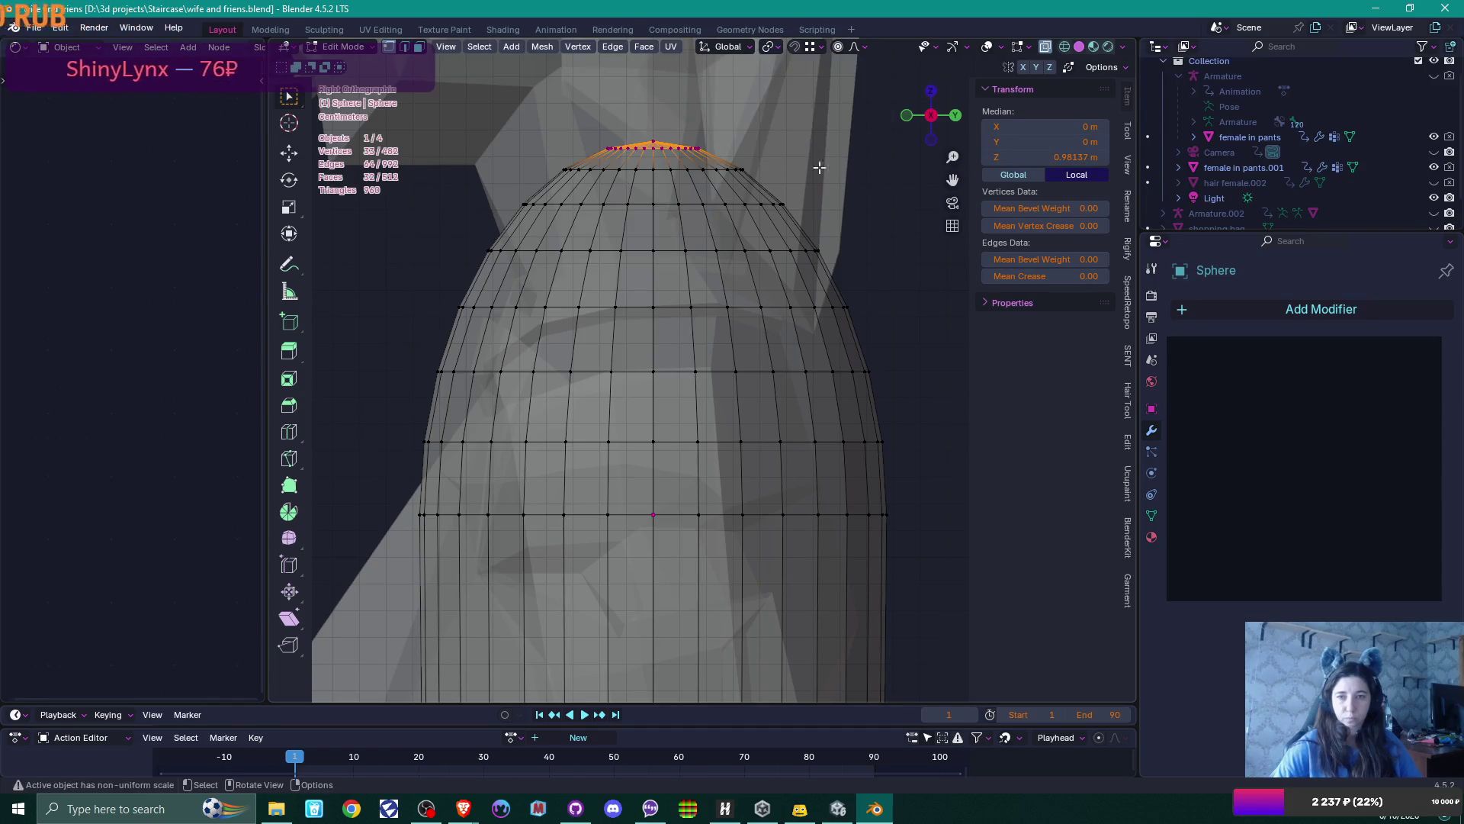
key("s")
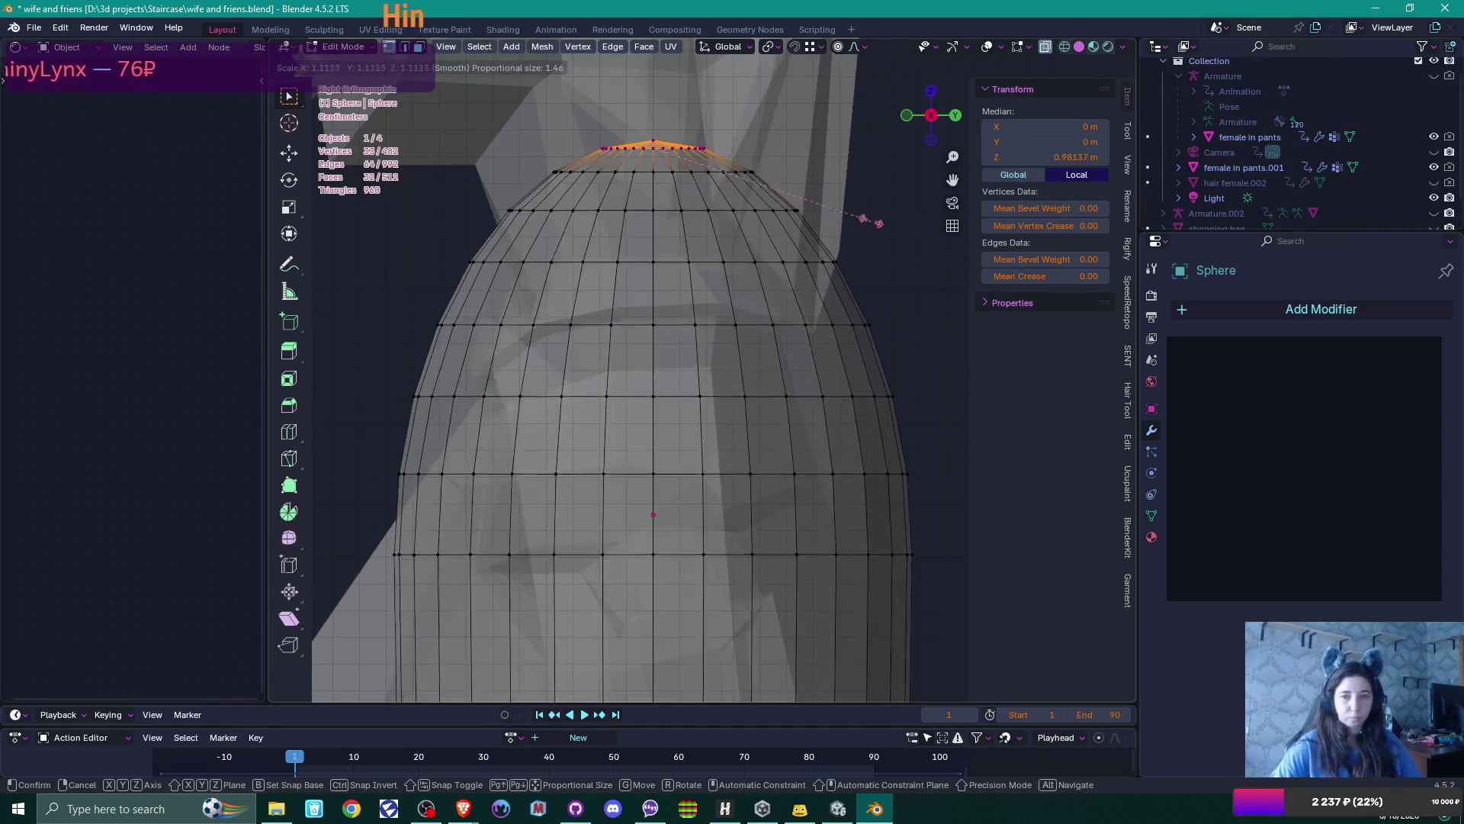
scroll(877, 220, "down", 4)
scroll(877, 220, "up", 20)
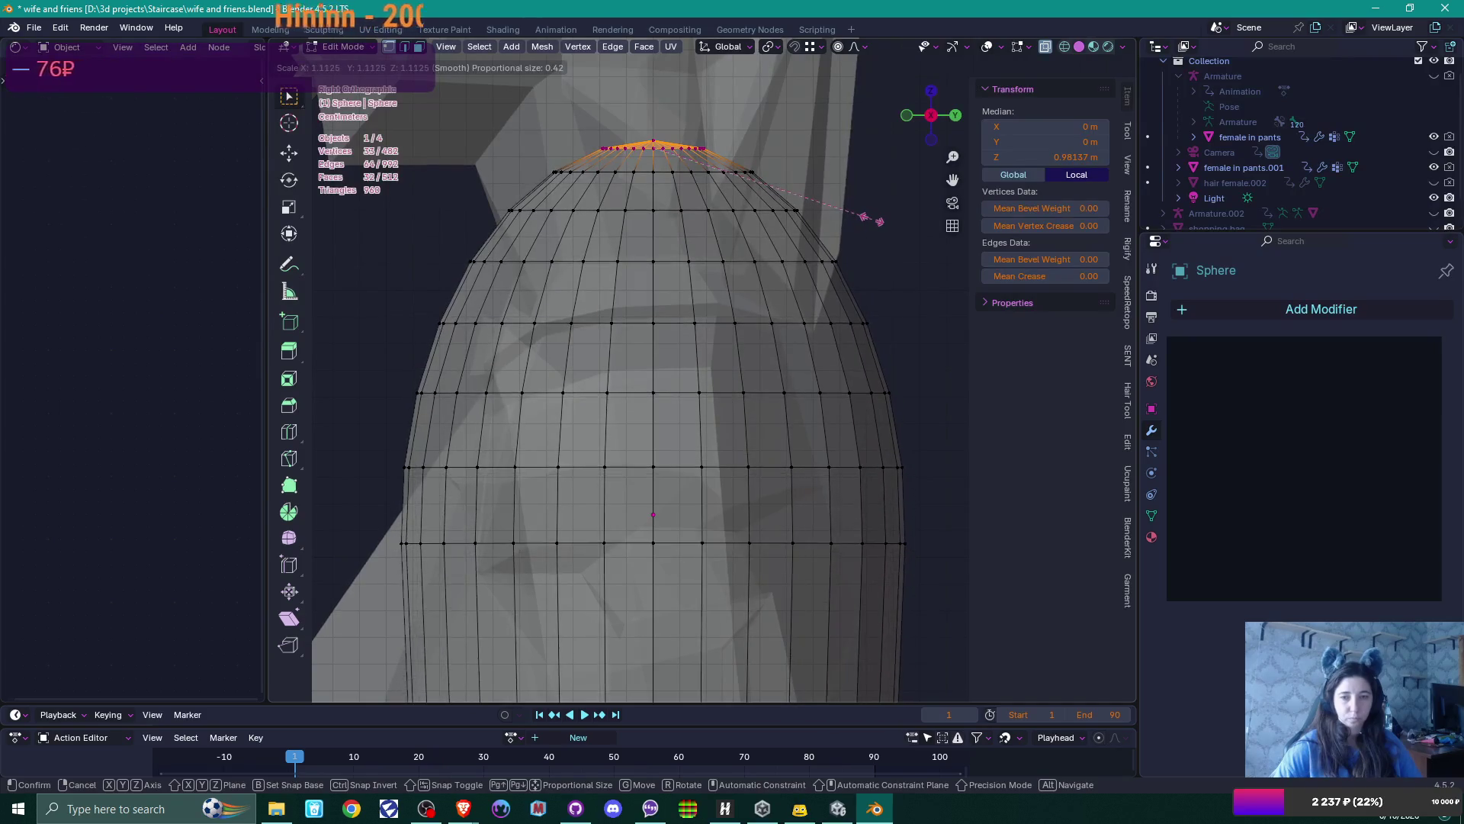
scroll(878, 220, "down", 2)
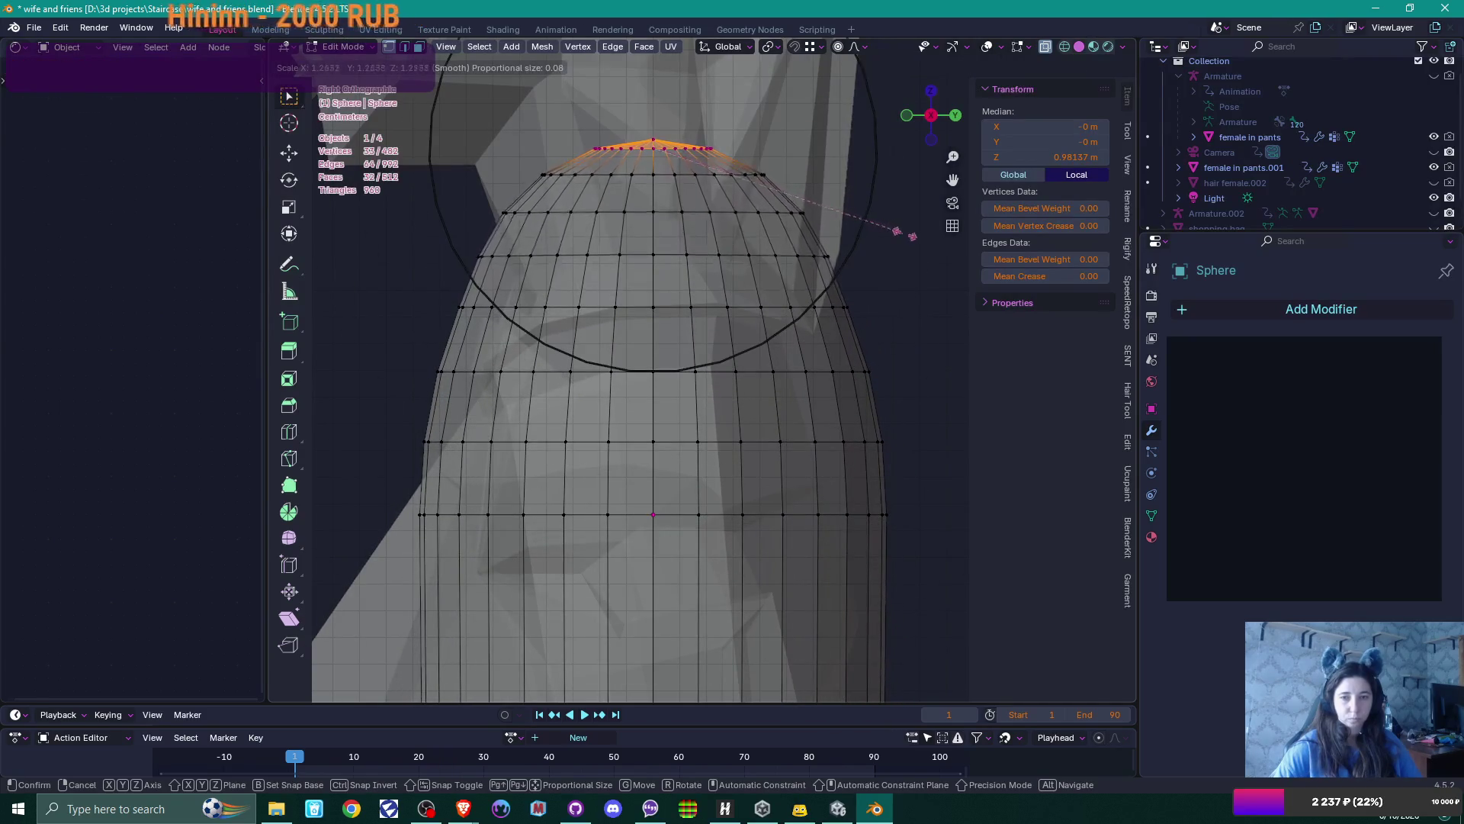
scroll(902, 230, "down", 1)
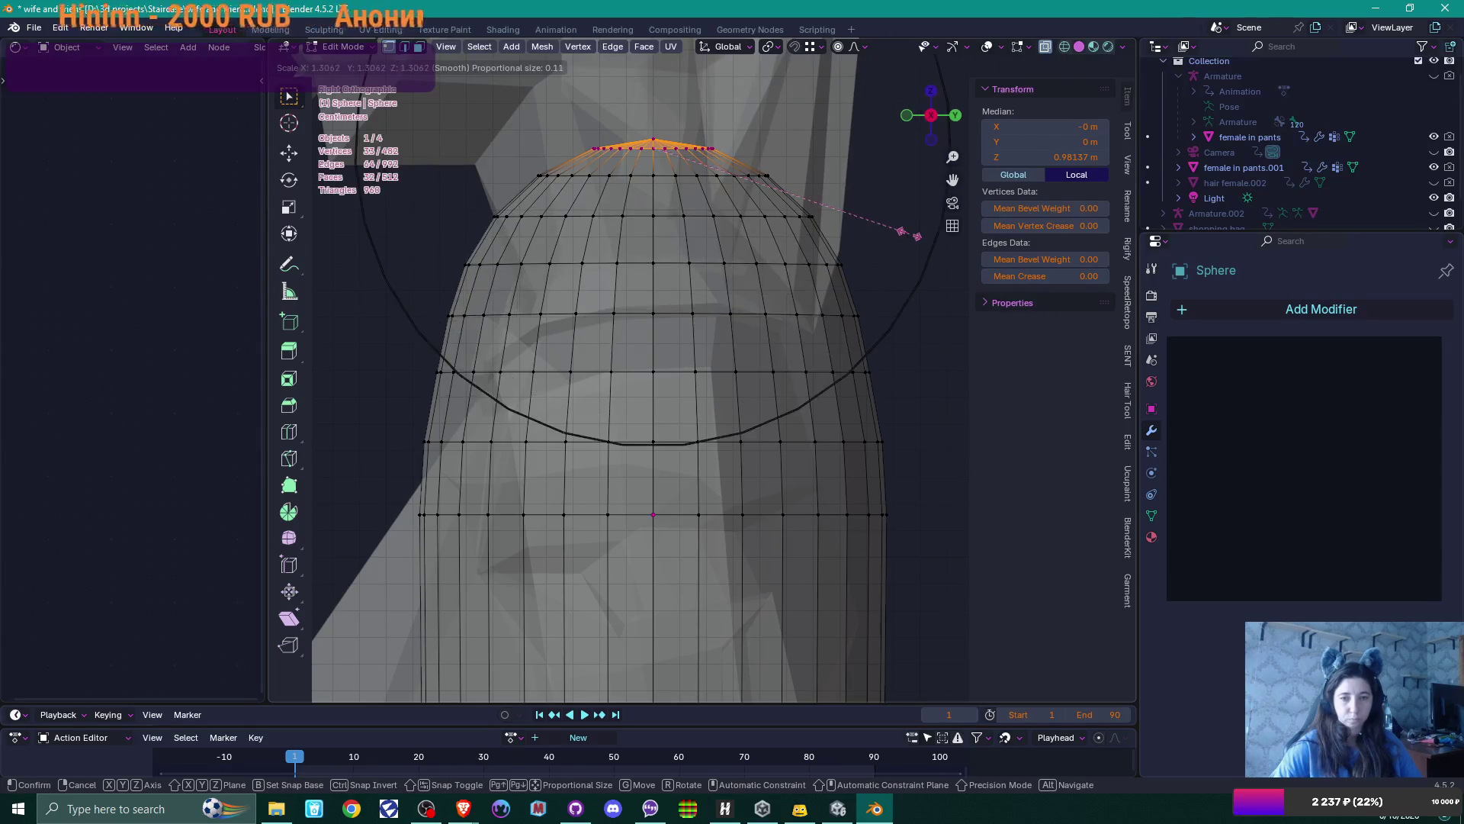
scroll(902, 230, "down", 1)
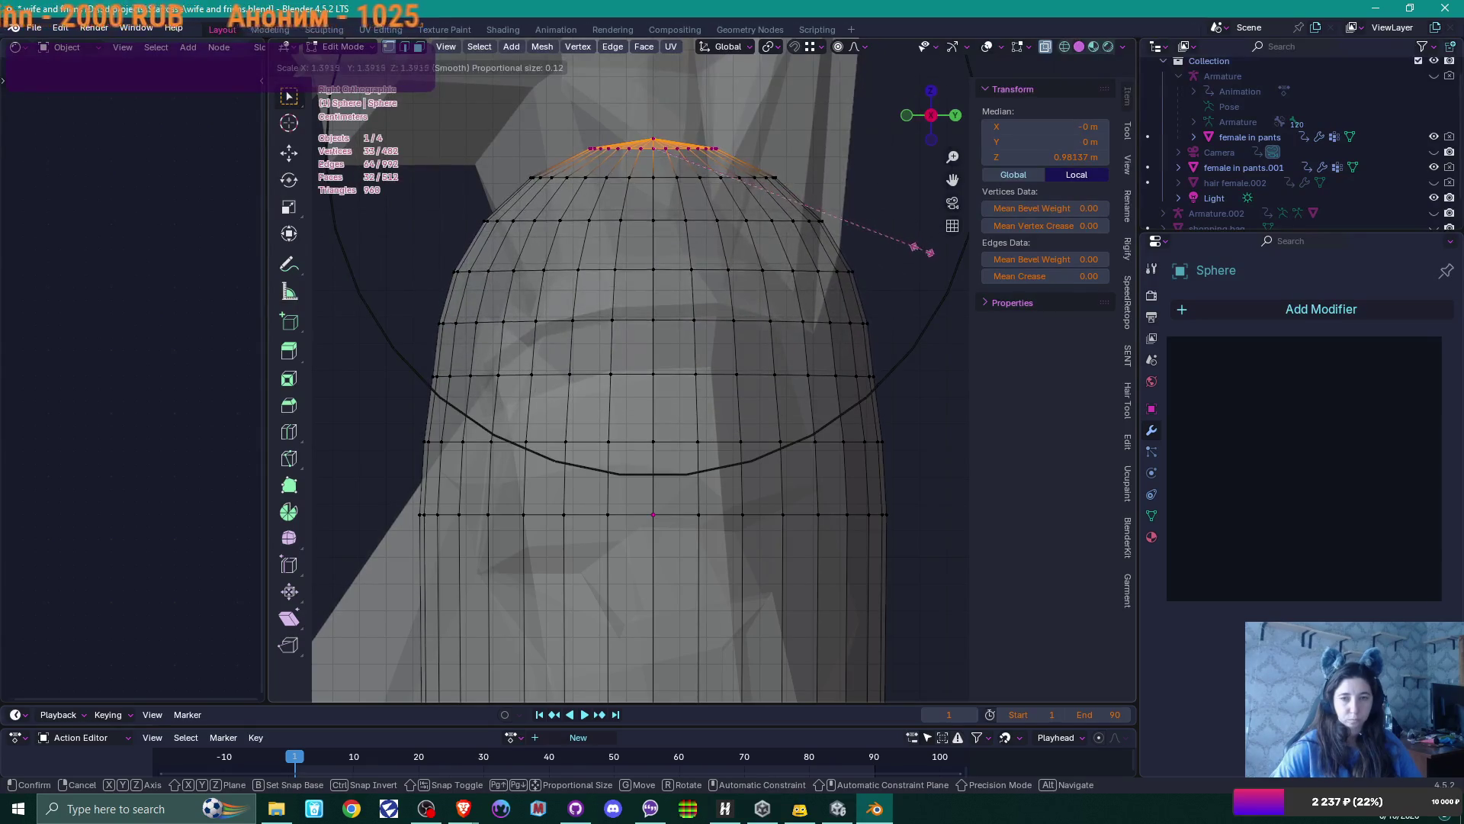
left_click(922, 241)
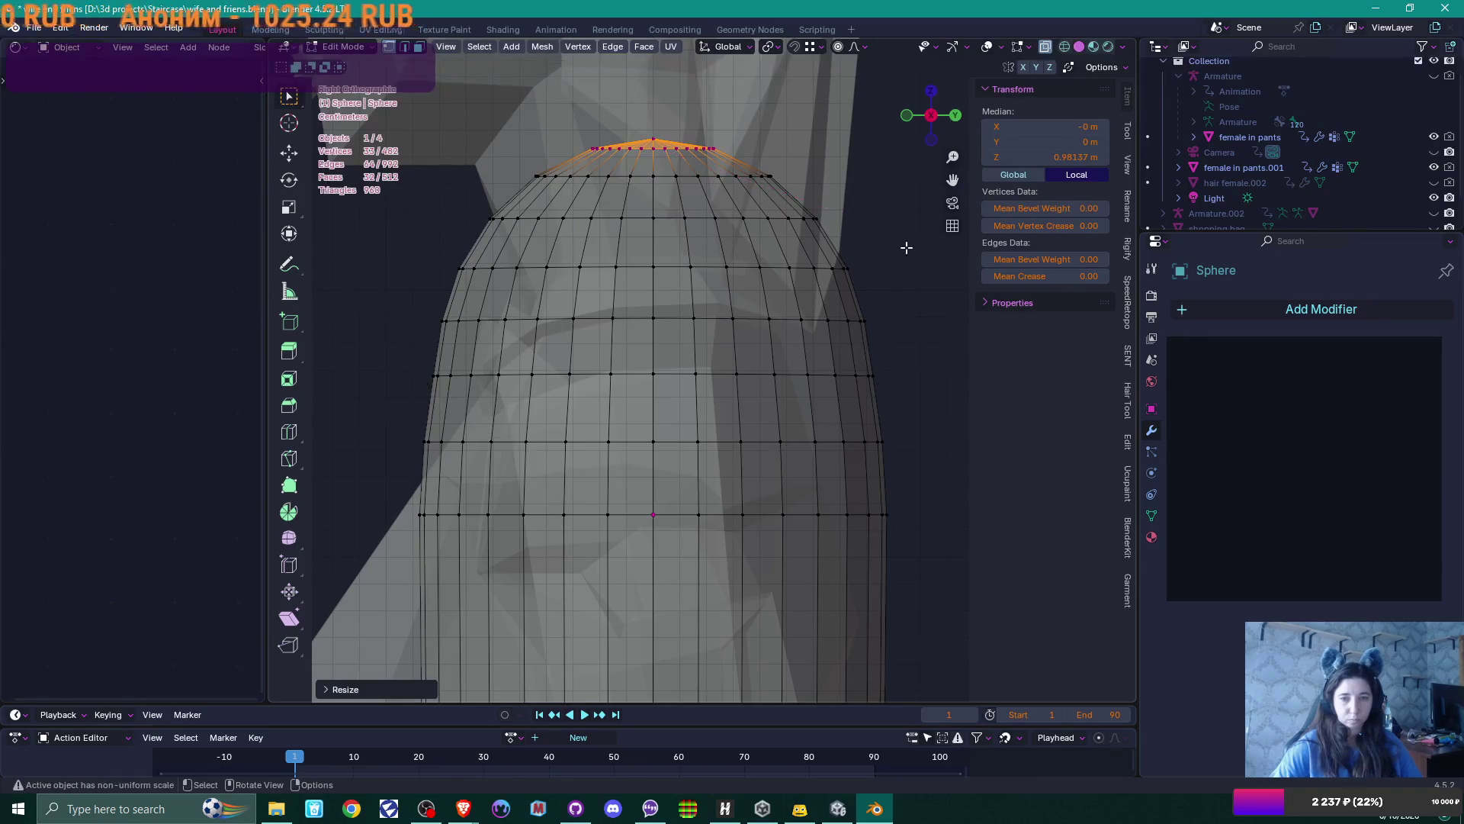
Orbit to a straight front view of the capsule, toggling see-through shading off and back on
scroll(908, 244, "down", 6)
middle_click_drag(728, 367, 857, 392)
middle_click_drag(725, 425, 774, 432)
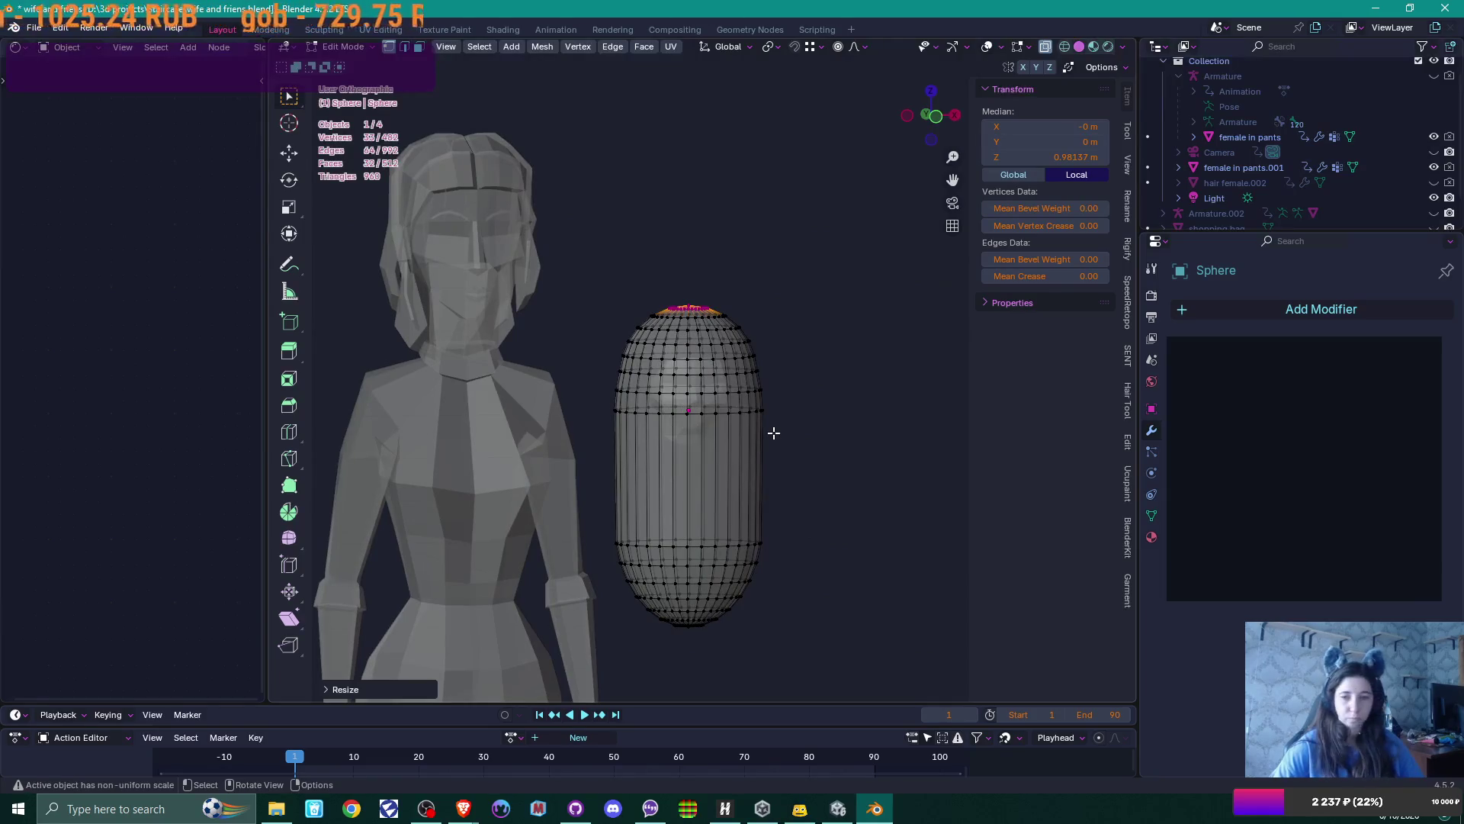
key("alt+z")
key("KP_1")
scroll(709, 441, "up", 2)
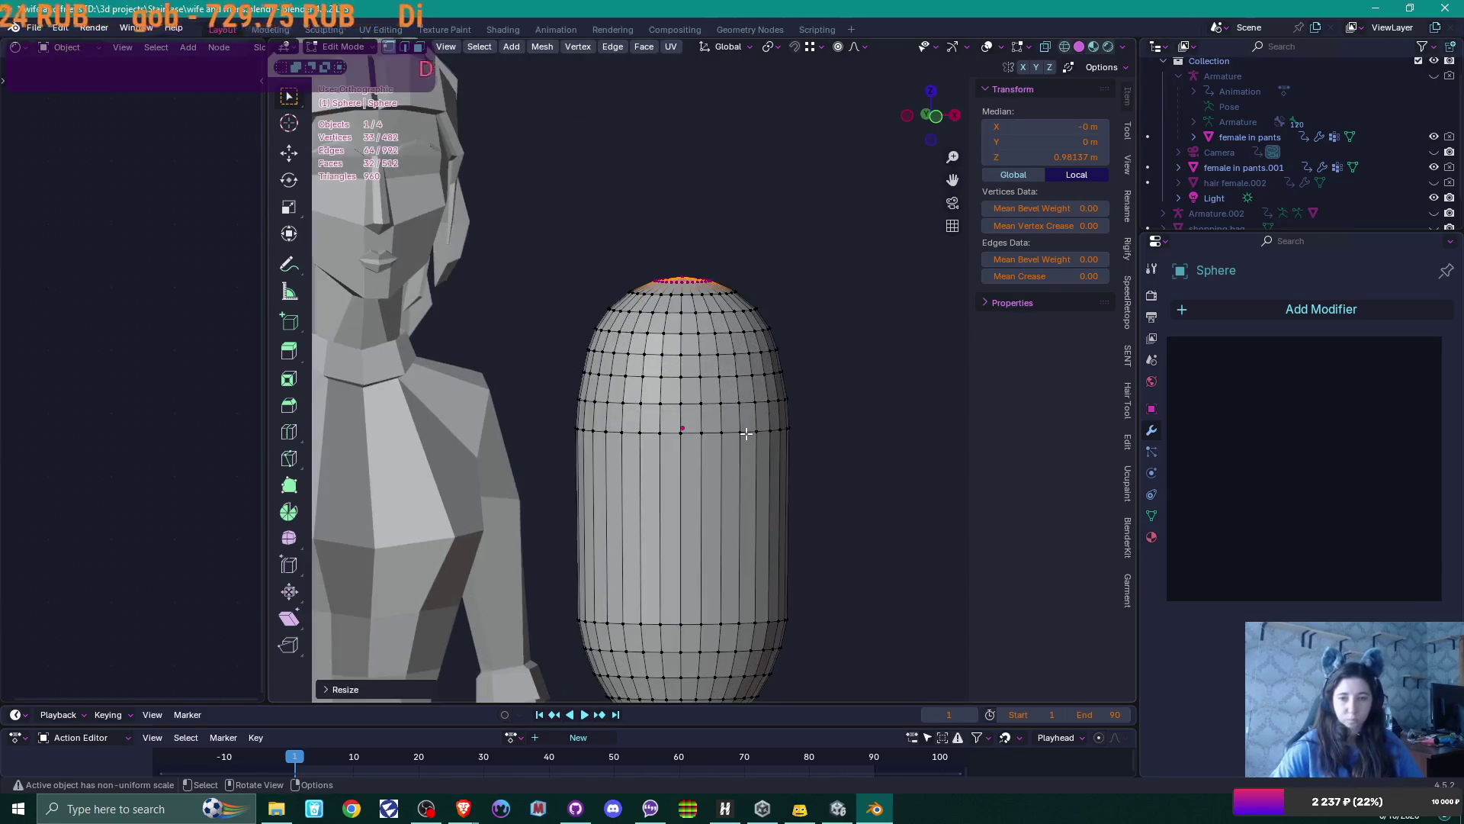
key("alt+z")
scroll(678, 449, "up", 2)
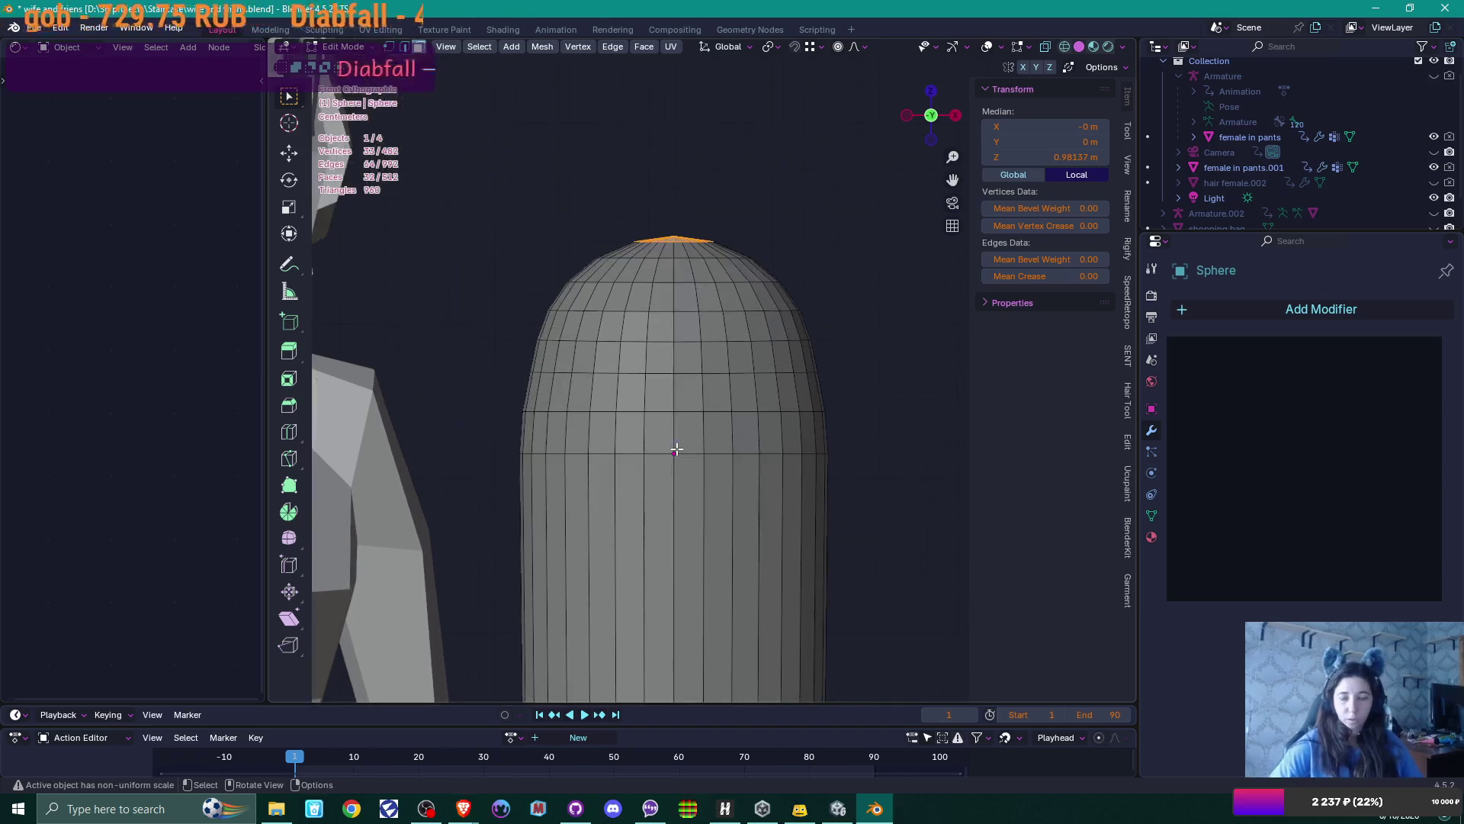
Delete the capsule's upper front faces to open a window
left_click_drag(633, 343, 710, 446)
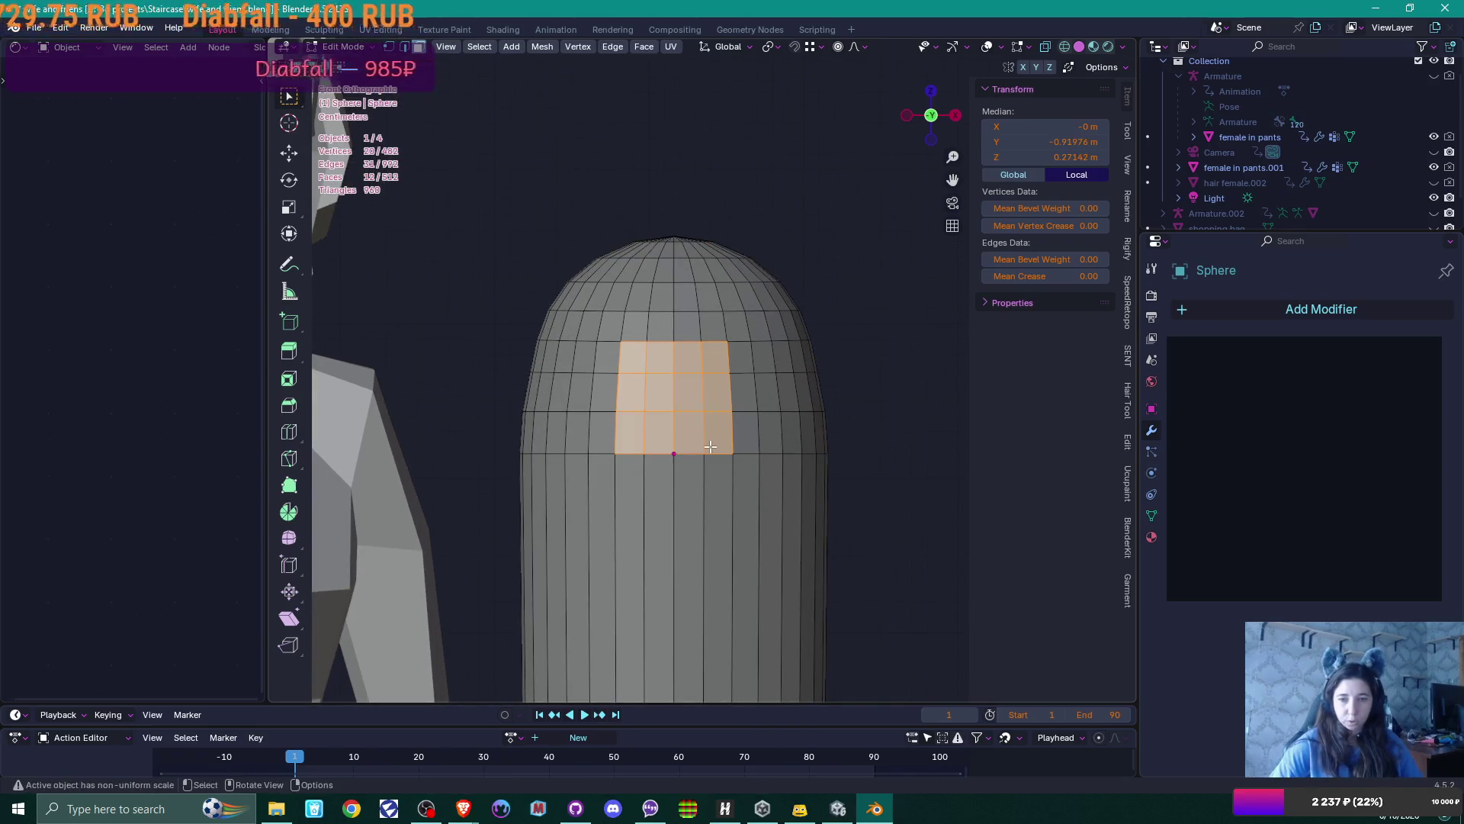
key("x")
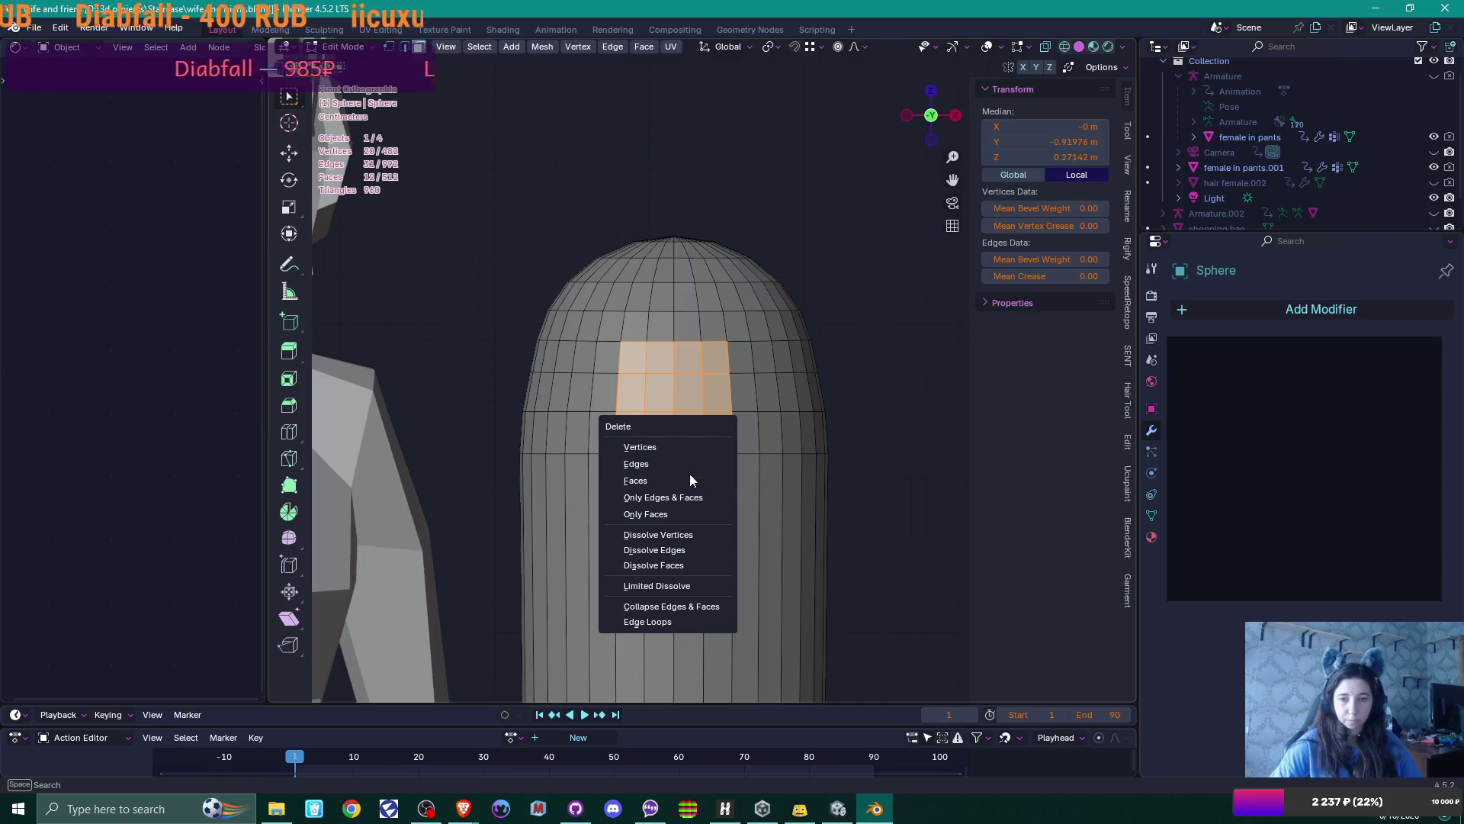
left_click(685, 484)
scroll(684, 484, "down", 4)
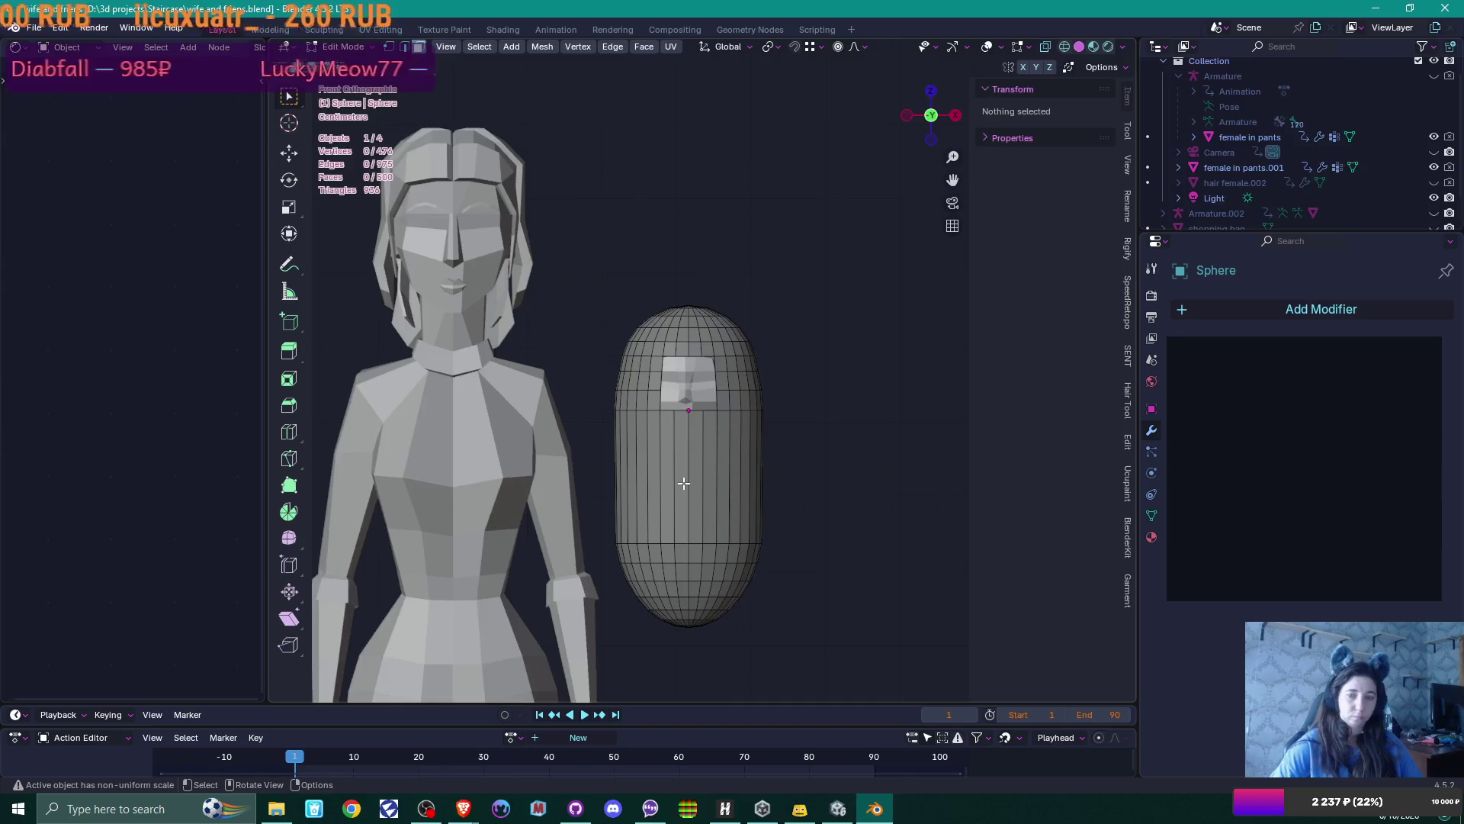
scroll(685, 484, "up", 5)
Widen the window by deleting the faces around the hole, then select the character's face object
mouse_move(582, 319)
left_mouse_down()
mouse_move(635, 377)
mouse_move(755, 435)
mouse_move(757, 458)
left_mouse_up()
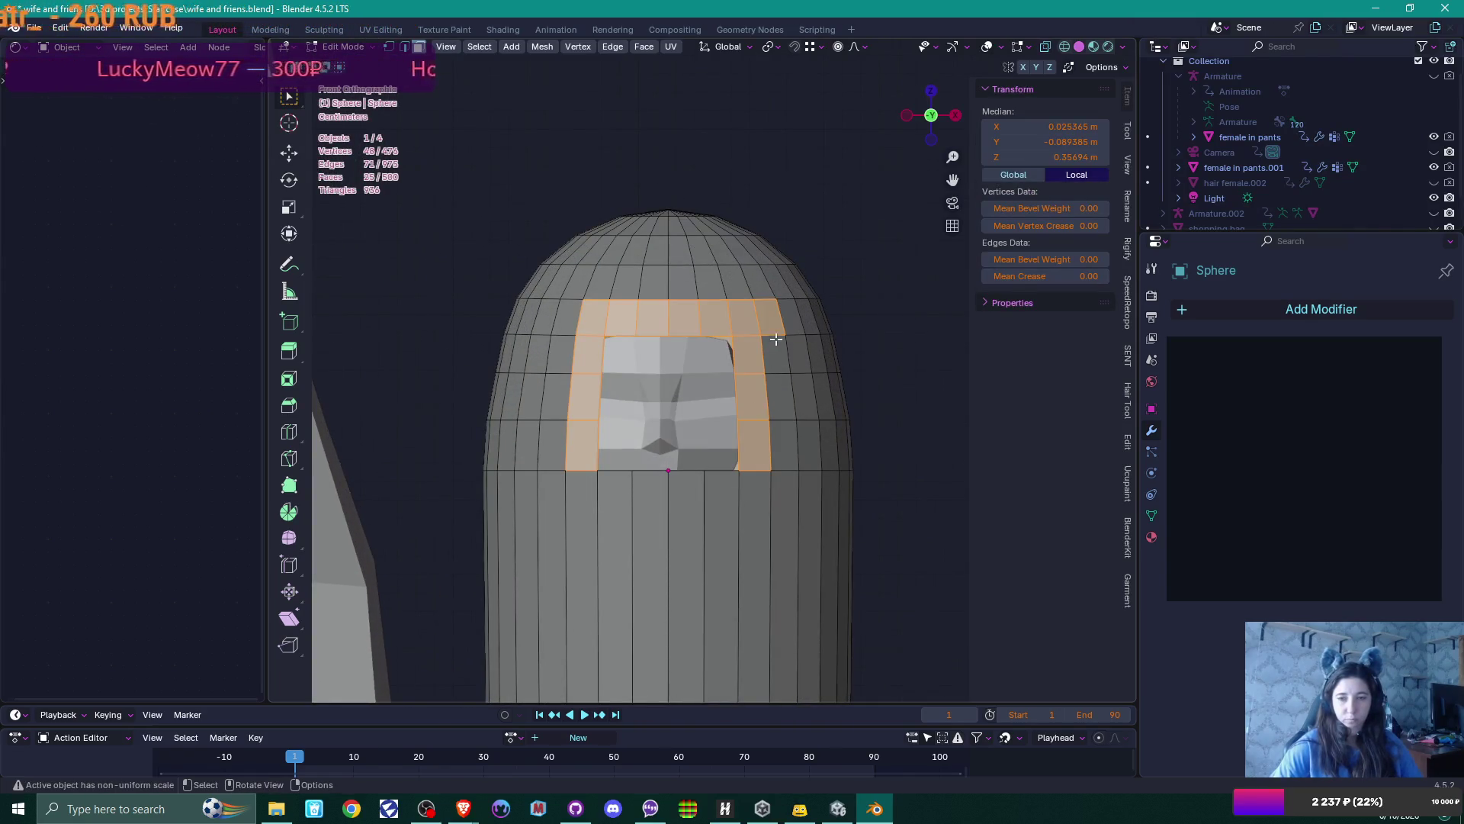
key("x")
left_click(729, 415)
scroll(729, 415, "down", 1)
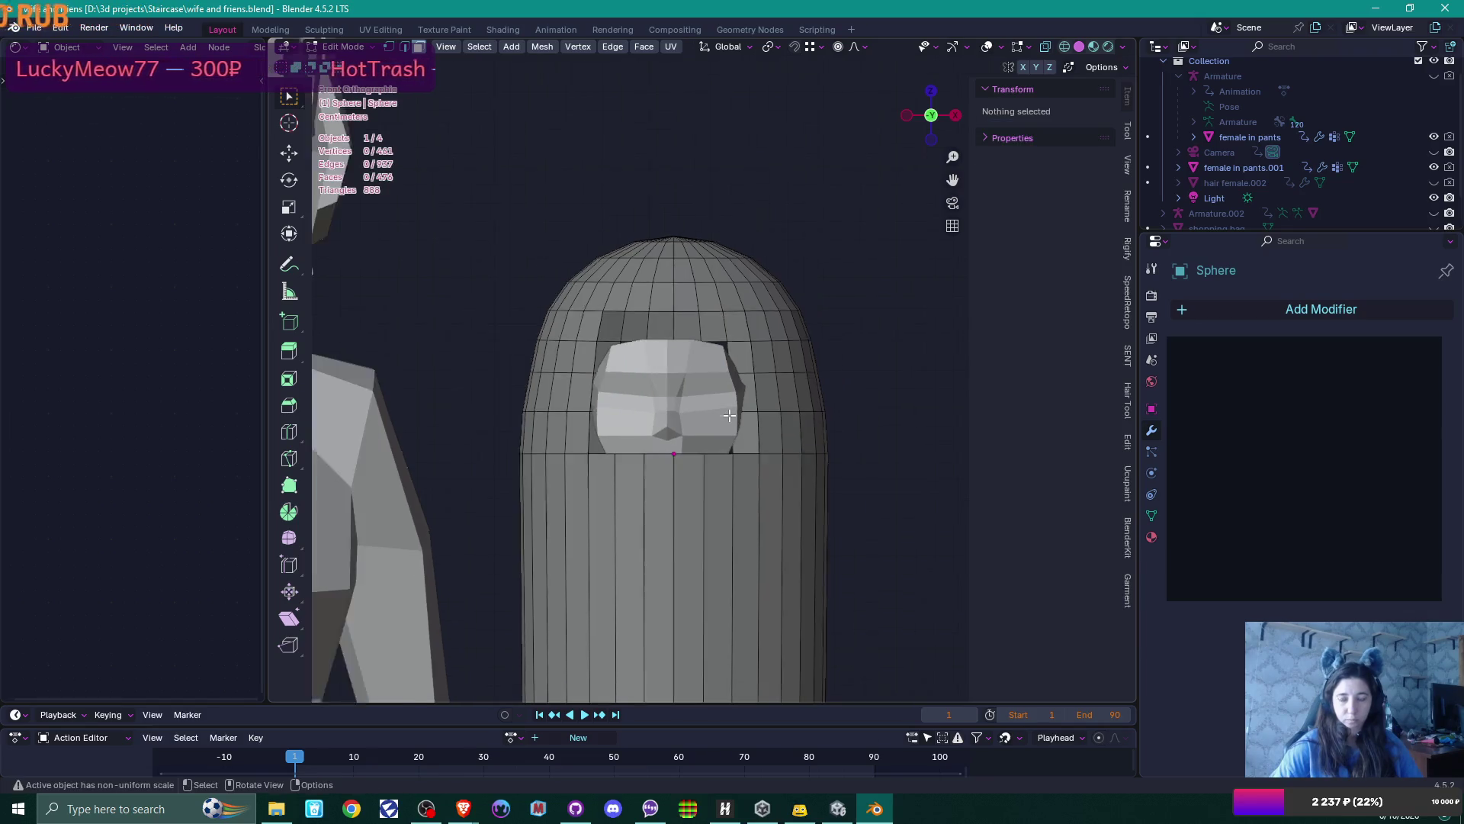
scroll(729, 415, "down", 4)
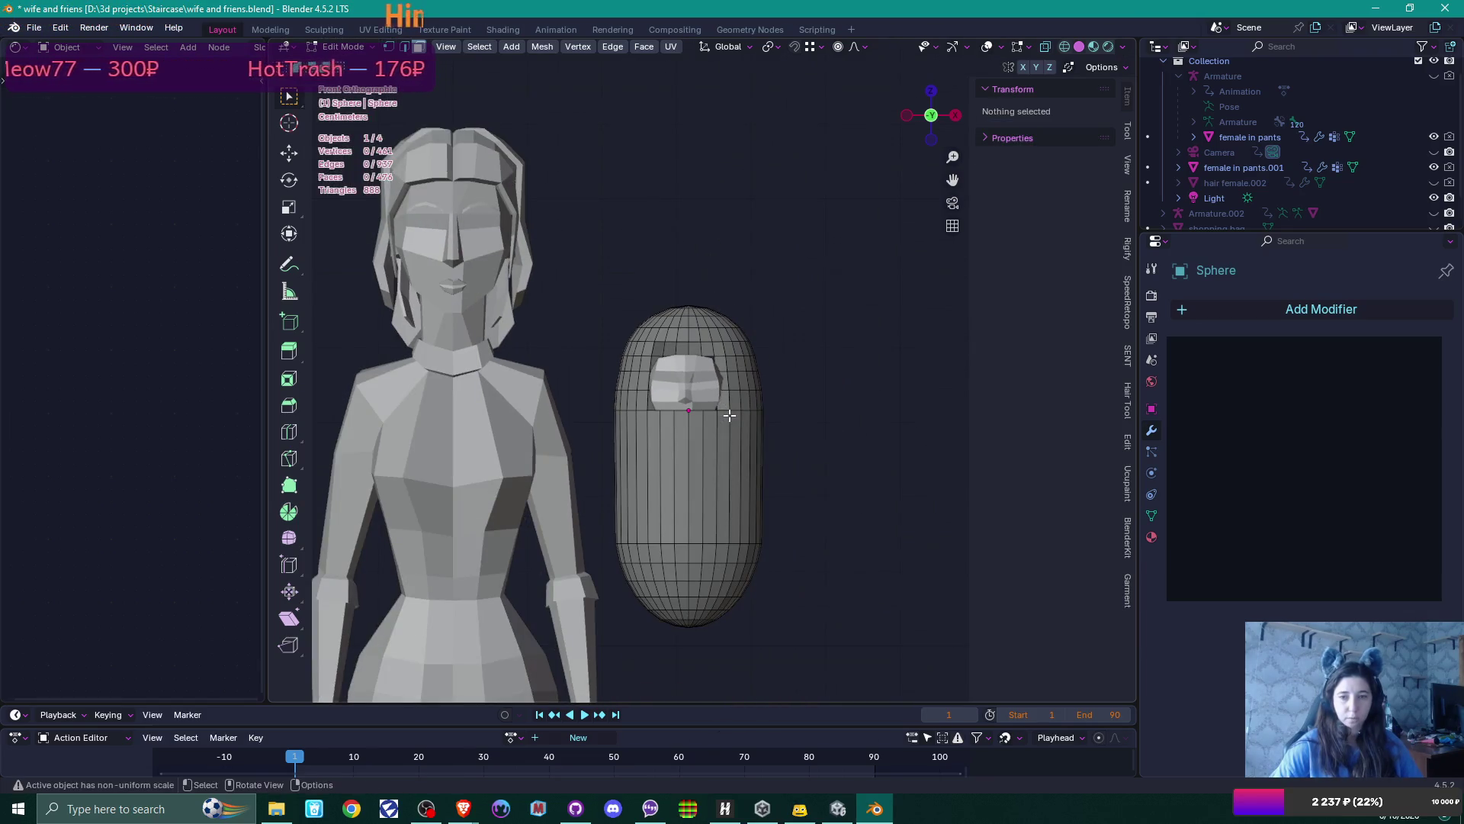
scroll(729, 415, "up", 5)
key("Tab")
left_click(712, 411)
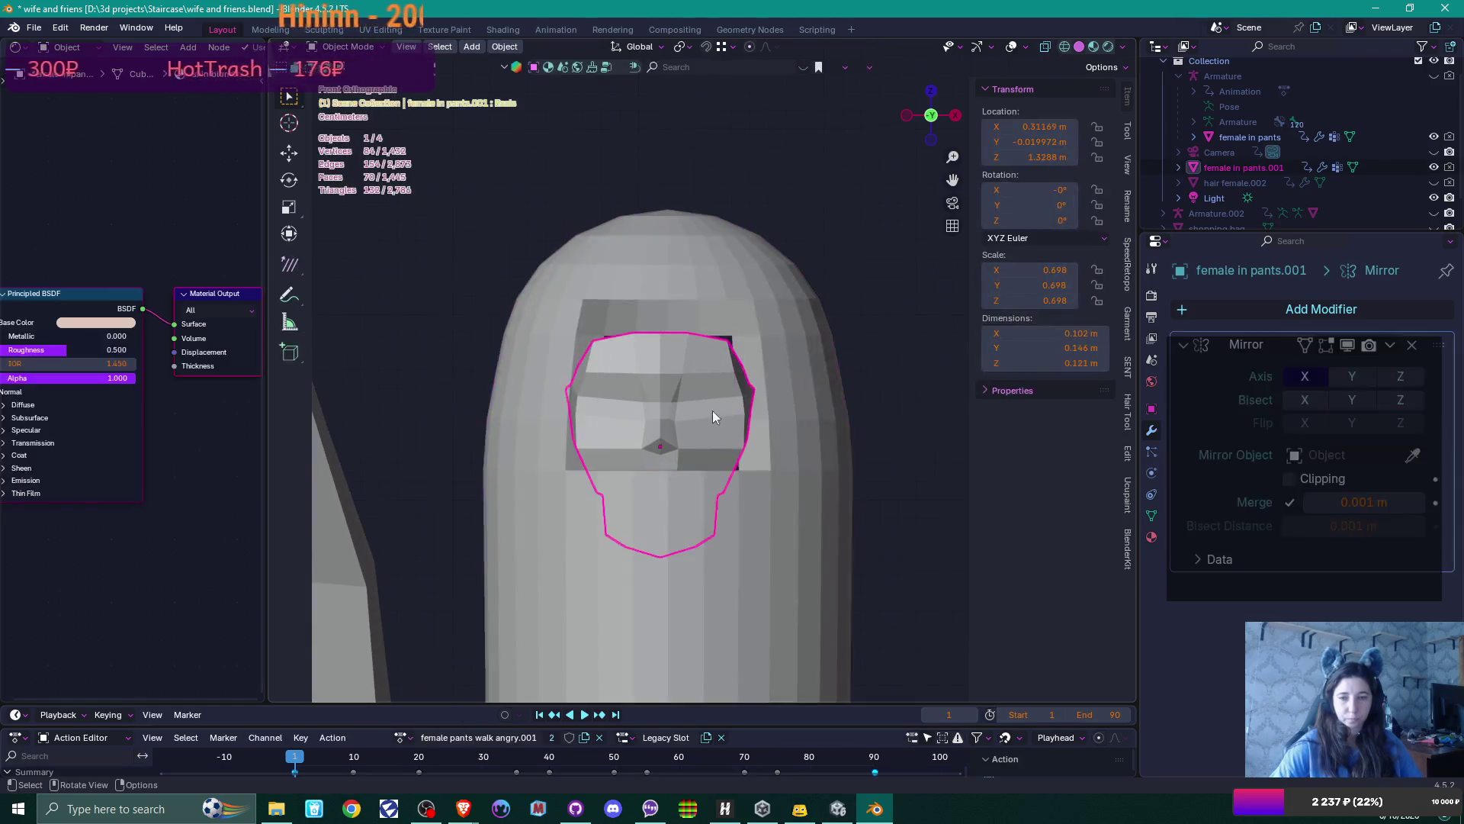
Move the face object into place inside the capsule's window
key("g")
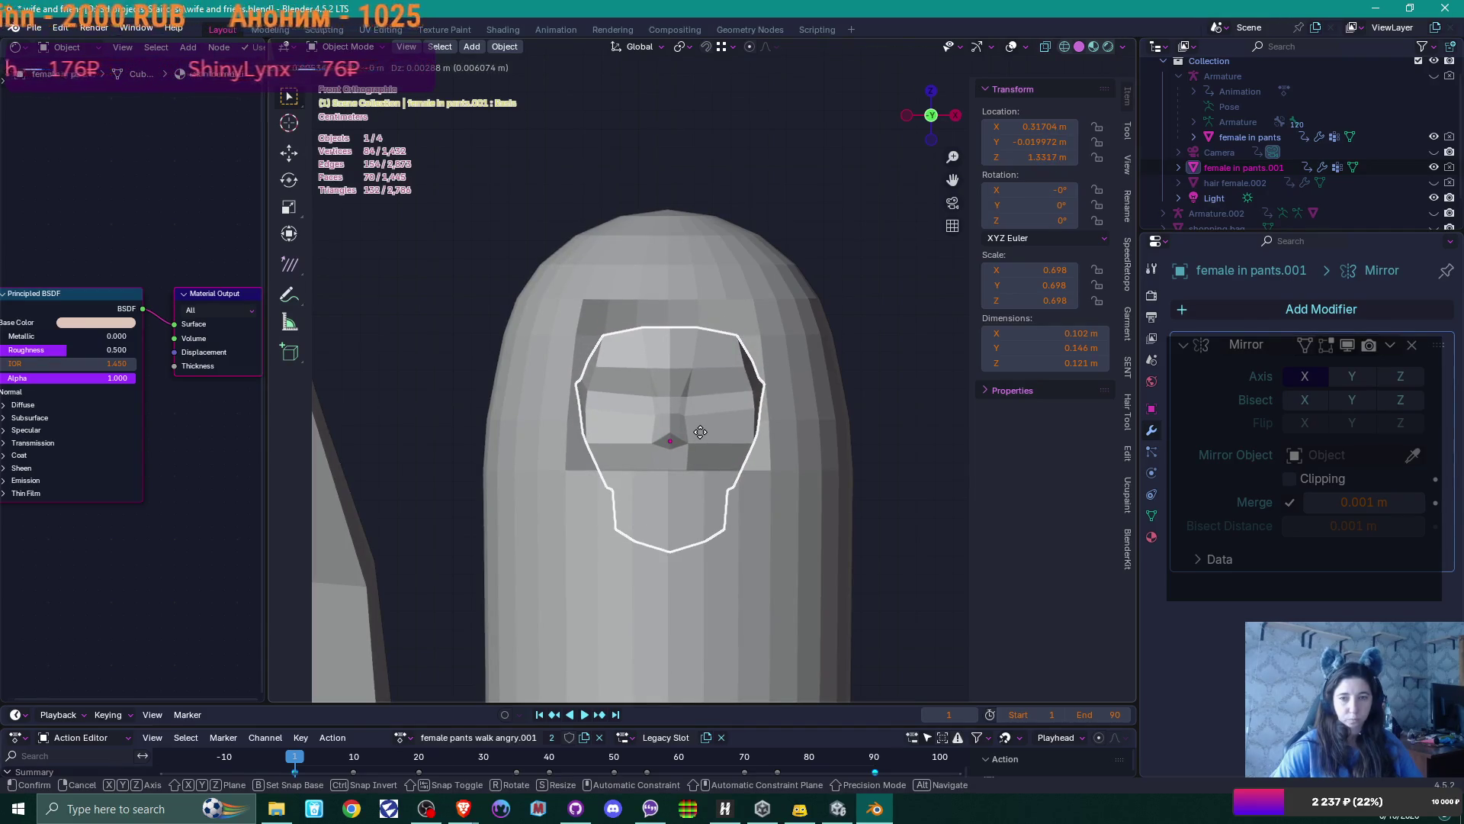
left_click(700, 431)
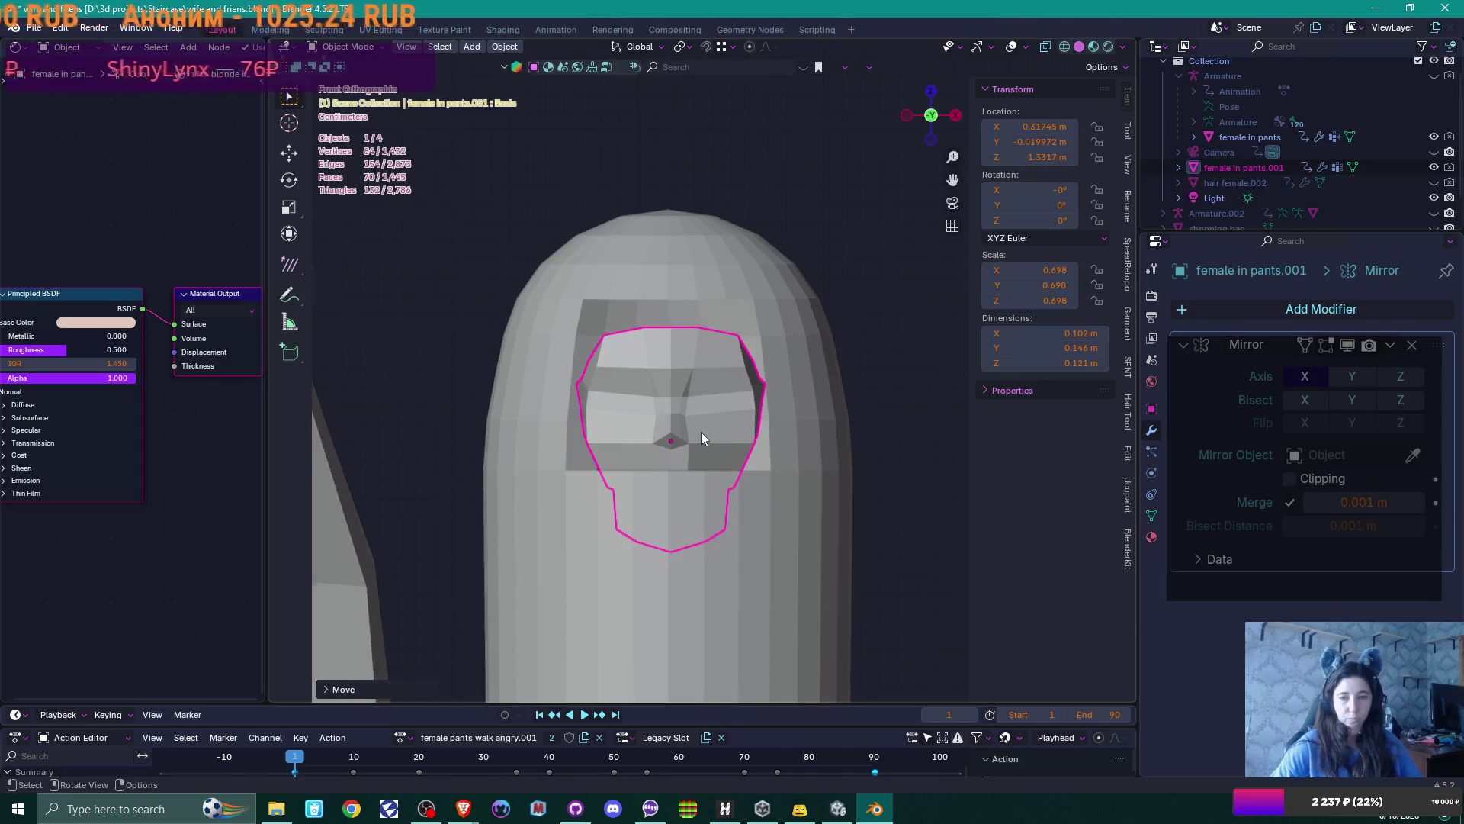
scroll(702, 432, "down", 5)
left_click(702, 432)
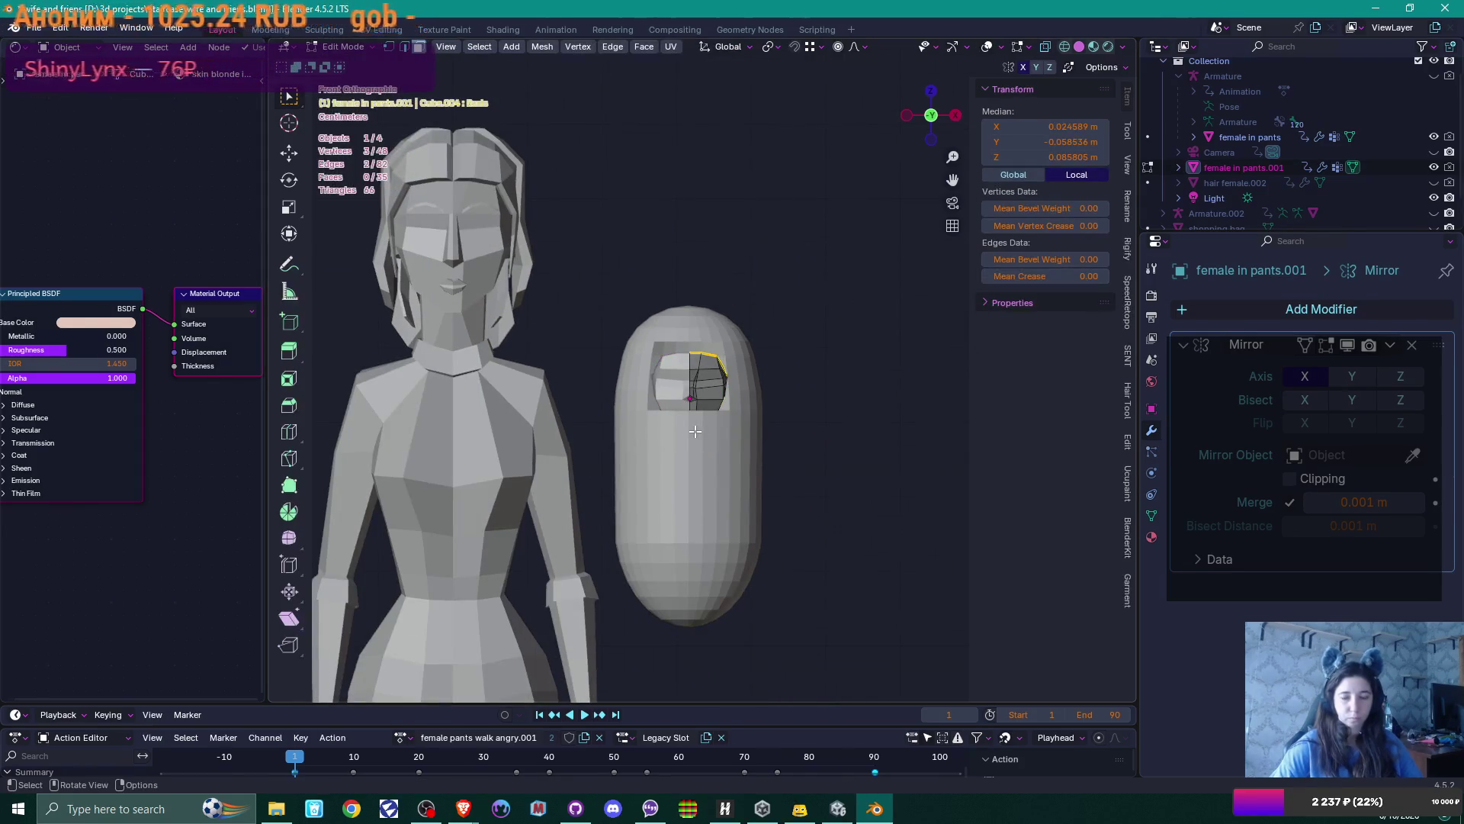
left_click(702, 431)
left_click(717, 485)
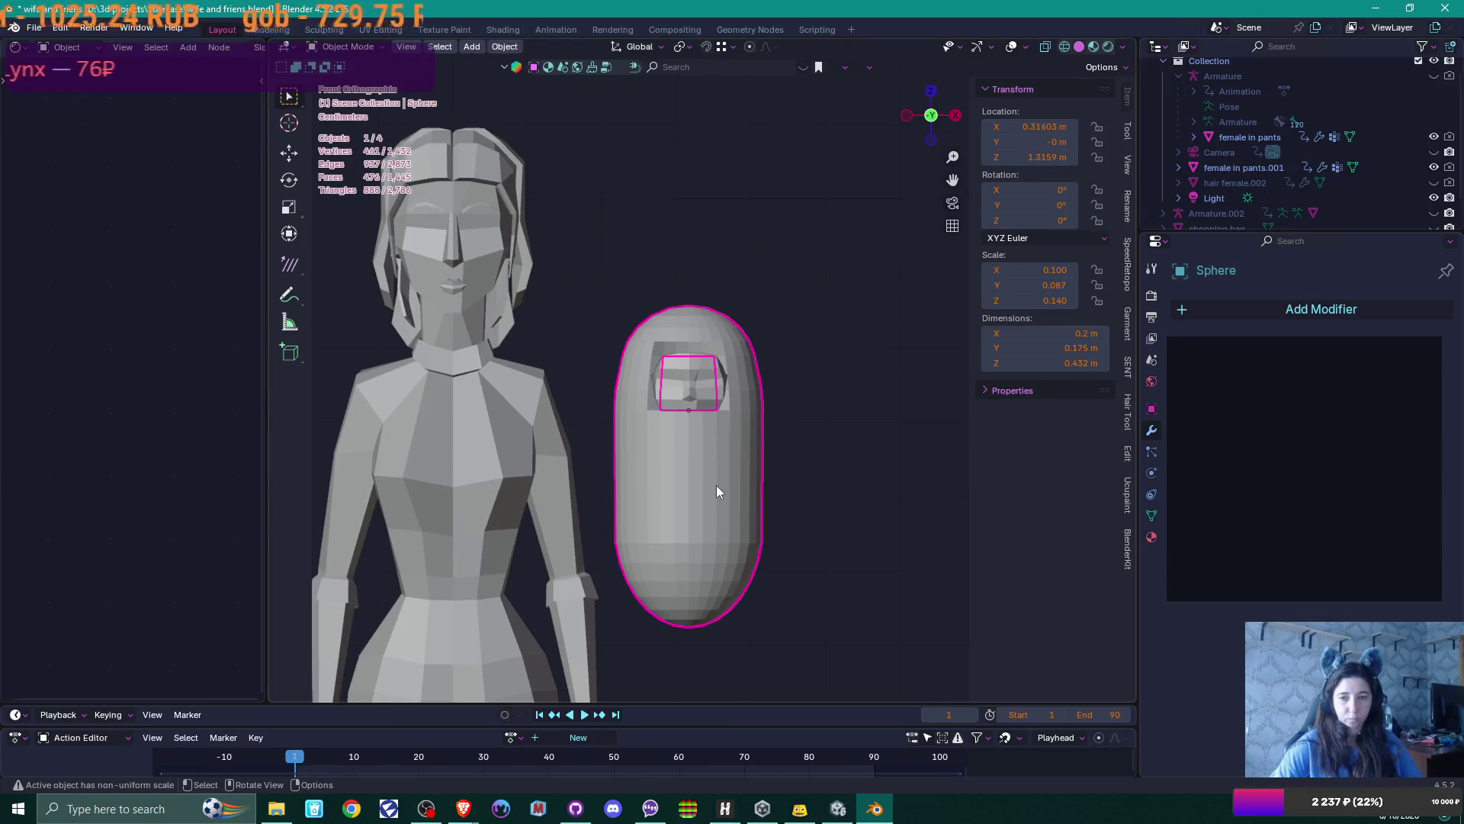
Scale the face object to 0.625 and raise it slightly
left_click(731, 384)
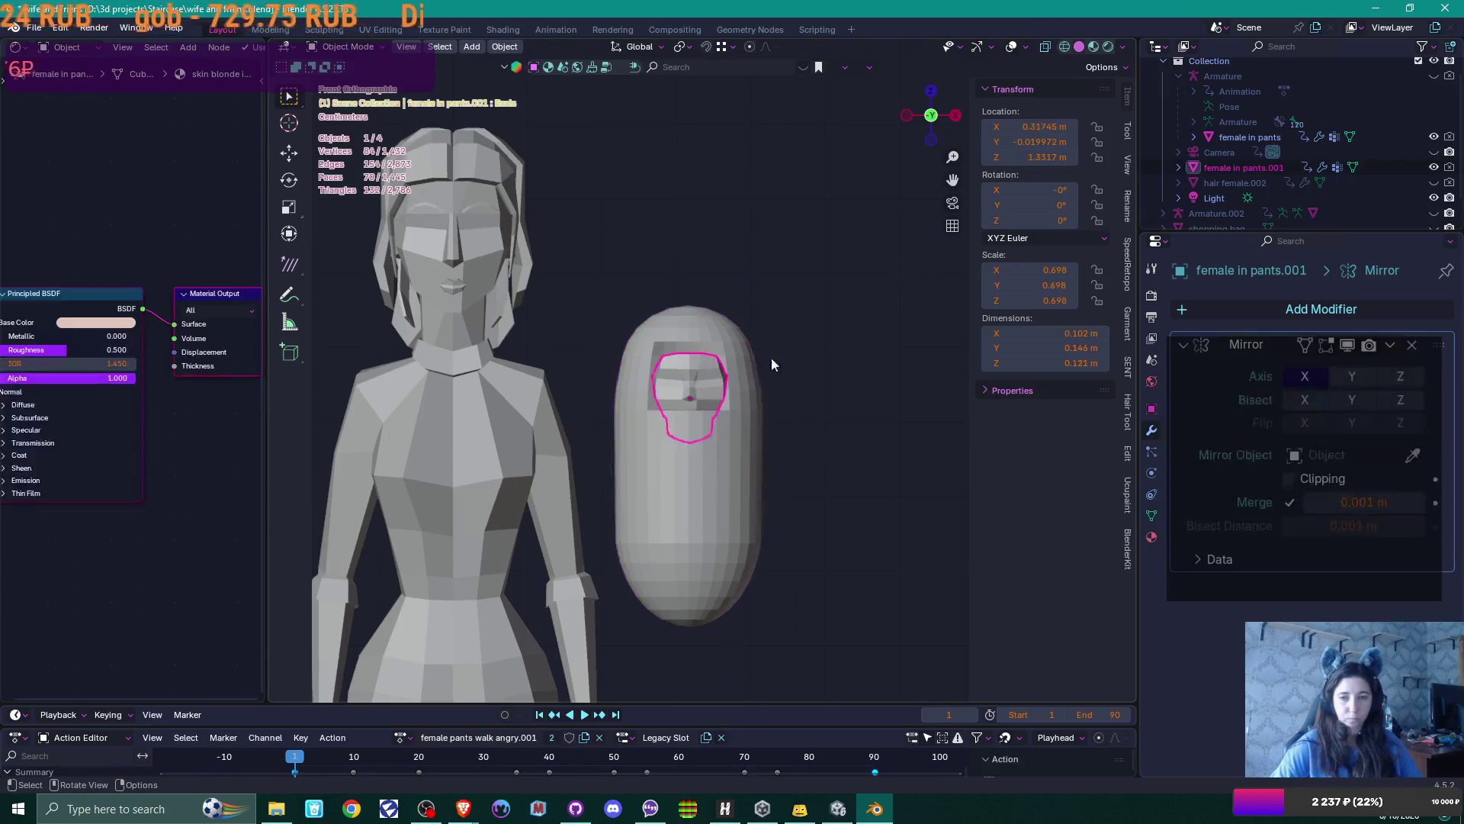
key("s")
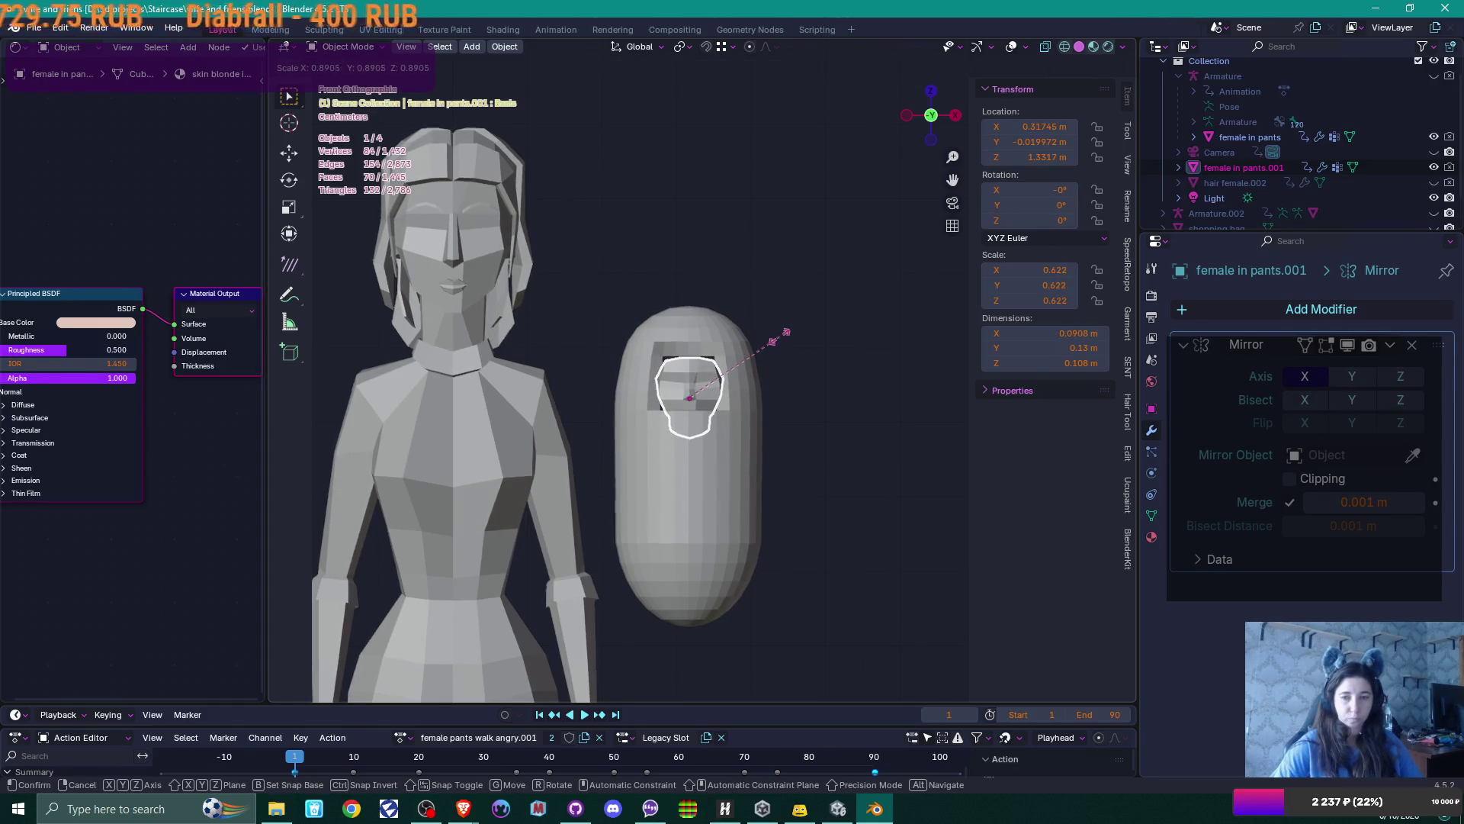
left_click(787, 330)
scroll(761, 355, "up", 4)
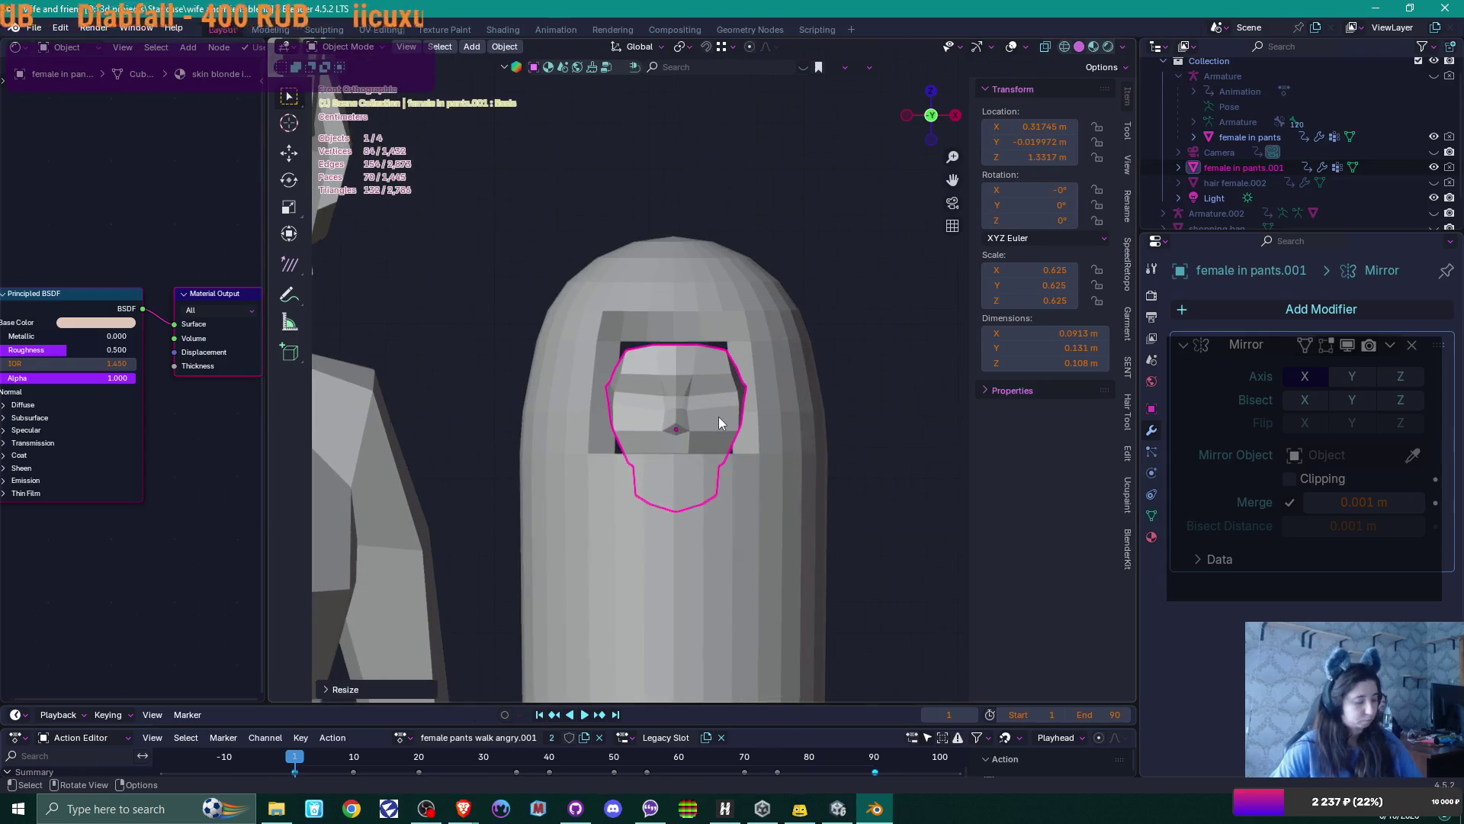
key("g")
left_click(745, 406)
Select the capsule sphere and enter Edit Mode on its mesh
middle_click_drag(746, 406, 465, 424)
left_click(712, 336)
key("Tab")
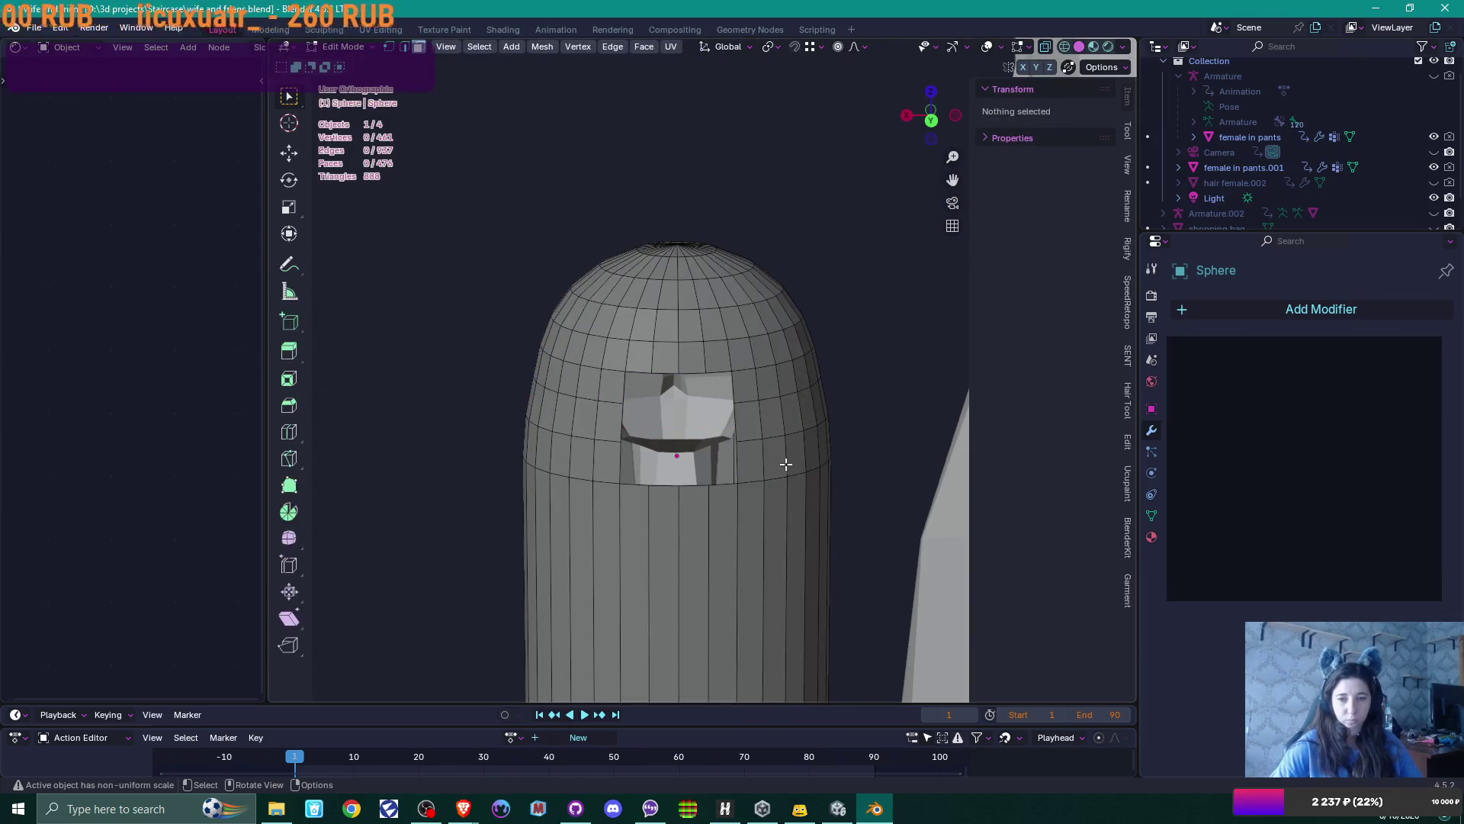
In edge select mode, select the edge loop above the face window
scroll(790, 466, "up", 4)
mouse_move(783, 461)
middle_mouse_down()
mouse_move(785, 409)
mouse_move(804, 427)
mouse_move(909, 447)
middle_mouse_up()
left_click(782, 263)
left_click(841, 412)
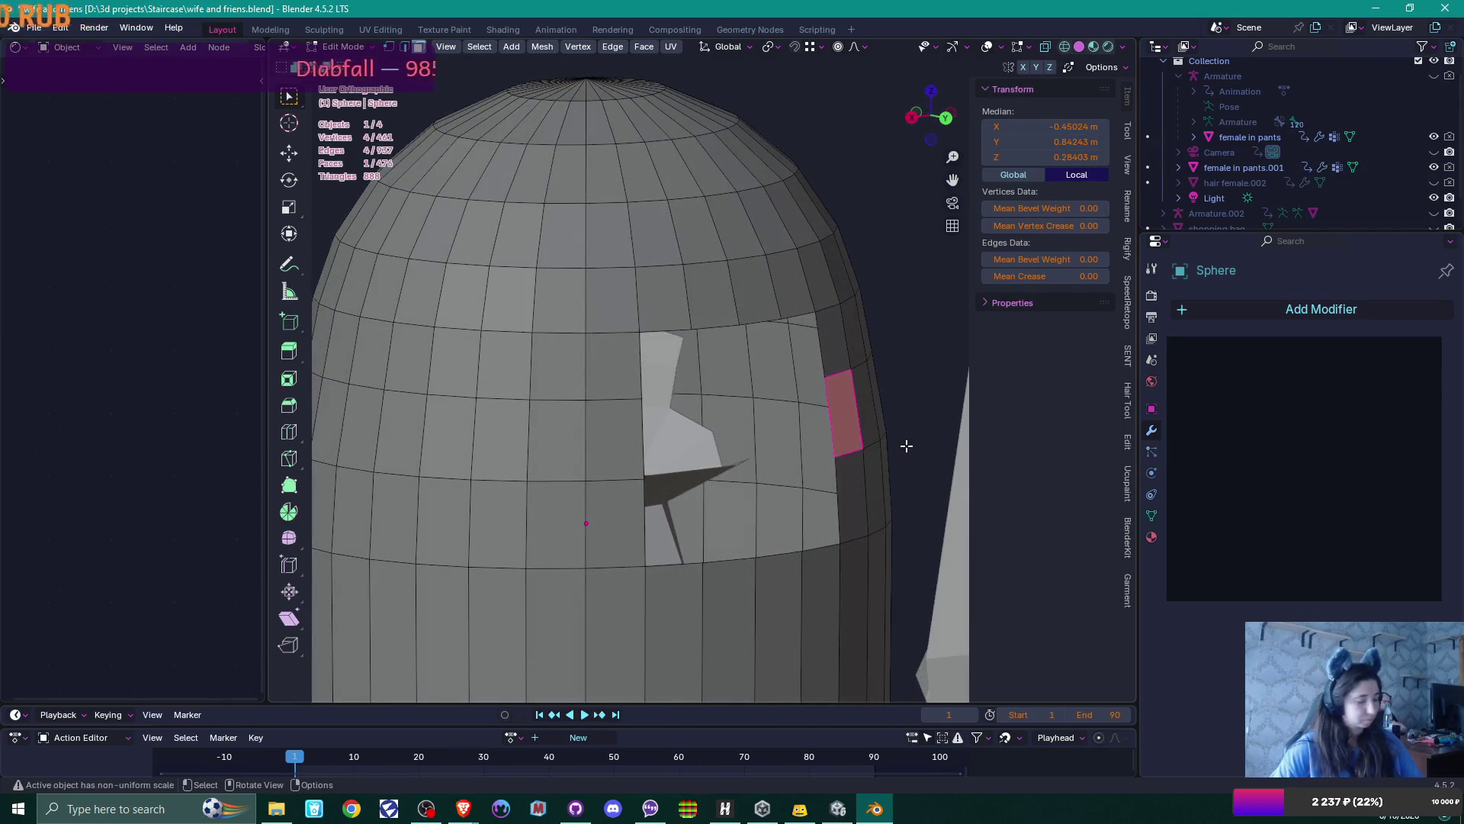
left_click(668, 324)
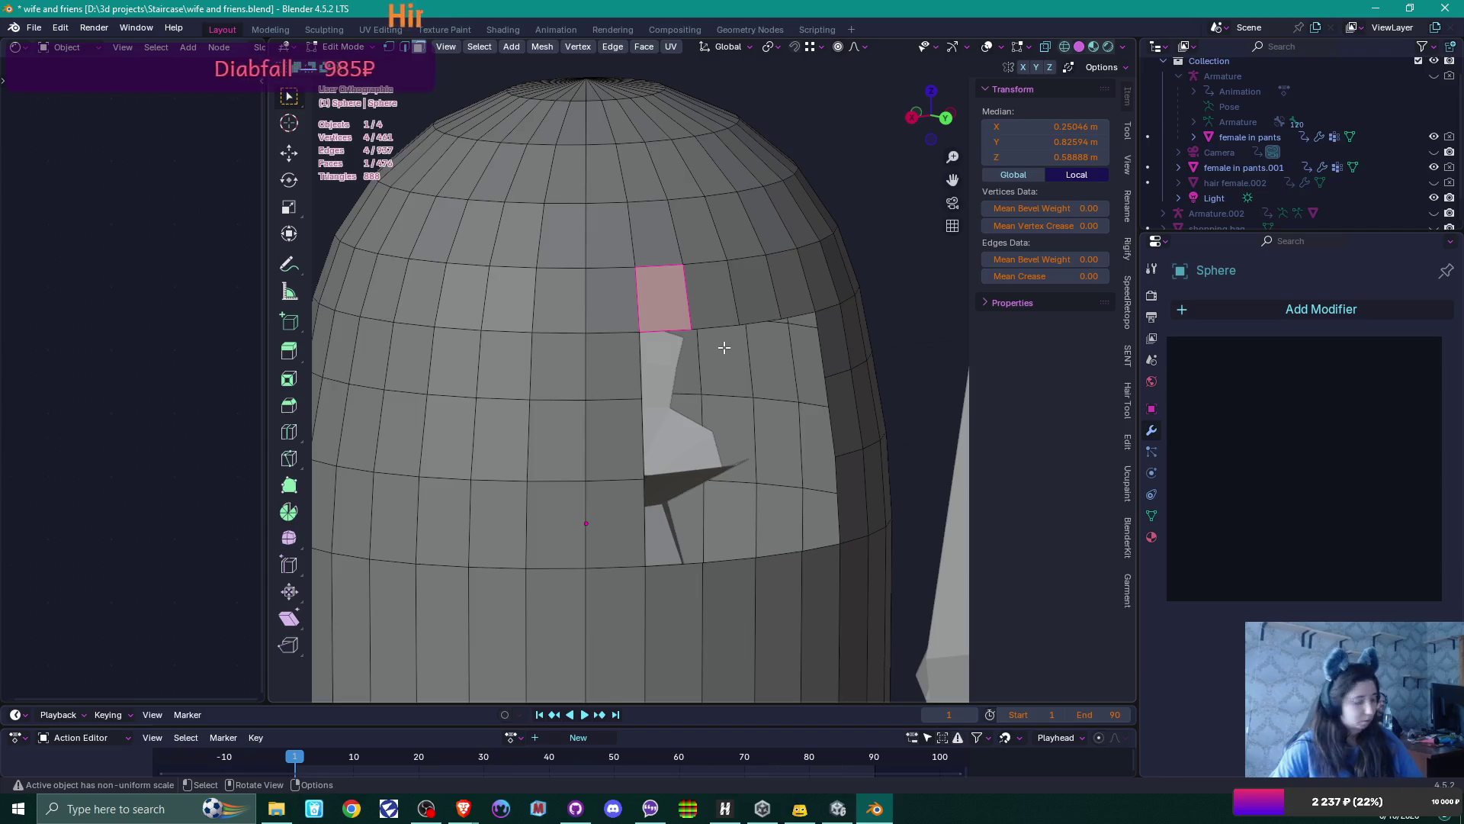
key("2")
left_click(666, 330)
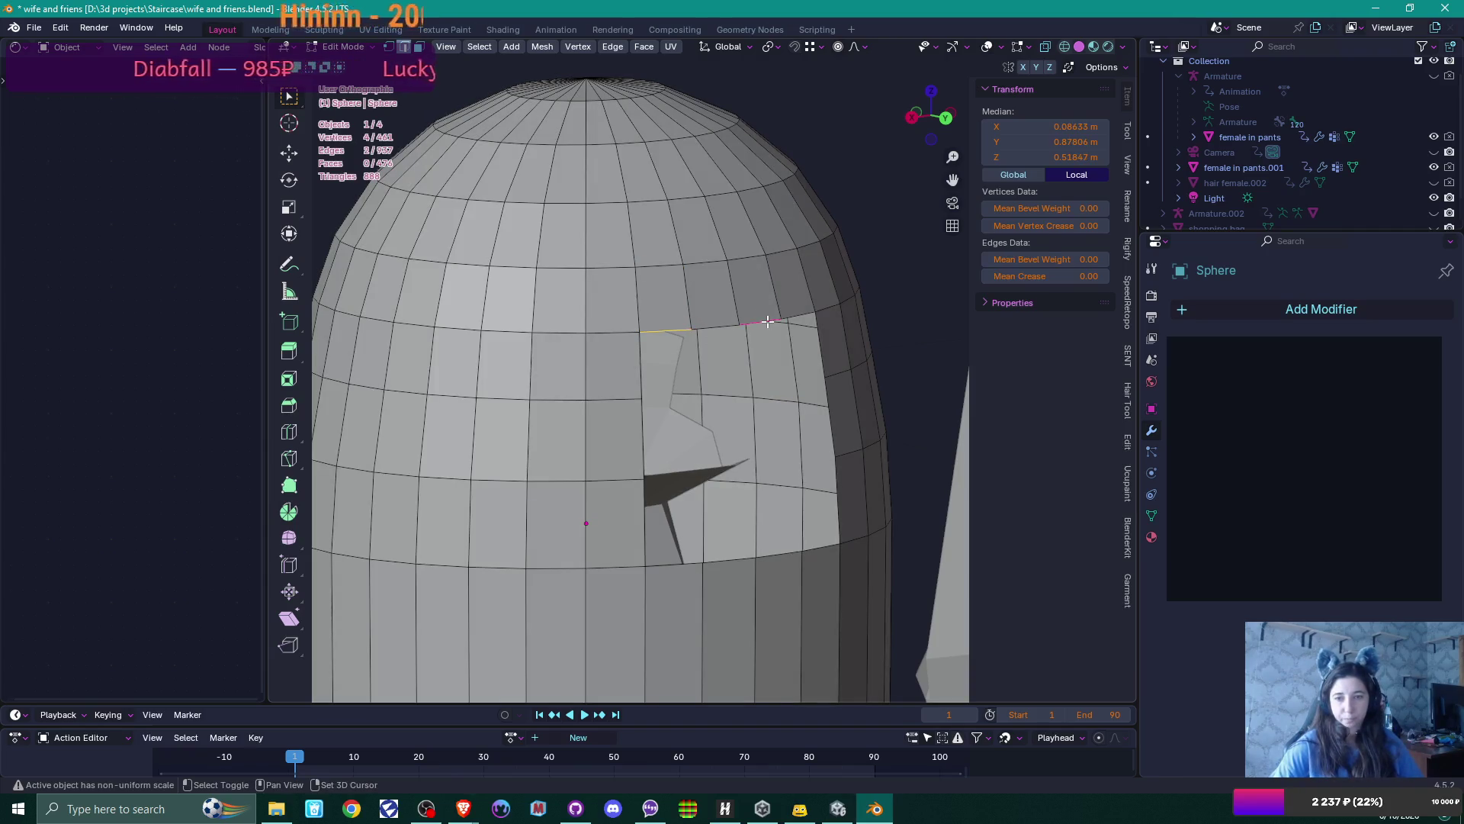
middle_click_drag(763, 317, 720, 324)
left_click(719, 326, "shift")
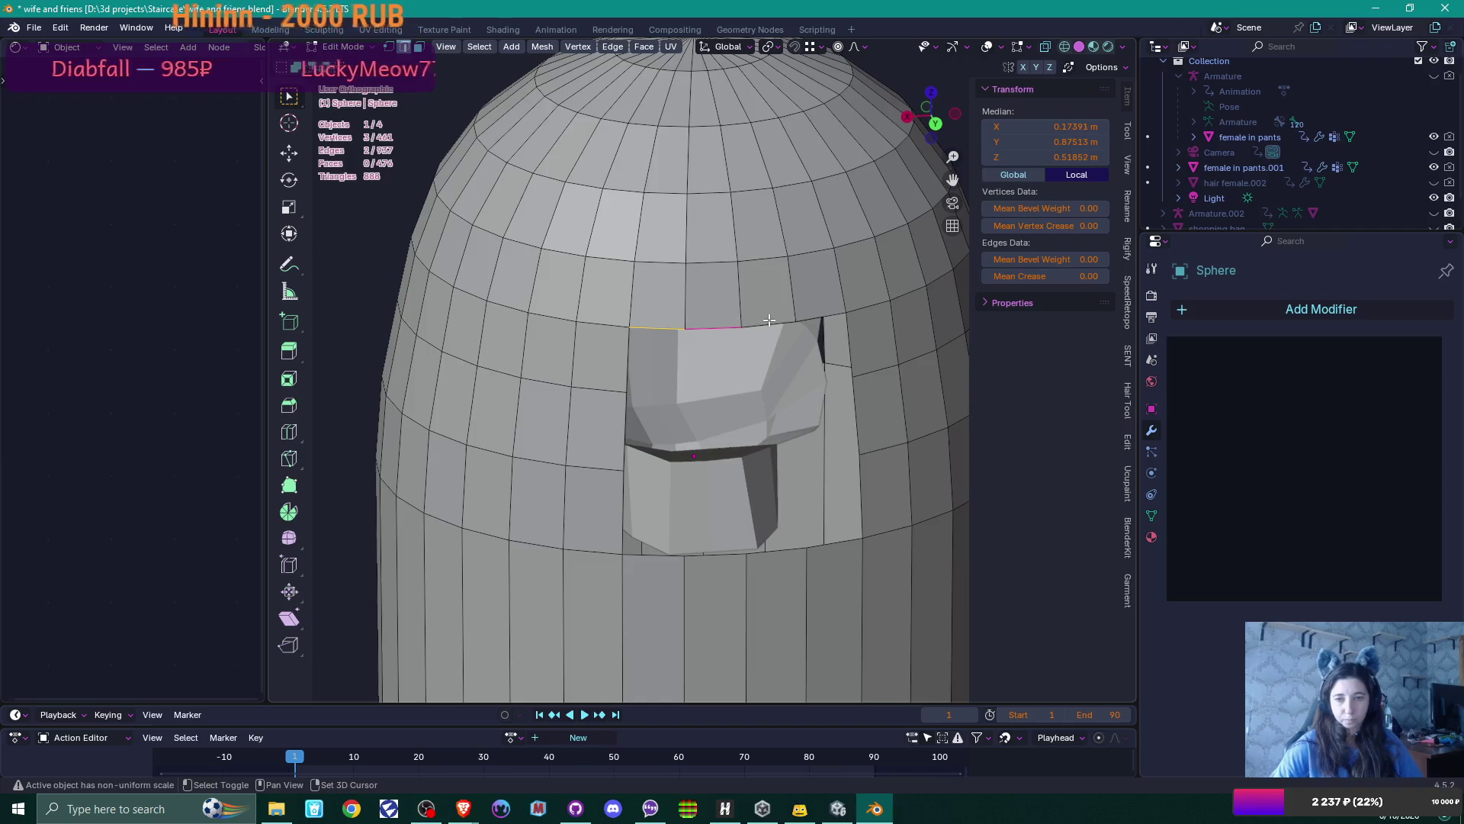
left_click(772, 323, "shift")
left_click(820, 317, "shift")
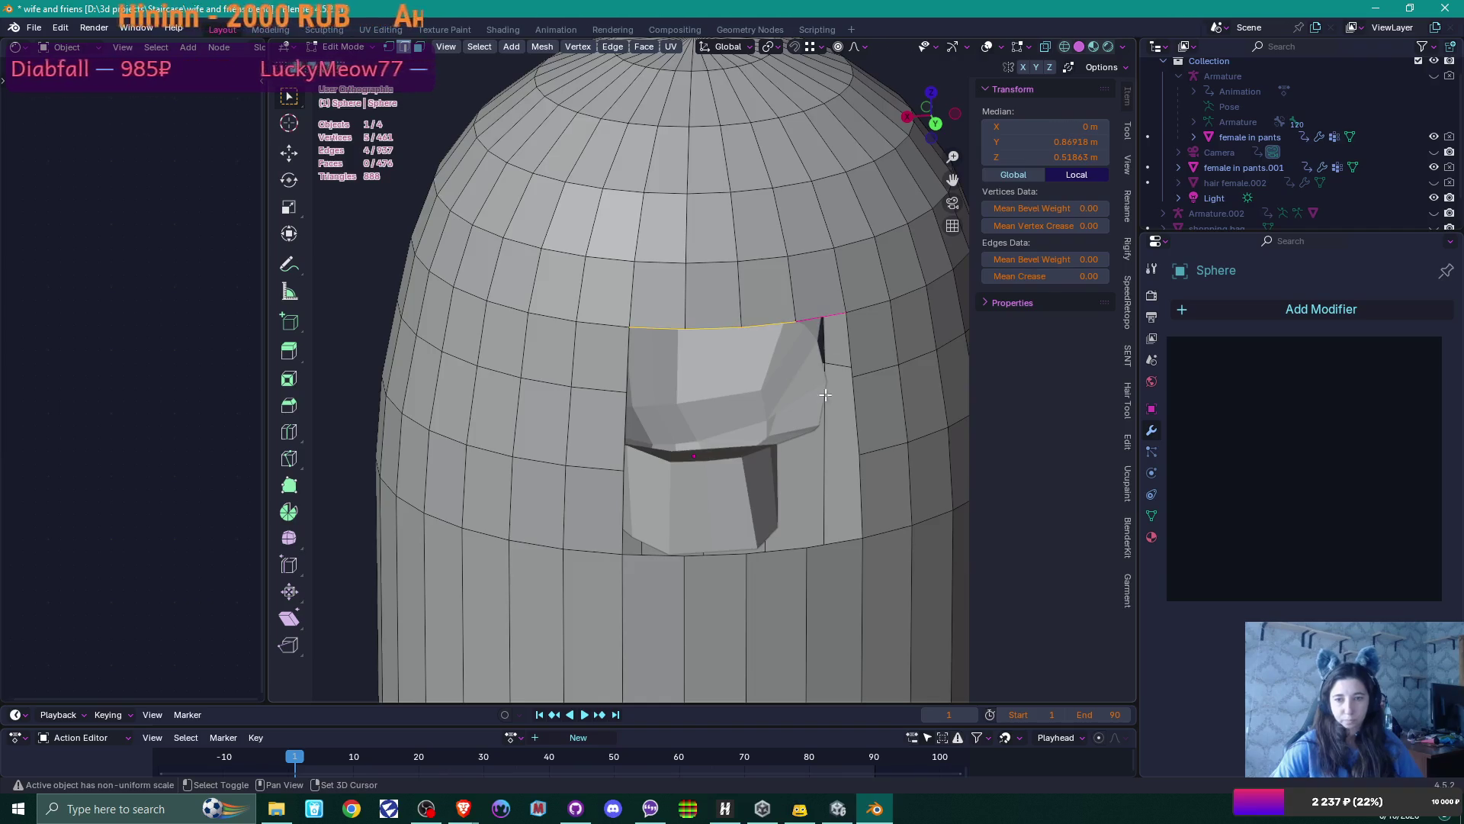
Add the edges below the opening and fill the gap with LoopTools Bridge
left_click(648, 556, "shift")
left_click(715, 554, "shift")
left_click(776, 550, "shift")
left_click(835, 545, "shift")
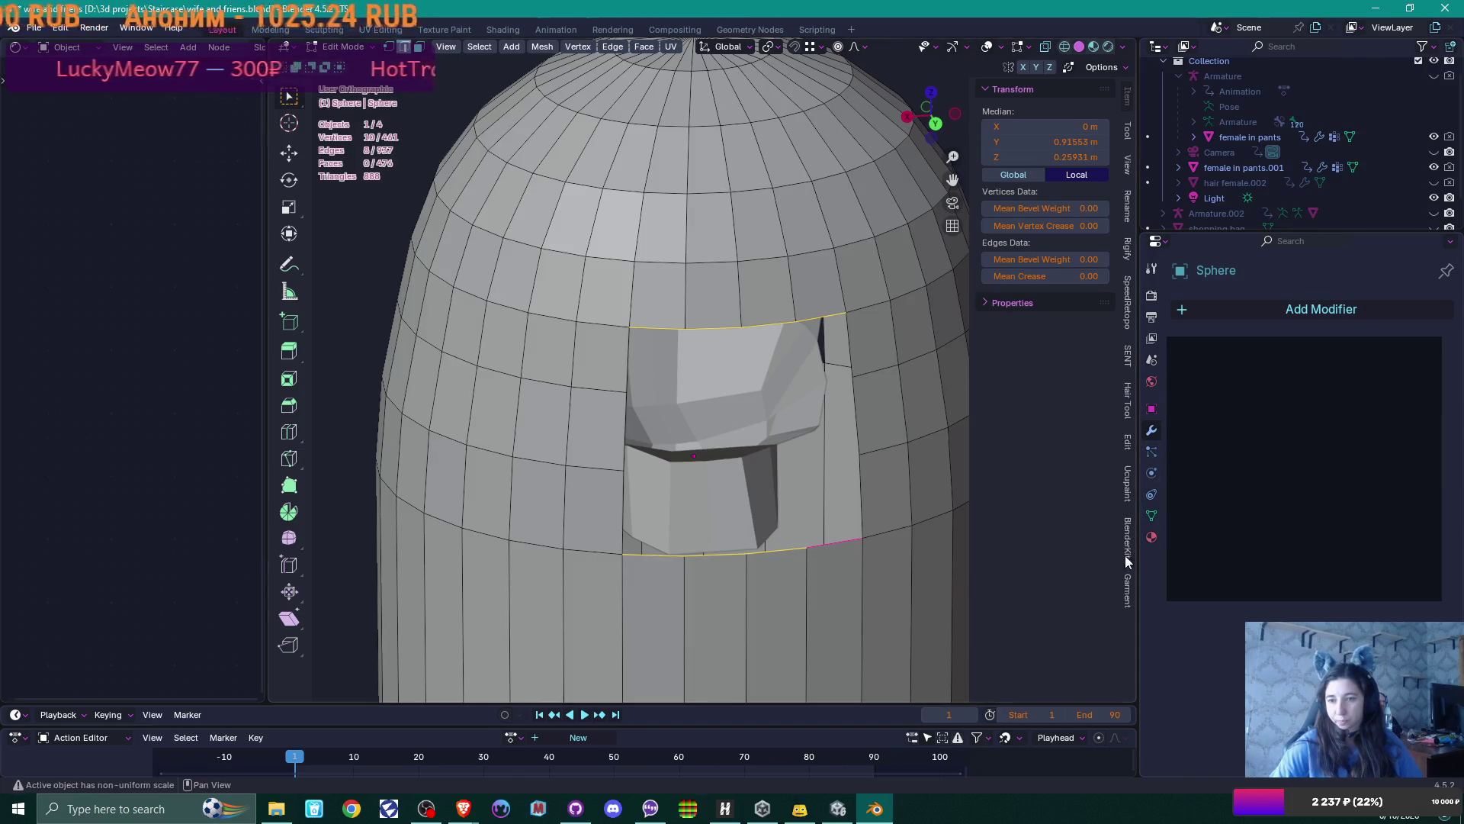
left_click(1126, 440)
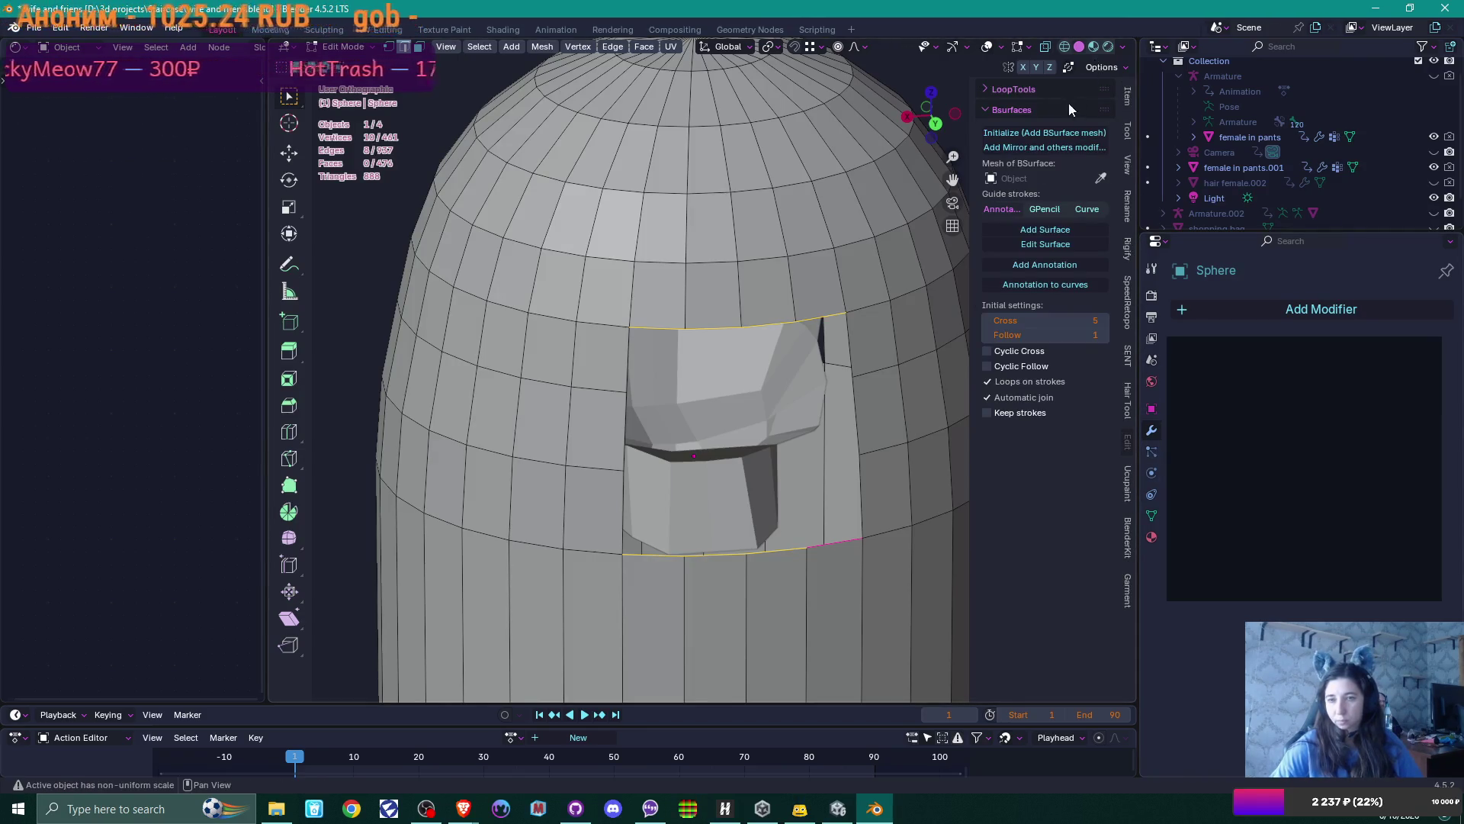
left_click(984, 89)
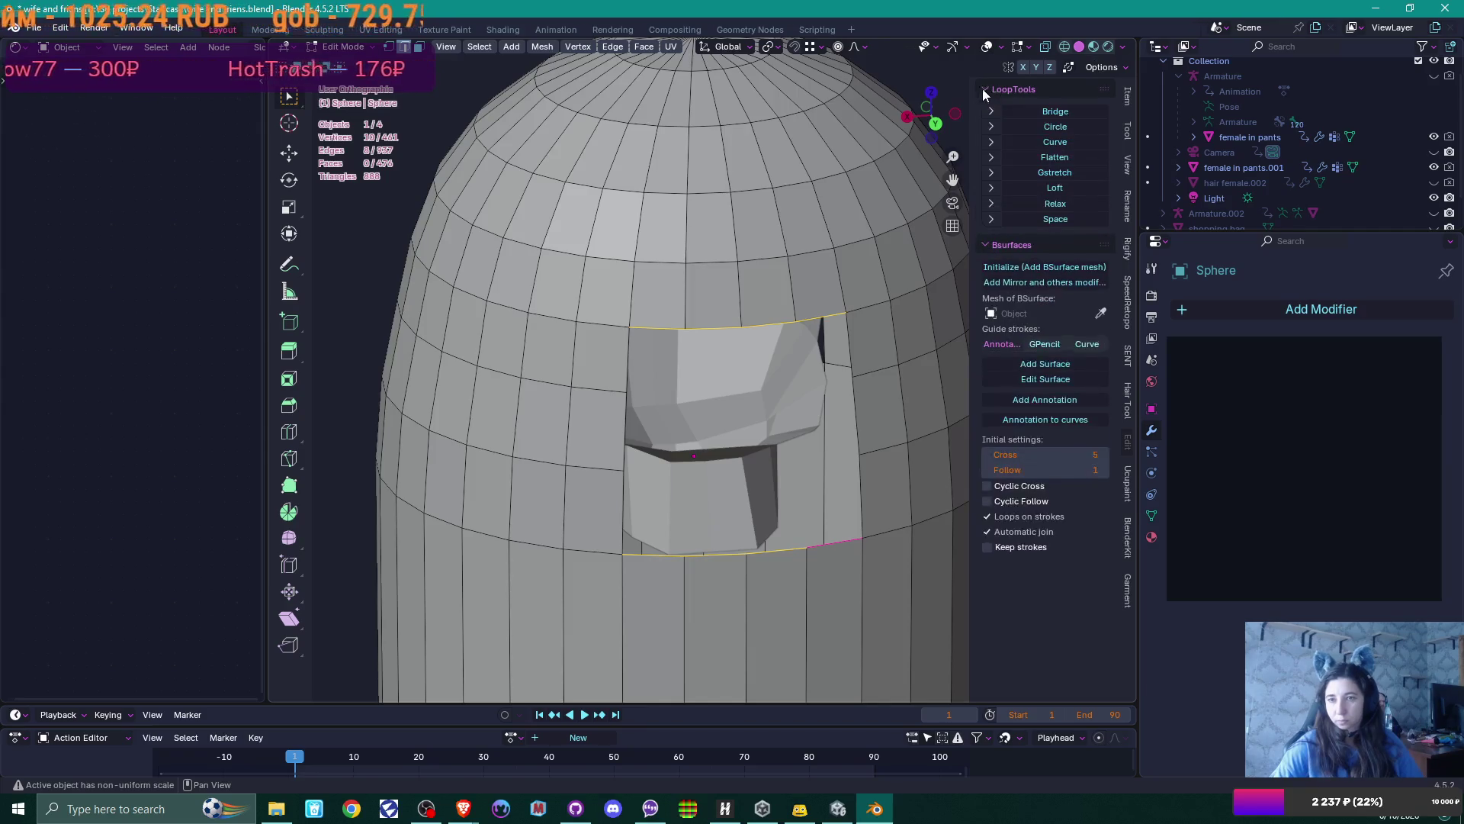
left_click(1068, 111)
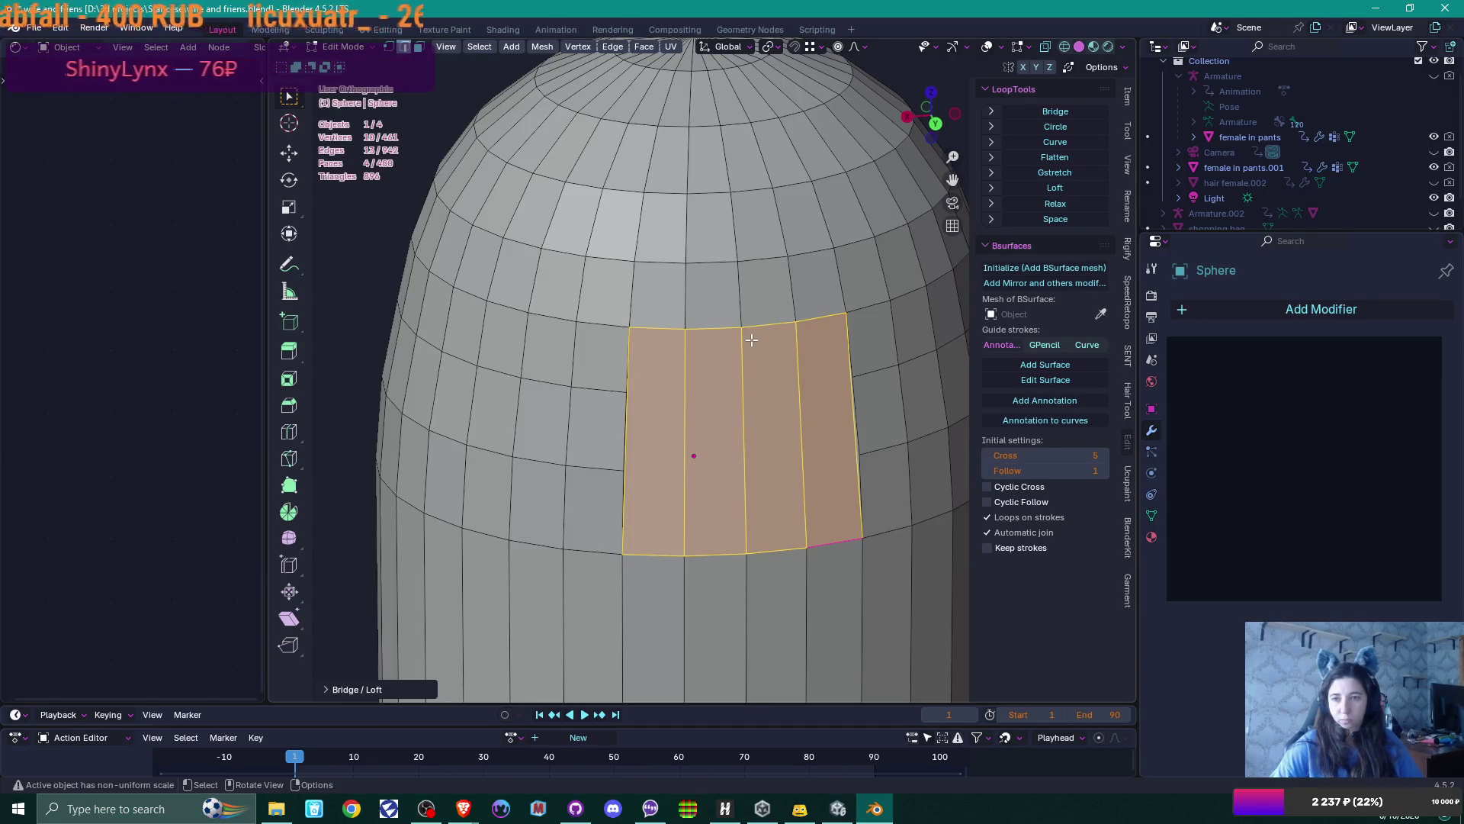
Subdivide the patch's five vertical edges with 2 cuts
middle_click_drag(753, 372, 702, 382)
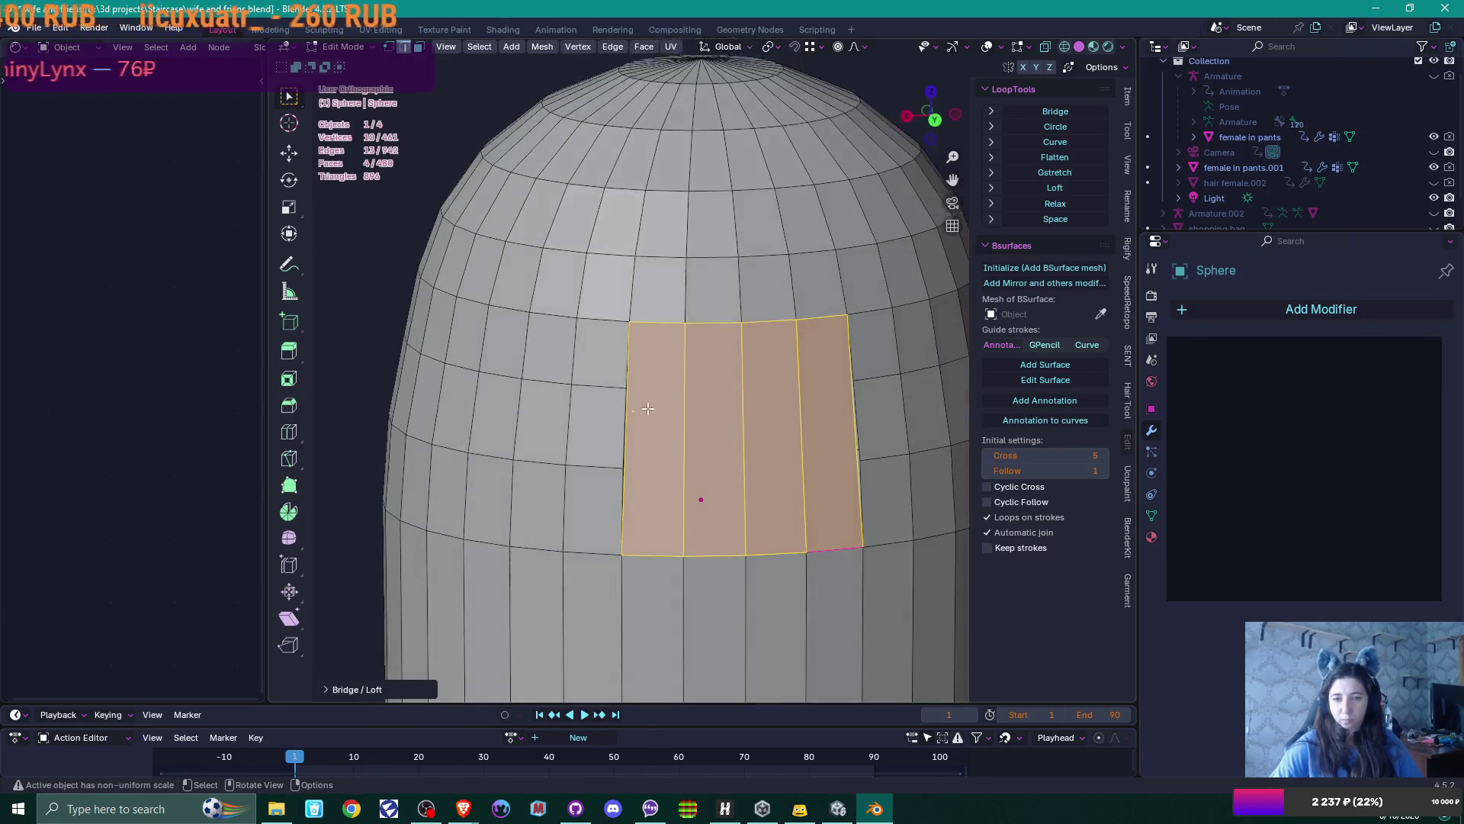
left_click(628, 416)
left_click(683, 416, "shift")
left_click(743, 410, "shift")
left_click(800, 412, "shift")
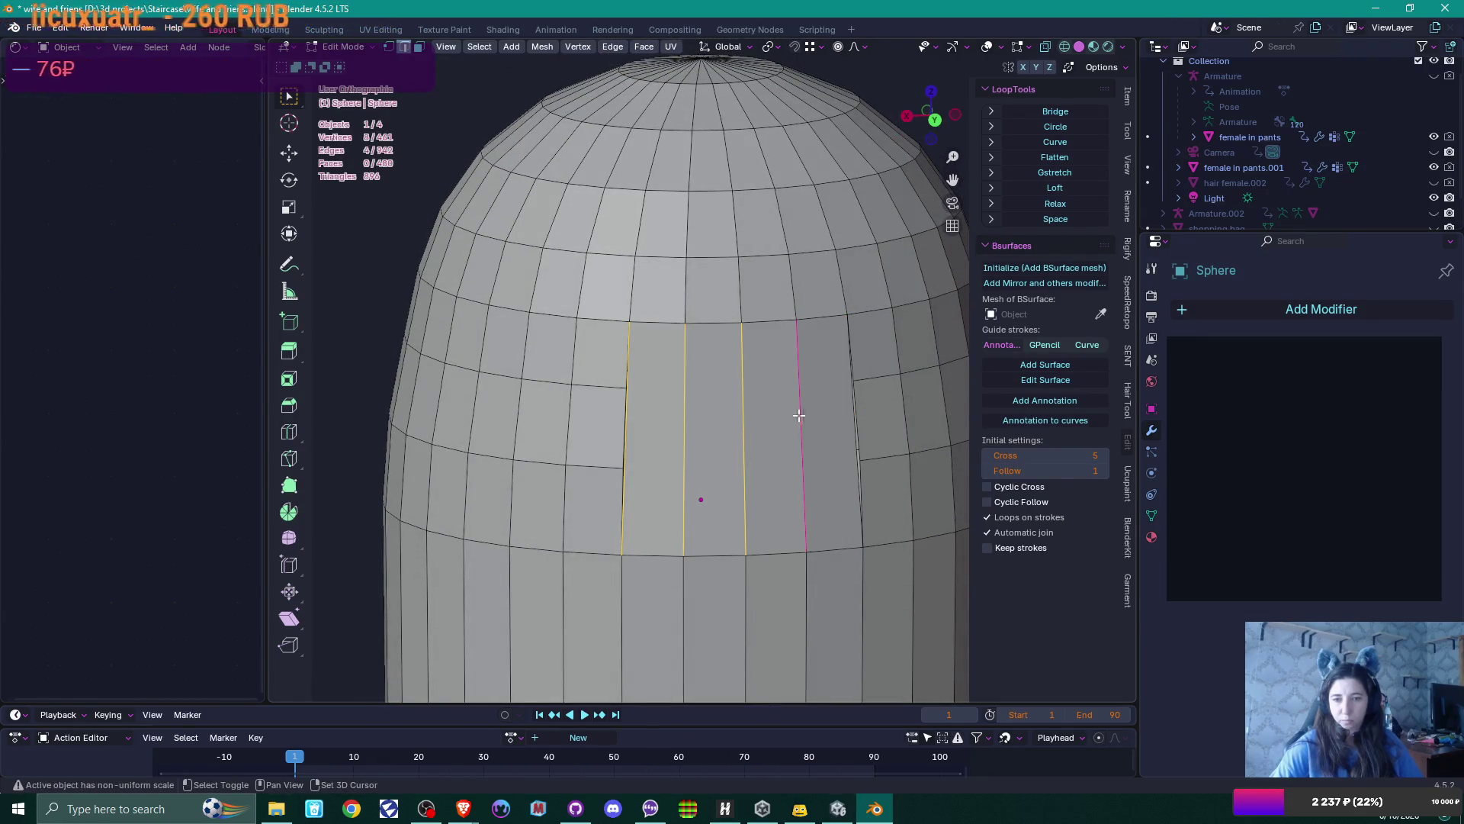
left_click(854, 416, "shift")
right_click(806, 401)
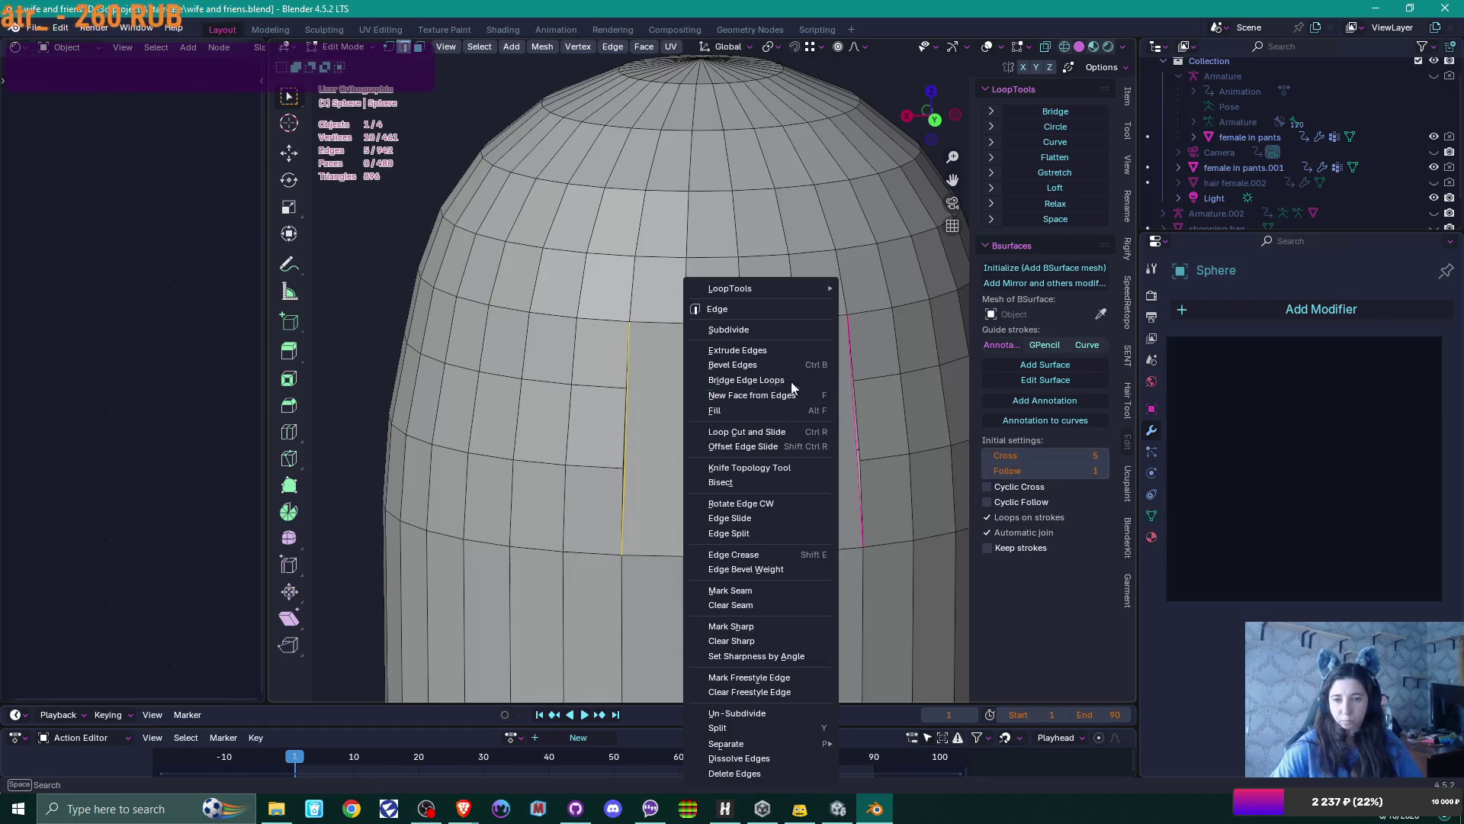
left_click(785, 329)
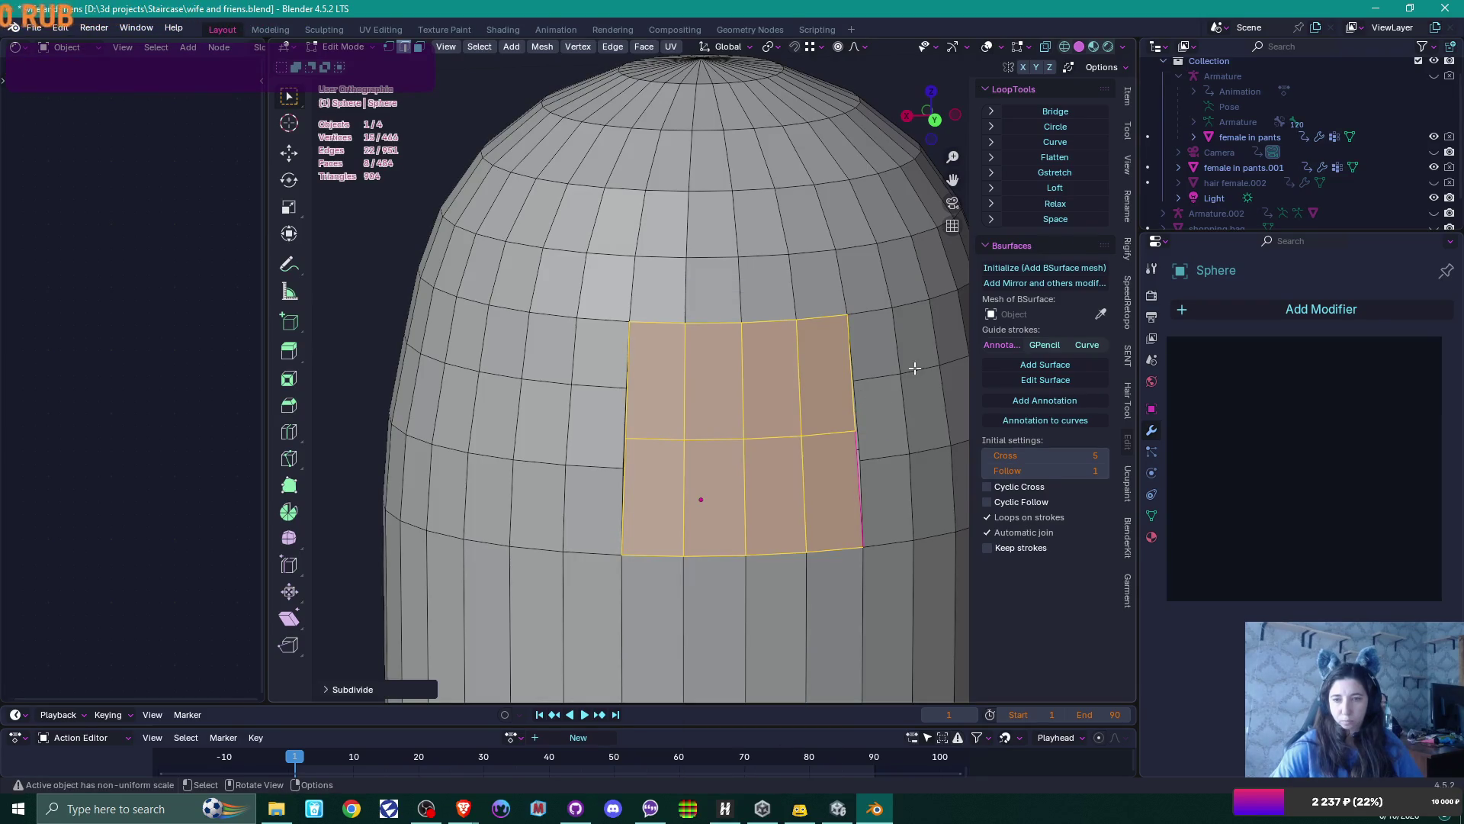
left_click(325, 688)
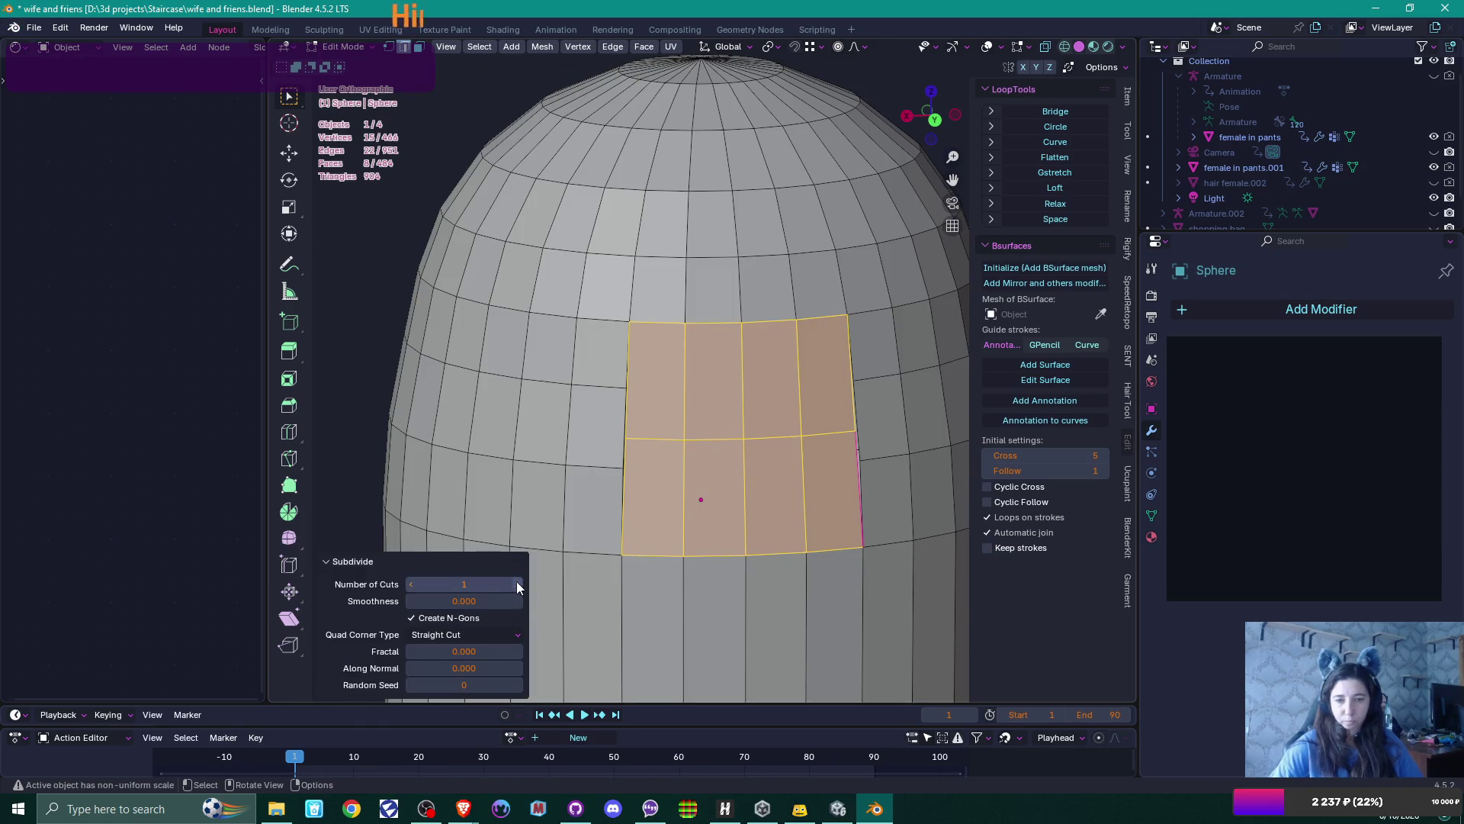
left_click(517, 585)
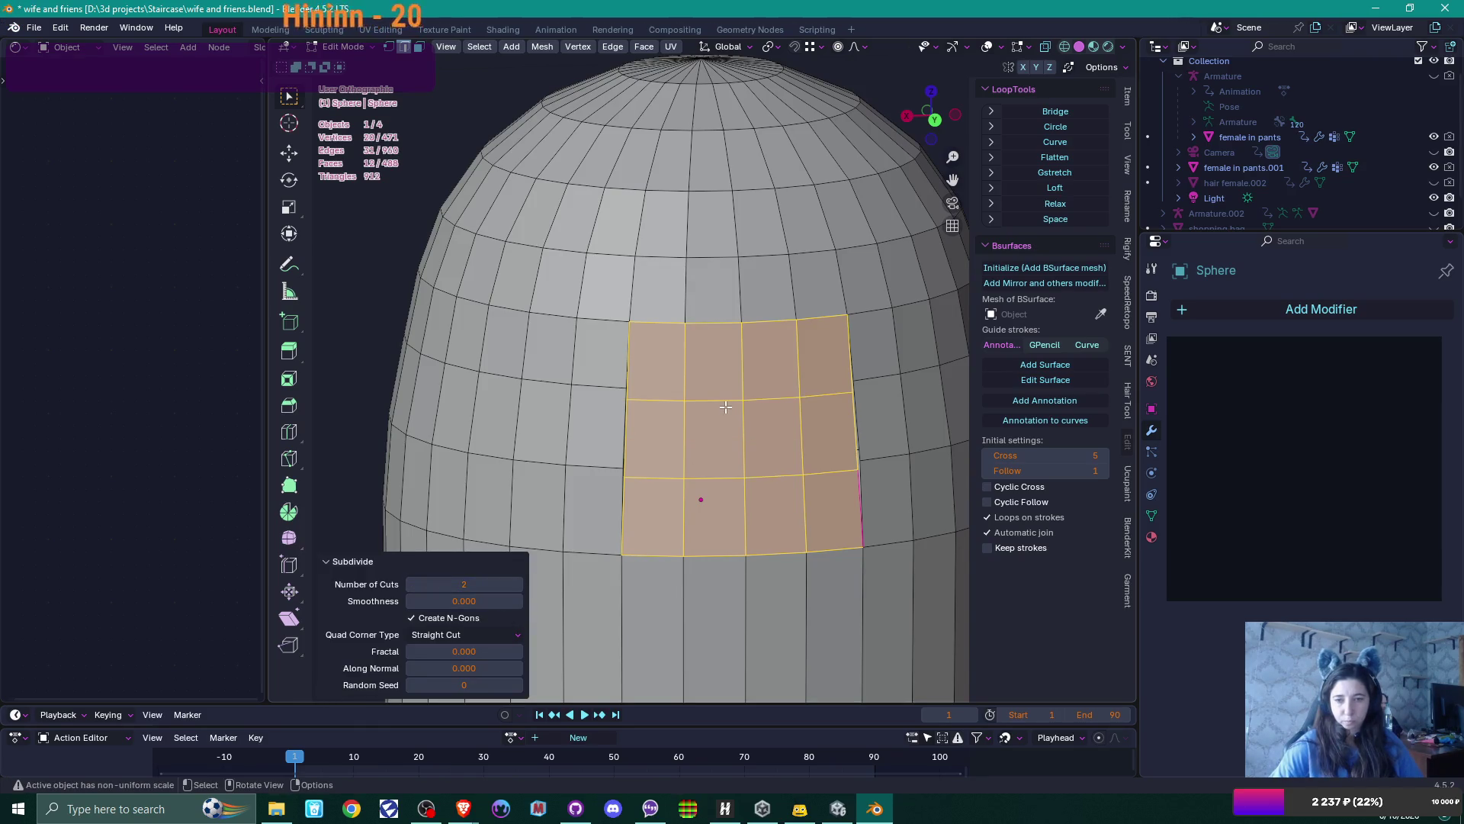
Slide the two new horizontal loops to line up with the surrounding capsule loops
key("alt+a")
left_click(721, 401, "alt")
left_click(676, 474, "alt+shift")
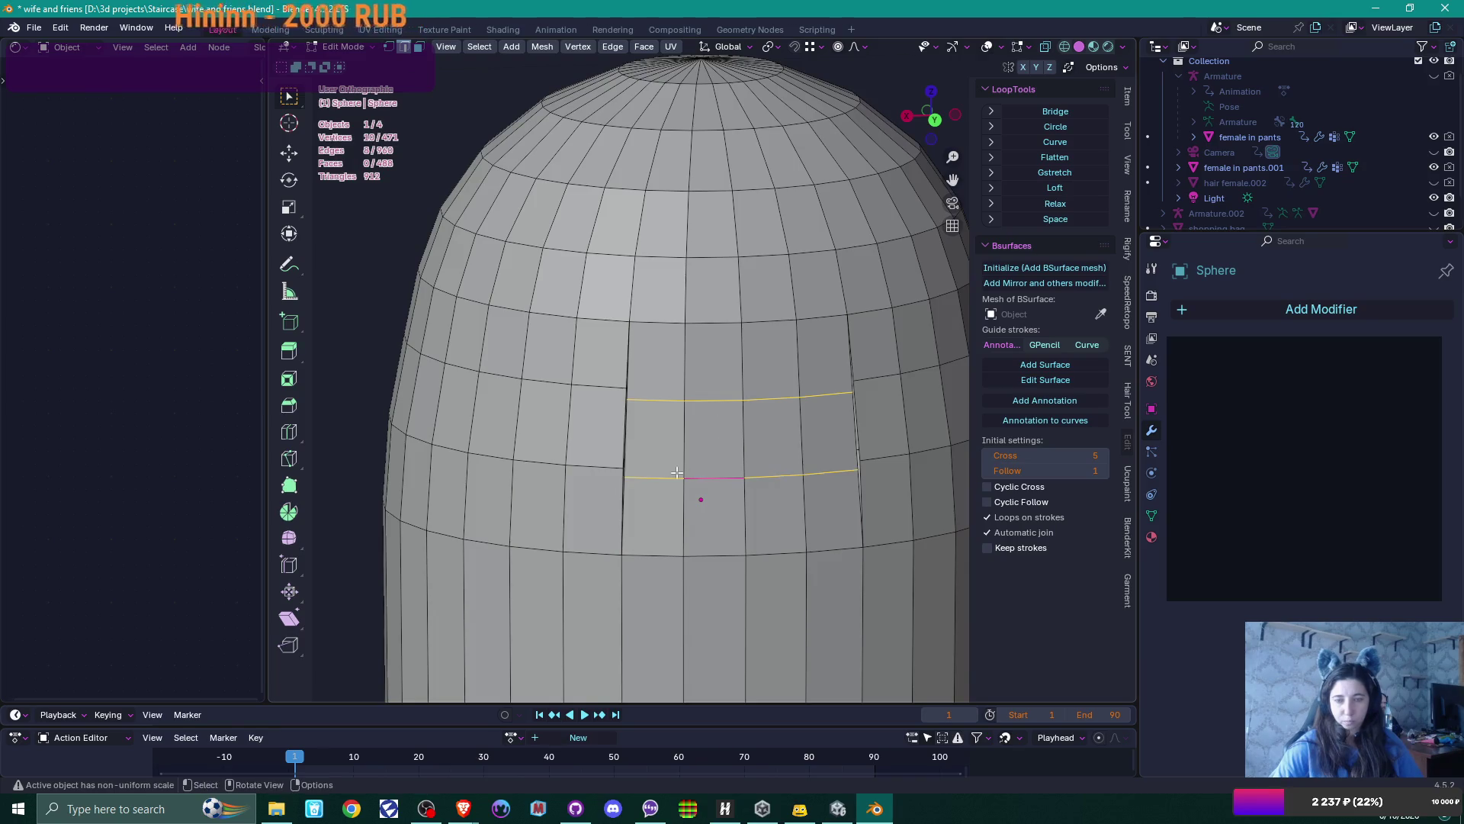
key("g")
key("g")
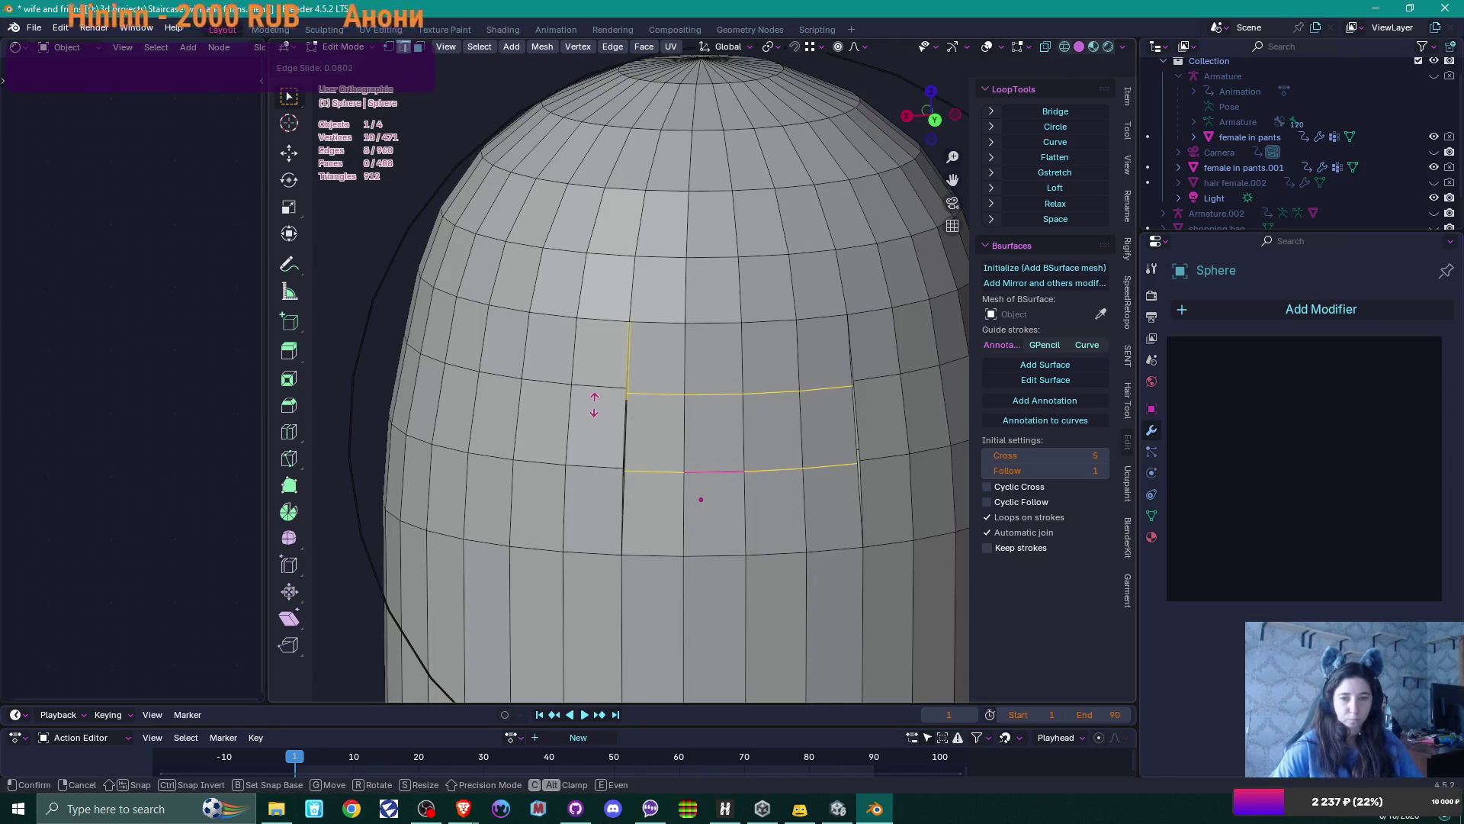
left_click(594, 404)
key("g")
key("g")
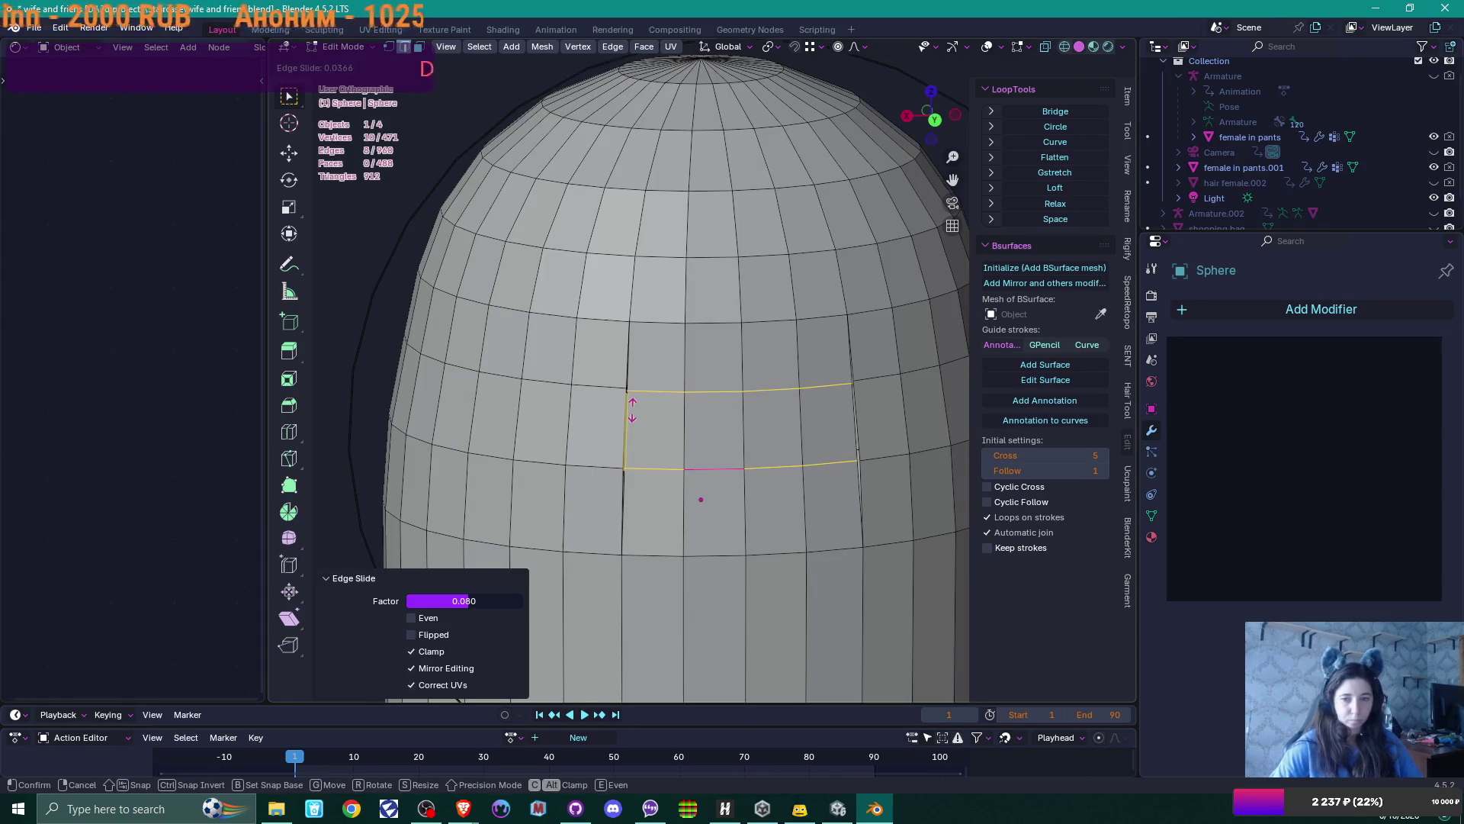
left_click(632, 410)
Merge the first two pairs of stray vertices on the patch's left side at center
key("3")
scroll(634, 379, "up", 2)
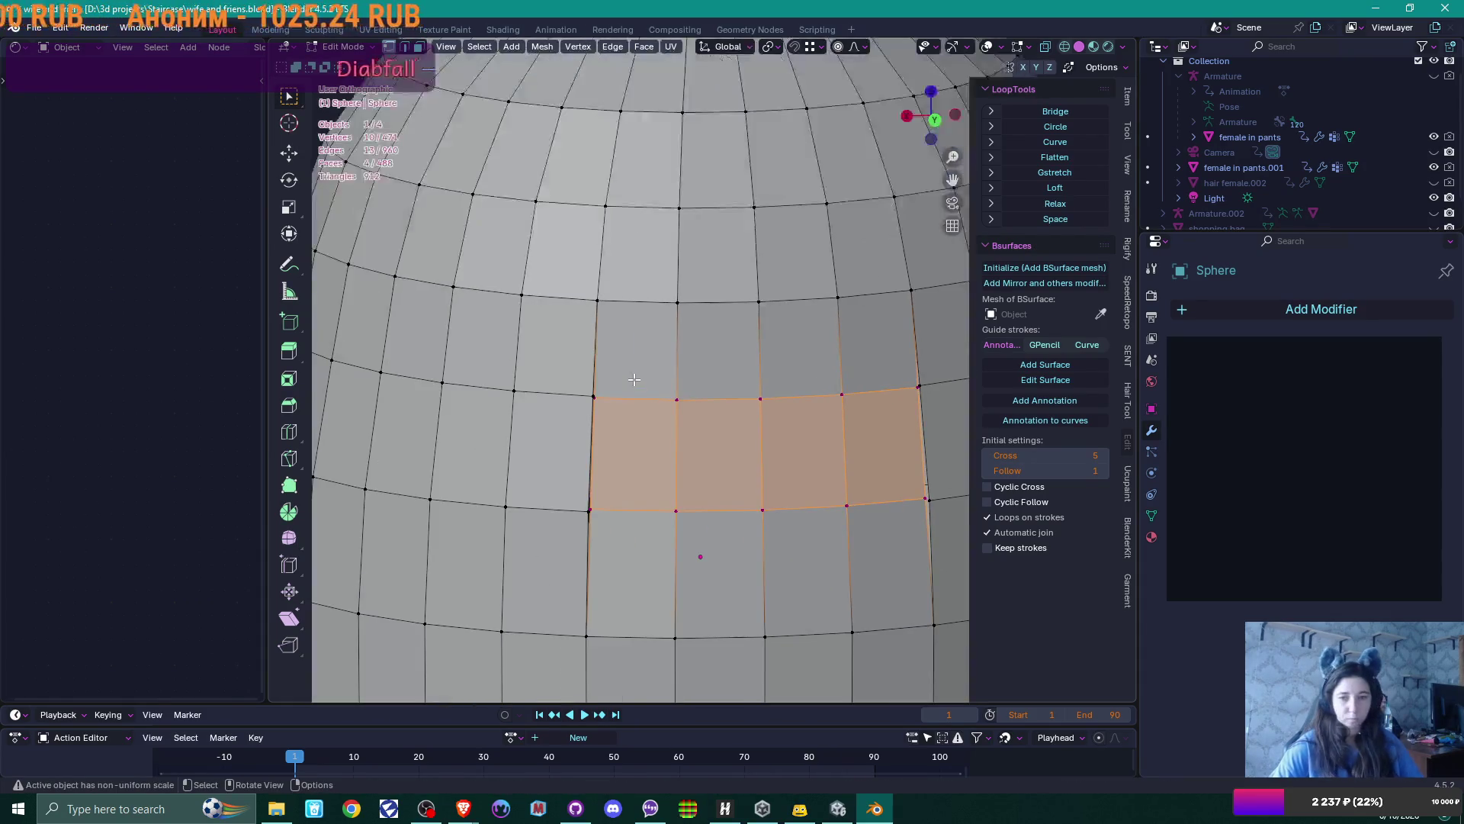
key("1")
left_click(623, 432)
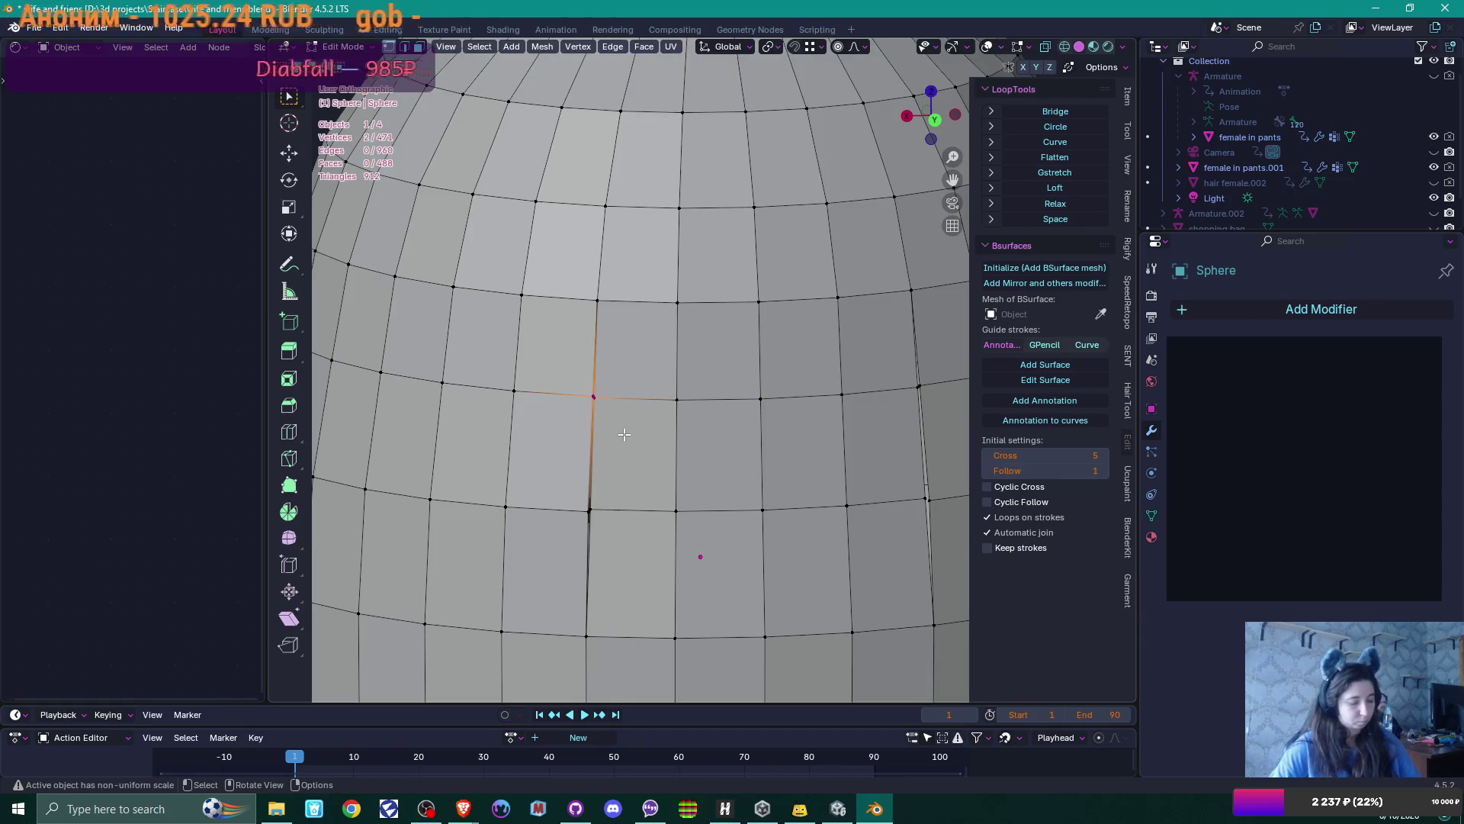
key("m")
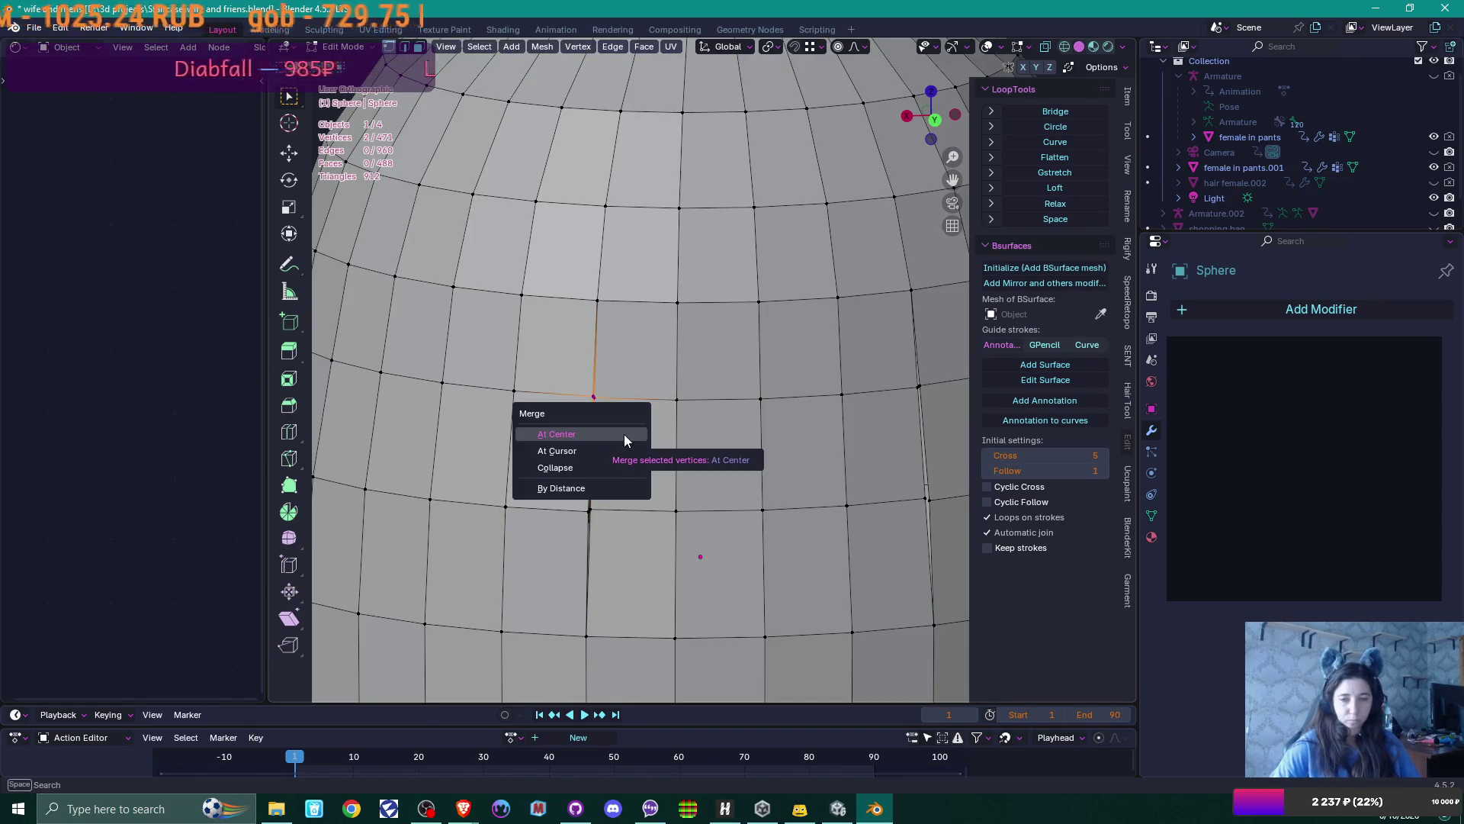
left_click(624, 433)
left_click(589, 502)
key("m")
left_click(615, 527)
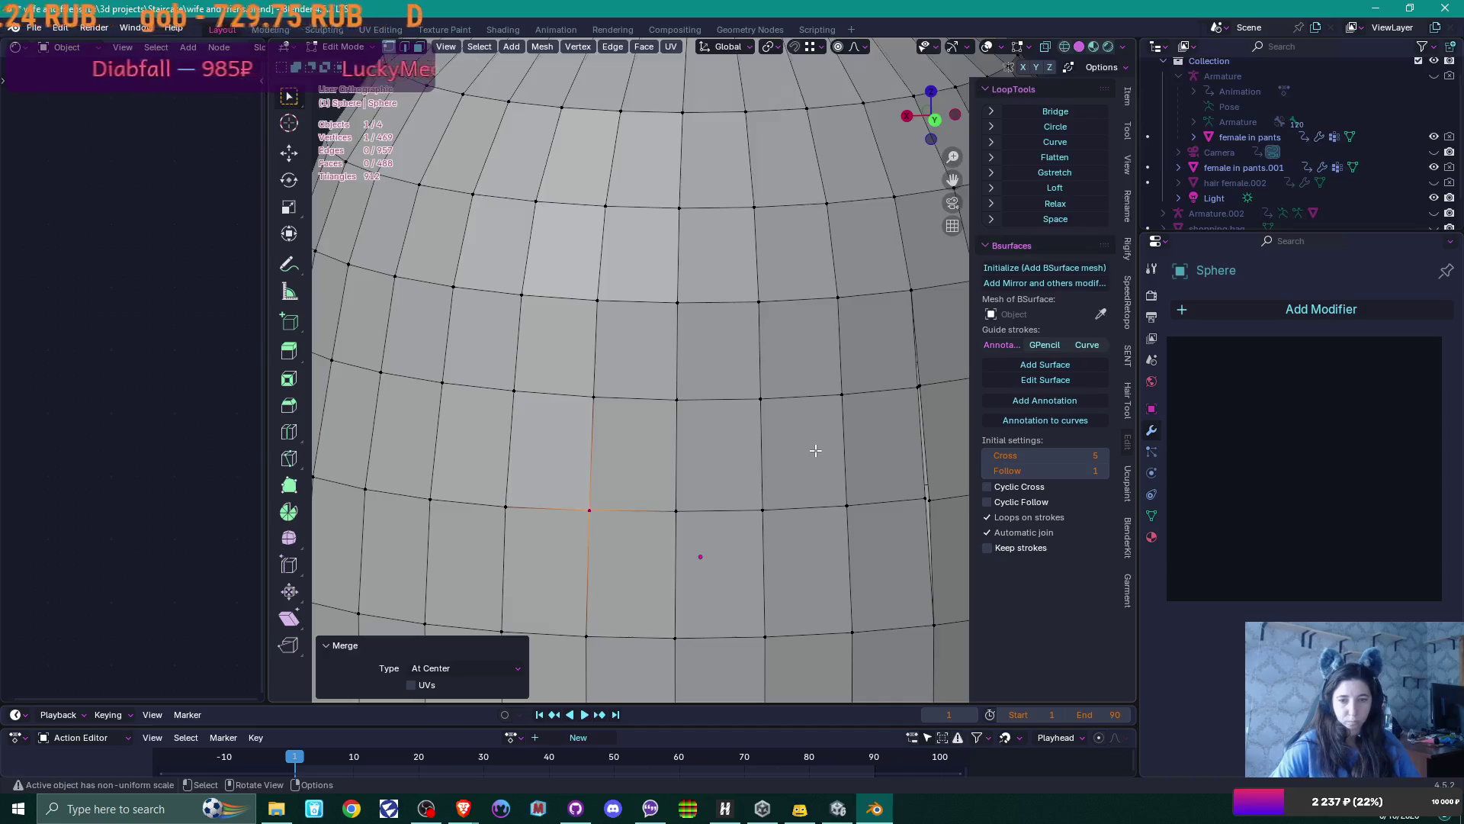
Merge the two stray vertex pairs on the right side at center, then view from the front
middle_click_drag(615, 528, 763, 496)
left_click(918, 539, "shift")
key("m")
left_click(932, 452)
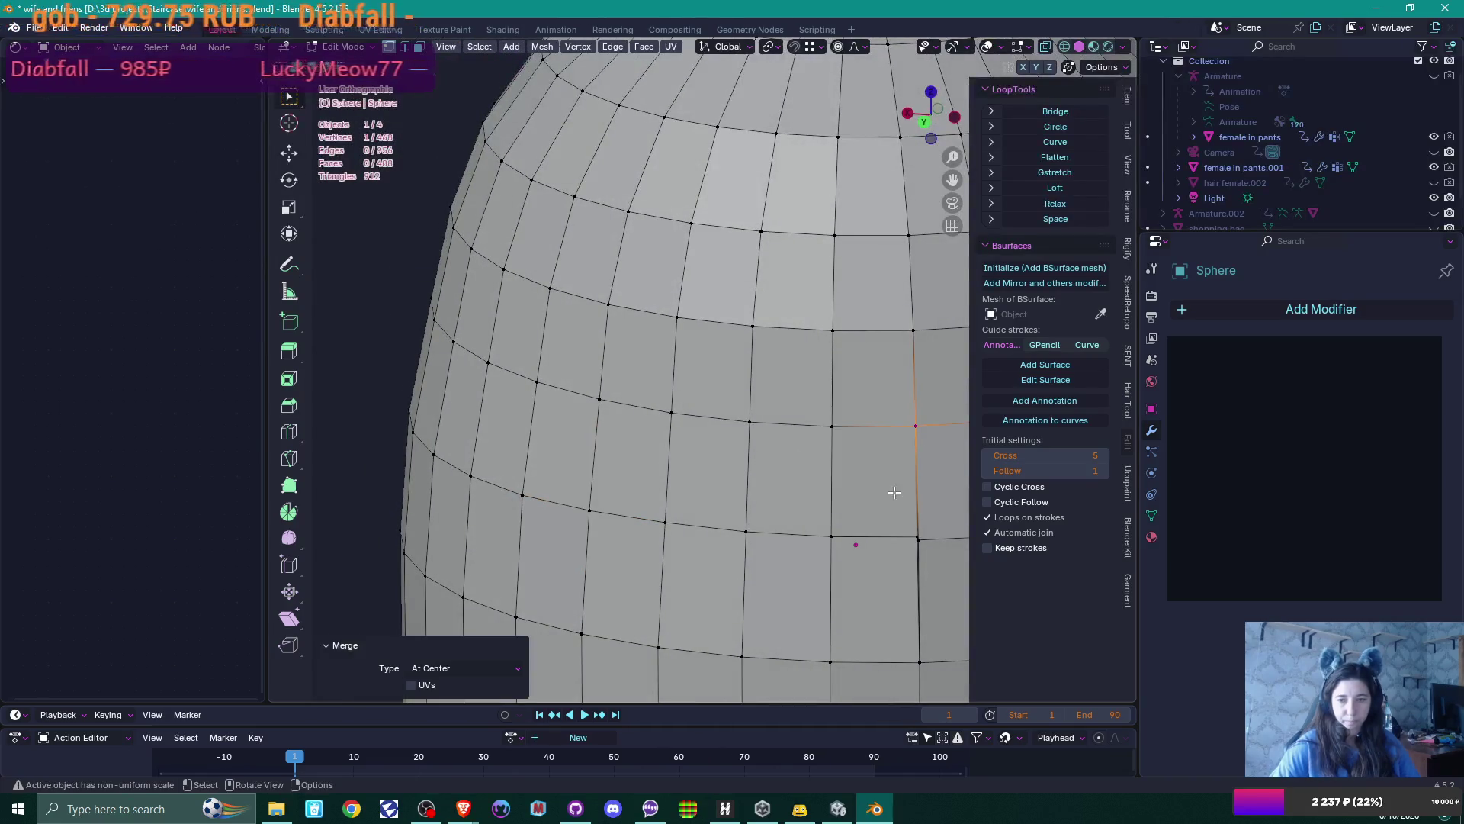
left_click(919, 662, "shift")
key("m")
left_click(932, 555)
scroll(932, 555, "down", 3)
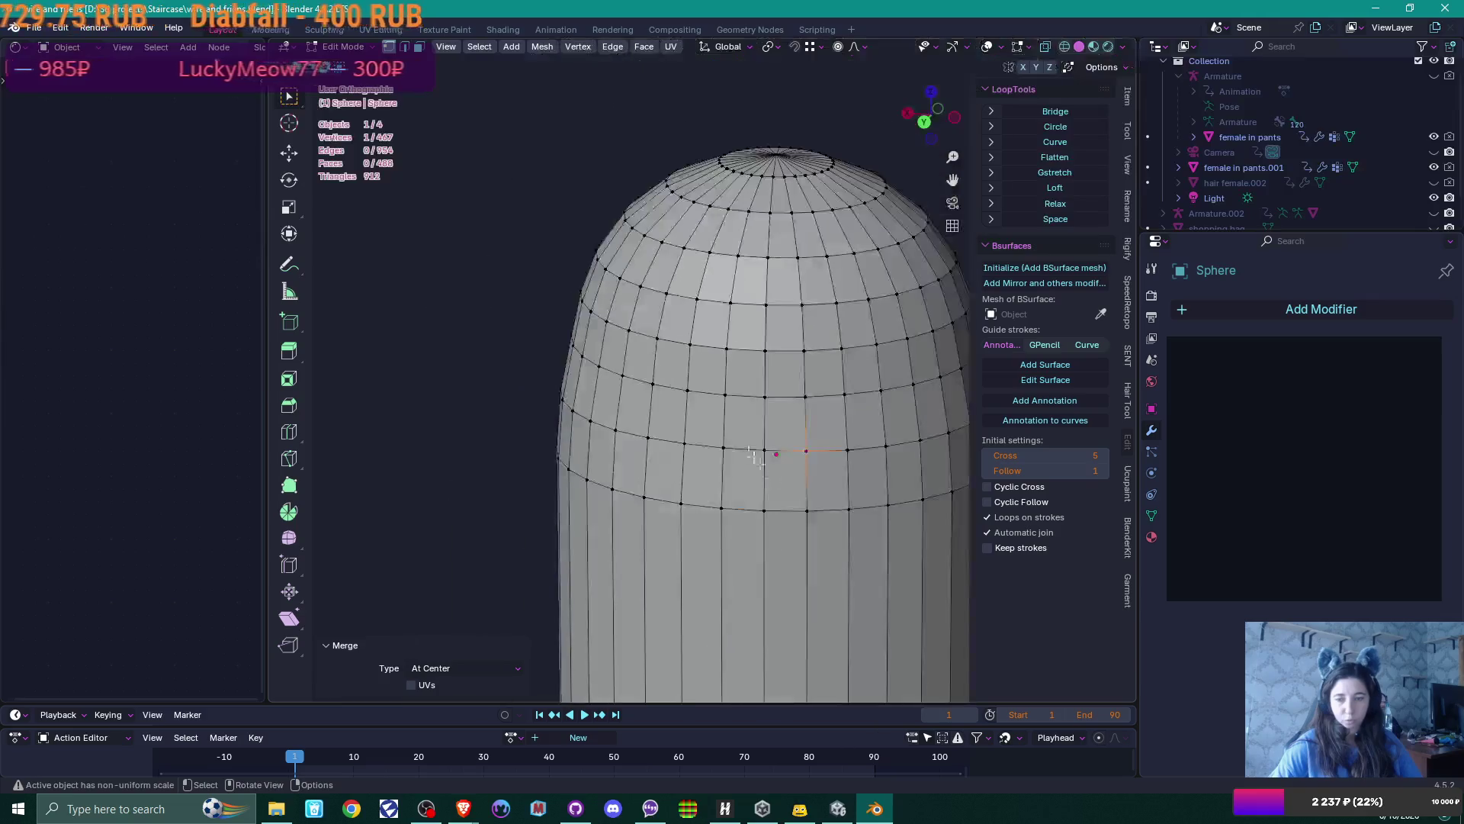
middle_click_drag(932, 555, 711, 386)
key("KP_1")
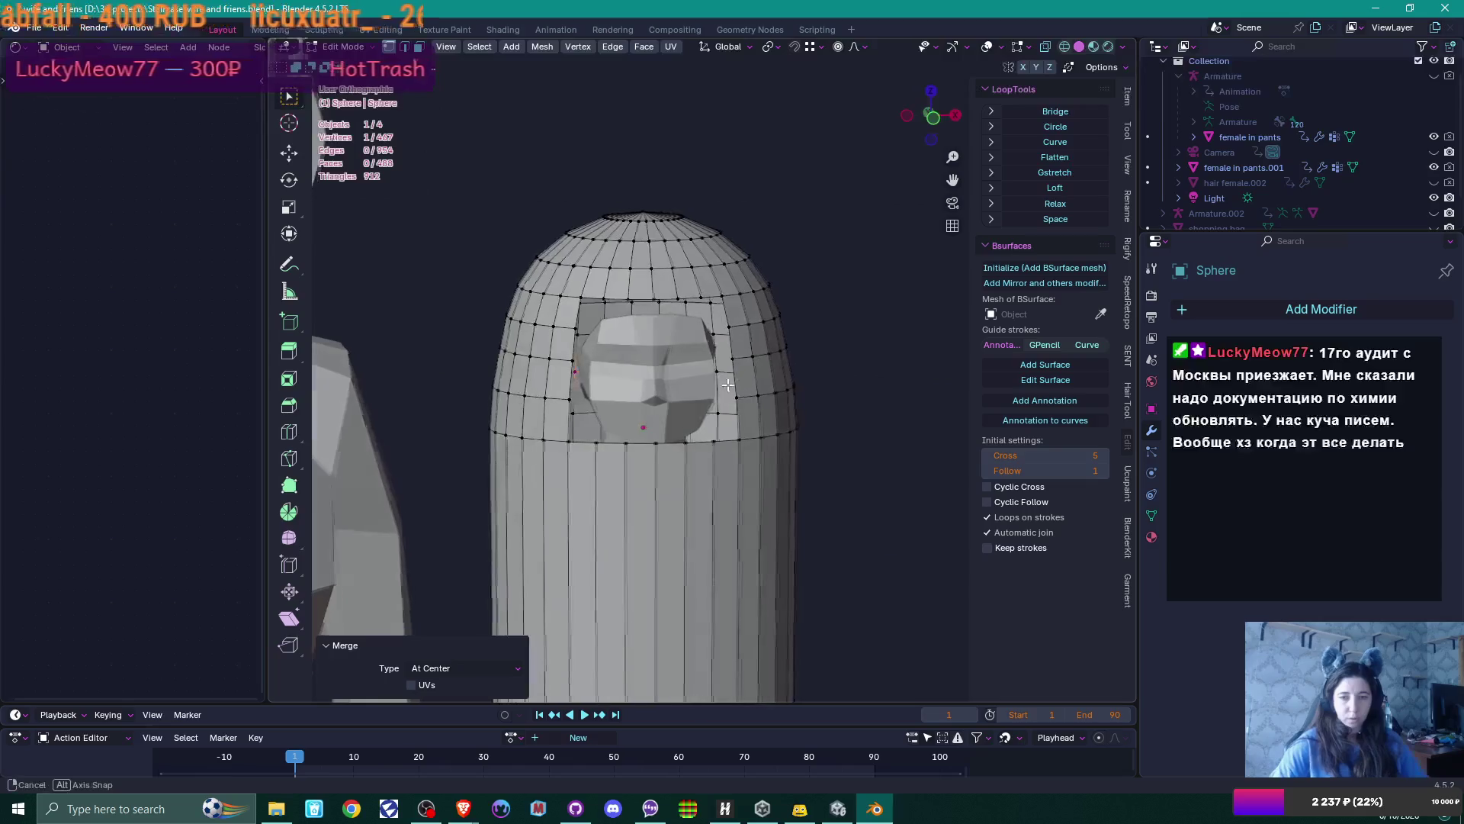
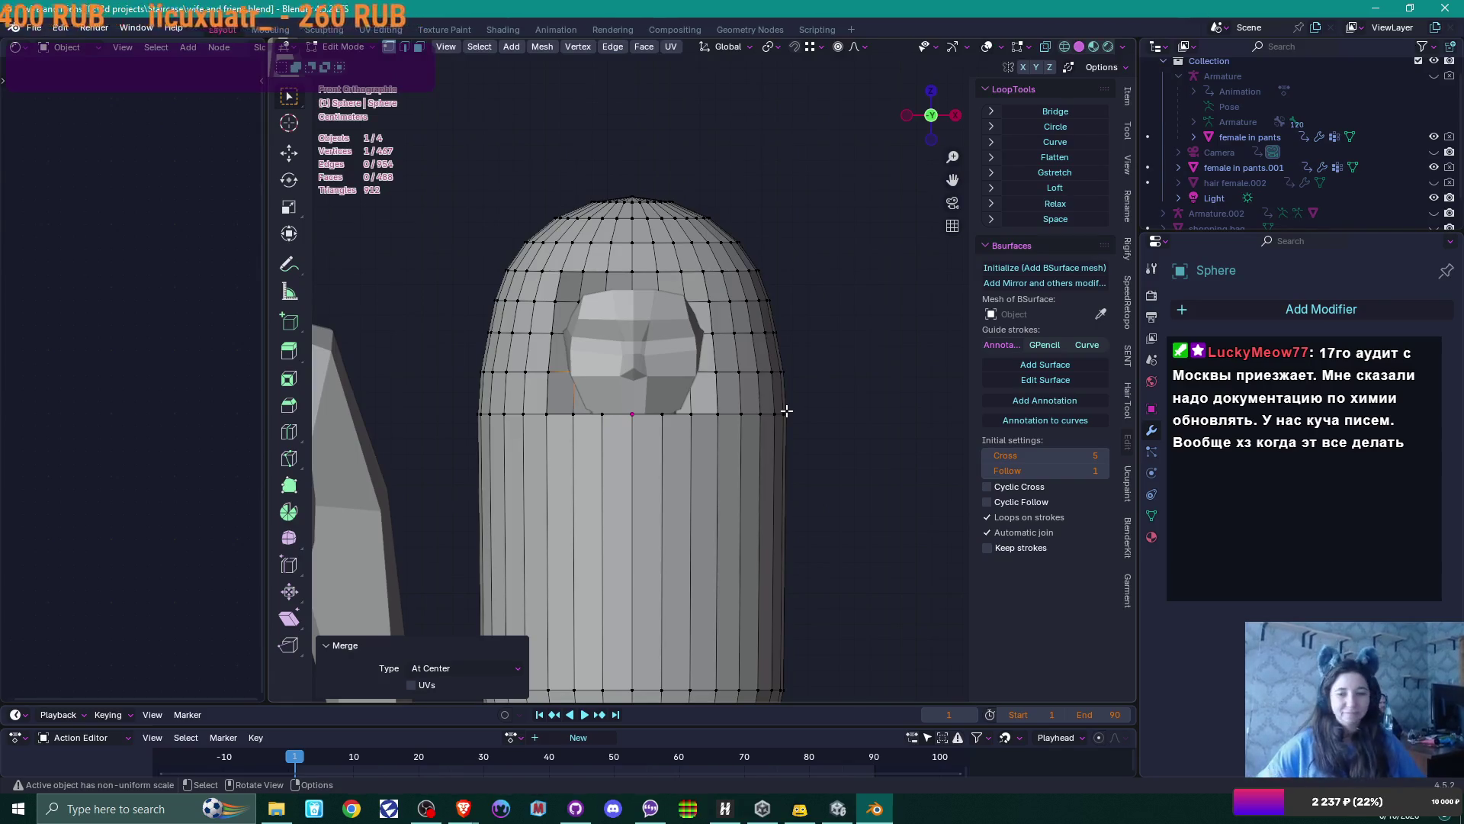
Lower the opening's bottom vertex 0.014 m along Z with smooth proportional falloff
scroll(603, 325, "up", 4)
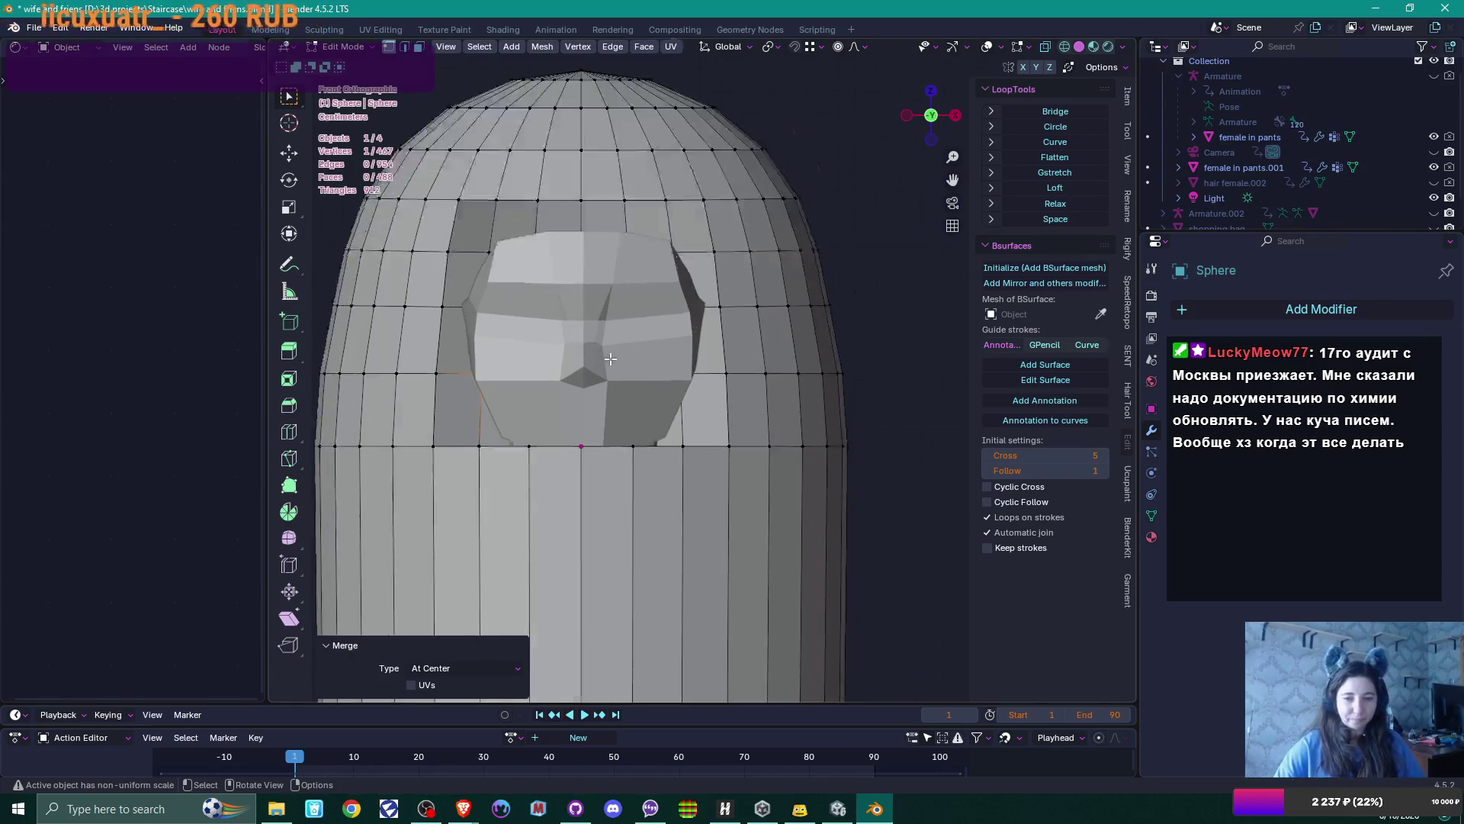
left_click(631, 423)
left_click(619, 402)
key("shift+v")
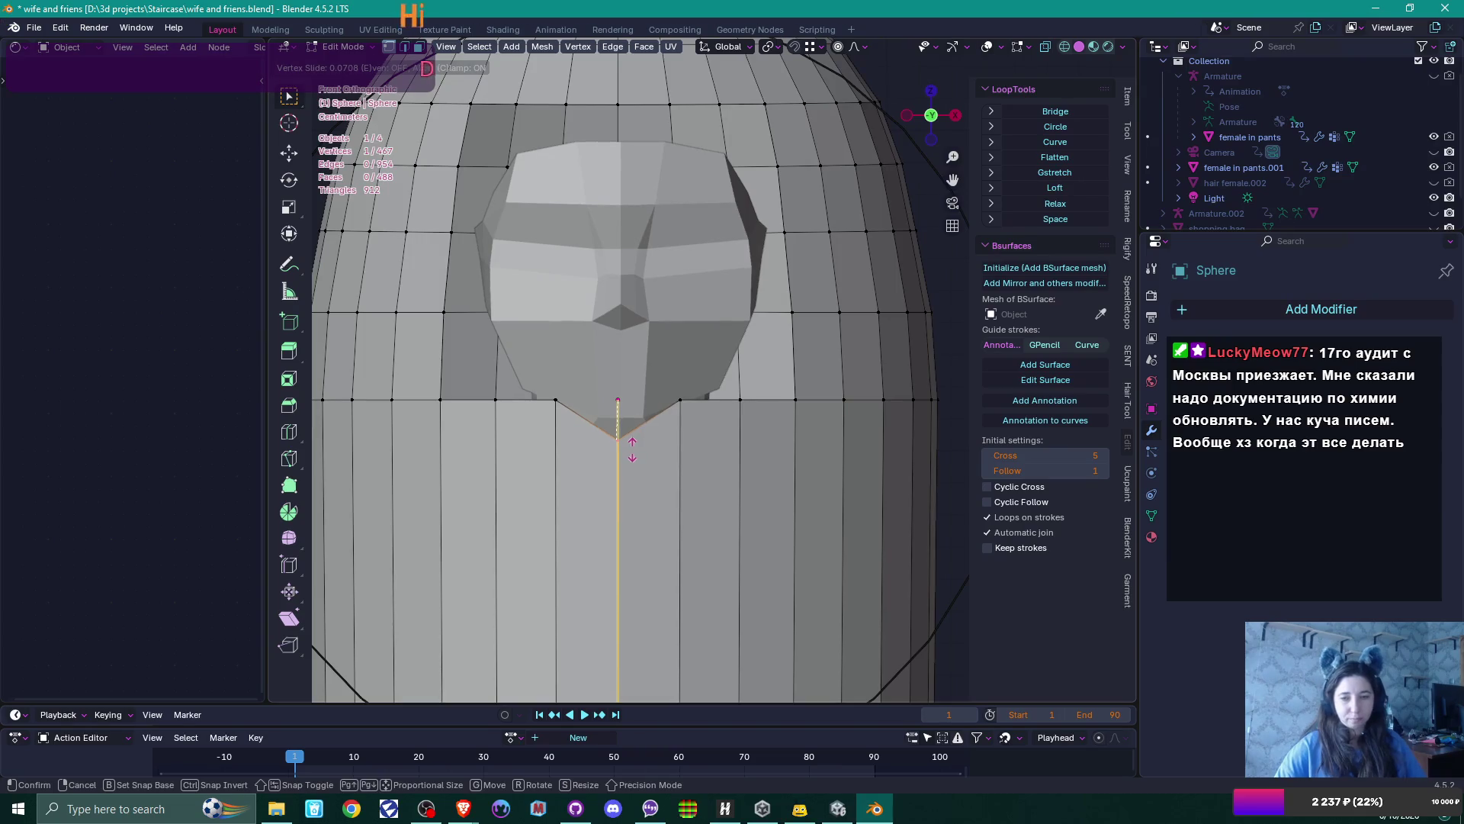
right_click(634, 451)
key("g")
key("z")
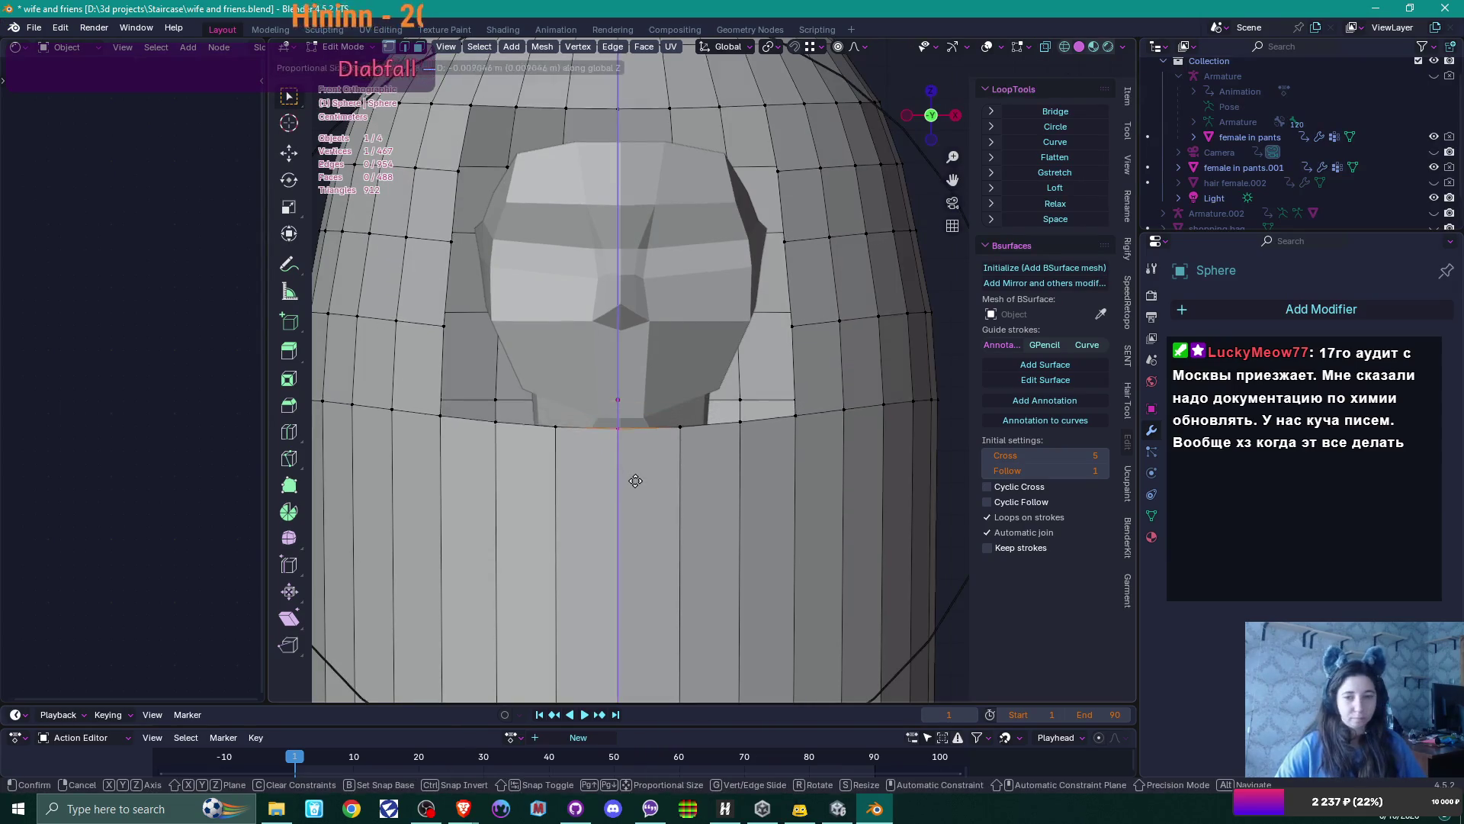
key("o")
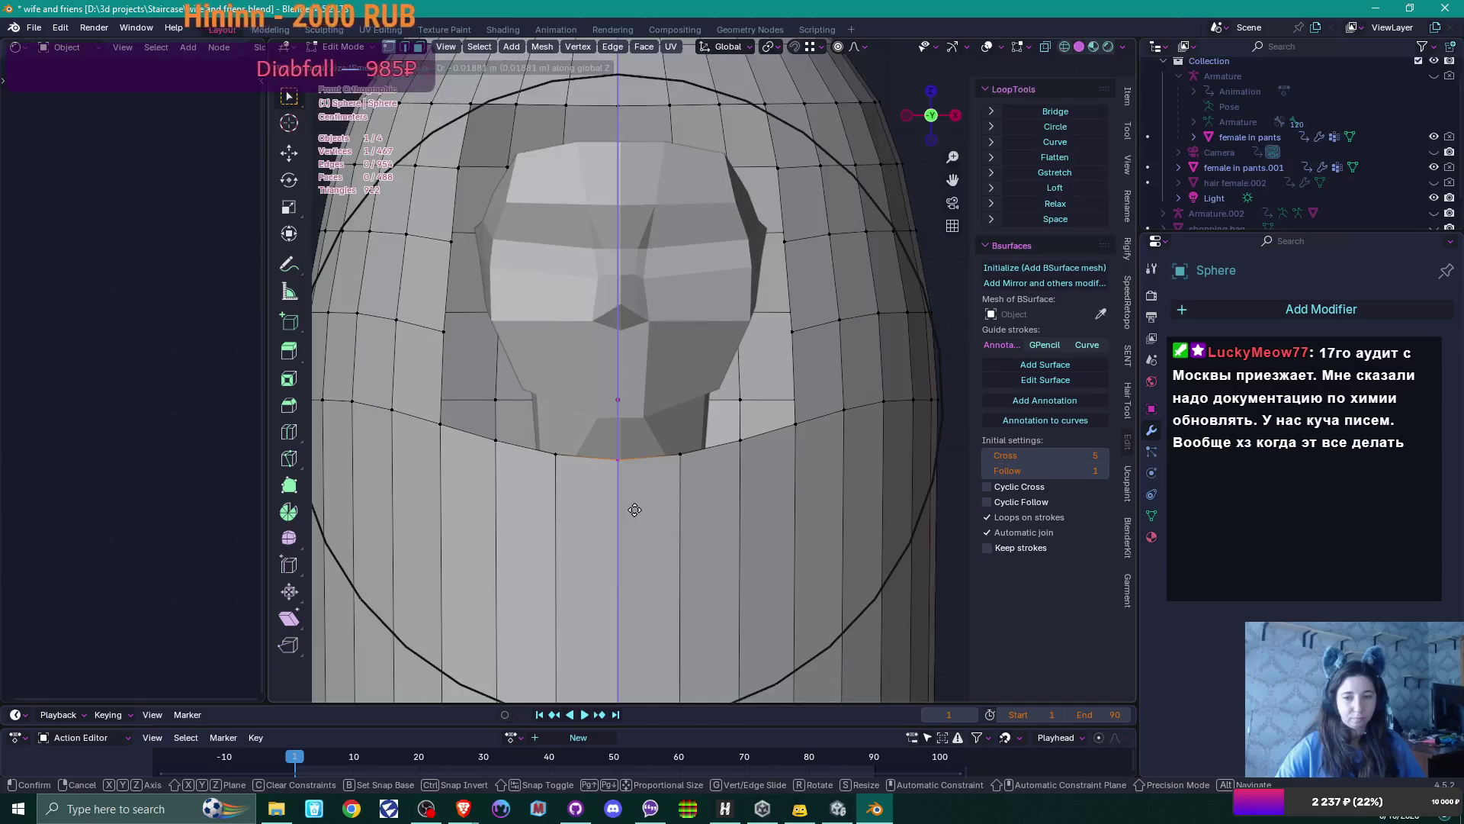
scroll(634, 510, "up", 6)
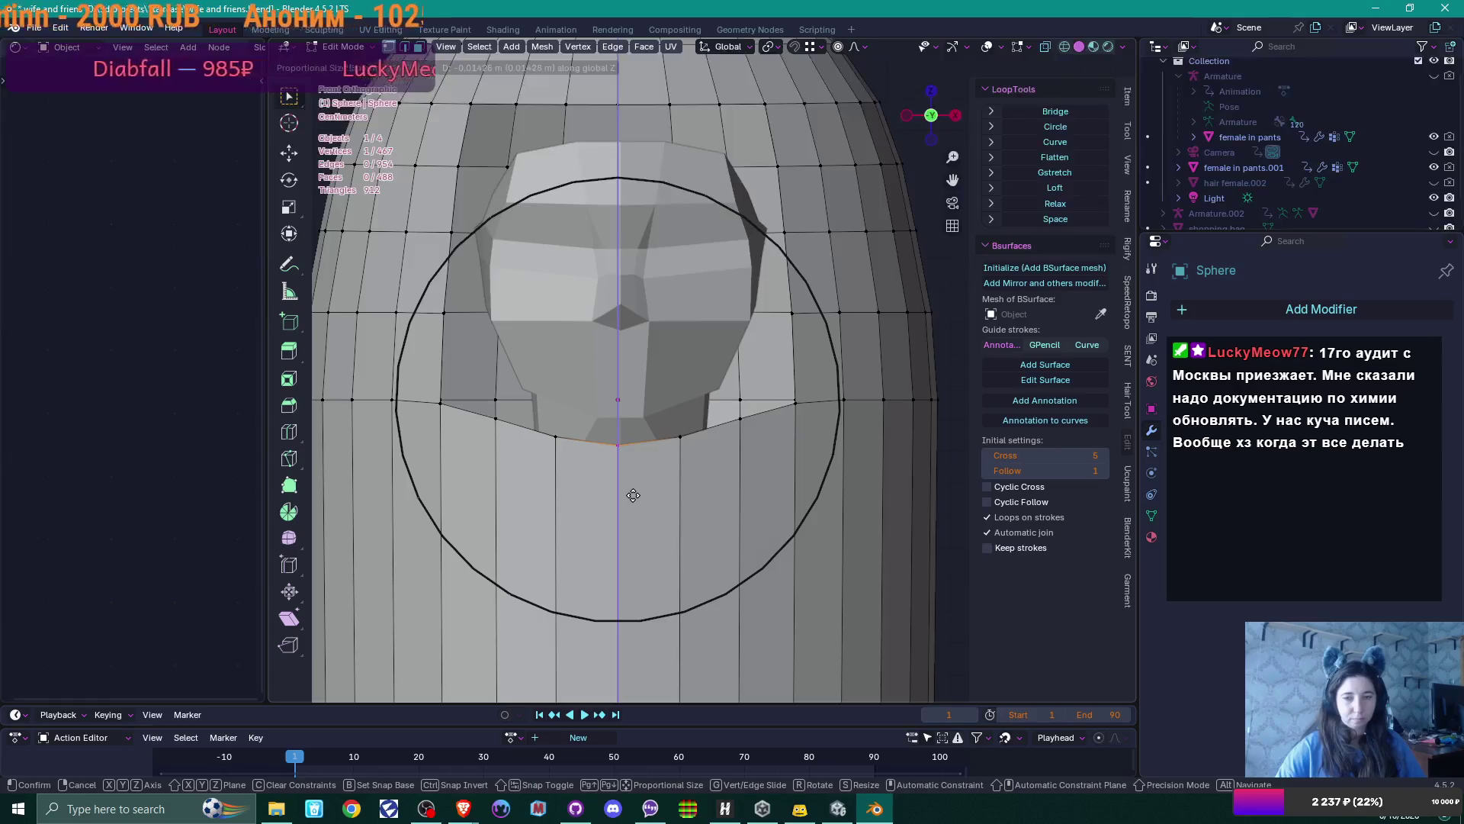
left_click(633, 495)
middle_click_drag(766, 141, 775, 259, "shift")
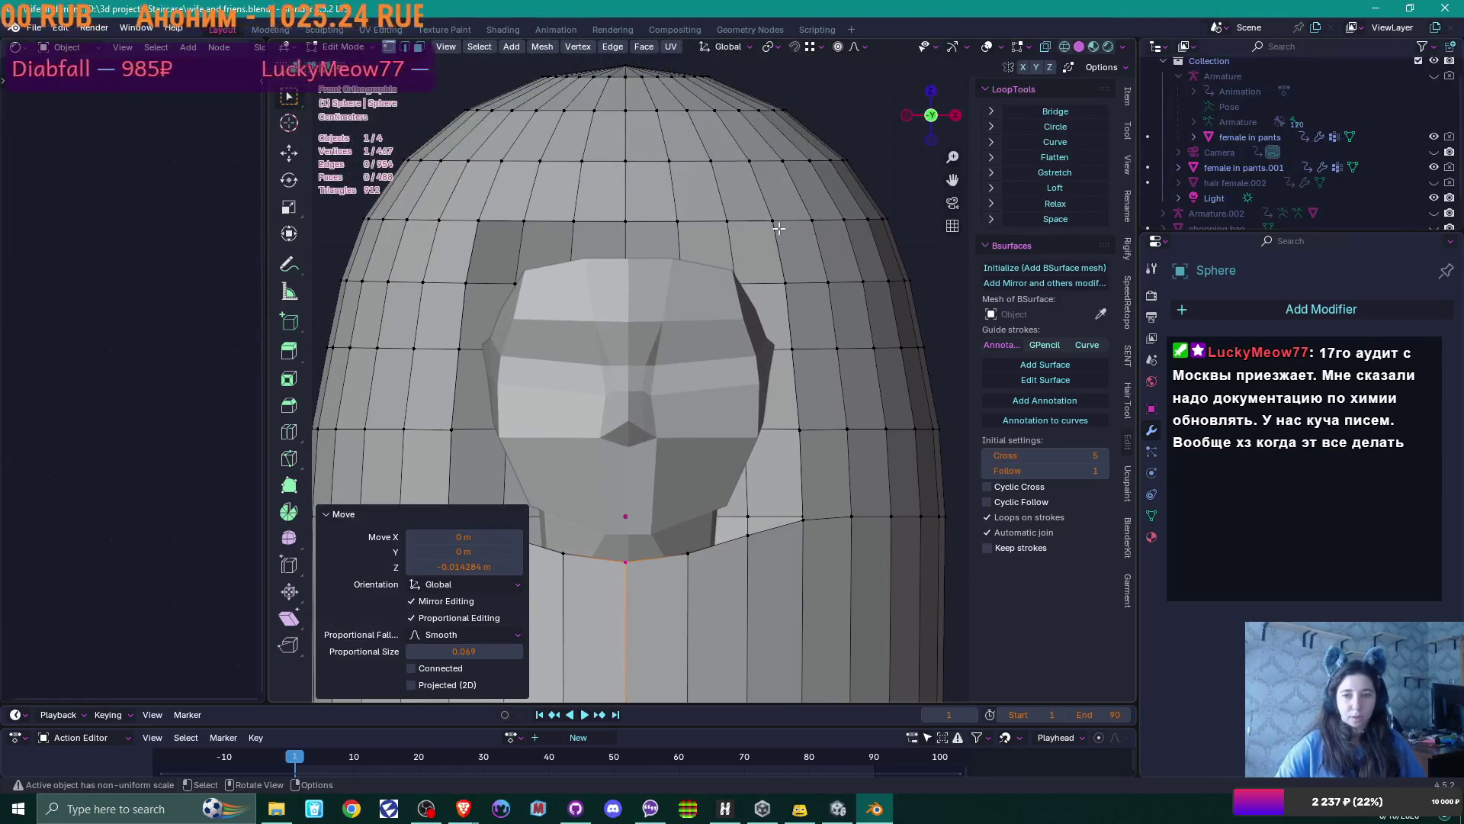
Move the opening's upper-right corner vertex outward and push it back in depth
left_click(777, 226)
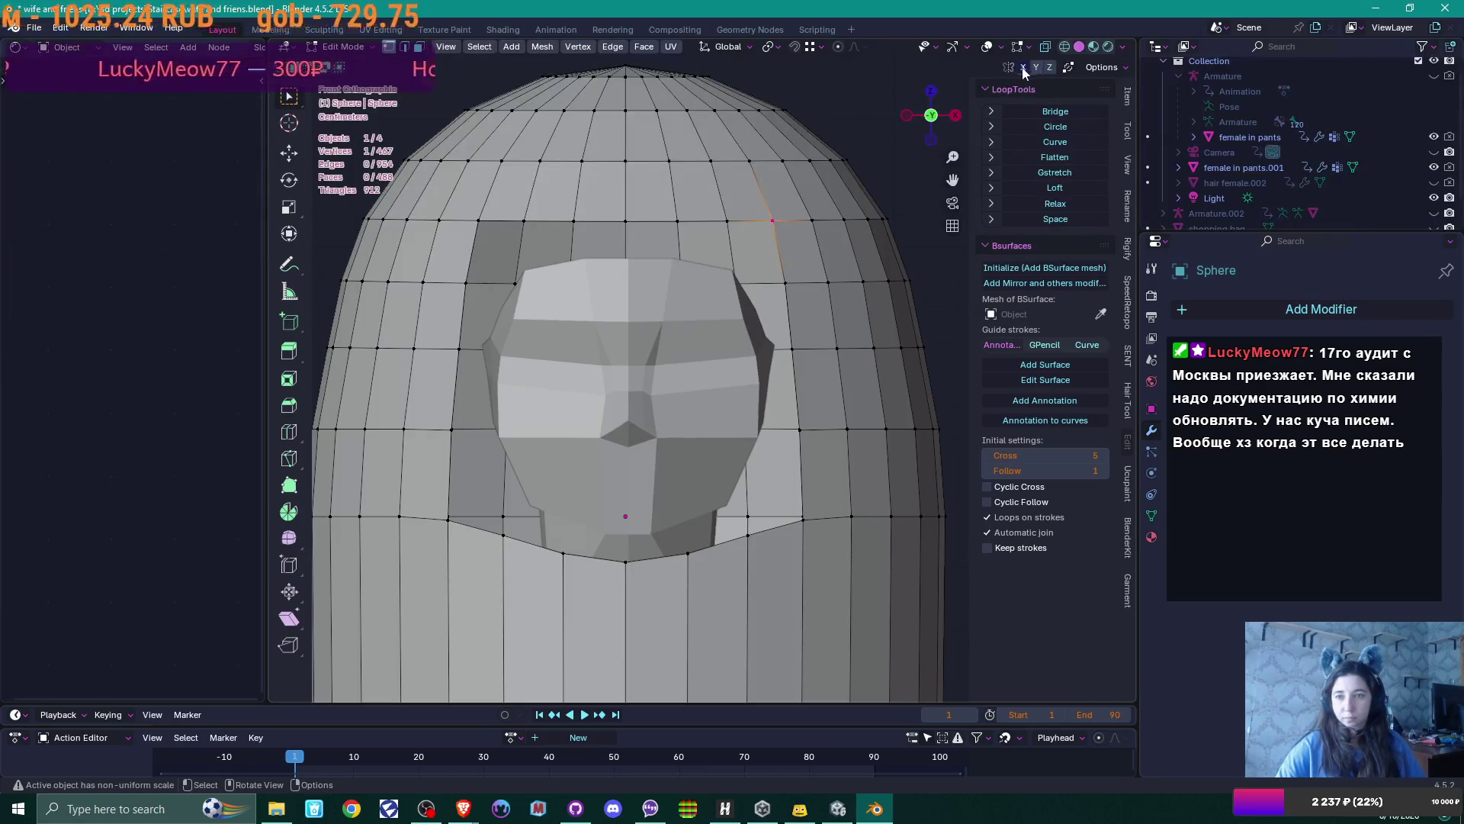
key("g")
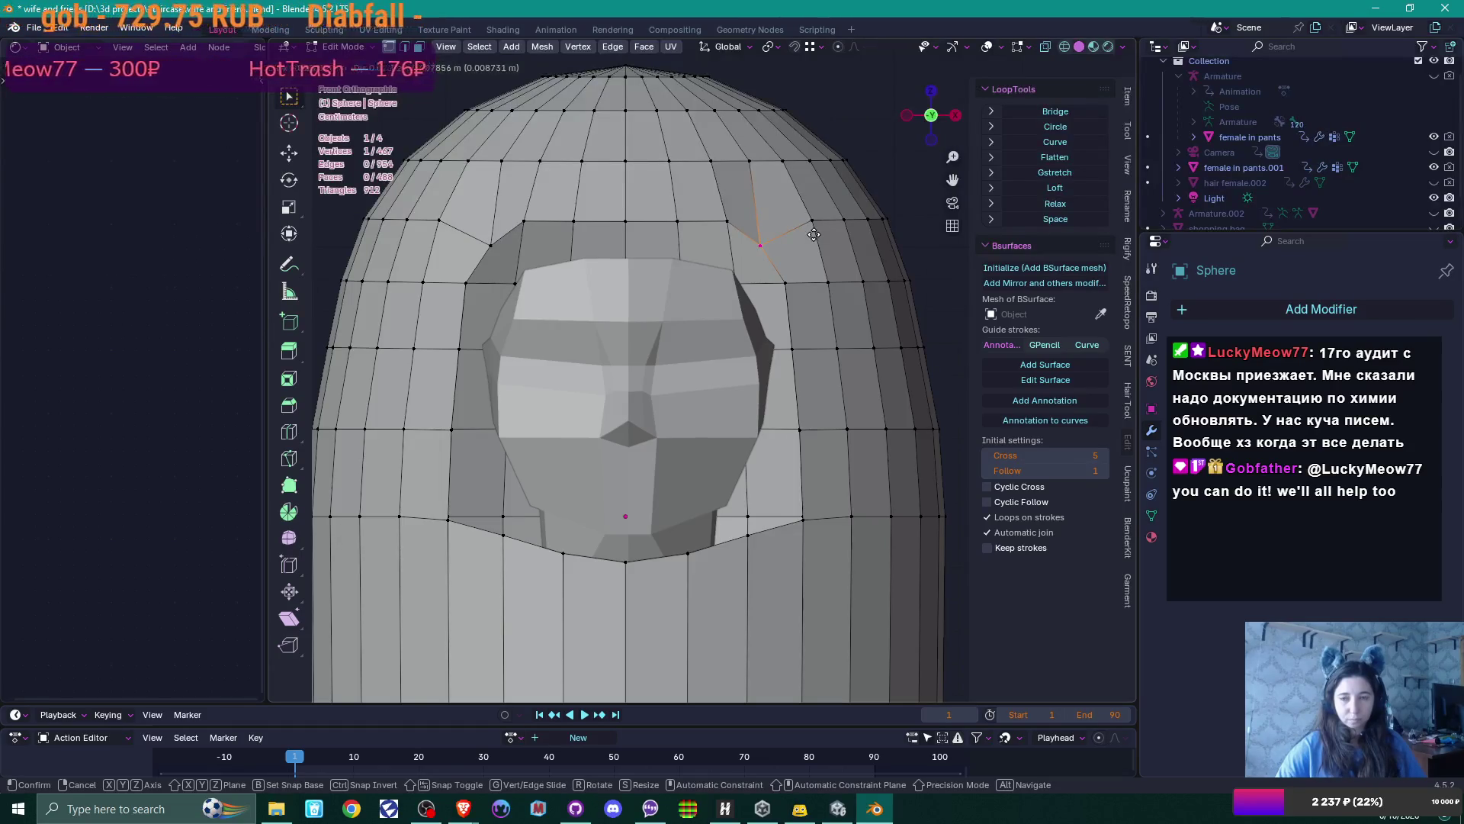
left_click(814, 235)
mouse_move(813, 234)
middle_mouse_down()
mouse_move(702, 297)
mouse_move(773, 275)
middle_mouse_up()
key("g")
key("y")
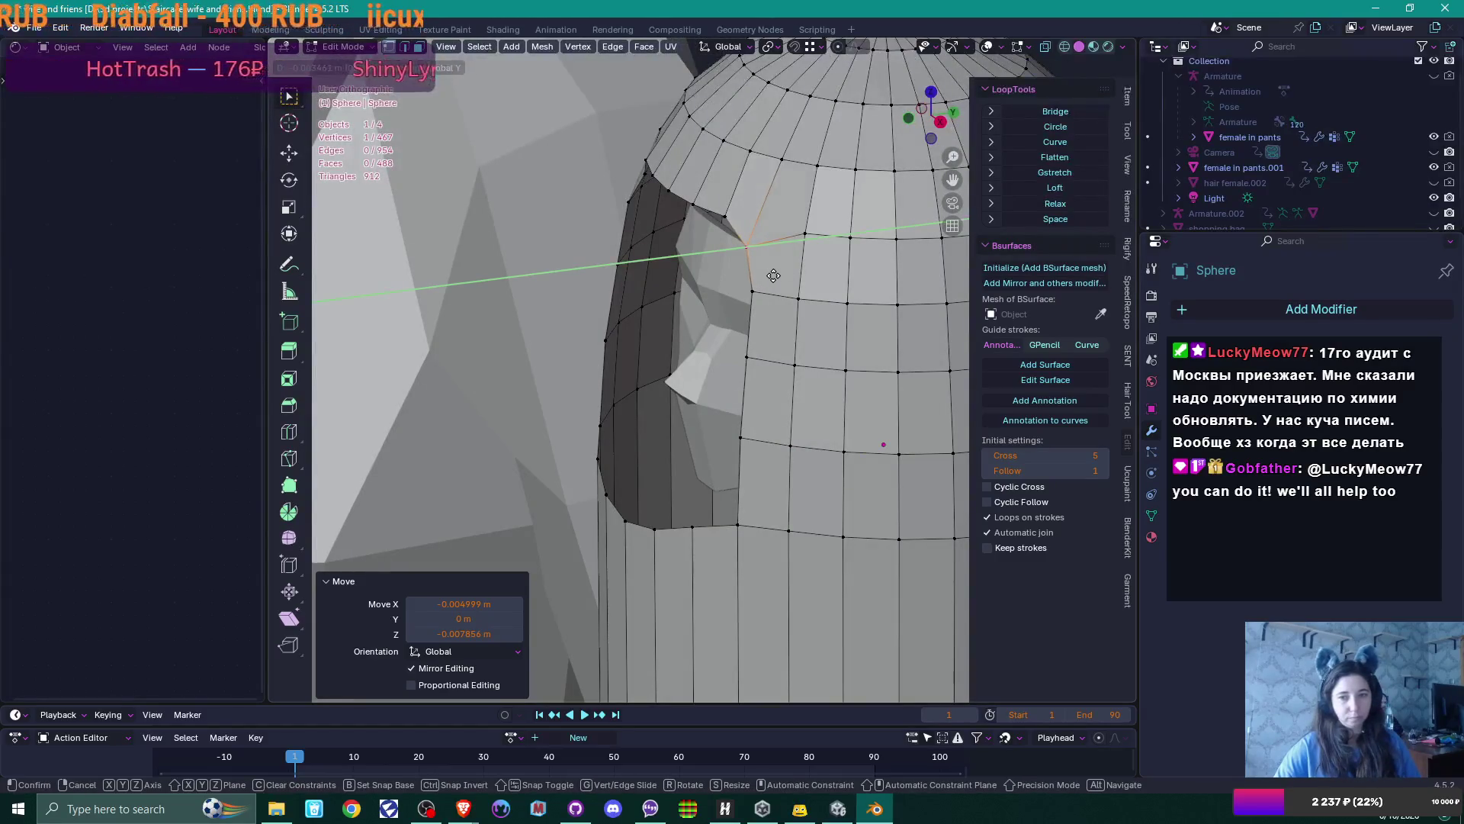
left_click(770, 276)
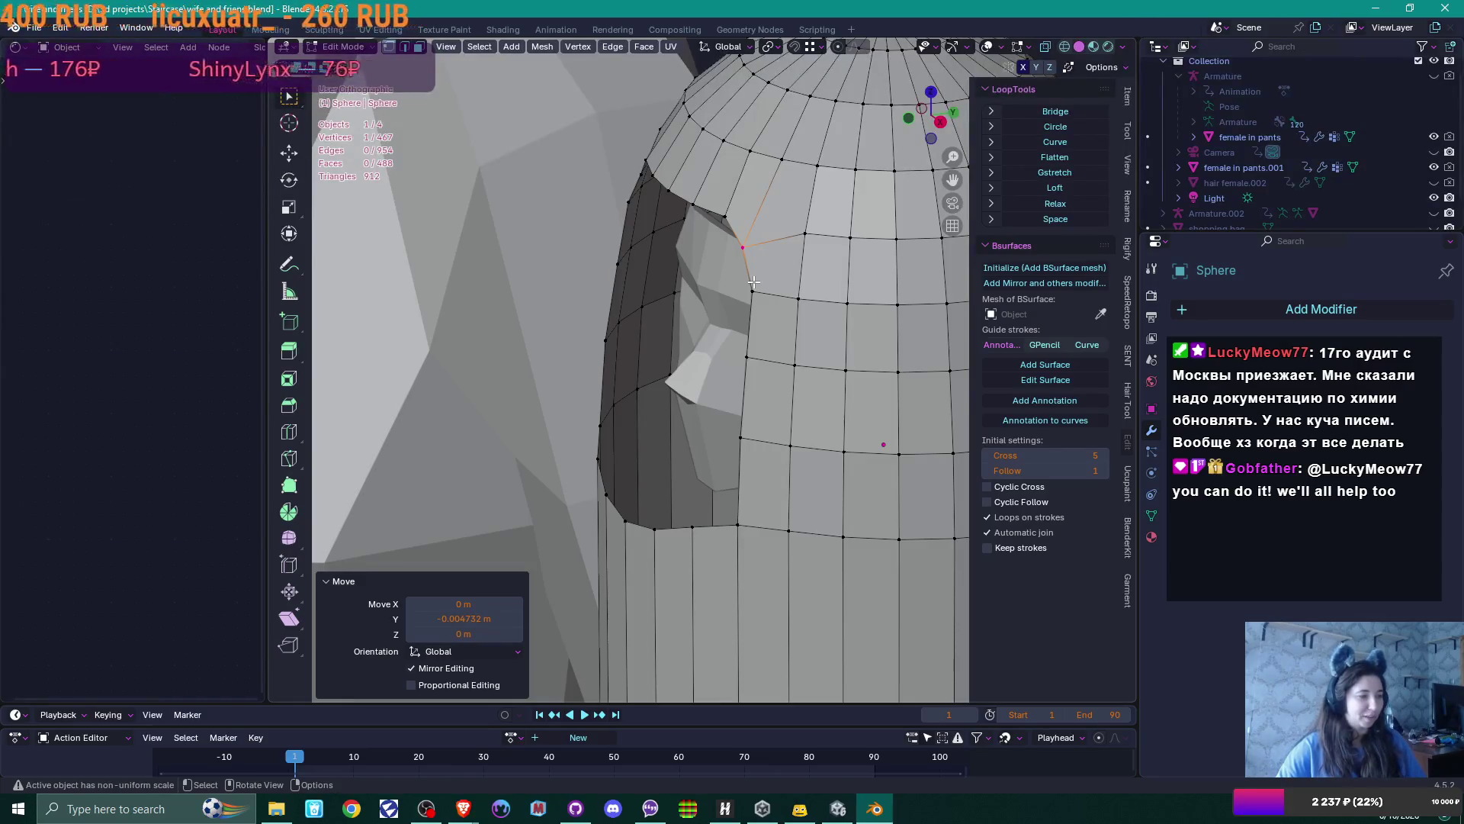
mouse_move(701, 314)
middle_mouse_down()
mouse_move(720, 224)
mouse_move(785, 260)
mouse_move(779, 393)
middle_mouse_up()
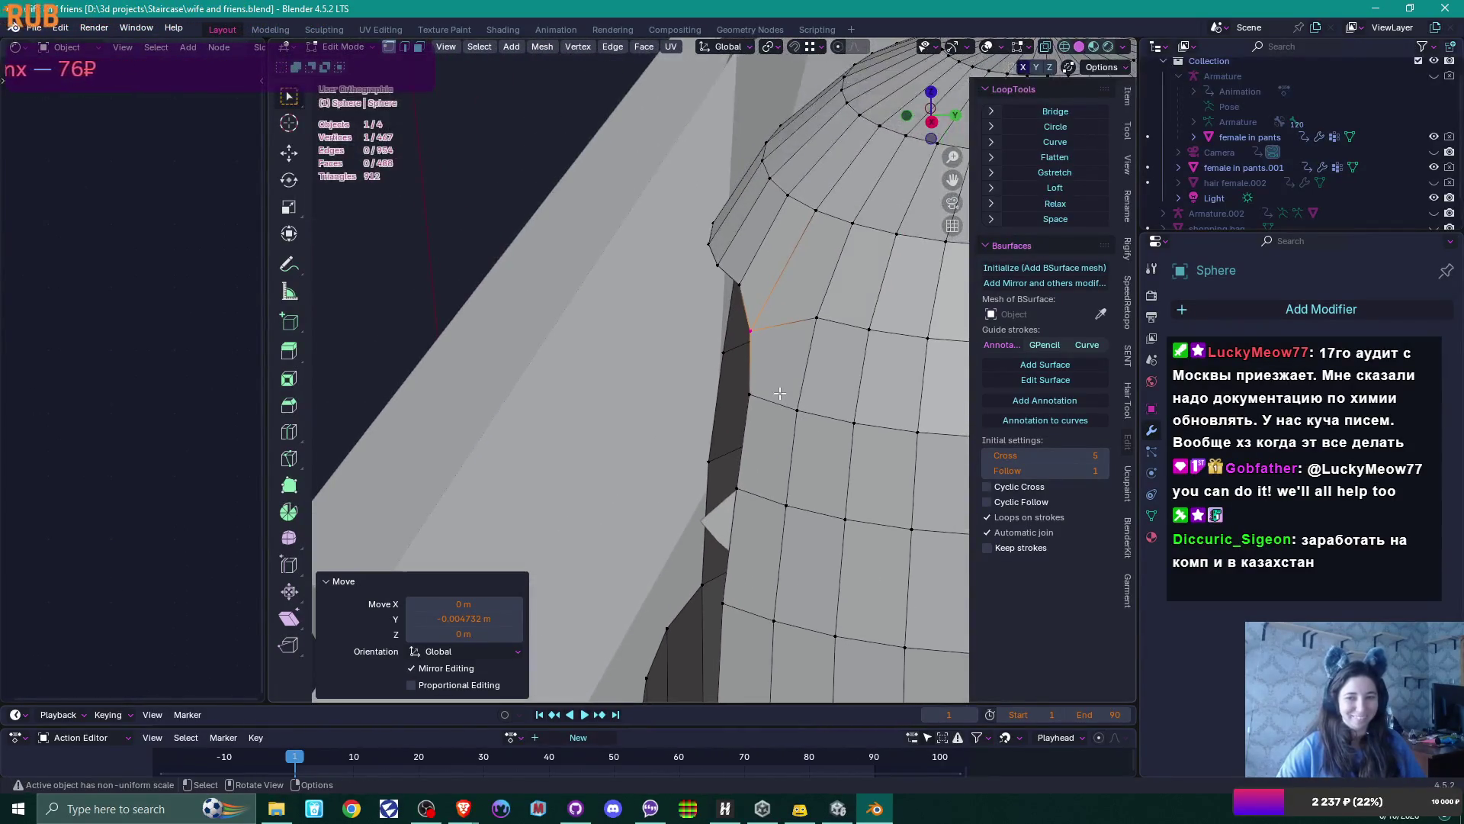
key("g")
key("y")
left_click(796, 348)
middle_click_drag(797, 349, 730, 296)
Reposition the neighbouring top-edge vertex in straight front view
left_click(727, 301)
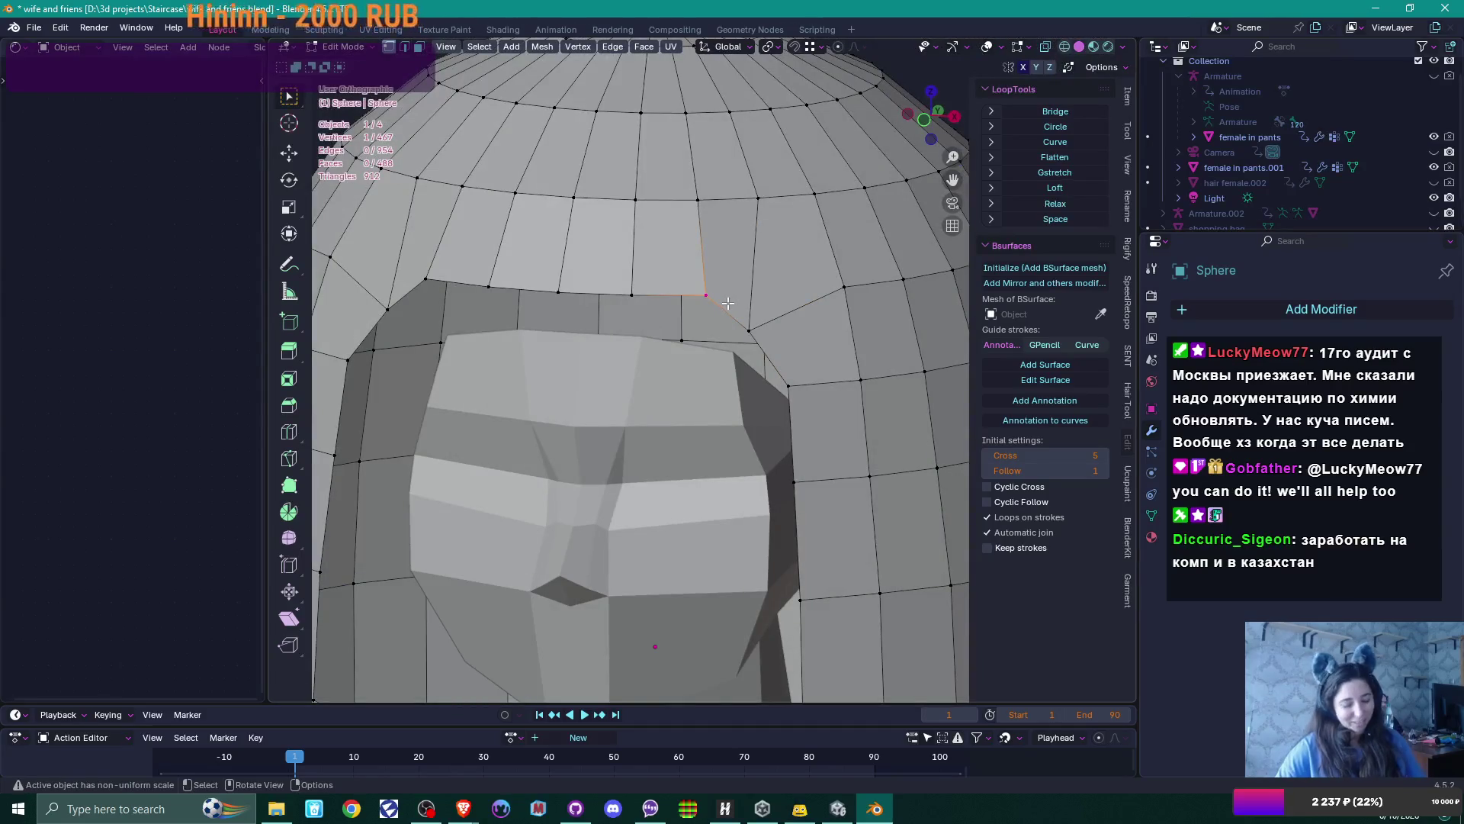
key("KP_1")
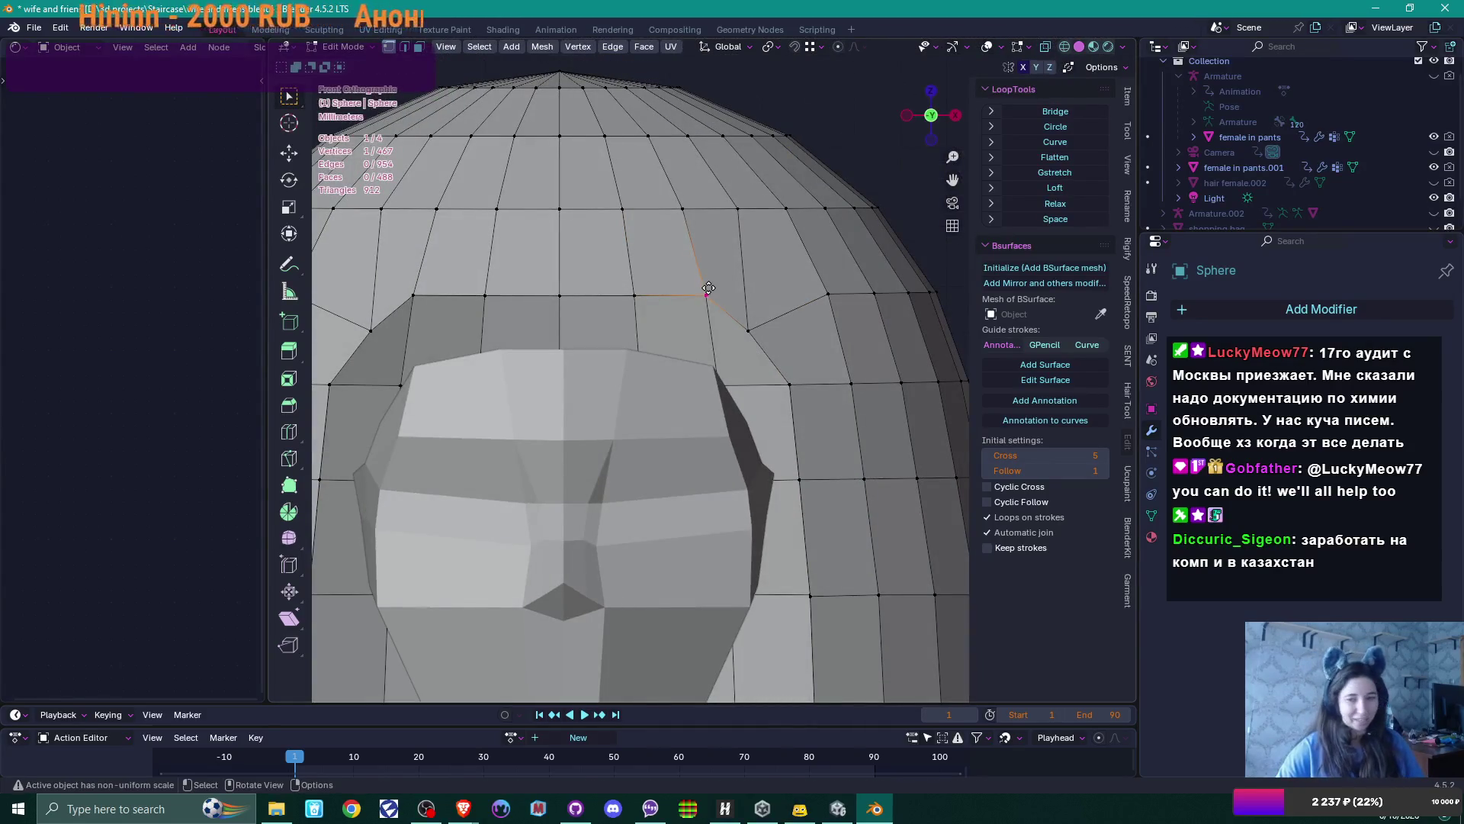
key("g")
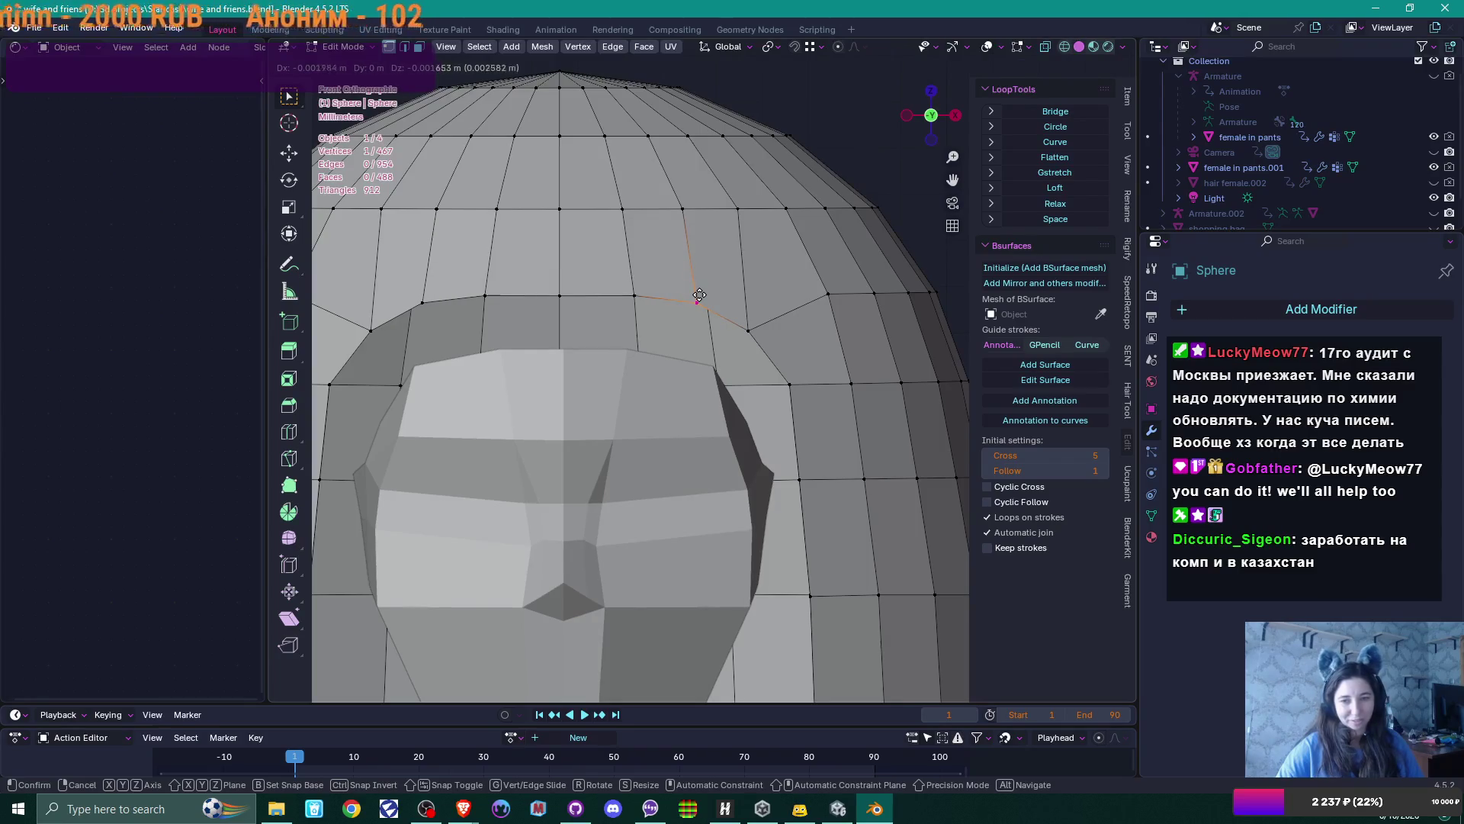
left_click(696, 296)
scroll(702, 305, "down", 4)
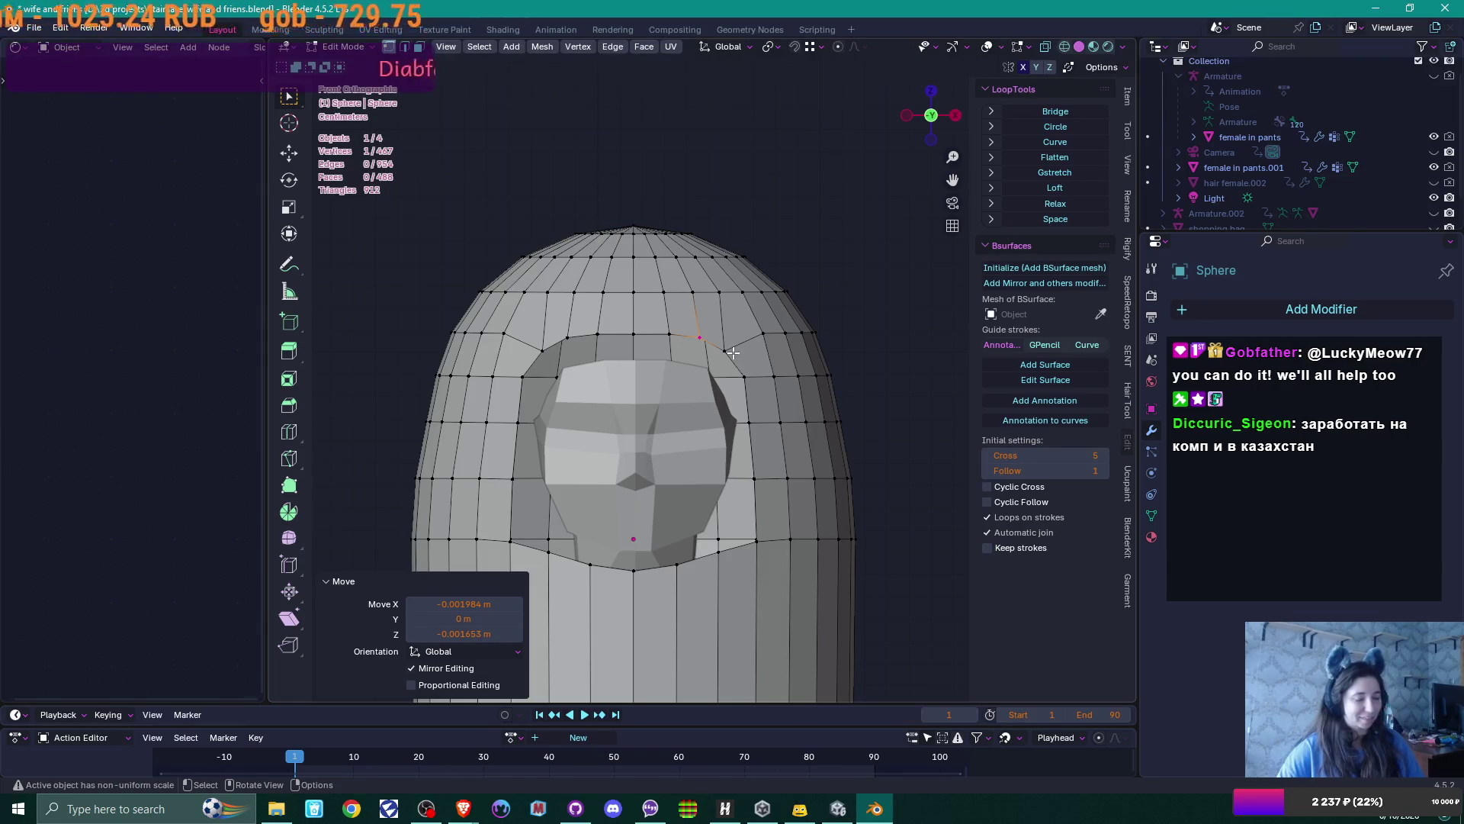
Adjust the lower-right and side vertices of the opening, the side one 0.0033 m sideways
middle_click_drag(732, 379, 785, 246, "shift")
left_click(812, 408)
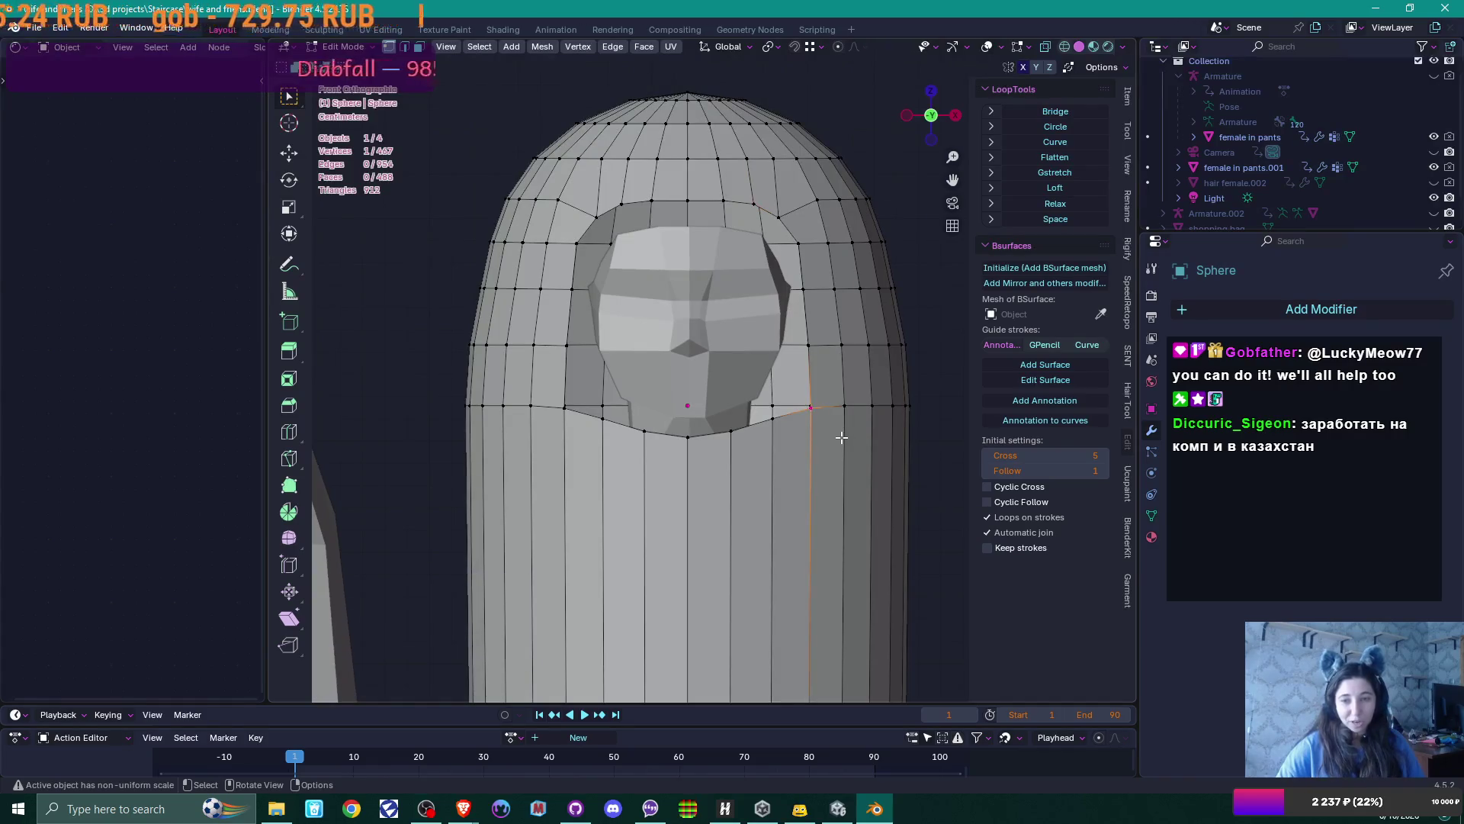
scroll(818, 410, "up", 2)
key("g")
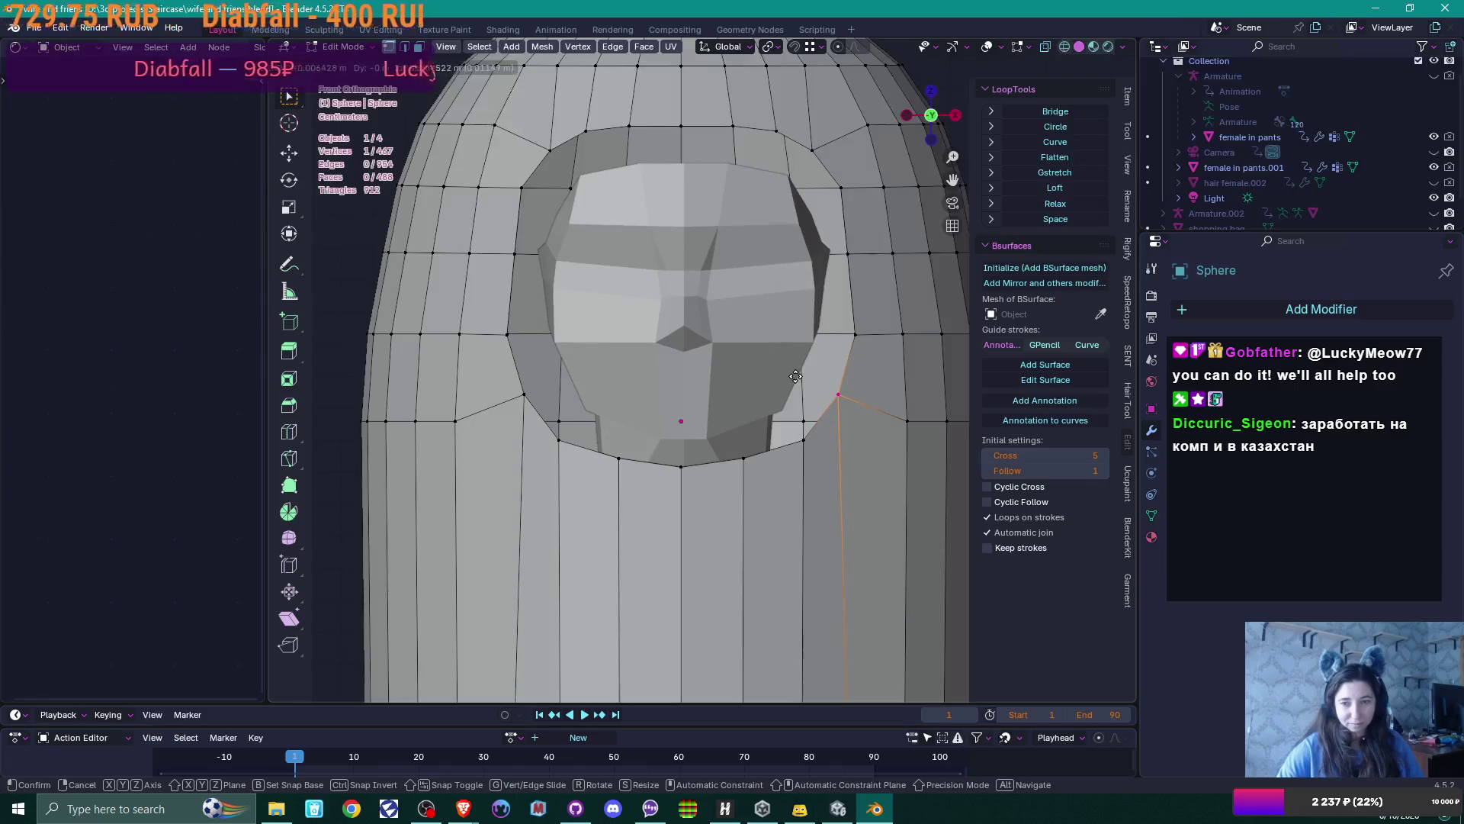
left_click(796, 377)
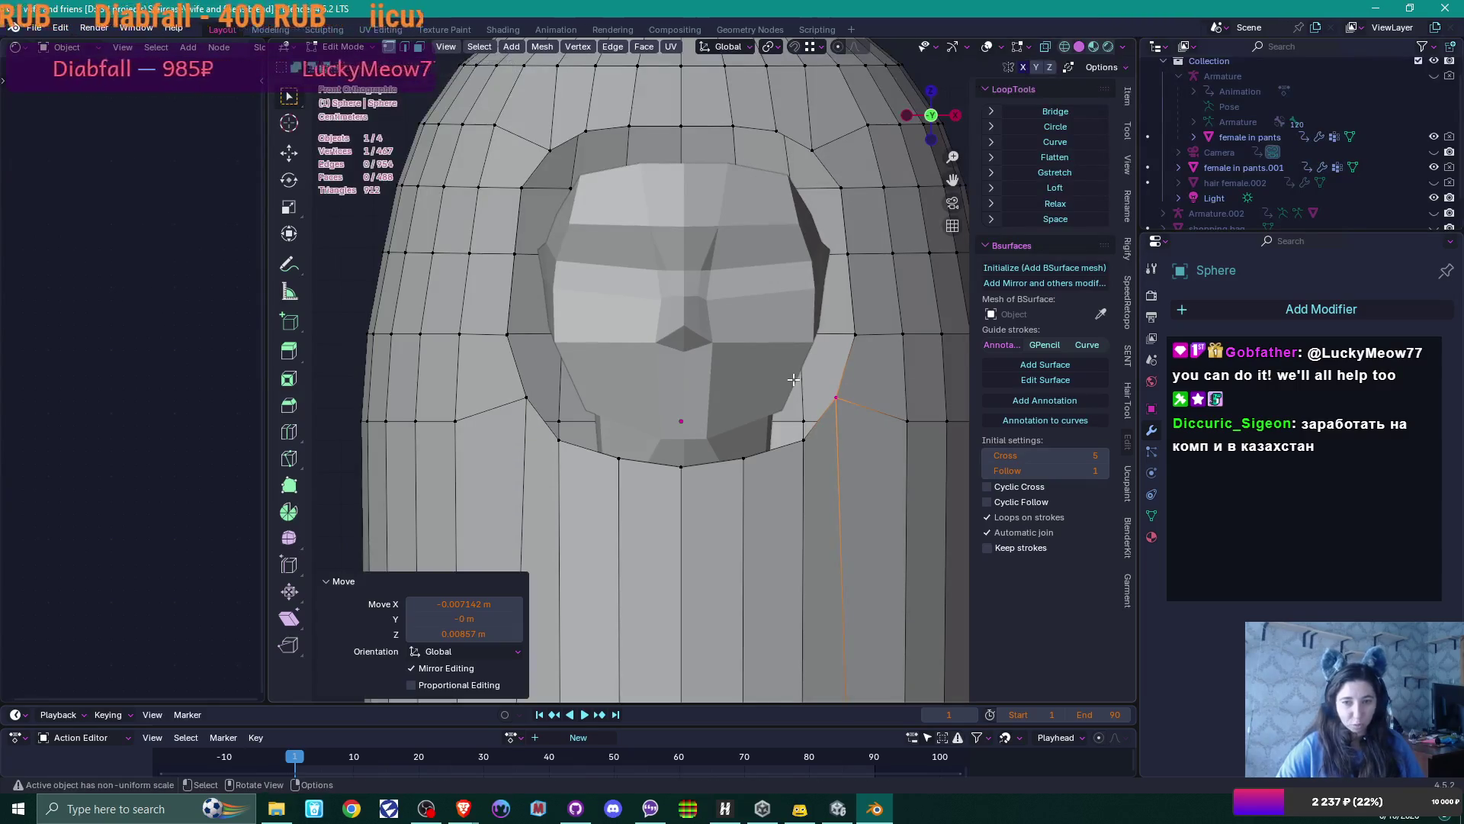
left_click(856, 336)
key("g")
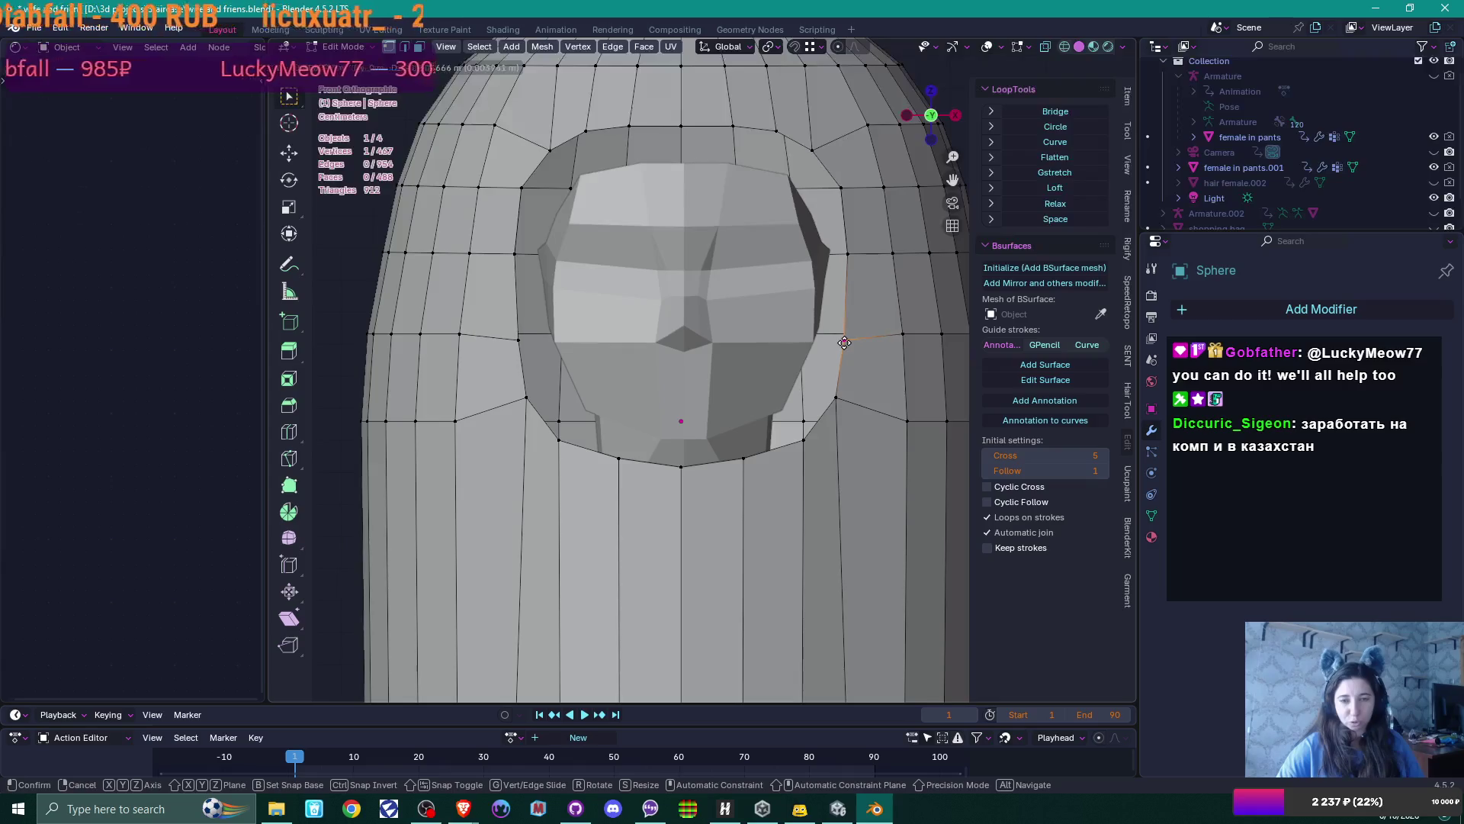
left_click(845, 343)
Check the opening from the side, select its border loop and return to Object Mode
mouse_move(889, 321)
middle_mouse_down()
mouse_move(715, 321)
mouse_move(852, 415)
mouse_move(696, 478)
mouse_move(839, 435)
middle_mouse_up()
scroll(839, 404, "down", 3)
left_click(738, 458, "alt")
key("Tab")
Move the woman's face object slightly back along the Y axis
left_click(701, 336)
mouse_move(700, 335)
middle_mouse_down()
mouse_move(777, 487)
mouse_move(752, 488)
middle_mouse_up()
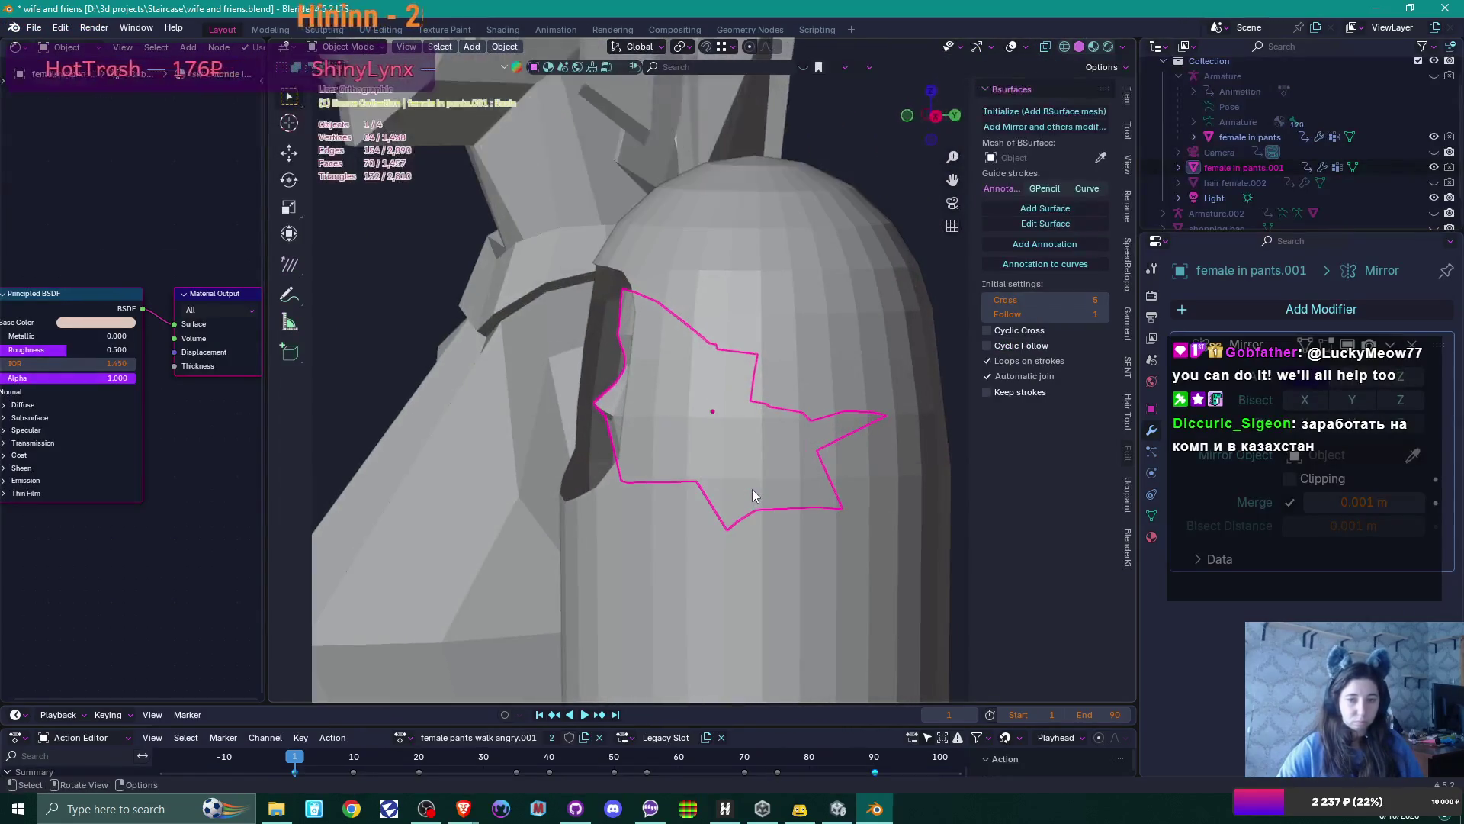
key("g")
key("y")
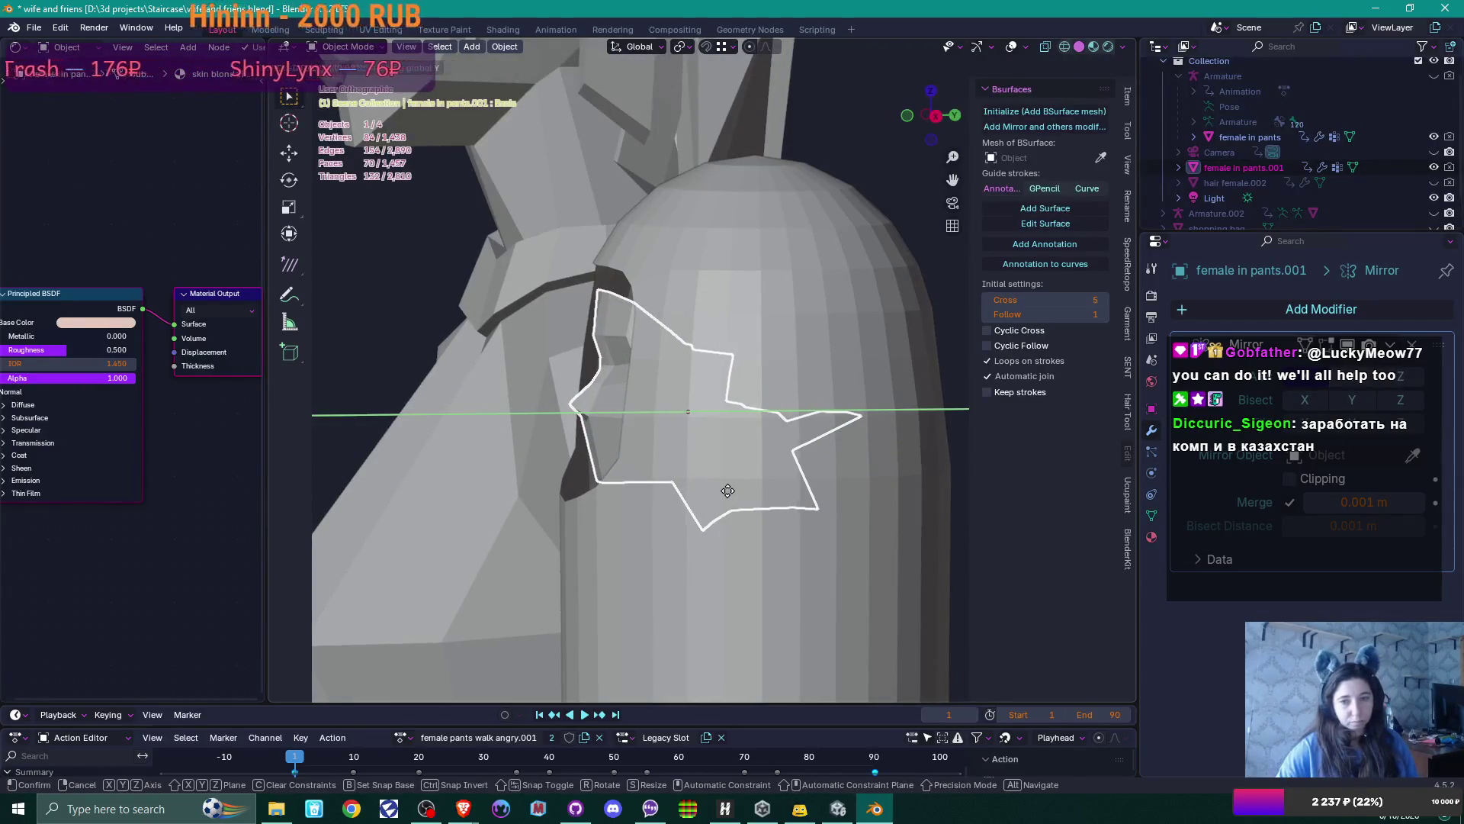
left_click(726, 485)
Select the capsule Sphere in Edit Mode and view it from the front
left_click(699, 316)
key("Tab")
mouse_move(698, 316)
middle_mouse_down()
mouse_move(775, 381)
mouse_move(713, 413)
mouse_move(832, 401)
mouse_move(820, 364)
middle_mouse_up()
key("KP_1")
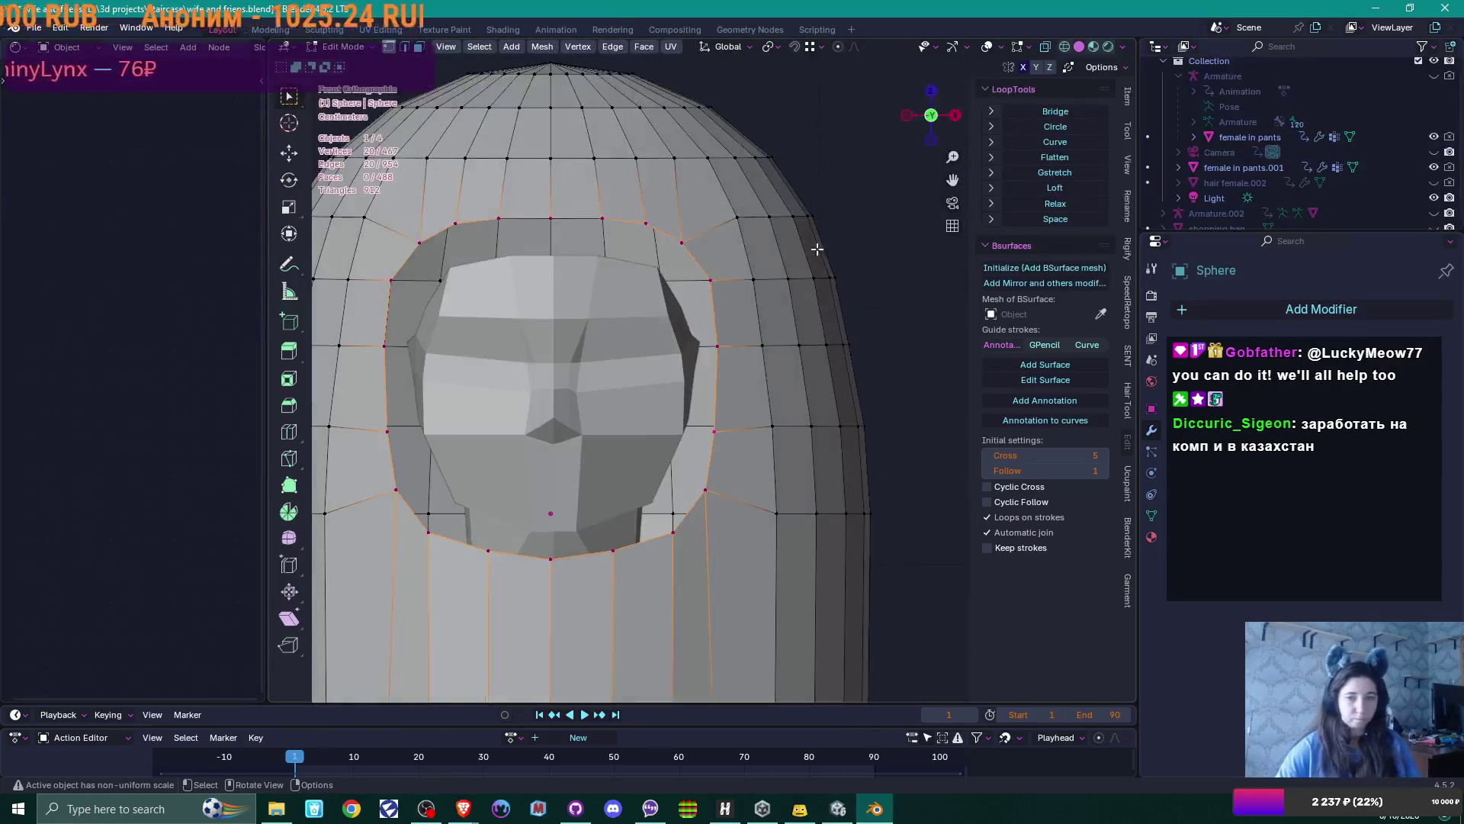
Extrude the opening's border loop, scale it inward and sink it back along Y
key("e")
key("s")
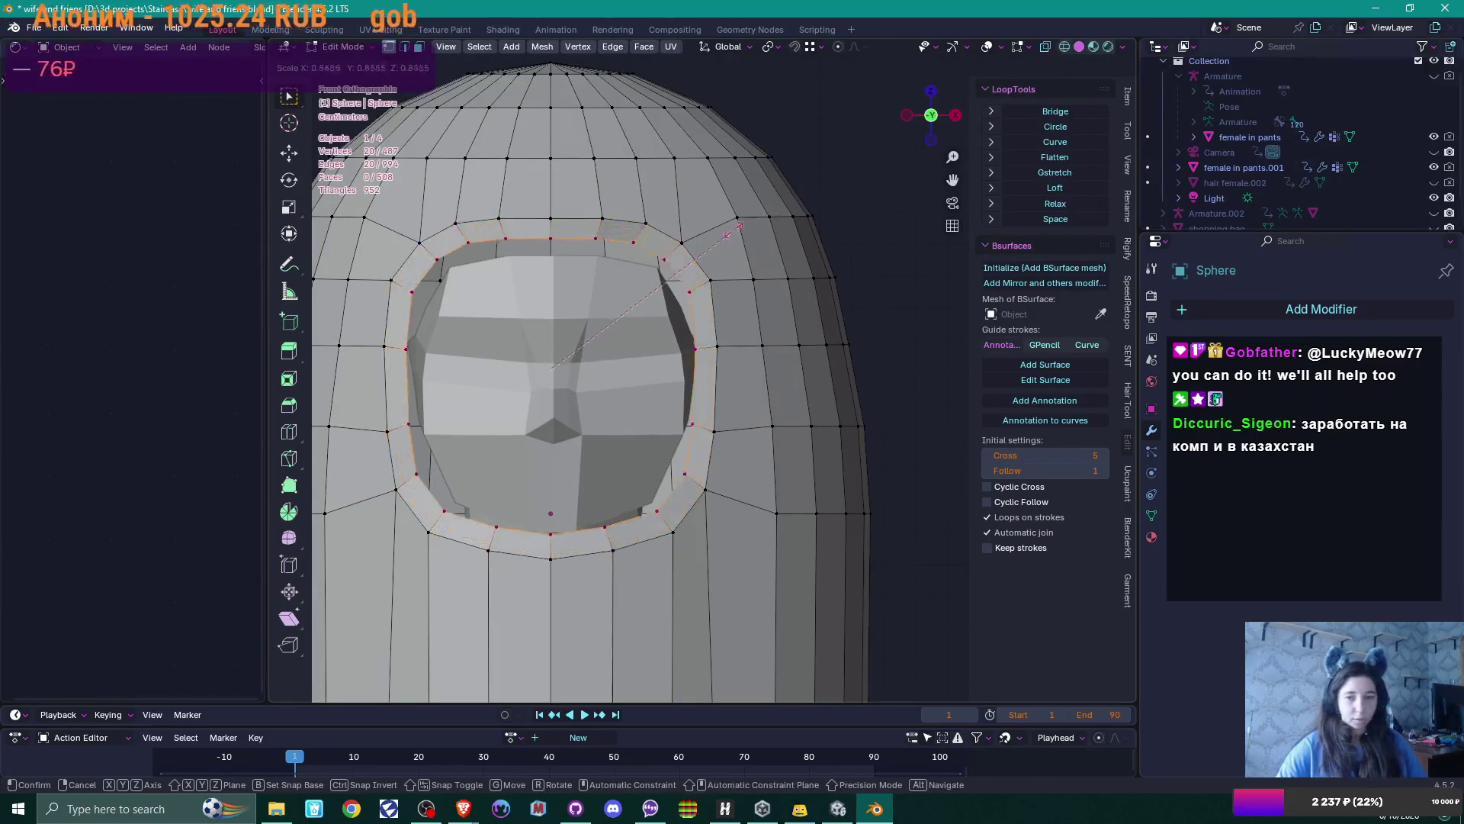
left_click(719, 241)
middle_click_drag(719, 241, 637, 401)
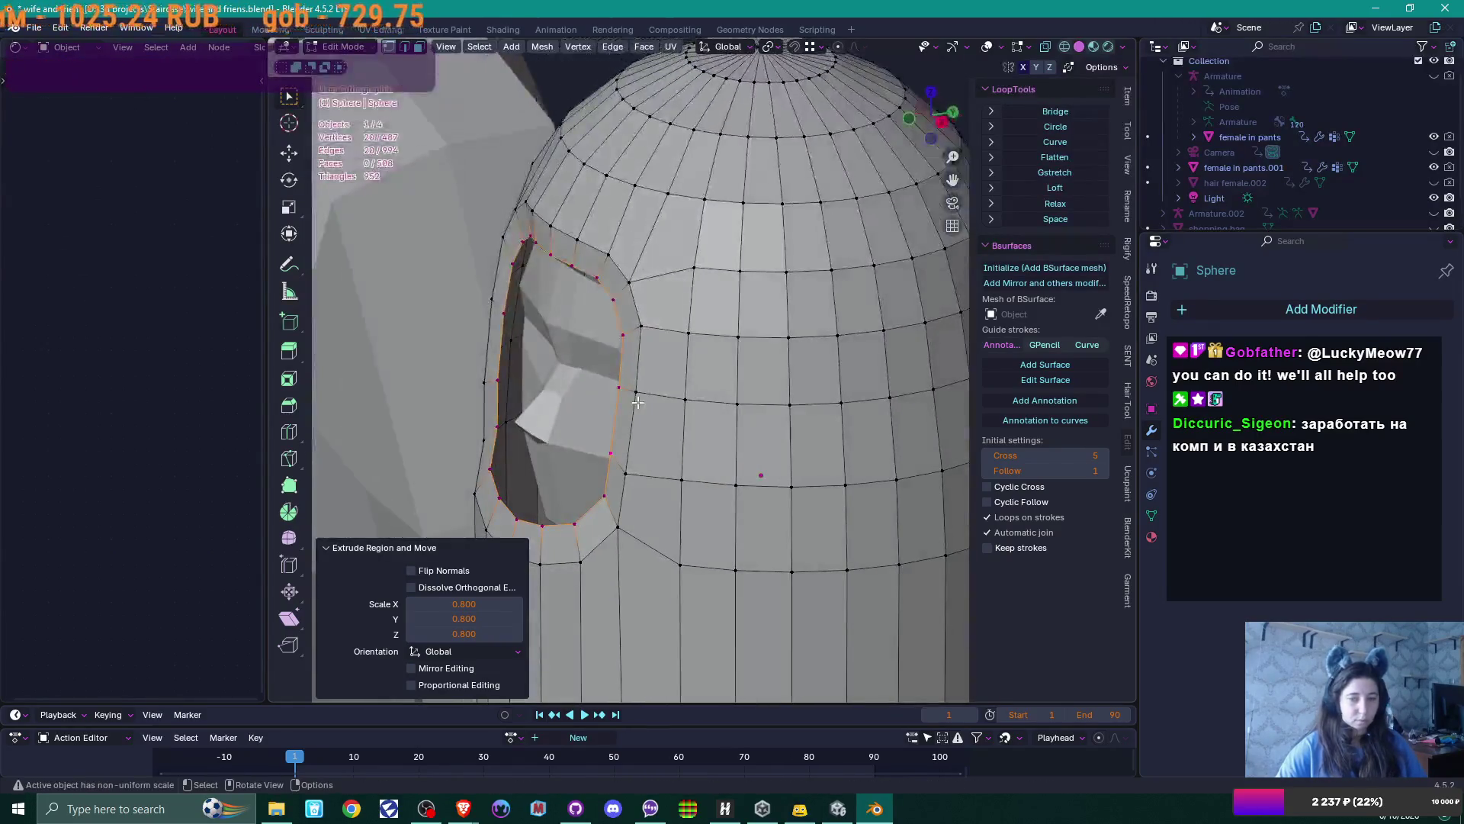
key("g")
key("y")
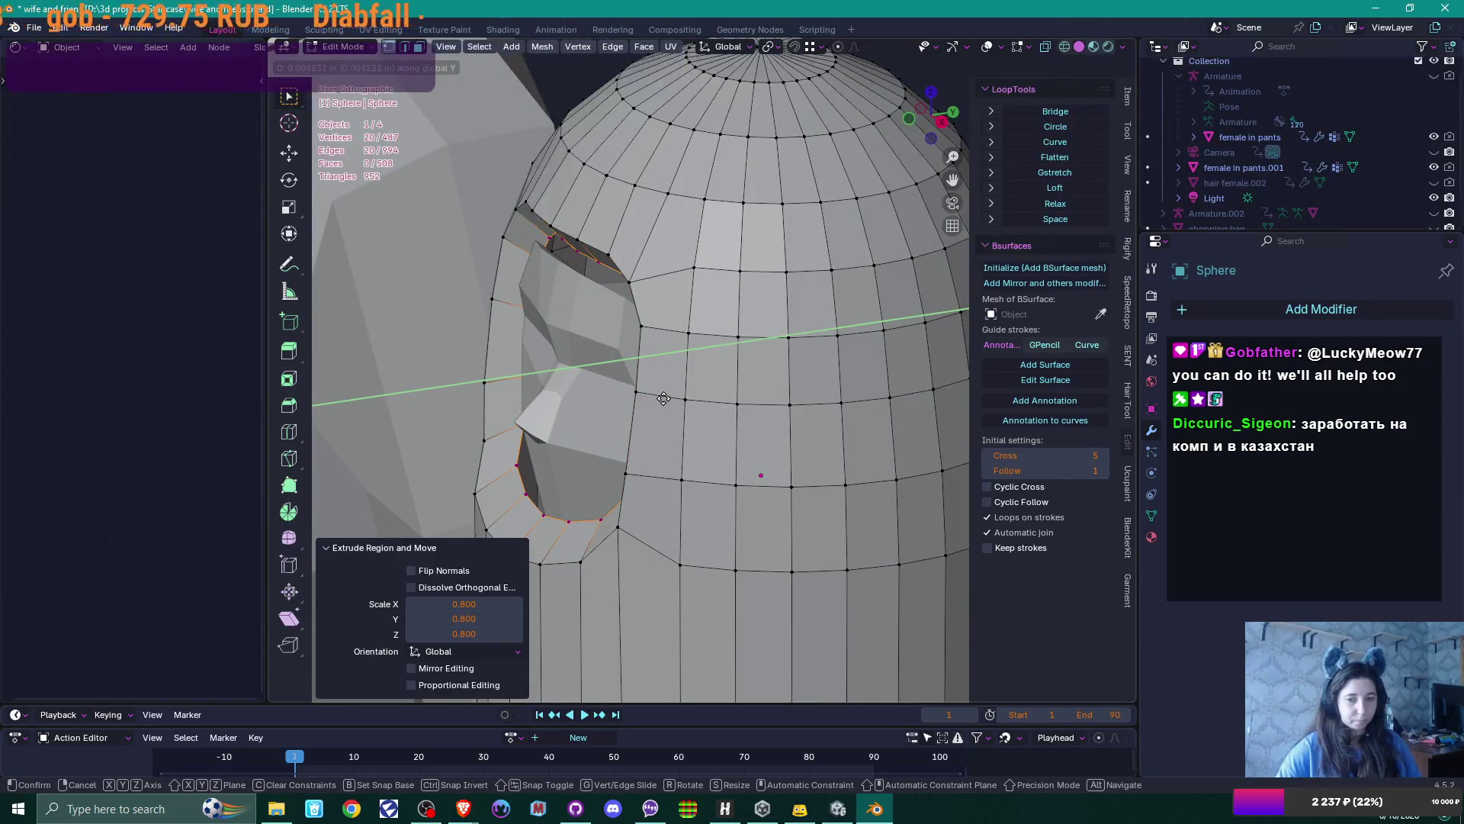
left_click(663, 398)
middle_click_drag(662, 396, 768, 371)
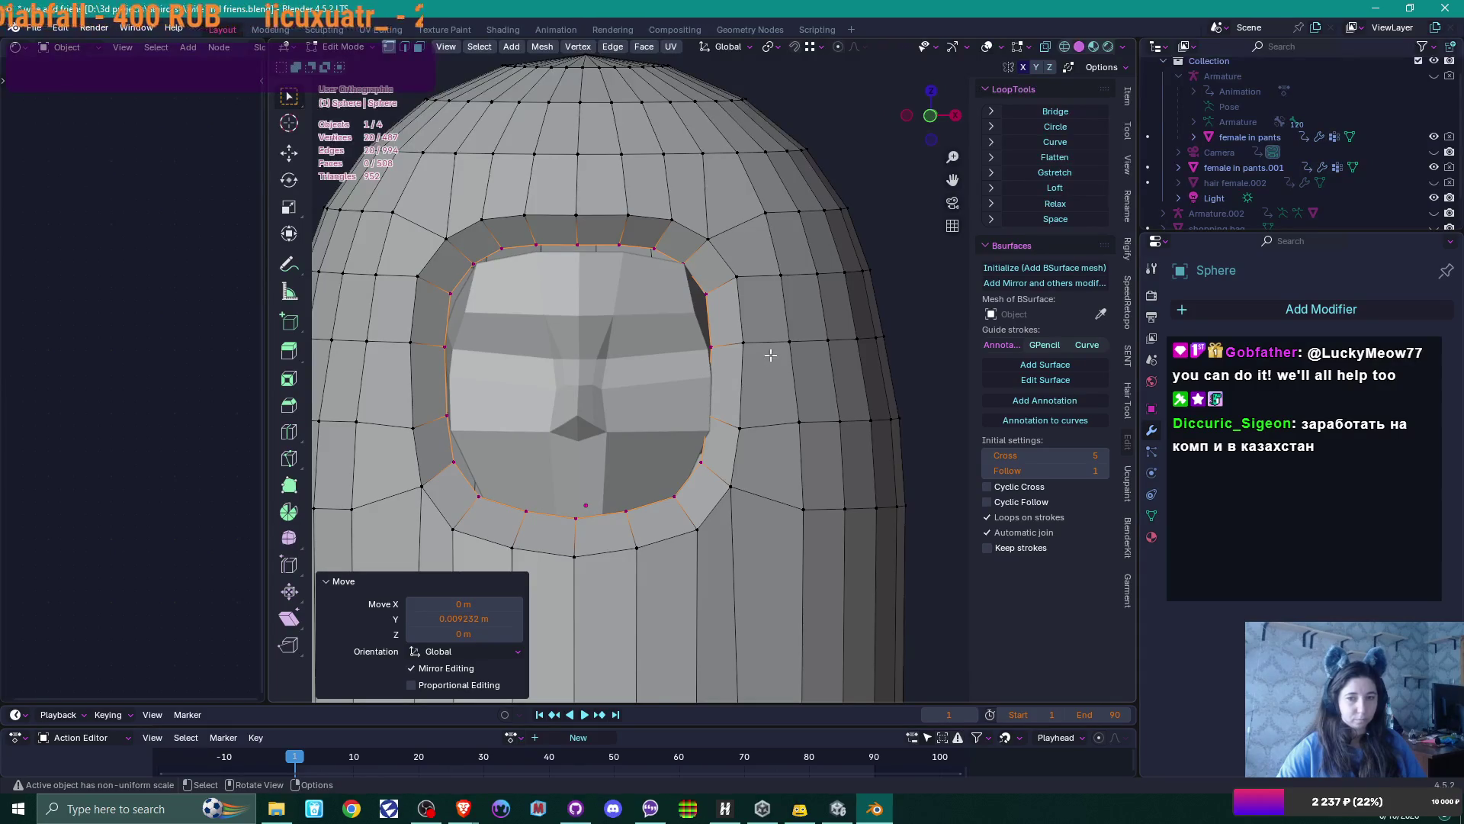
Extrude a second inward-scaled rim loop and sink it back along Y as well
key("e")
key("s")
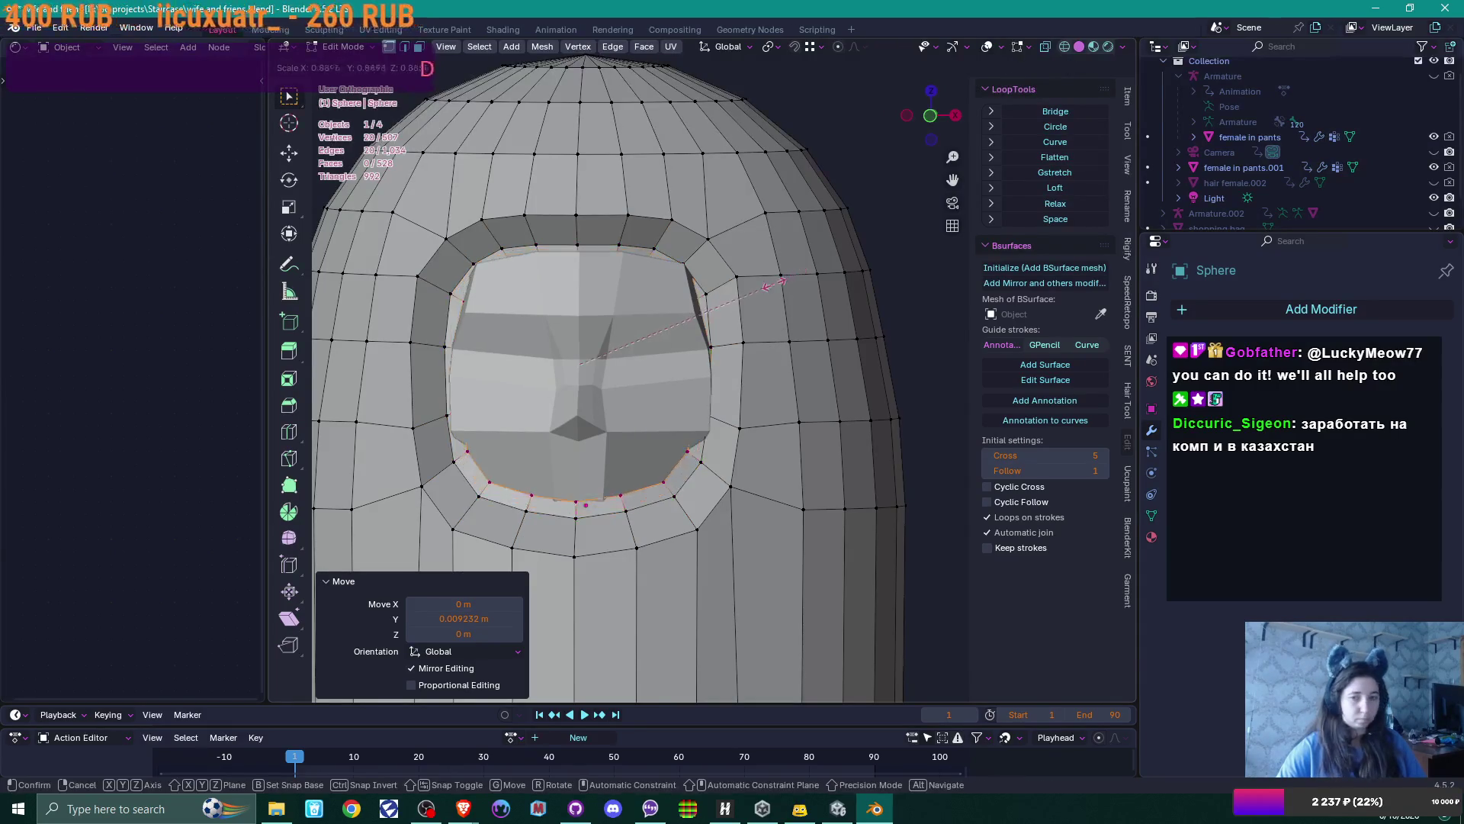
left_click(766, 287)
middle_click_drag(799, 346, 649, 378)
key("g")
key("y")
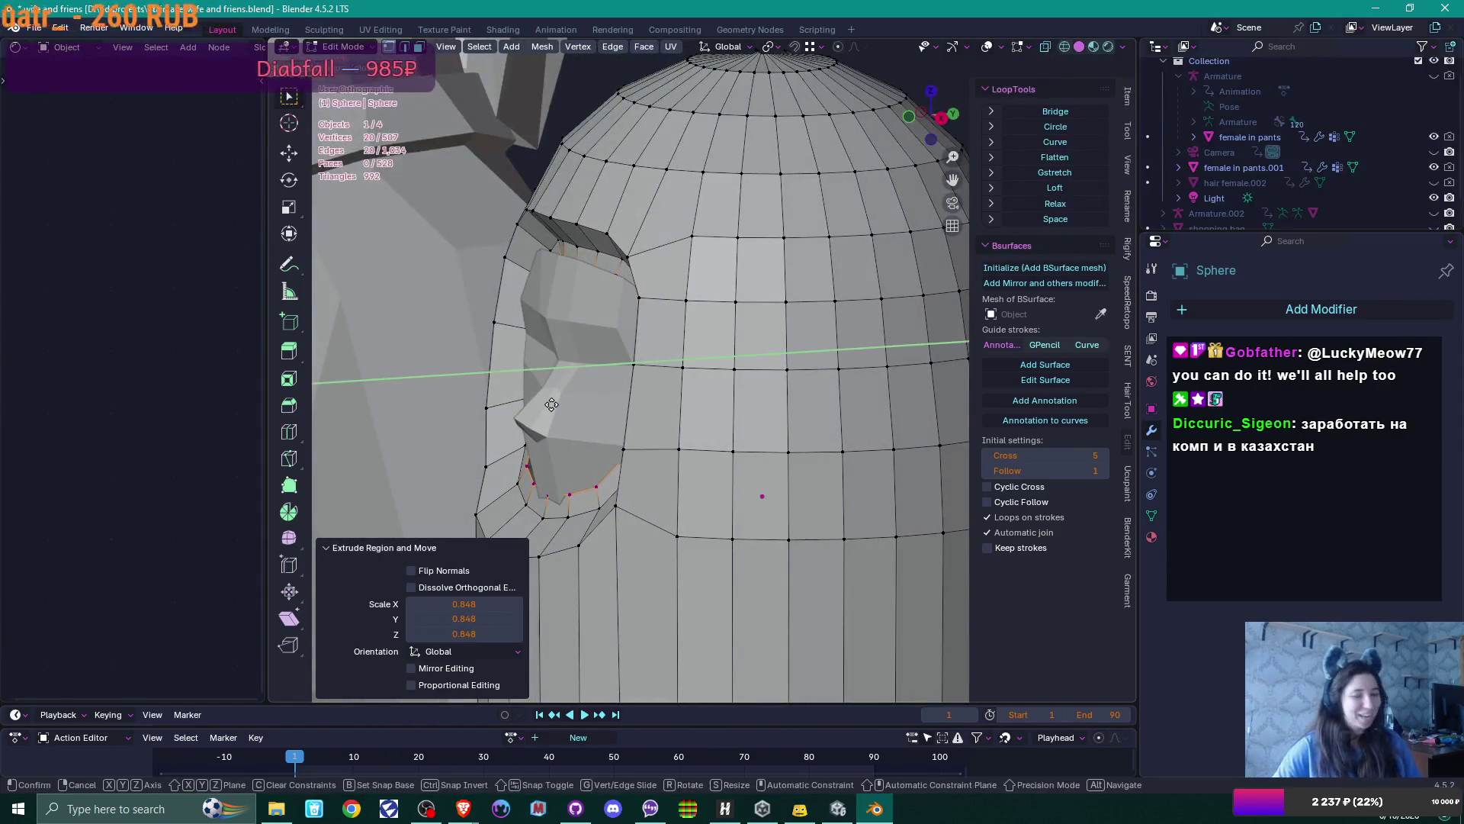
left_click(576, 402)
middle_click_drag(578, 405, 722, 385)
Scale the inner rim loop to 0.86 and return to Object Mode
key("s")
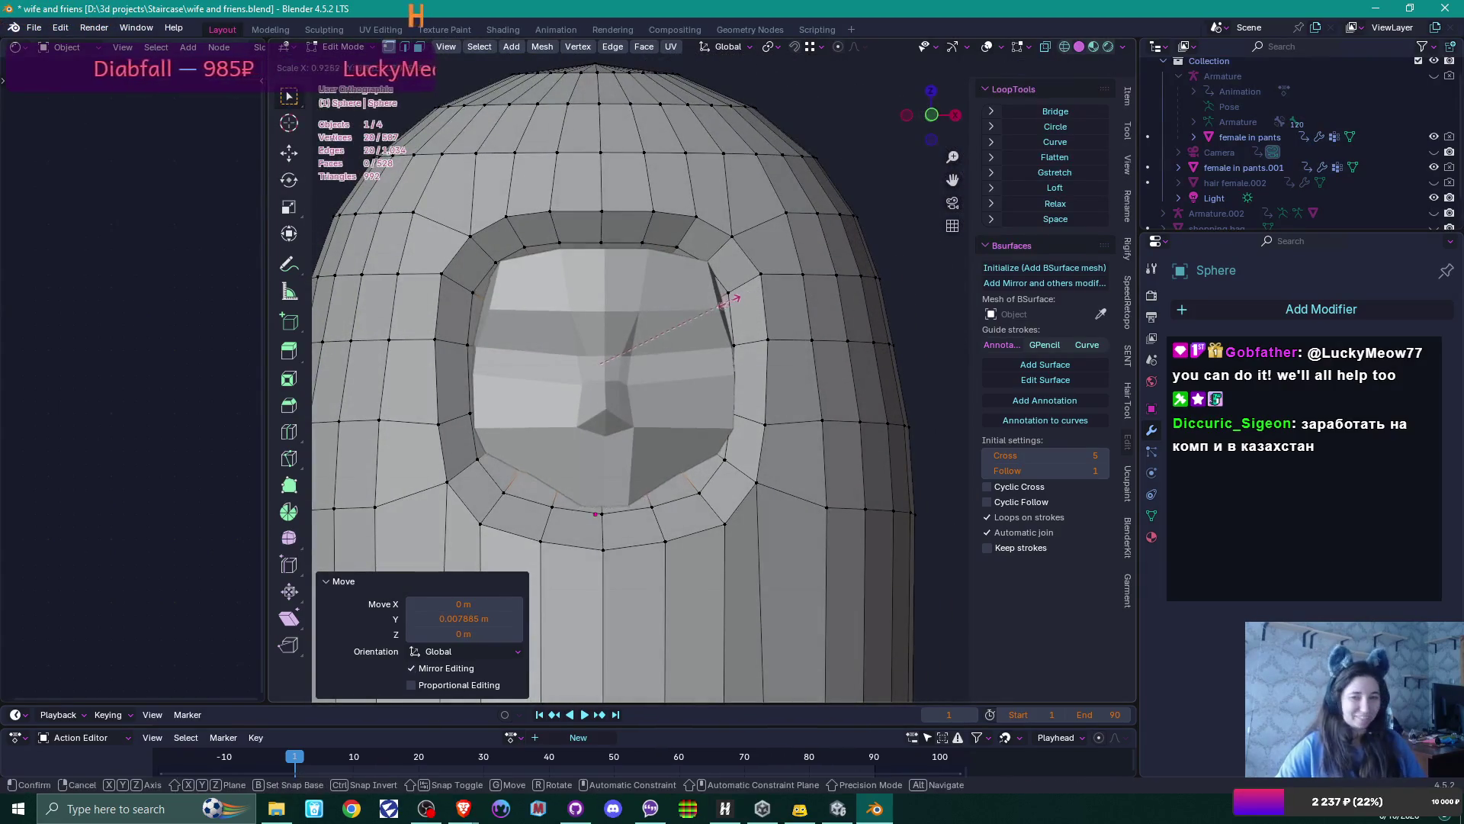
left_click(719, 301)
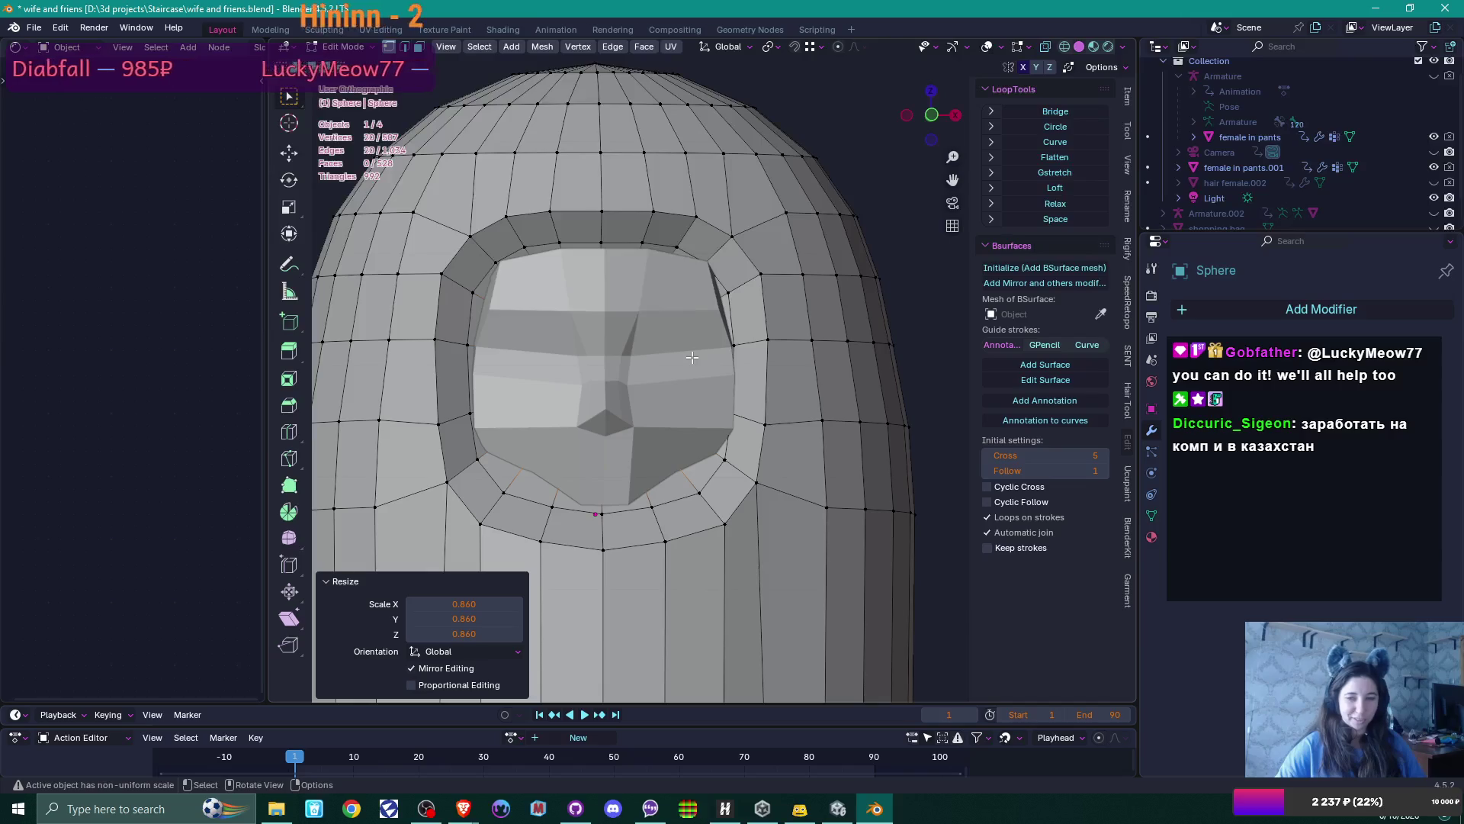
key("Tab")
left_click(656, 332)
Raise the face mesh along Z and shift it along Y
mouse_move(725, 391)
middle_mouse_down()
mouse_move(735, 400)
mouse_move(688, 410)
middle_mouse_up()
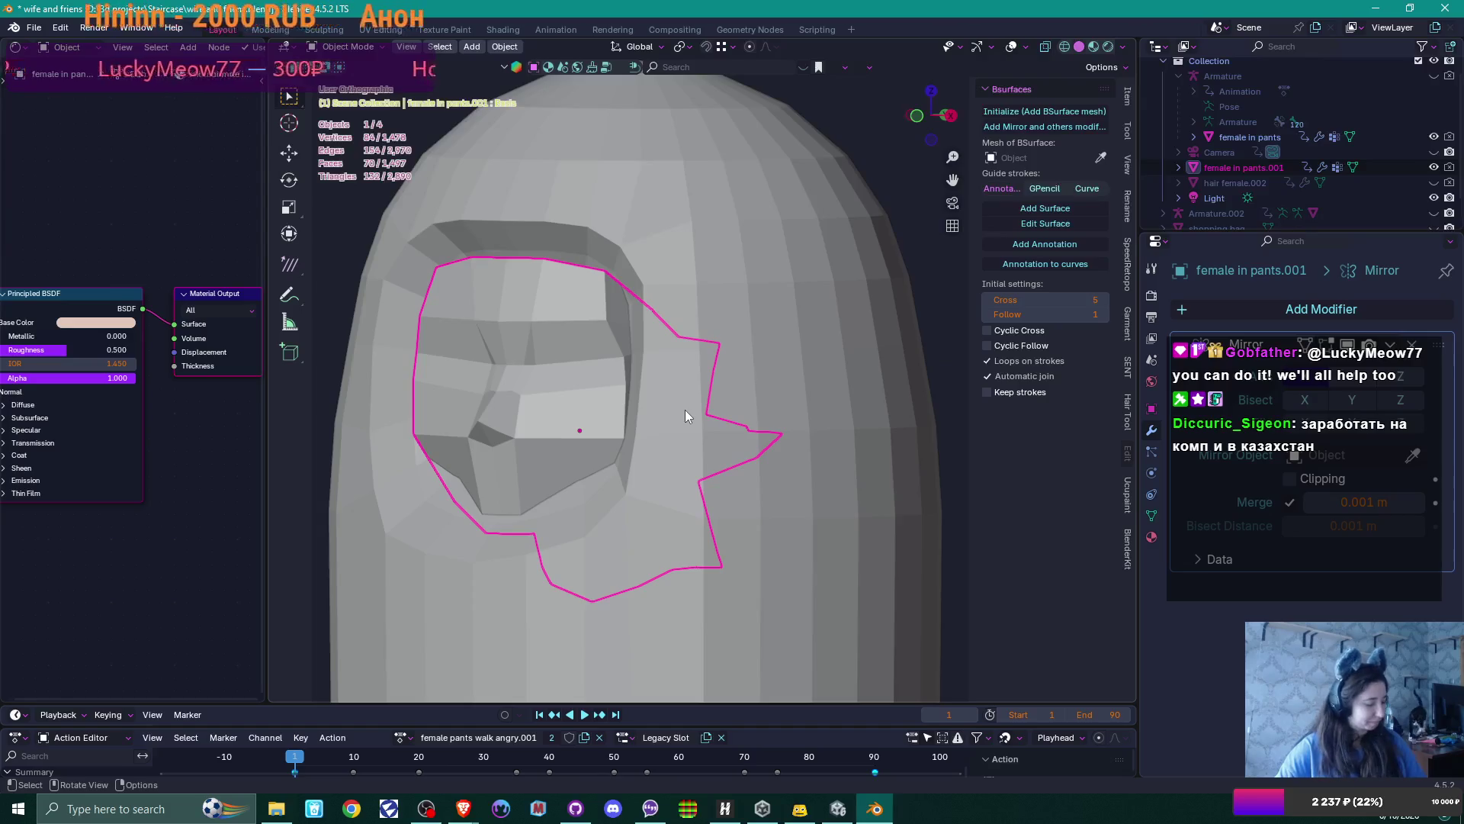
key("g")
key("z")
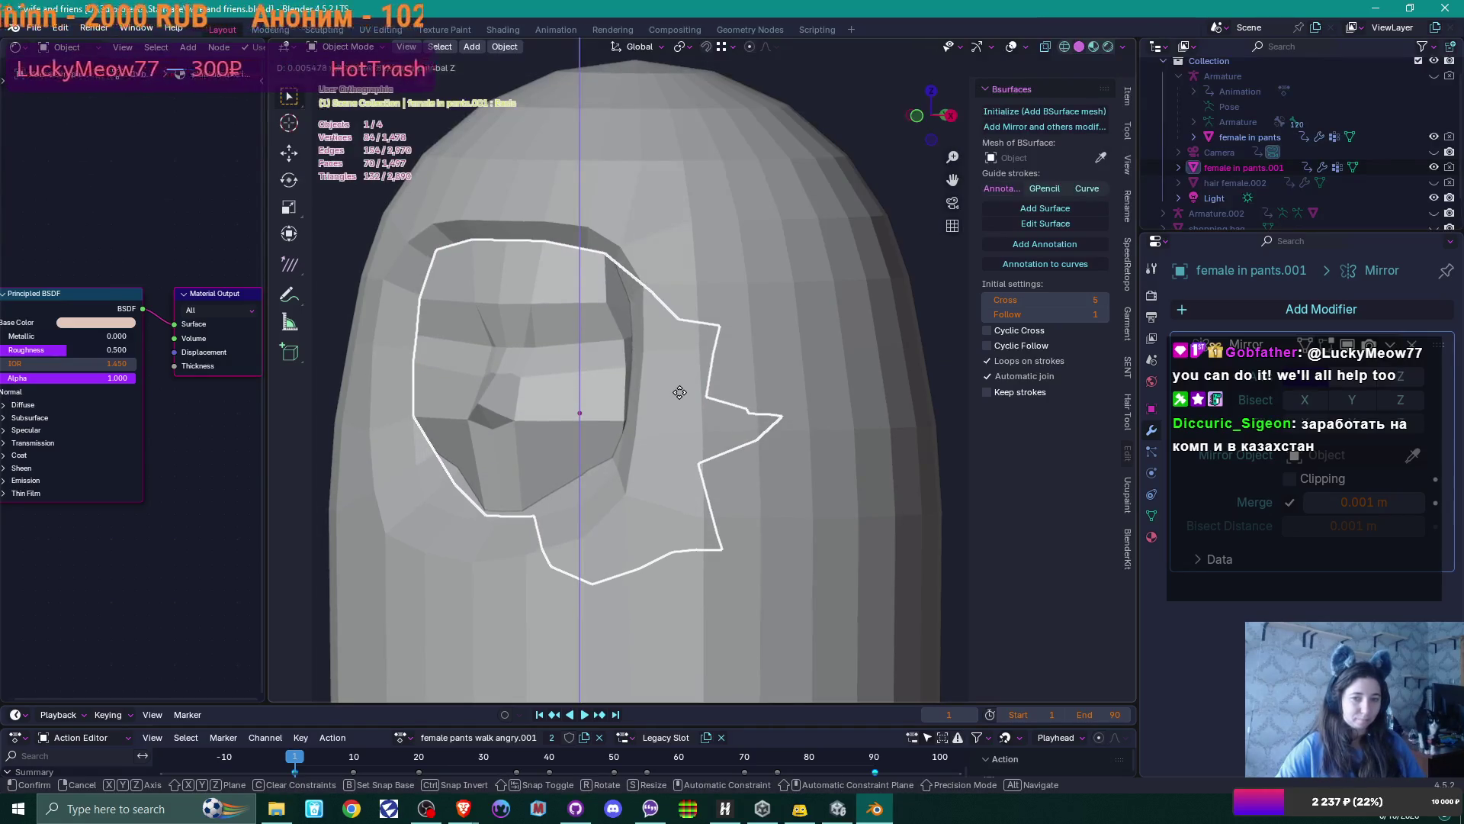
left_click(680, 392)
mouse_move(662, 441)
middle_mouse_down()
mouse_move(592, 447)
mouse_move(648, 450)
middle_mouse_up()
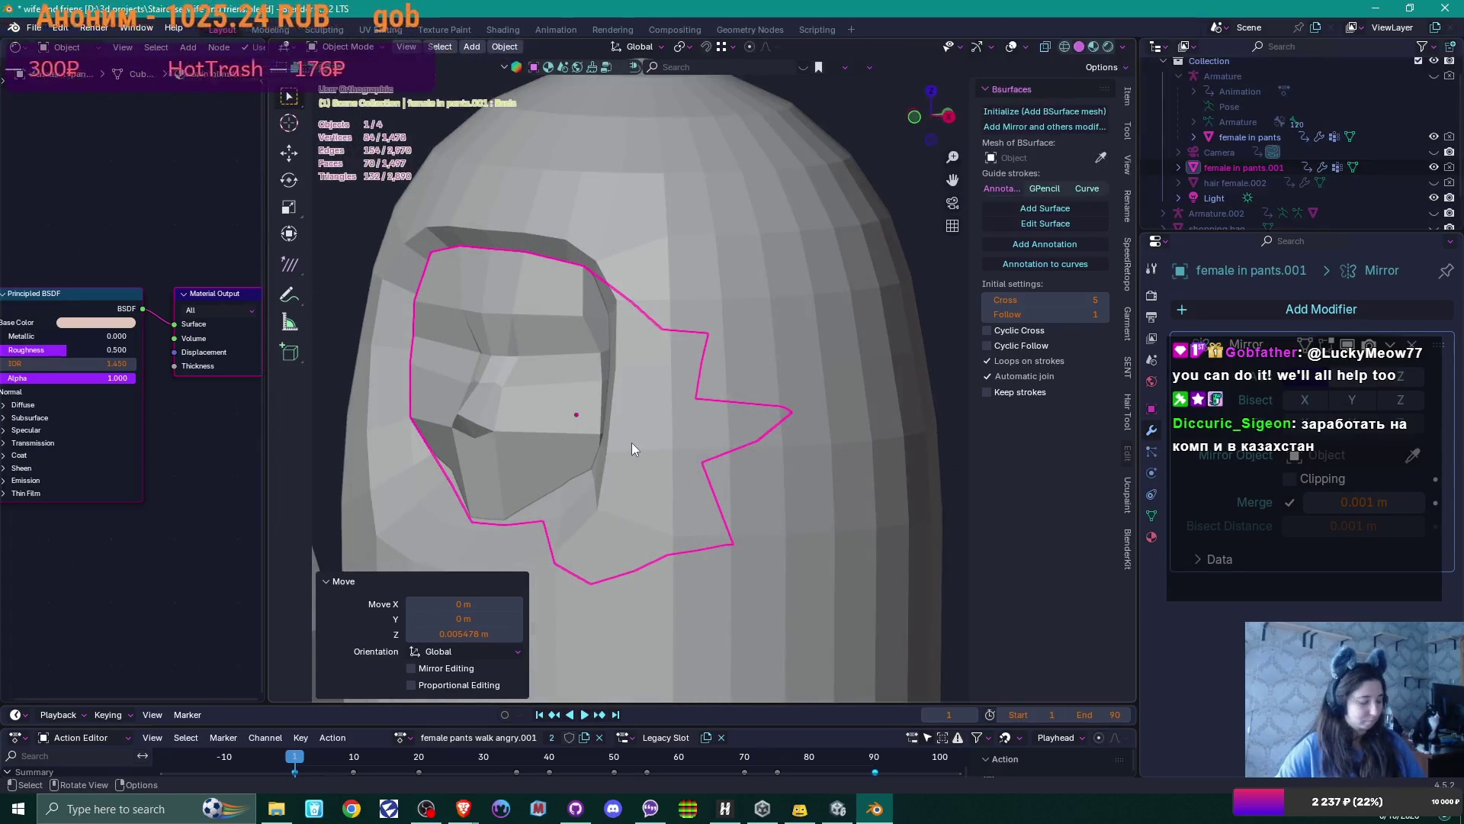
key("g")
key("y")
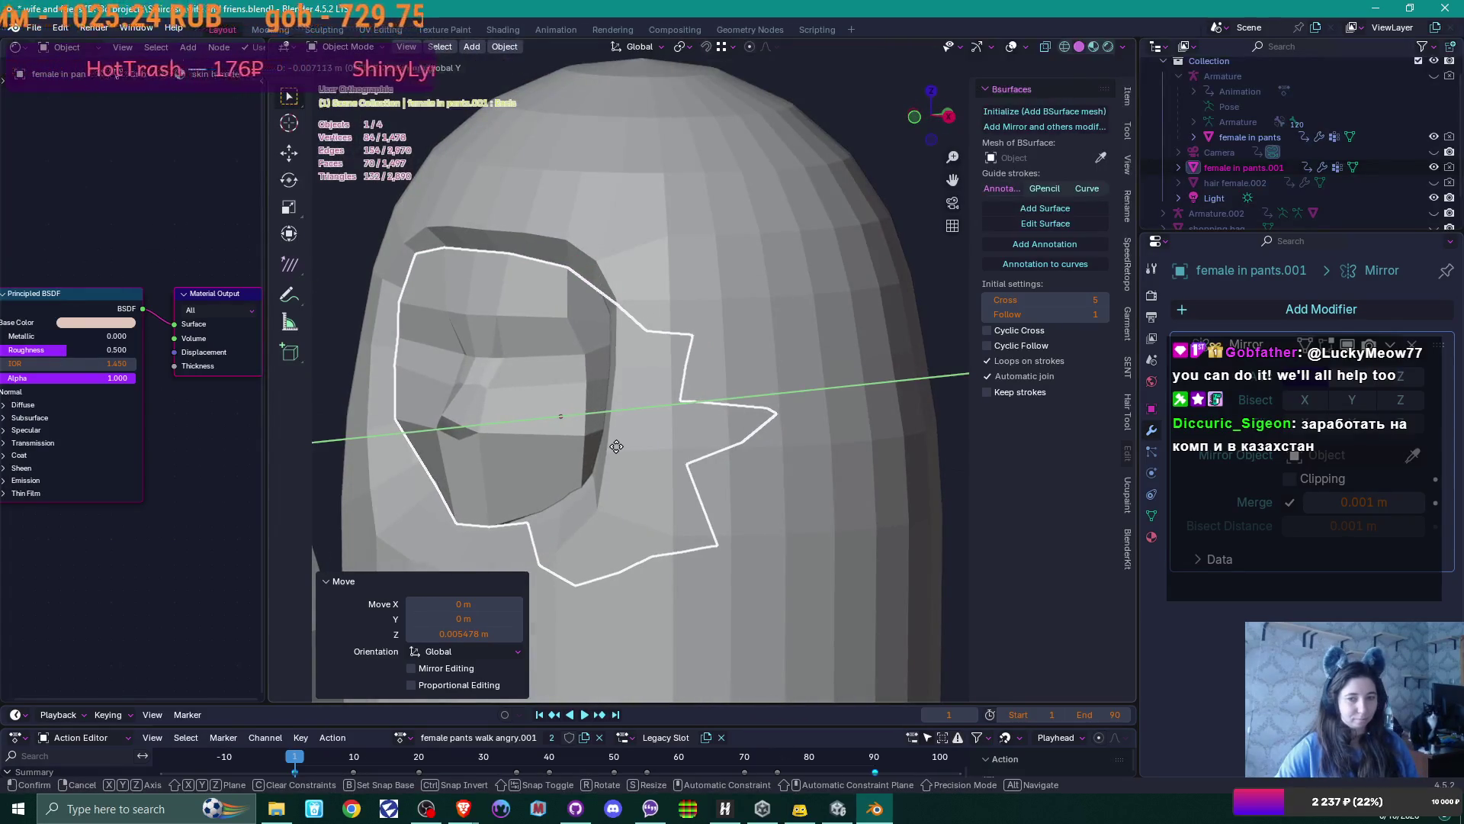
left_click(616, 446)
In Right view, tilt the face mesh 5.37° and nudge it about 0.0074 m
key("KP_3")
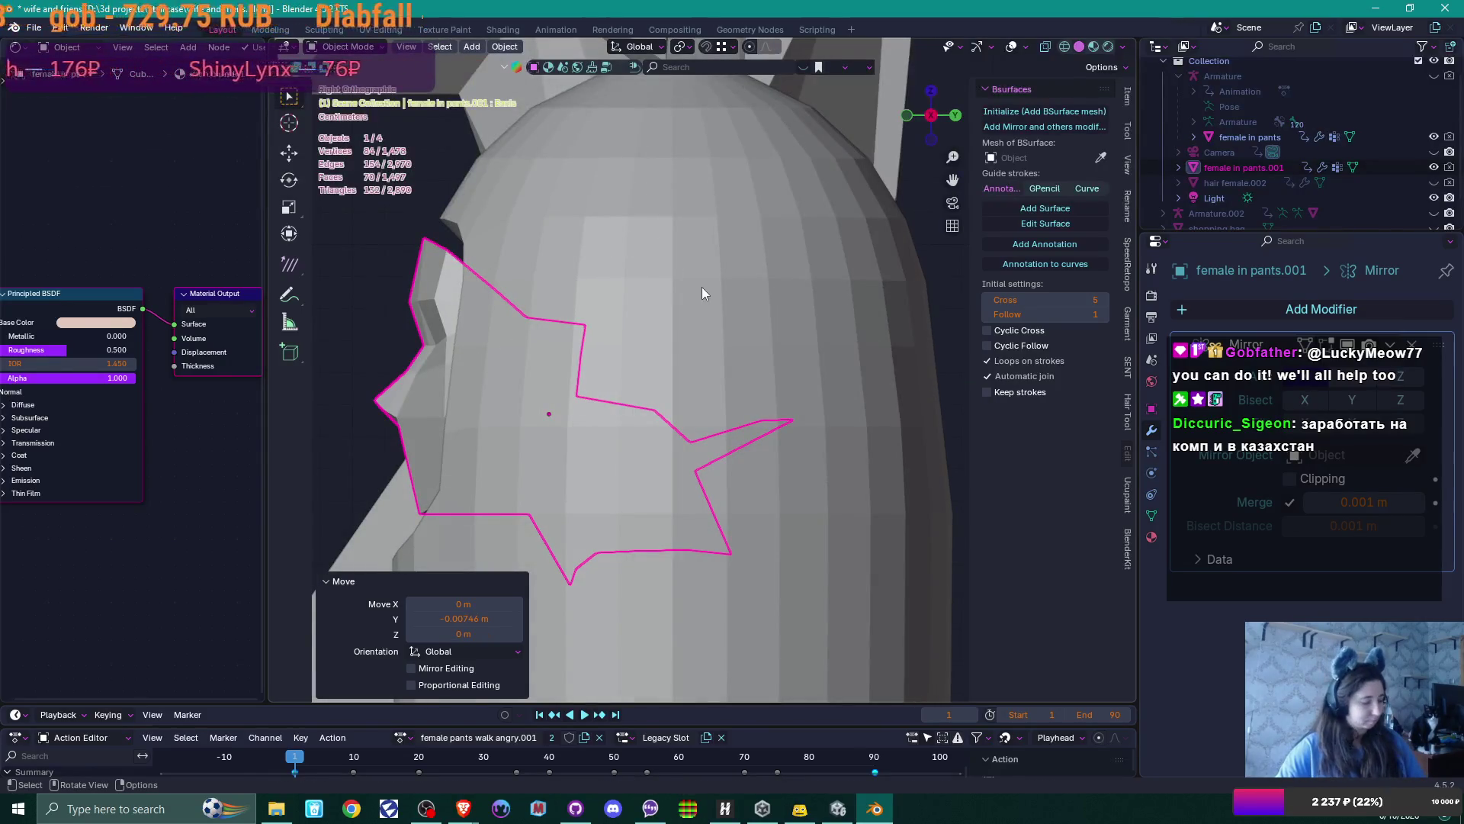
key("r")
left_click(703, 329)
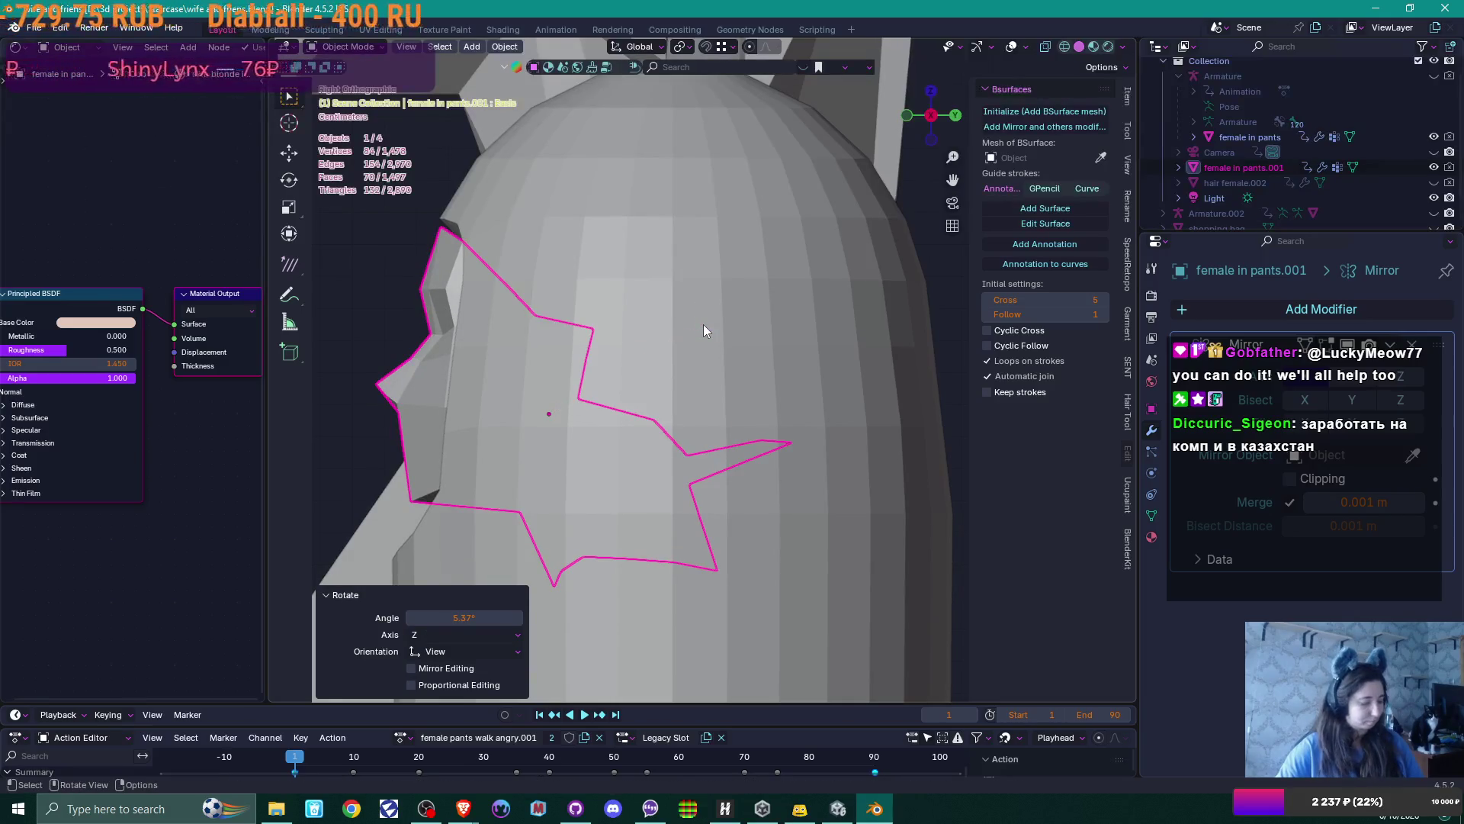
key("g")
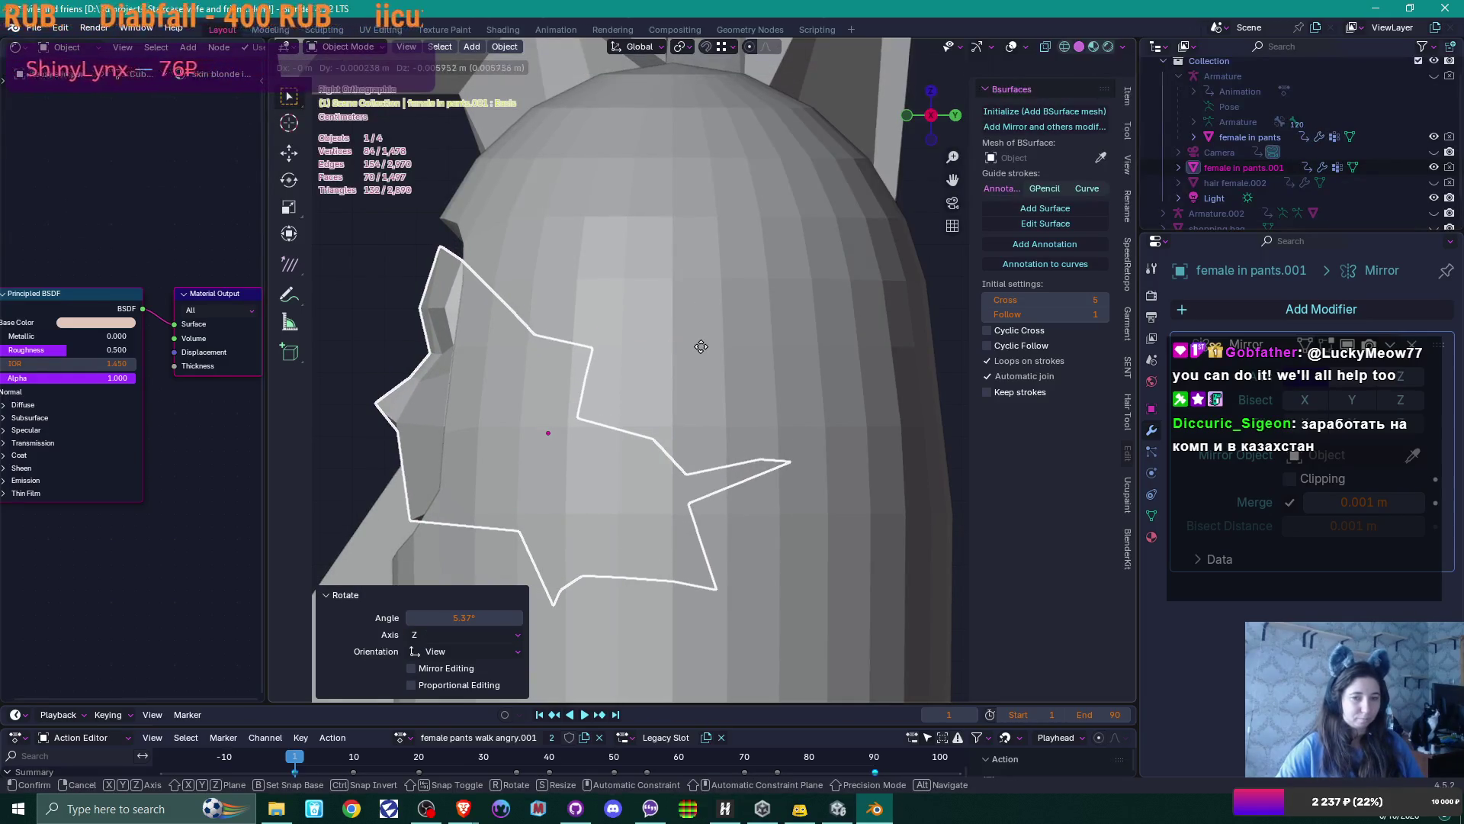
left_click(701, 342)
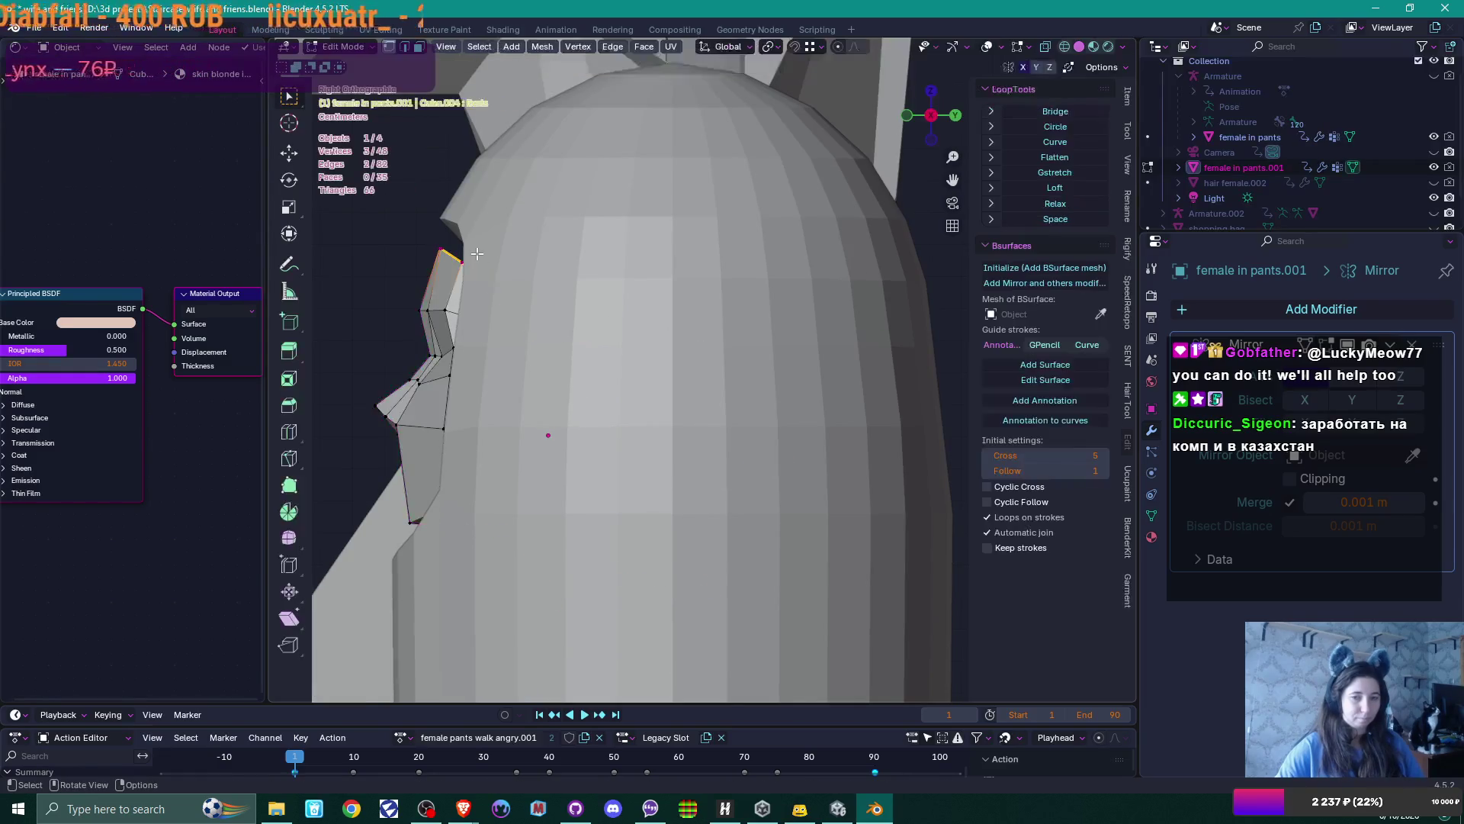
Extrude the face mesh's selected edge vertices into a new strip, moving it about 0.018 m
mouse_move(732, 427)
middle_mouse_down()
mouse_move(757, 417)
mouse_move(691, 406)
mouse_move(638, 351)
middle_mouse_up()
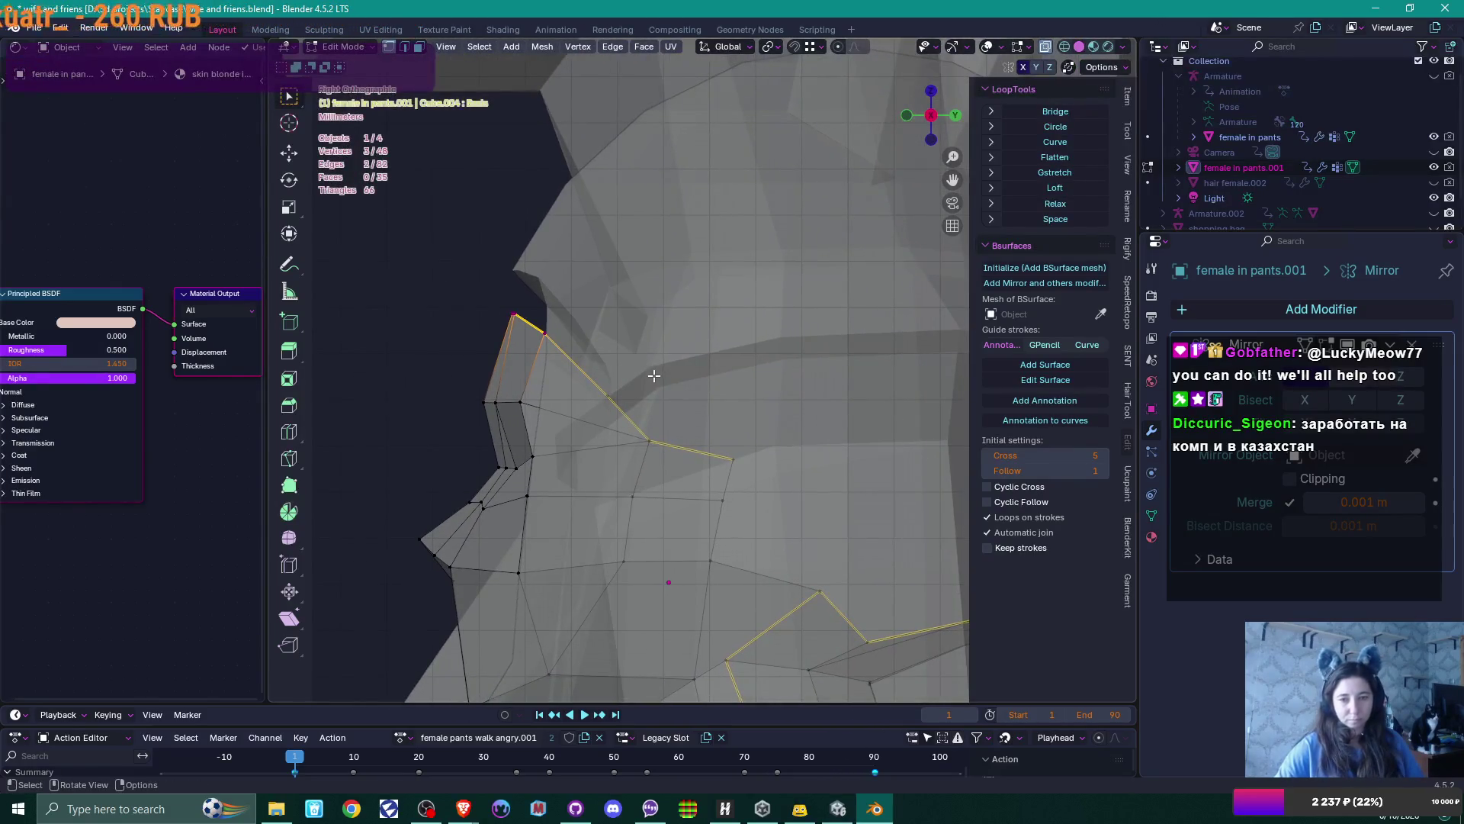
left_click(694, 391, "shift")
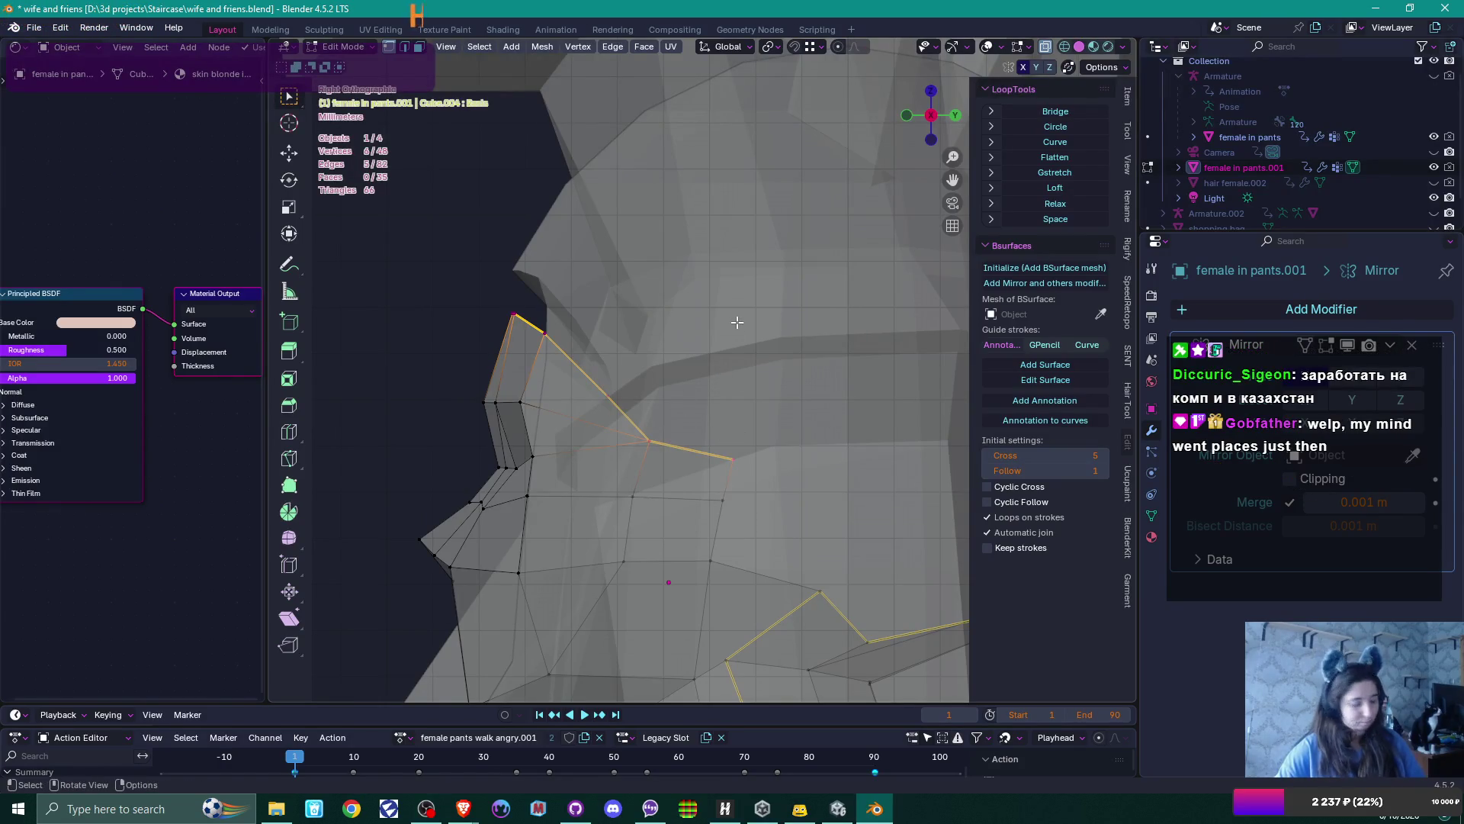
key("e")
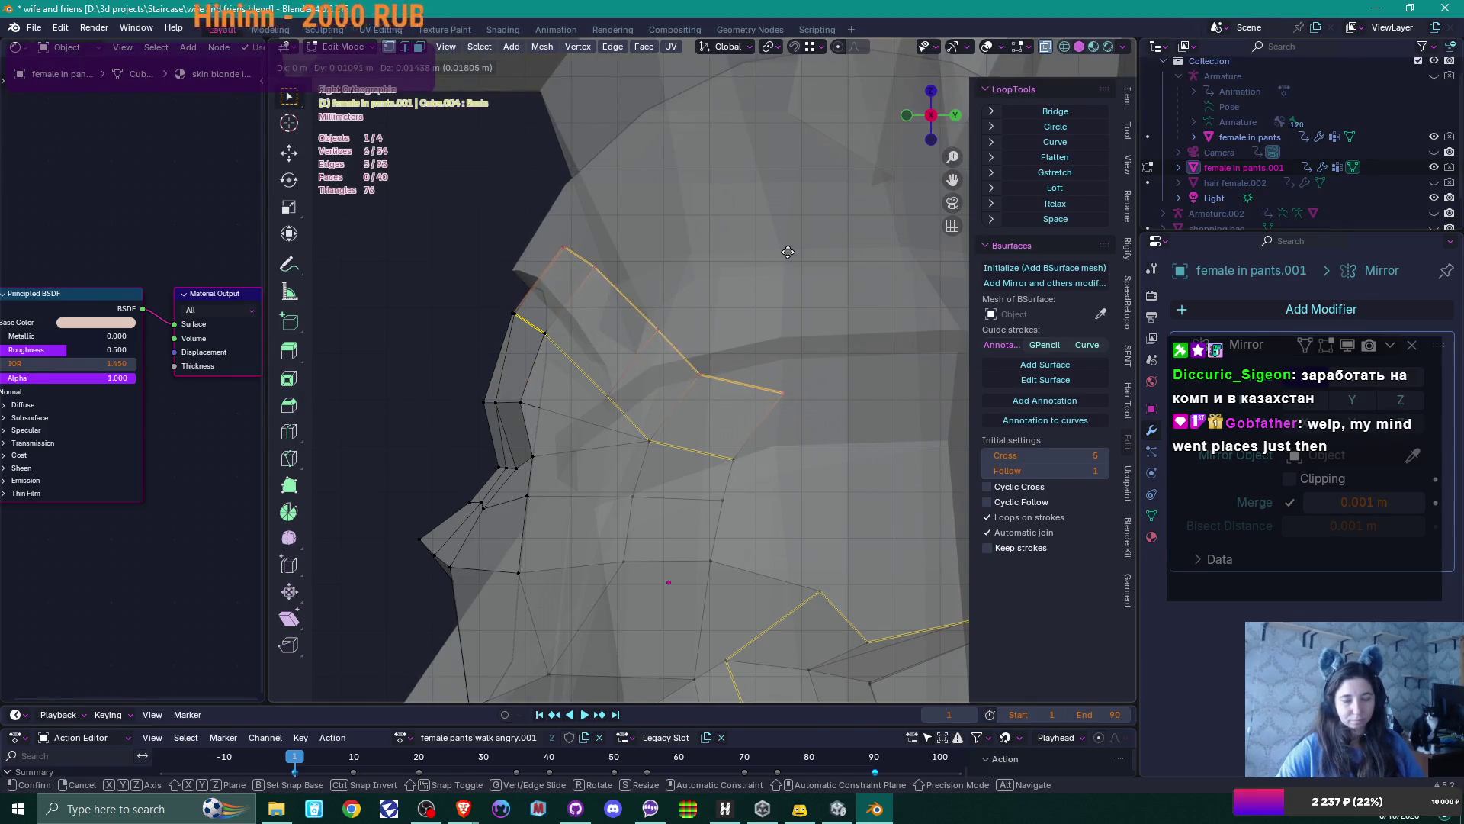
left_click(785, 252)
key("Tab")
Deselect the face mesh and select the capsule blanket
scroll(630, 392, "down", 2)
middle_click_drag(630, 392, 769, 414)
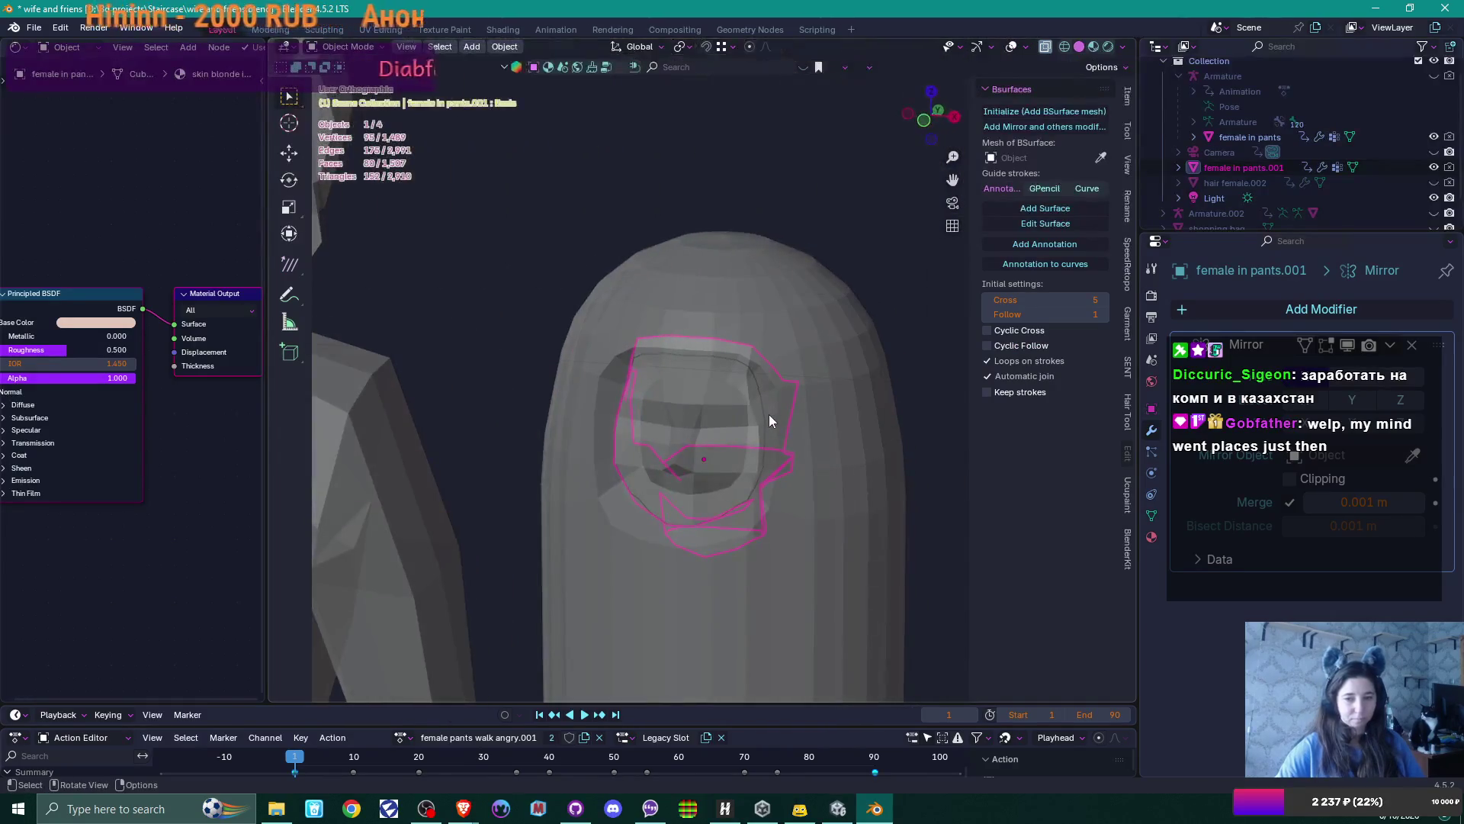
scroll(768, 414, "down", 1)
left_click(886, 447)
scroll(839, 465, "down", 3)
middle_click_drag(816, 483, 804, 485)
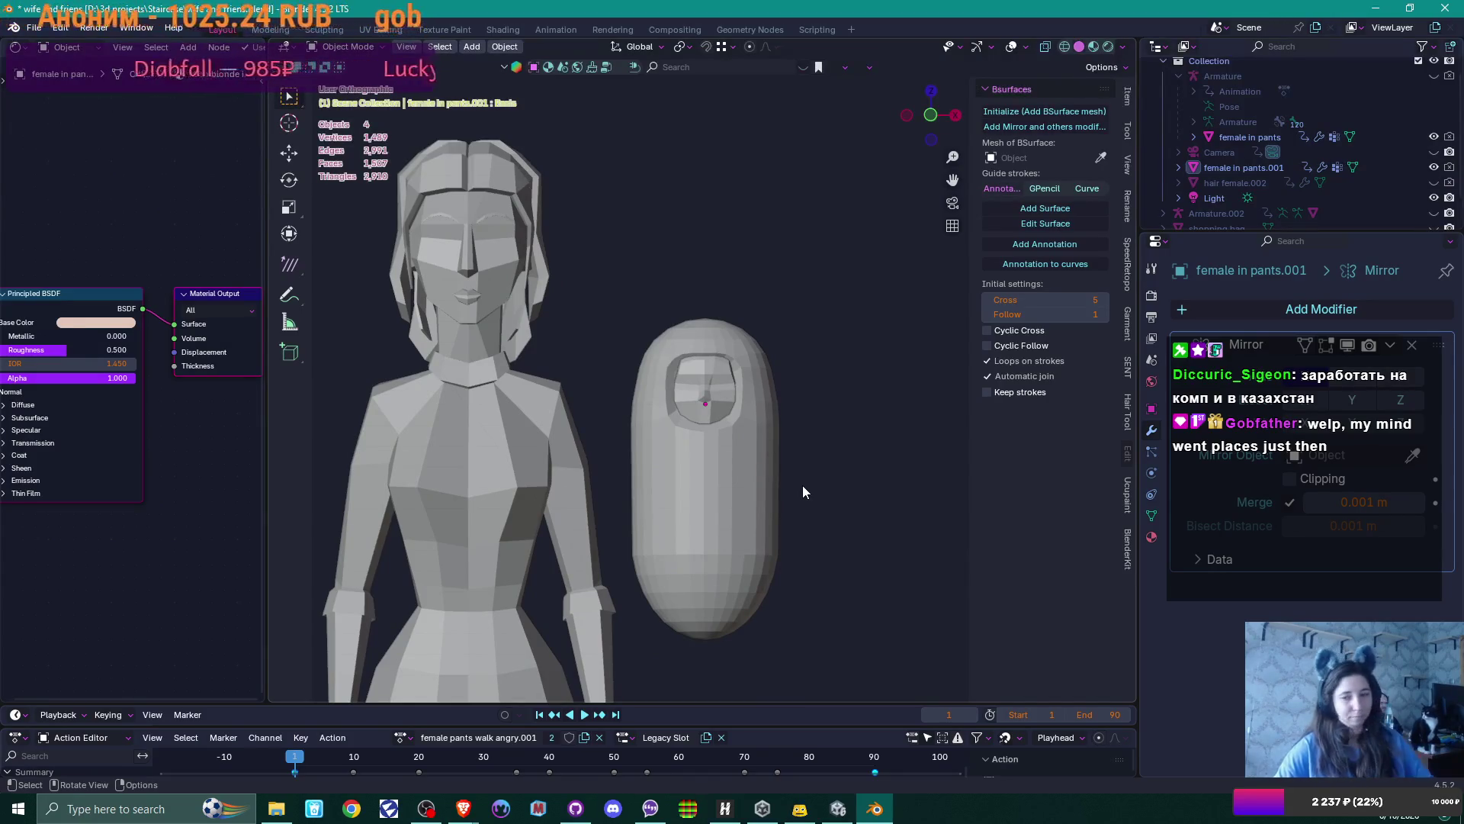
left_click(746, 499)
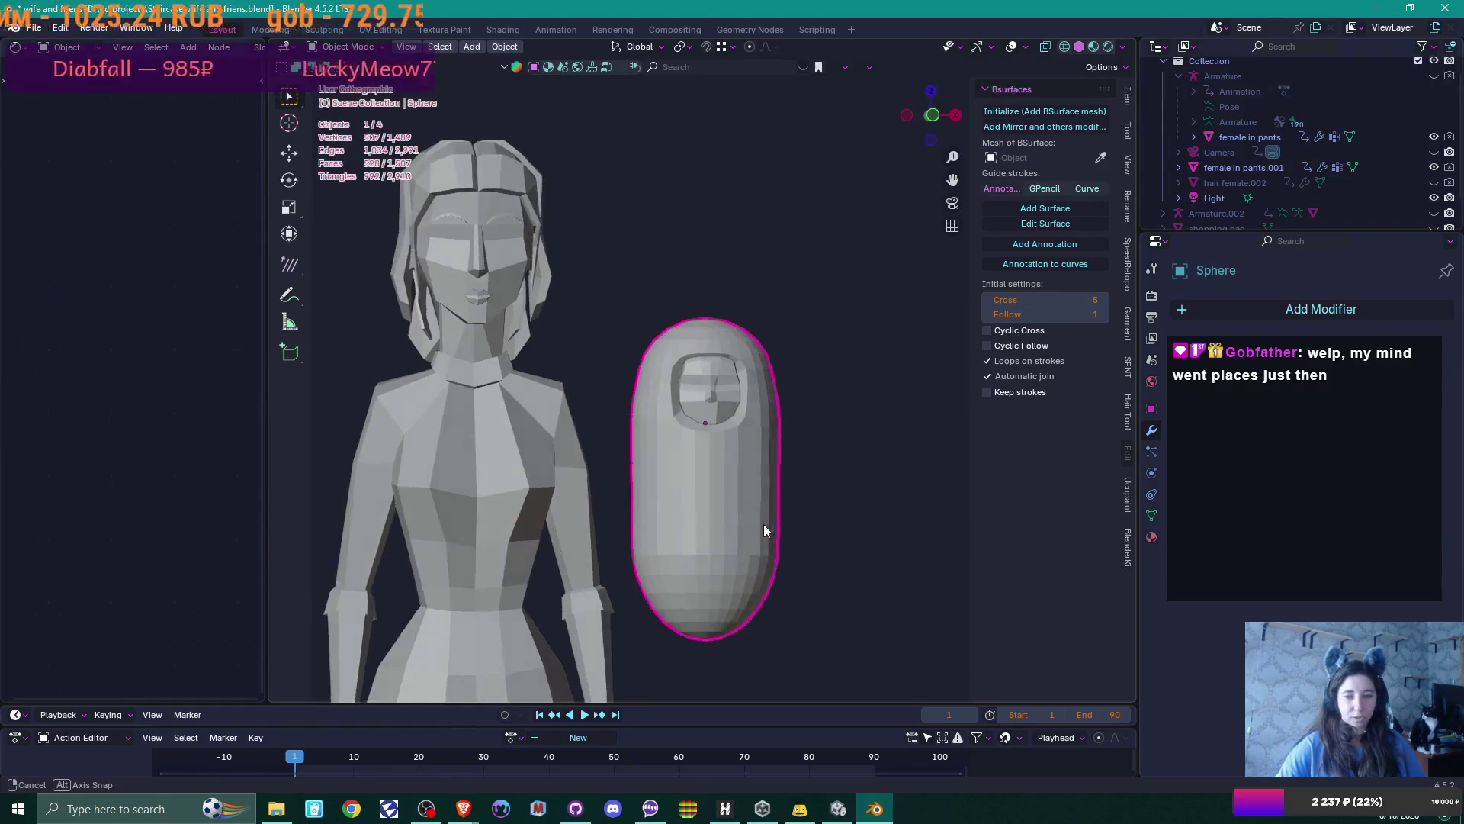
In front view, grow the opening's loop into a band and lower it about 0.022 m along Z
key("KP_1")
scroll(758, 524, "up", 5)
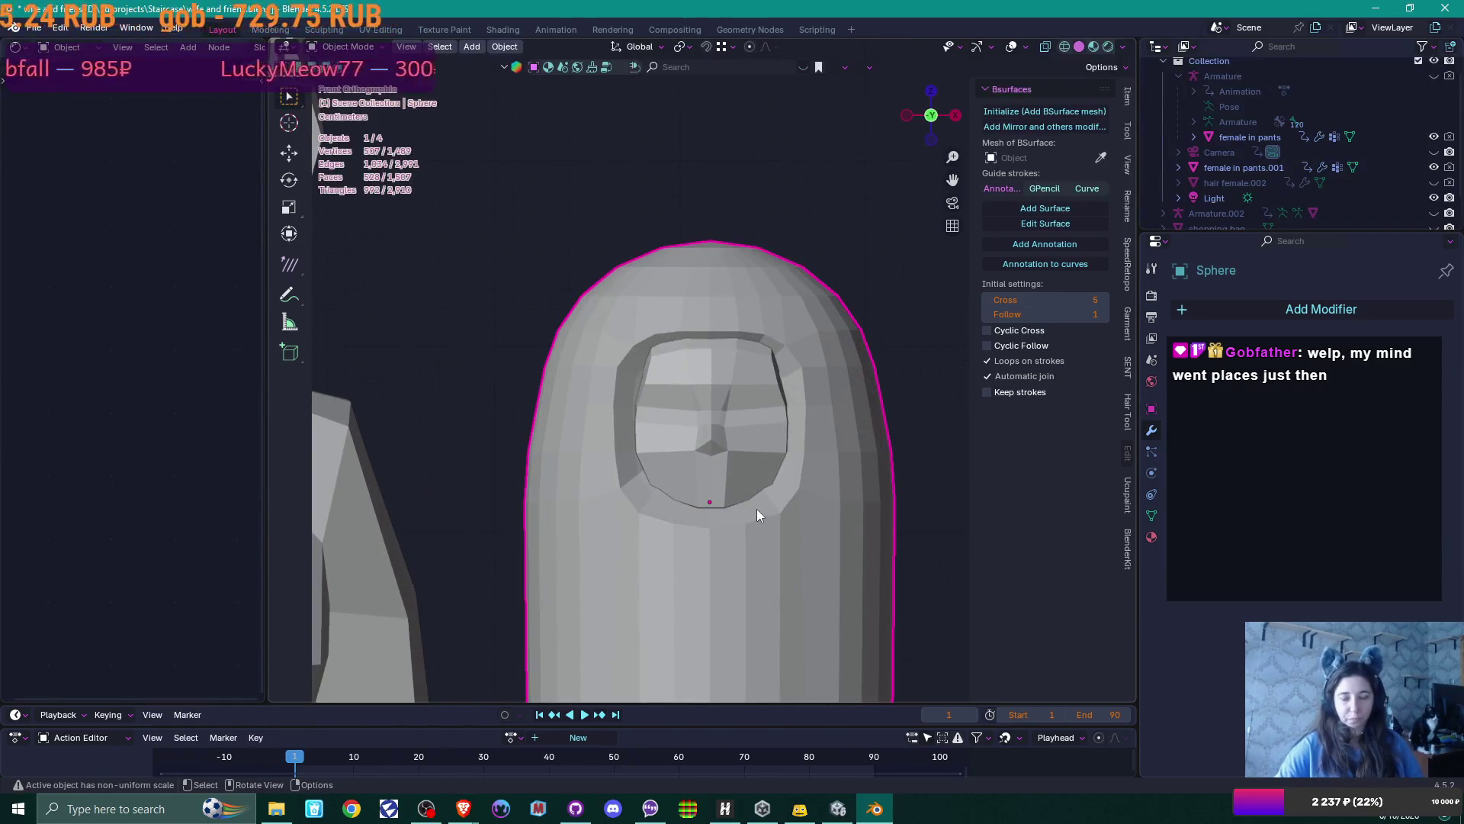
key("Tab")
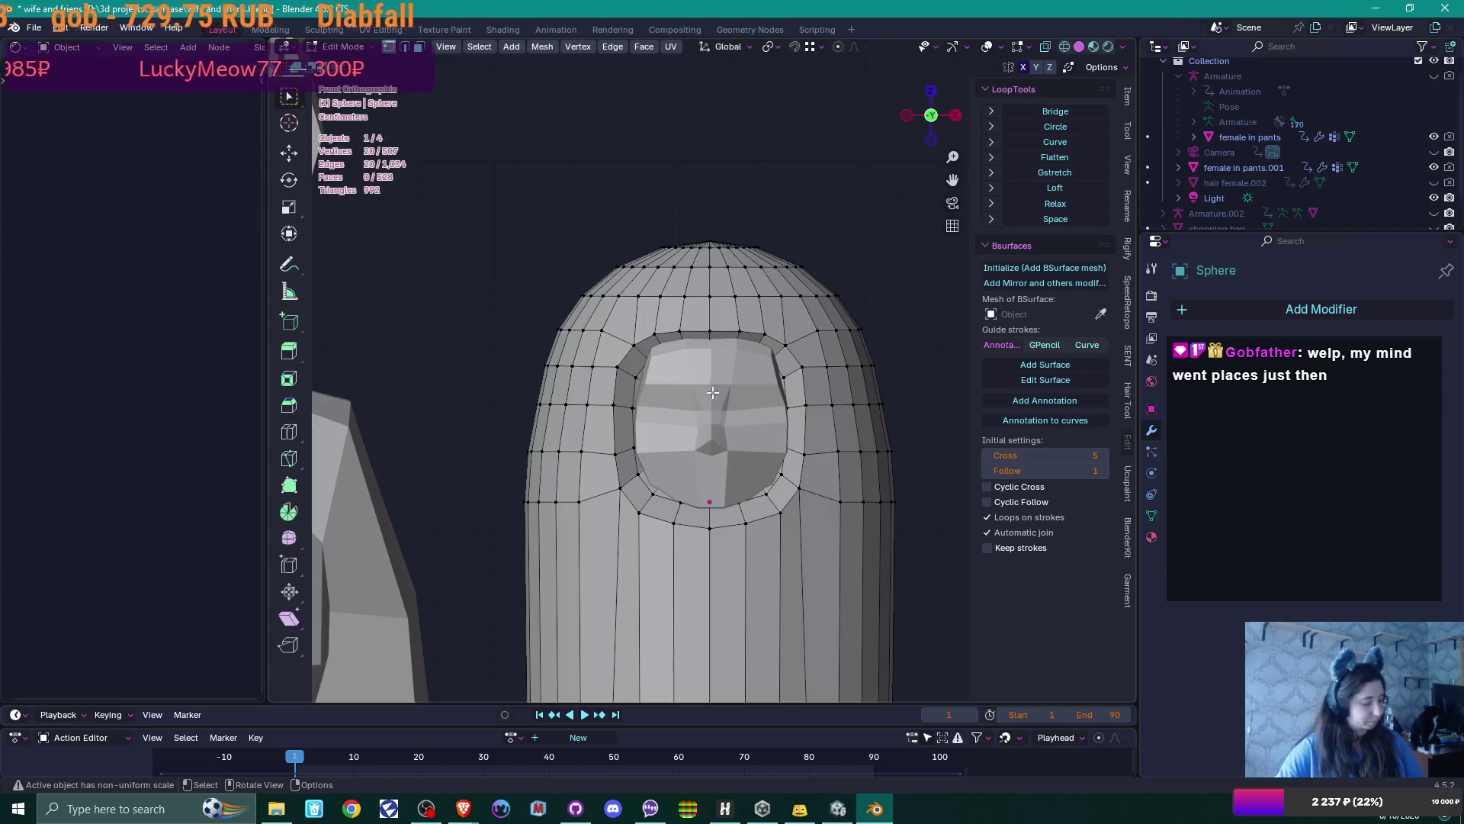
left_click(630, 419, "alt")
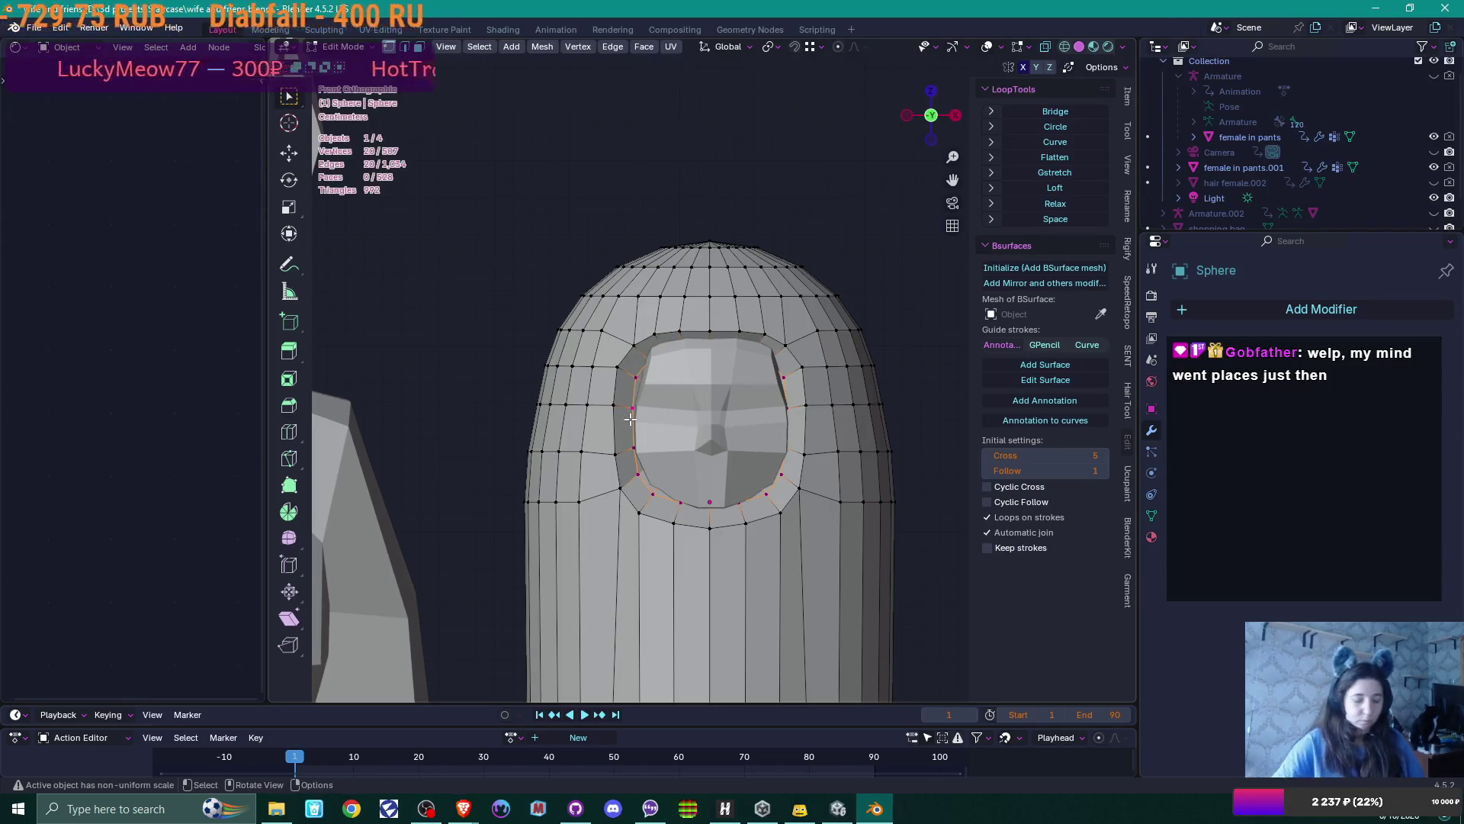
key("ctrl+KP_Add")
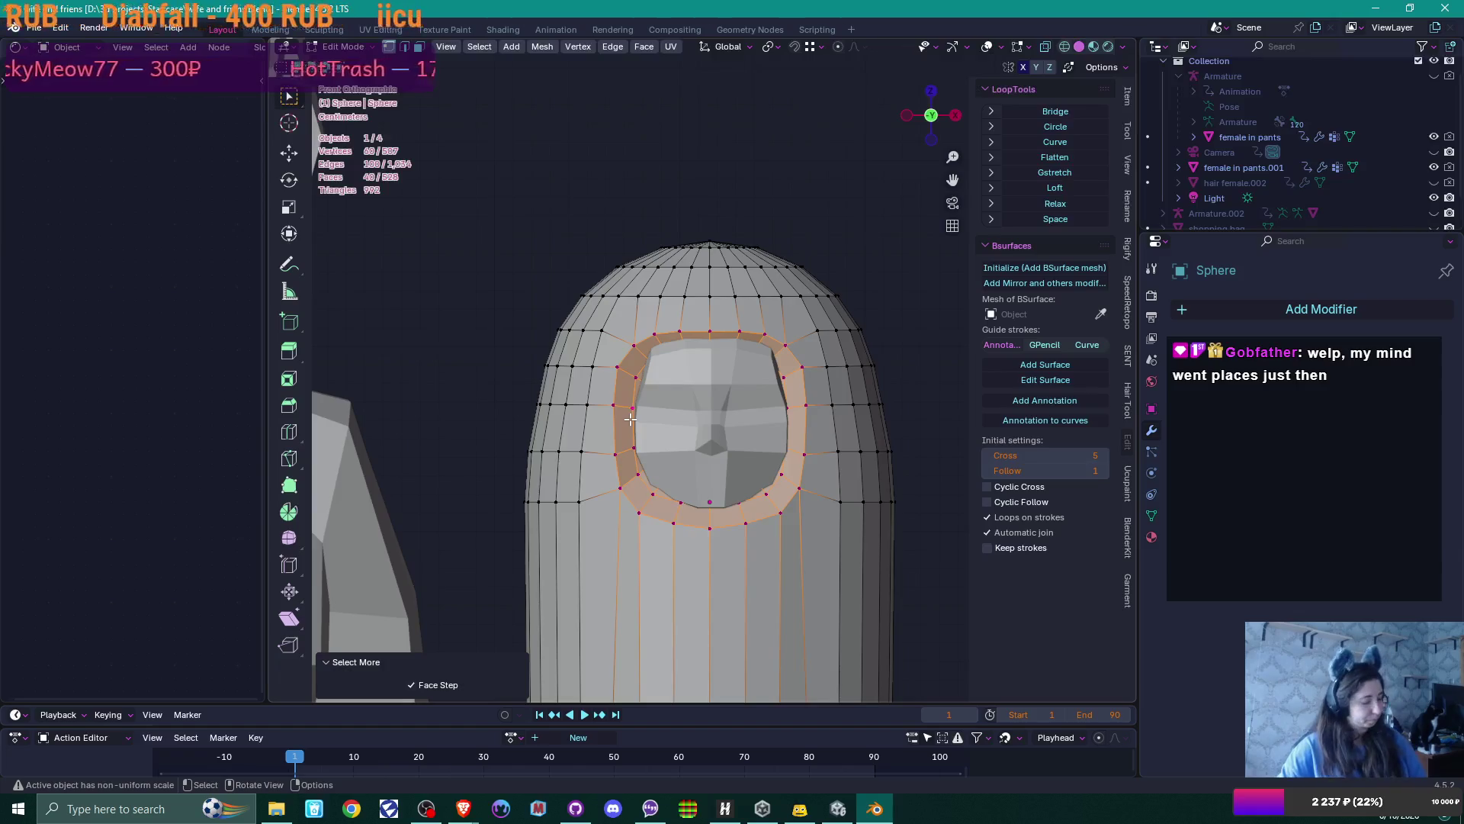
key("g")
key("z")
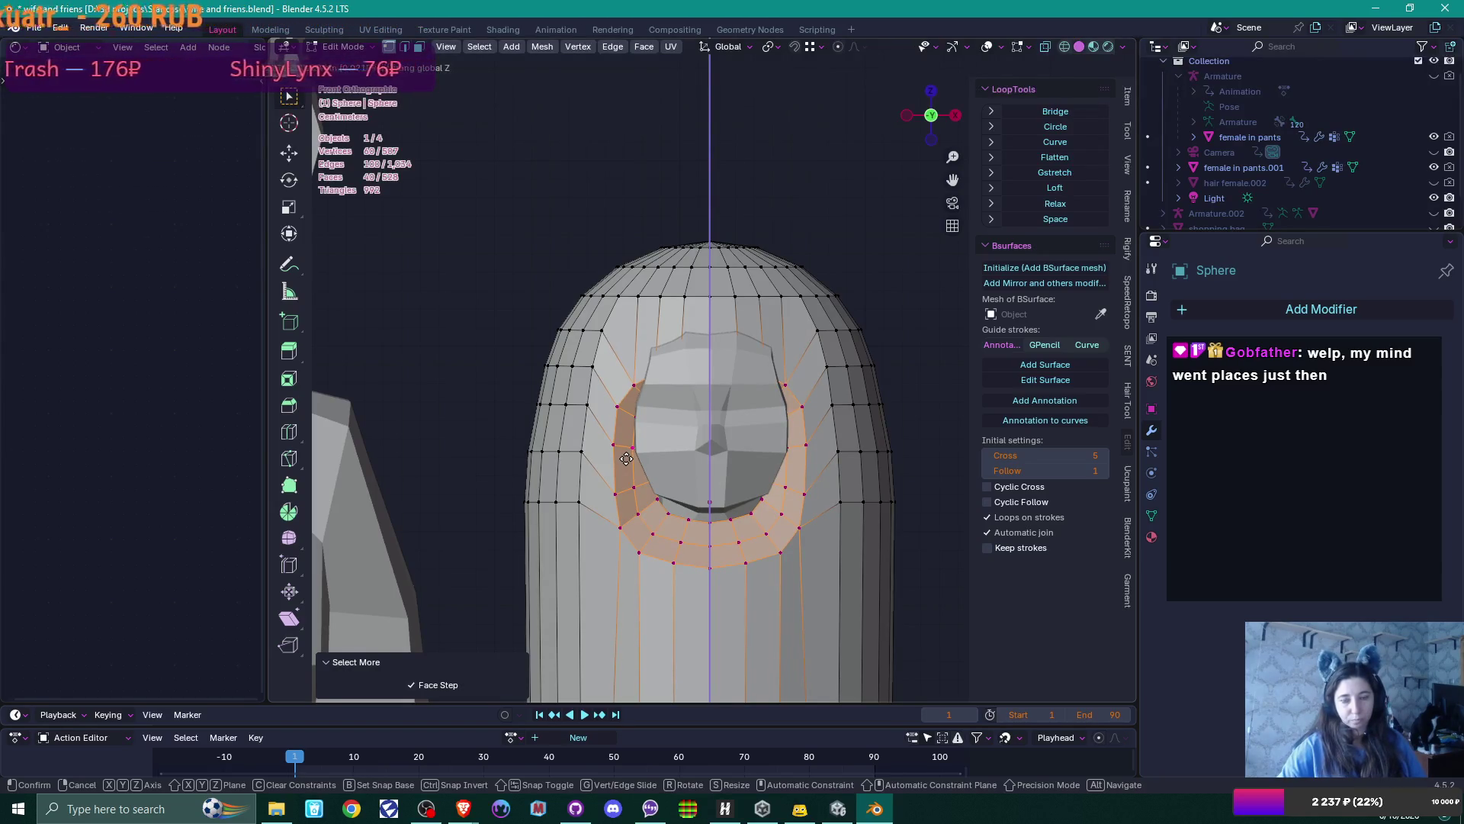
left_click(626, 459)
key("Tab")
left_click(740, 425)
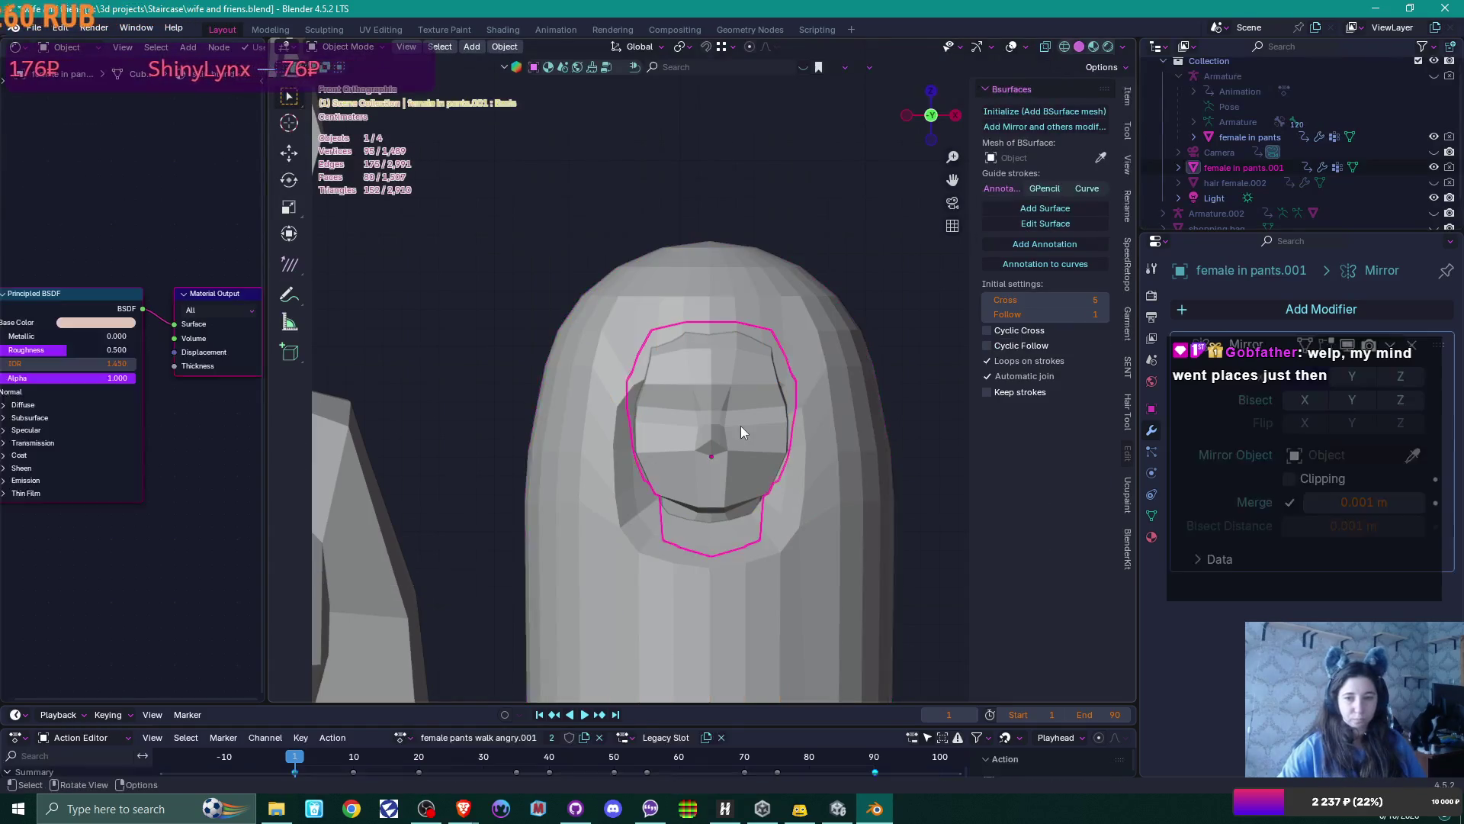
Lower the face mesh along Z and shift it sideways along X
key("g")
key("z")
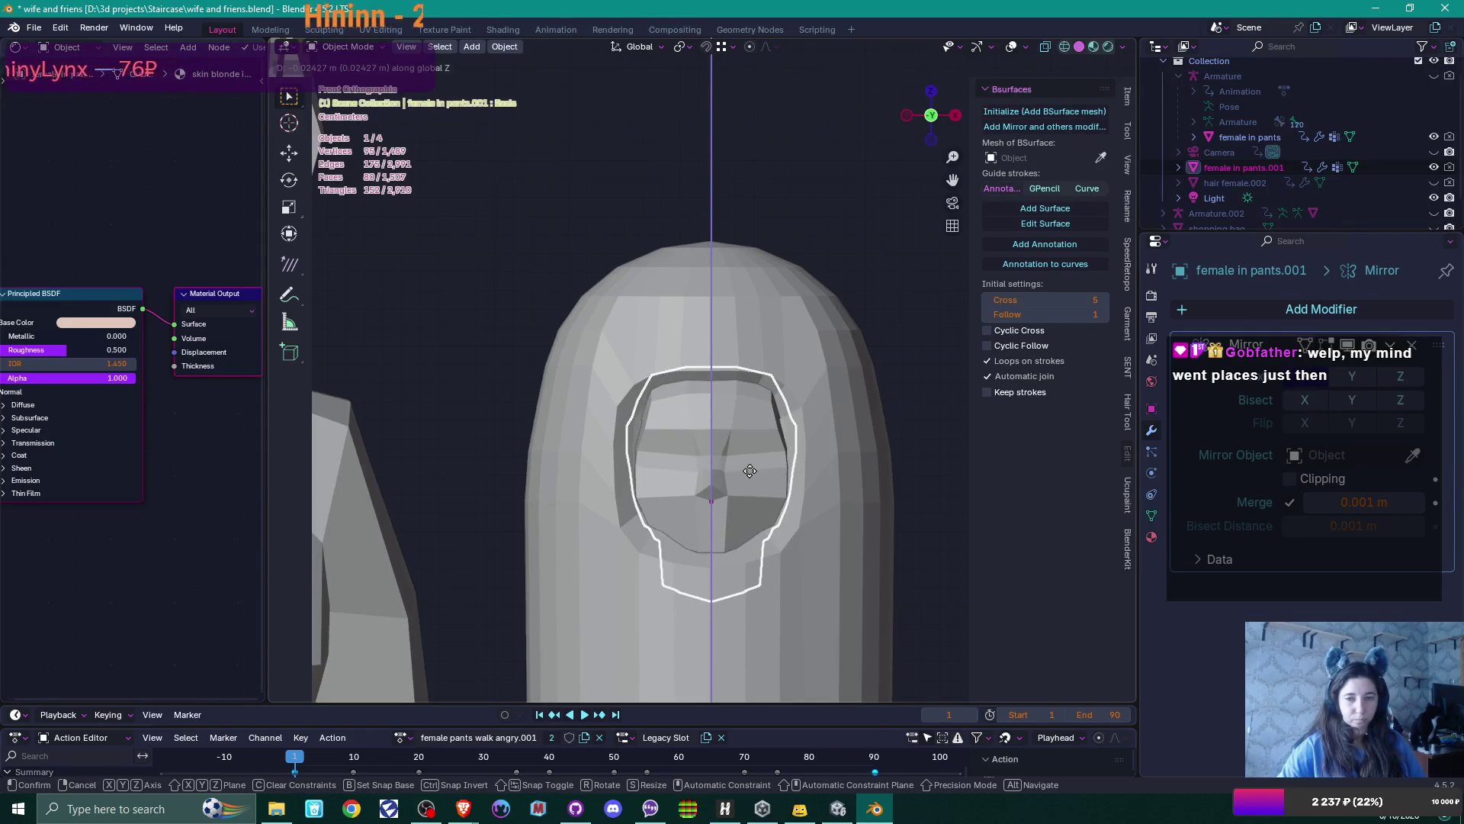
left_click(750, 470)
left_click(922, 440)
scroll(922, 441, "down", 2)
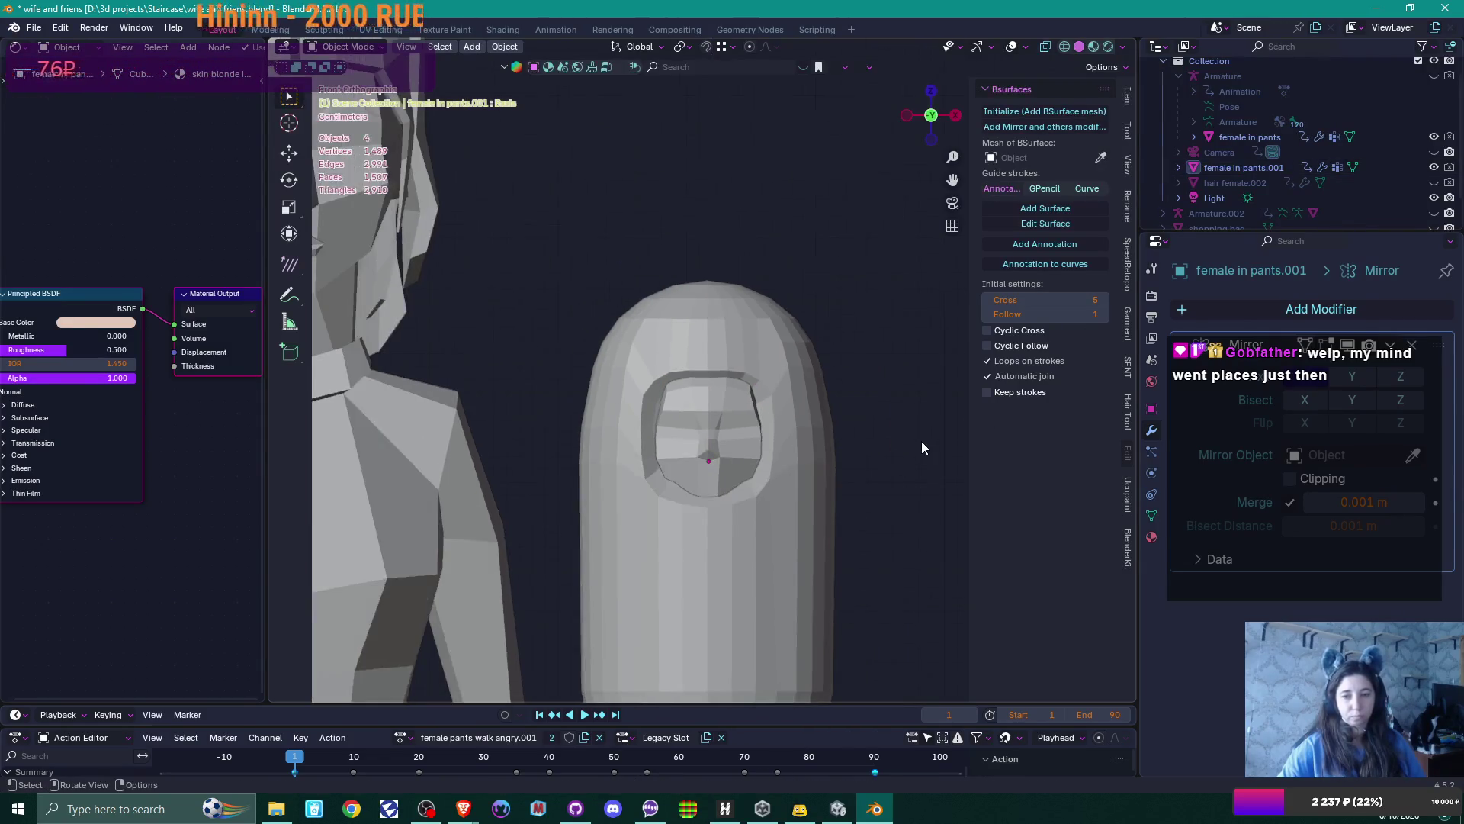
scroll(921, 441, "down", 2)
scroll(802, 459, "up", 2)
scroll(766, 459, "up", 1)
left_click(767, 462)
key("g")
key("x")
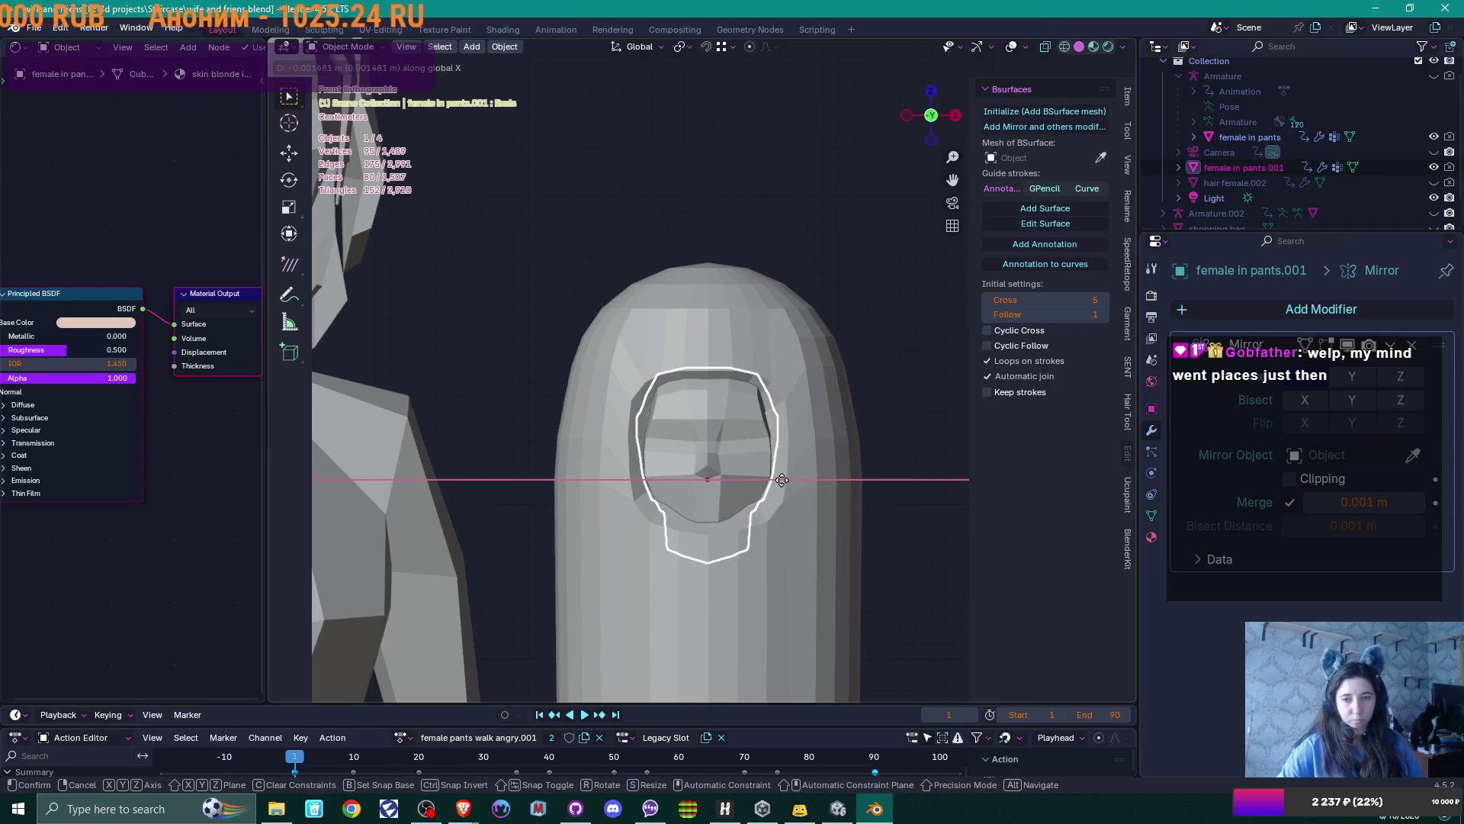
left_click(781, 479)
Scale the face cutout down to 0.938 in front view
scroll(951, 506, "down", 2)
key("Tab")
scroll(903, 497, "down", 3)
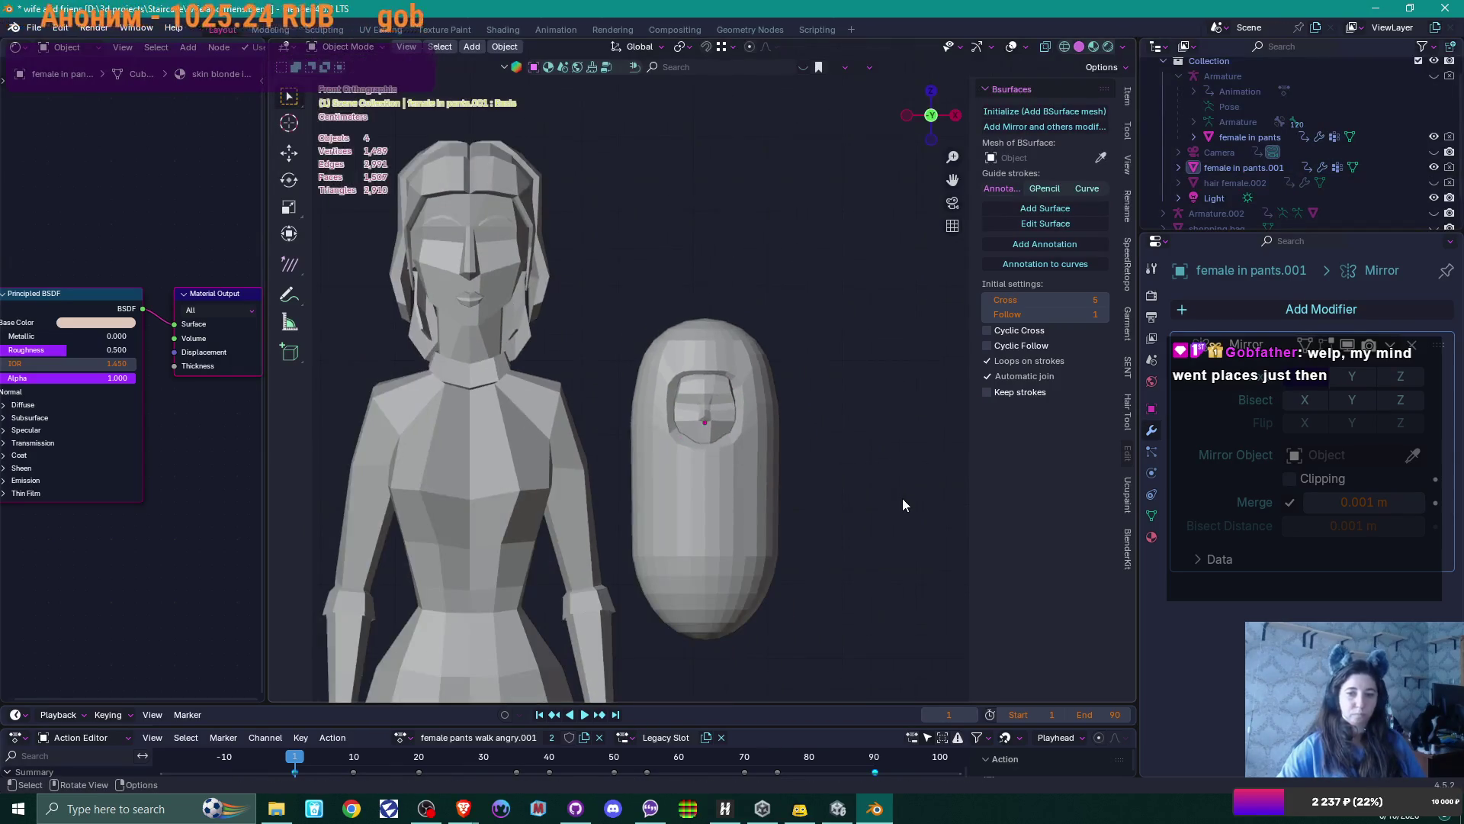
middle_click_drag(903, 498, 790, 523)
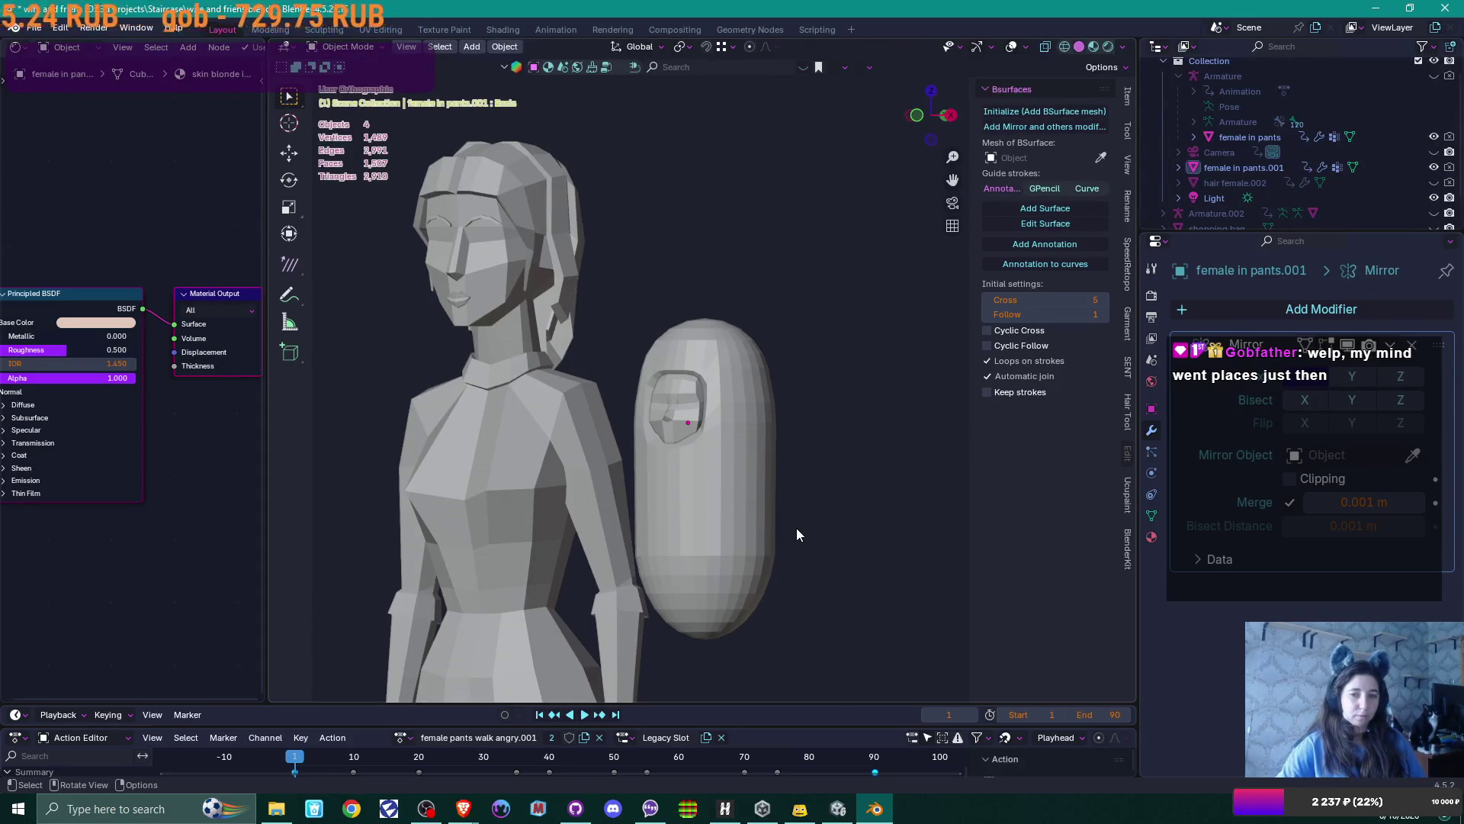
left_click(669, 436)
scroll(803, 501, "up", 3)
mouse_move(802, 500)
middle_mouse_down()
mouse_move(707, 423)
mouse_move(767, 428)
middle_mouse_up()
scroll(771, 427, "up", 2)
scroll(771, 427, "up", 1)
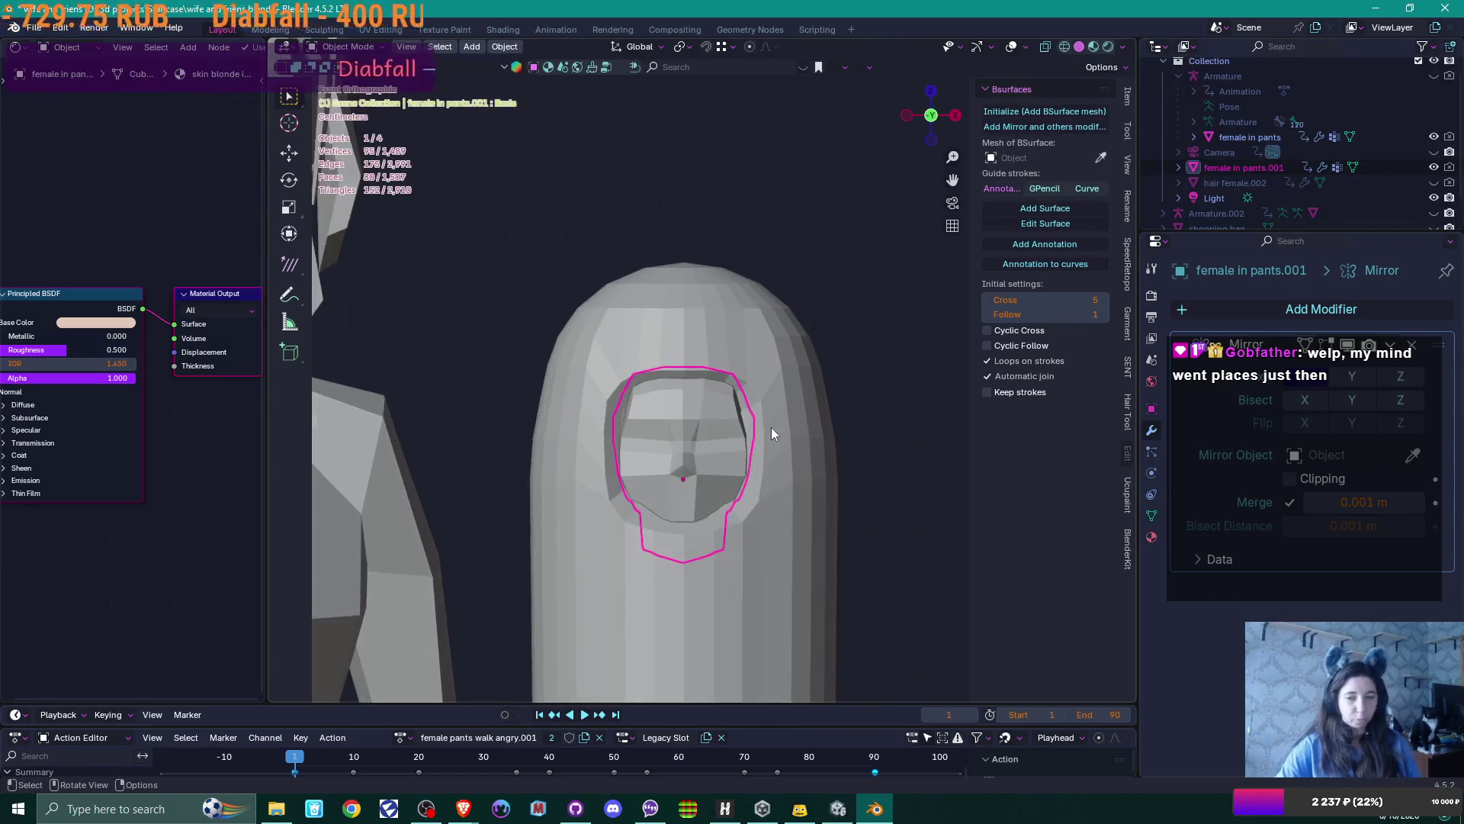
key("KP_1")
key("s")
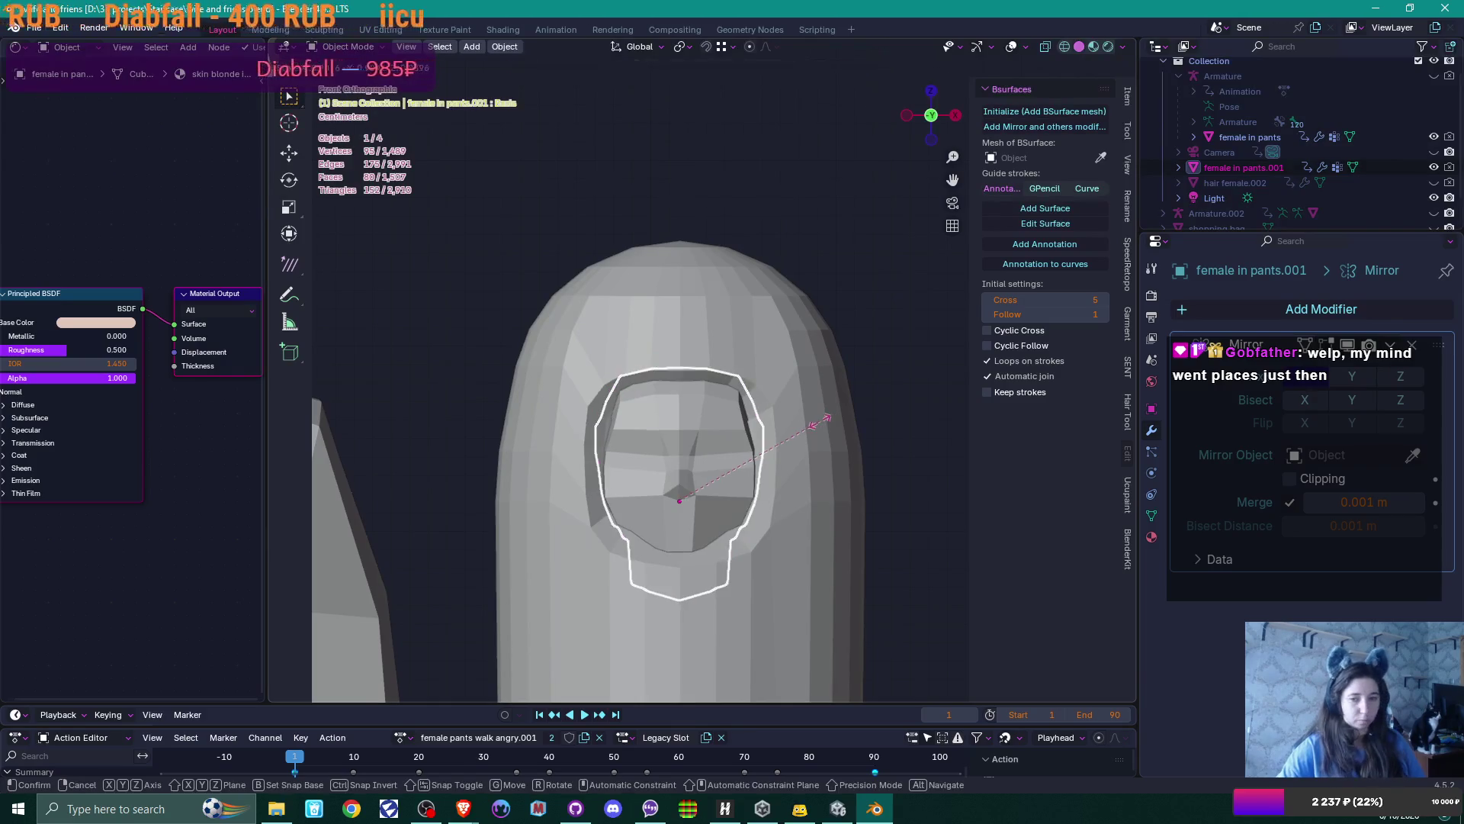
left_click(812, 424)
Show the face mesh's Material Properties with its skin blonde in jeans slot
scroll(827, 440, "down", 3)
key("Tab")
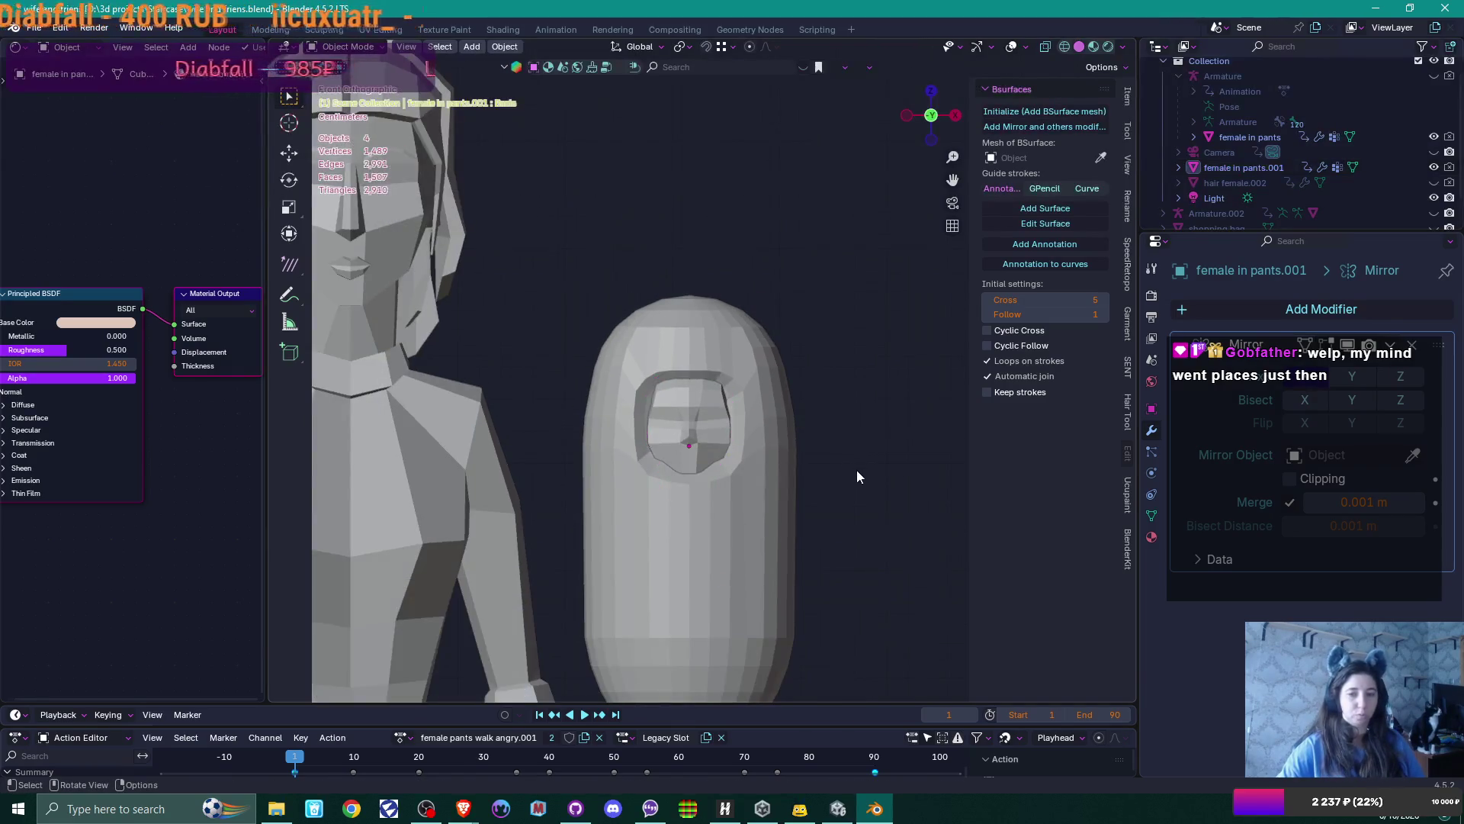
scroll(873, 494, "down", 4)
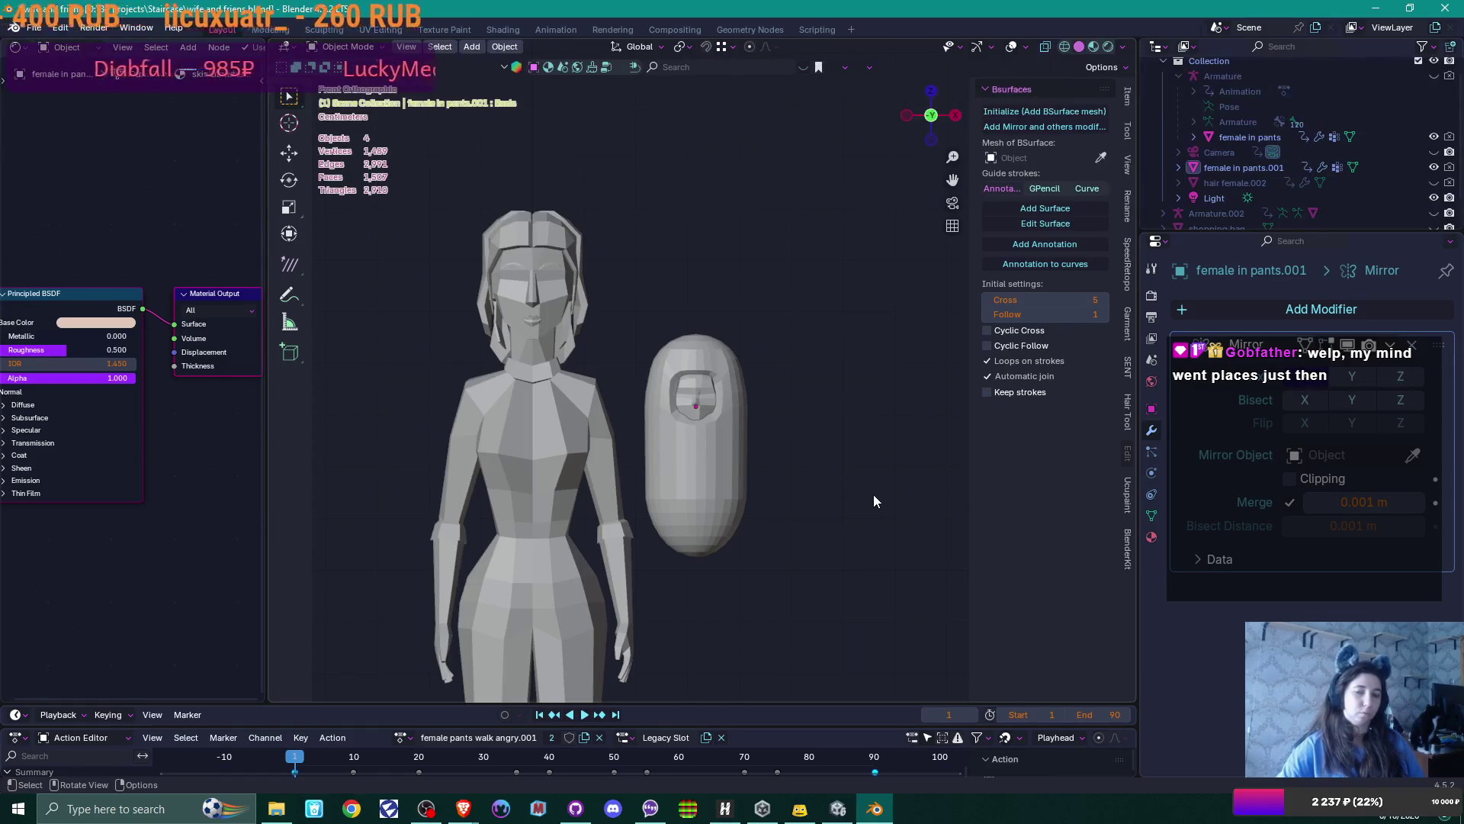
left_click(673, 509)
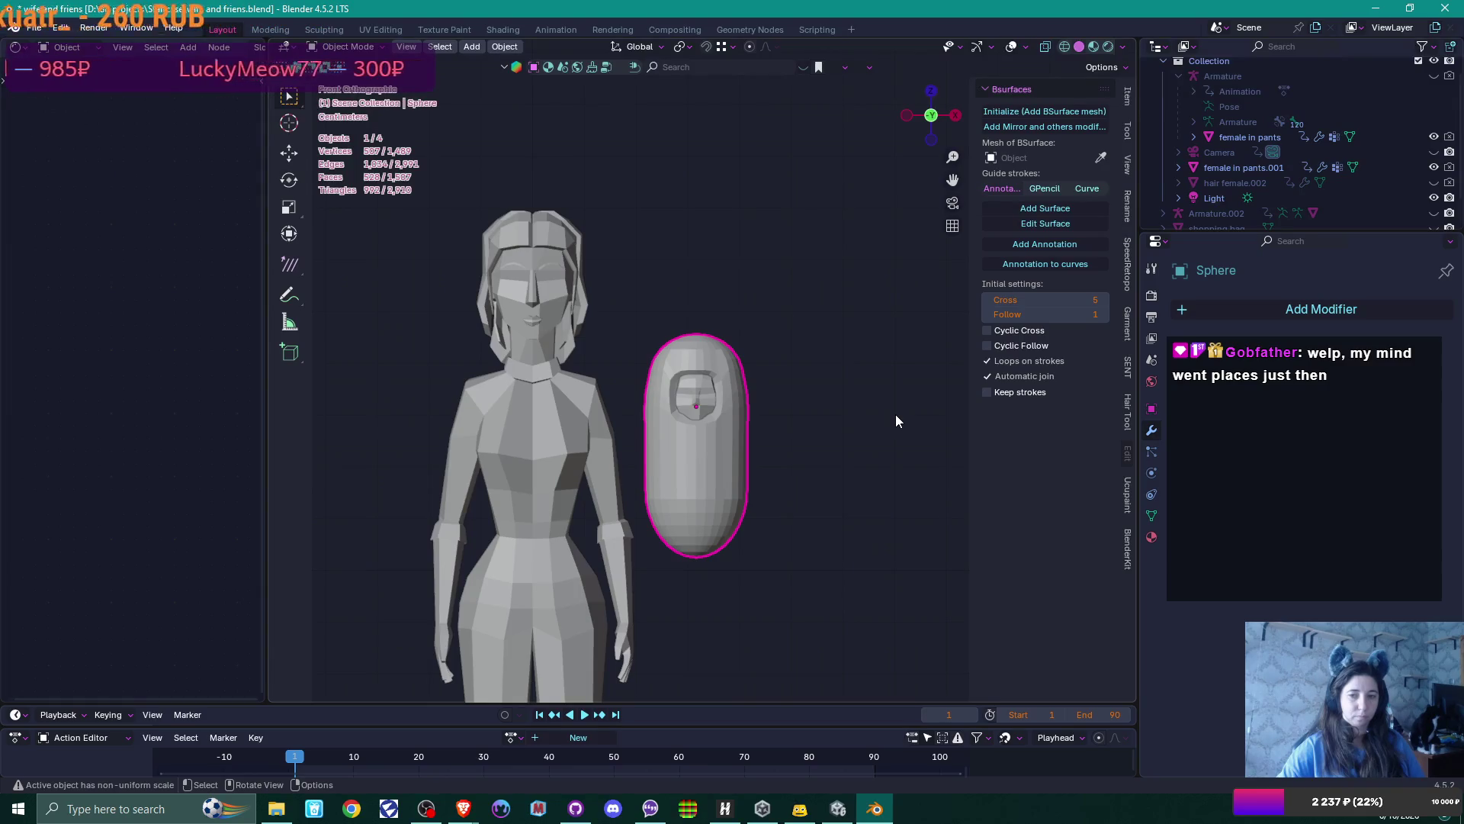
scroll(897, 418, "up", 6)
left_click(765, 465)
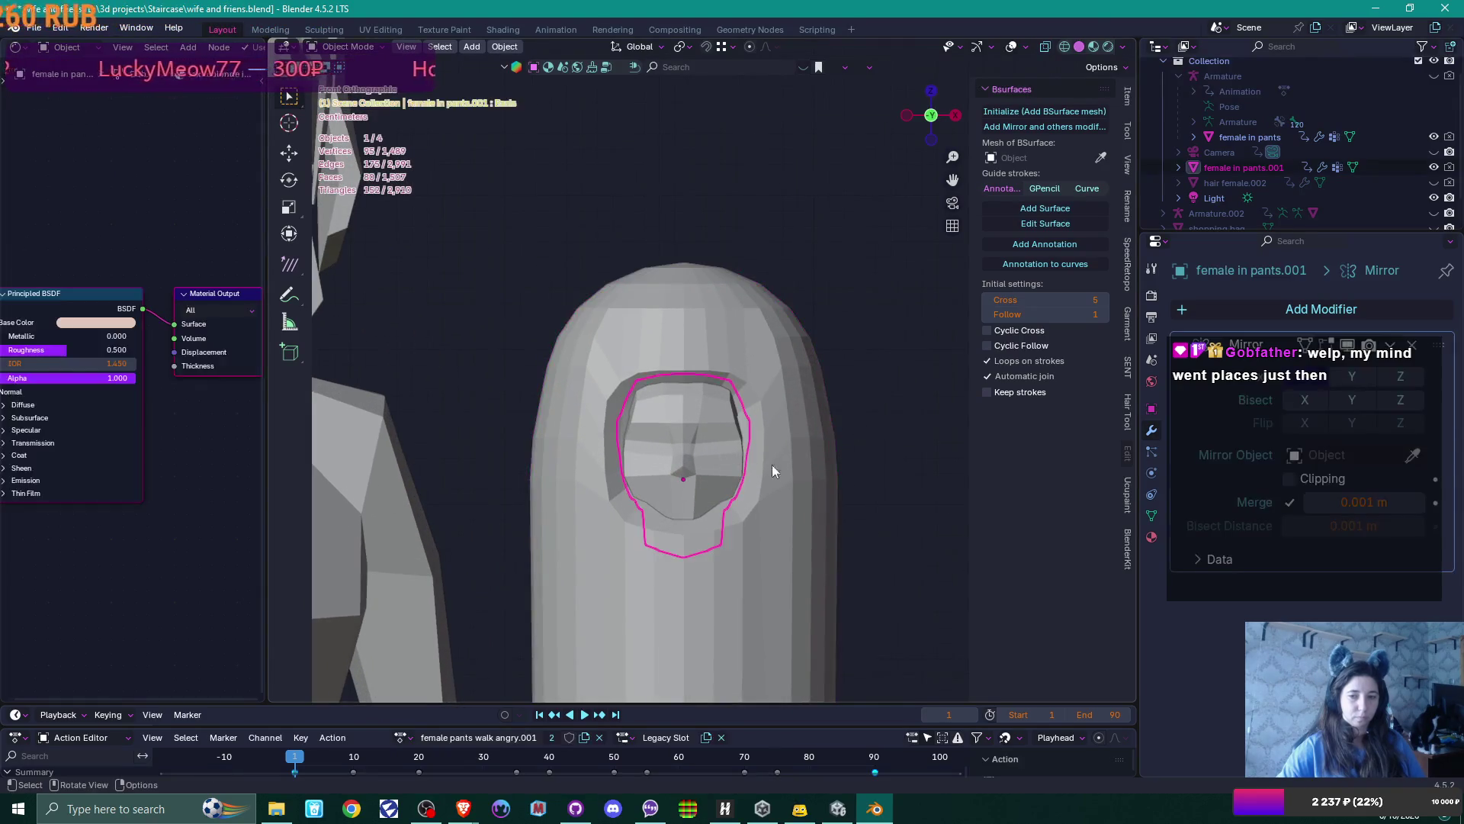
left_click(1152, 537)
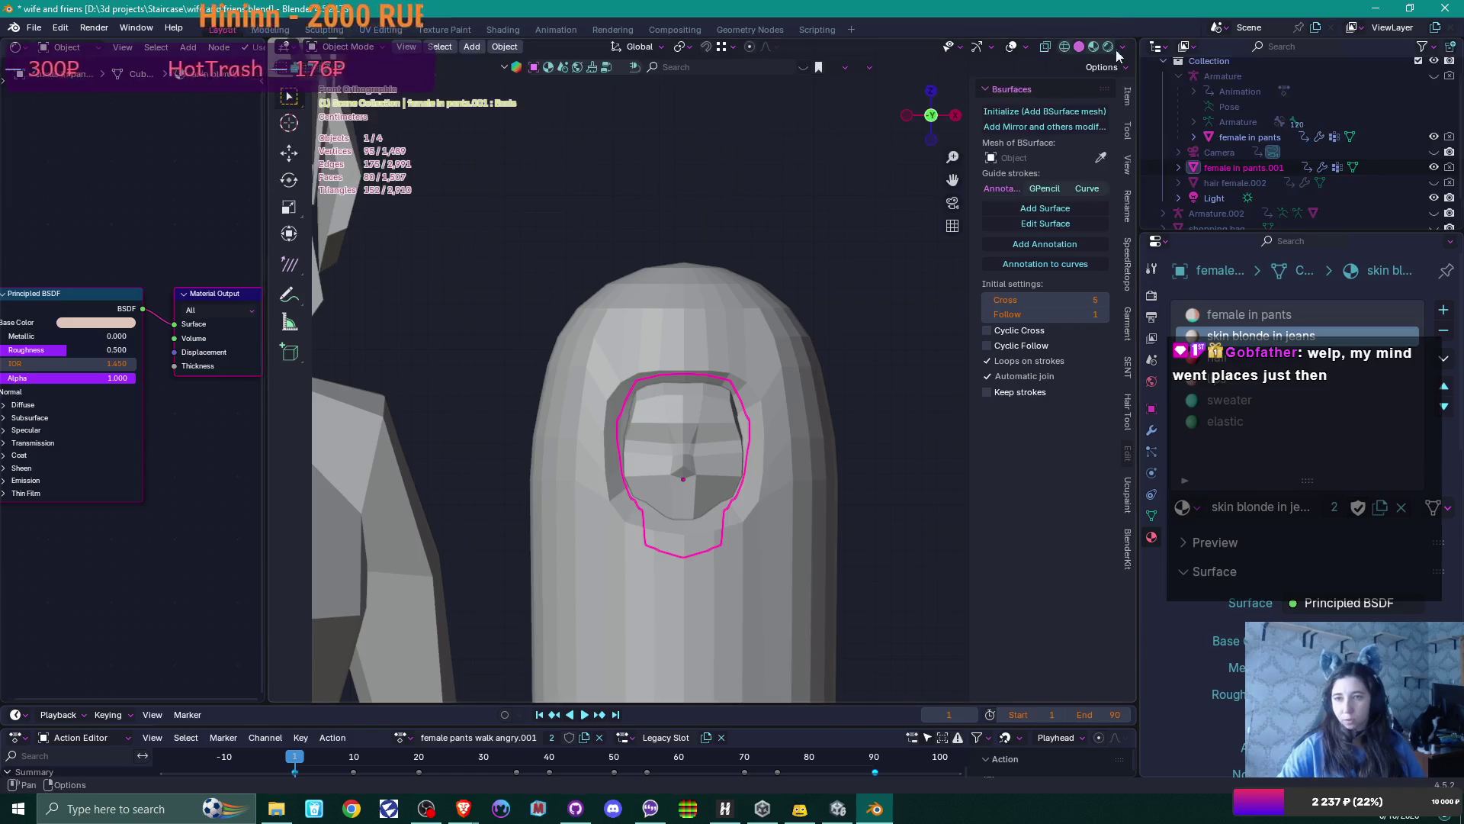
Switch to Material Preview shading and select the face mesh inside the capsule
left_click(1094, 47)
scroll(859, 453, "down", 2)
left_click(720, 546)
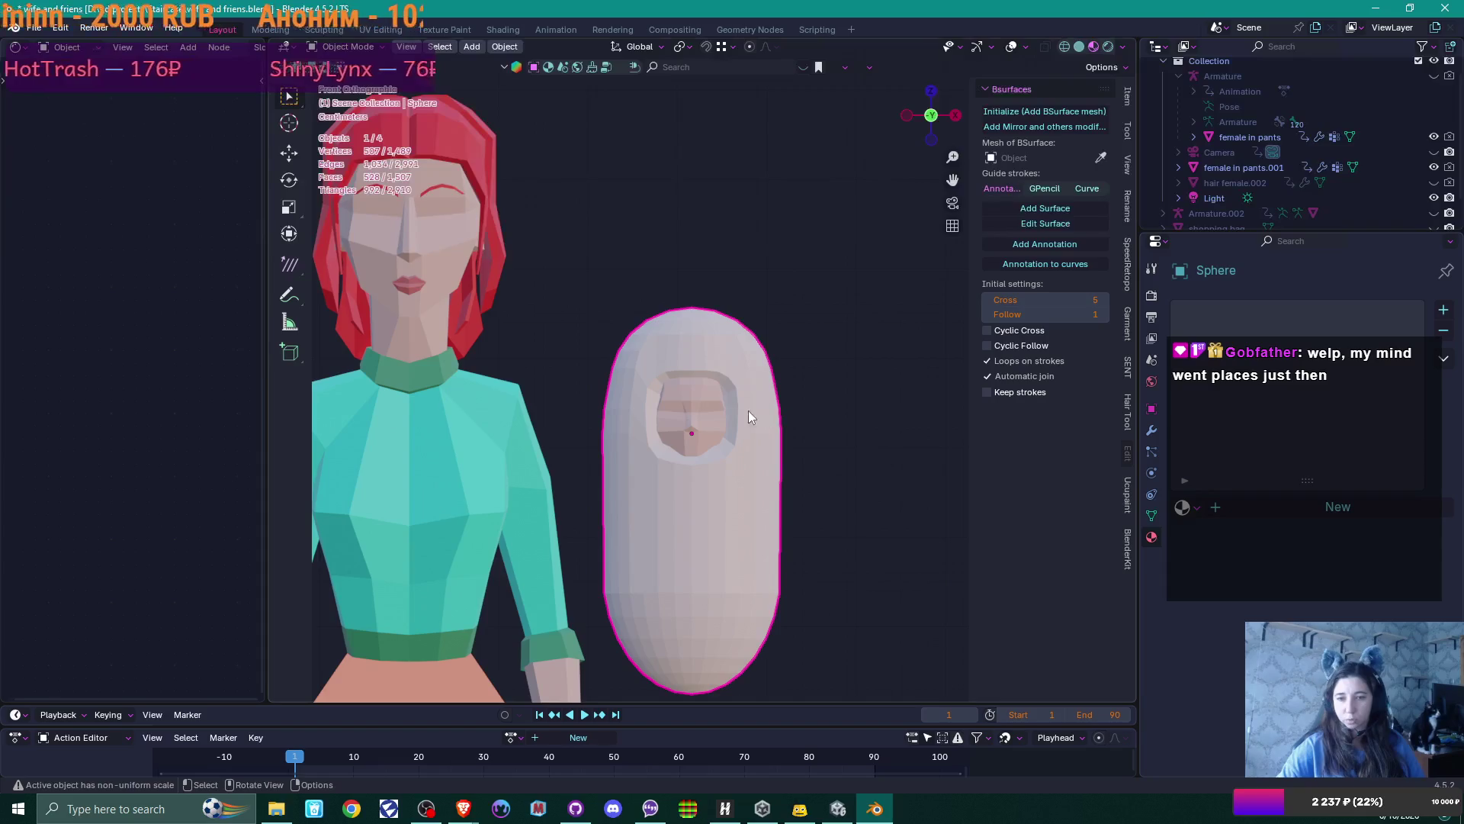
left_click(709, 427)
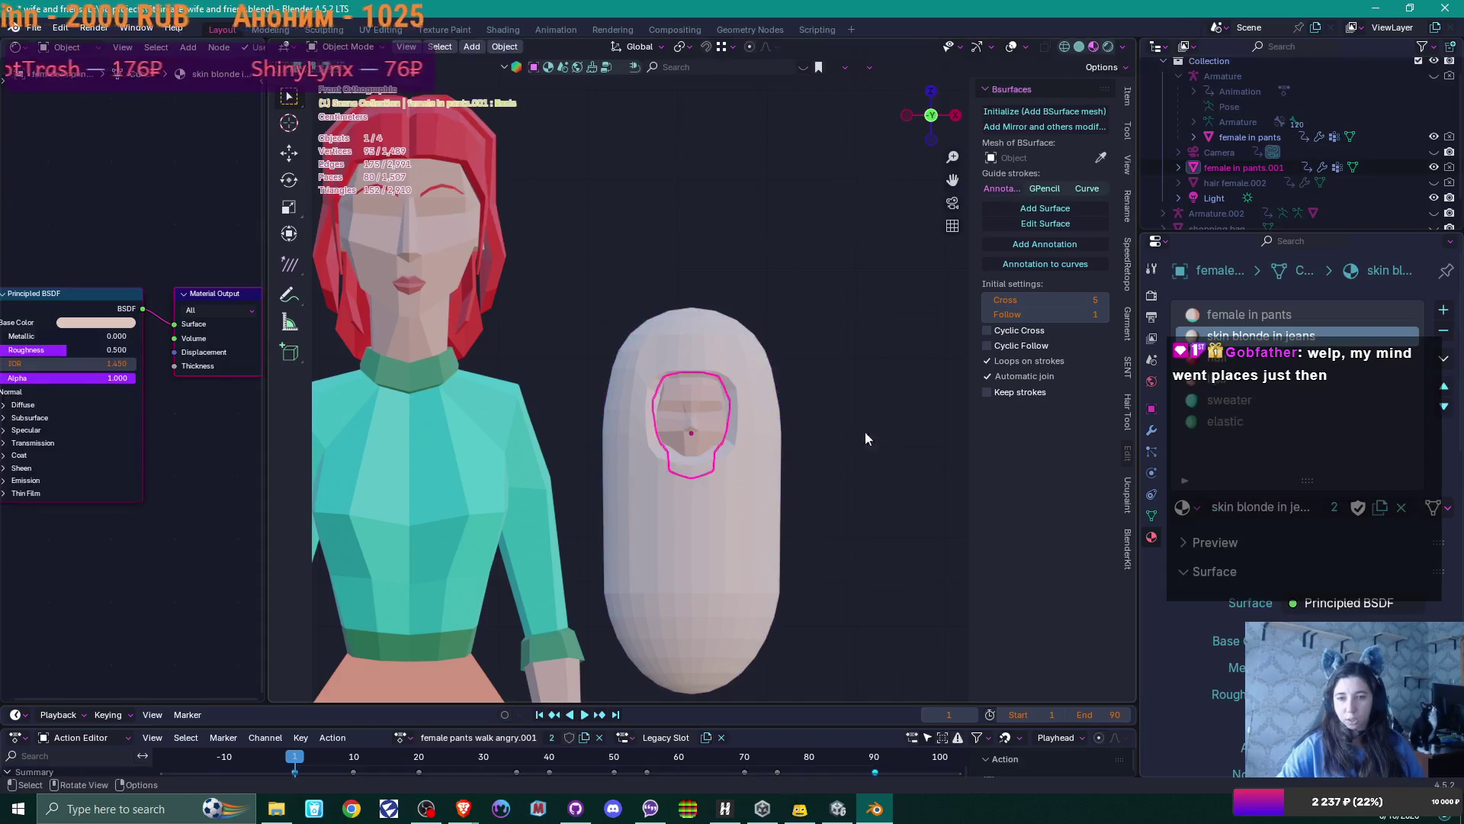
Remove the female in pants, hair, sweater and elastic materials from the face, keeping skin blonde in jeans
left_click(1444, 330)
left_click(1288, 341)
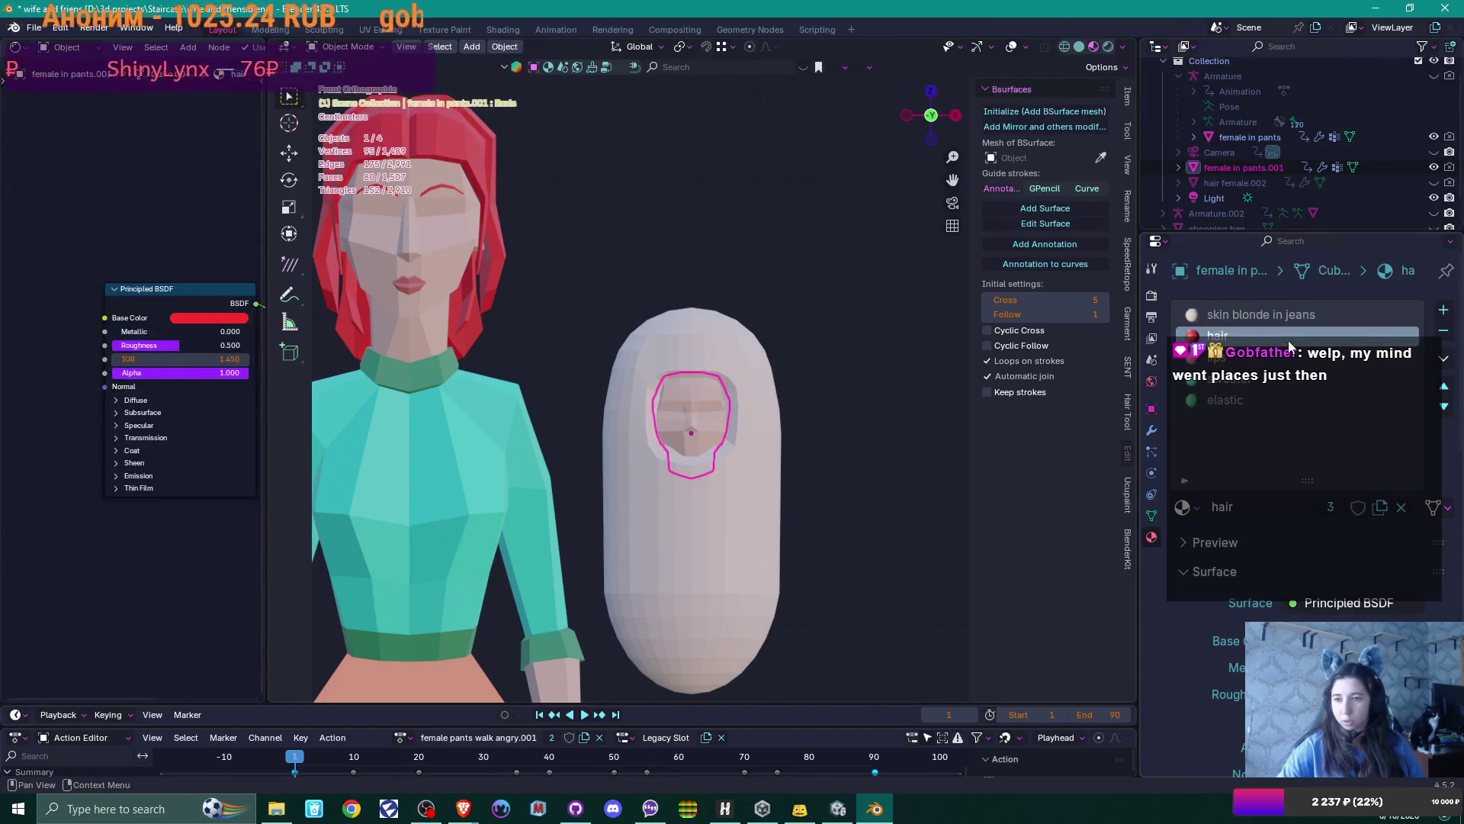
left_click(1448, 336)
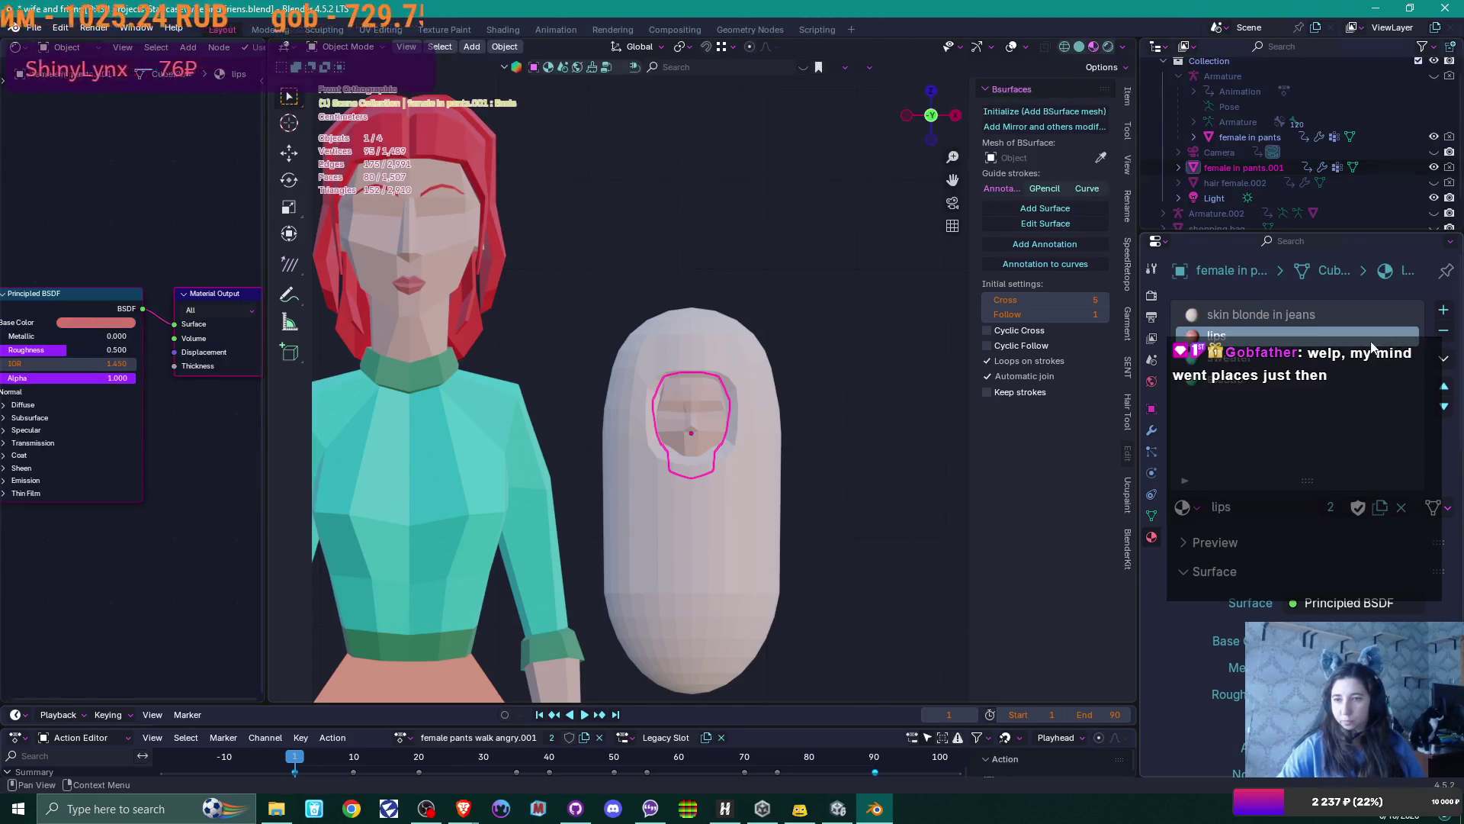
left_click(1449, 336)
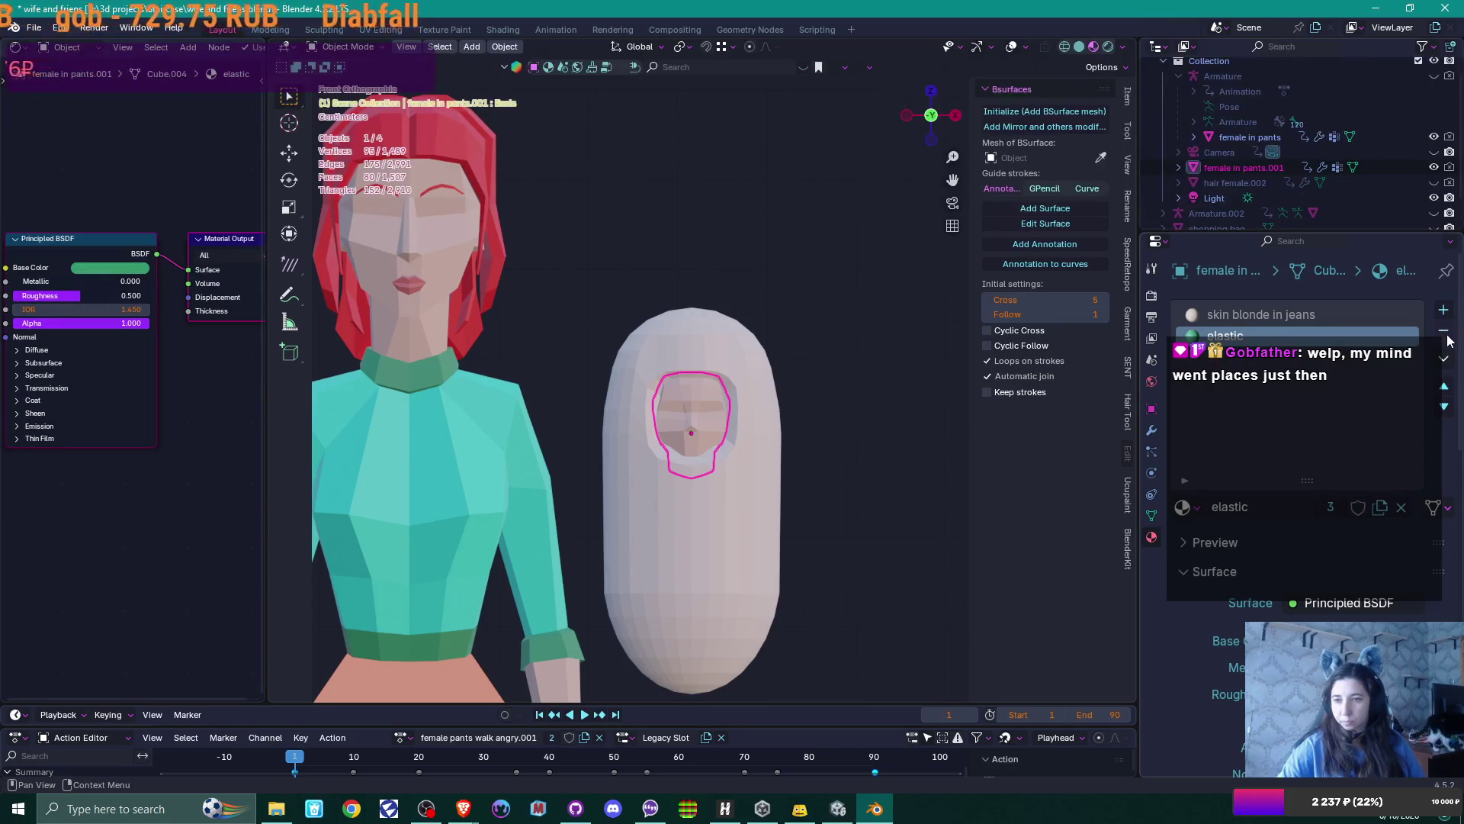
left_click(1449, 336)
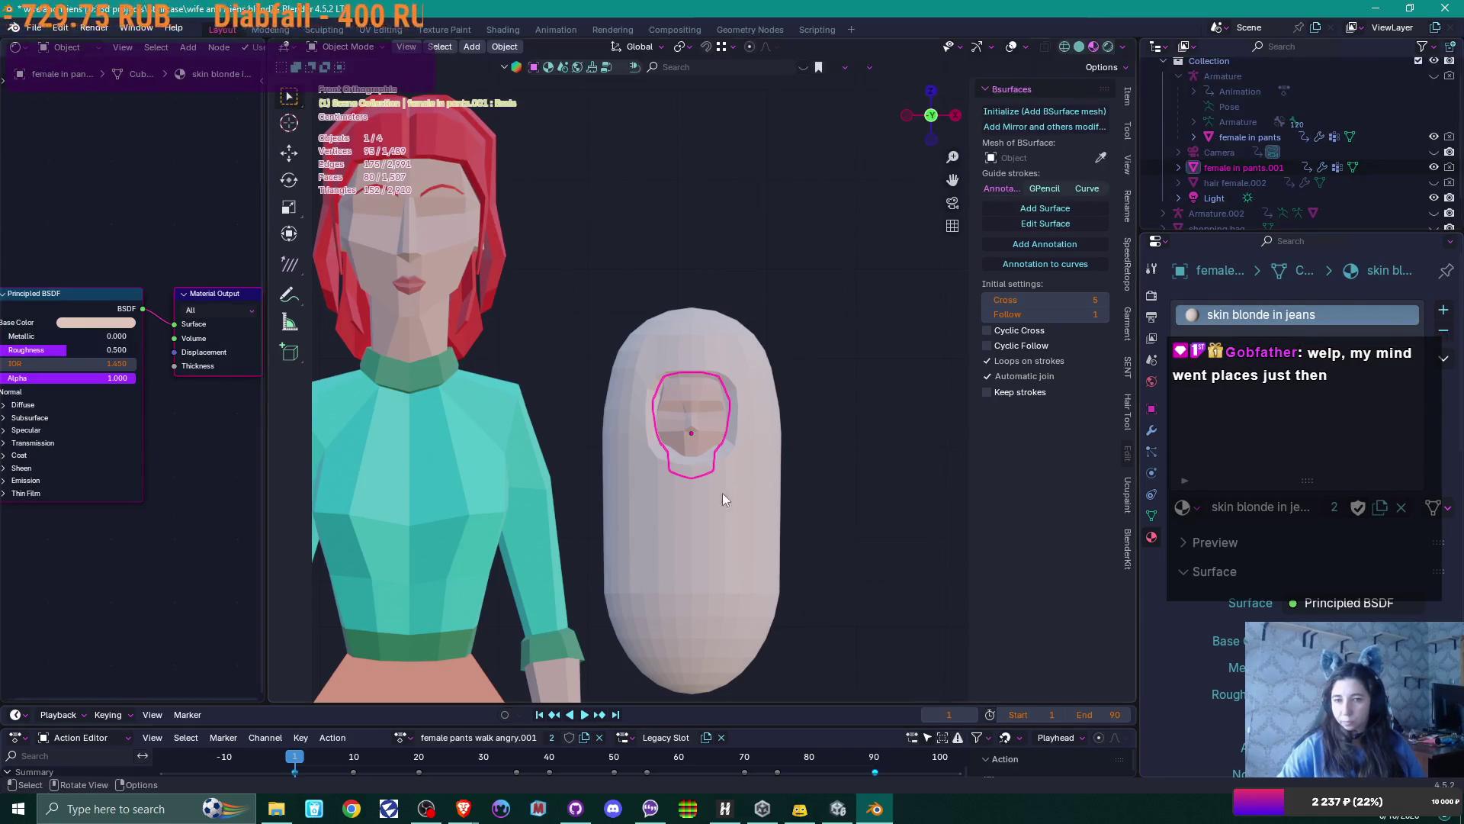
left_click(743, 508)
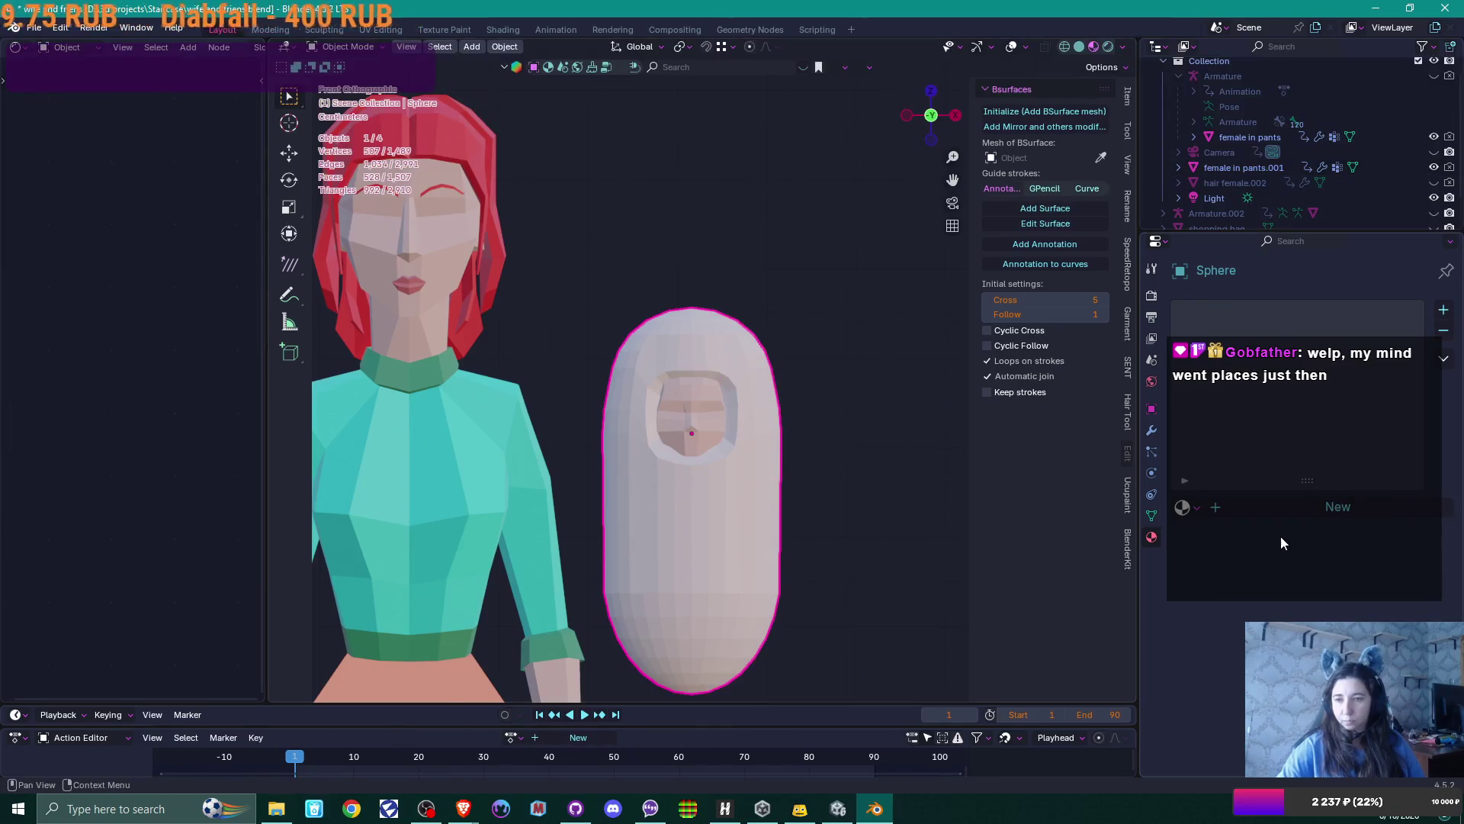
Create a new material on the capsule Sphere and name it 'blanket'
left_click(1232, 513)
left_click(1190, 507)
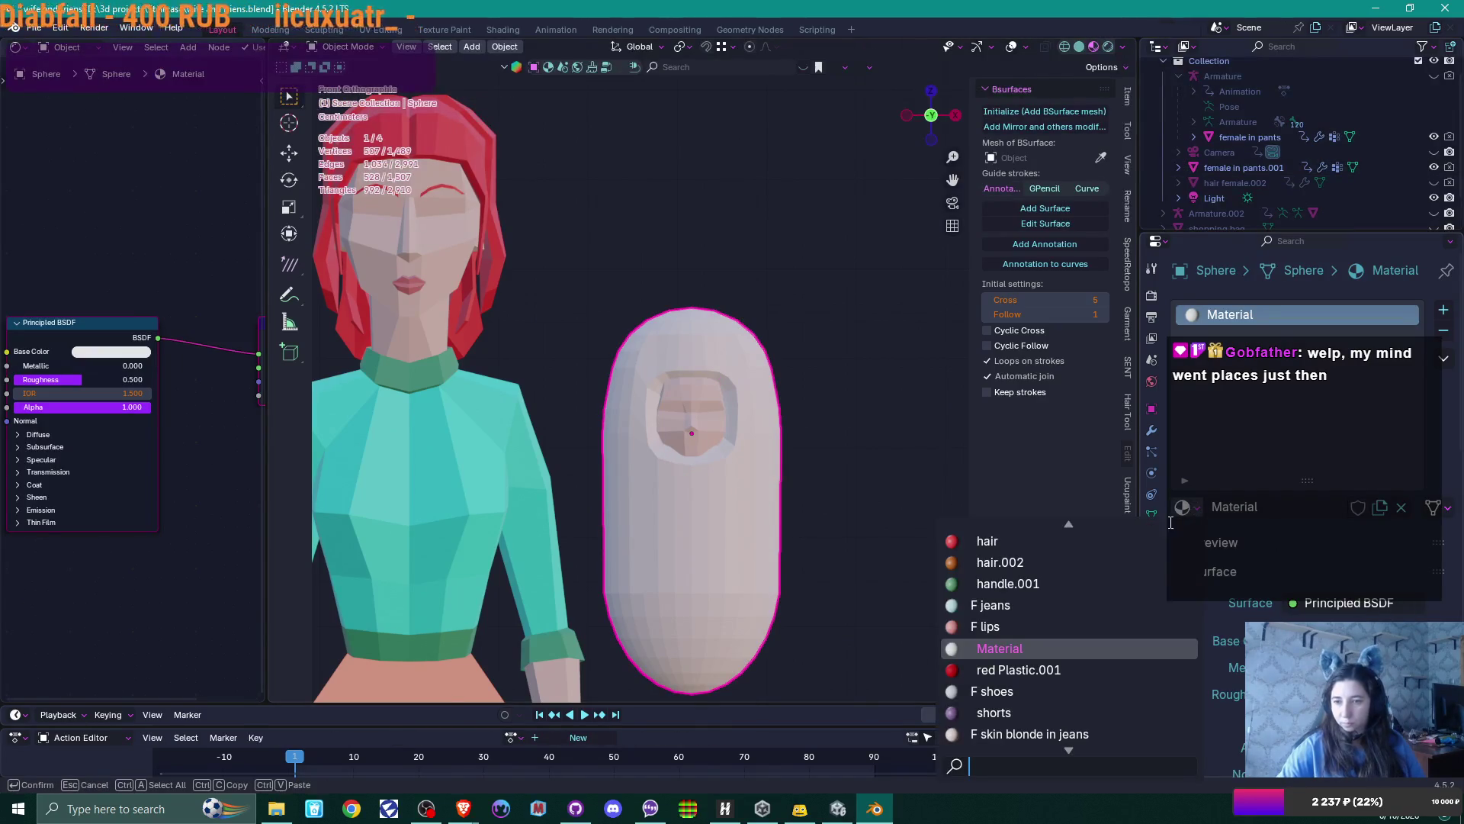
scroll(1055, 596, "down", 8)
scroll(1055, 596, "down", 3)
scroll(1056, 596, "down", 2)
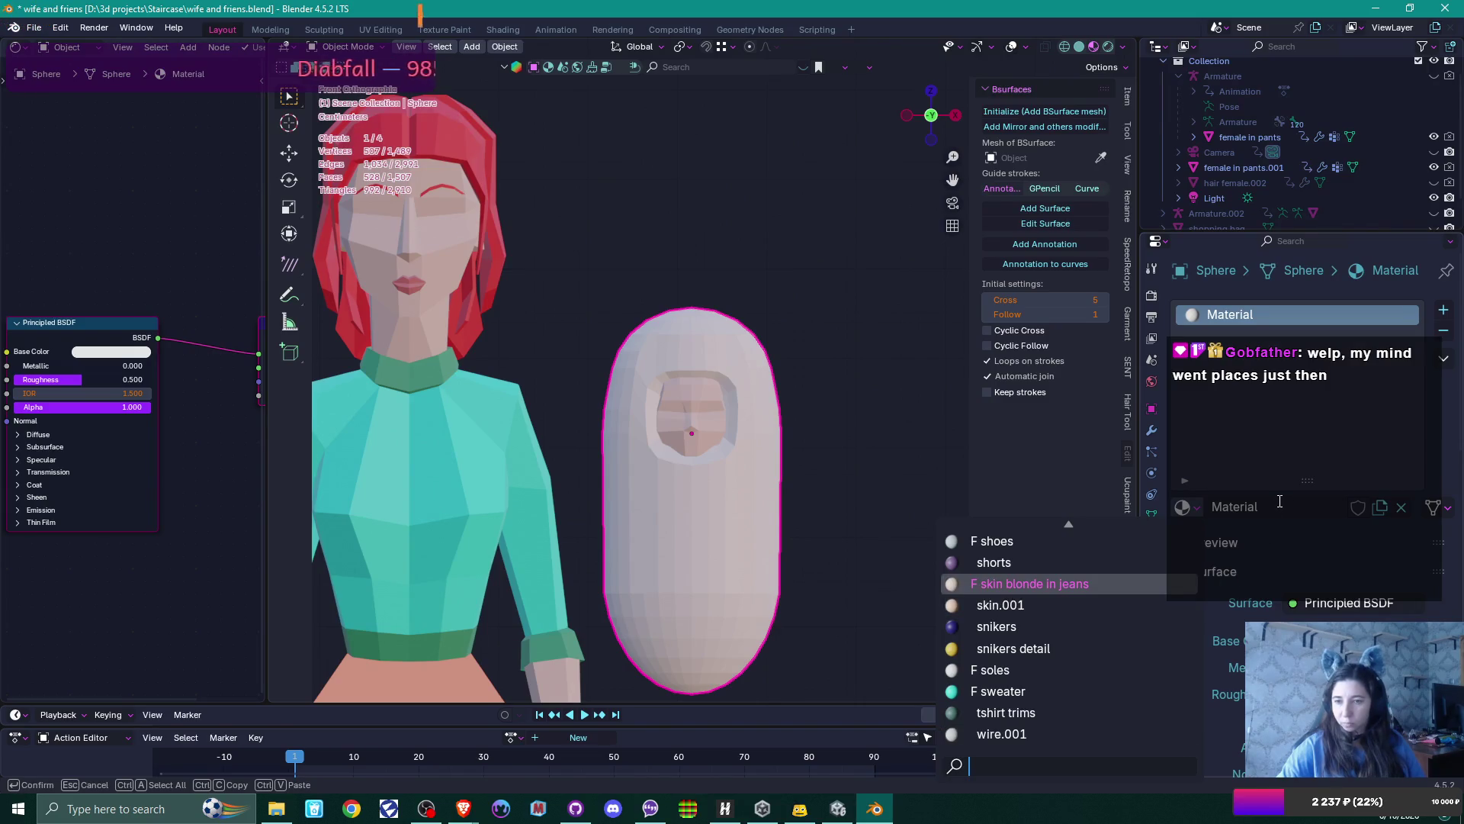
double_click(1277, 507)
type("b")
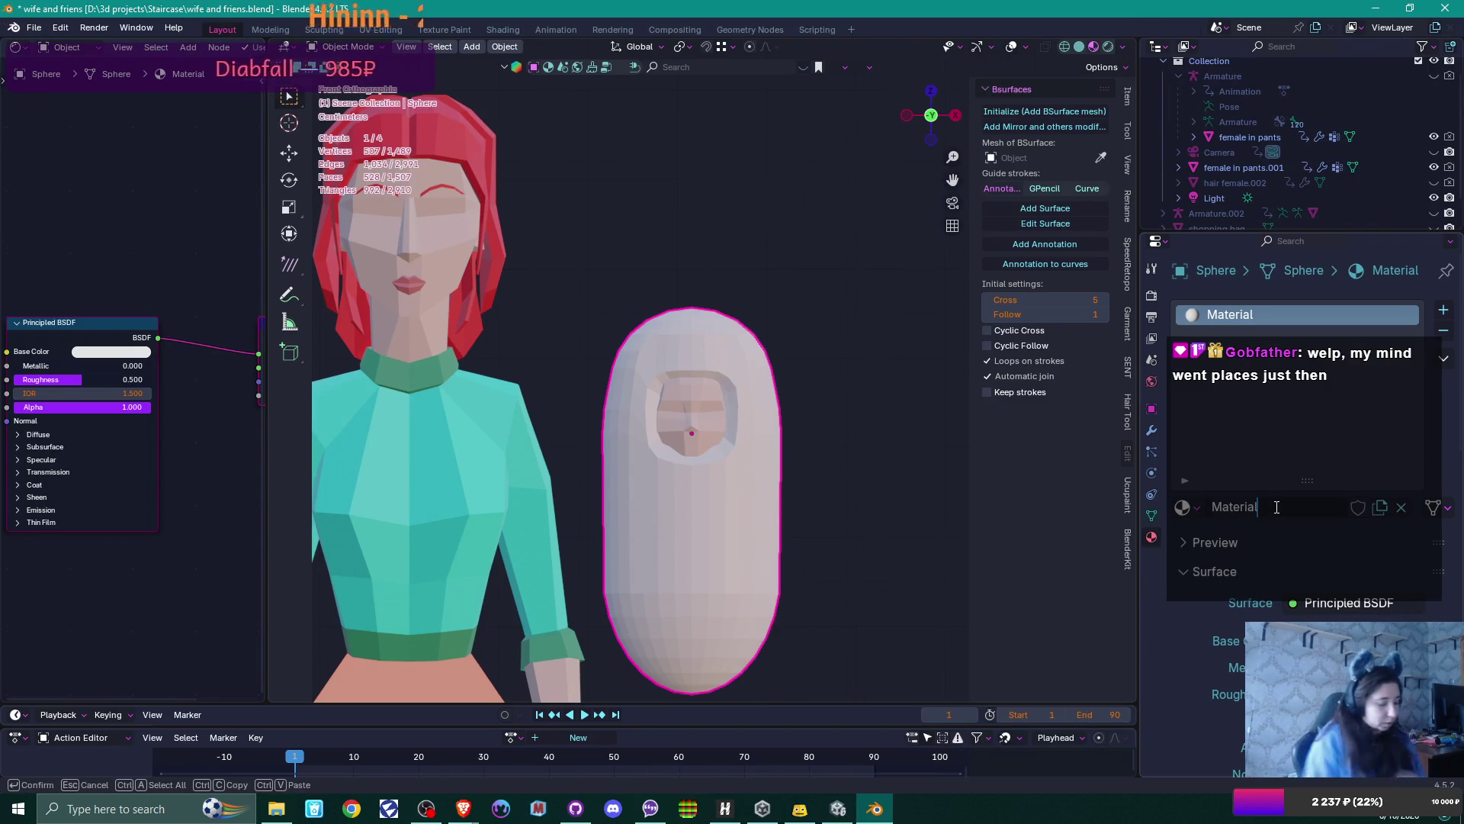
type("lanket")
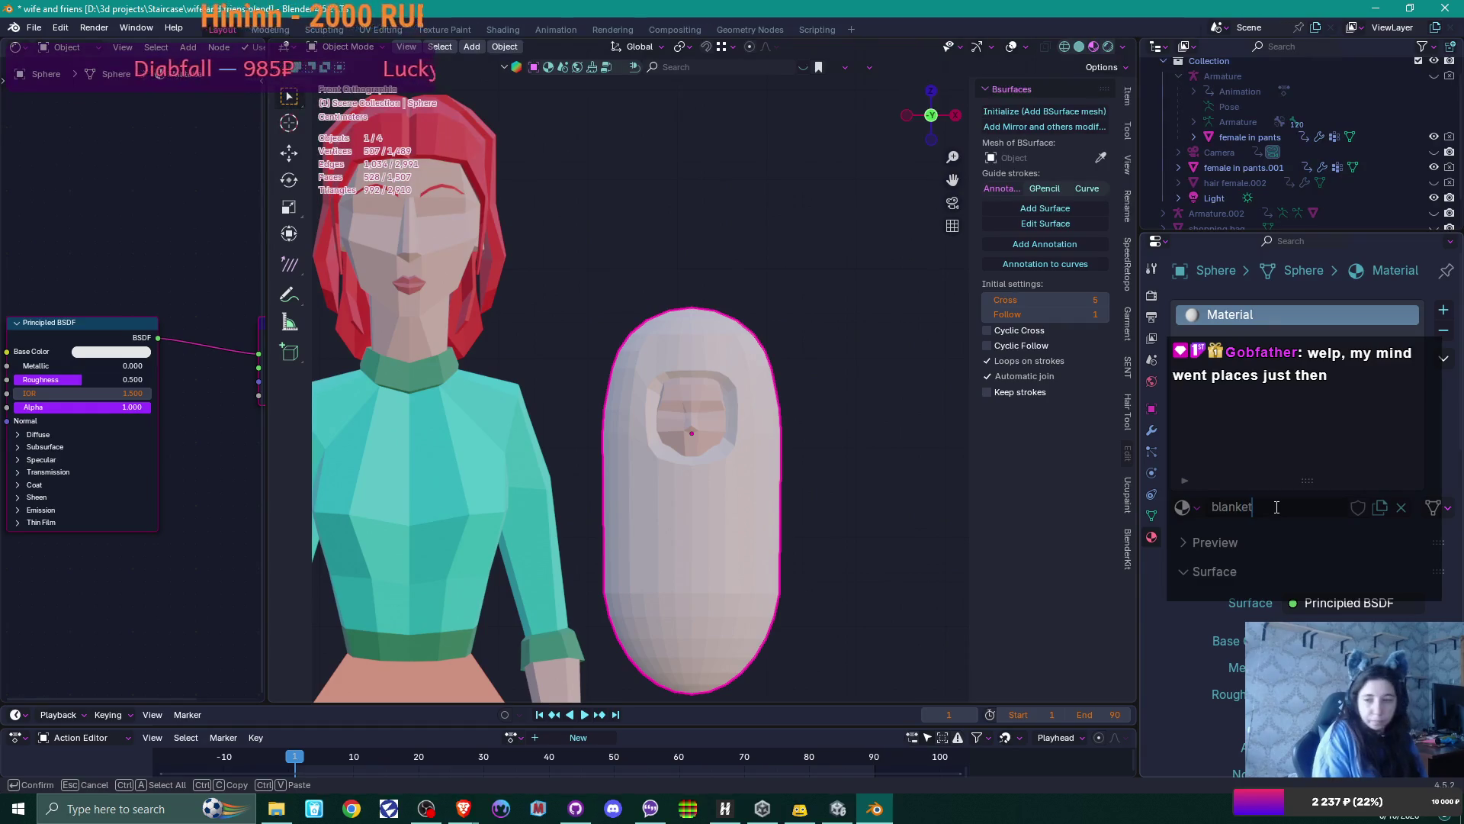
key("Return")
left_click(1312, 641)
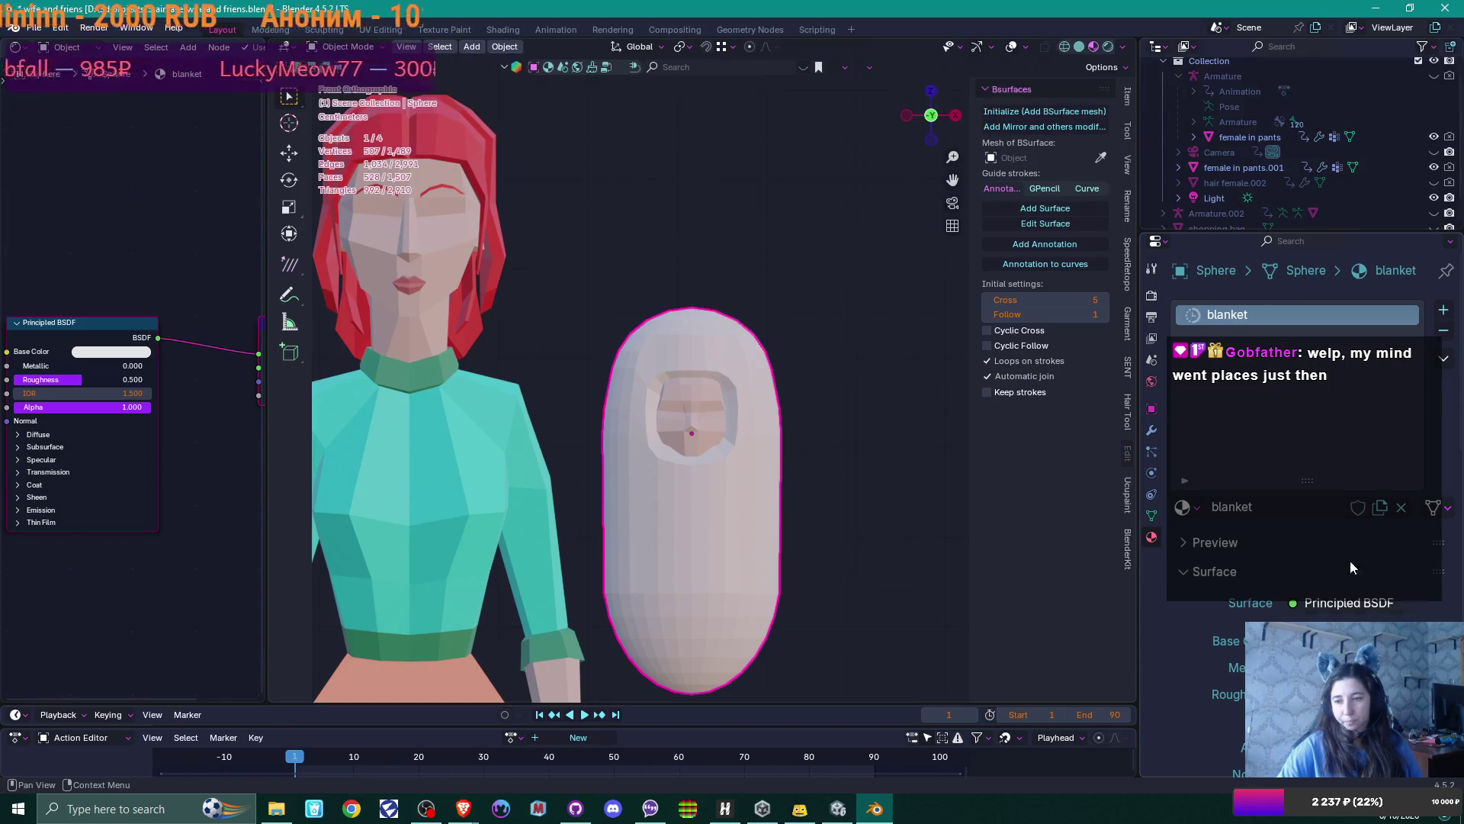
left_click(1365, 641)
Pick a pink hue on the colour wheel for the blanket's base colour
left_click_drag(1331, 382, 1323, 388)
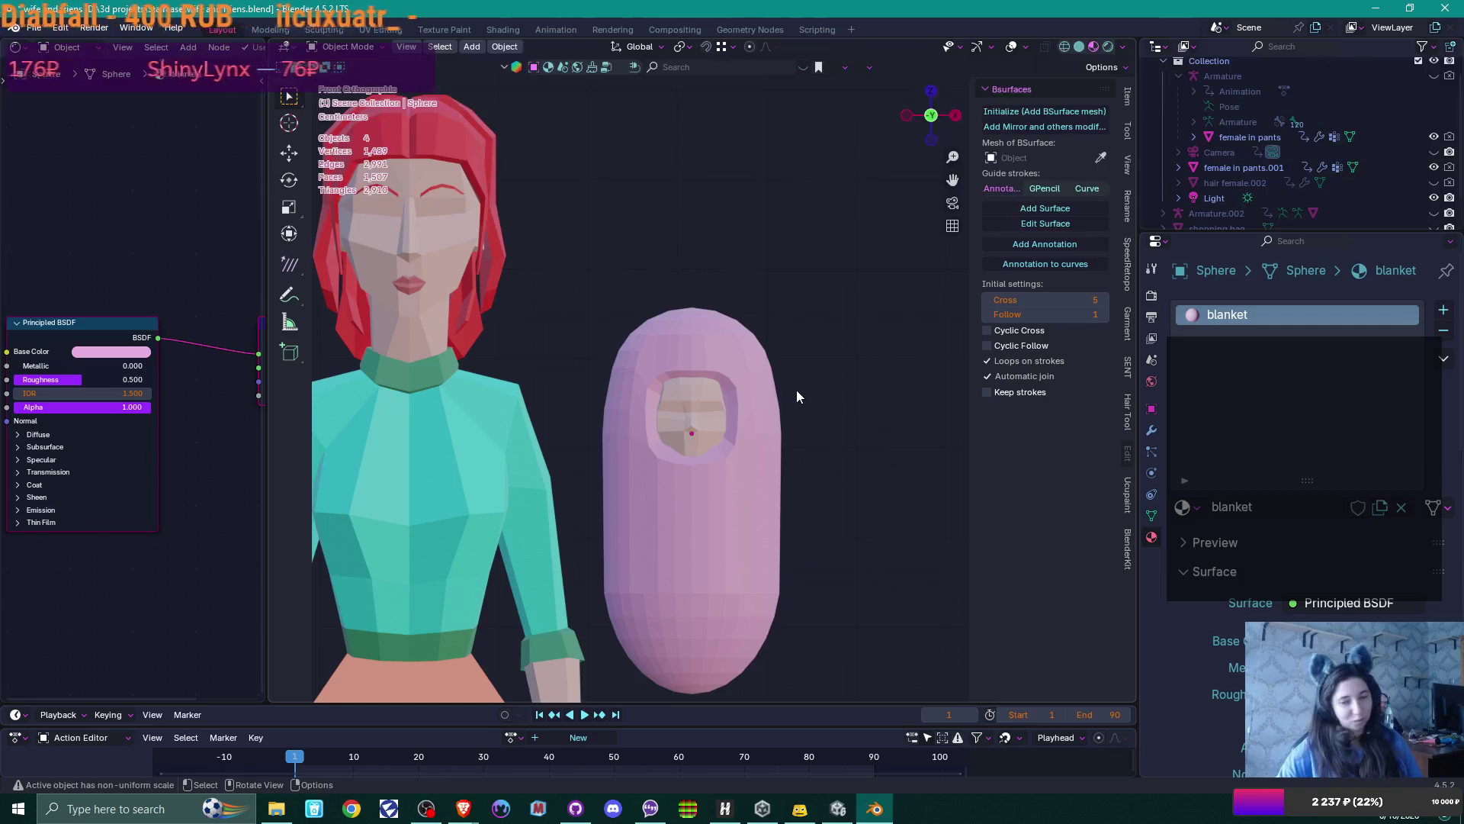
key("ctrl+z")
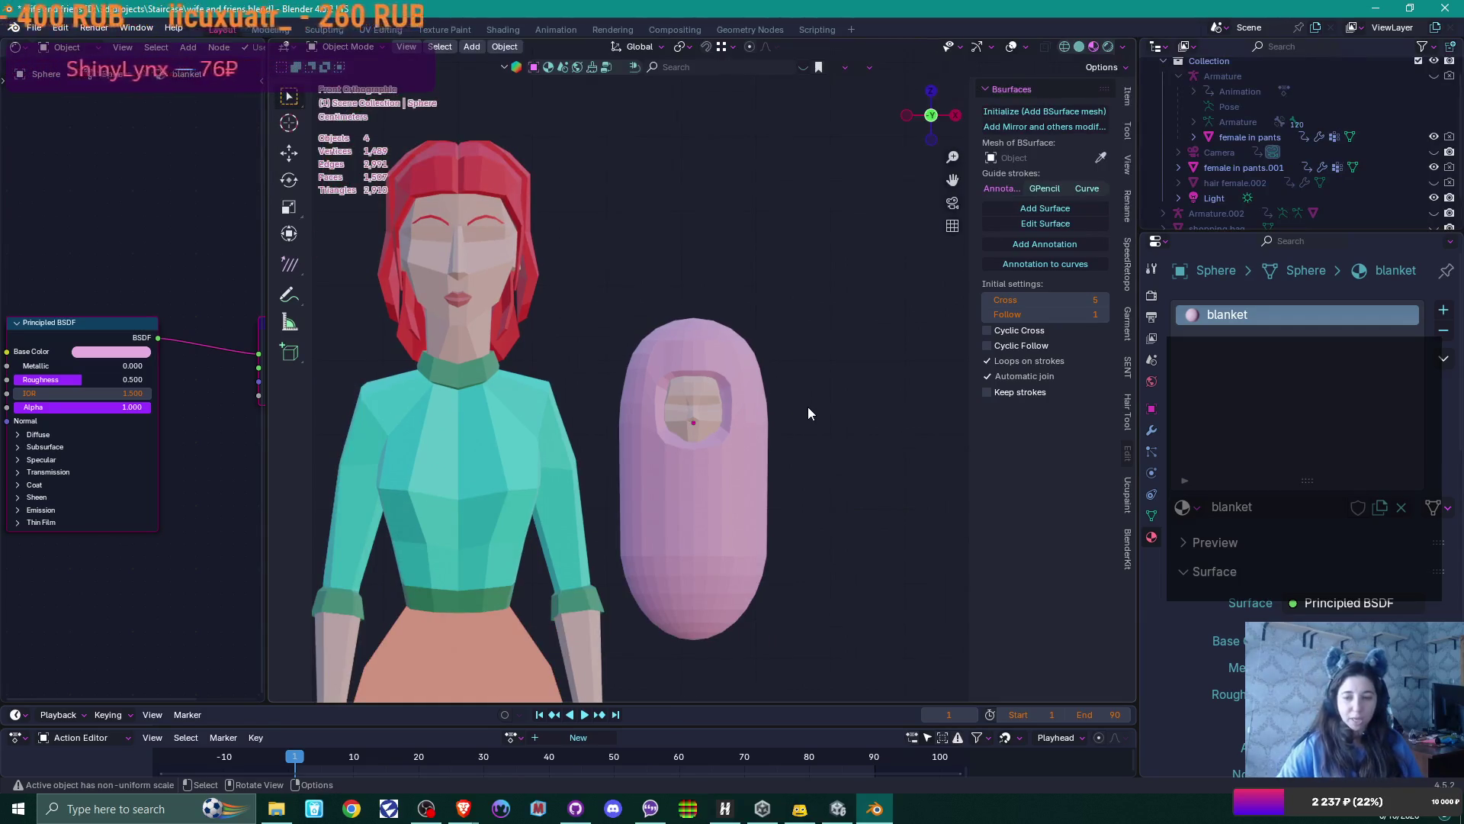
In a new Brave tab, search DuckDuckGo images for 'детский конверт'
mouse_move(462, 805)
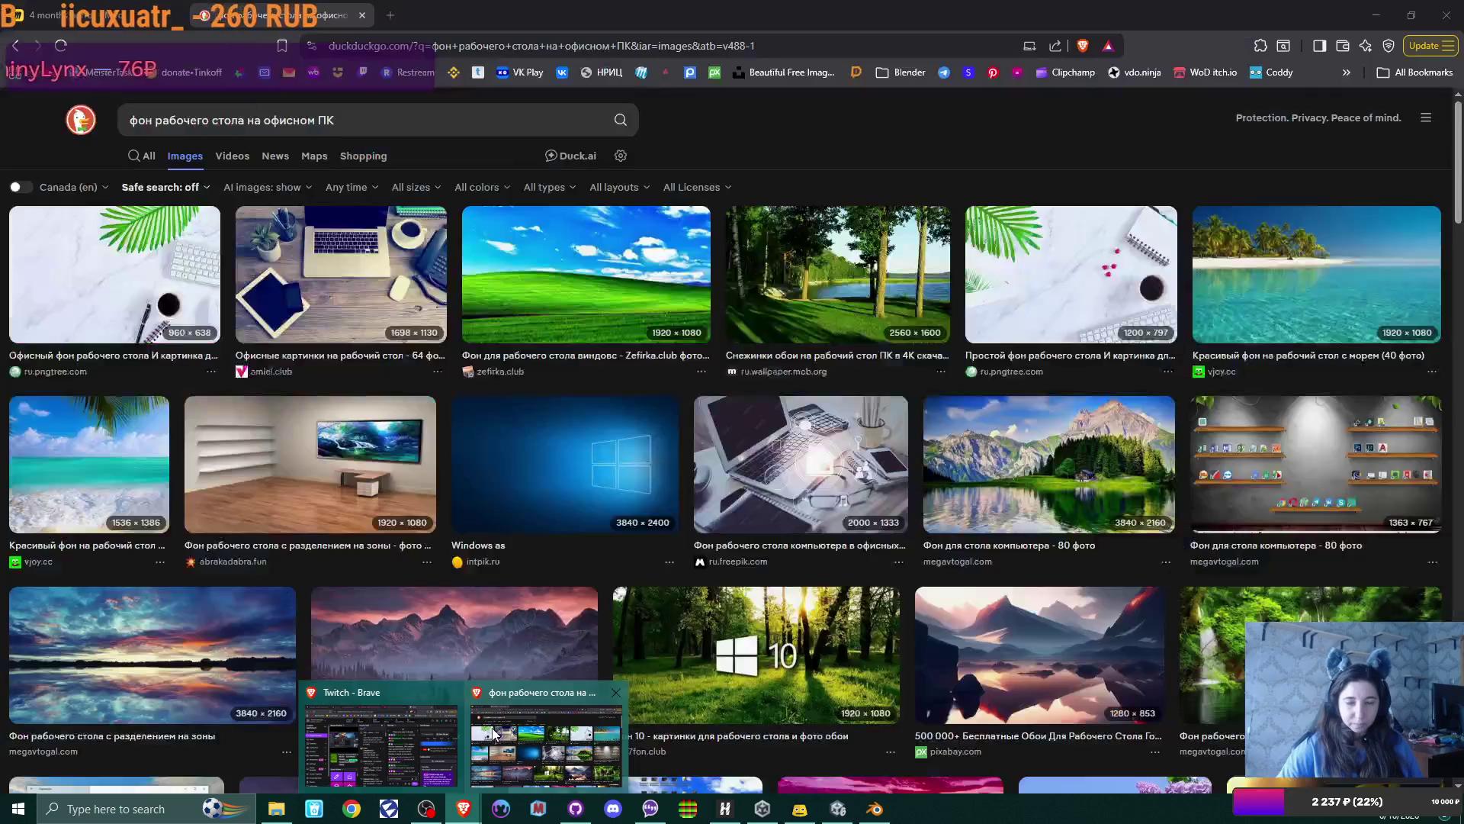
left_click(546, 736)
left_click(390, 15)
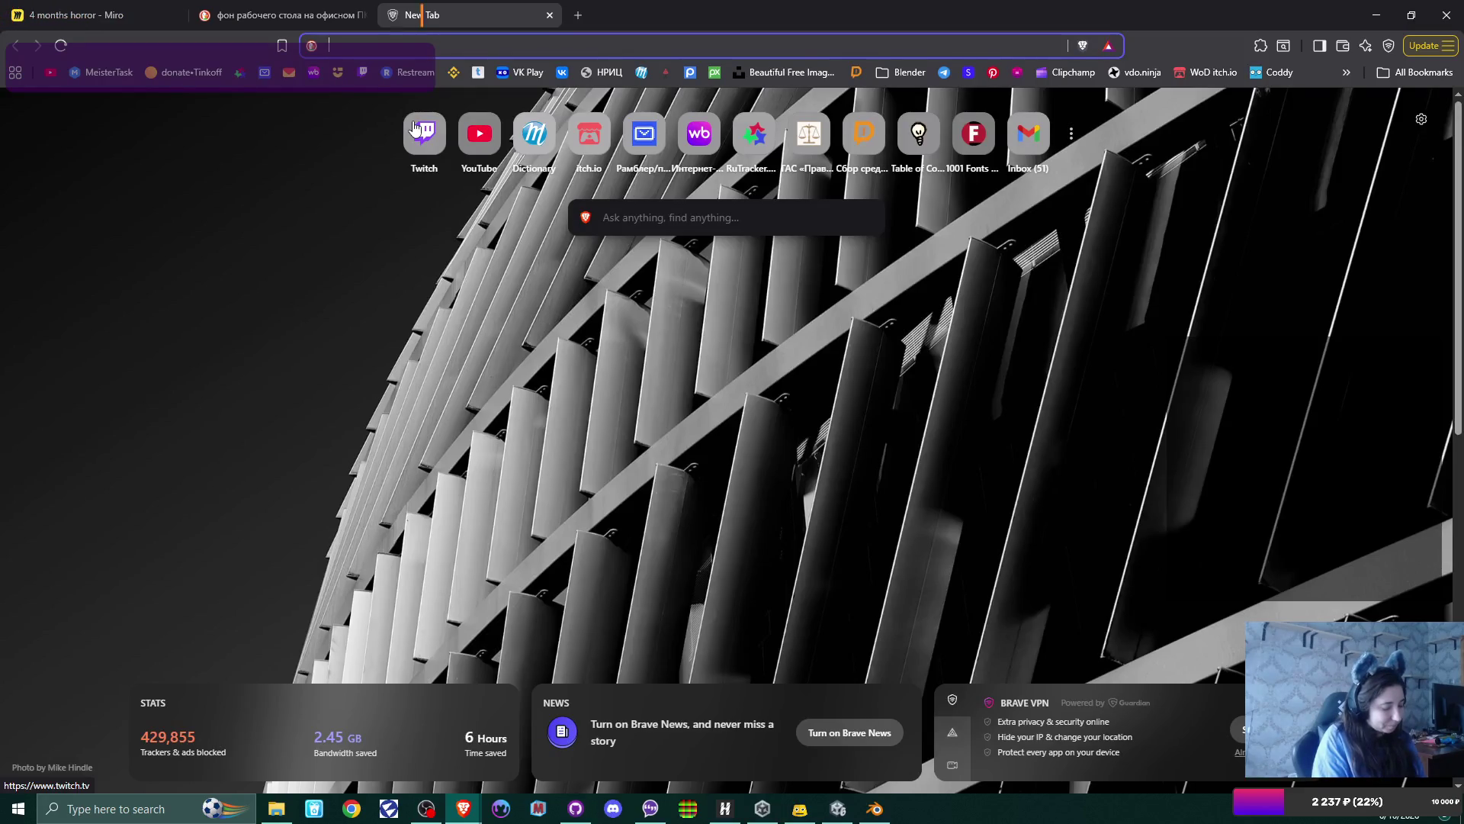
type("ltncrbq")
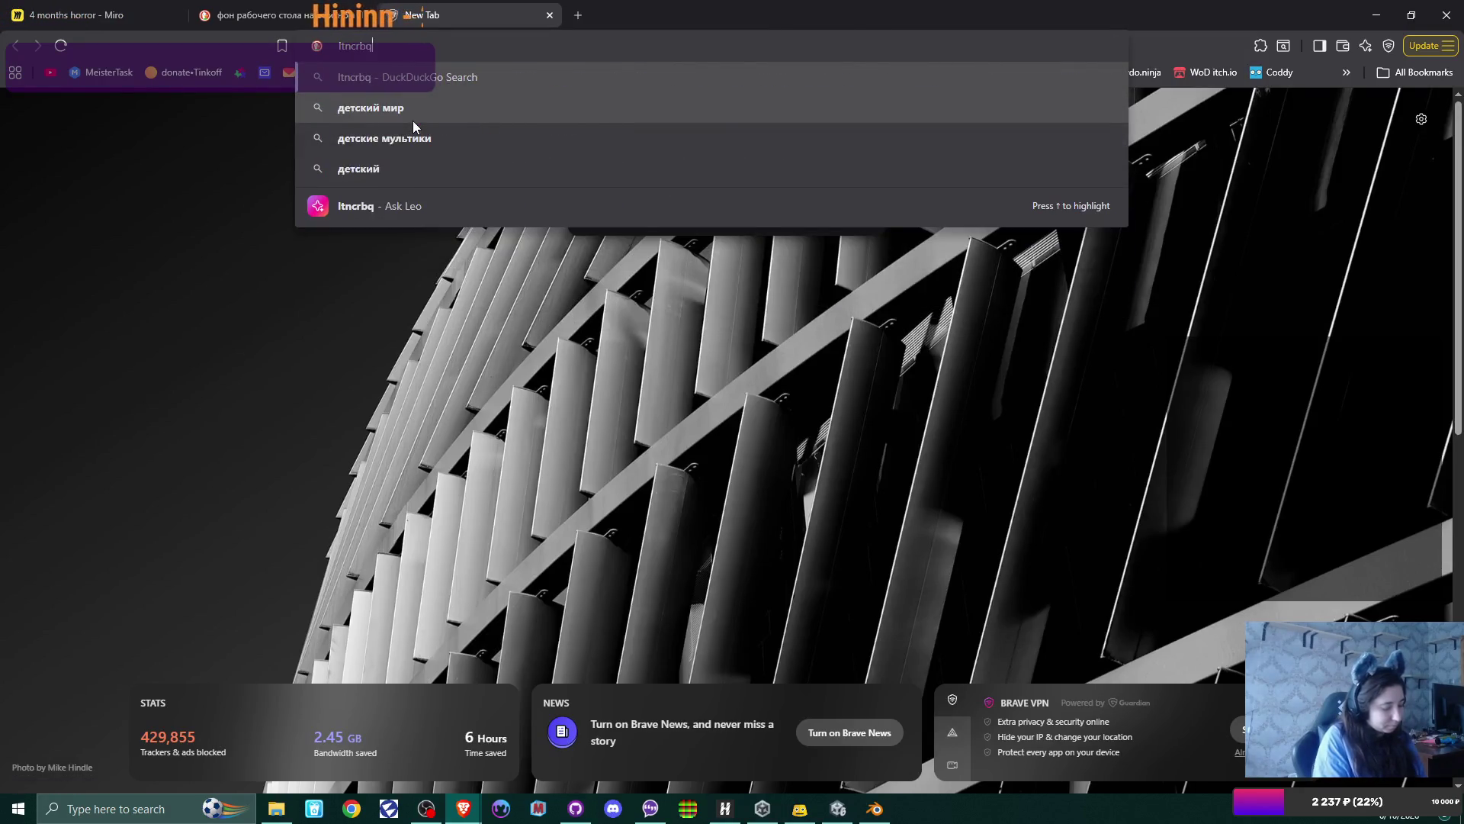
type("детский конверт")
key("Return")
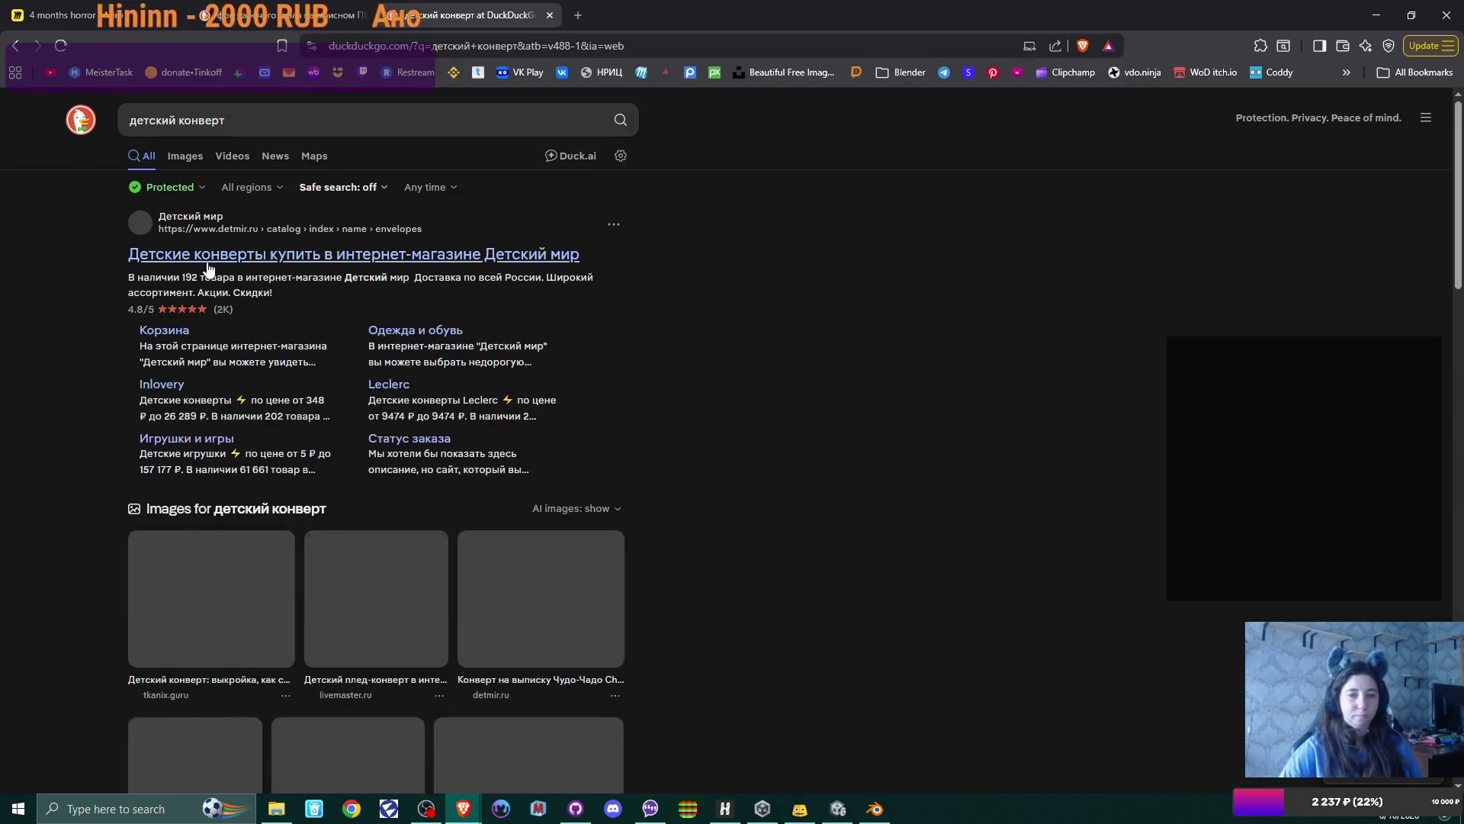
left_click(185, 157)
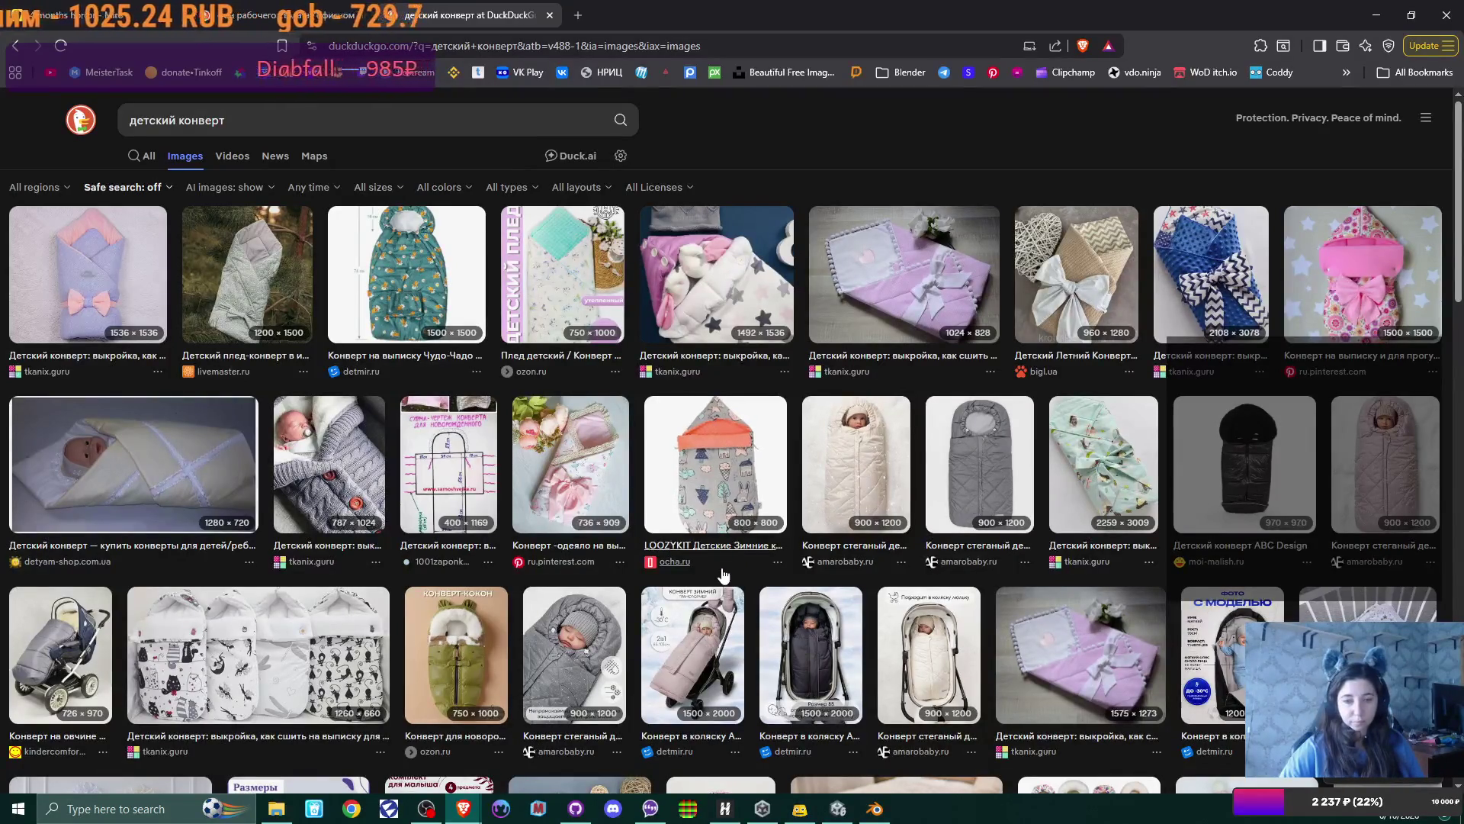
Scroll through the baby swaddle envelope image results, then return to Blender
scroll(725, 574, "down", 7)
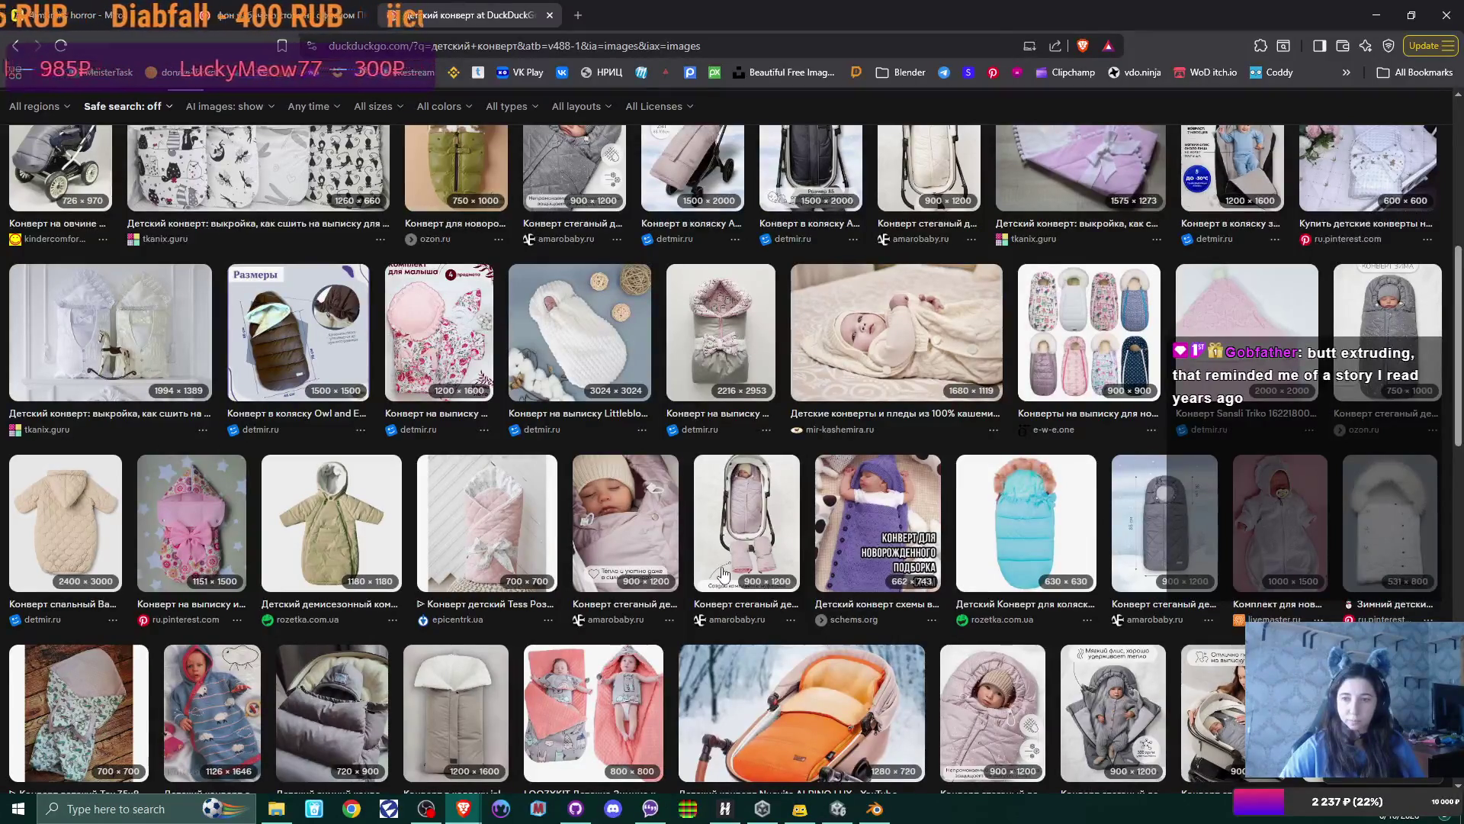
scroll(723, 574, "down", 3)
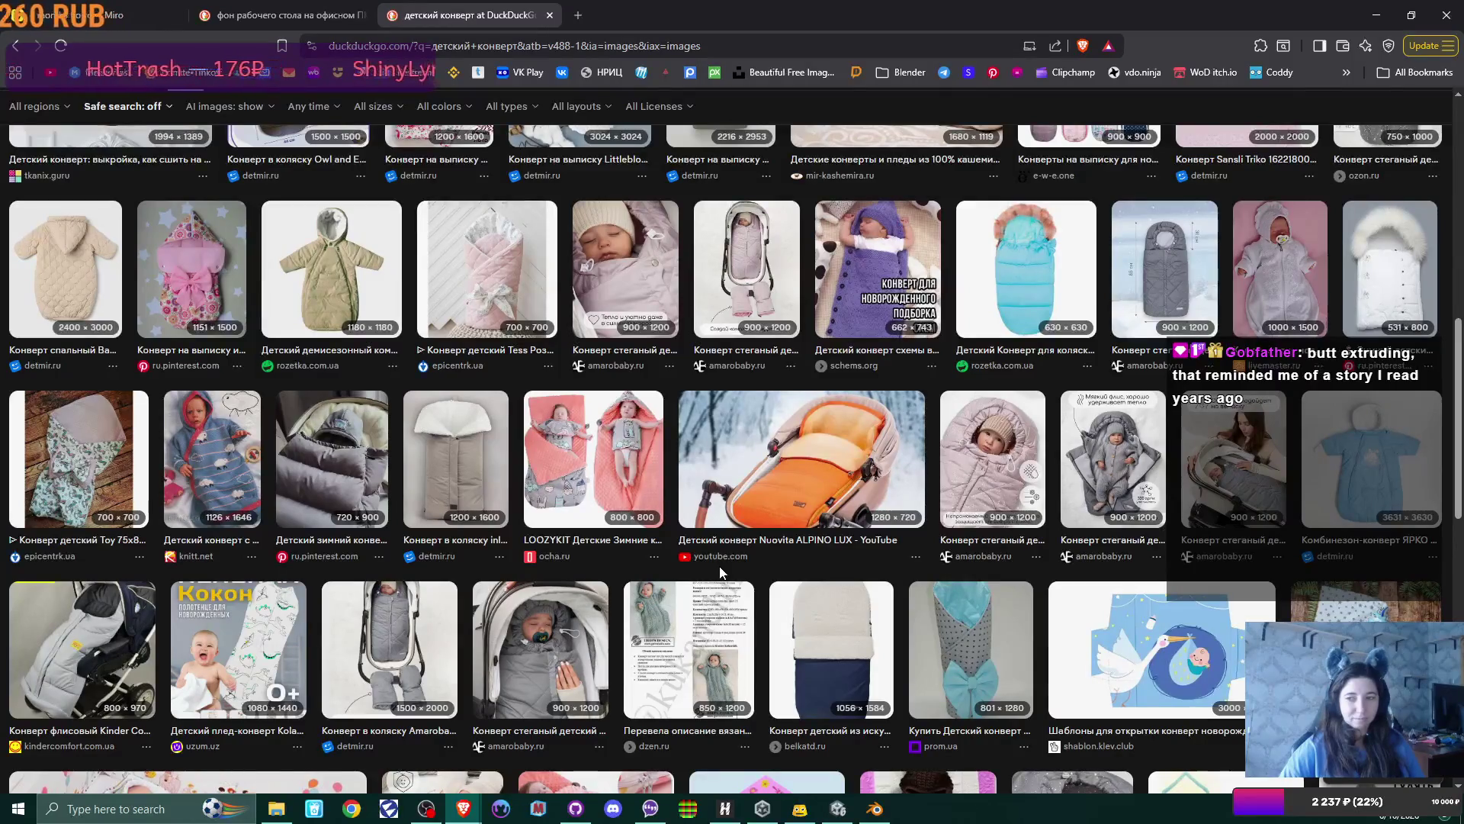
scroll(720, 566, "down", 3)
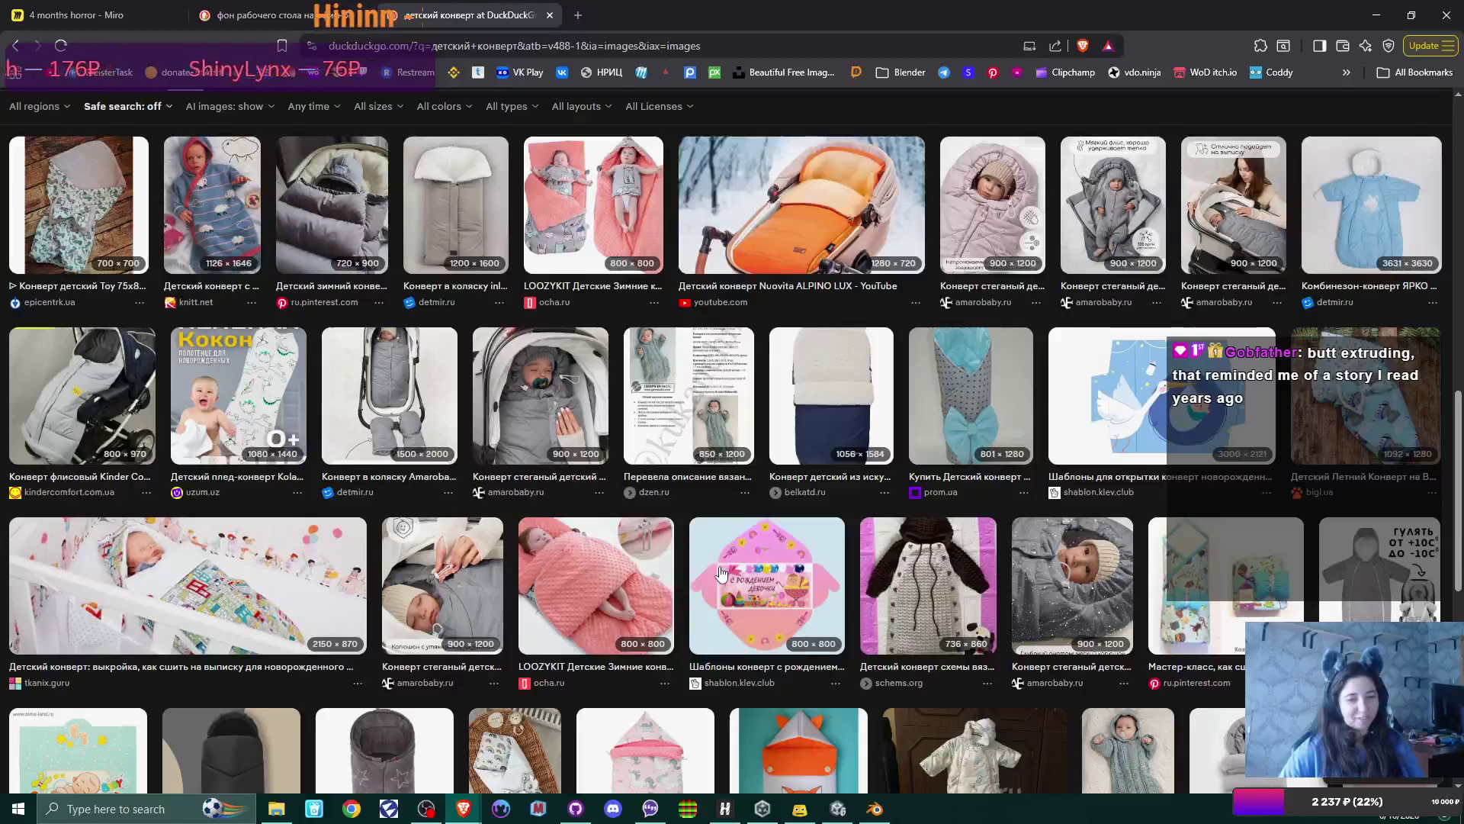
scroll(721, 574, "down", 3)
scroll(721, 572, "down", 2)
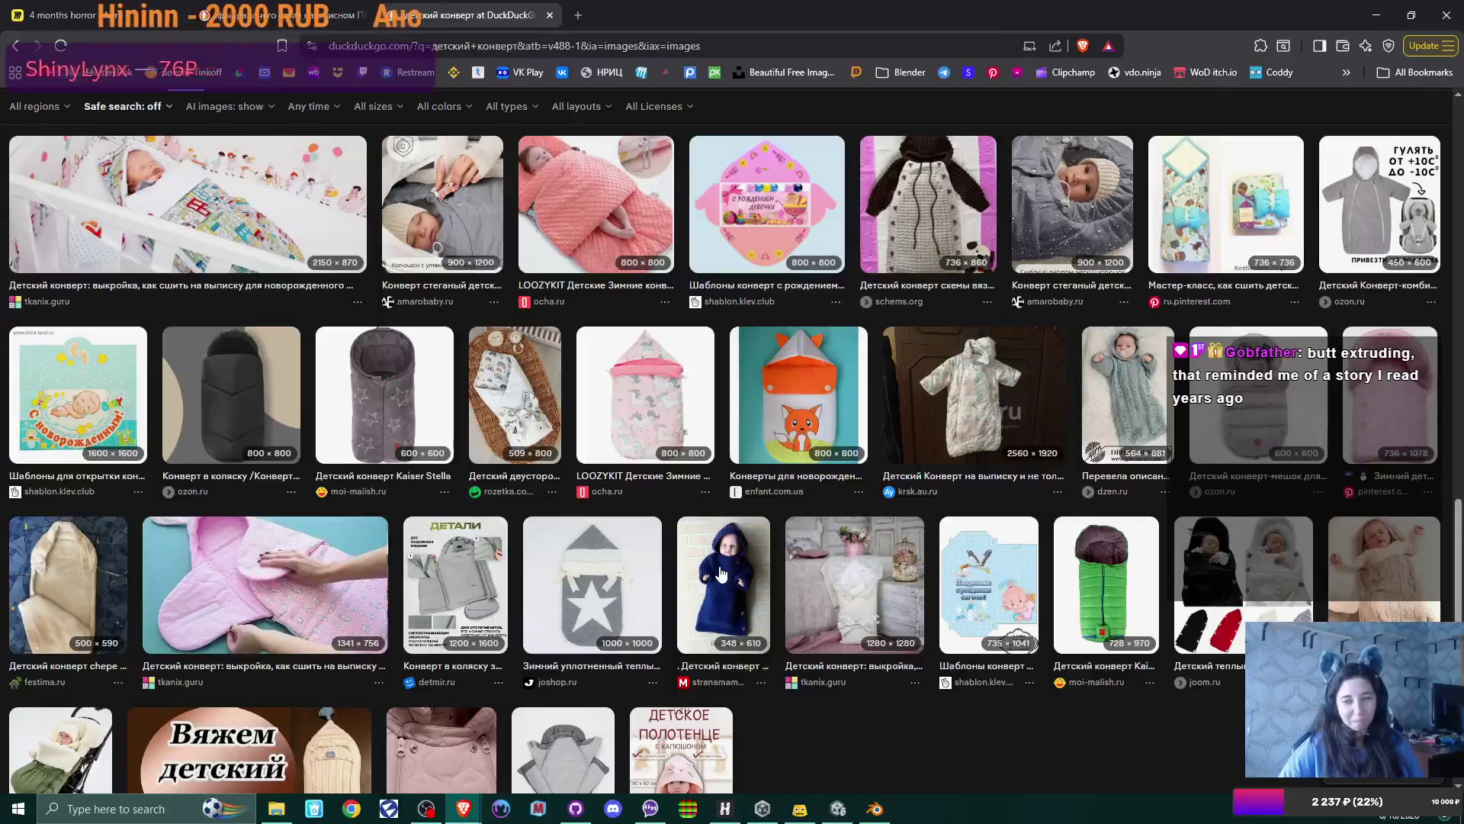
scroll(721, 573, "down", 3)
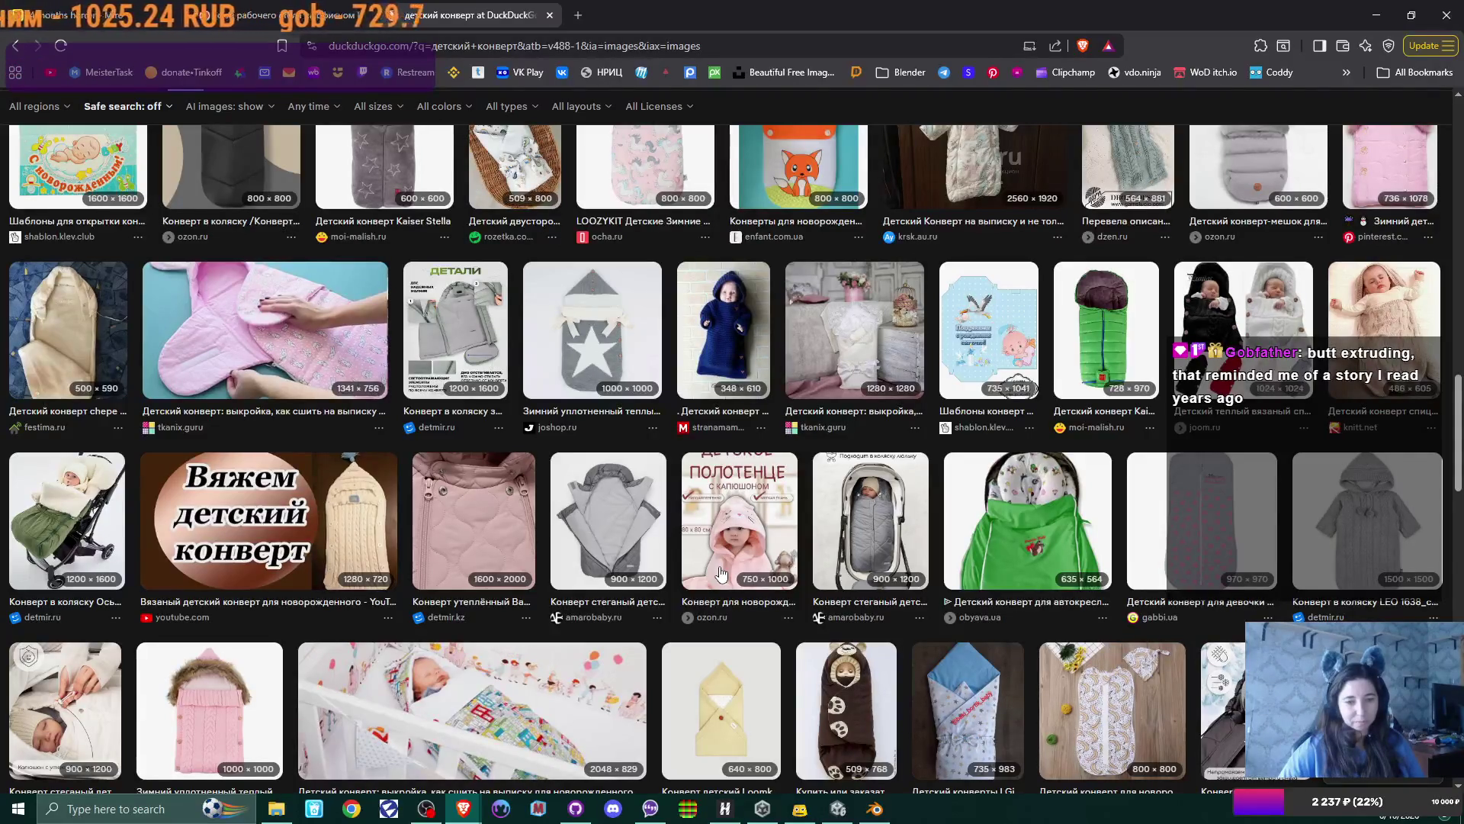
scroll(722, 573, "down", 5)
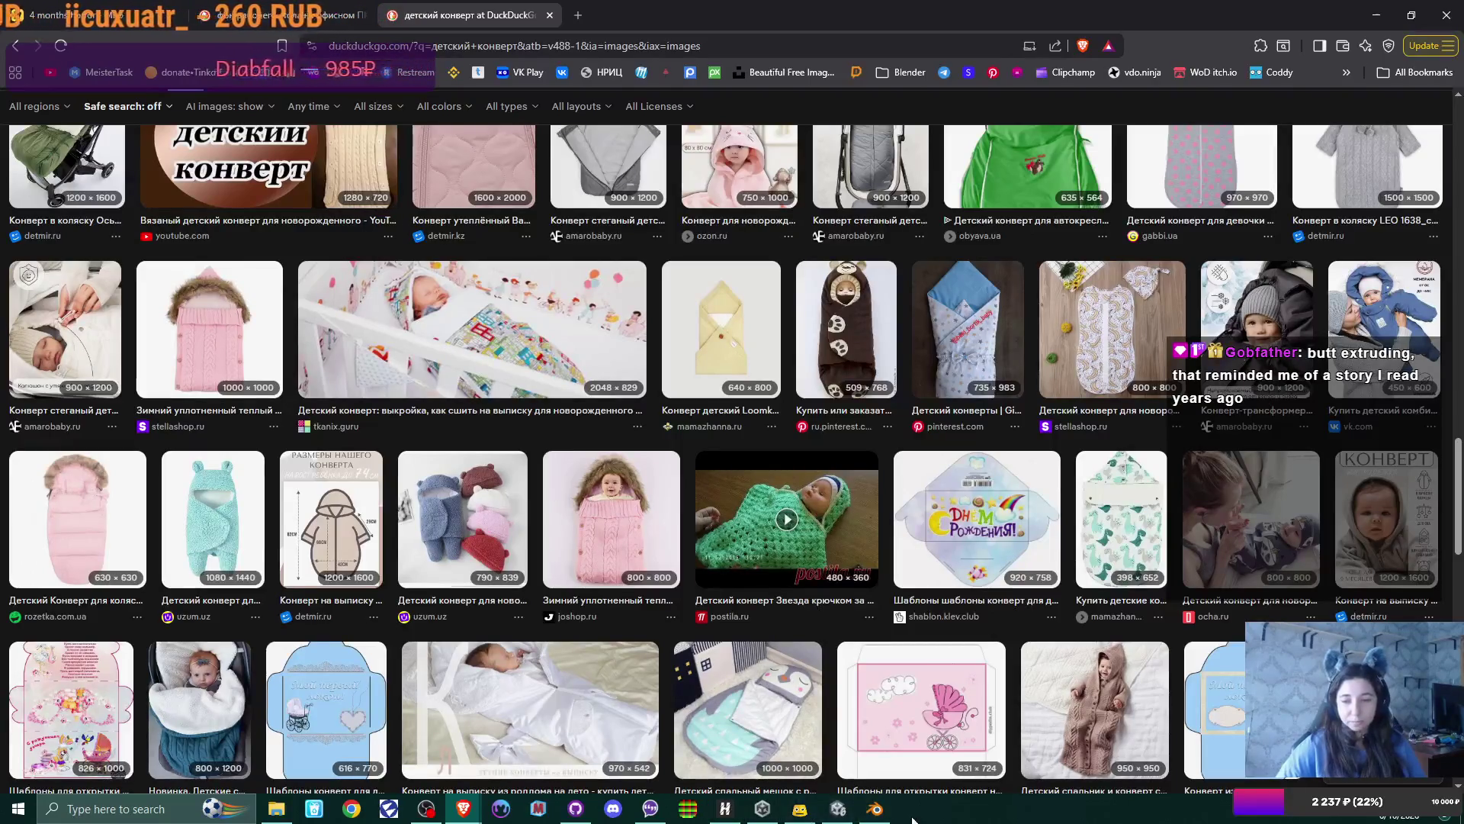
left_click(877, 811)
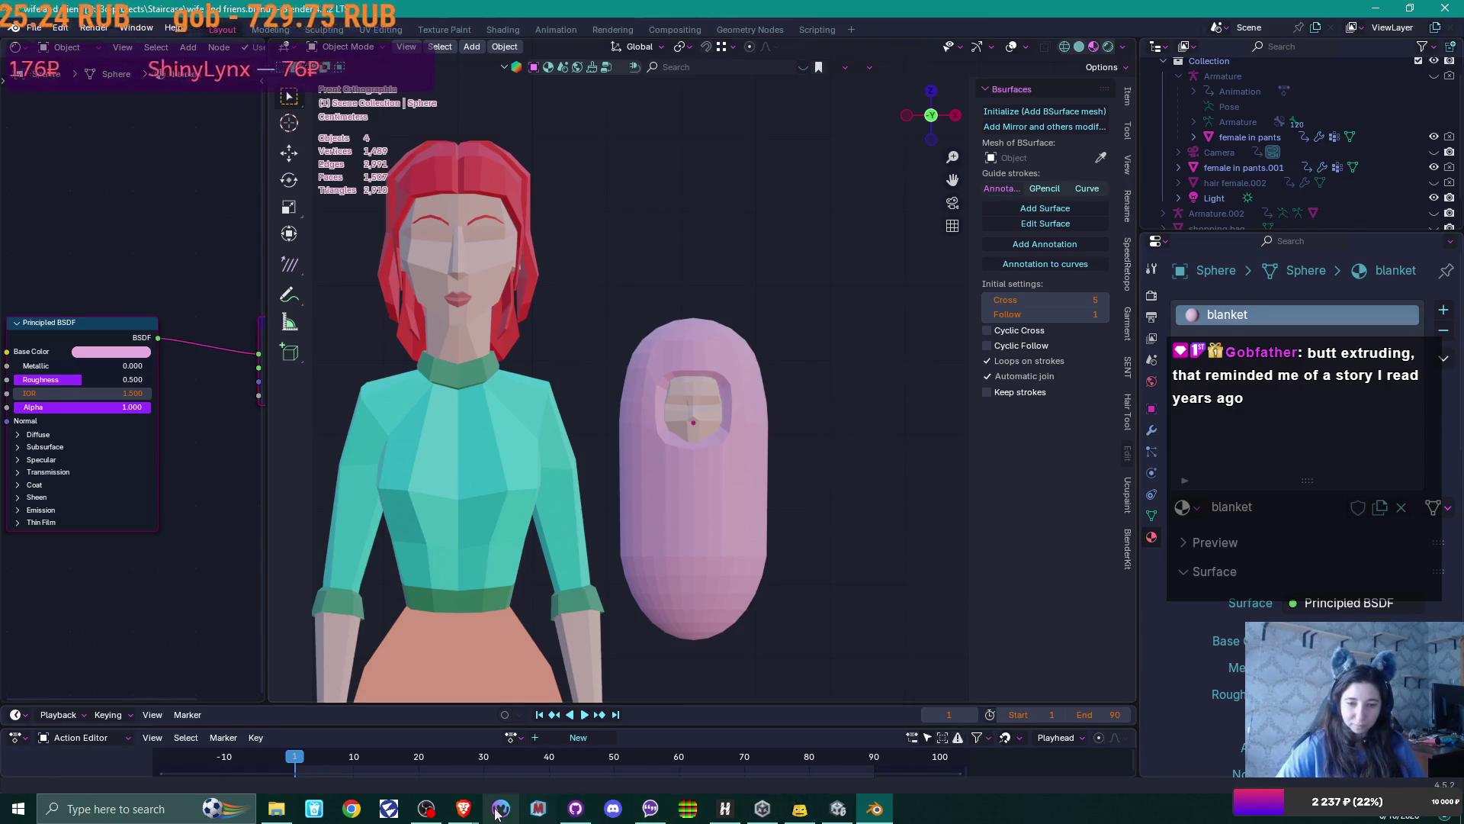
mouse_move(463, 807)
left_click(492, 785)
scroll(724, 356, "down", 3)
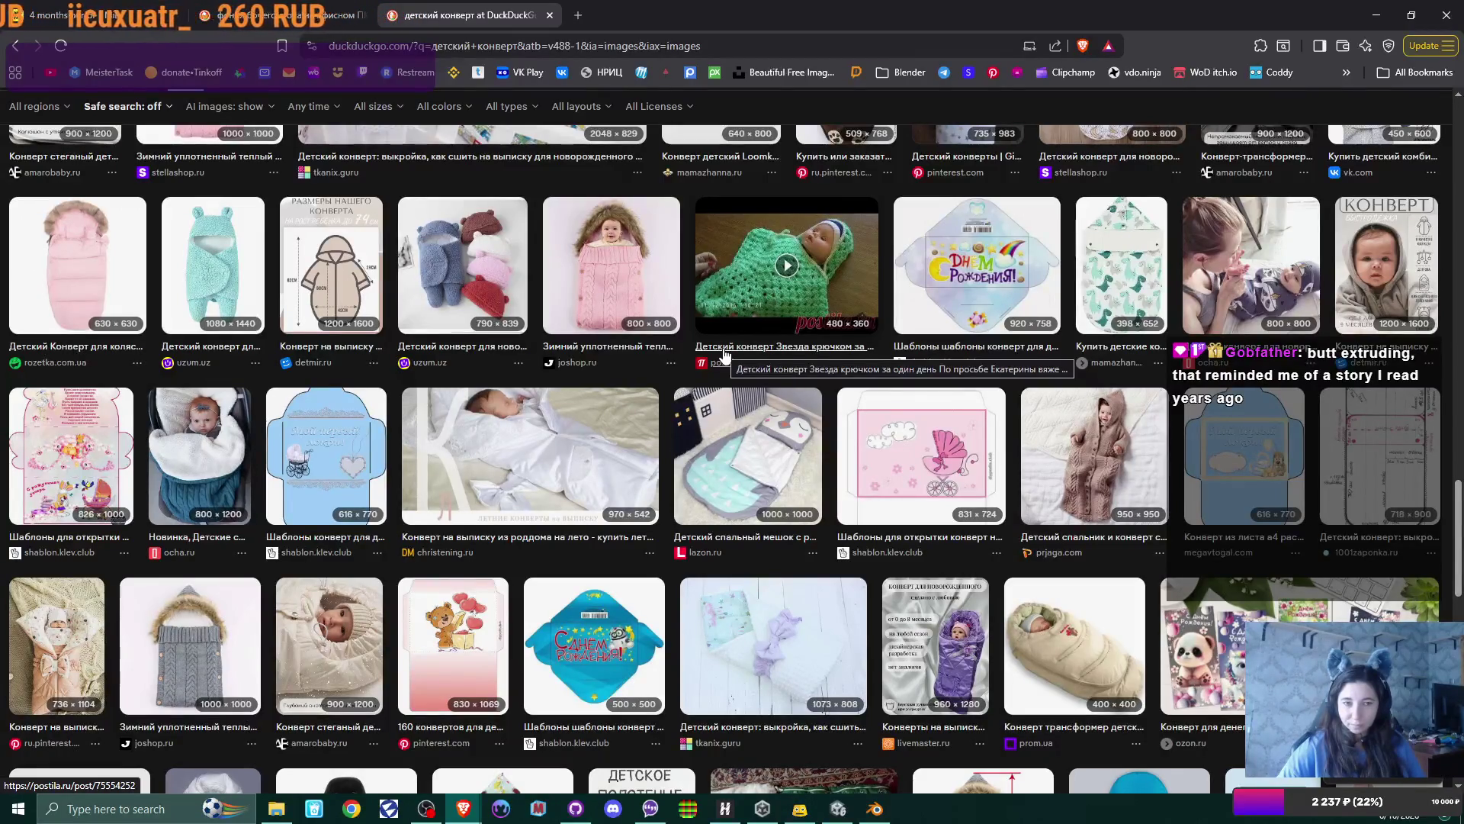
scroll(724, 355, "down", 6)
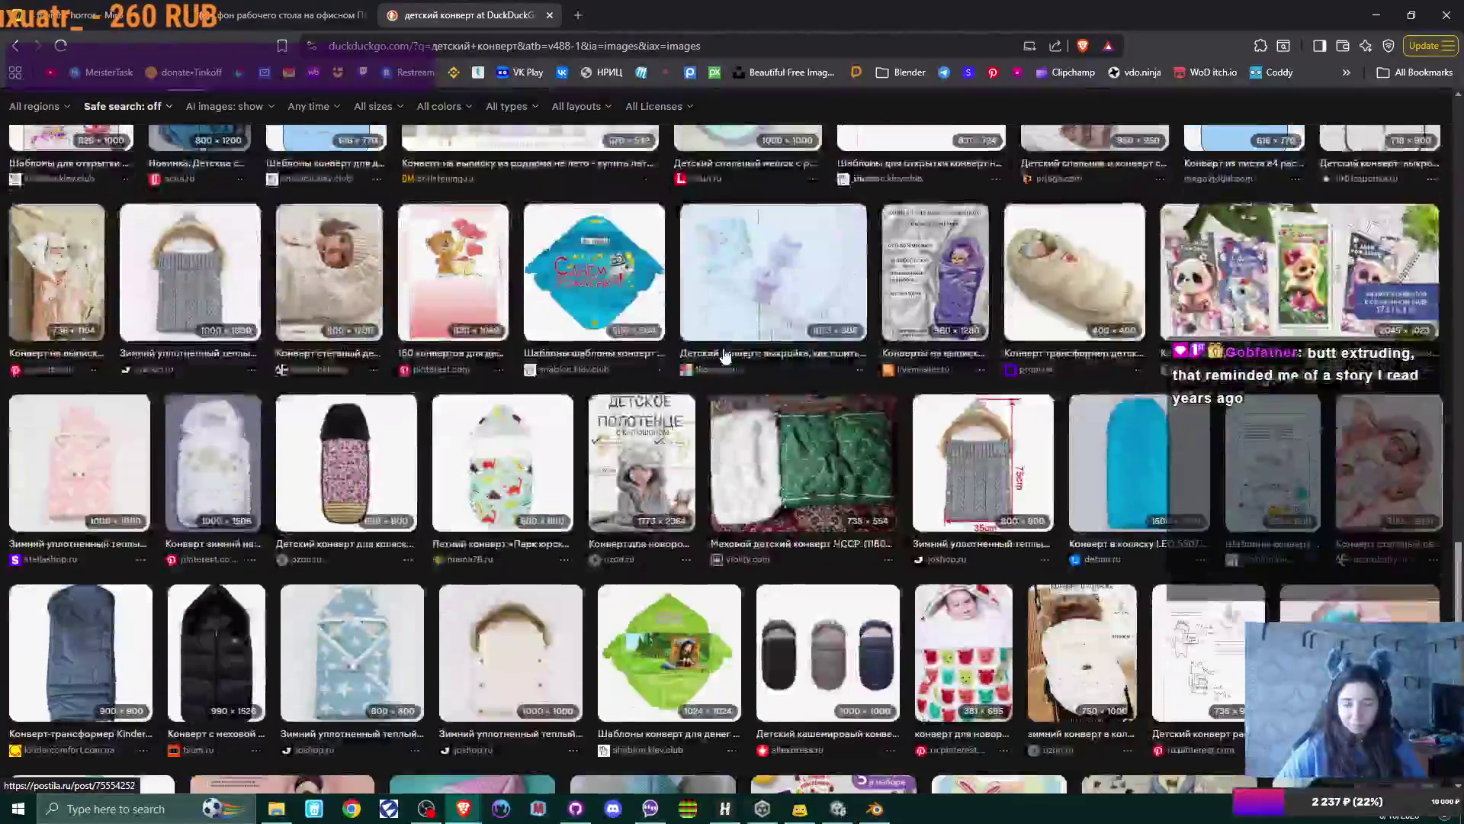
scroll(724, 355, "up", 6)
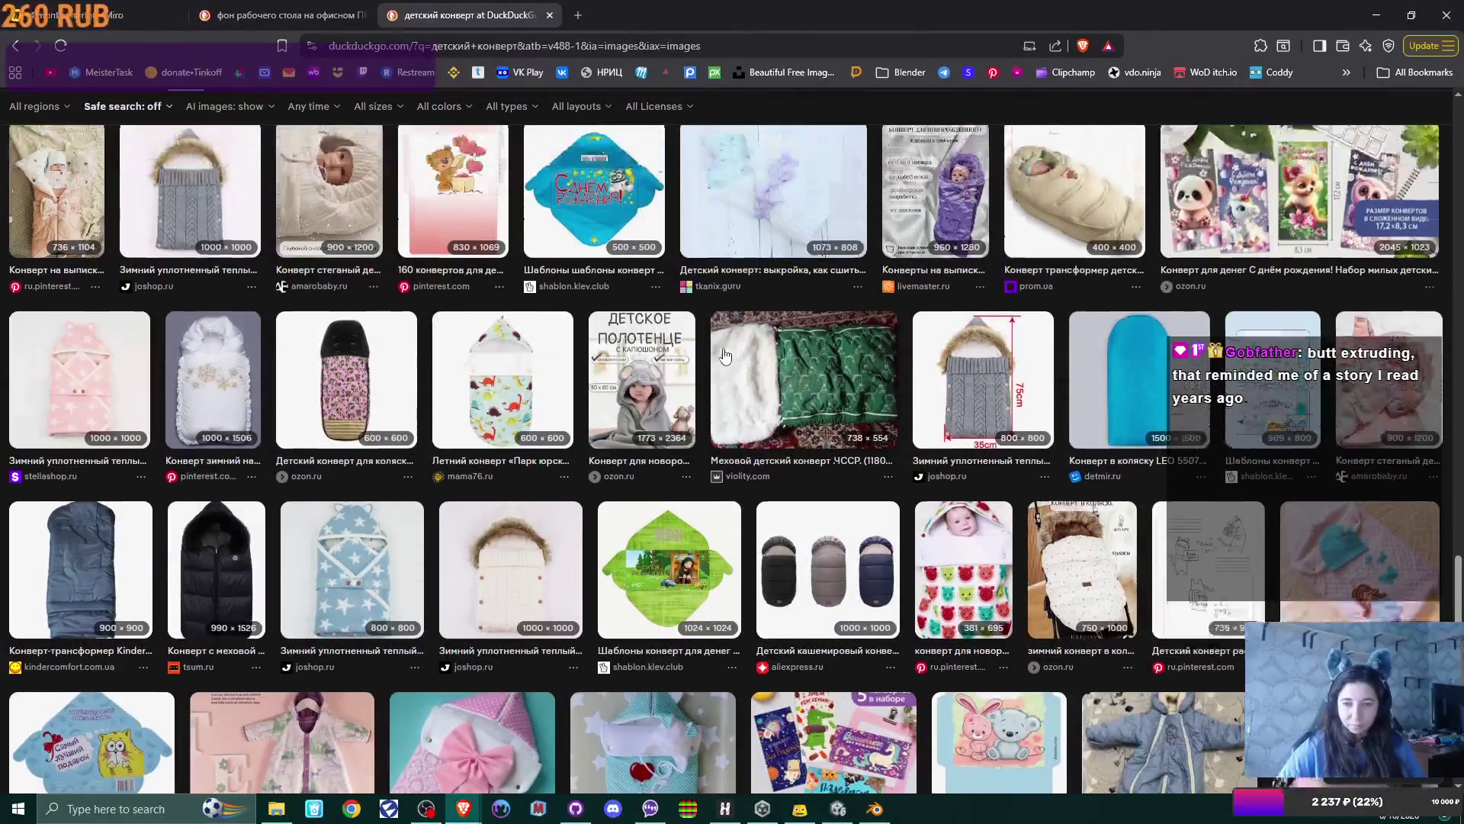
scroll(725, 355, "up", 8)
scroll(724, 356, "down", 3)
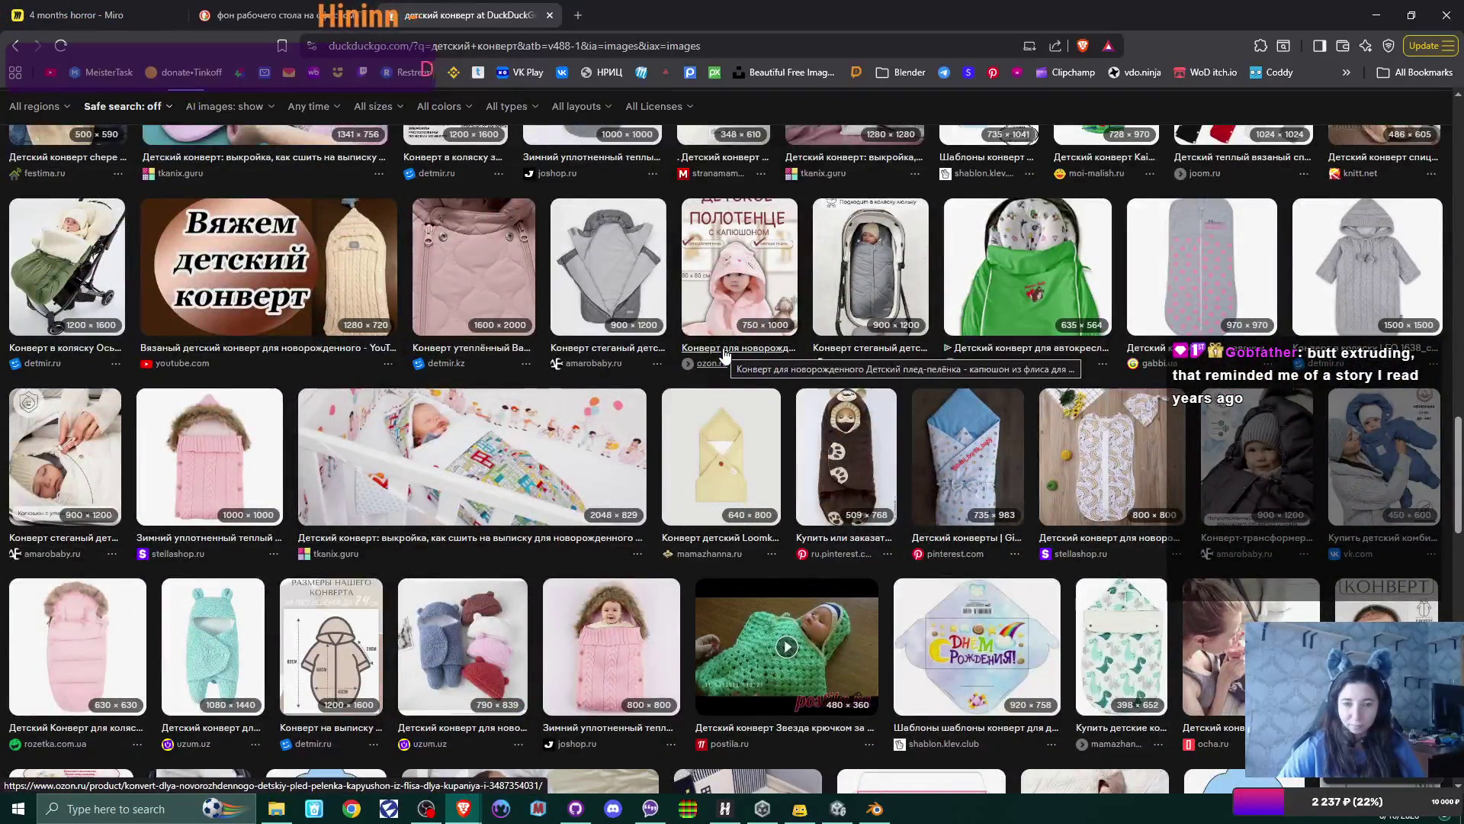
scroll(724, 355, "up", 7)
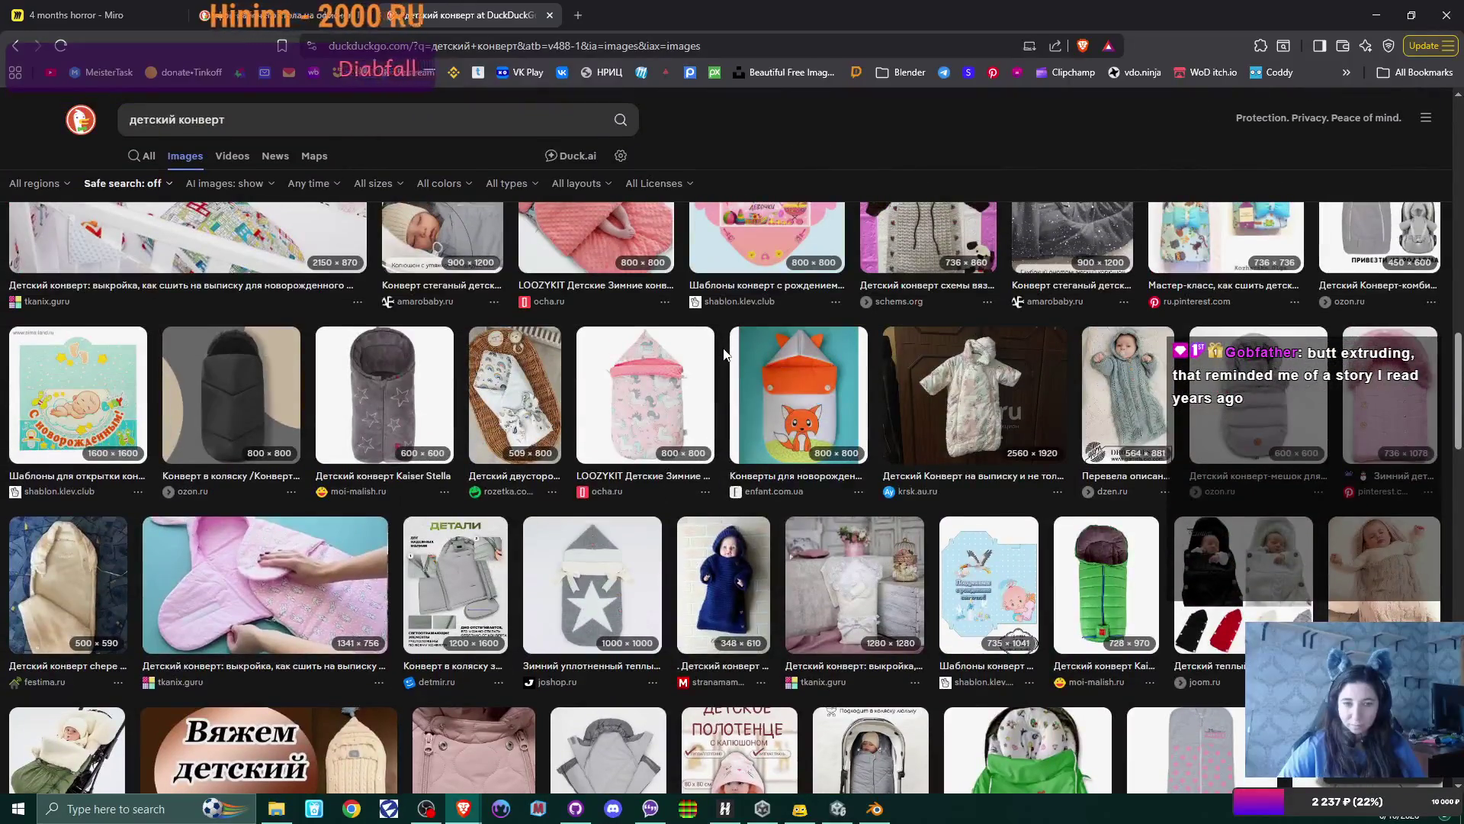
scroll(725, 353, "up", 6)
scroll(725, 354, "up", 10)
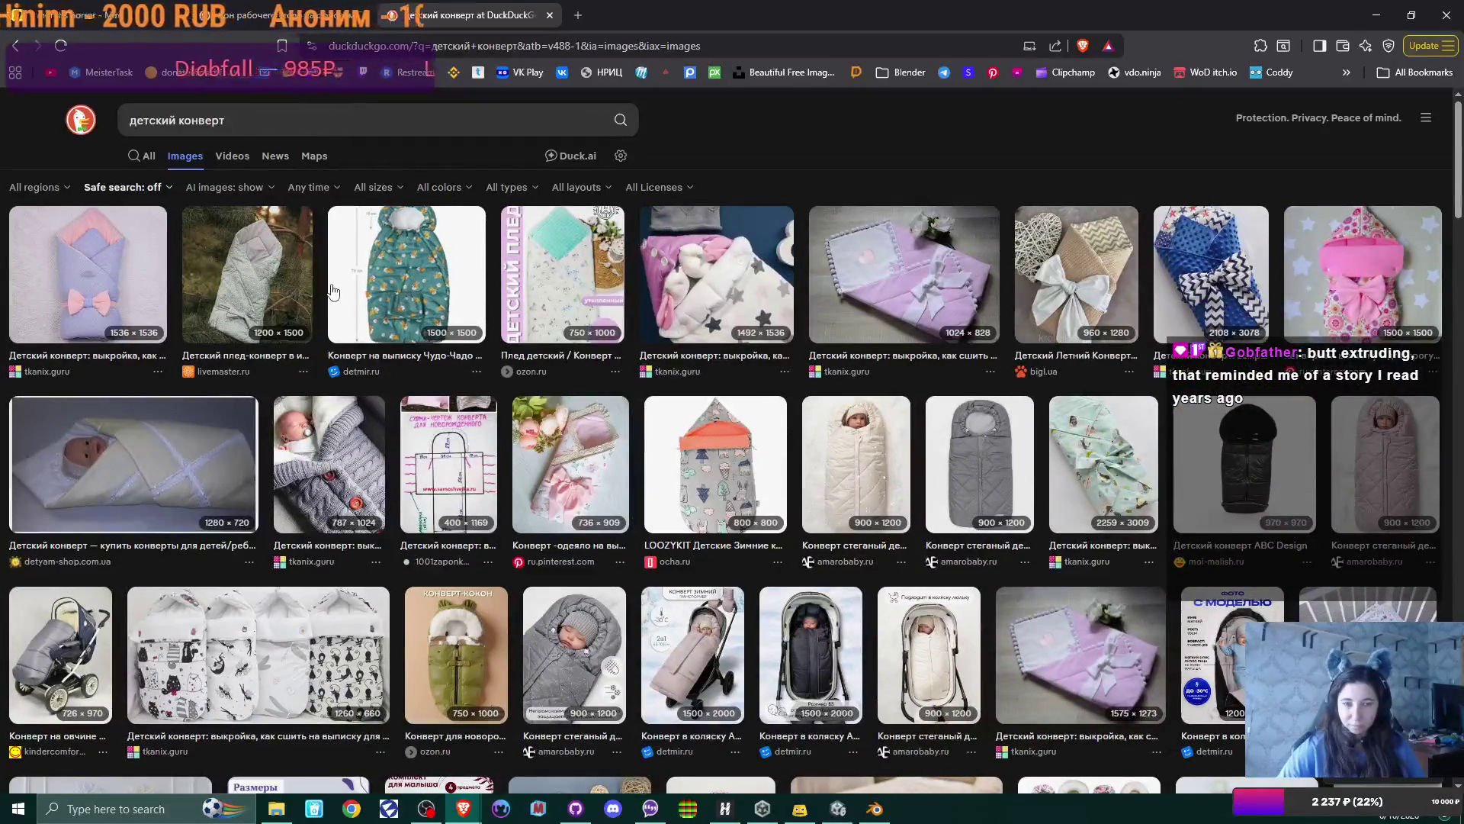
scroll(481, 373, "down", 10)
scroll(482, 374, "down", 3)
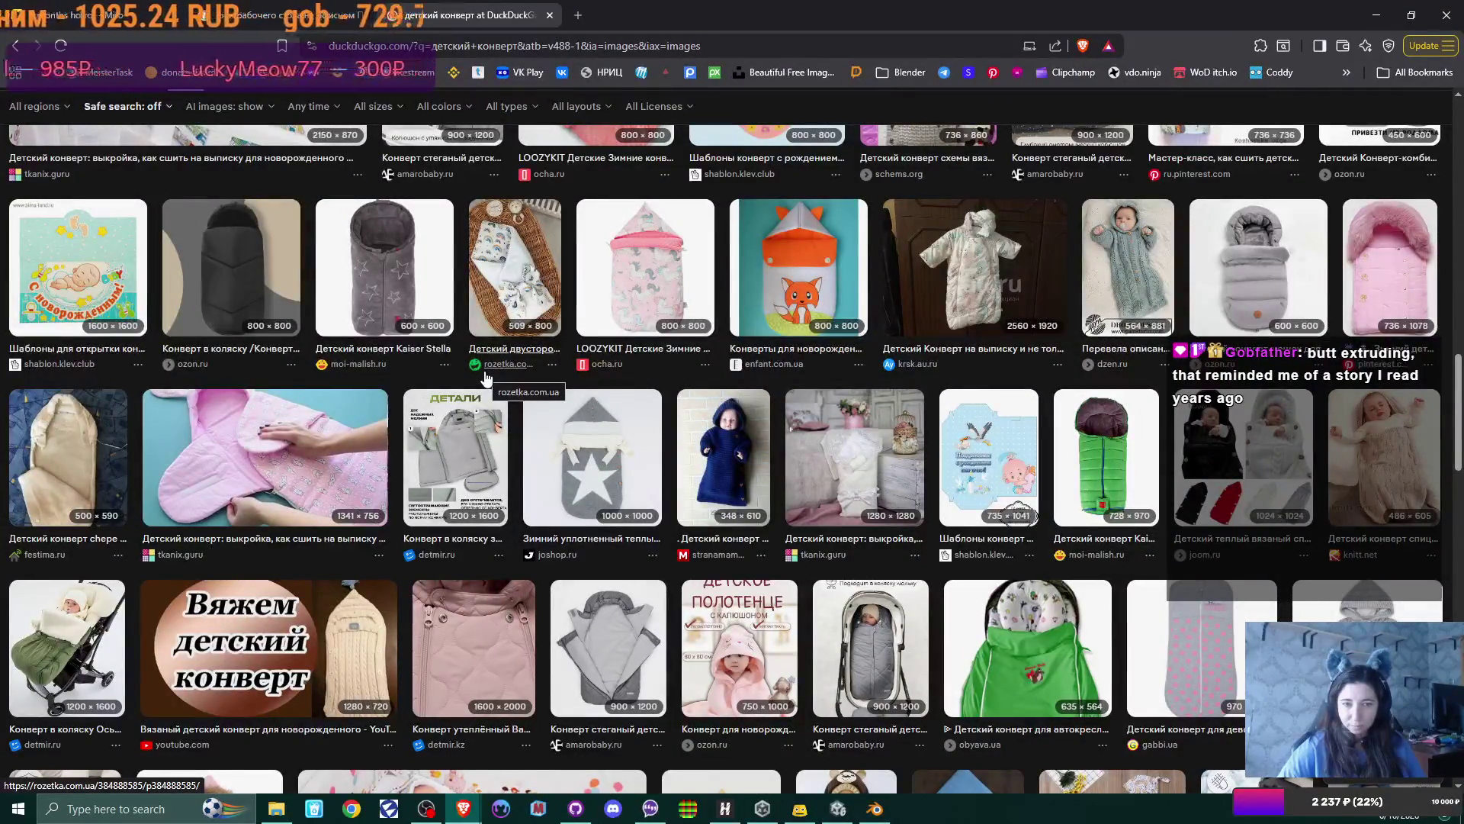
scroll(486, 378, "down", 1)
scroll(486, 378, "down", 2)
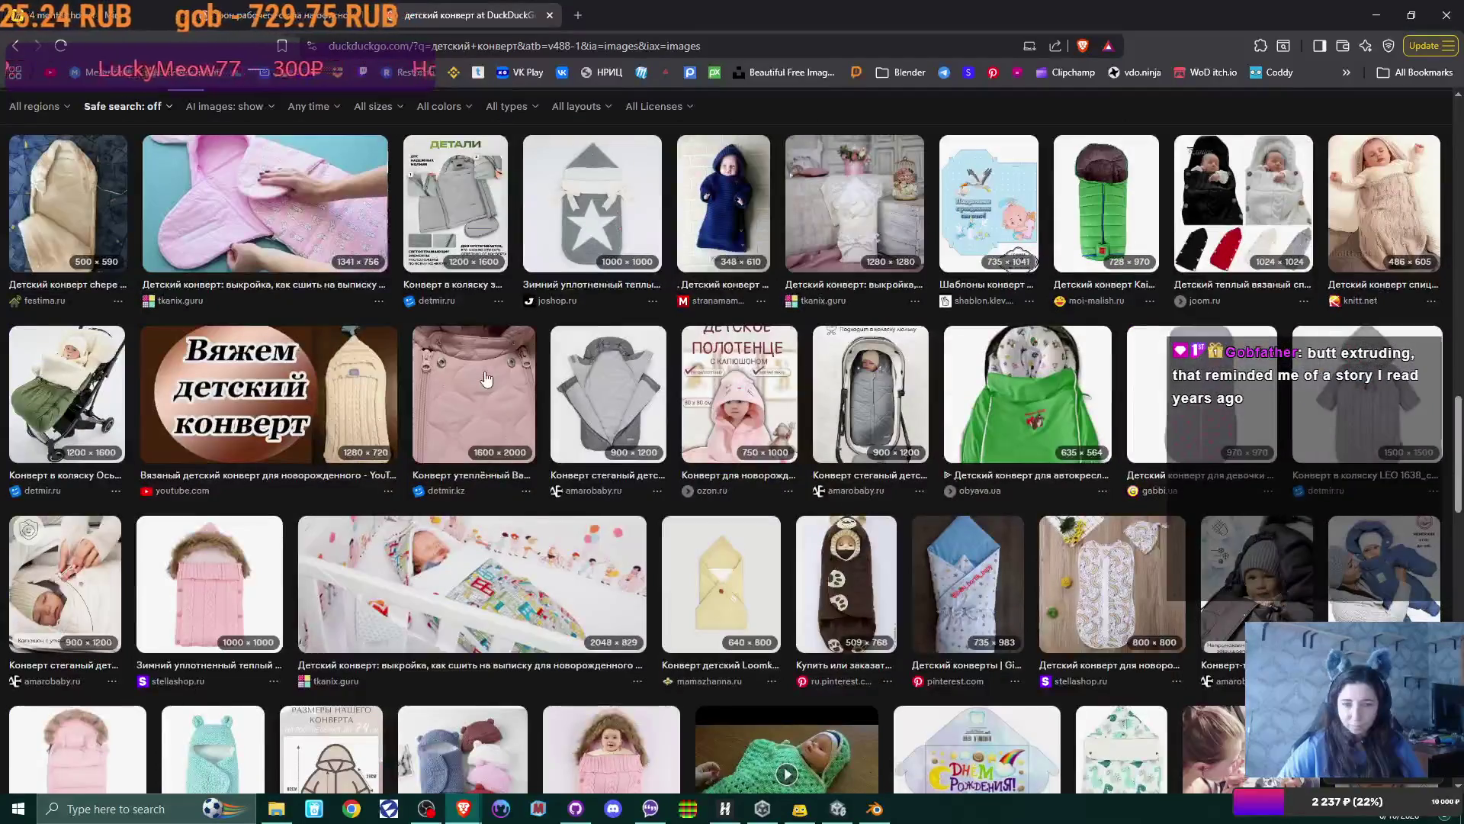
scroll(486, 378, "down", 3)
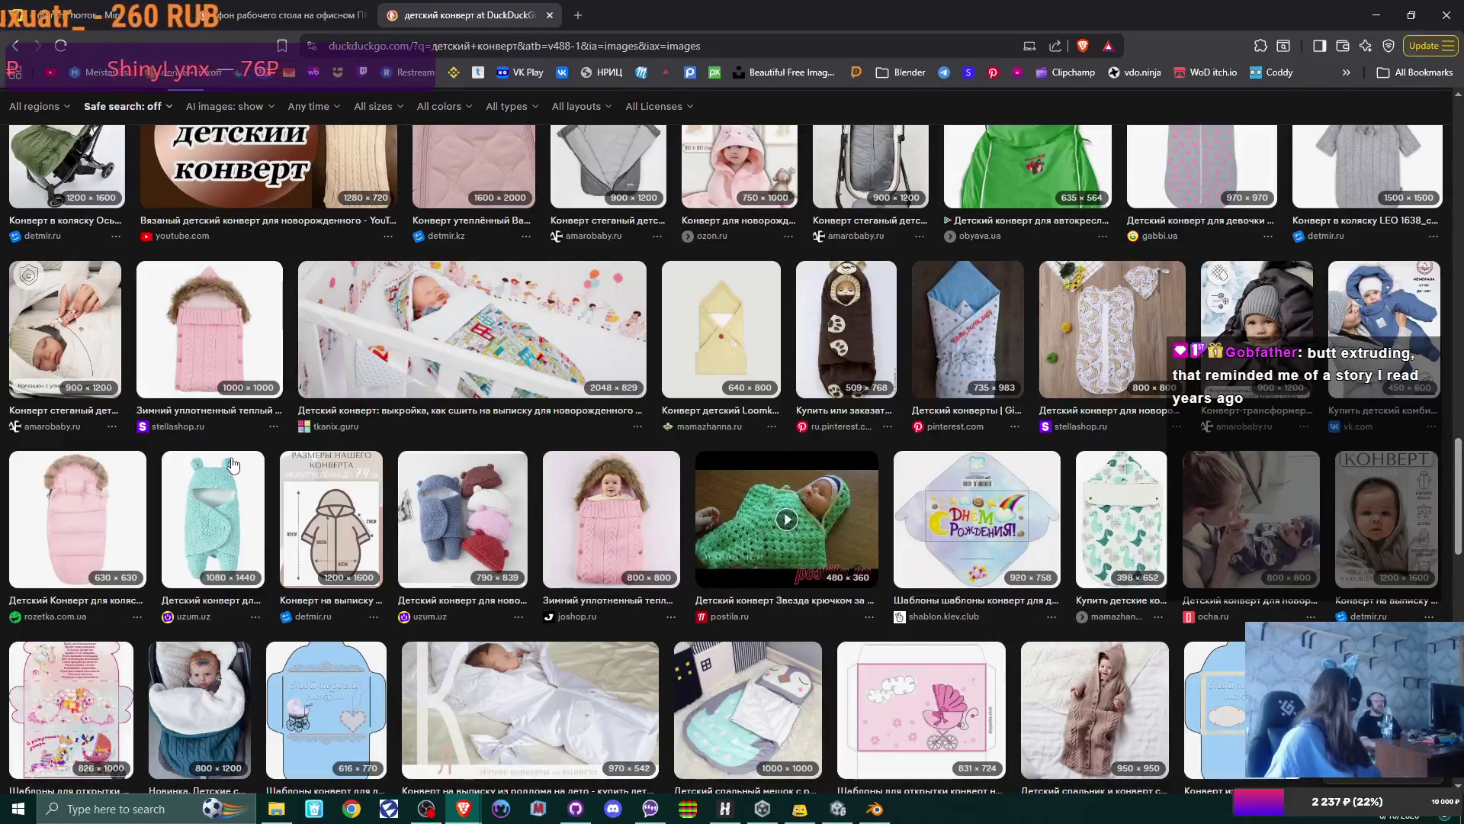
scroll(233, 465, "down", 8)
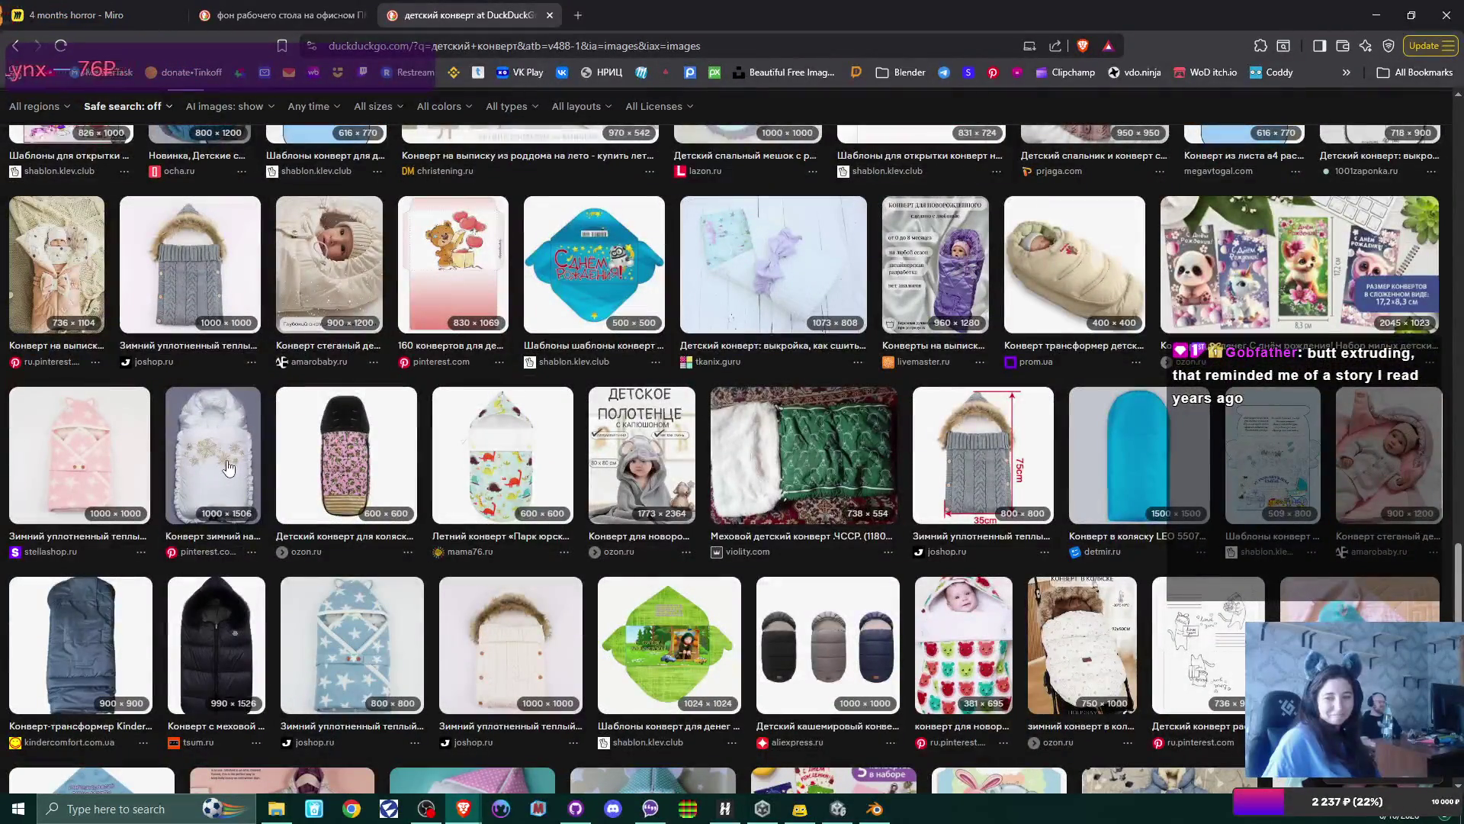
scroll(229, 468, "up", 20)
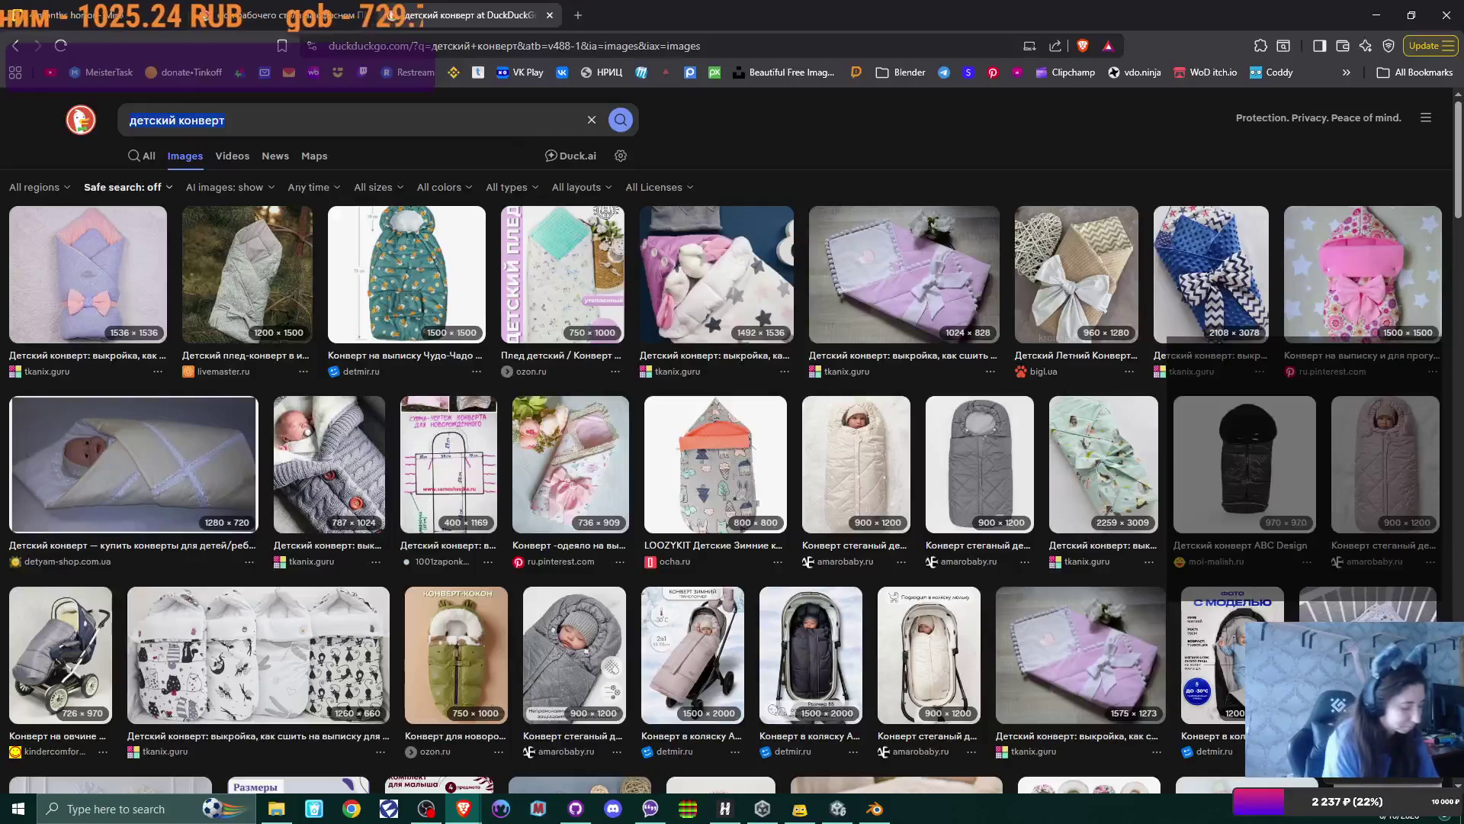
key("BackSpace")
key("BackSpace")
key("BackSpace")
type("baby blank")
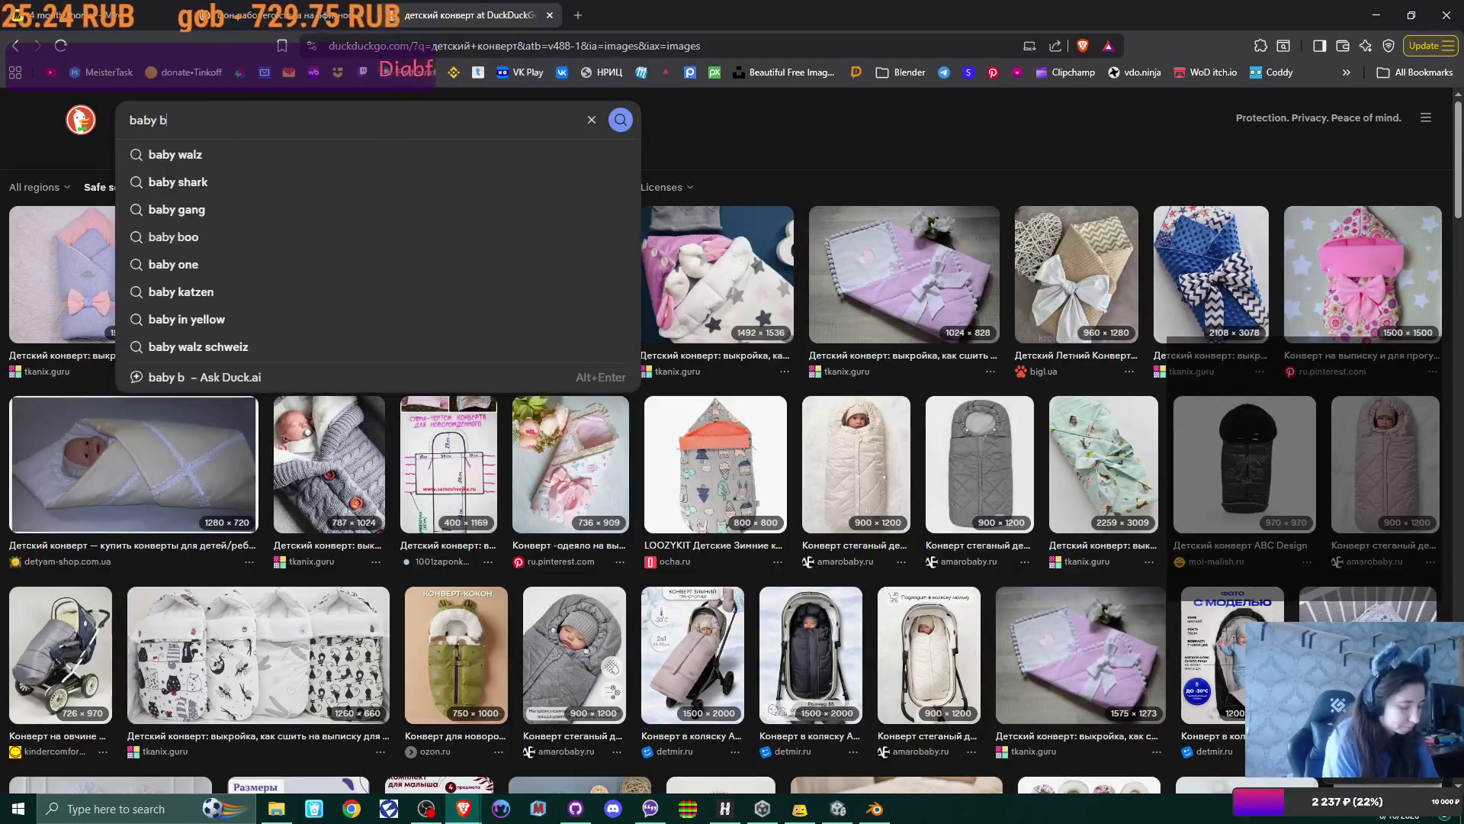
type("et wrap")
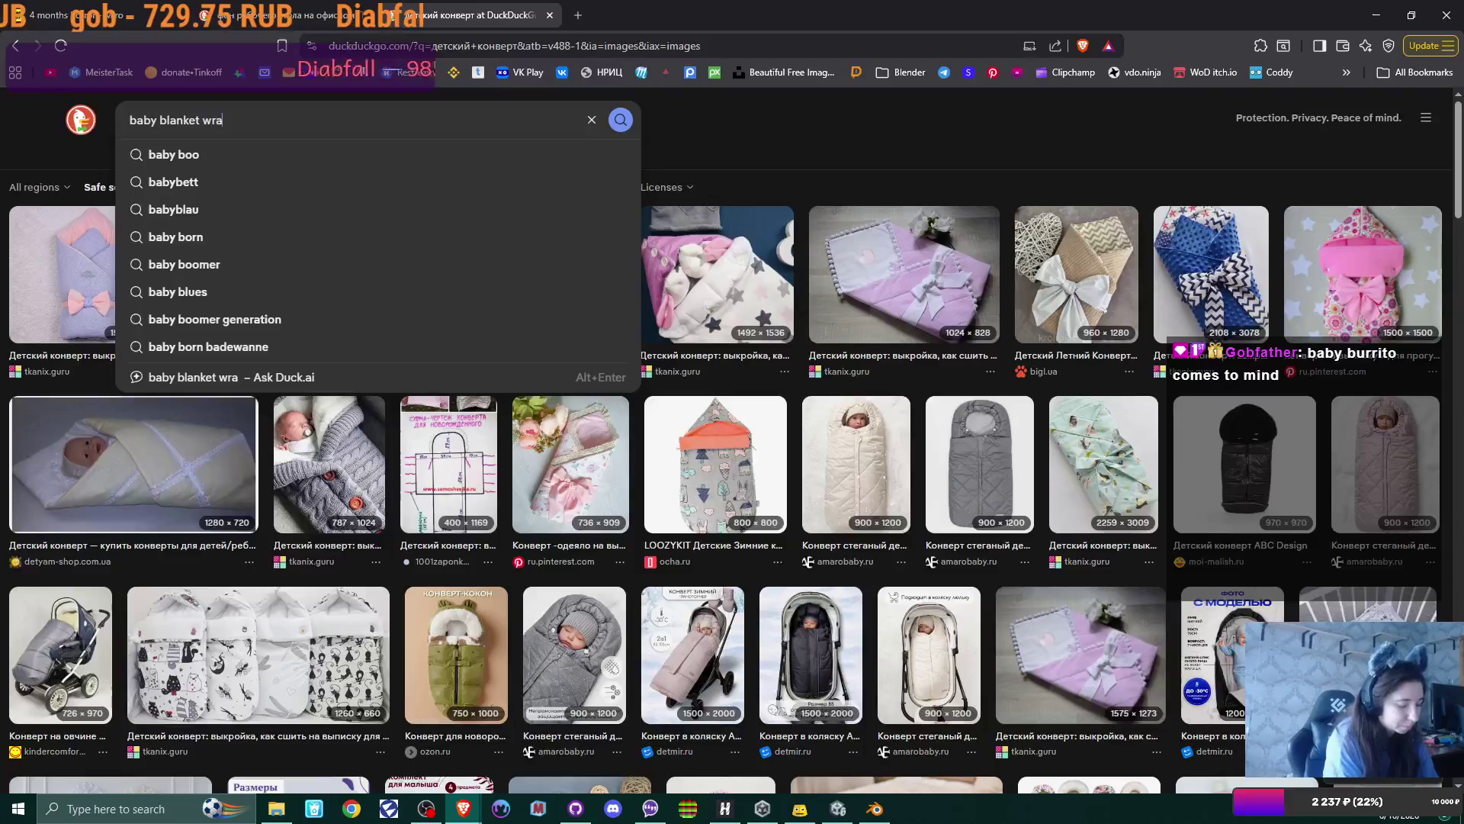
Search images for 'baby blanket wrap', briefly trying 'baby blanket' before going back
key("Return")
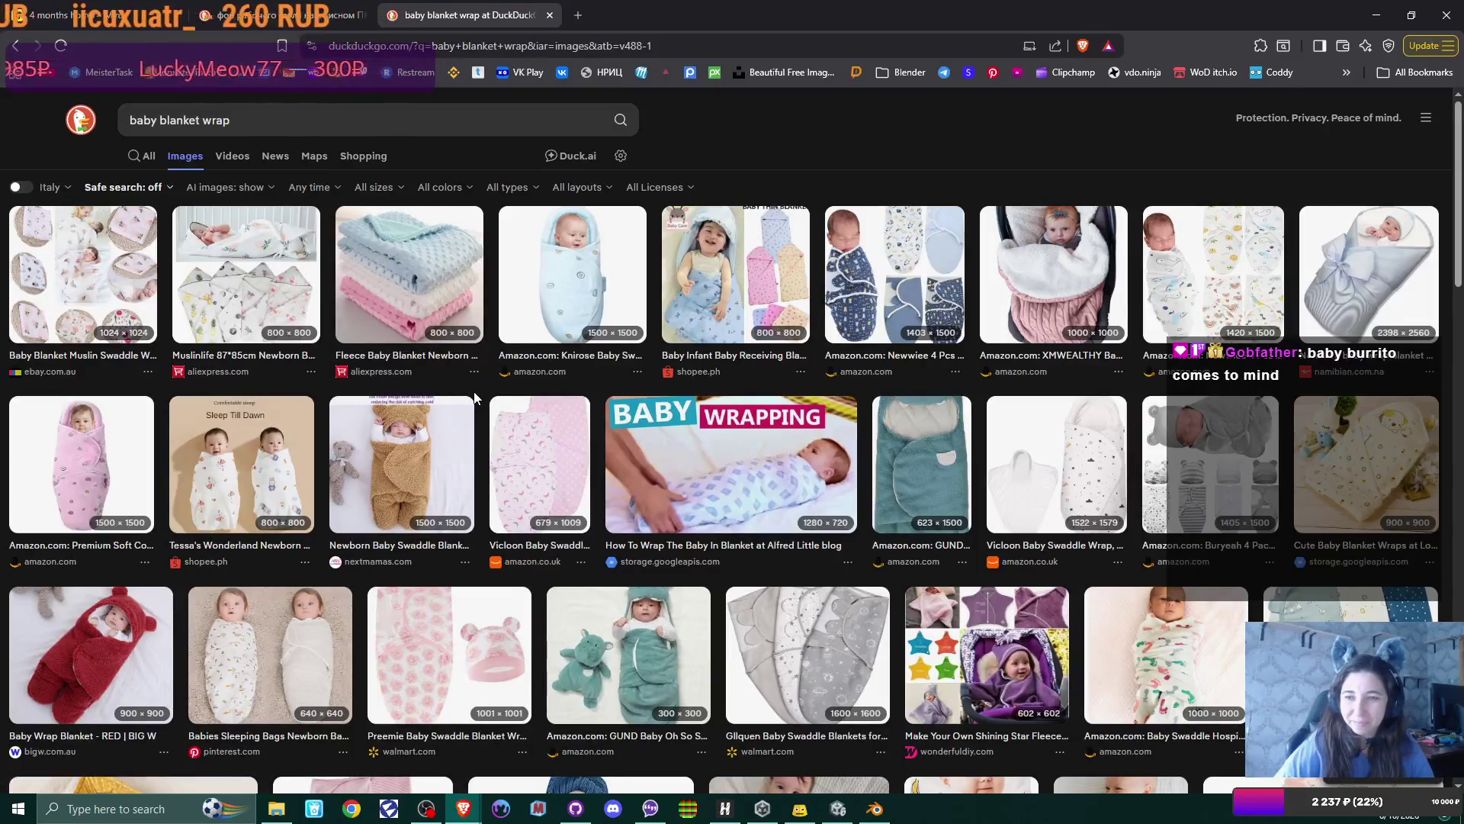
double_click(245, 125)
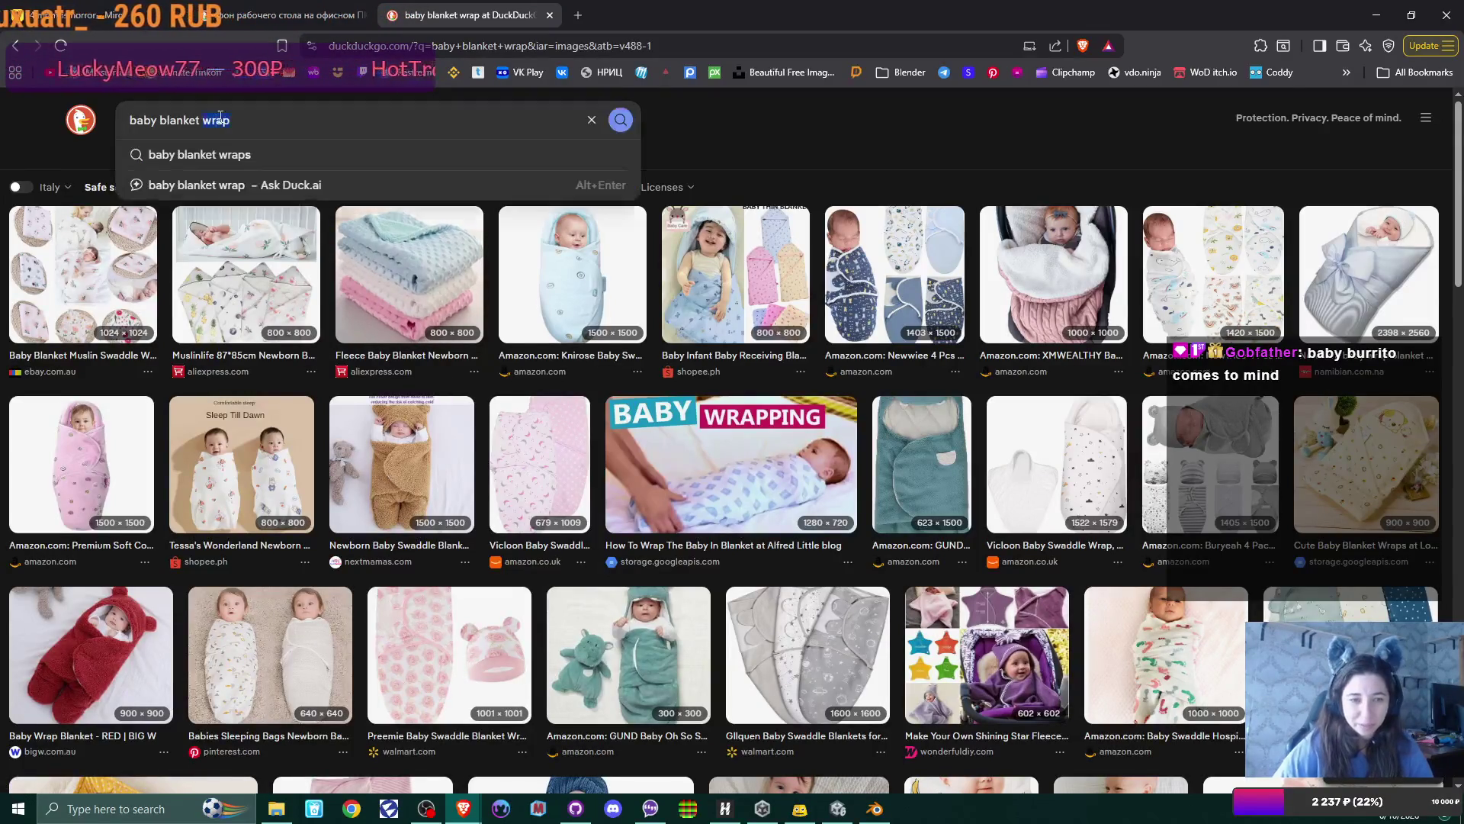
key("BackSpace")
key("Return")
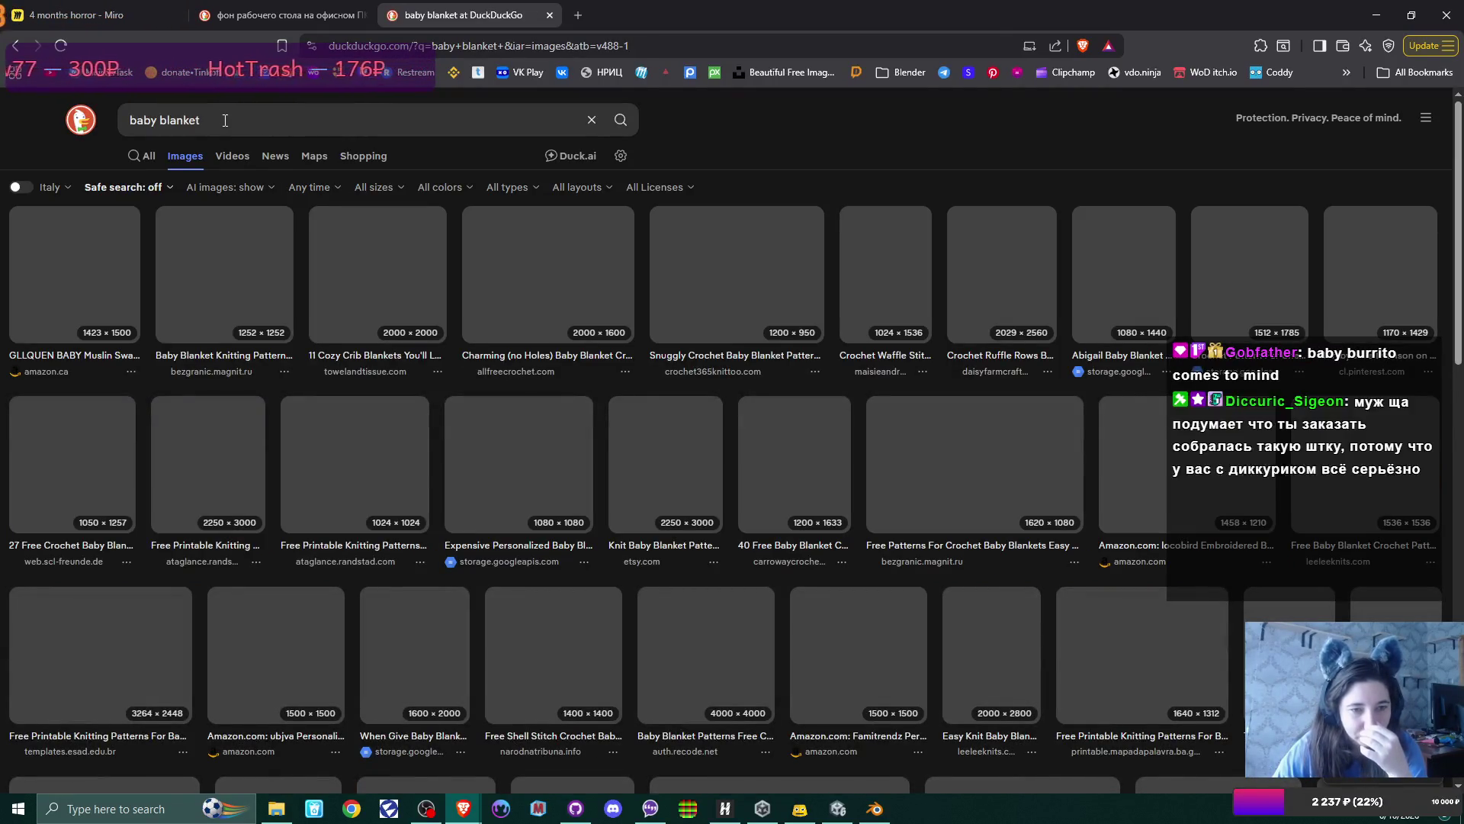
left_click(16, 47)
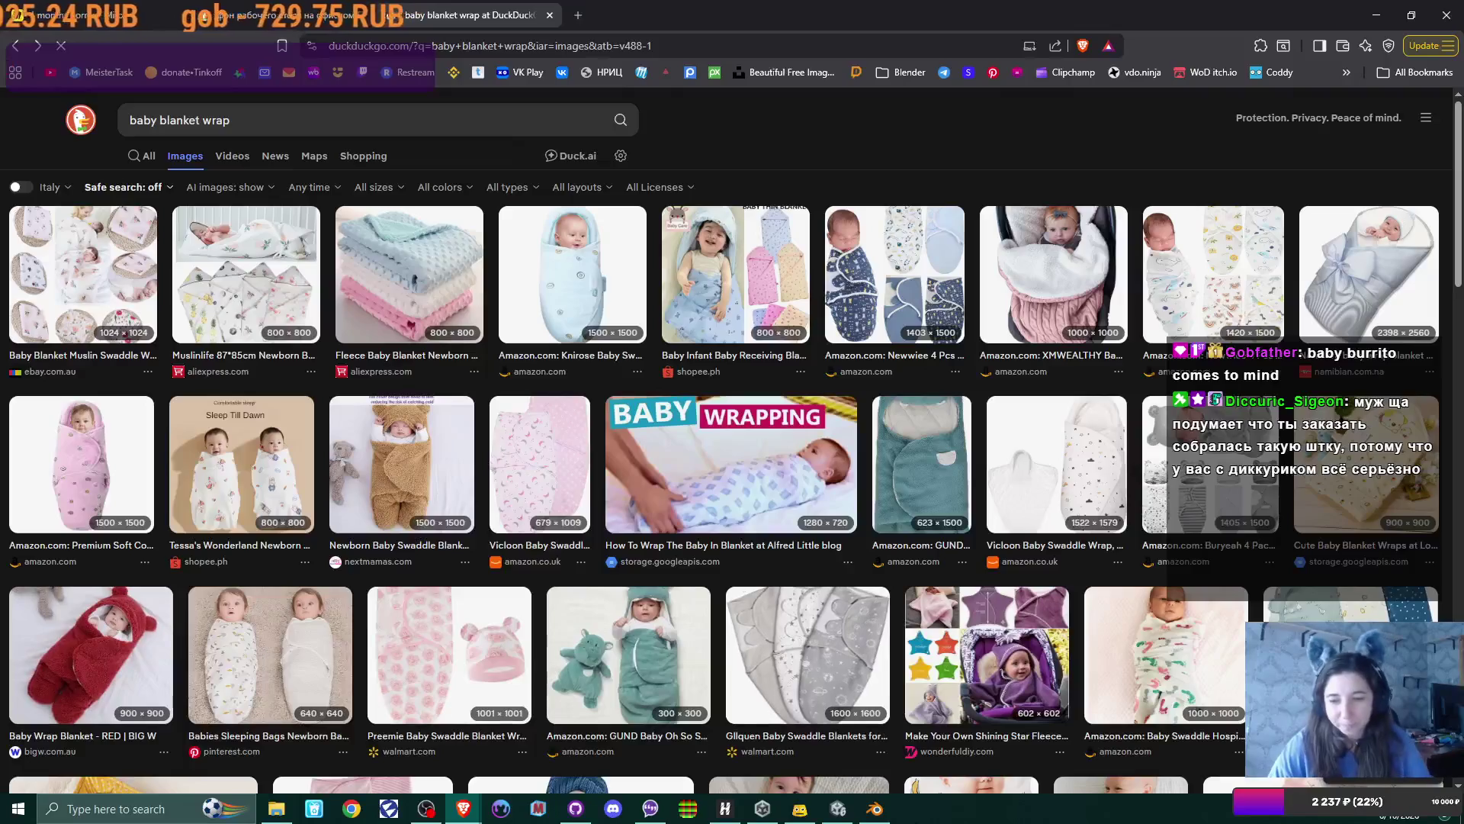
Return to Blender and select the pink blanket capsule
left_click(876, 807)
middle_click_drag(766, 277, 710, 313)
left_click(730, 358)
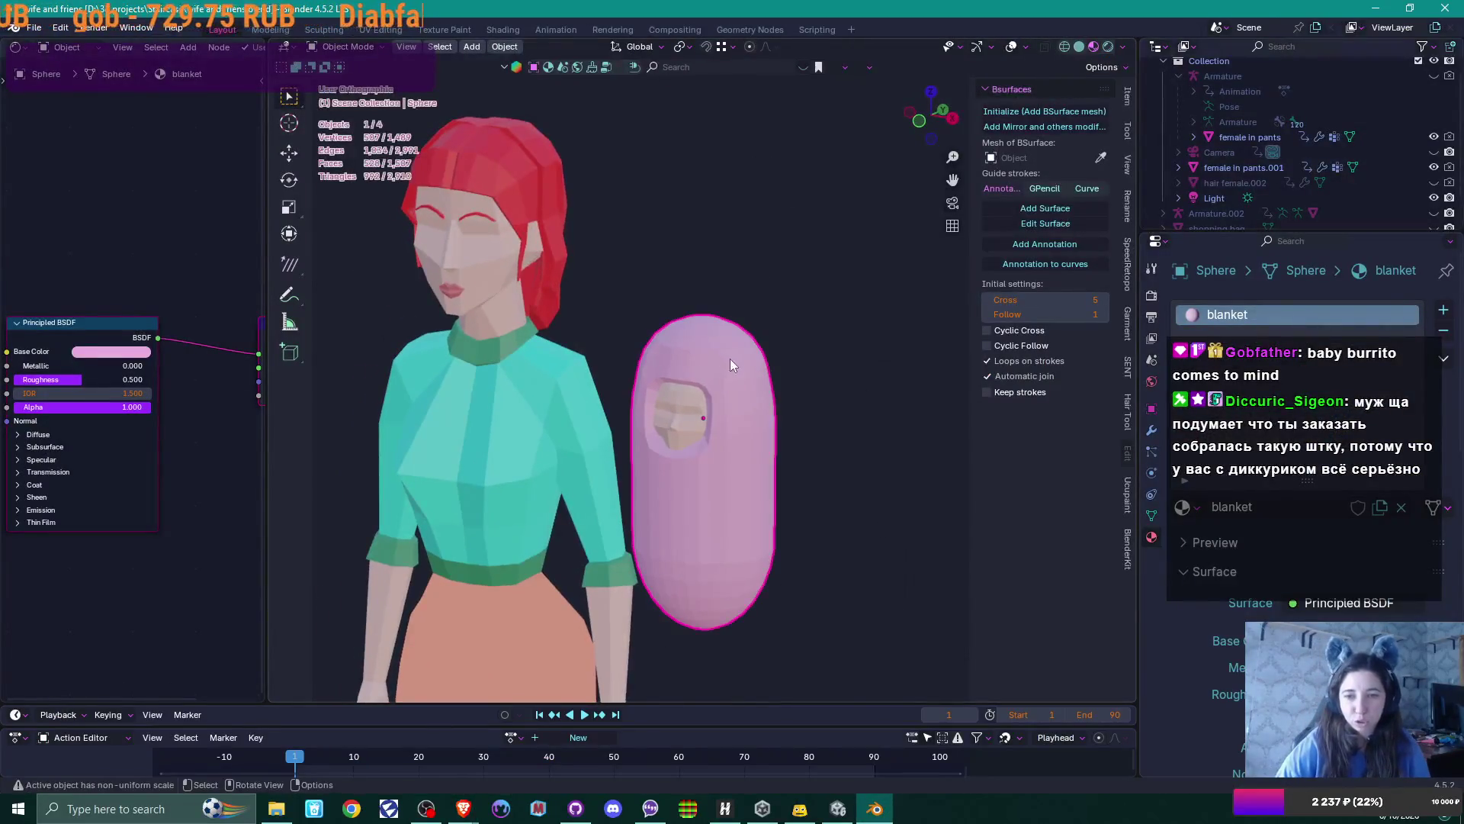
In Edit Mode, extrude one face near the capsule's top into a small ear block
scroll(736, 360, "up", 2)
scroll(737, 360, "up", 2)
key("Tab")
mouse_move(739, 360)
middle_mouse_down()
mouse_move(718, 368)
mouse_move(775, 360)
middle_mouse_up()
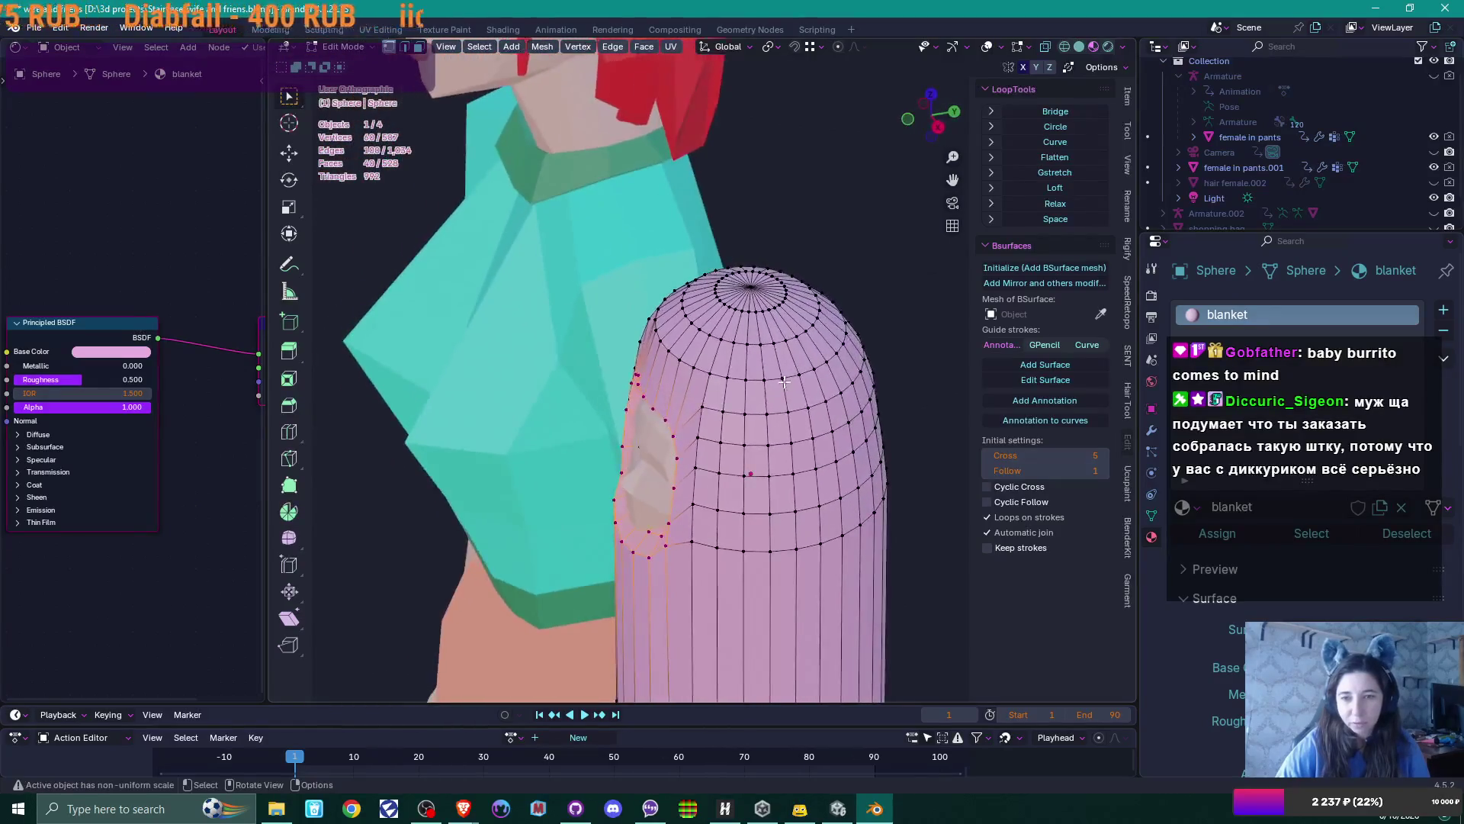
scroll(775, 360, "up", 2)
key("3")
left_click(795, 357)
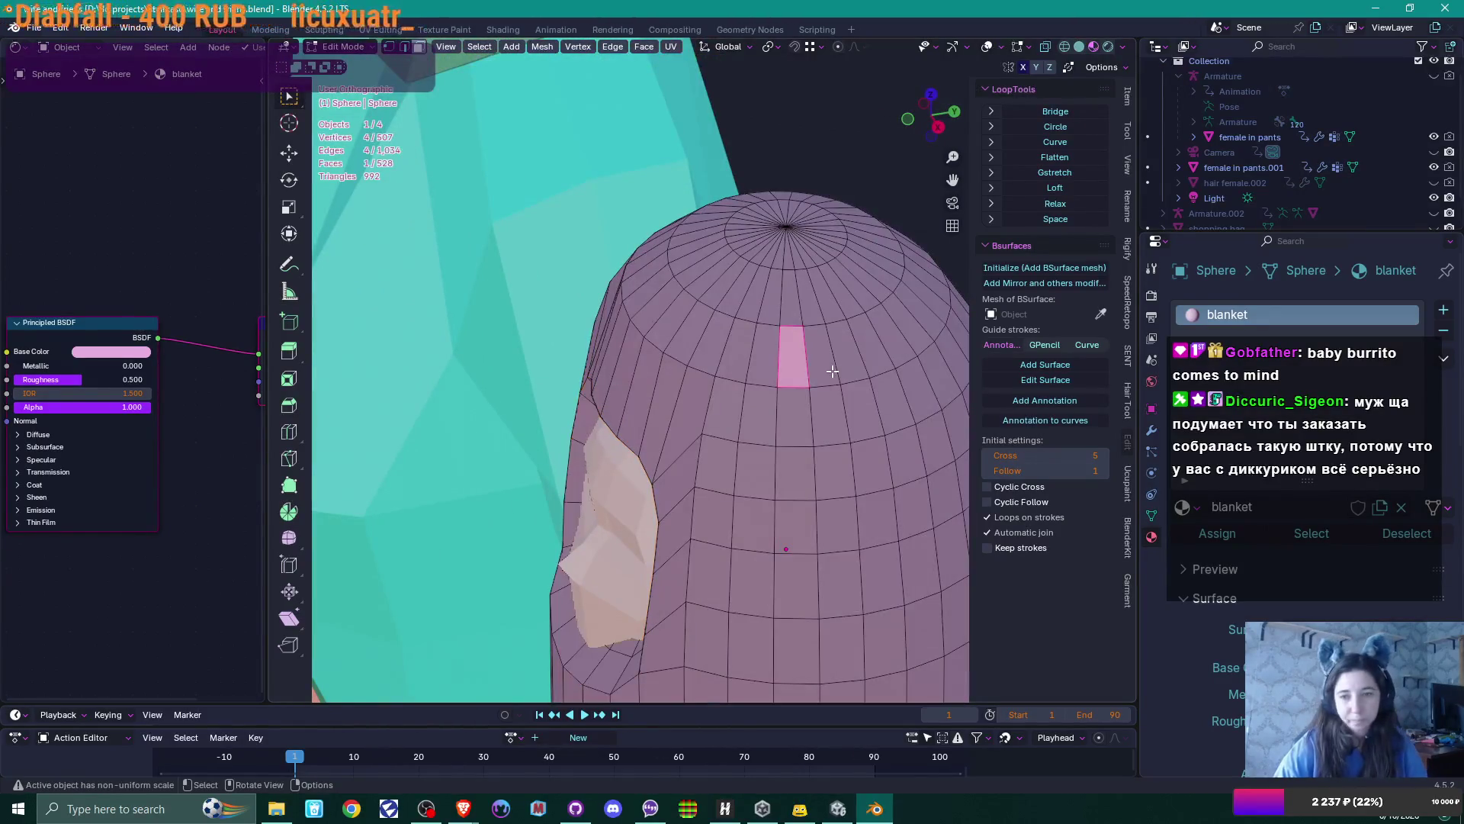
key("KP_1")
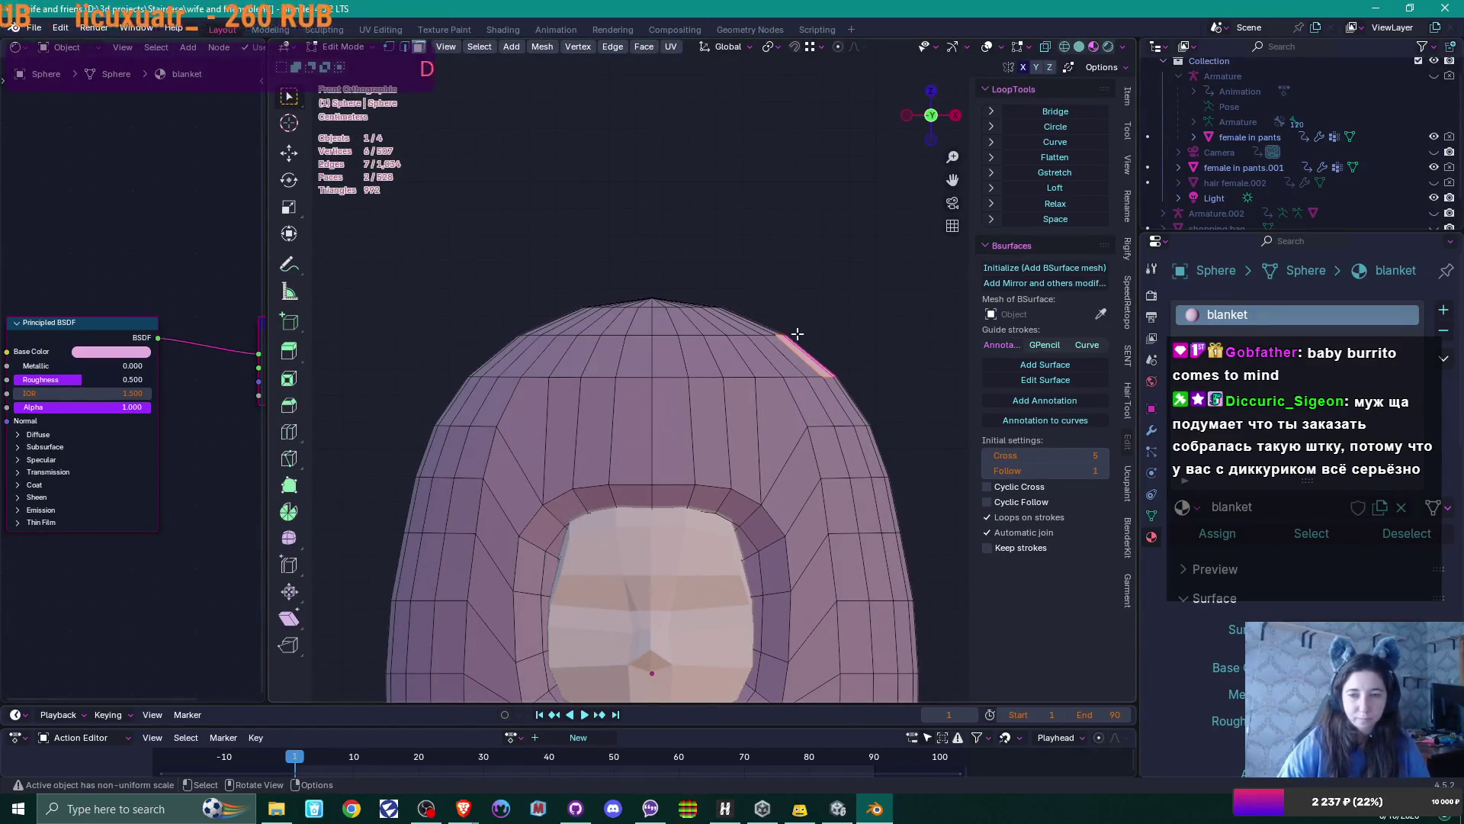
key("e")
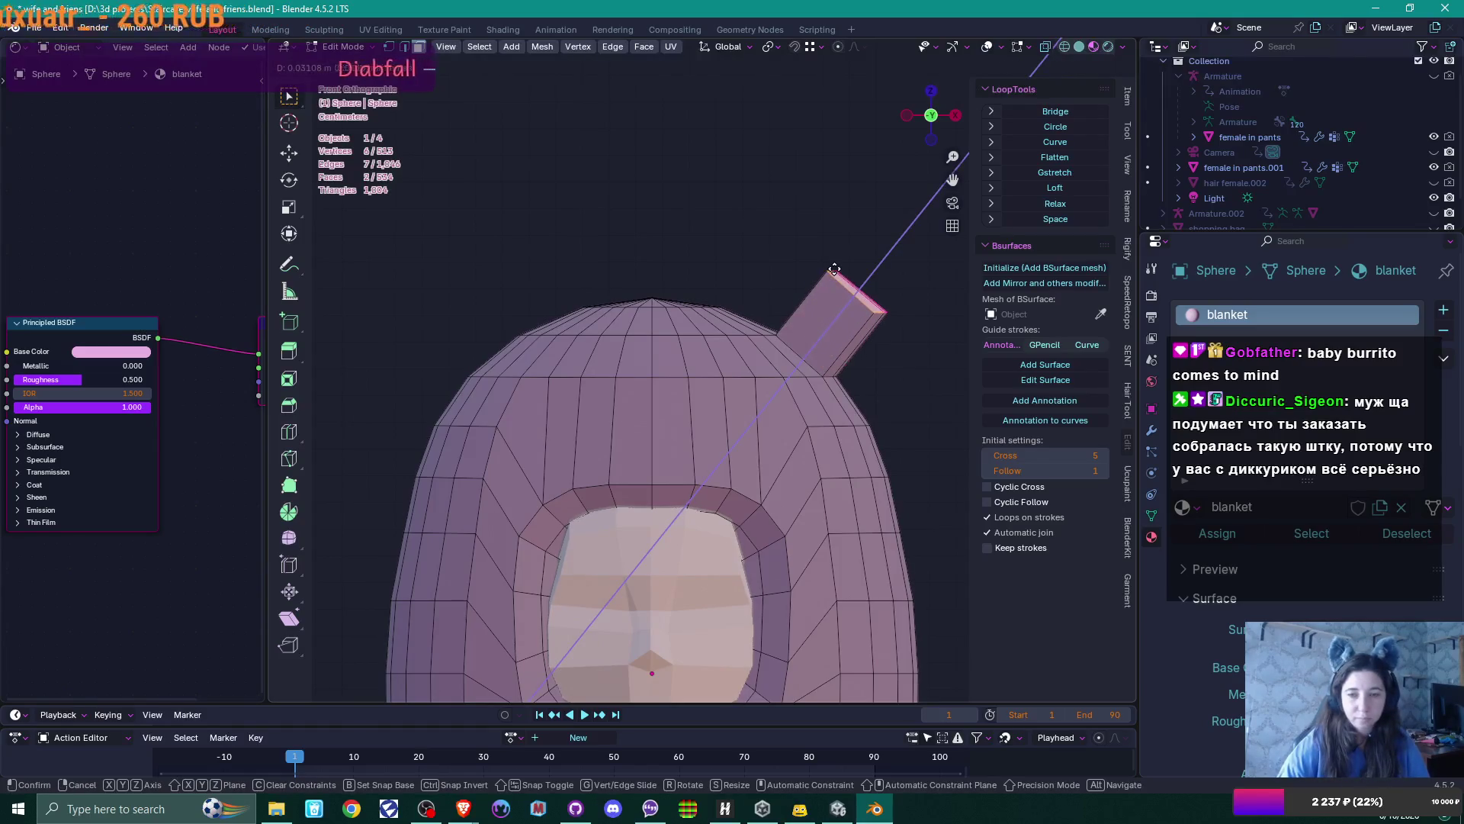
key("c")
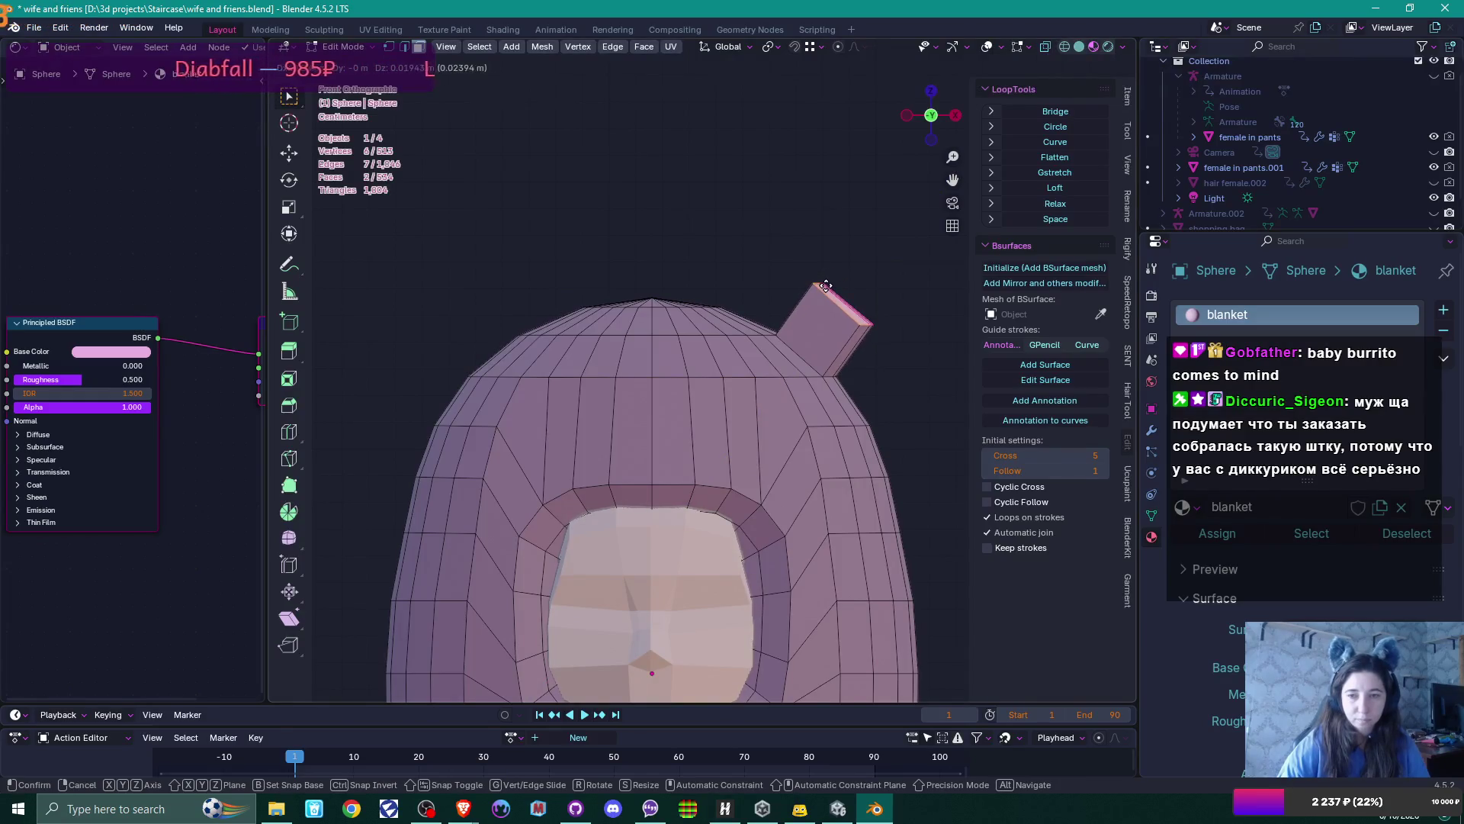
left_click(826, 285)
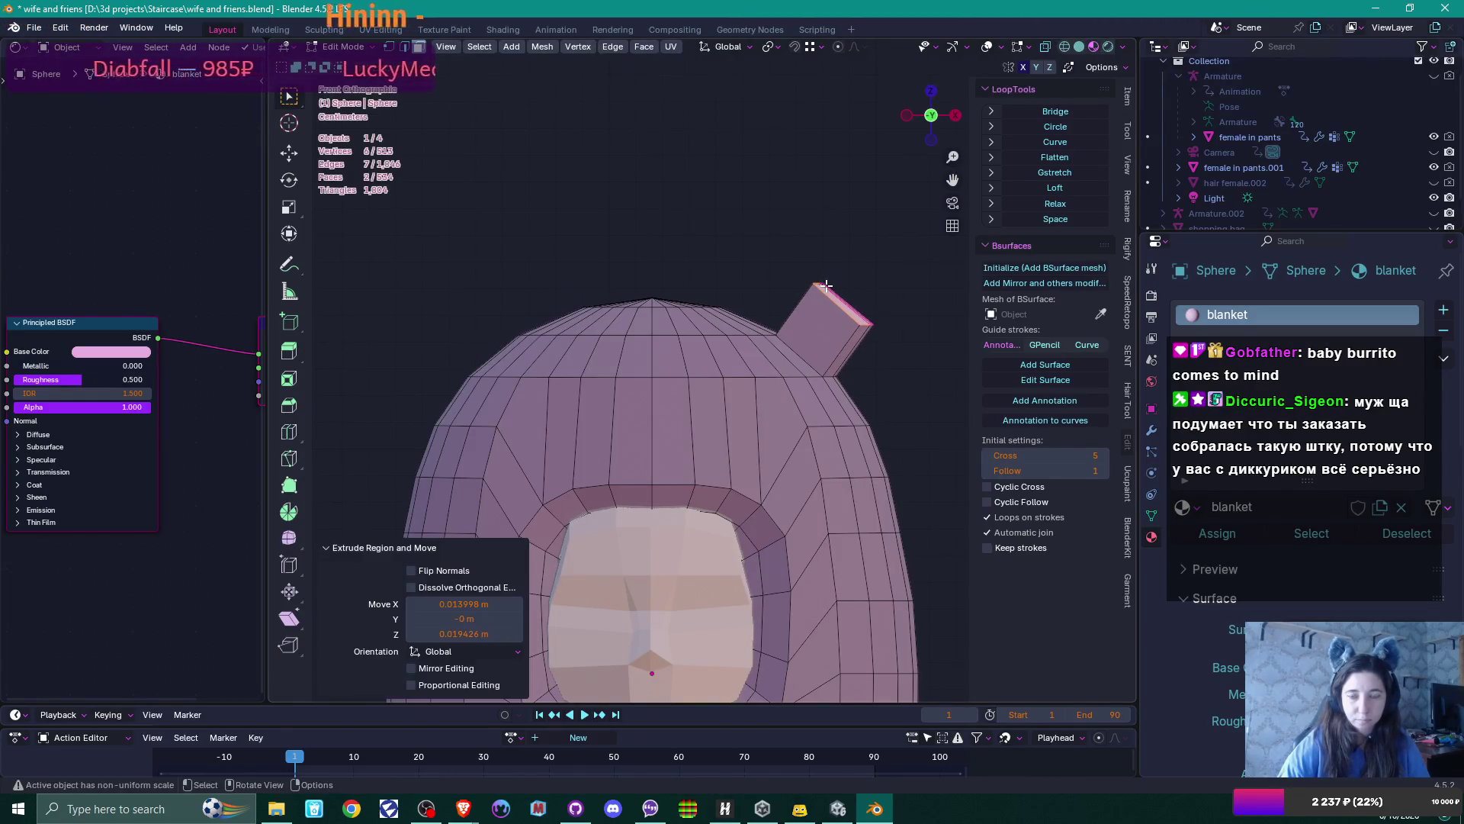
Vertex-slide the ear block's vertex along its edge to factor 0.115
middle_click_drag(858, 307, 814, 330)
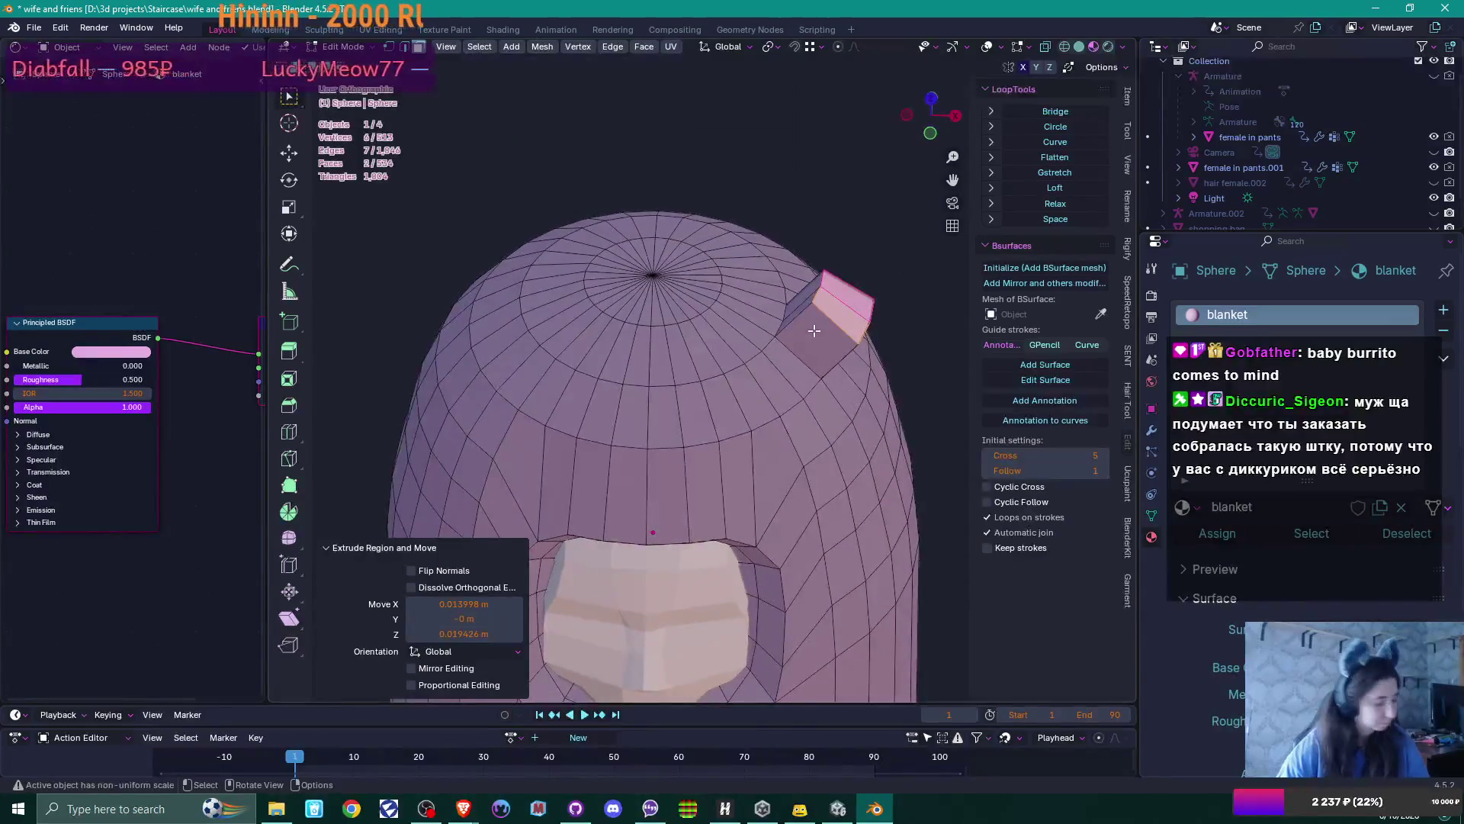
key("2")
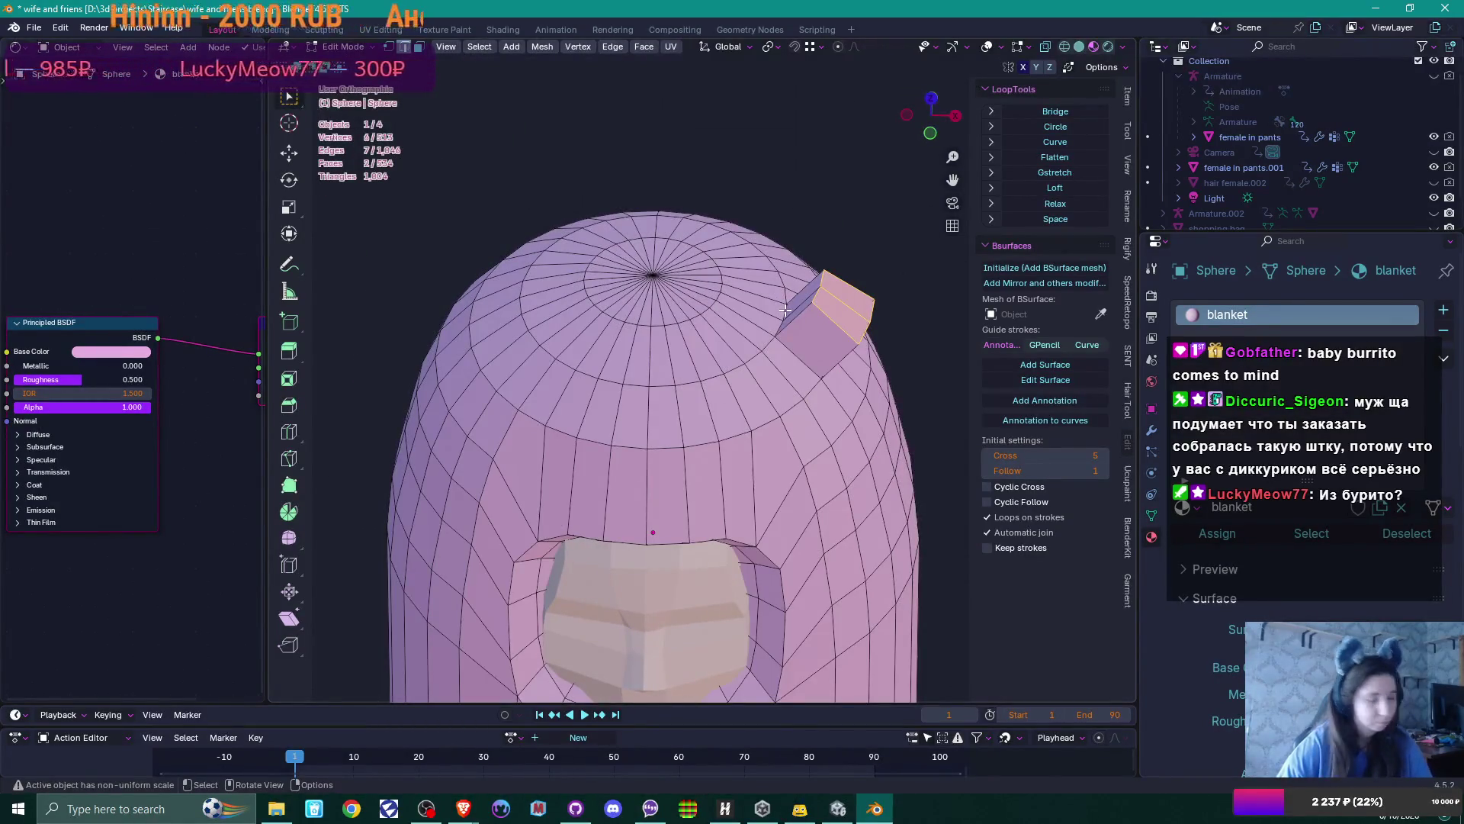
key("1")
scroll(785, 309, "up", 2)
key("shift+v")
left_click(805, 269)
key("g")
key("Escape")
key("shift+v")
left_click(830, 308)
mouse_move(830, 308)
middle_mouse_down()
mouse_move(873, 260)
mouse_move(786, 228)
middle_mouse_up()
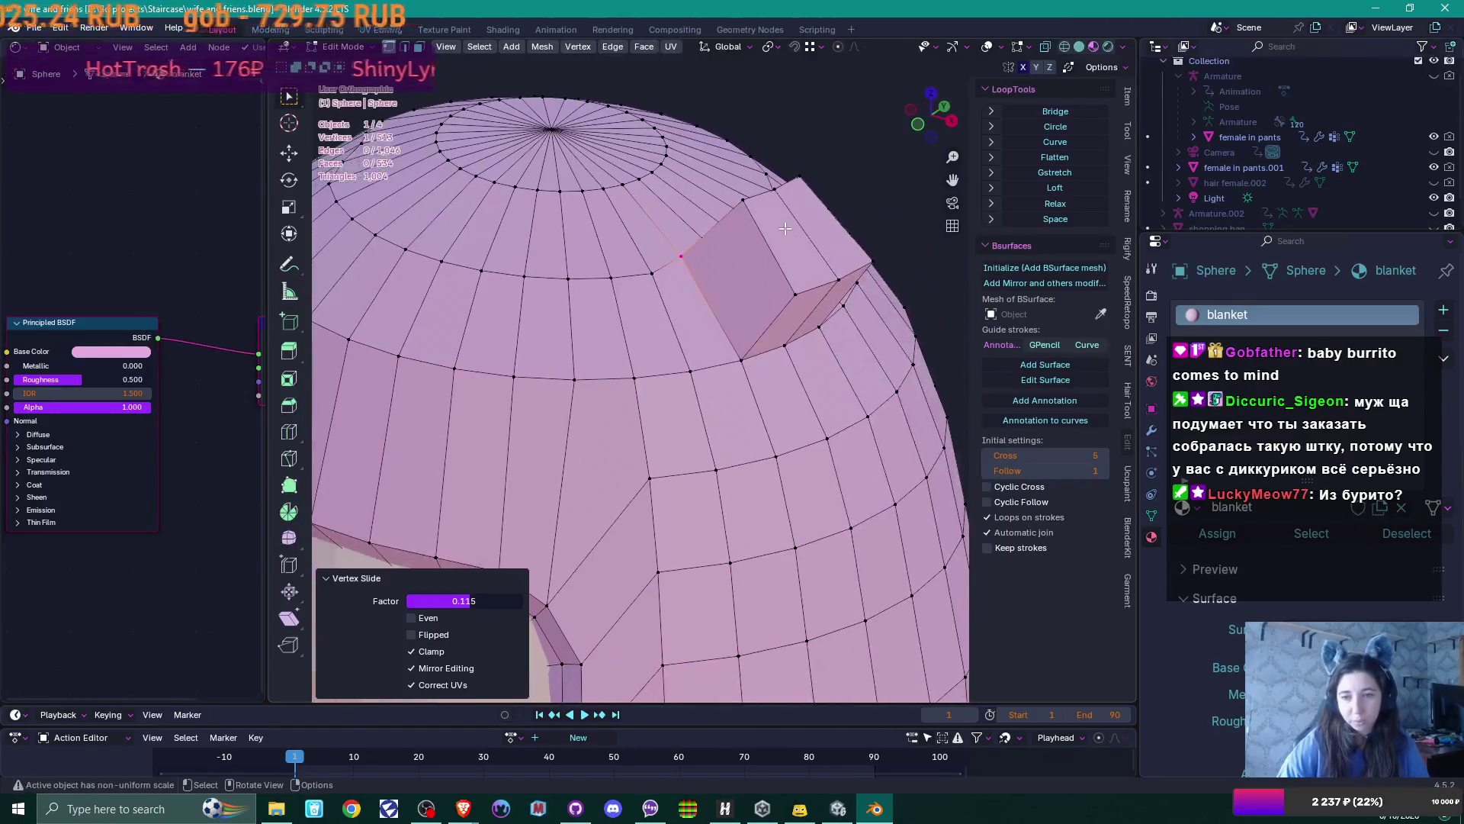
Slide two vertices at the ear block's base along their edges
left_click(794, 349)
key("shift+v")
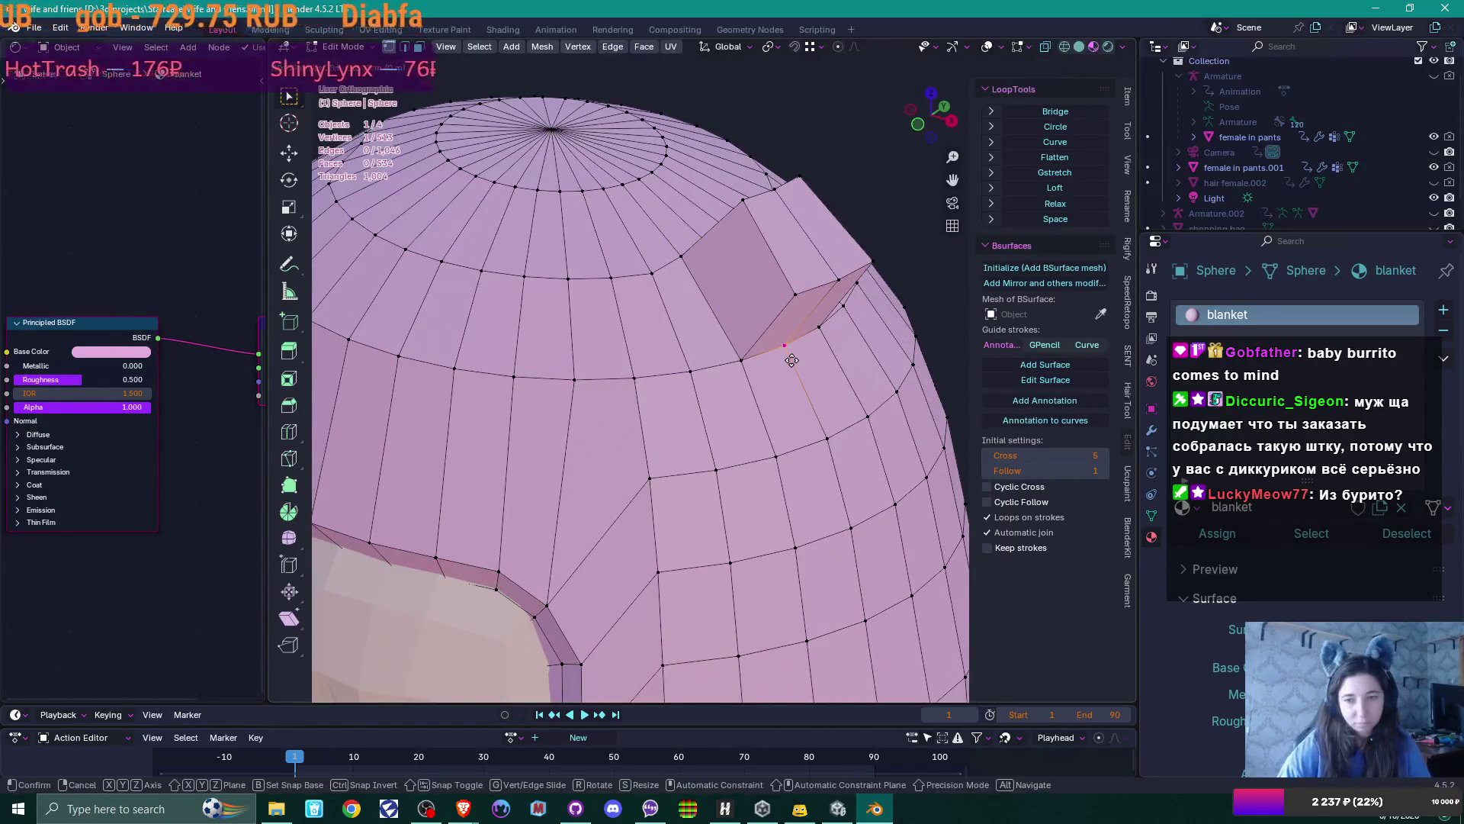
left_click(785, 366)
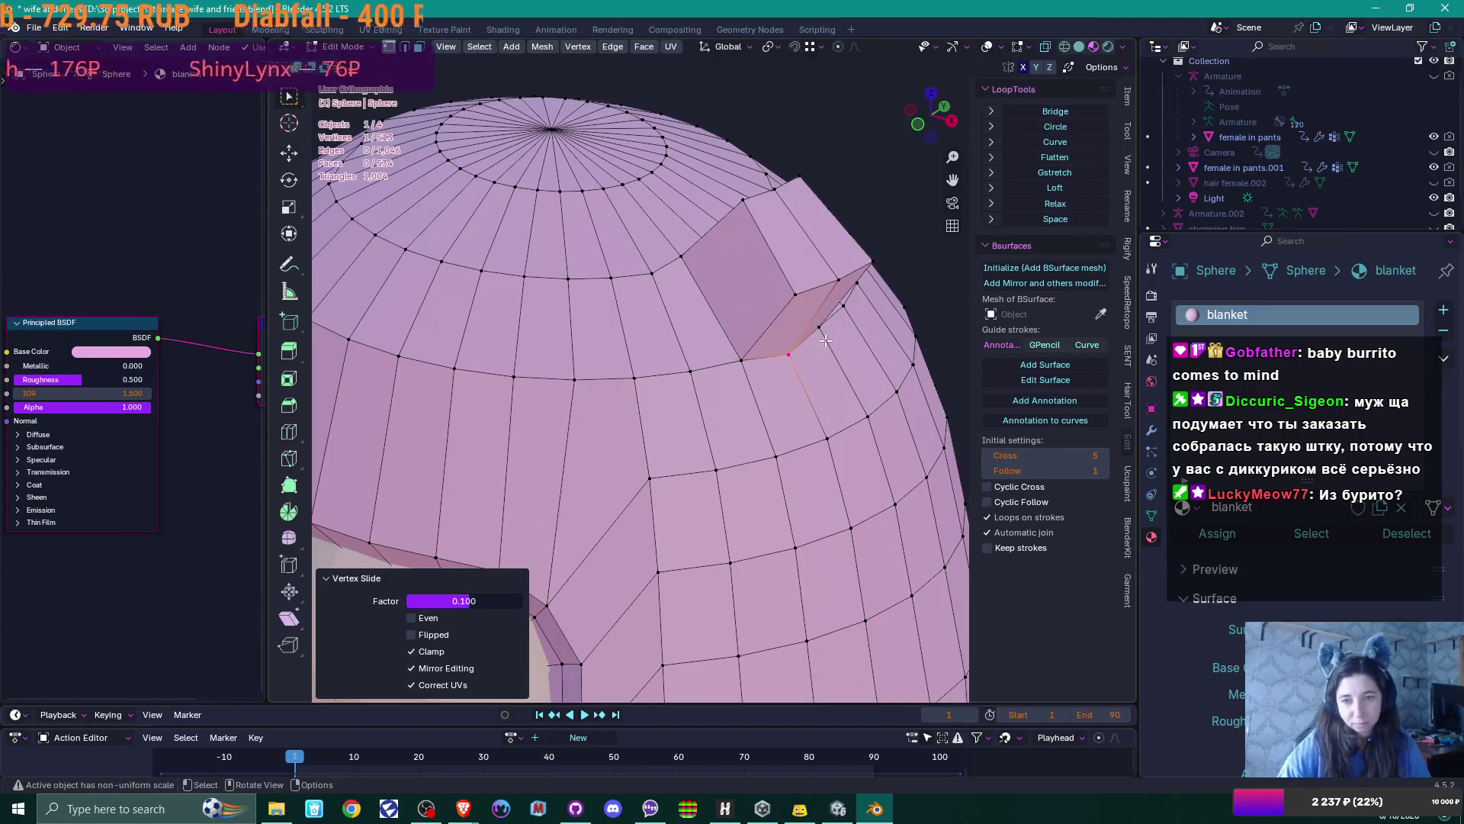
left_click(786, 289)
key("shift+v")
left_click(783, 277)
Readjust another ear vertex with edge slides, settling at factor 0.105
left_click(748, 204)
key("g")
key("g")
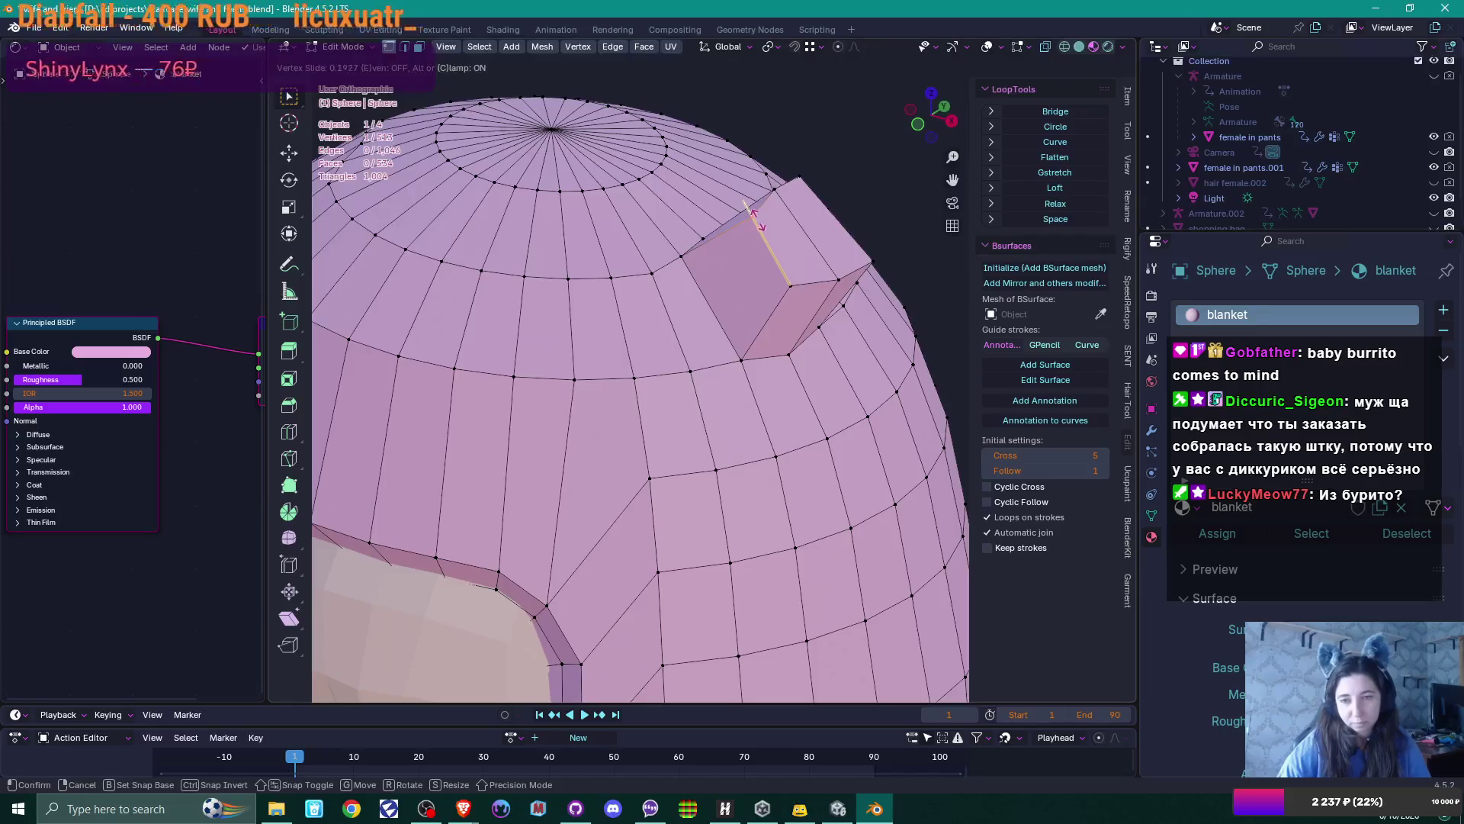
left_click(757, 222)
key("ctrl+z")
key("g")
key("g")
left_click(870, 242)
key("ctrl+z")
key("g")
key("g")
left_click(847, 284)
Bevel the ear block's edges into a rounded knob
mouse_move(830, 291)
middle_mouse_down()
mouse_move(904, 246)
mouse_move(813, 281)
middle_mouse_up()
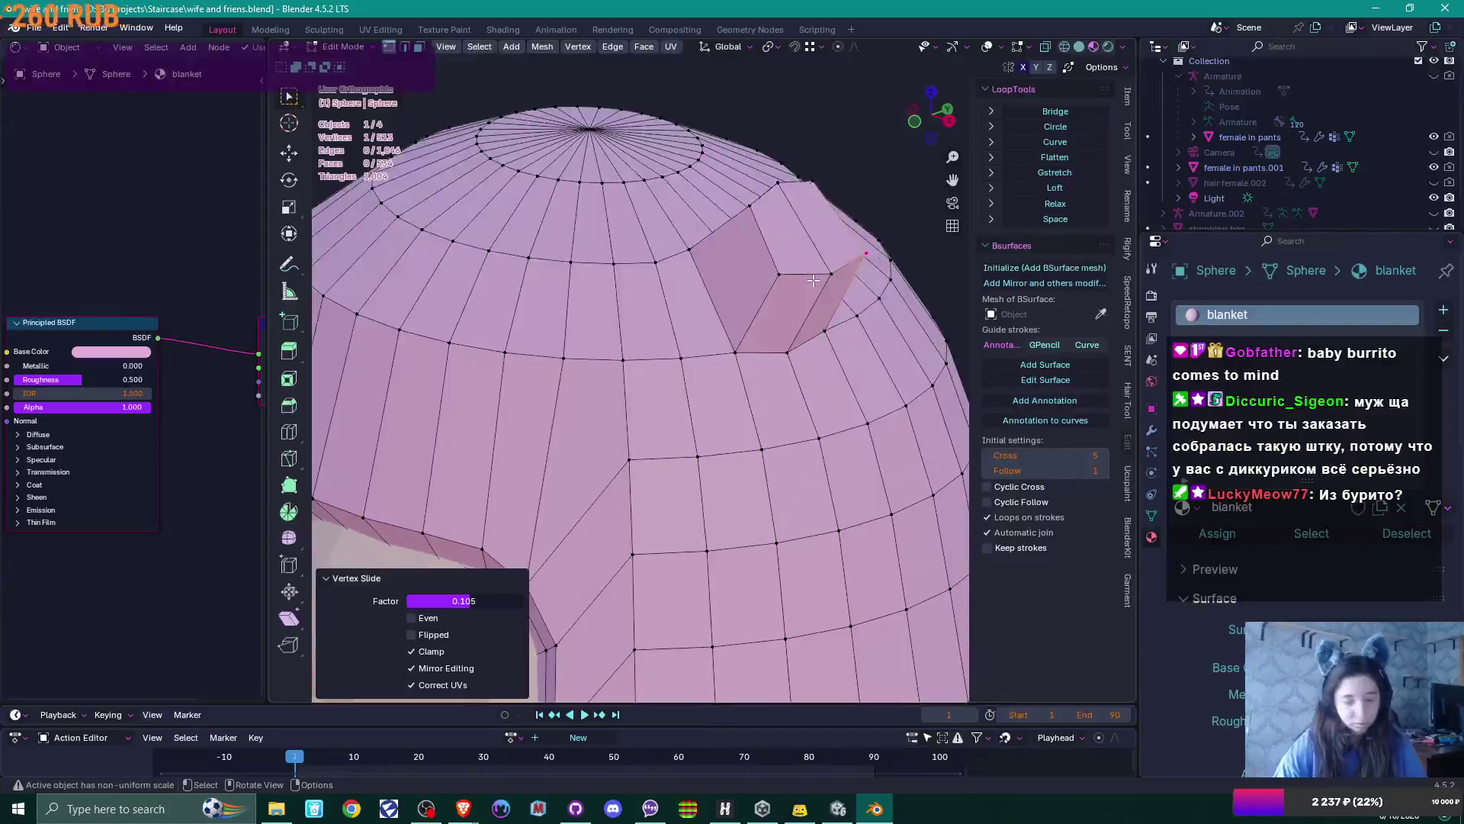
key("2")
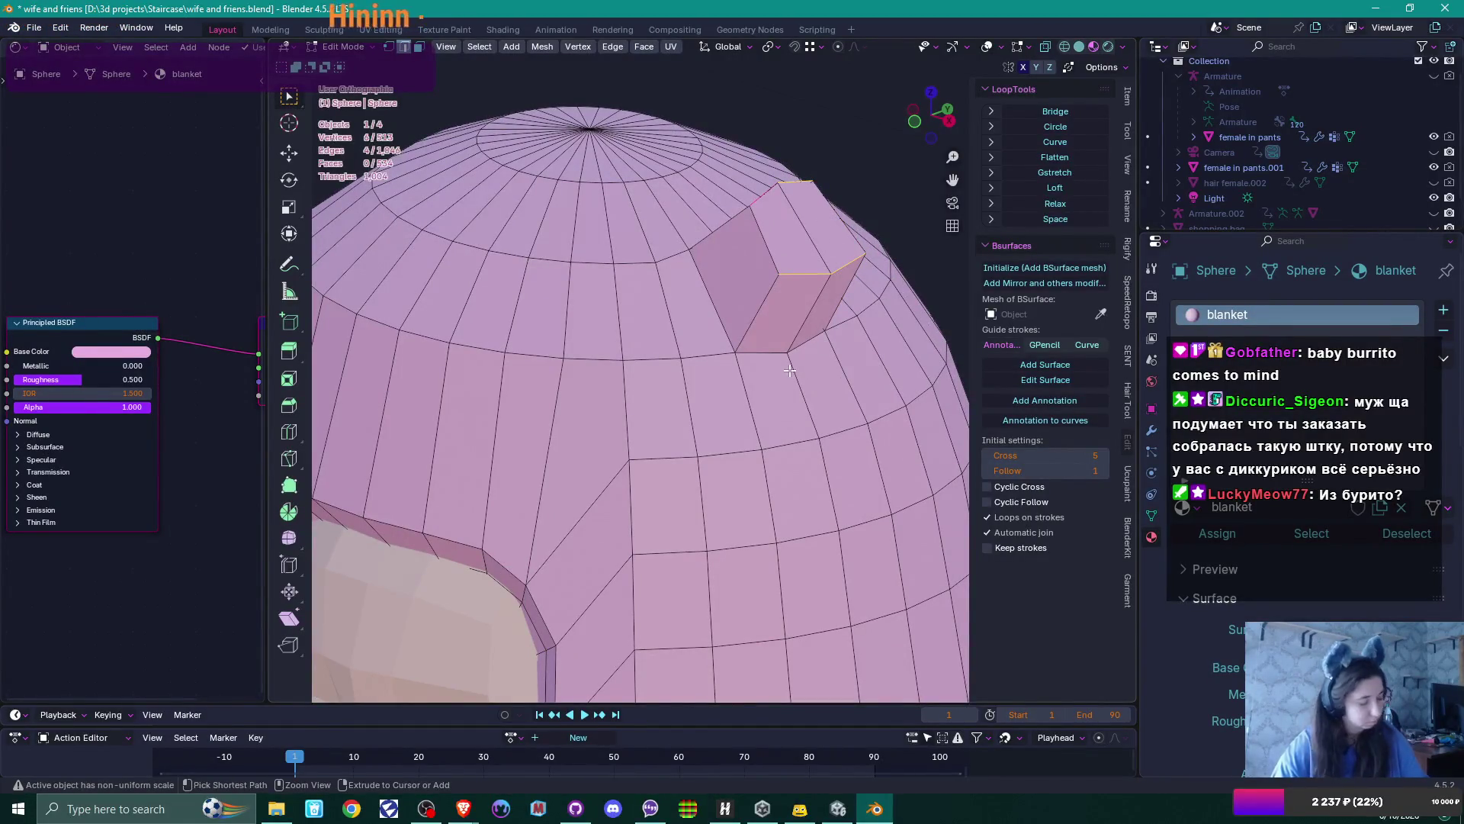
key("ctrl+b")
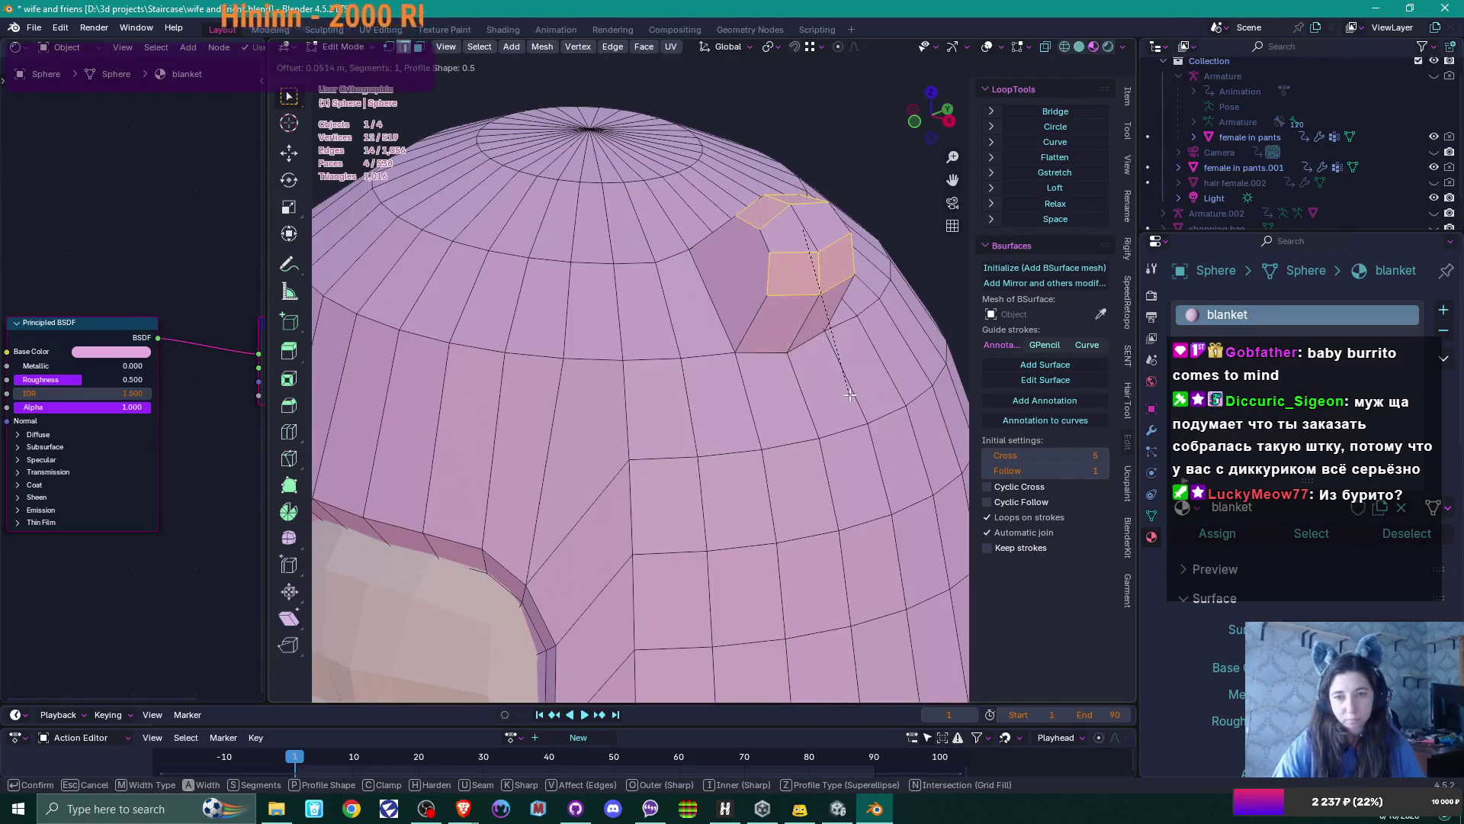
left_click(849, 394)
Turn on X-ray and view the capsule zoomed in from Front Orthographic, in vertex mode
scroll(849, 393, "down", 3)
mouse_move(849, 394)
middle_mouse_down()
mouse_move(796, 397)
mouse_move(812, 427)
mouse_move(743, 496)
middle_mouse_up()
scroll(740, 496, "down", 2)
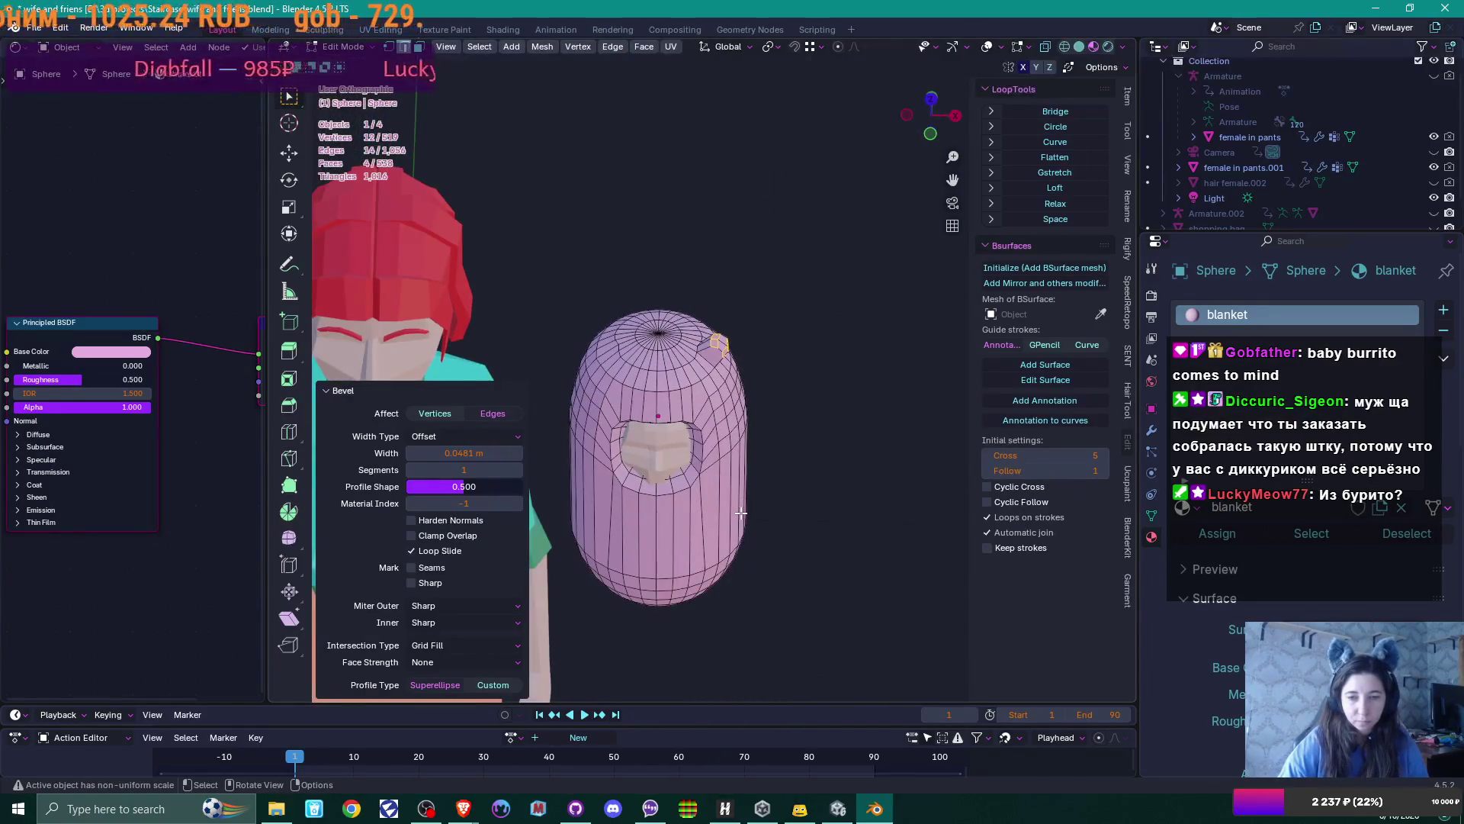
middle_click_drag(748, 508, 756, 458)
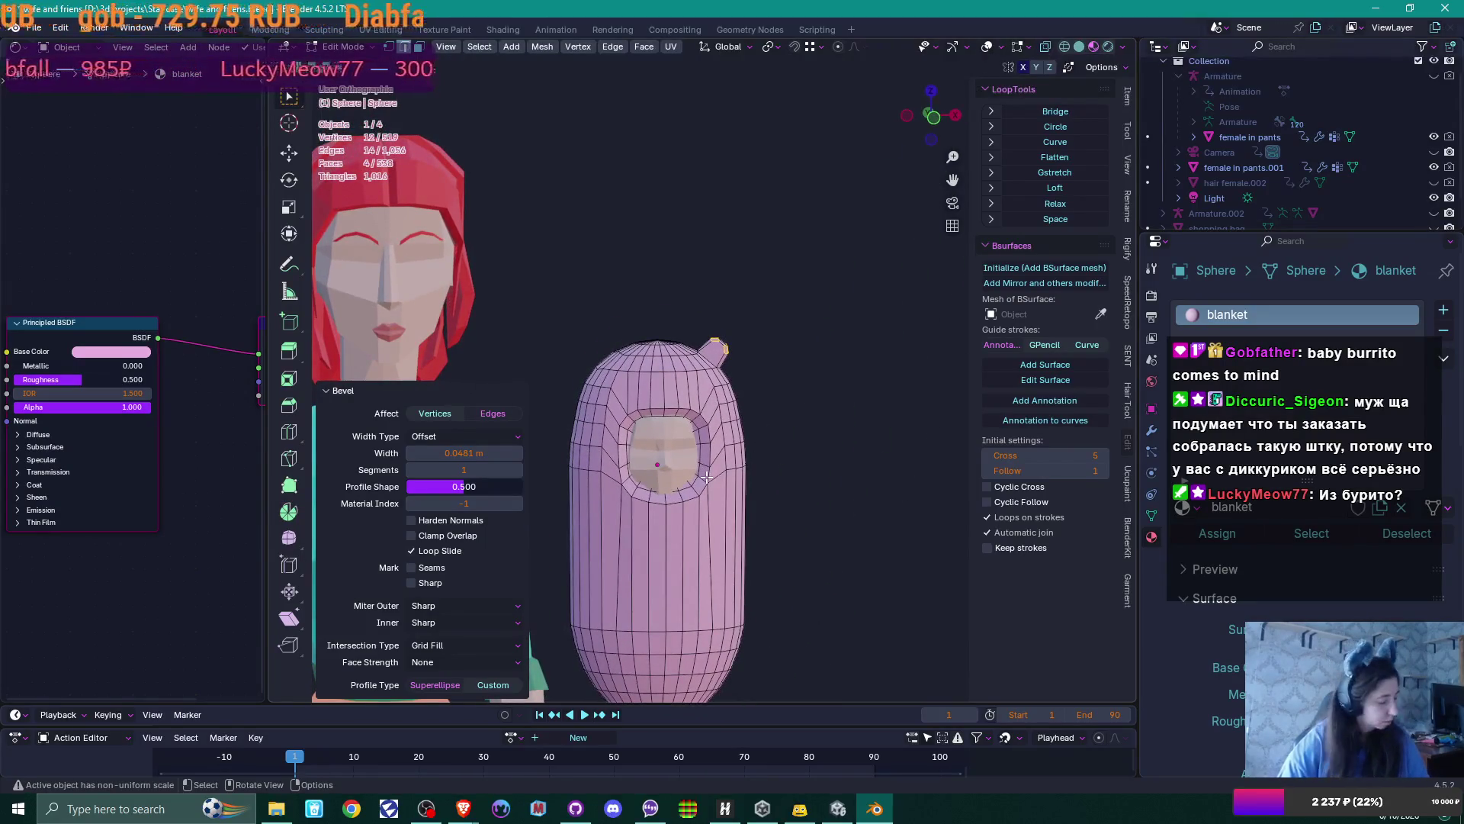
key("1")
key("alt+z")
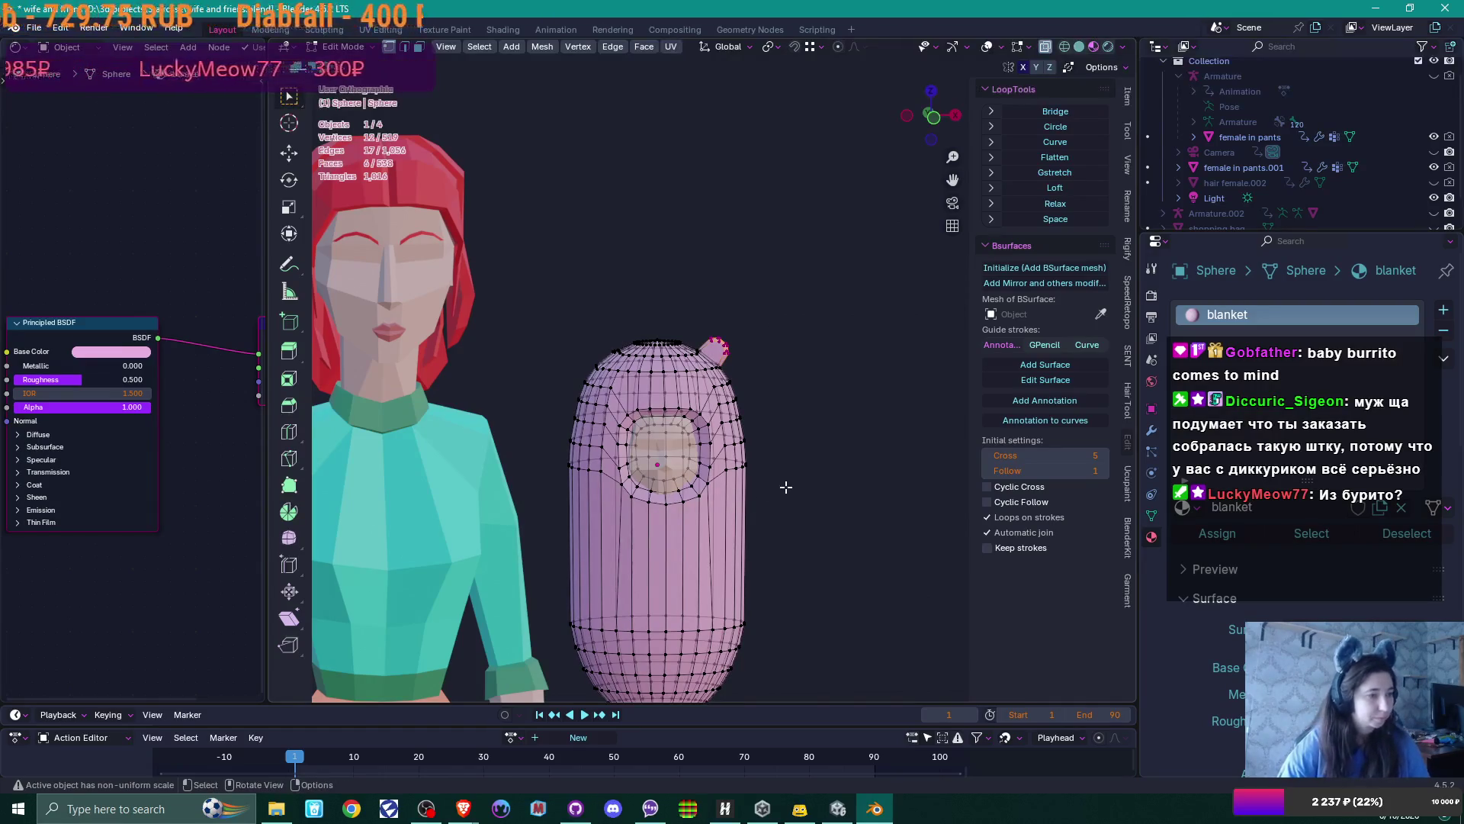
middle_click_drag(786, 487, 786, 473)
key("KP_1")
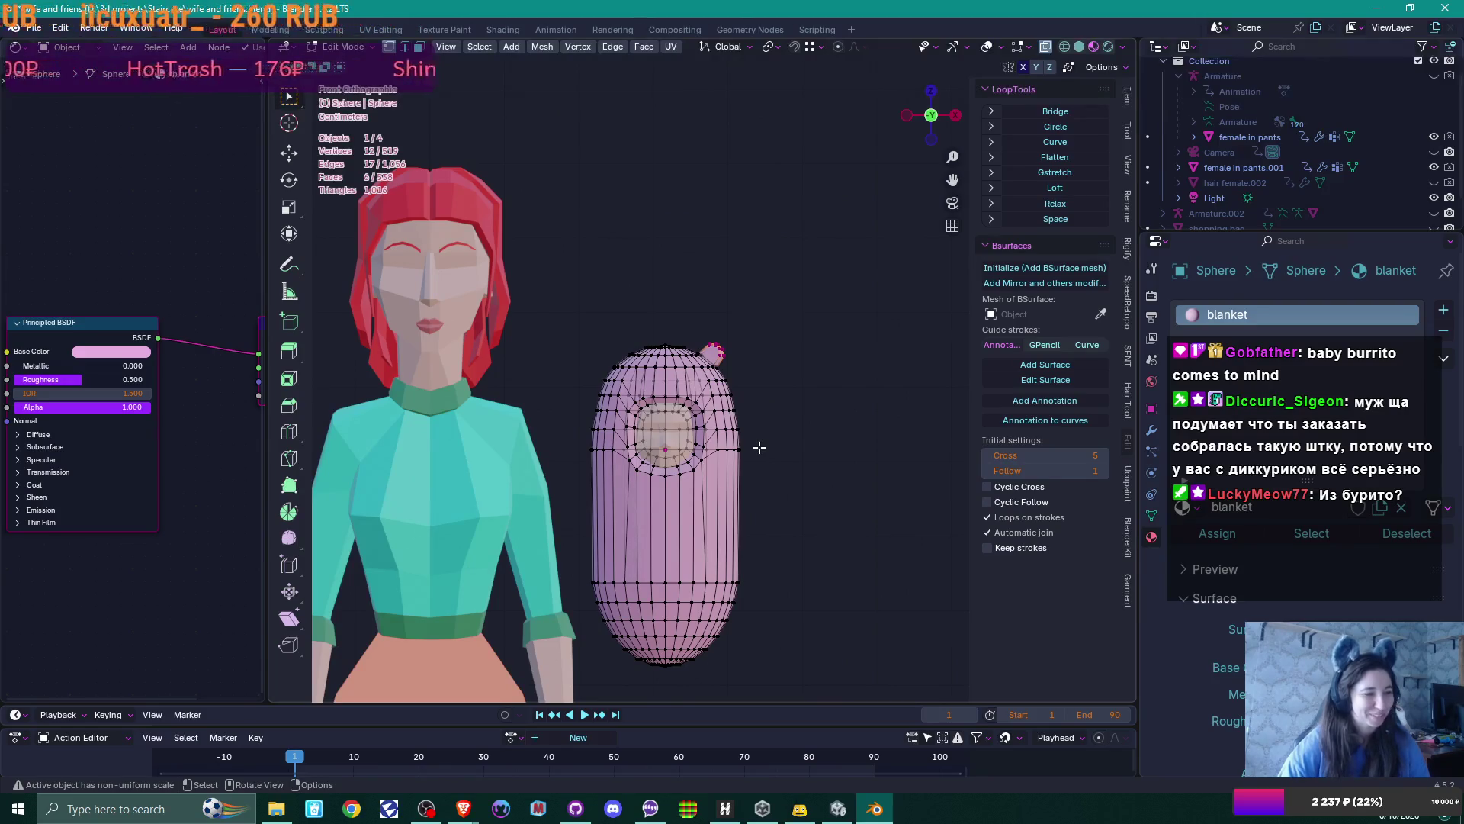
scroll(749, 435, "up", 3)
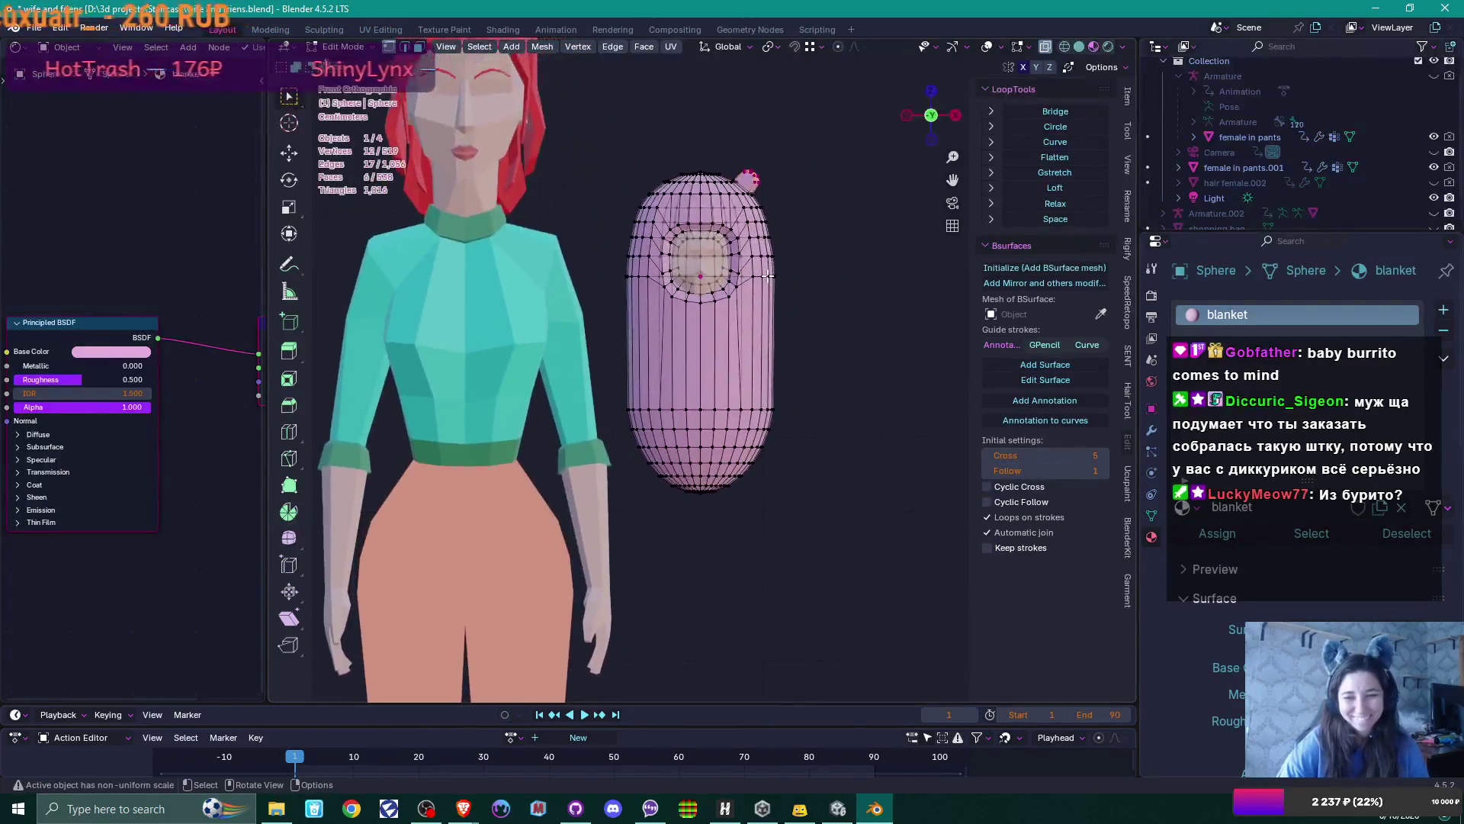
scroll(763, 305, "up", 2)
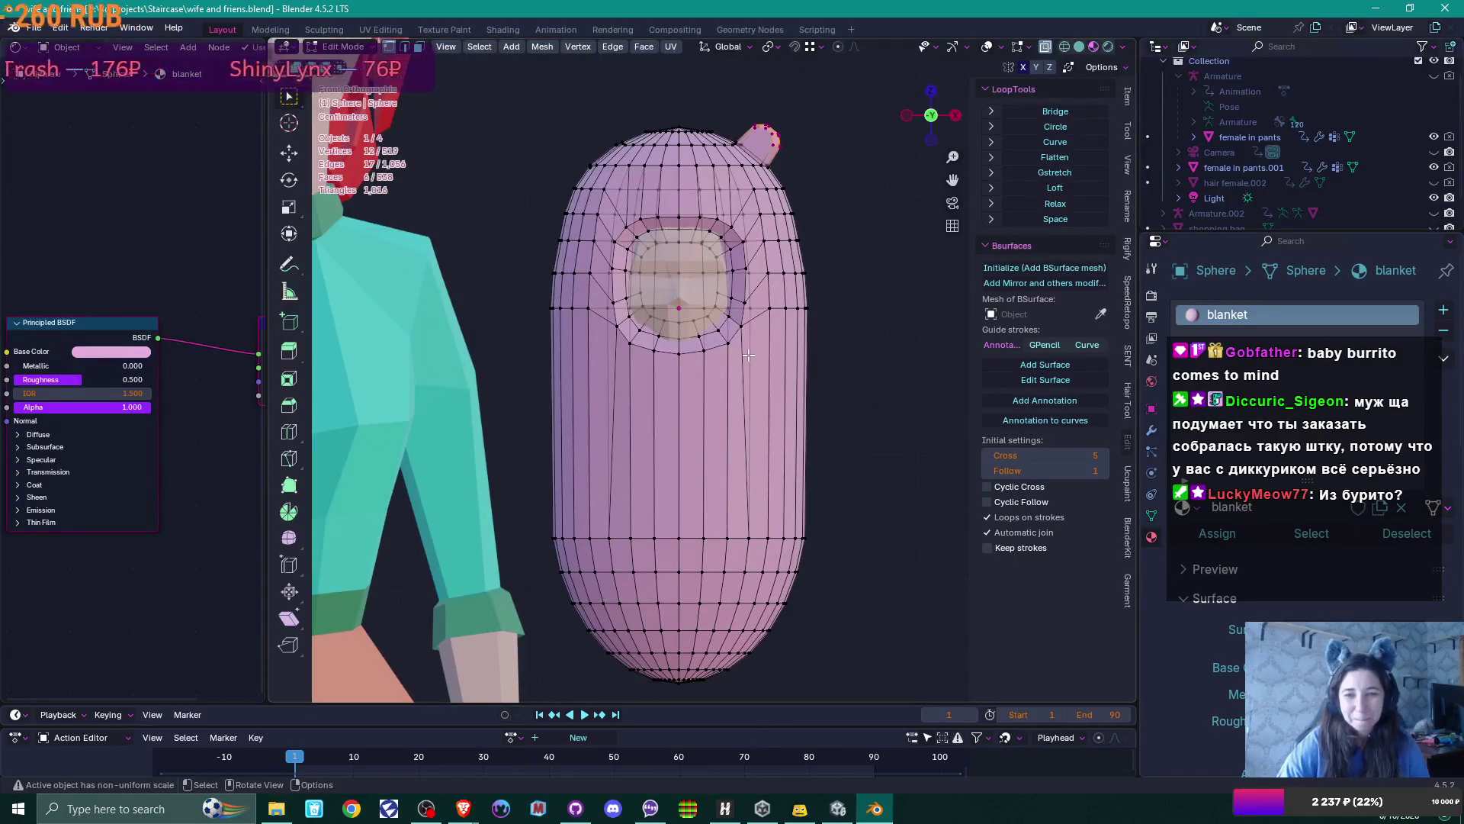
Box-select and delete the vertices of the capsule's left half
left_click_drag(494, 105, 676, 706)
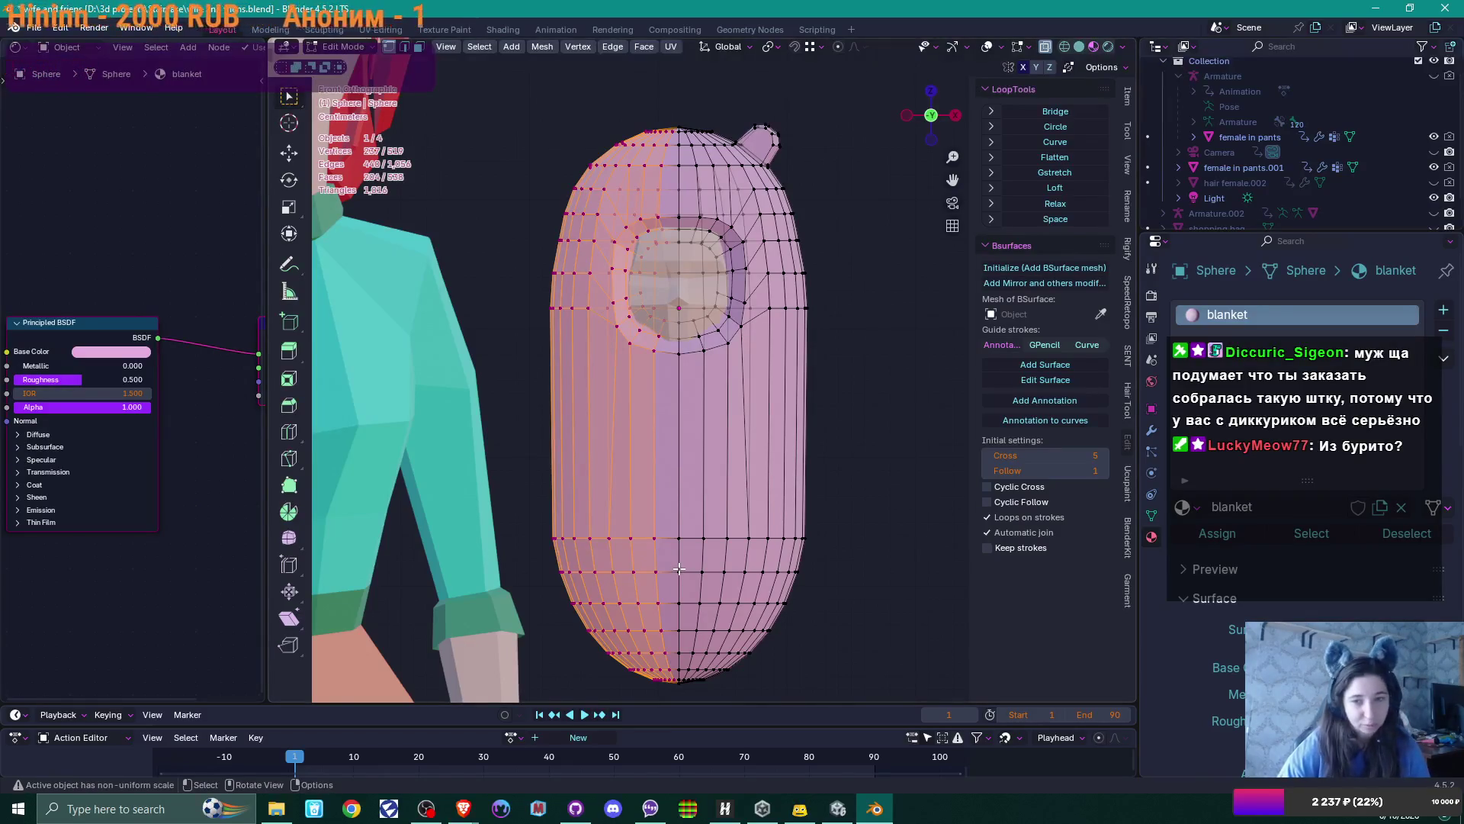
key("x")
left_click(669, 537)
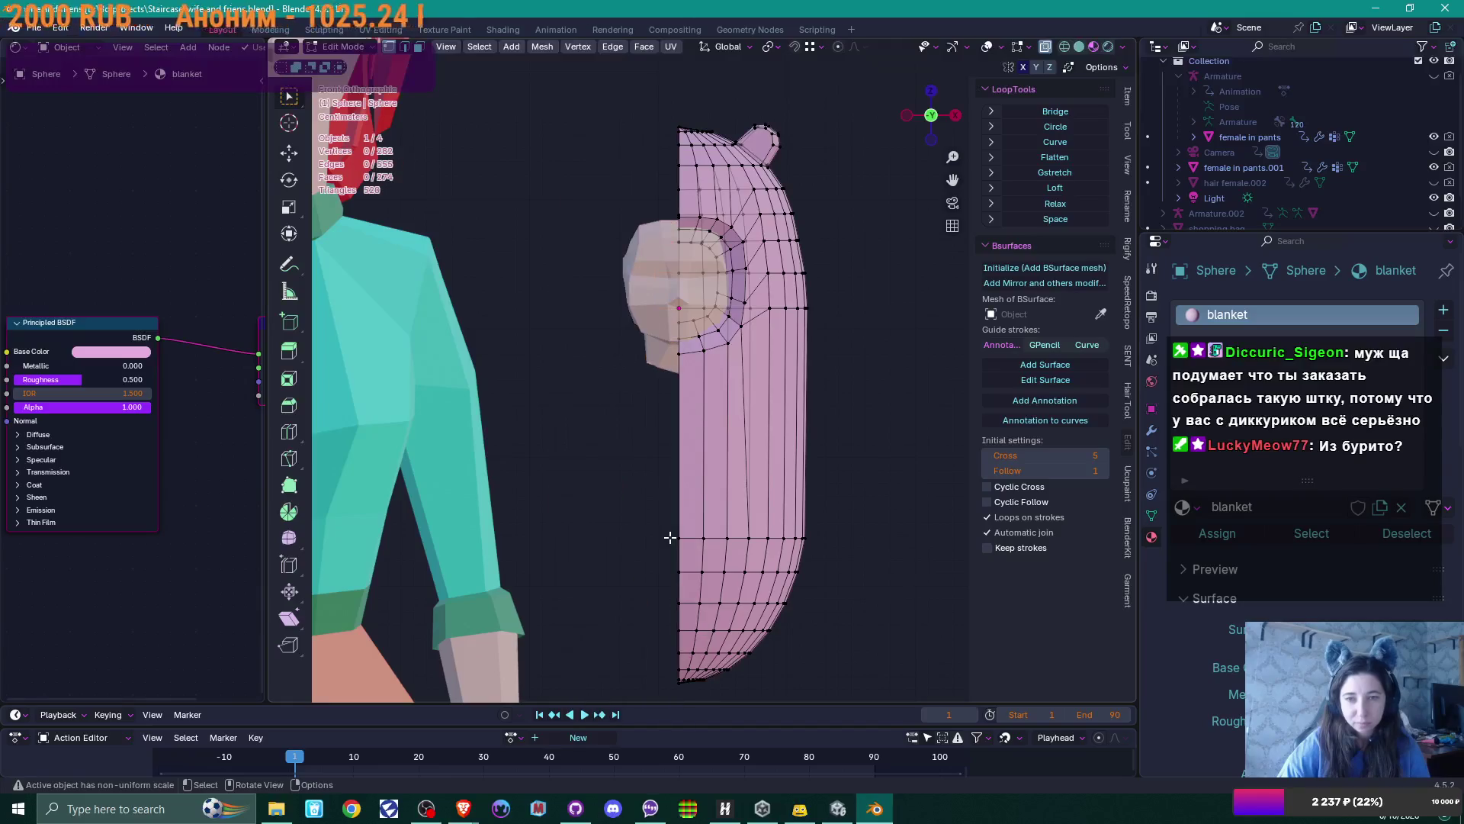
Add a Mirror modifier in Object Mode to rebuild the left half
key("Tab")
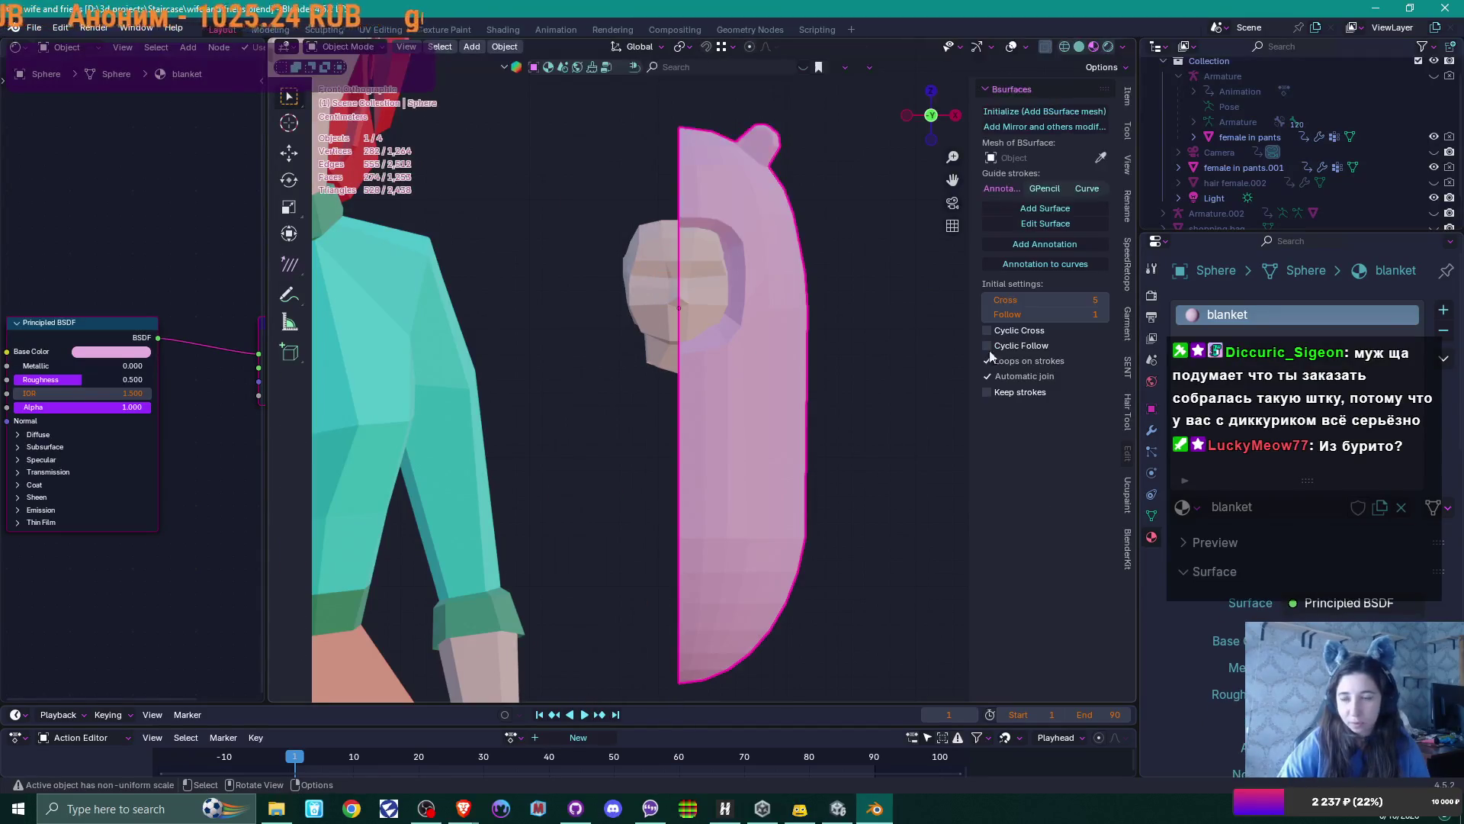
left_click(1152, 430)
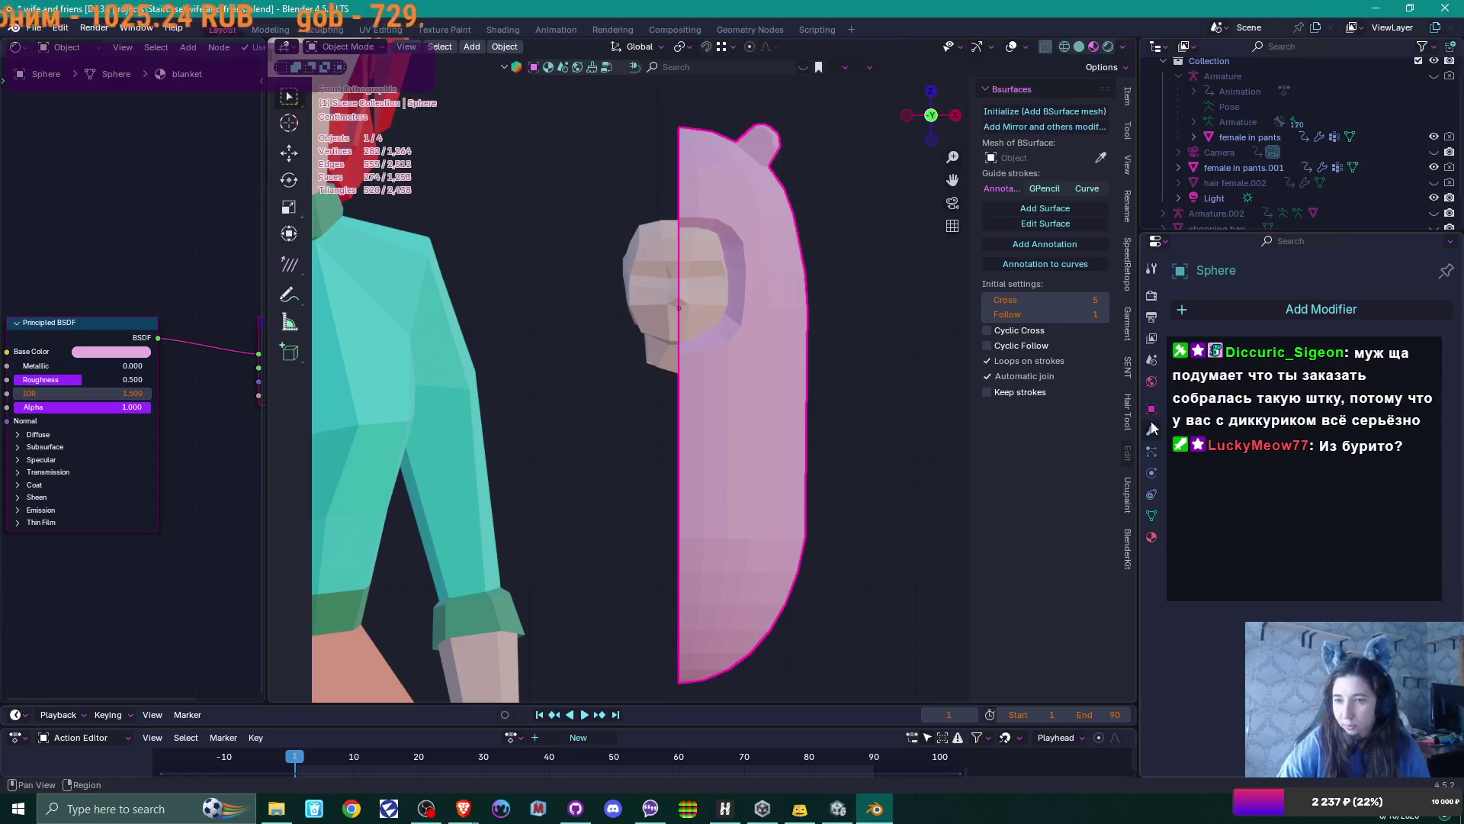
left_click(1215, 310)
mouse_move(1207, 305)
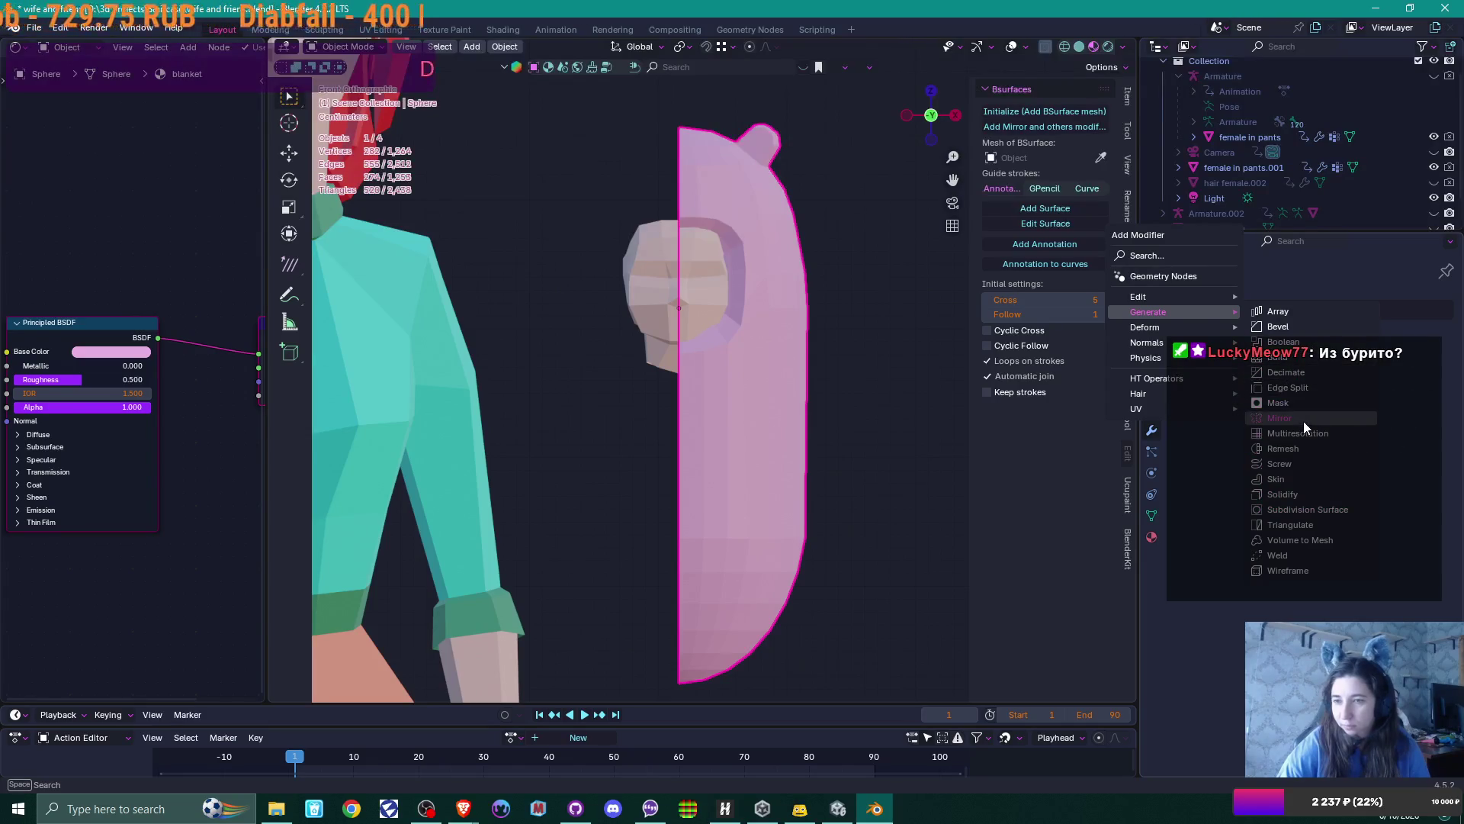
left_click(1302, 421)
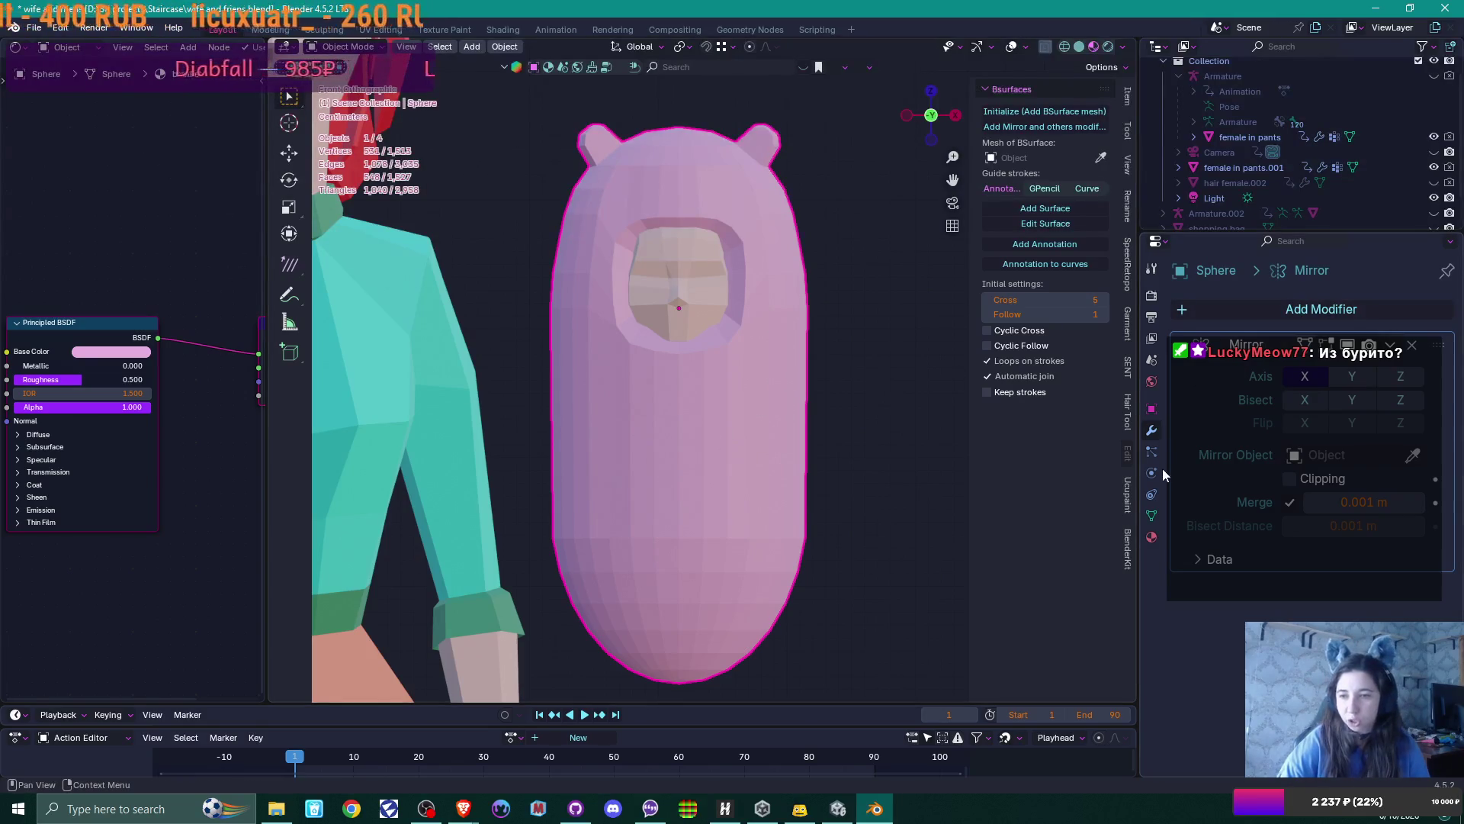
Add a second material slot to the capsule holding the blanket material
left_click(1152, 537)
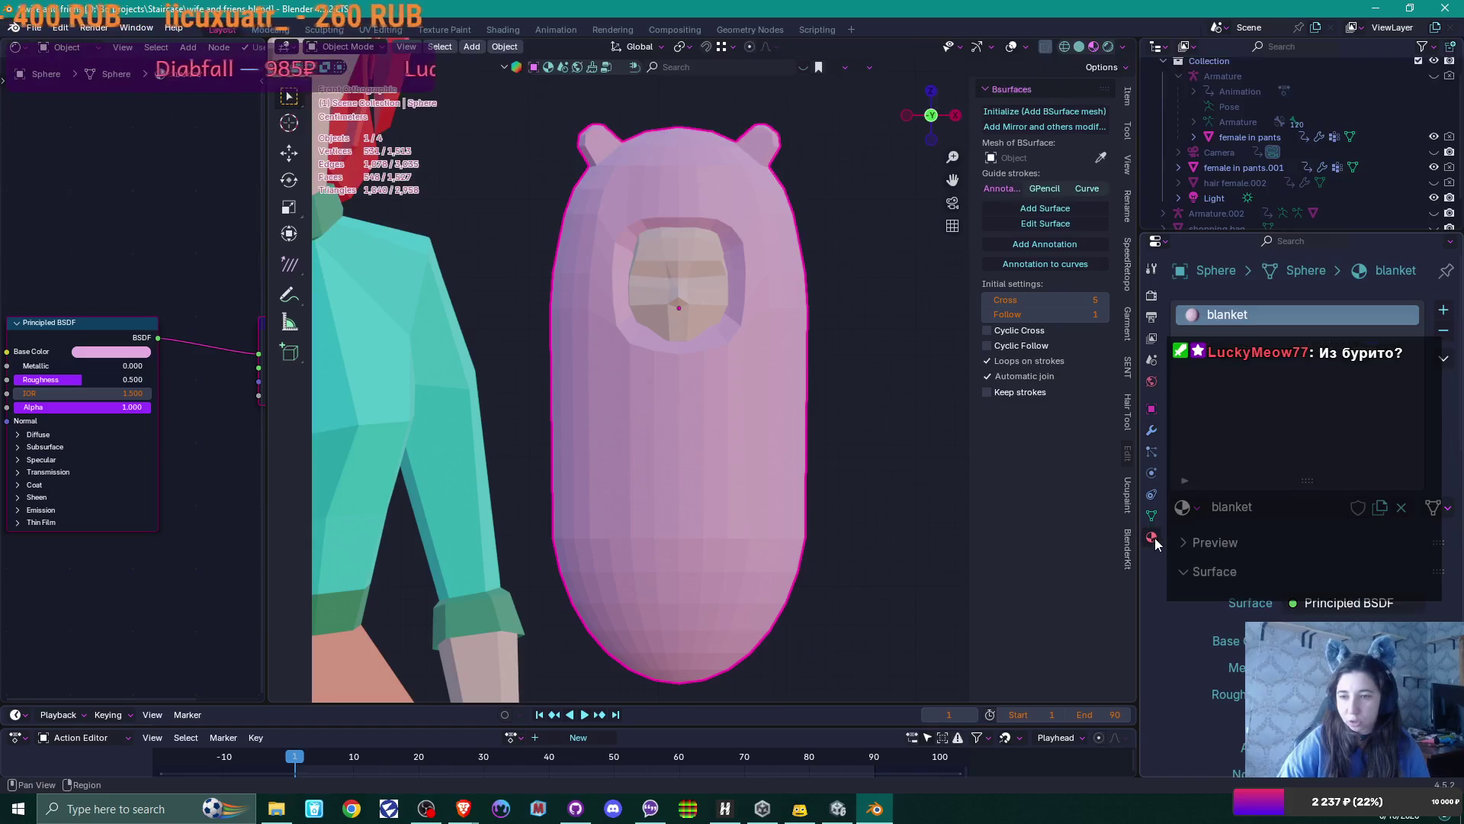
left_click(1443, 310)
left_click(1184, 507)
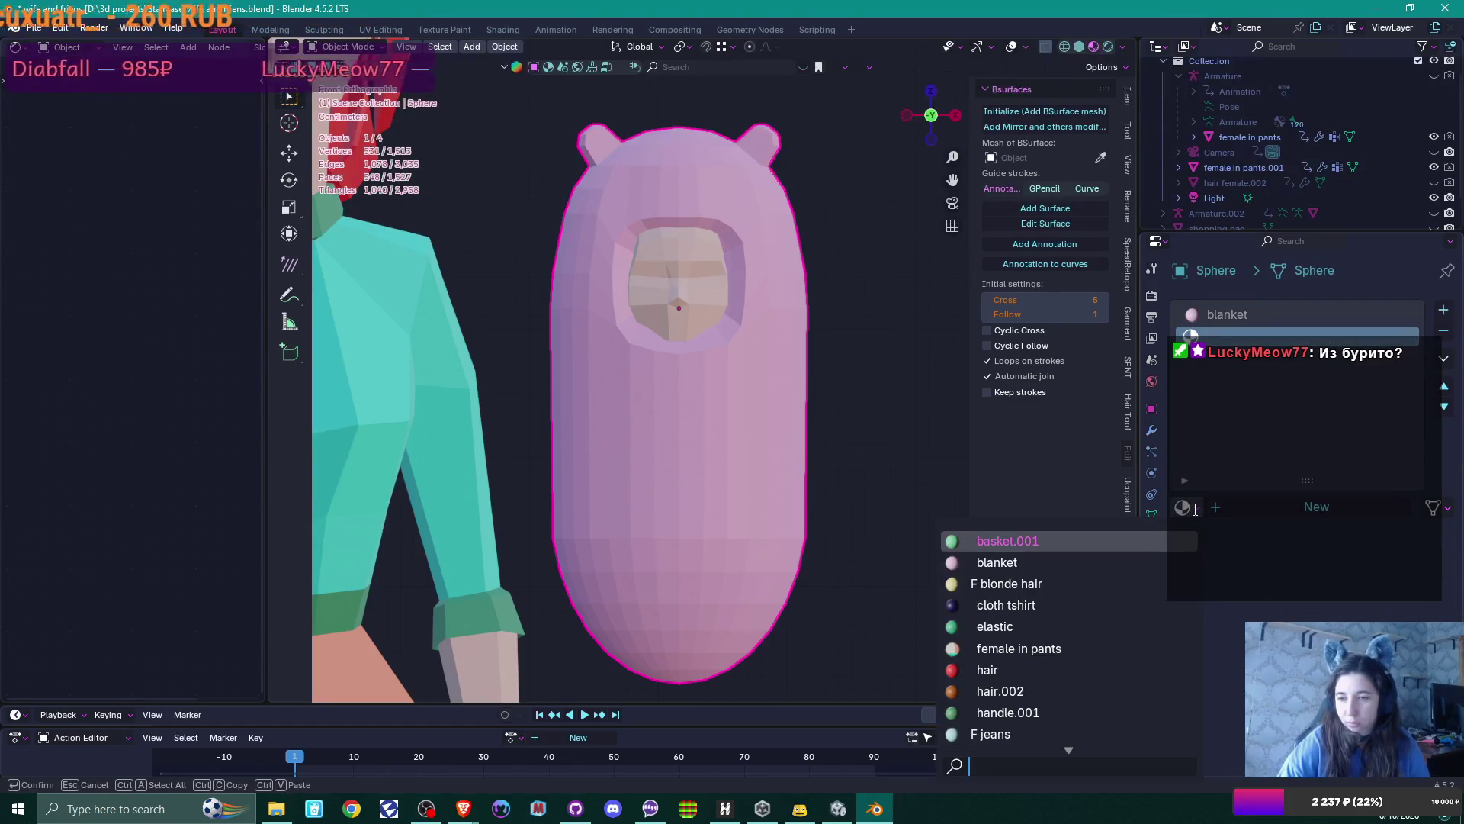
left_click(1098, 562)
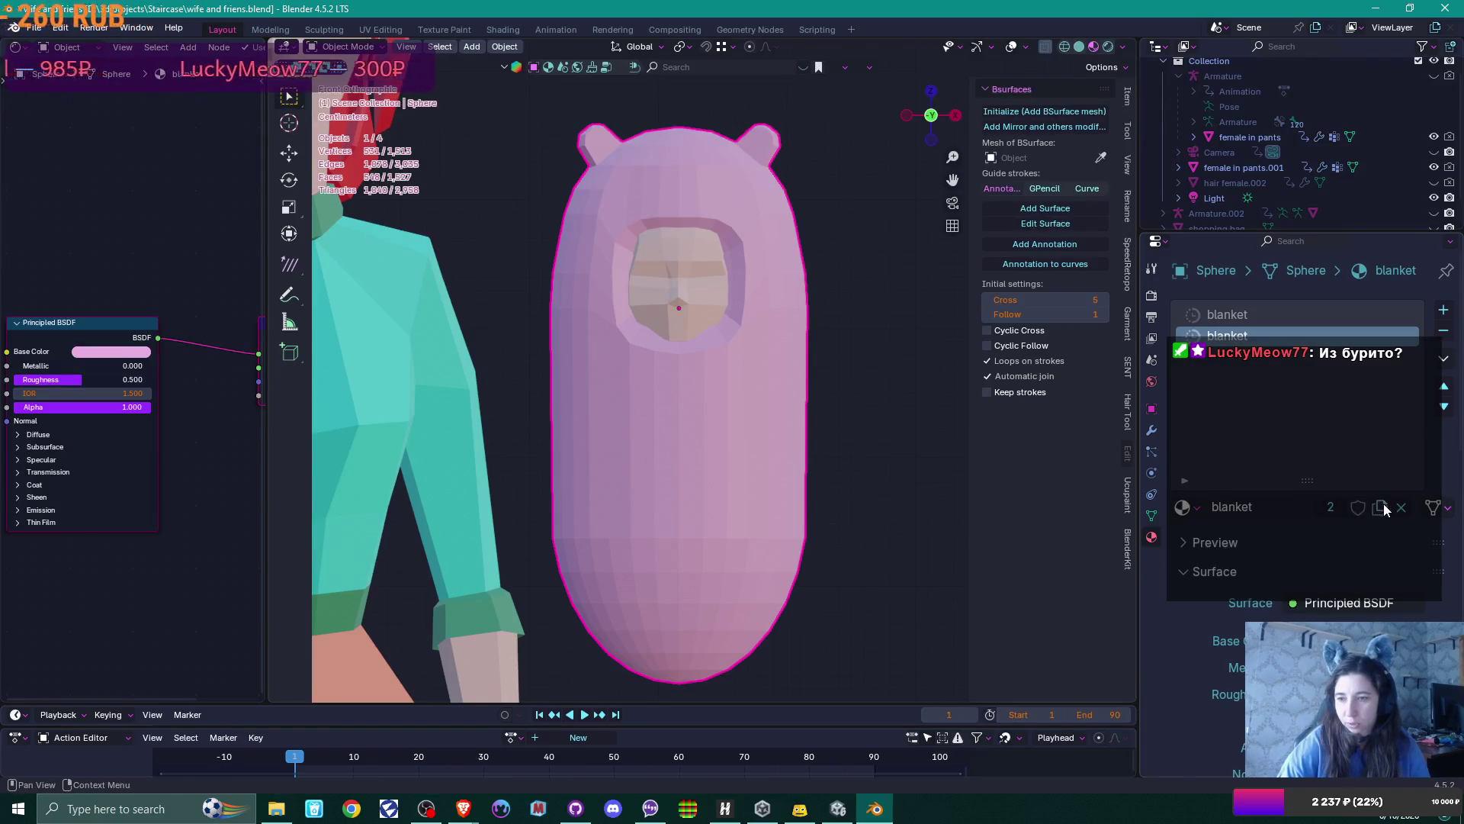
Rename the copy to 'blanket 2' and make its base colour a much paler pink
left_click(1276, 509)
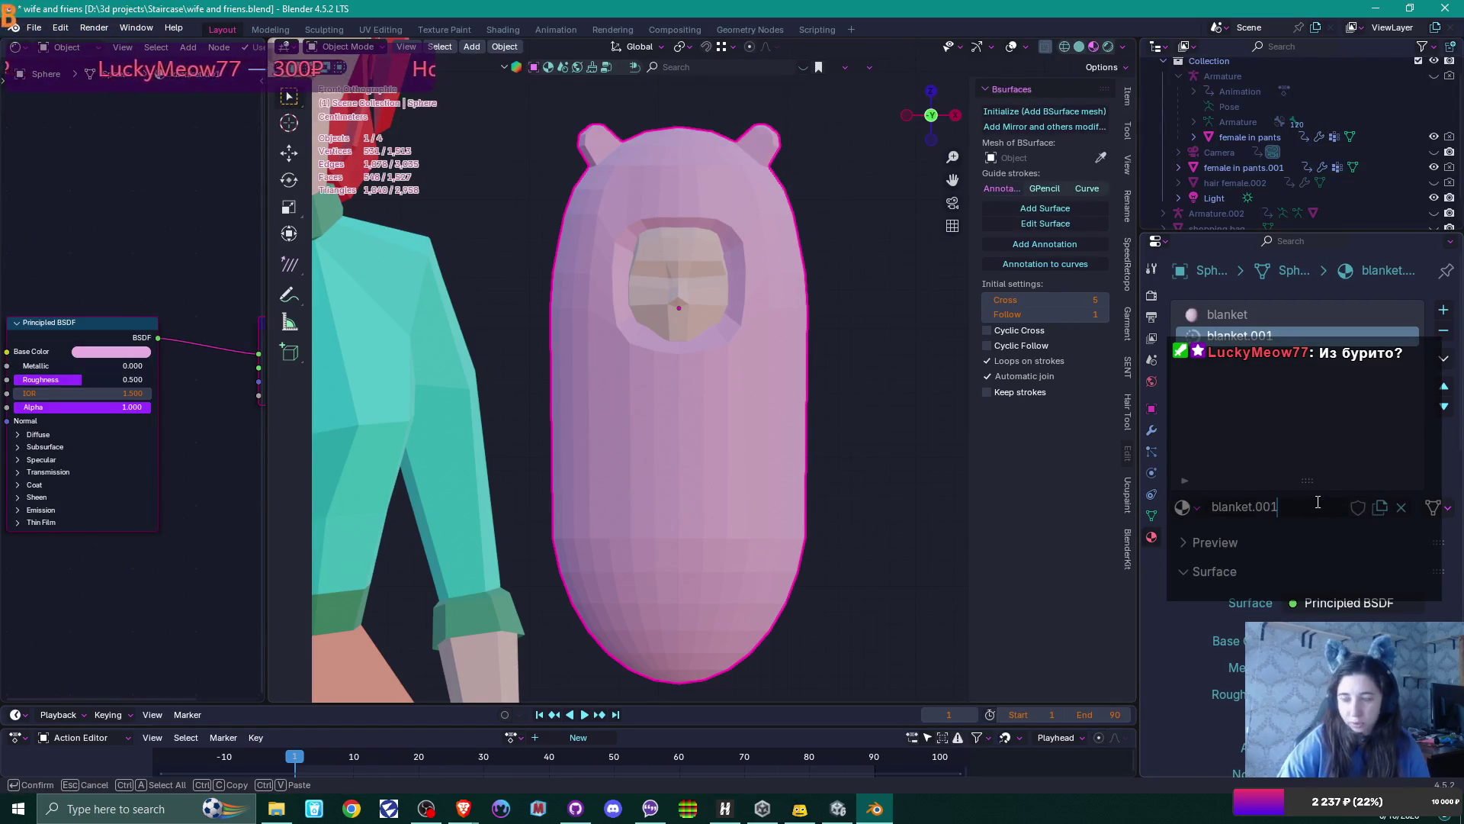
key("BackSpace")
key("BackSpace")
key("BackSpace")
type("2")
key("Return")
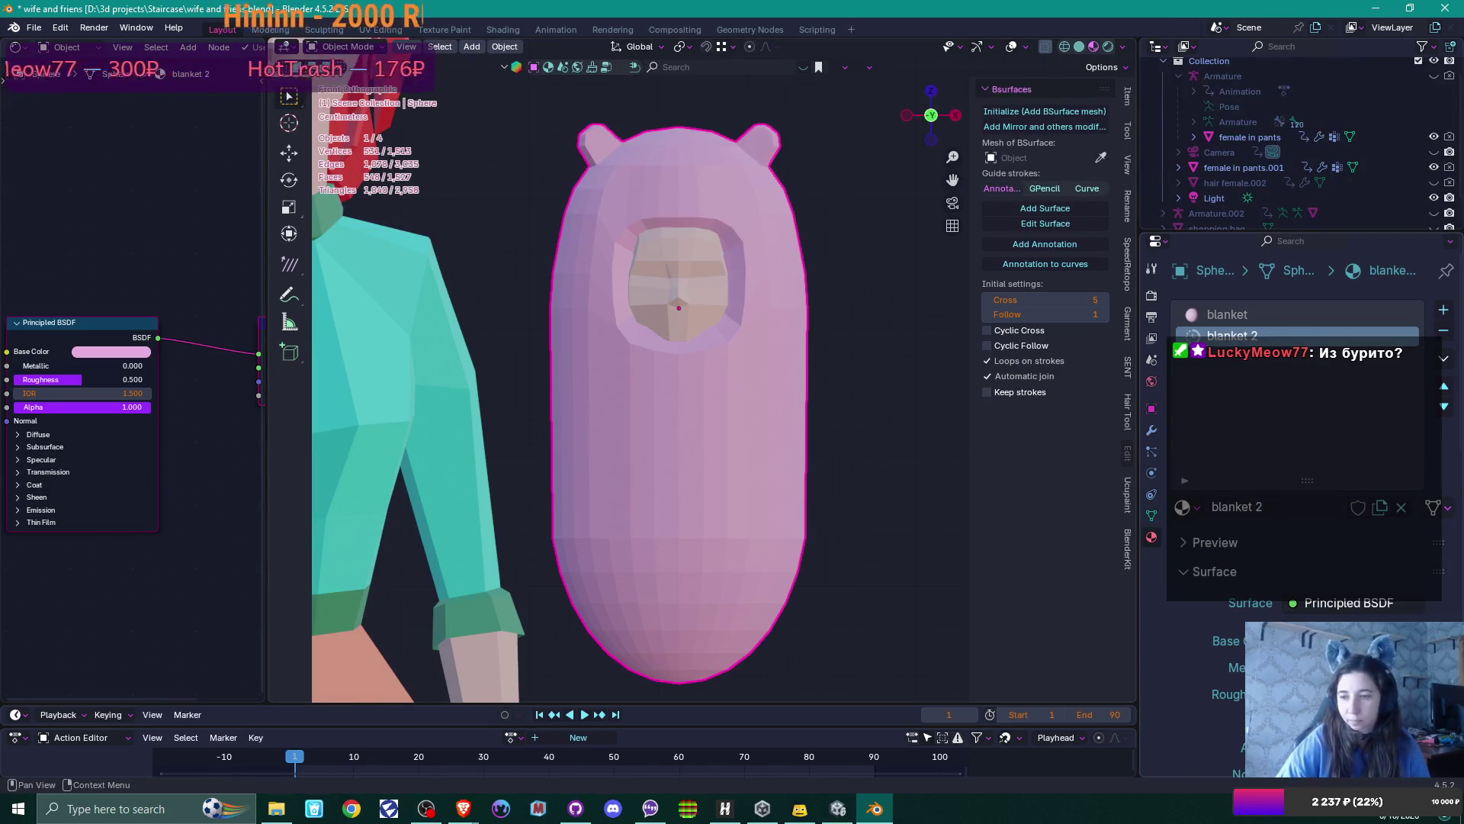
left_click(1335, 641)
left_click_drag(1311, 382, 1311, 379)
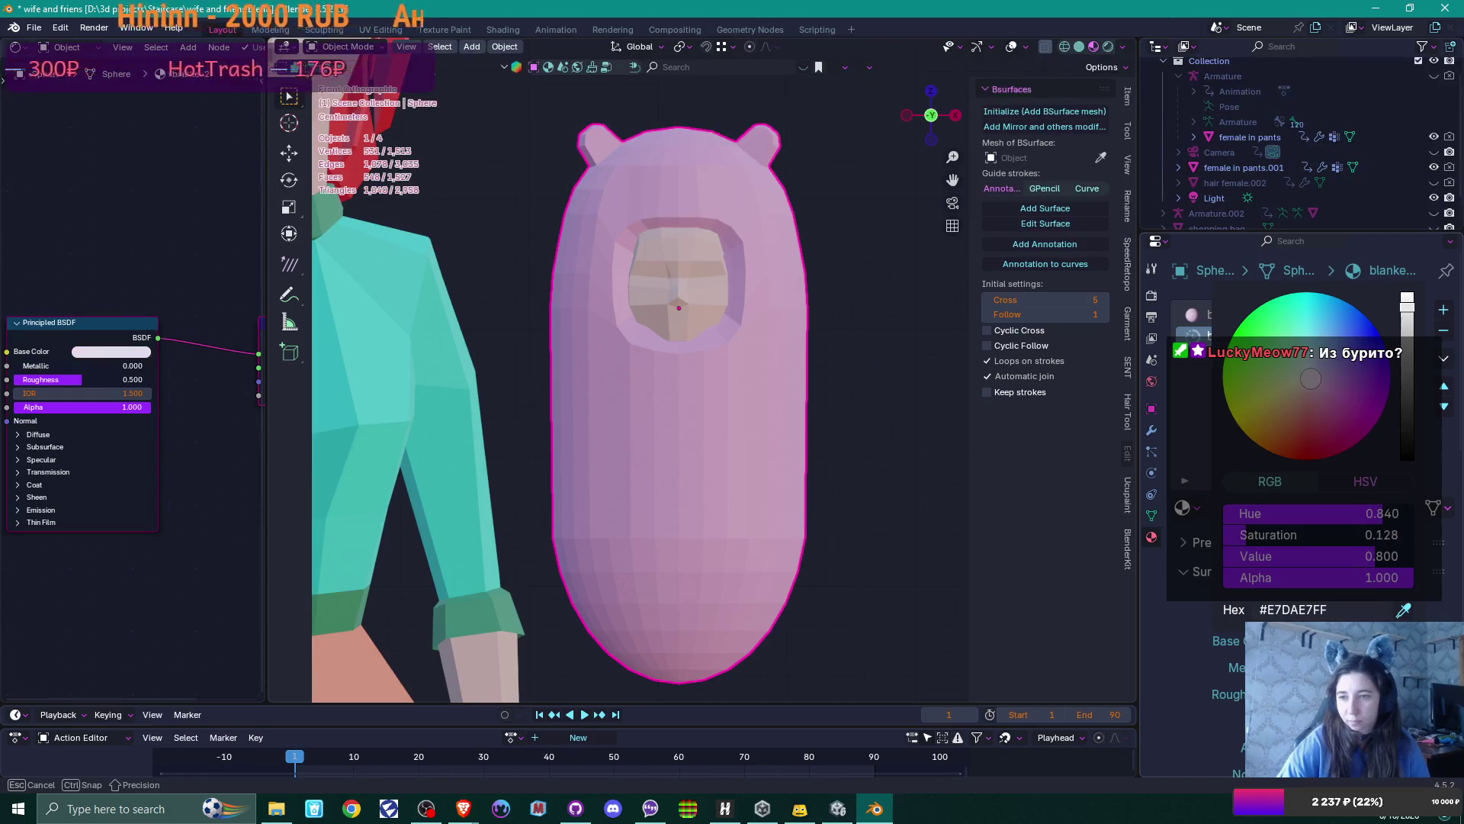
key("Tab")
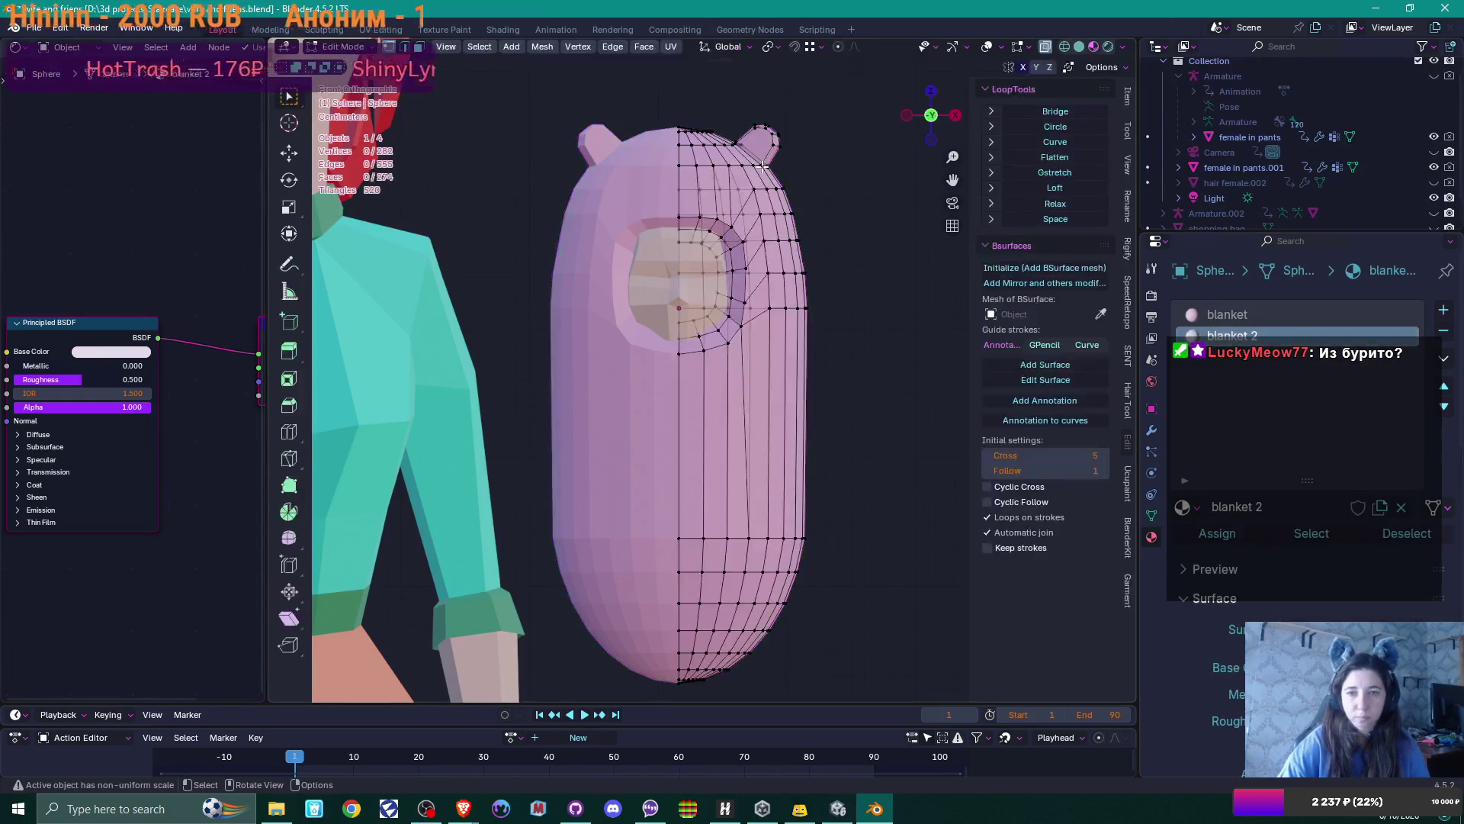
Assign blanket 2 to the selected inner ear face
middle_click_drag(752, 176, 750, 254, "shift")
scroll(751, 254, "up", 6)
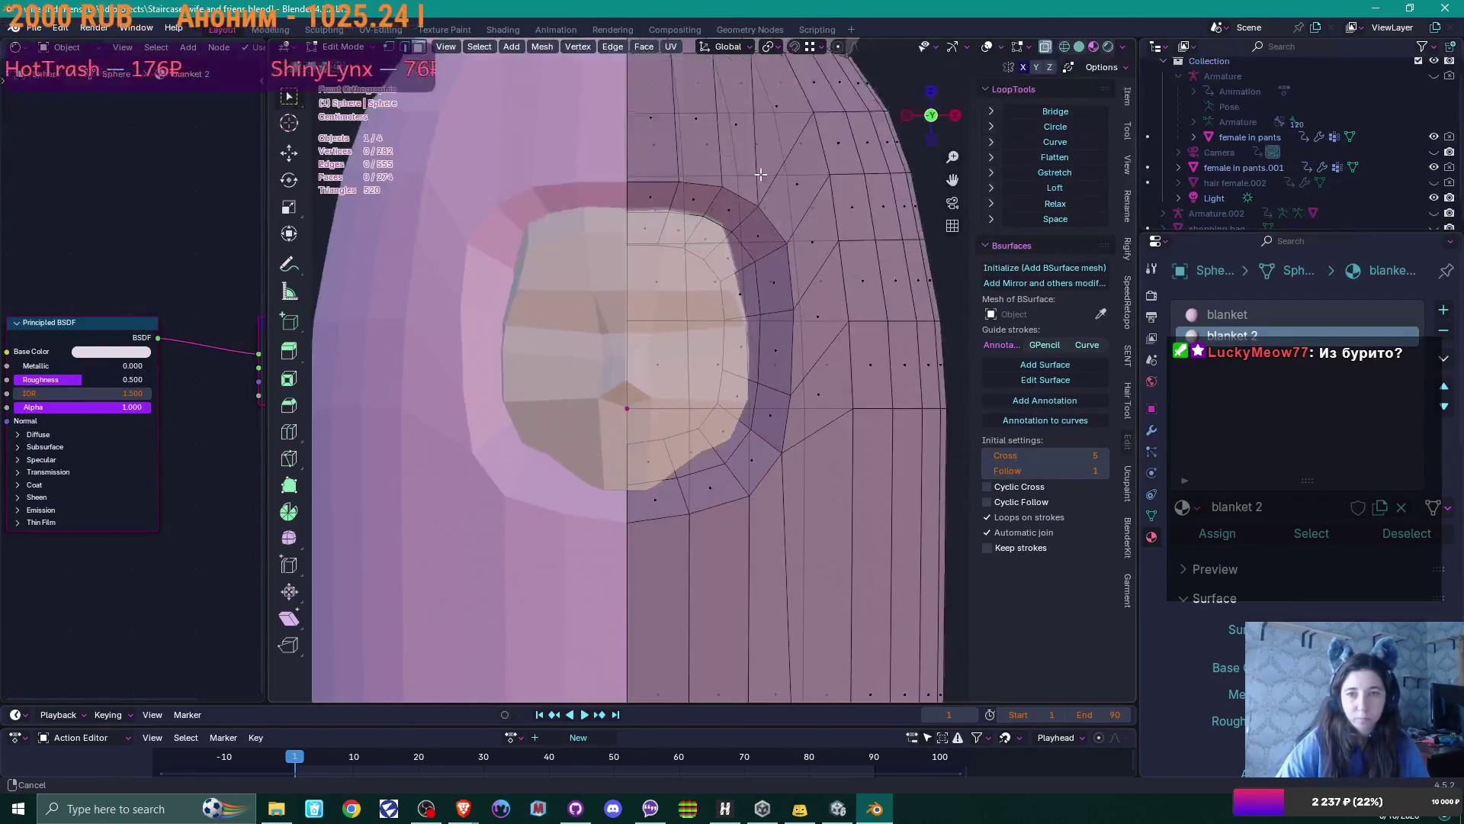
left_click(762, 392)
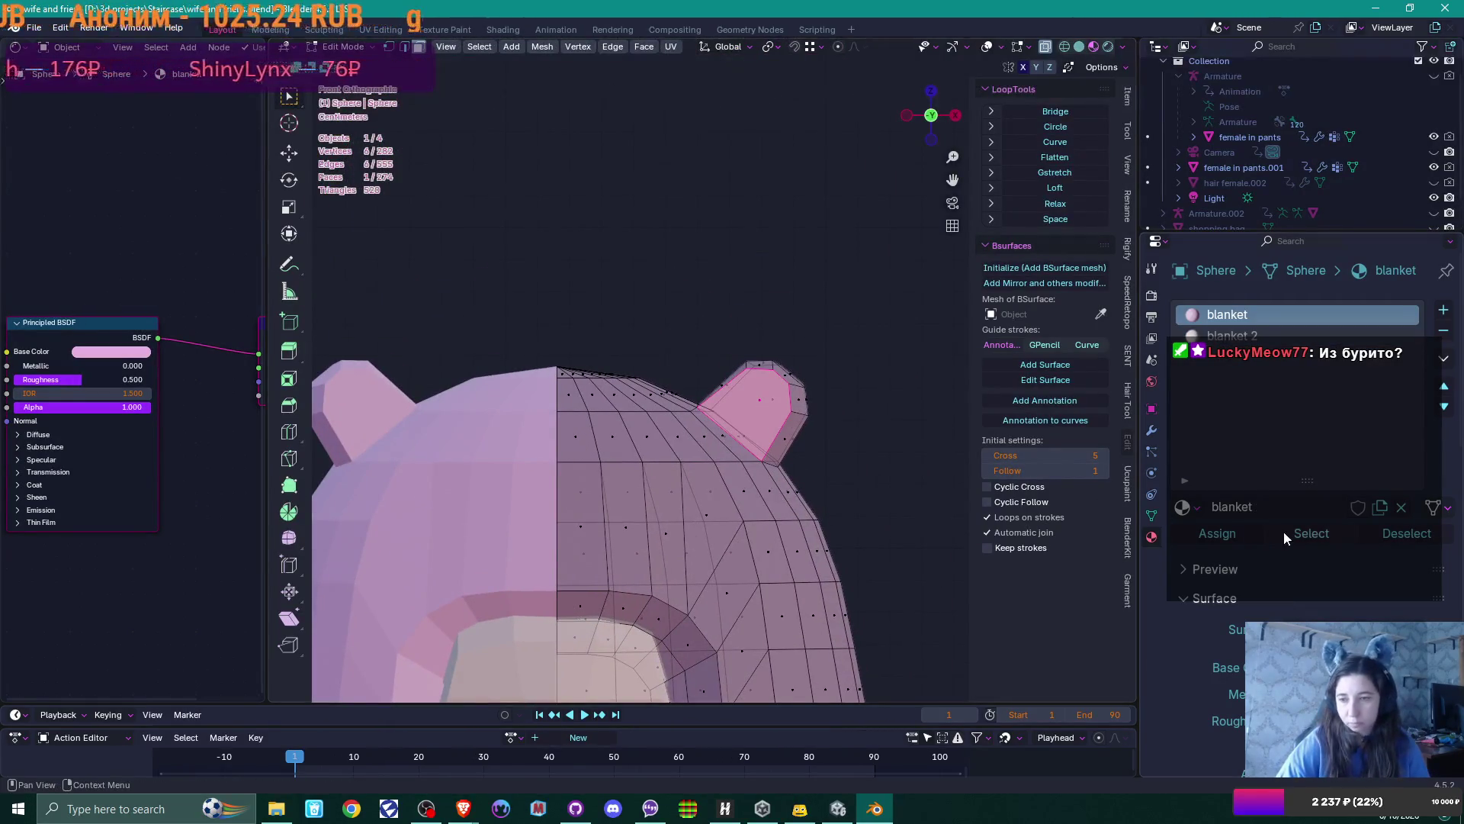
left_click(1243, 336)
double_click(1245, 507)
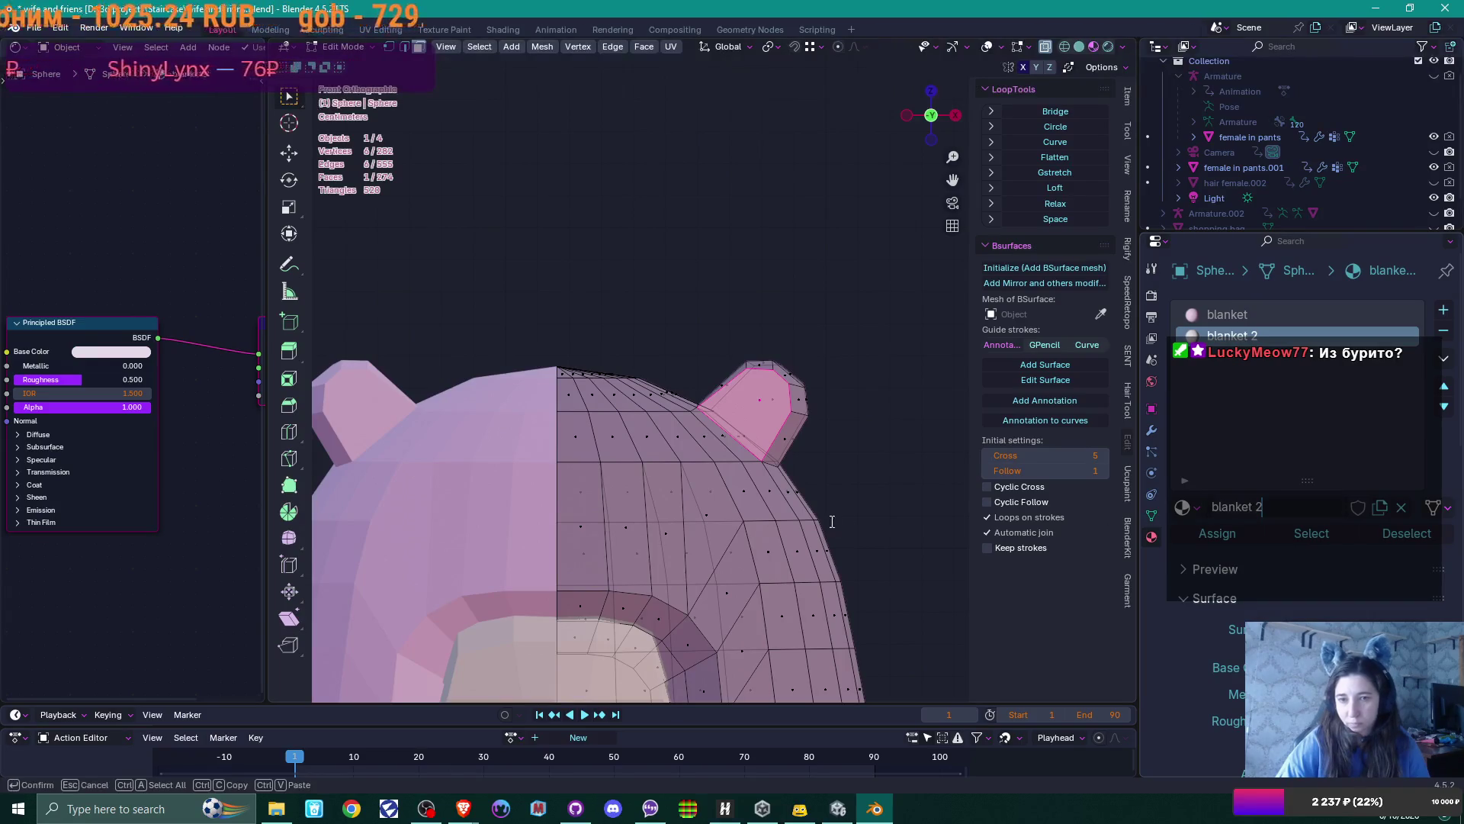
key("Return")
key("Tab")
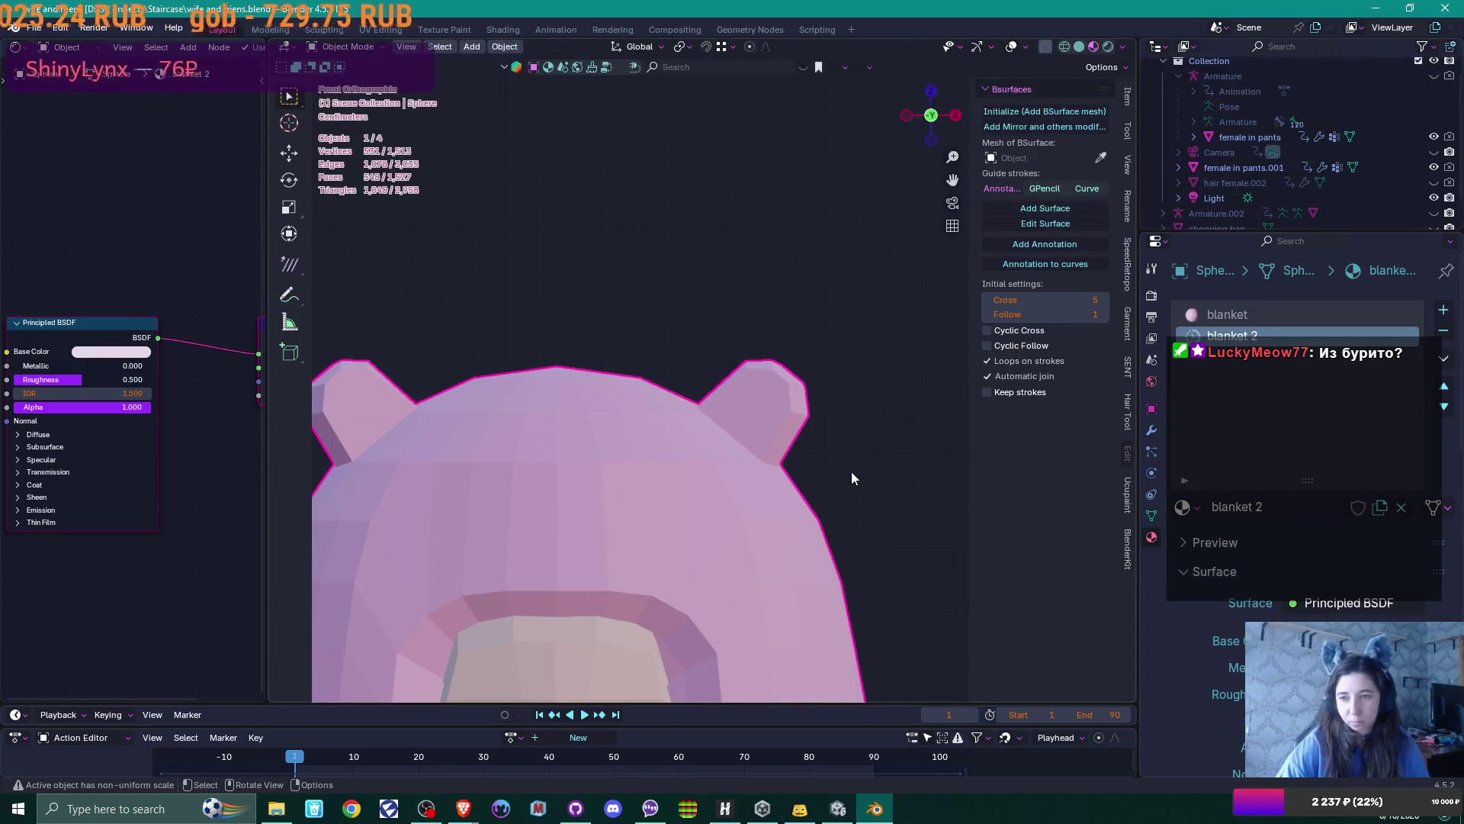
key("Tab")
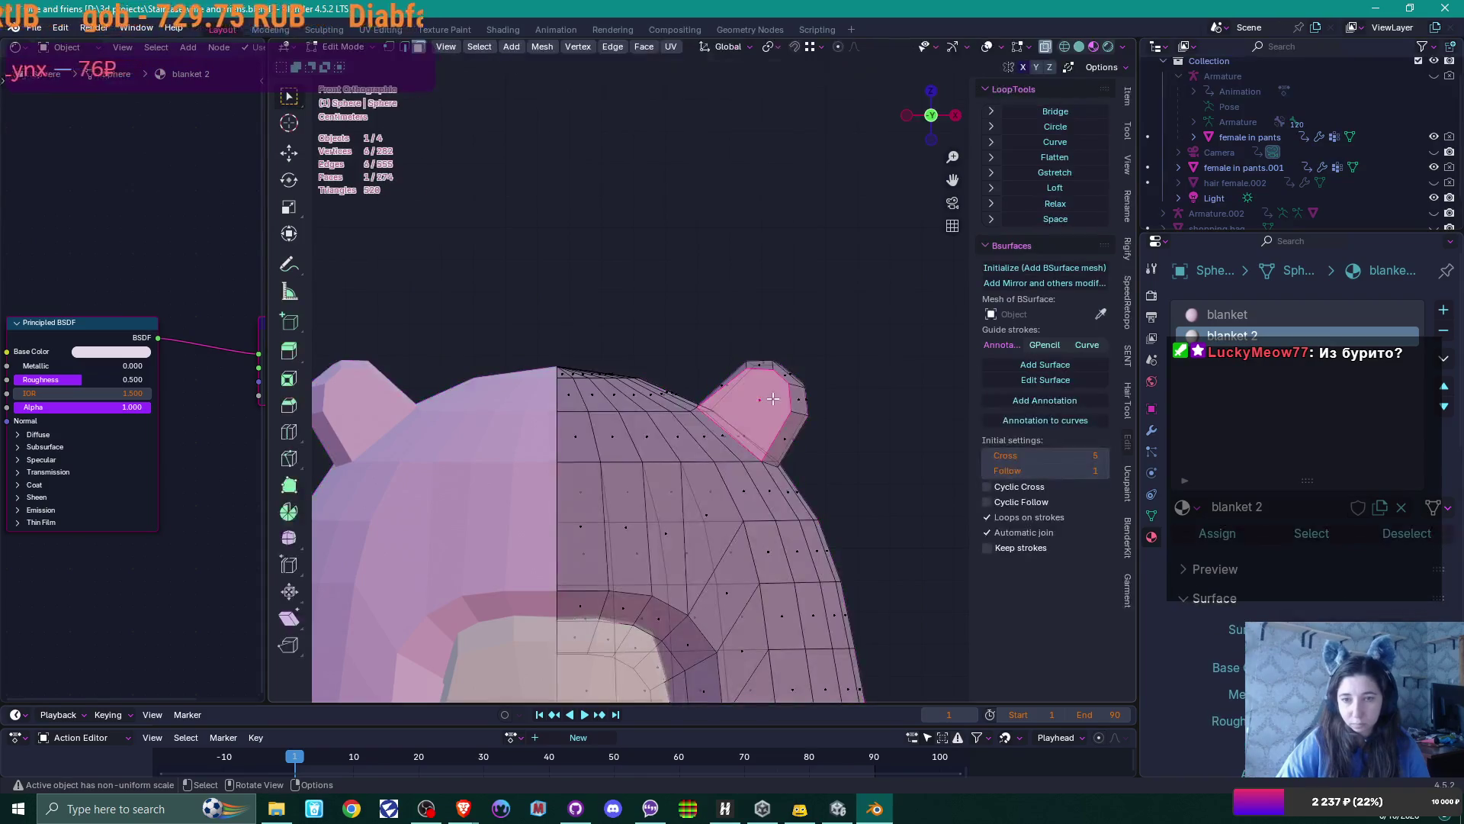
left_click(1225, 533)
key("Tab")
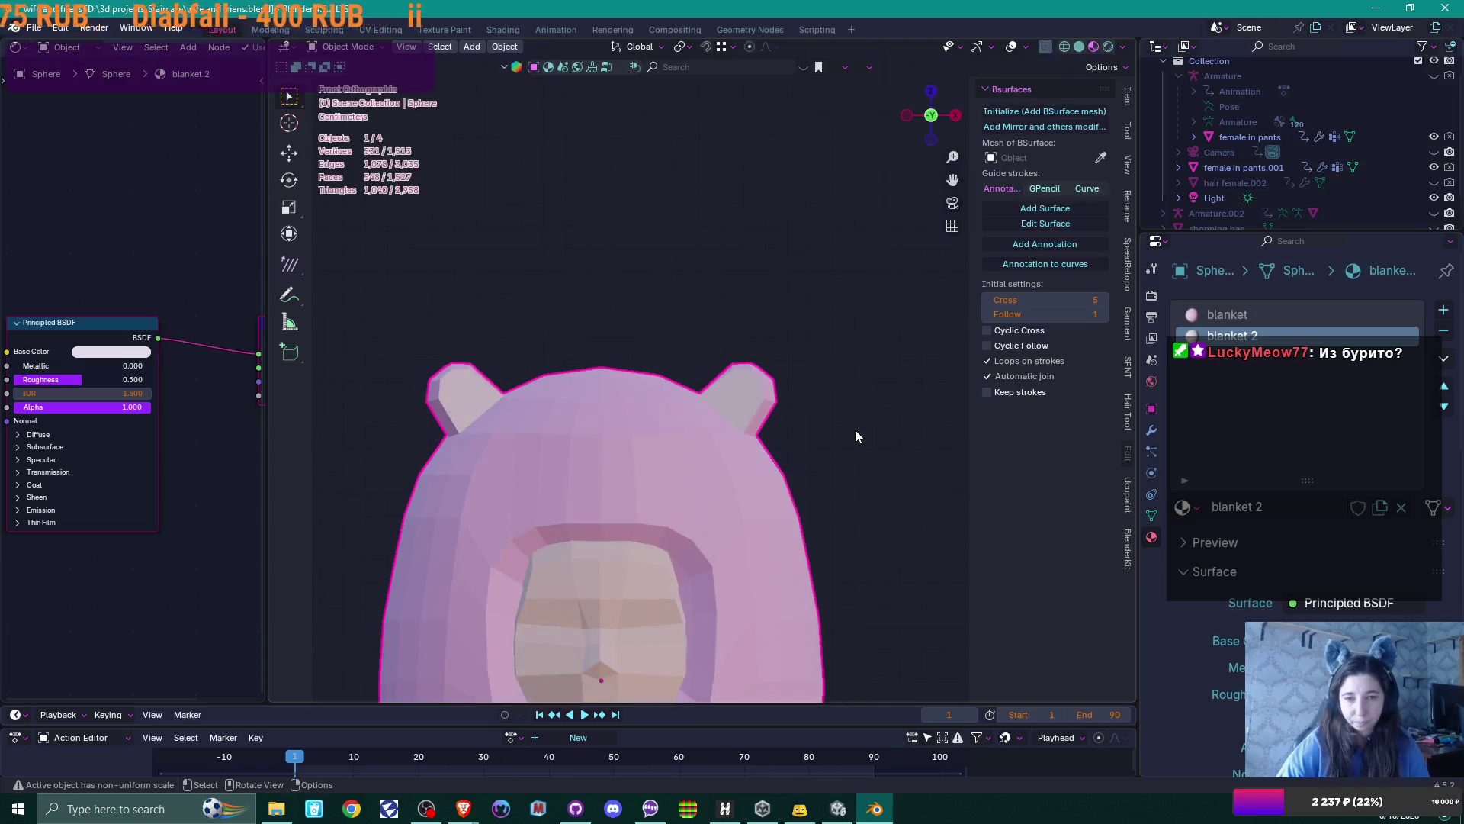
Select vertices along the ear in Edit Mode
key("Tab")
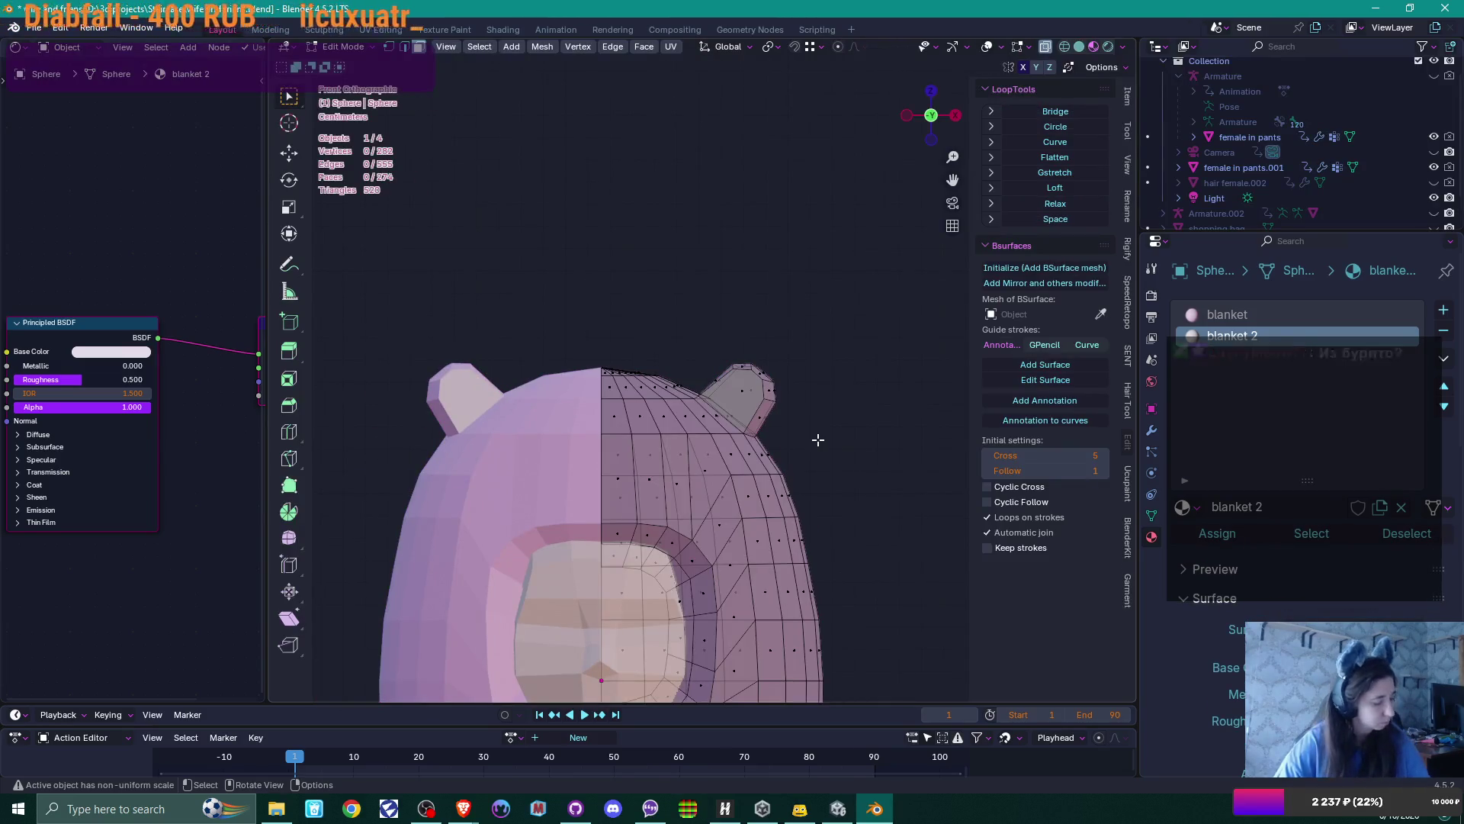
scroll(818, 439, "up", 4)
left_click(775, 387)
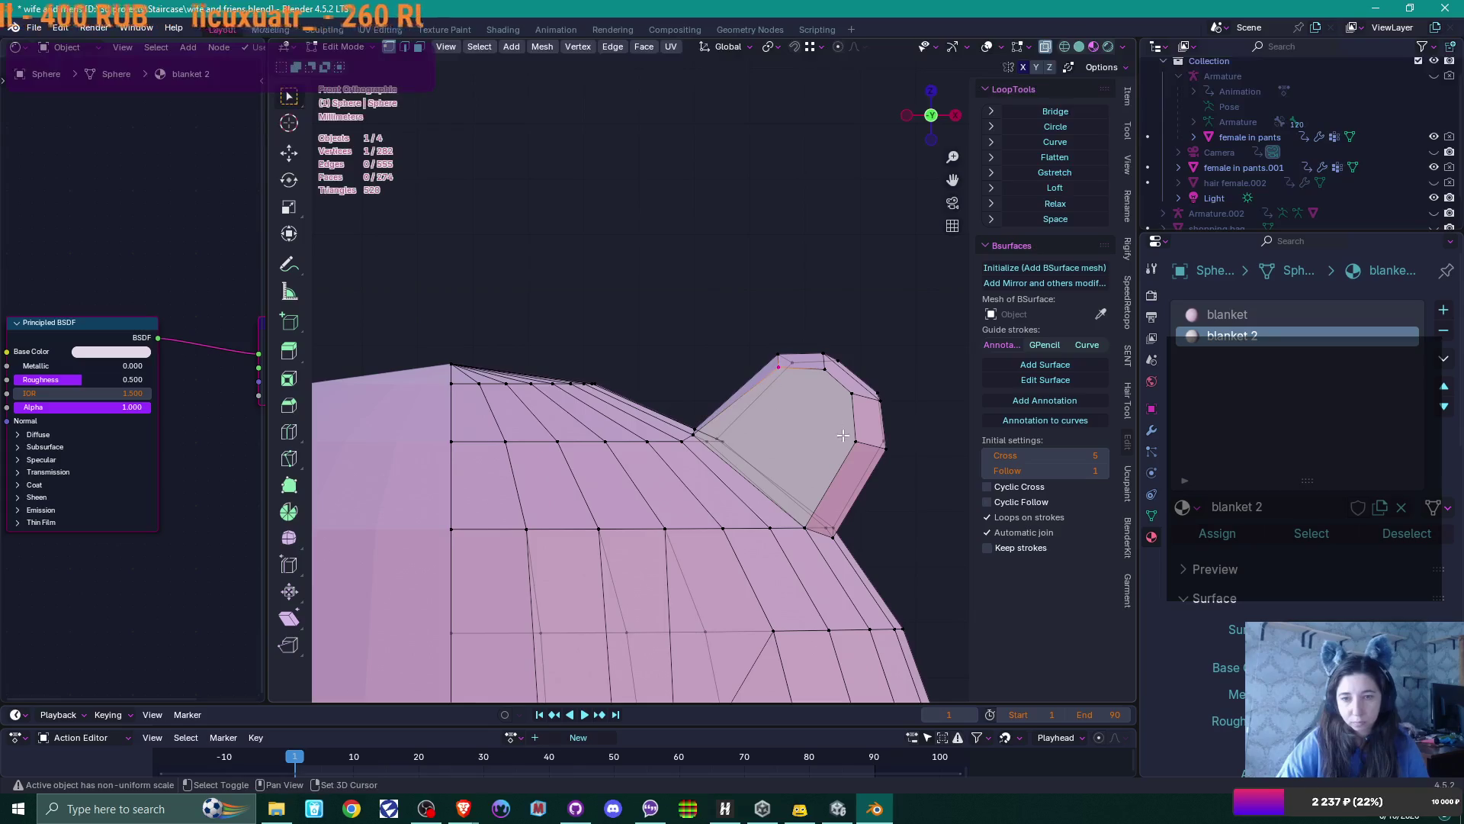
left_click(793, 363)
left_click(883, 443, "shift")
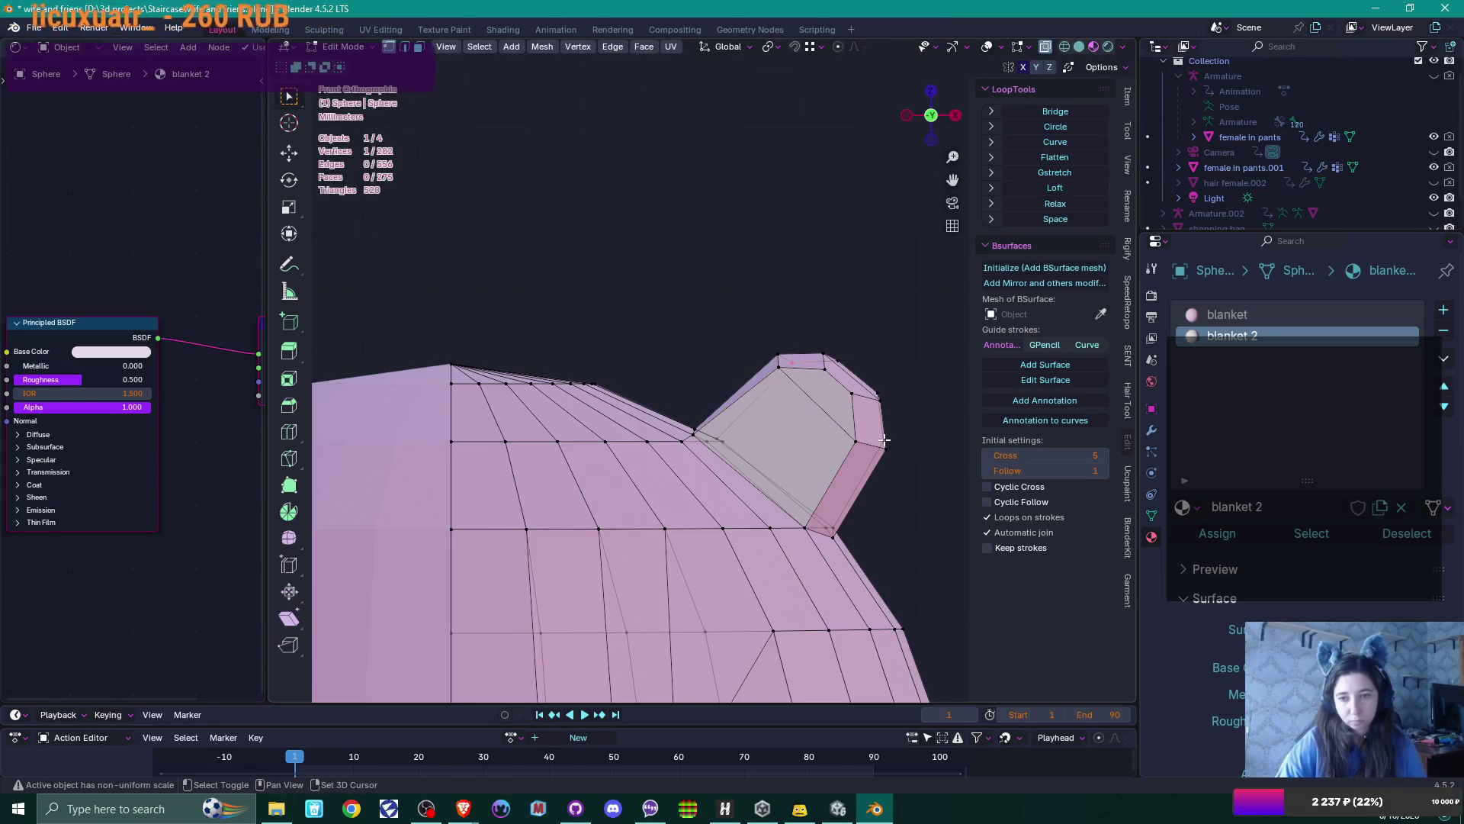
left_click(923, 443, "shift")
mouse_move(923, 443)
middle_mouse_down()
mouse_move(611, 454)
mouse_move(763, 467)
middle_mouse_up()
scroll(763, 467, "down", 6)
Return to Object Mode and frame the whole capsule from the front
key("Tab")
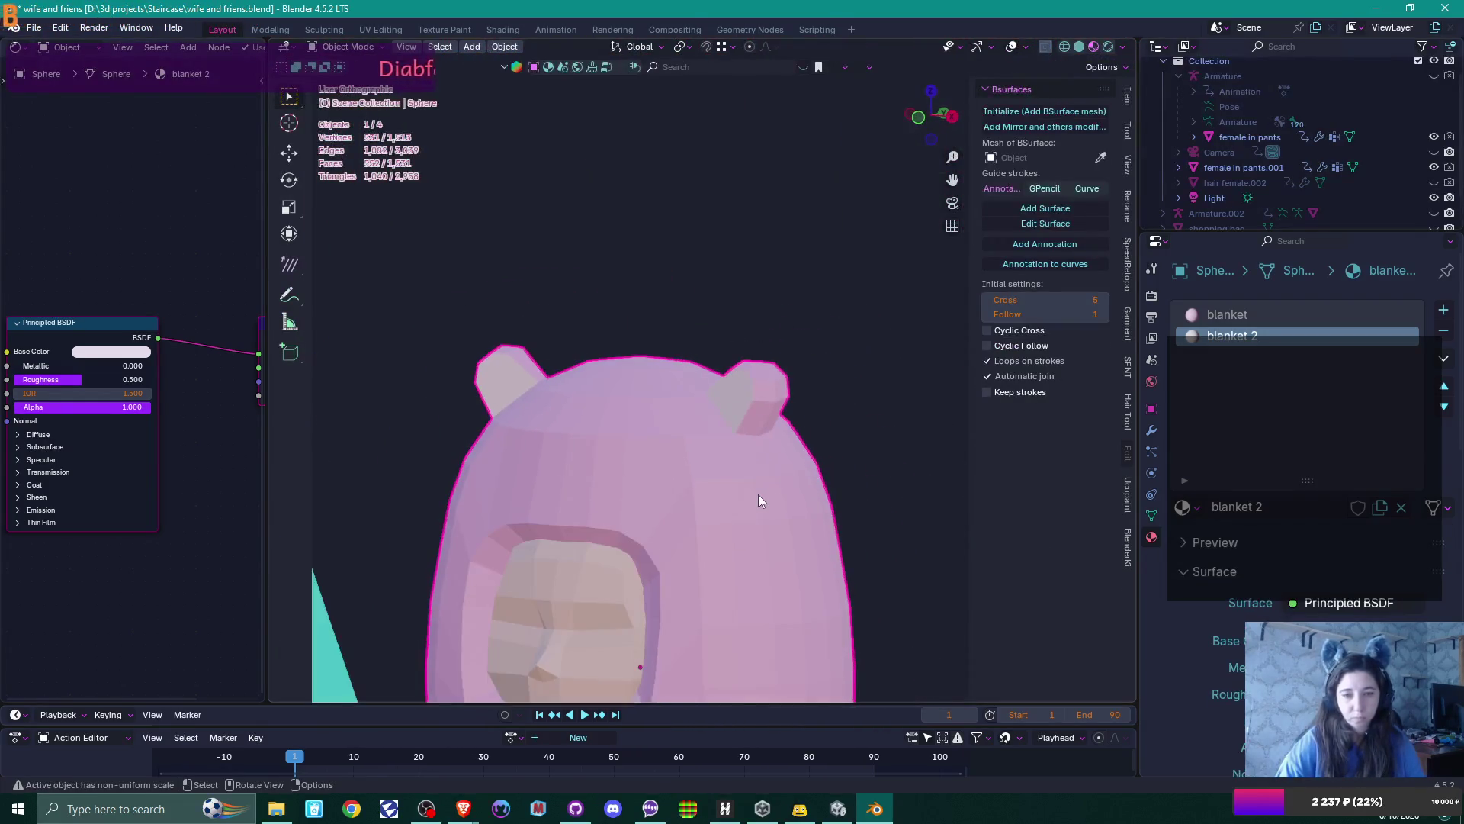
key("KP_1")
middle_click_drag(756, 400, 744, 222, "shift")
scroll(744, 222, "down", 2)
scroll(729, 424, "up", 1)
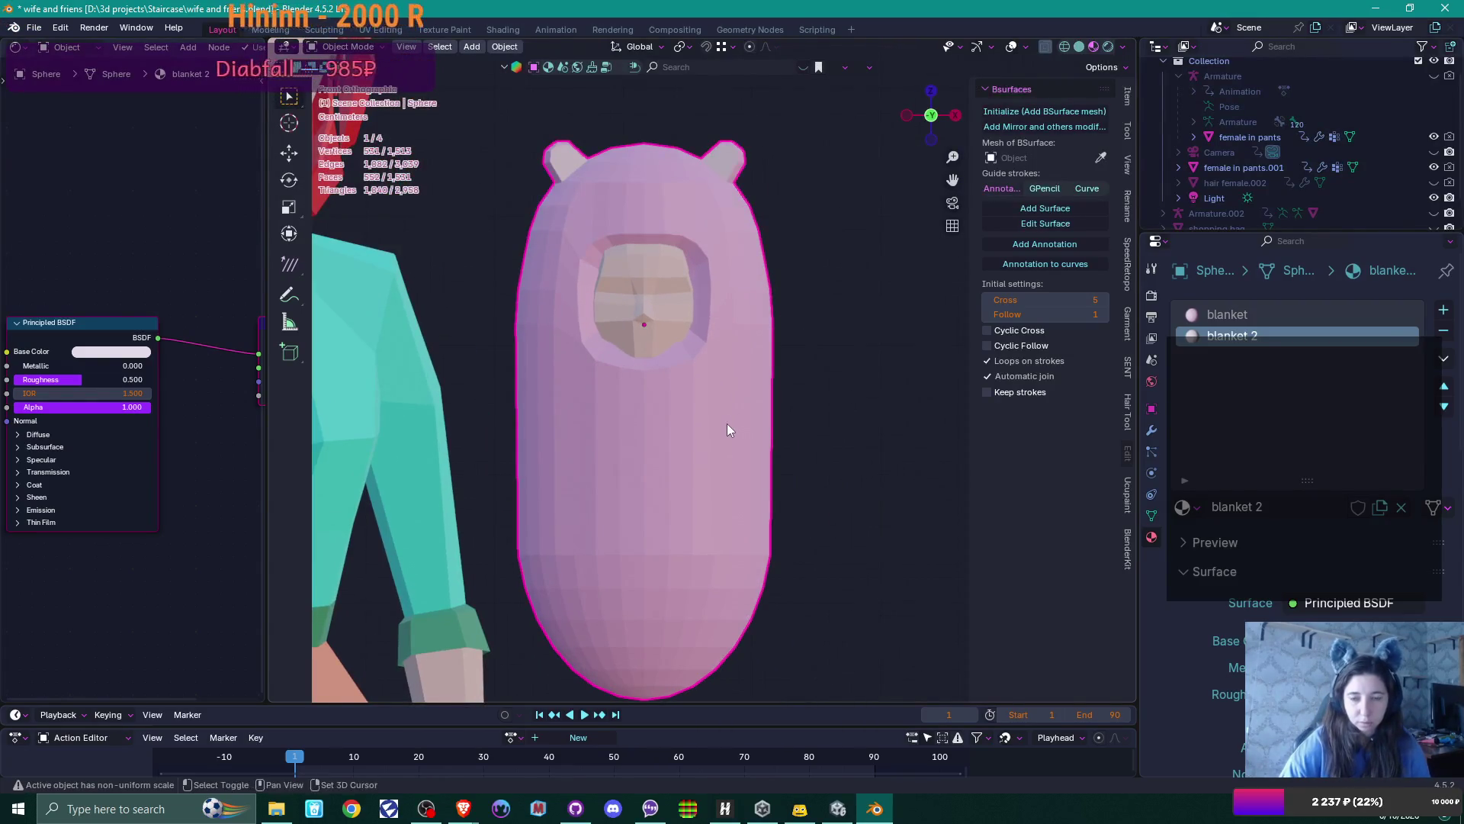
middle_click_drag(726, 424, 780, 378, "shift")
In Edit Mode, add a new edge loop across the pink blanket capsule
key("Tab")
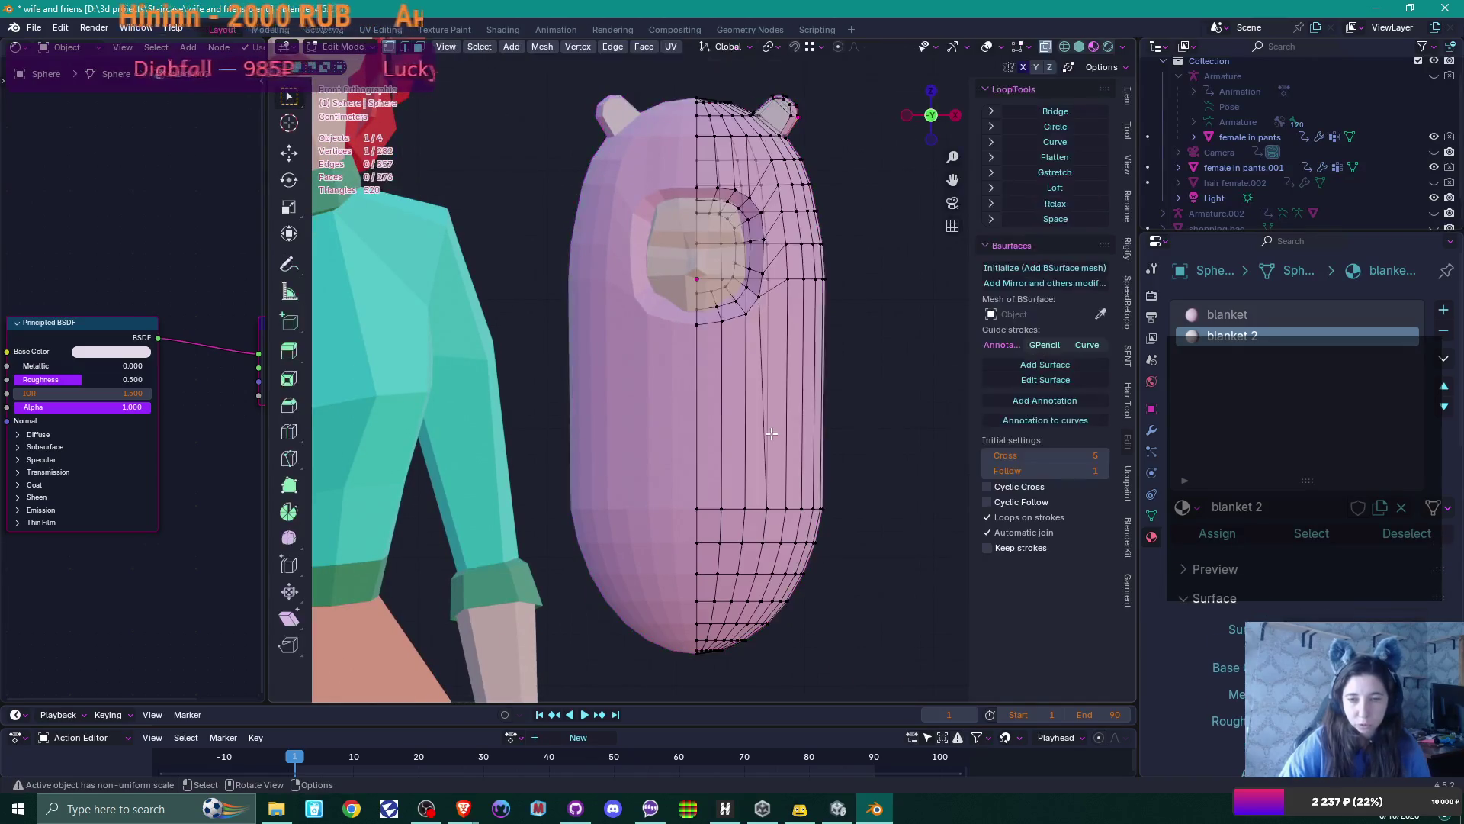
scroll(752, 412, "up", 3)
middle_click_drag(806, 442, 708, 427, "shift")
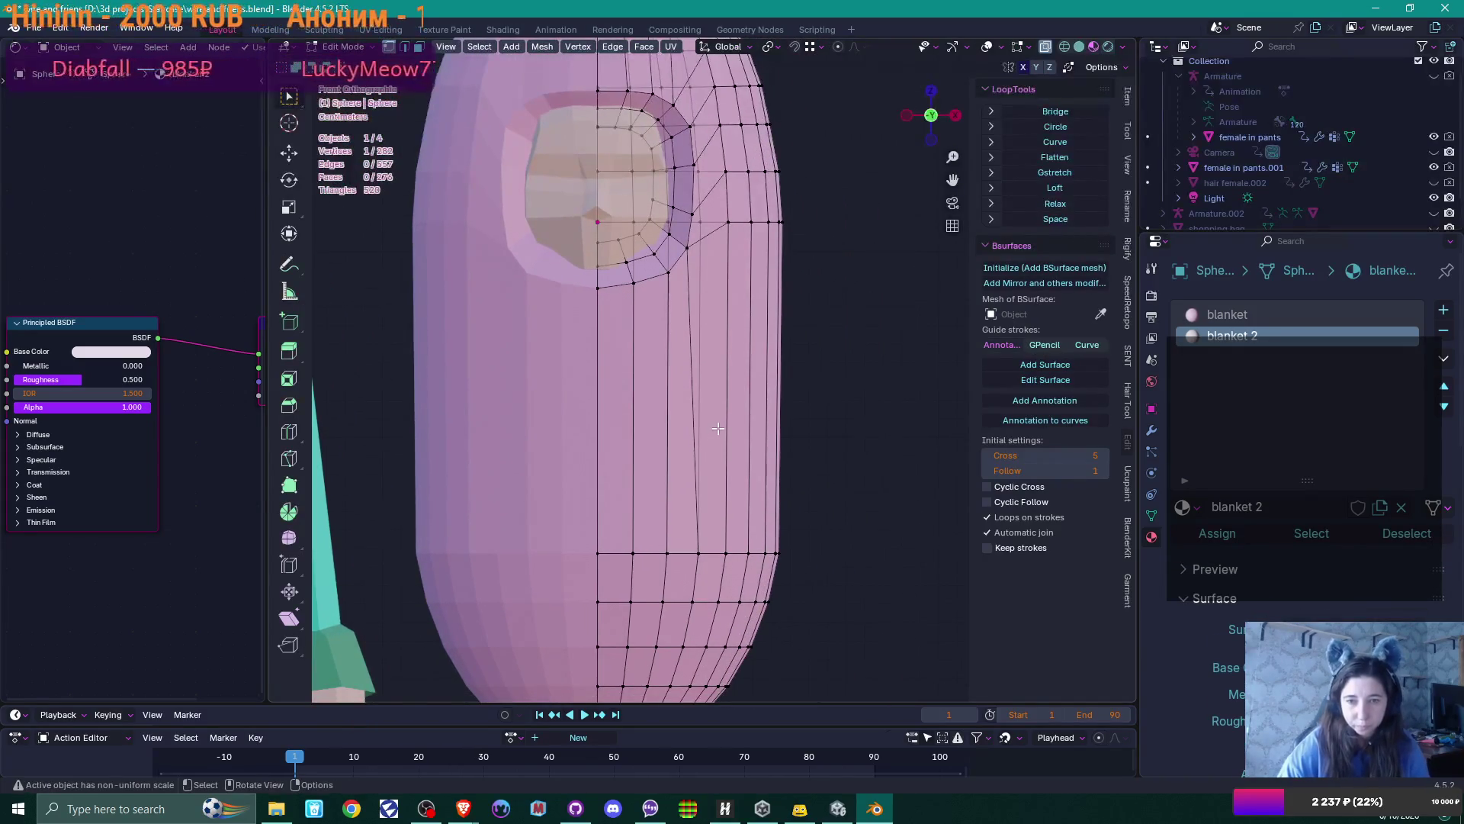
key("ctrl+r")
left_click(716, 424)
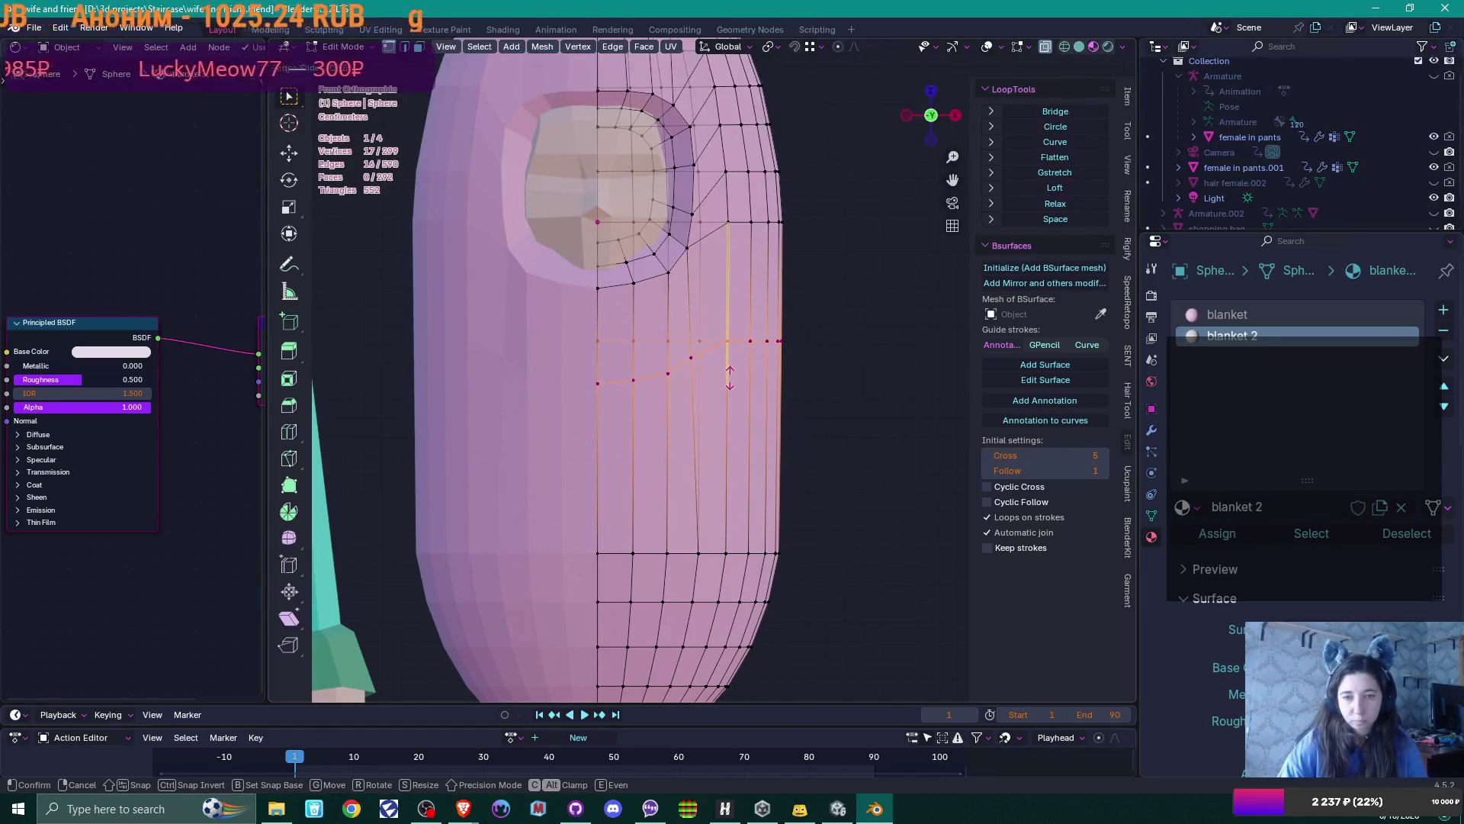
left_click(730, 378)
Vertex-slide two vertices on the blanket front into line below the face opening
left_click(699, 360)
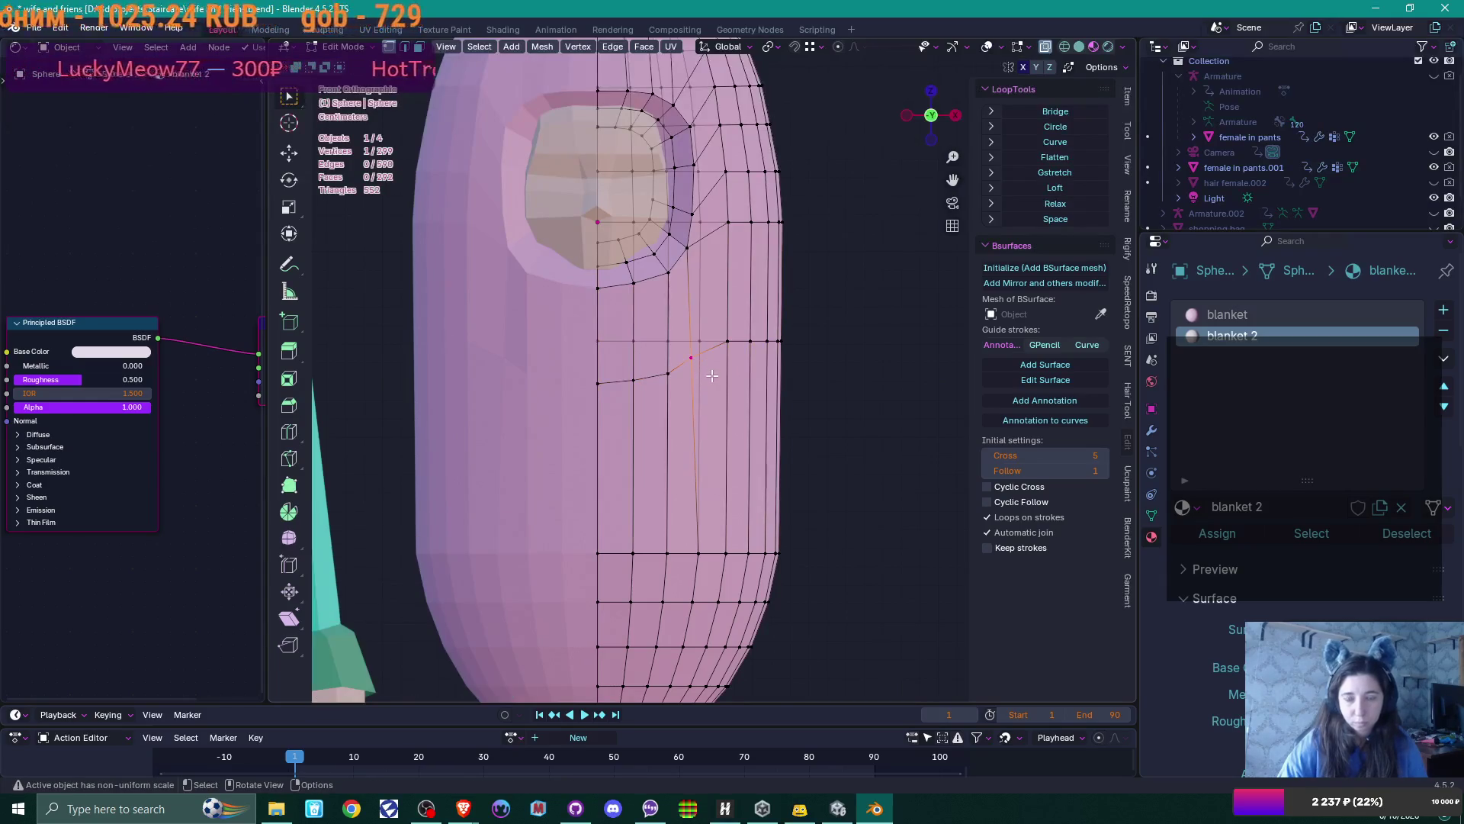
key("shift+v")
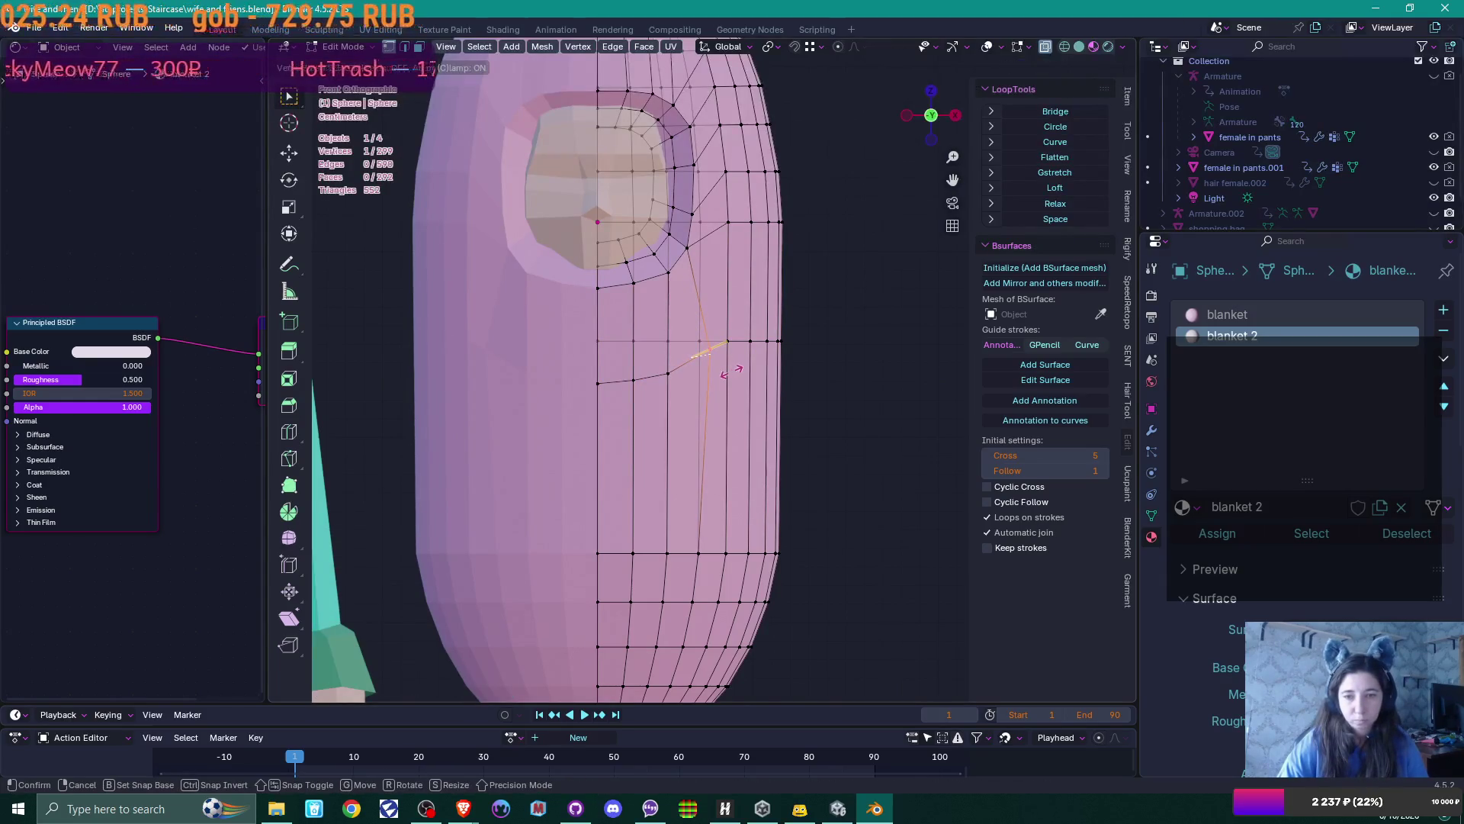
left_click(728, 379)
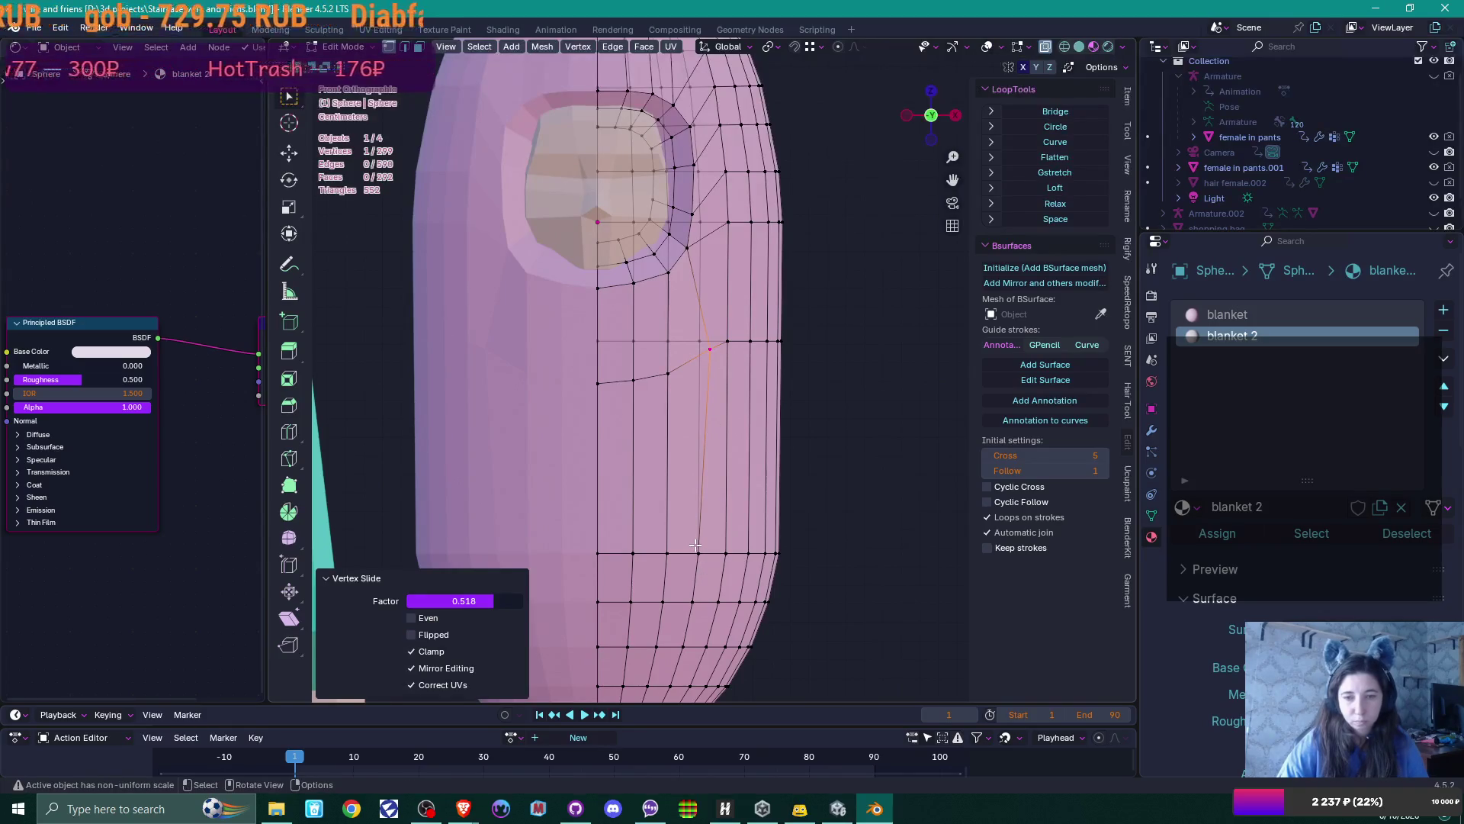
scroll(698, 547, "up", 2)
middle_click_drag(699, 547, 754, 376, "shift")
left_click(739, 458)
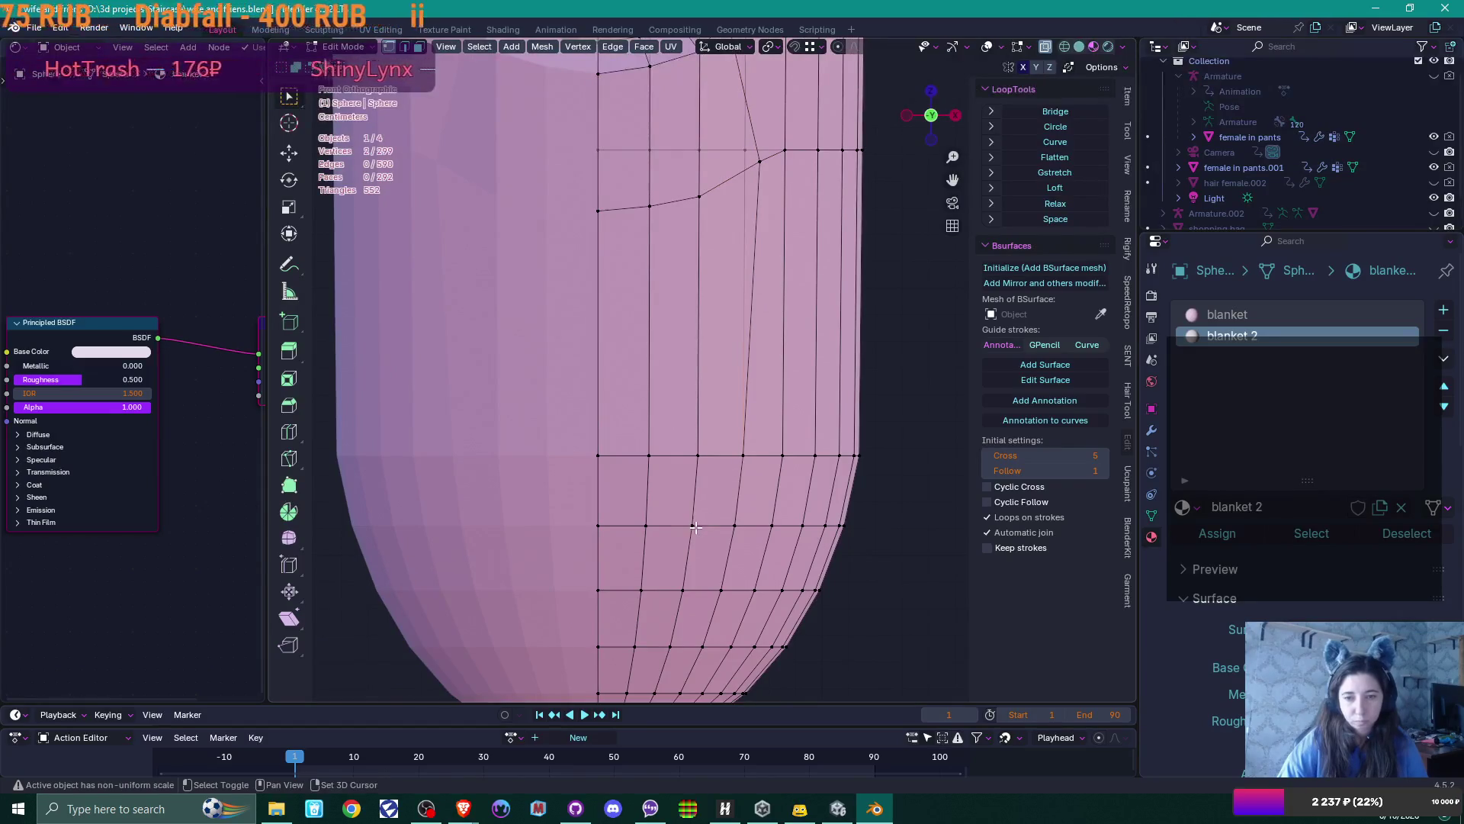
left_click(696, 519, "shift")
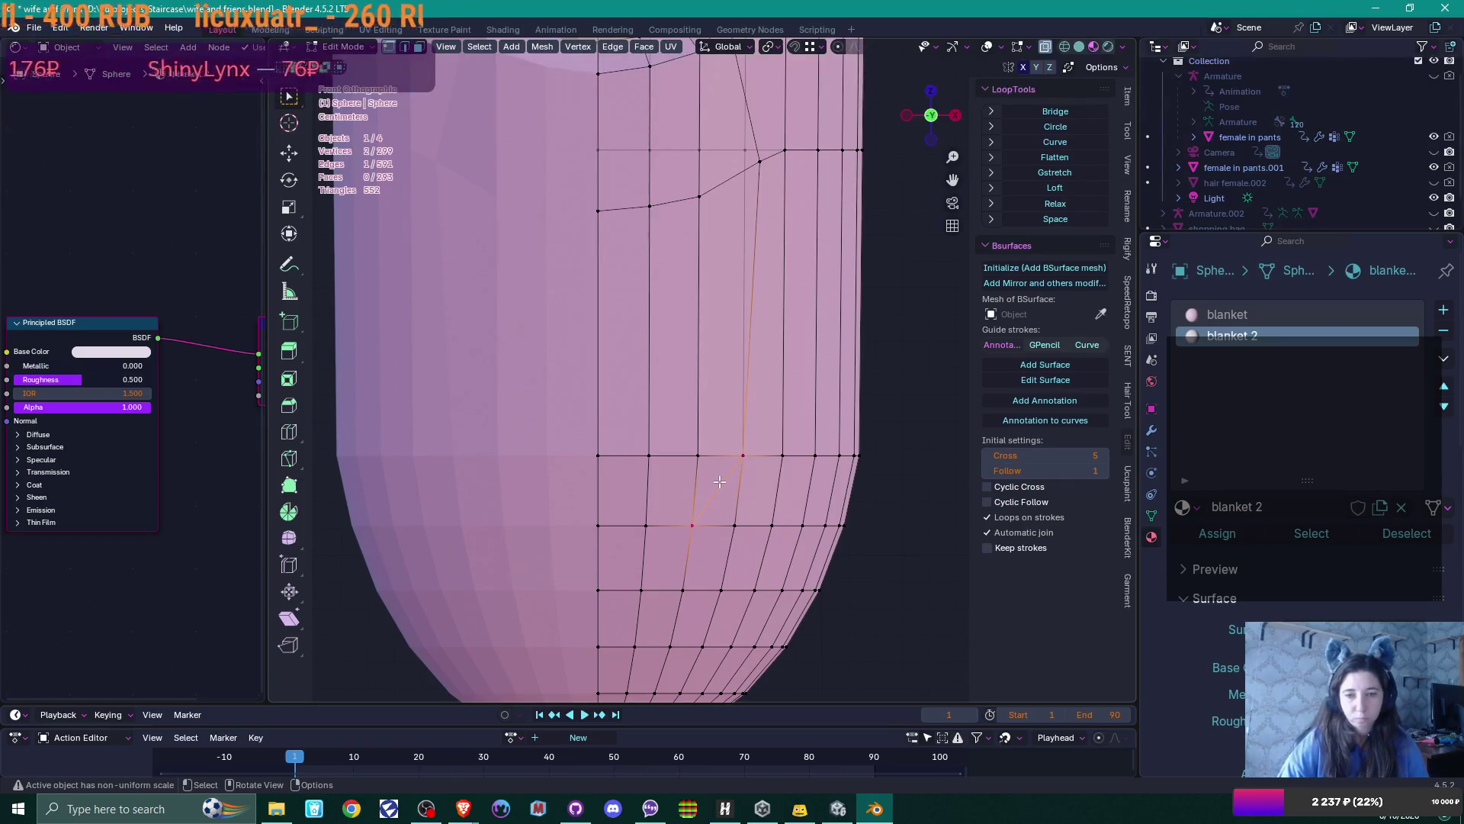
left_click(695, 524)
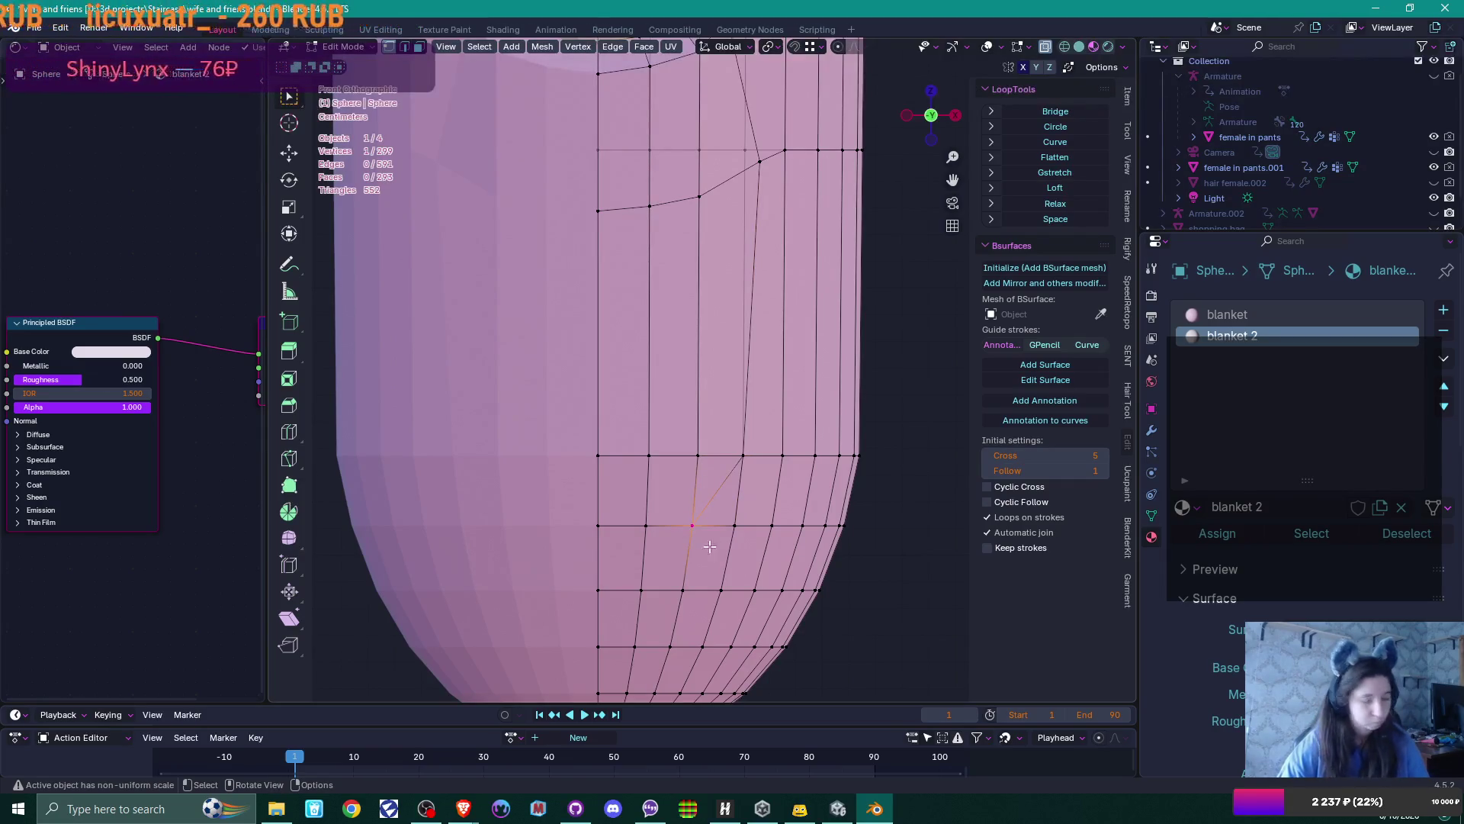
key("shift+v")
left_click(721, 540)
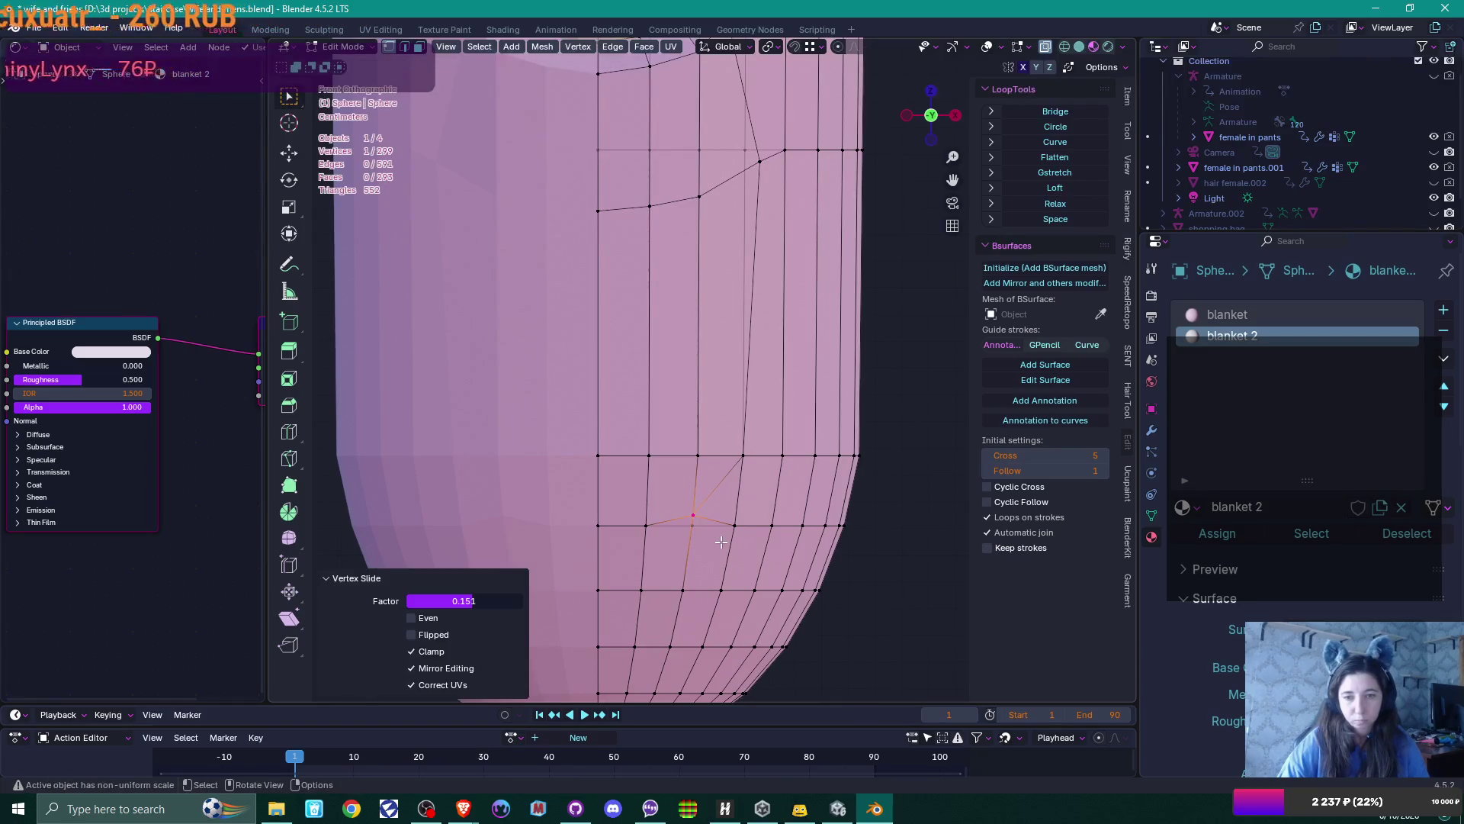
Pick a shortest path of vertices from the lower front up toward the face opening
middle_click_drag(644, 512, 628, 515)
left_click(599, 531, "ctrl")
middle_click_drag(695, 417, 663, 505, "shift")
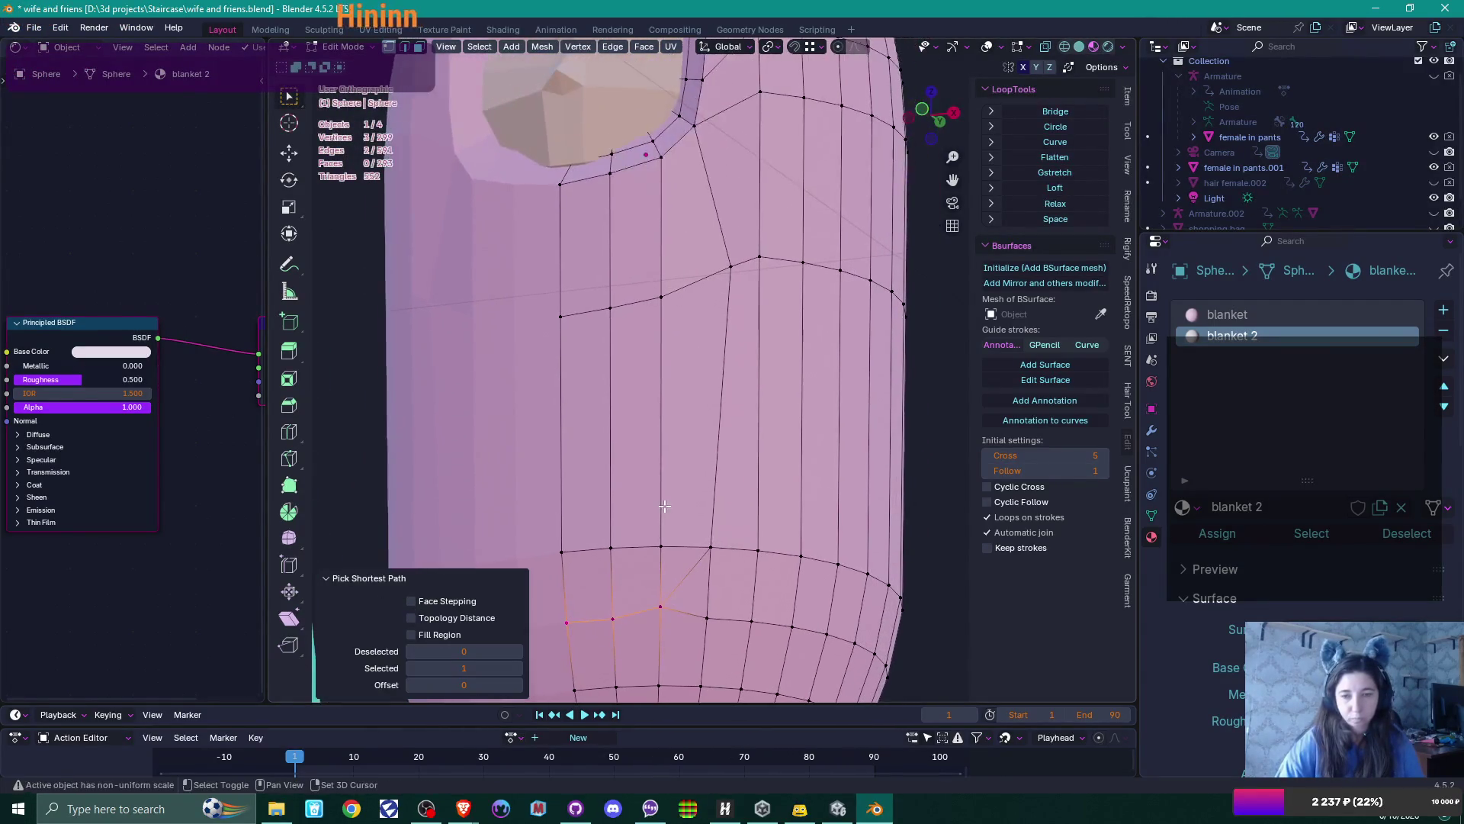
left_click(709, 543, "ctrl")
left_click(731, 268, "ctrl")
left_click(697, 127, "ctrl")
mouse_move(703, 209)
middle_mouse_down("shift")
mouse_move(723, 334)
mouse_move(719, 261)
middle_mouse_up("shift")
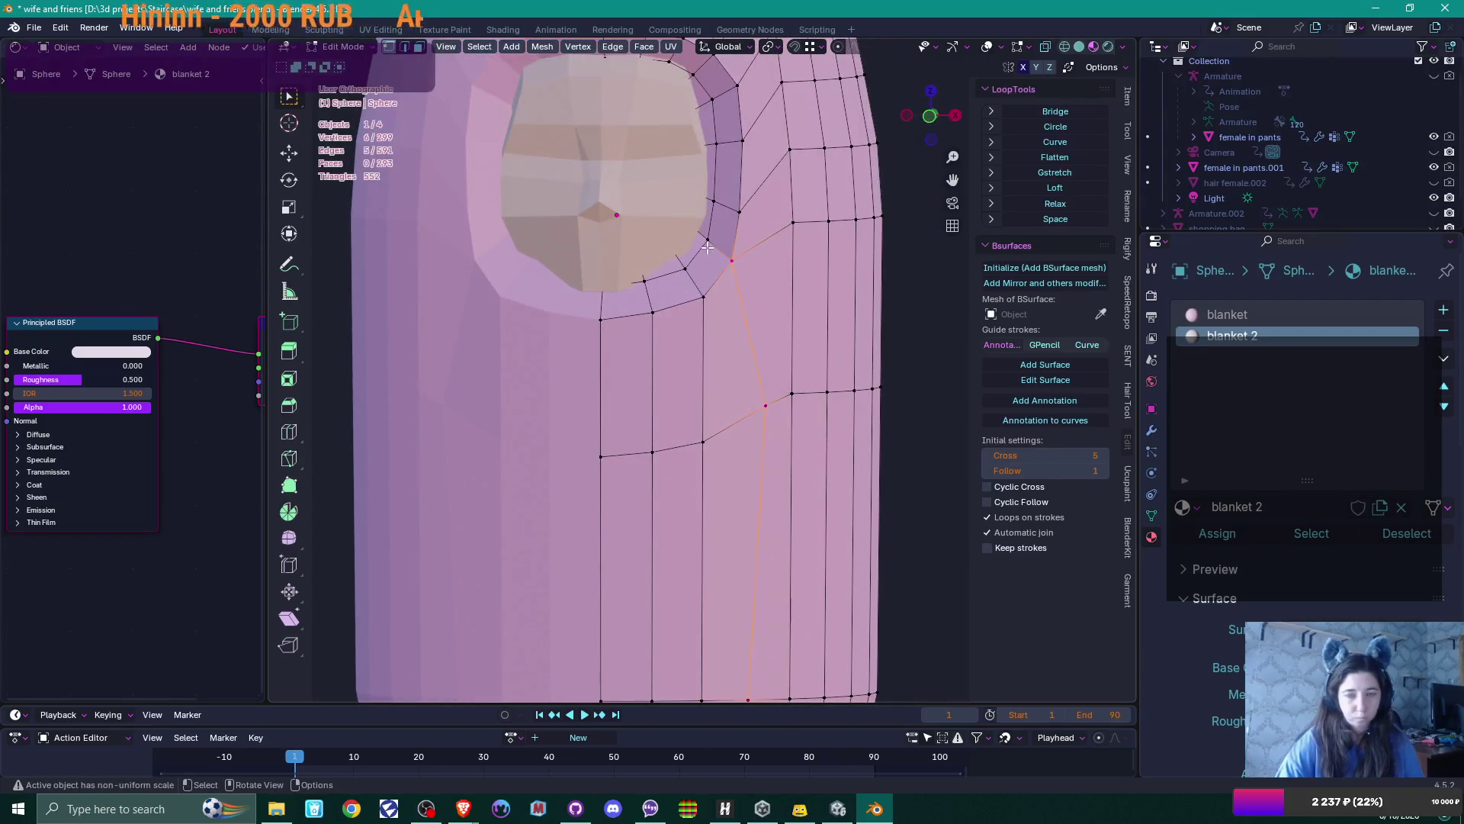
left_click(689, 224, "shift")
Complete the vertex path and mark it as a seam
left_click(707, 240, "shift")
key("q")
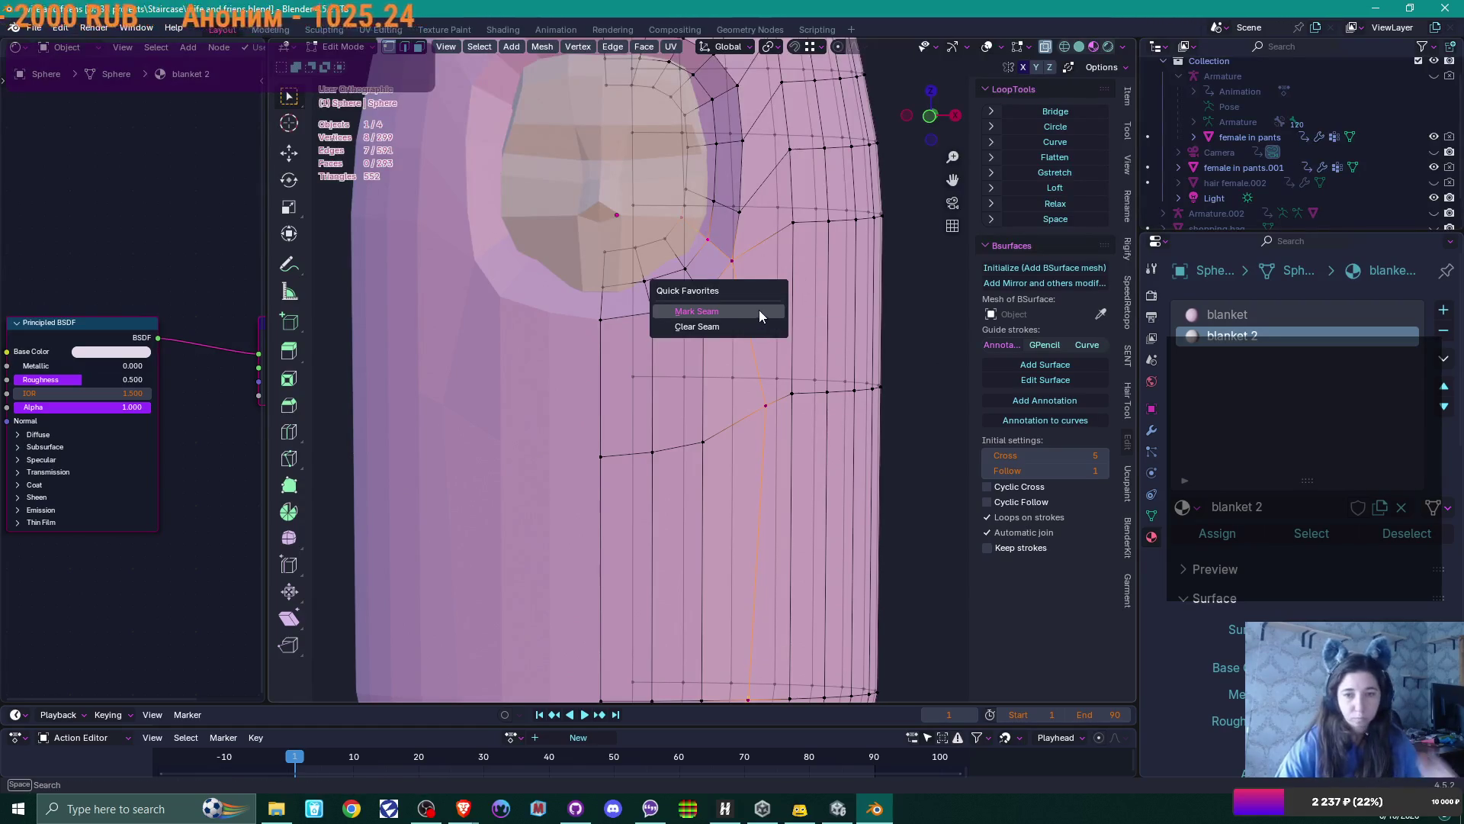
left_click(759, 310)
Select the seam-bounded front panel and assign it the blanket 2 material
key("alt+a")
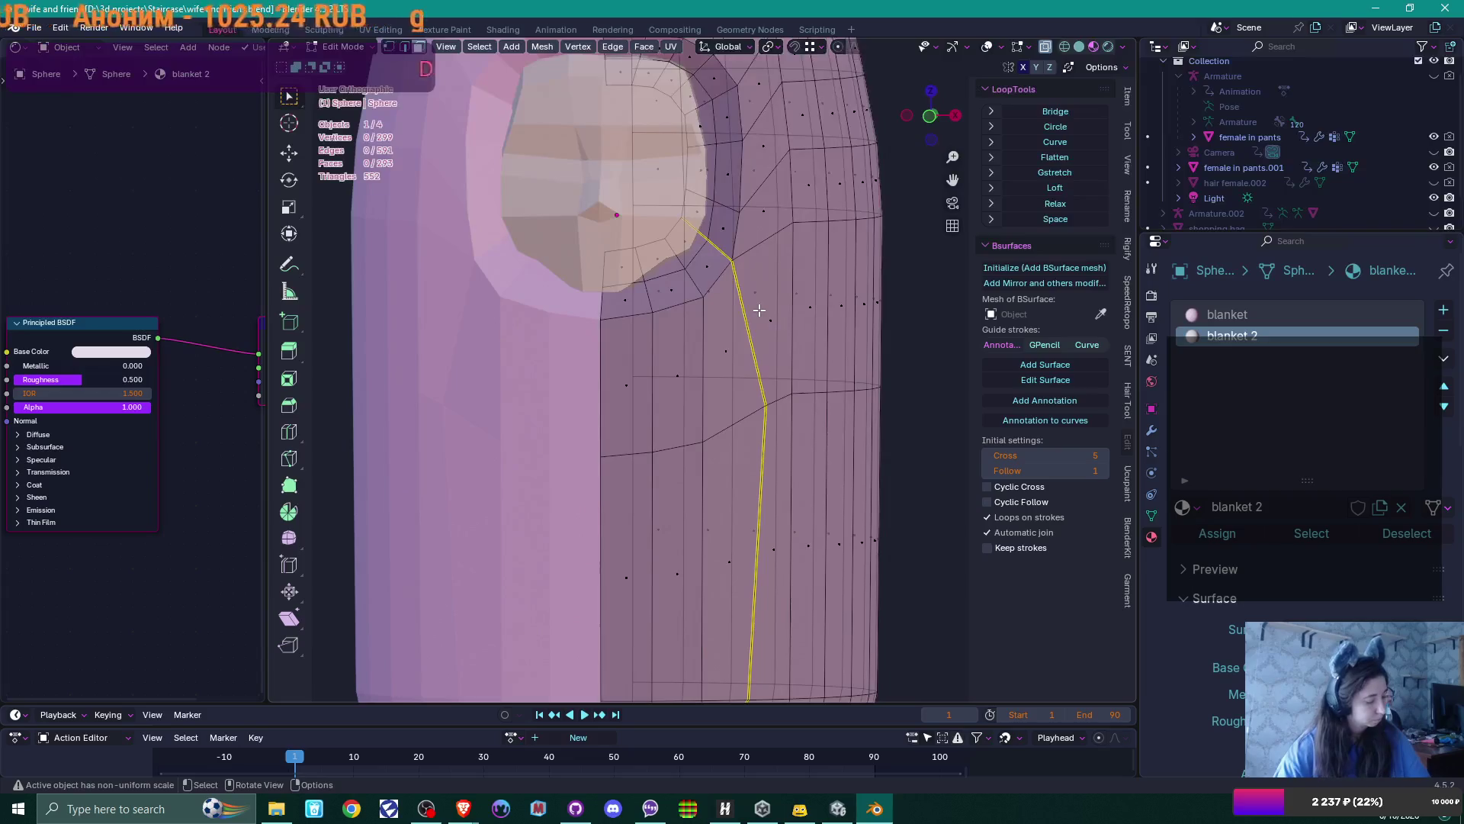
left_click(668, 435)
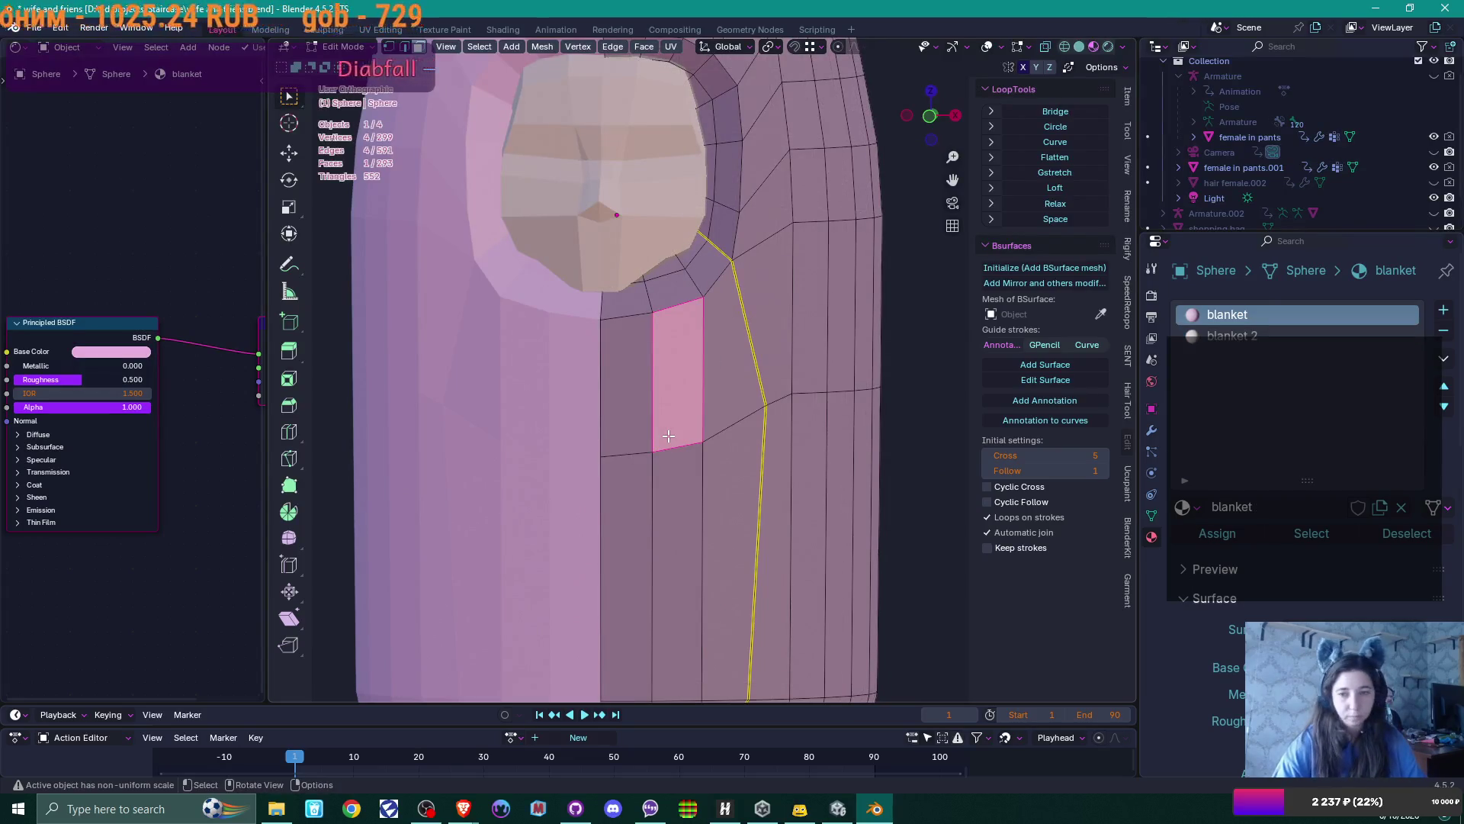
key("ctrl+l")
scroll(668, 436, "down", 3)
left_click(1246, 337)
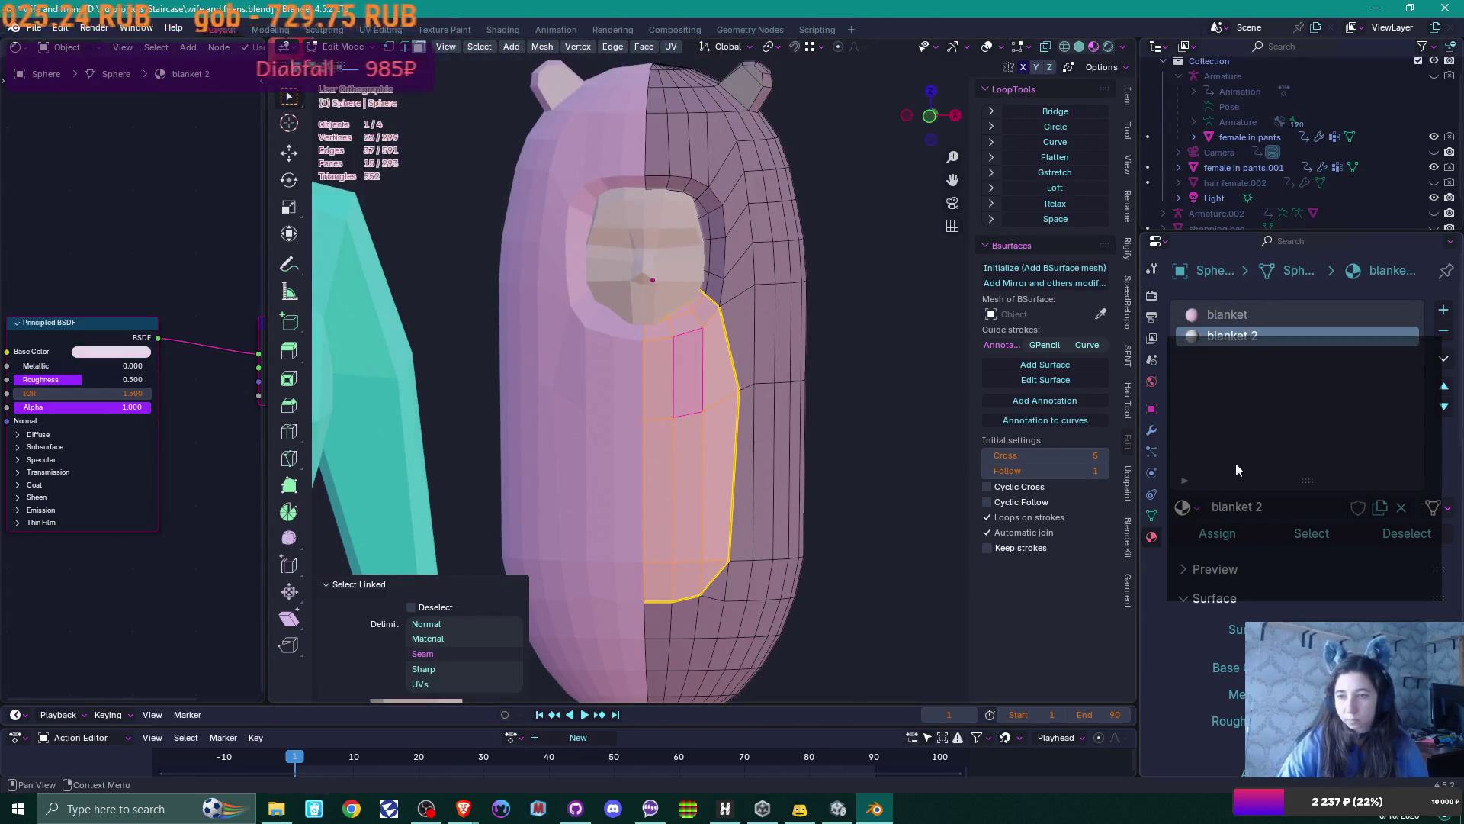
left_click(1220, 534)
Check the recoloured panel in Object Mode, then return to Edit Mode facing the blanket's side
key("Tab")
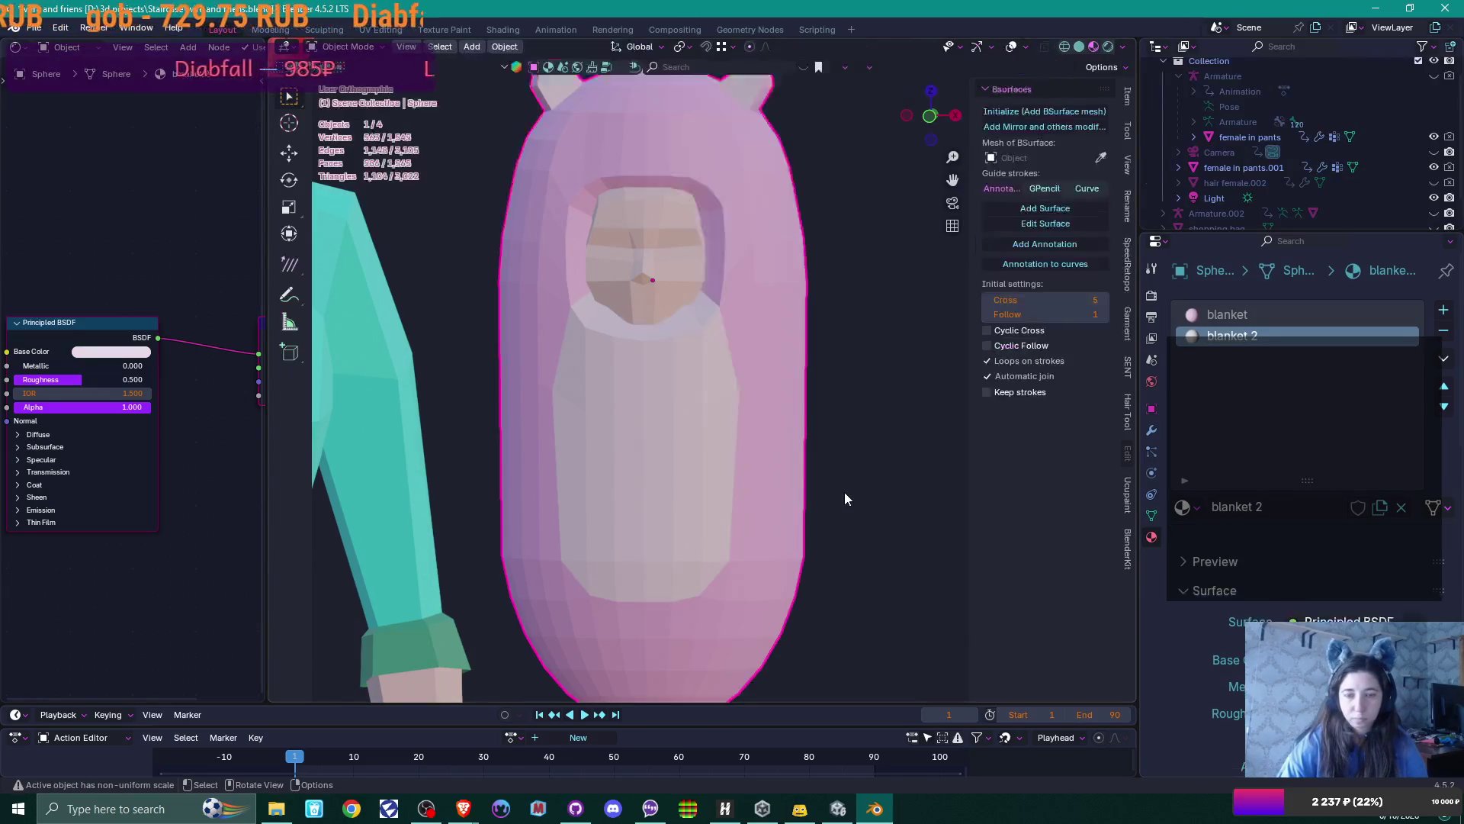
scroll(828, 489, "down", 3)
mouse_move(828, 488)
middle_mouse_down()
mouse_move(637, 486)
mouse_move(726, 482)
mouse_move(679, 488)
middle_mouse_up()
key("Tab")
scroll(843, 462, "up", 5)
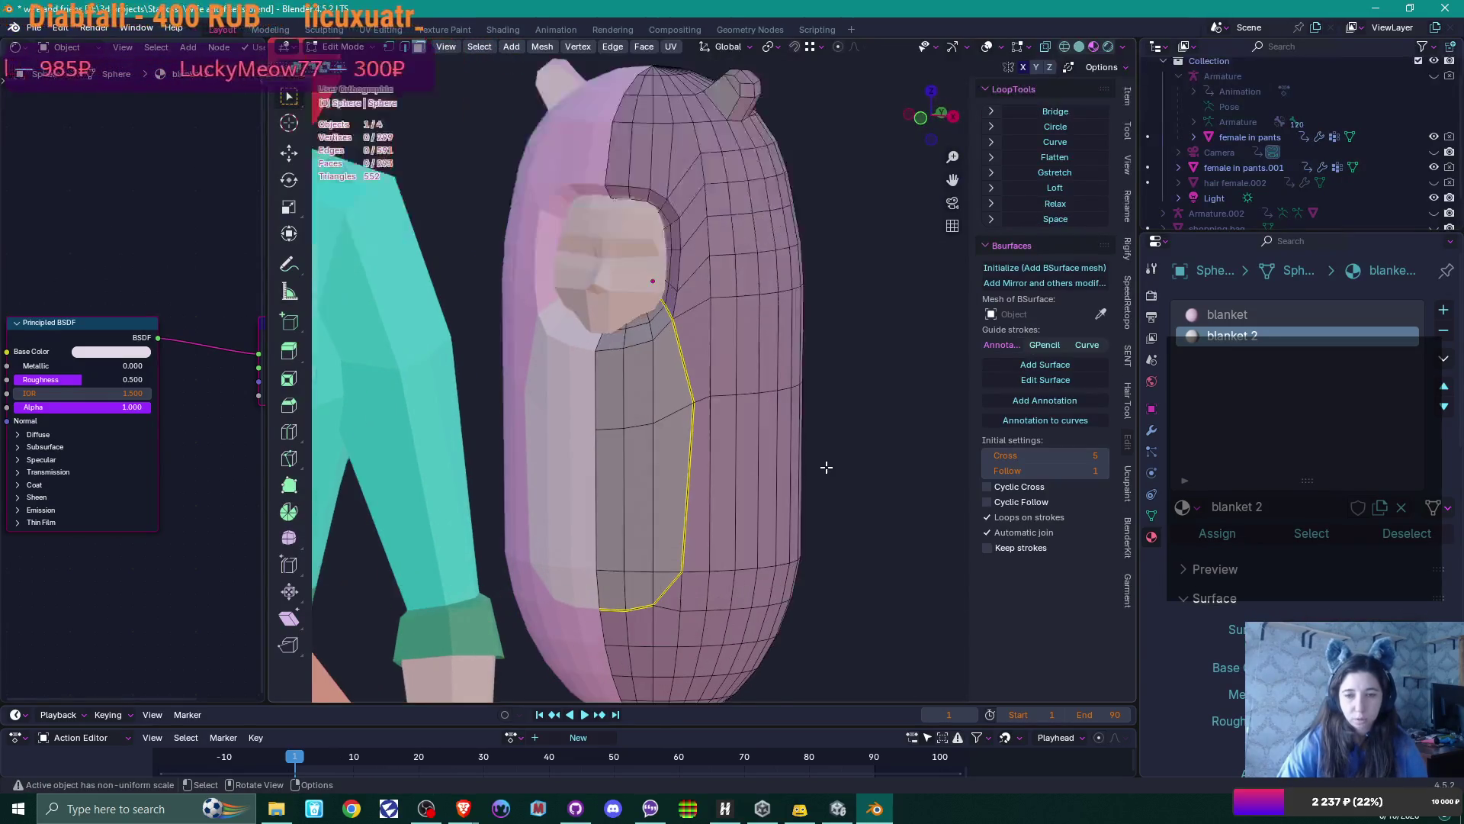
mouse_move(730, 504)
middle_mouse_down()
mouse_move(648, 509)
mouse_move(686, 534)
mouse_move(656, 426)
middle_mouse_up()
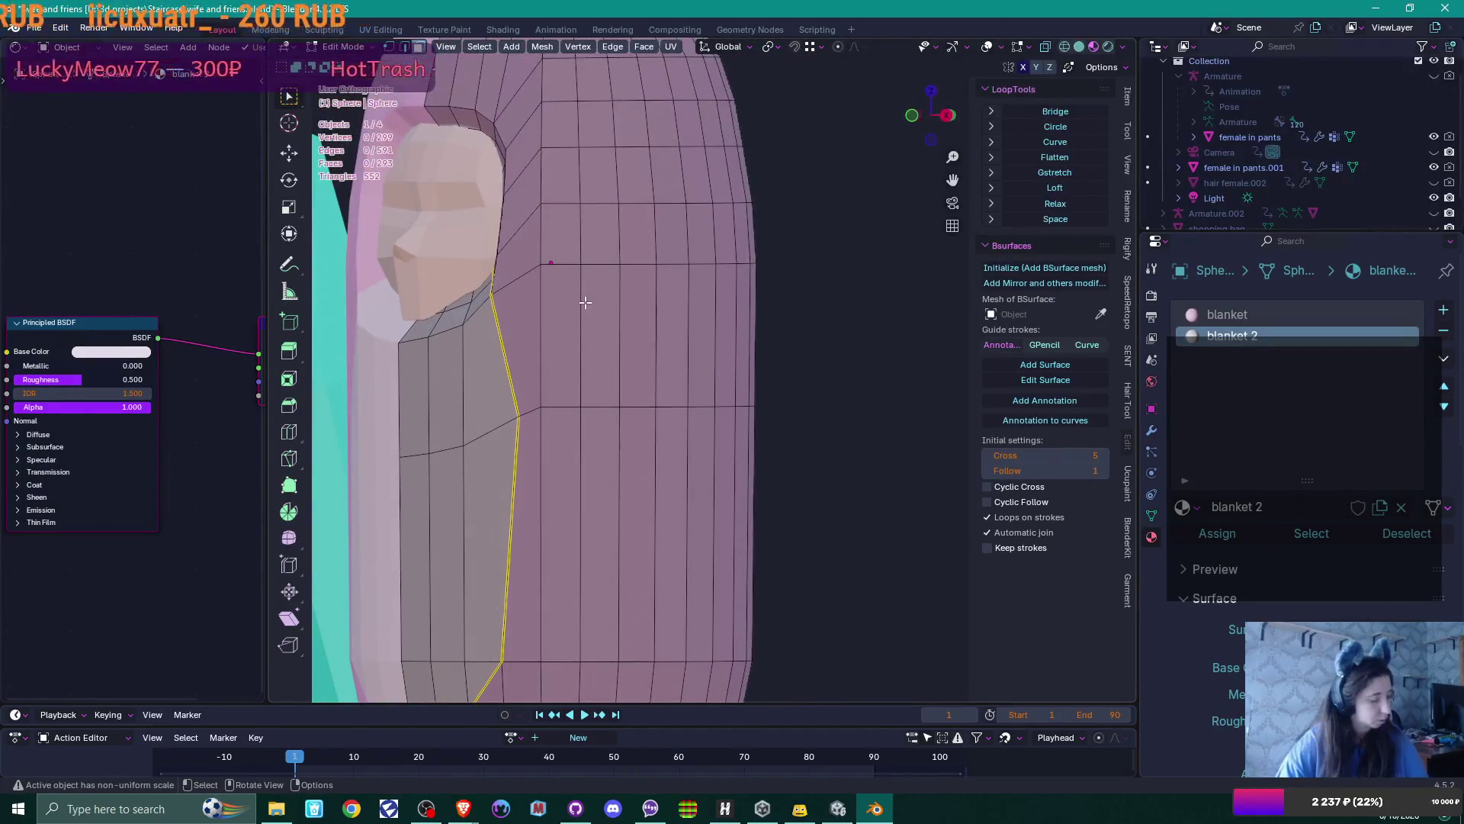
Slide a vertex and an edge beside the front seam on the blanket's side
left_click(610, 355)
middle_click_drag(610, 354, 665, 427)
scroll(712, 445, "down", 6)
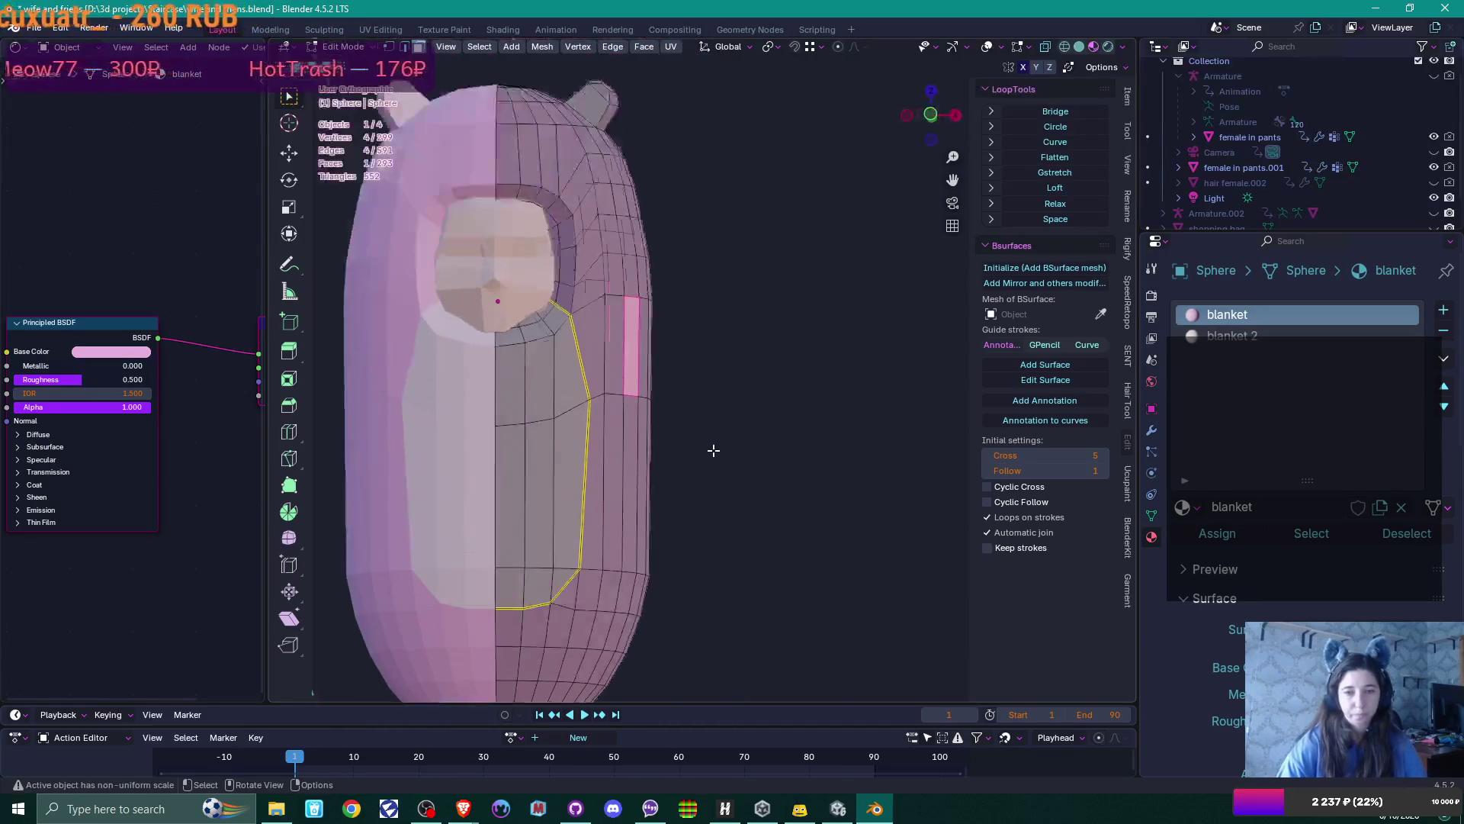
mouse_move(722, 491)
middle_mouse_down()
mouse_move(736, 496)
mouse_move(612, 503)
middle_mouse_up()
scroll(642, 501, "up", 5)
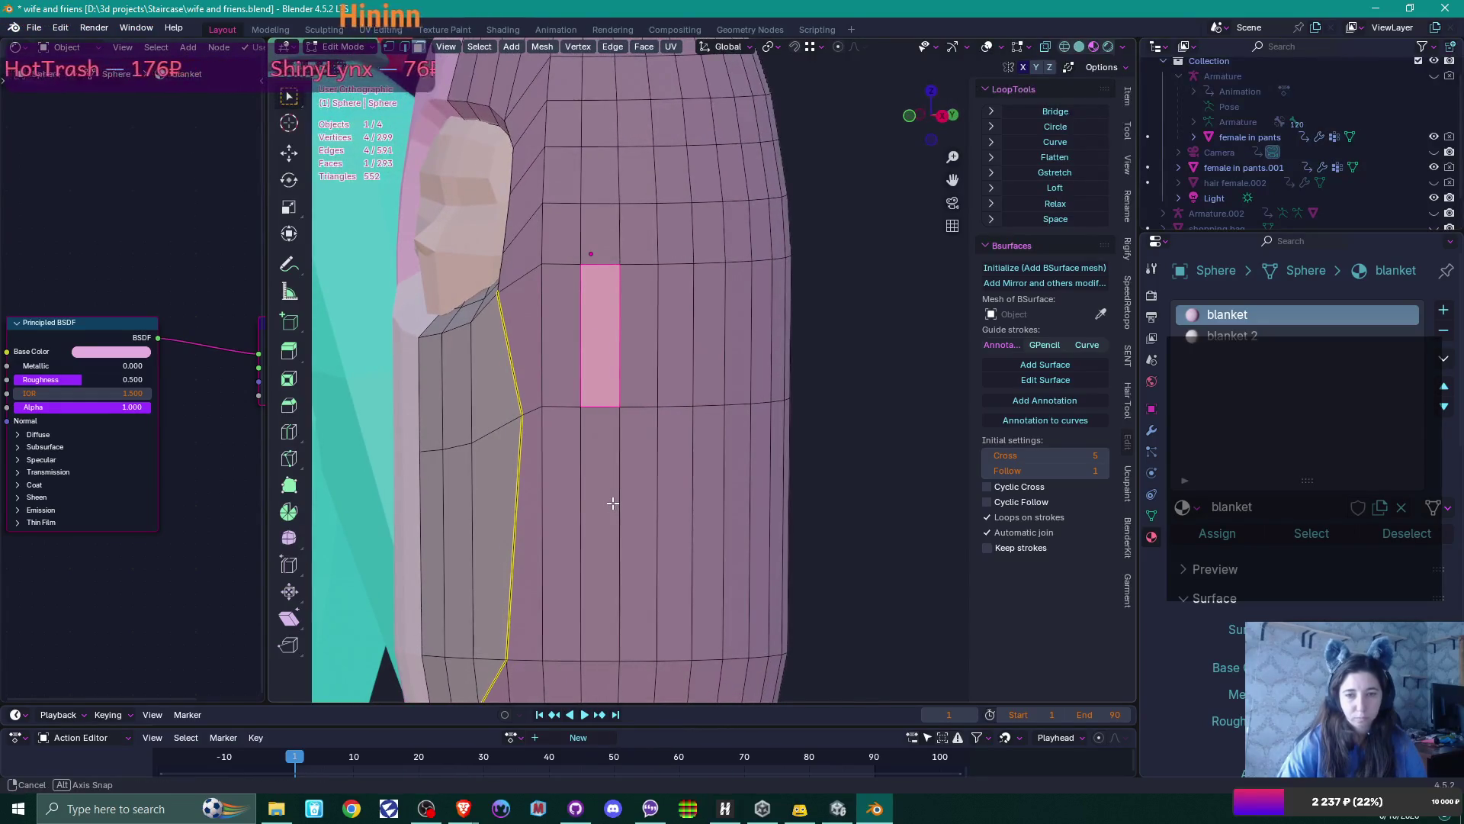
middle_click_drag(613, 502, 611, 506)
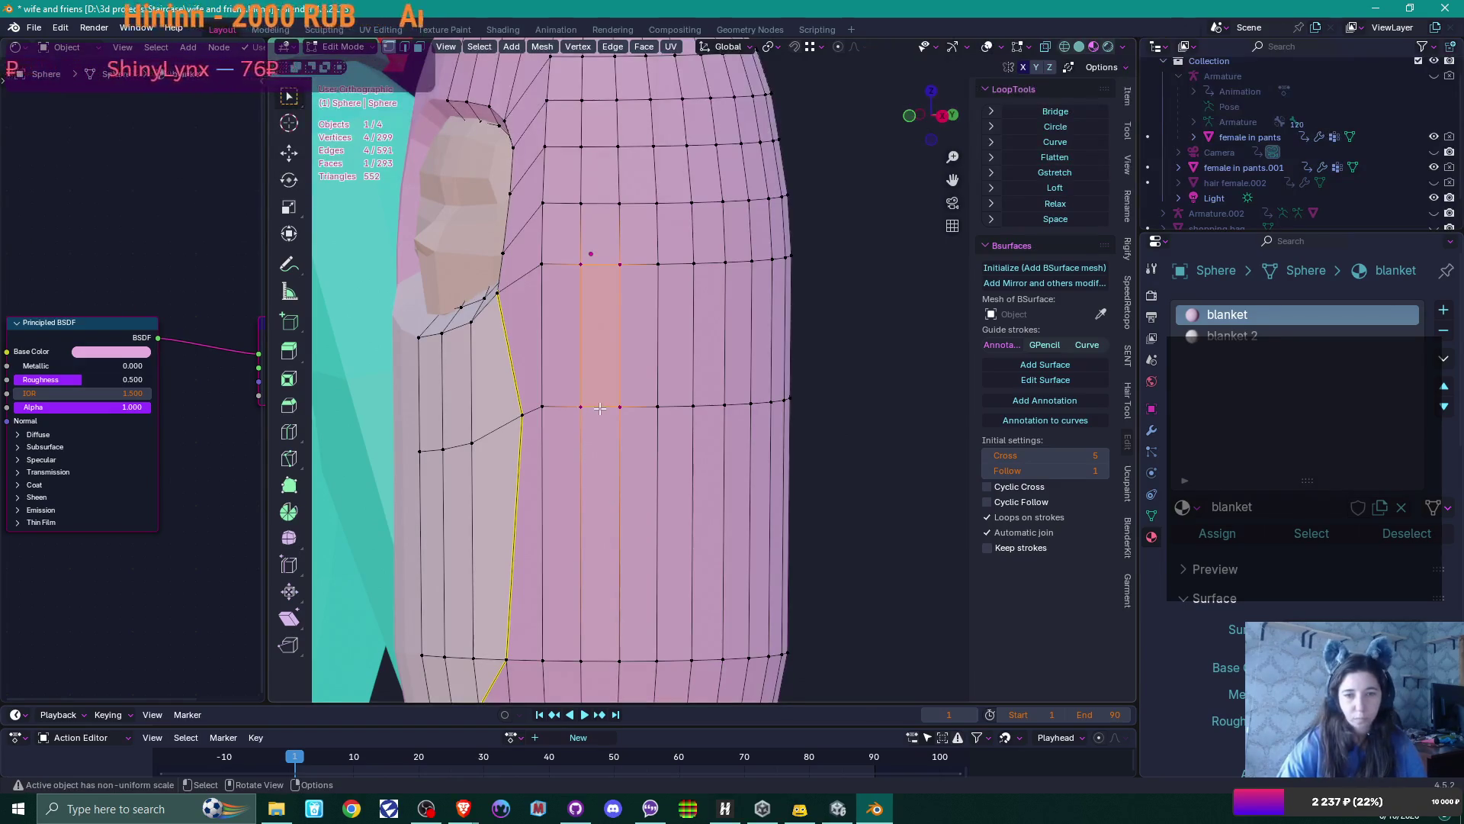
left_click(541, 408)
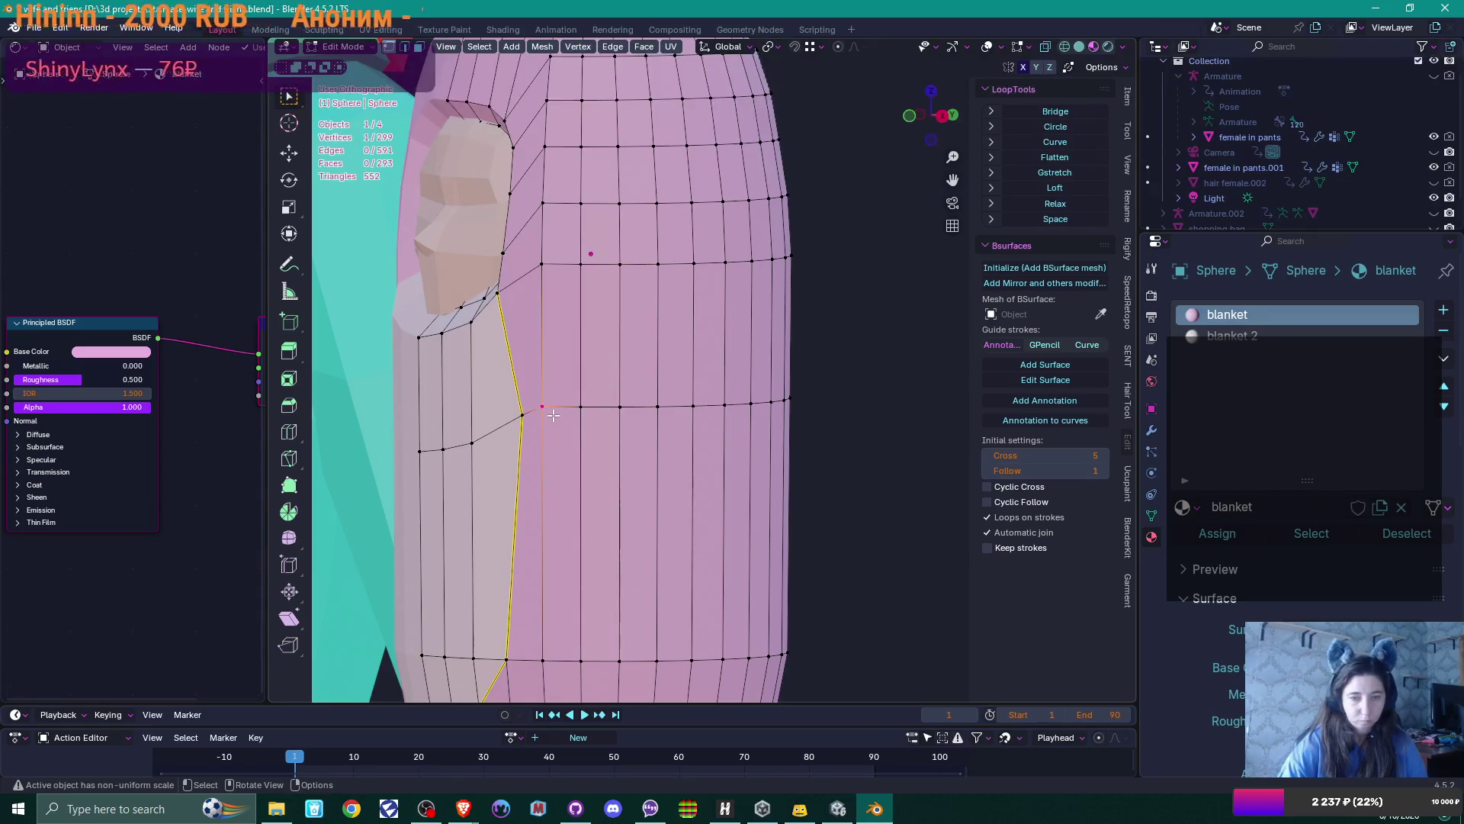
key("g")
key("g")
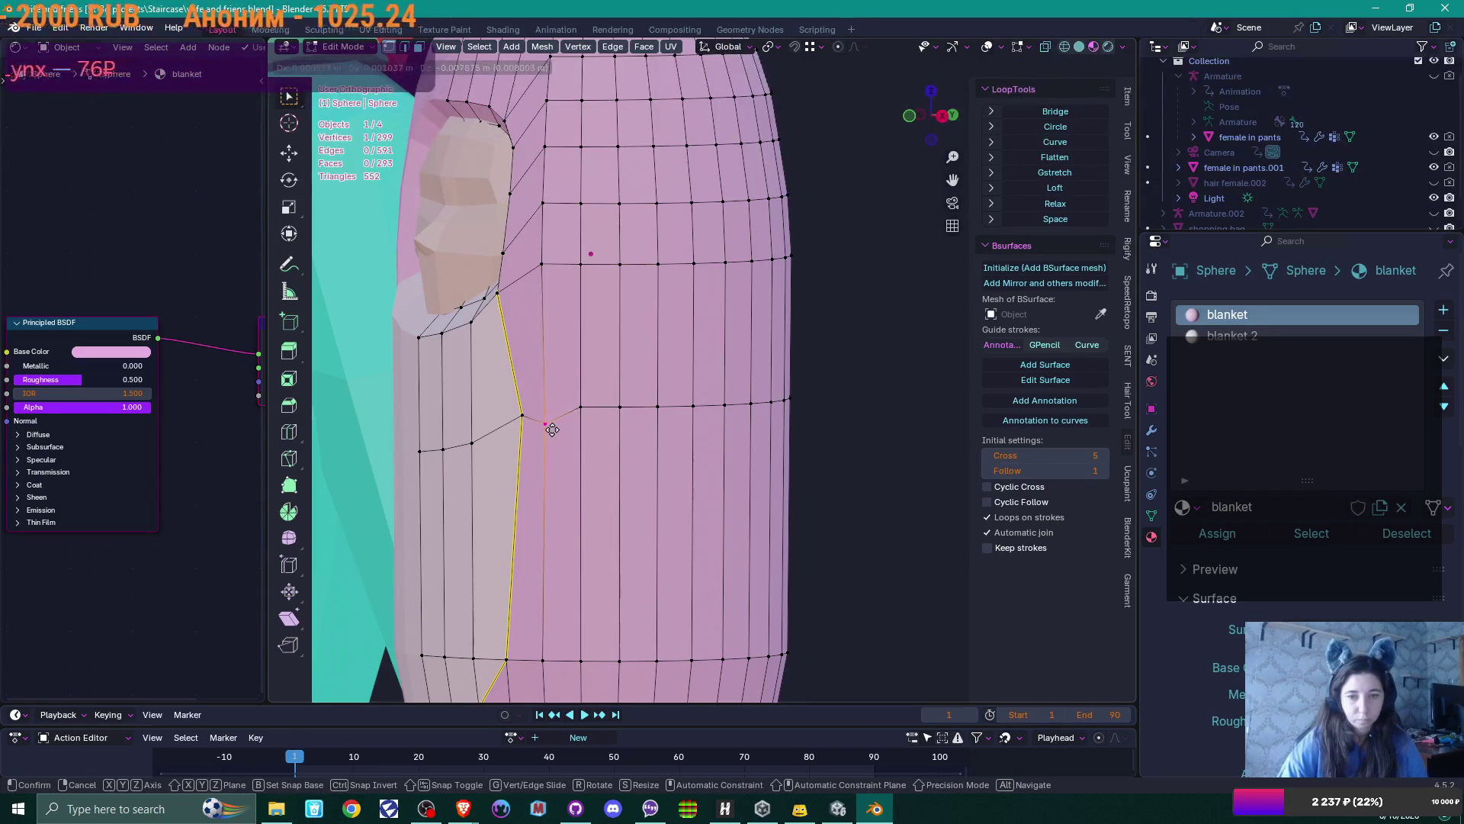
left_click(559, 420)
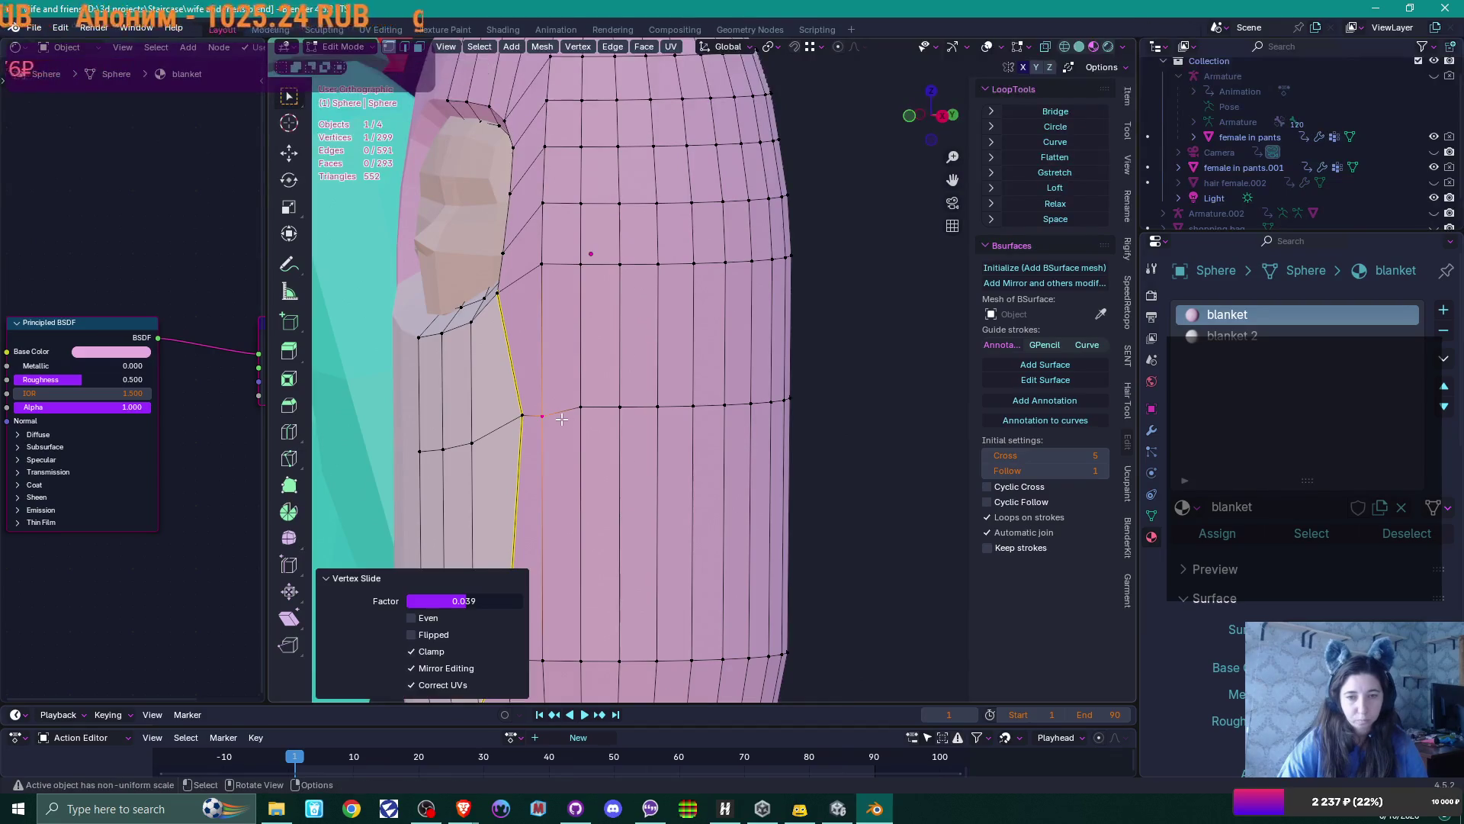
left_click(581, 407, "shift")
key("g")
key("g")
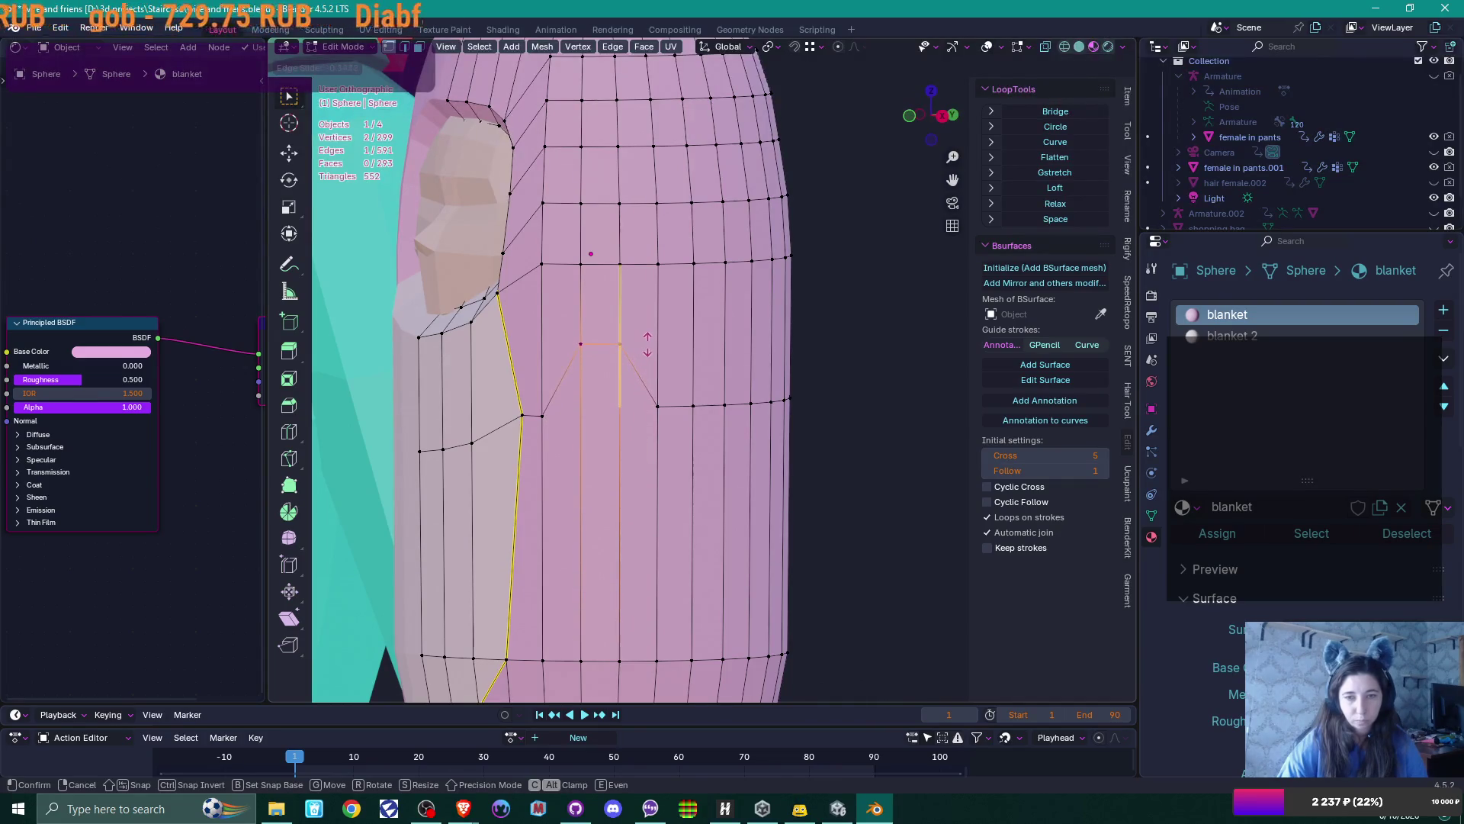
left_click(649, 348)
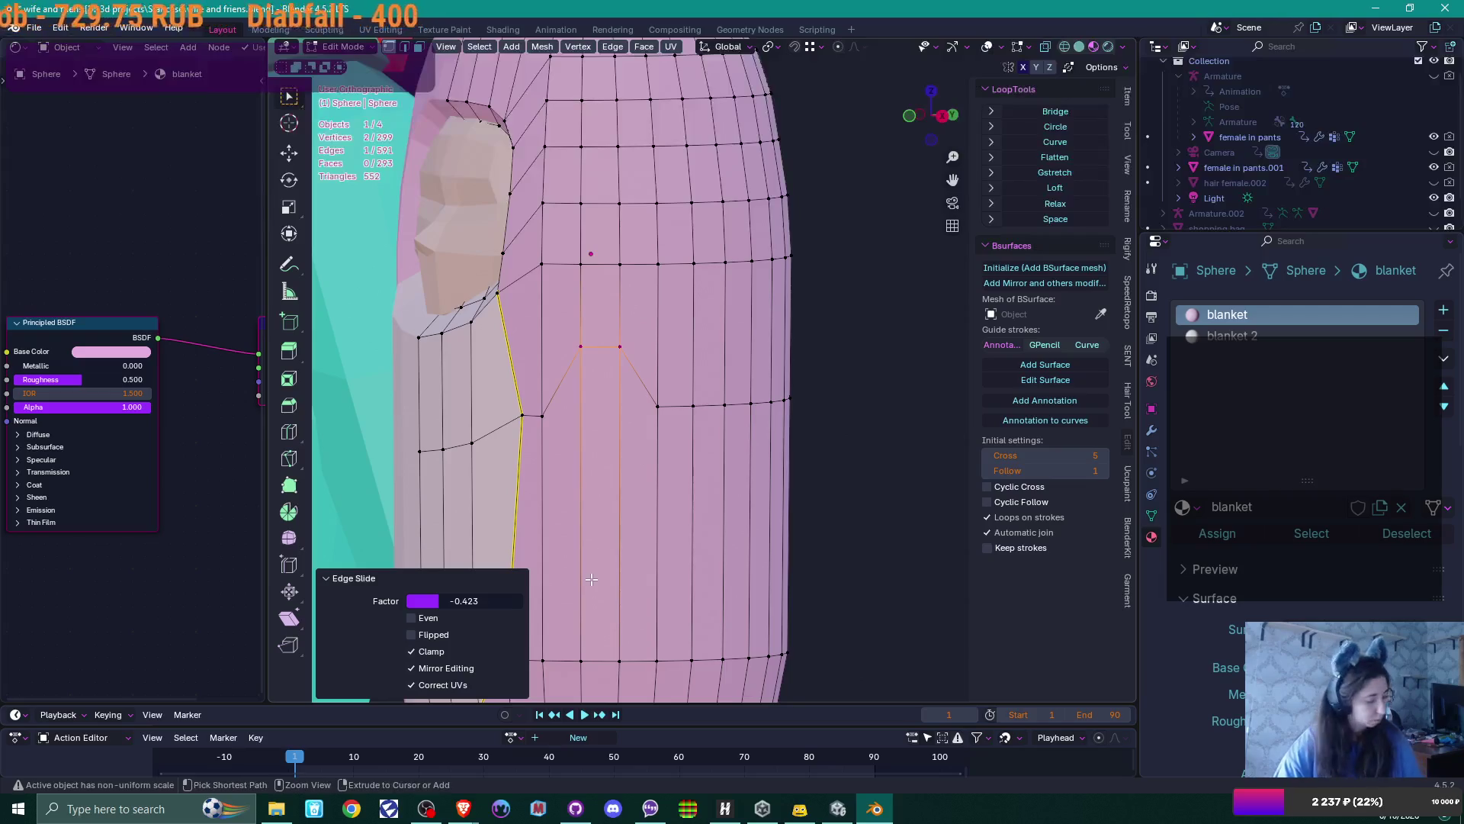
Add a loop cut across the side and slide edges down into a small rectangle
key("ctrl+r")
left_click(556, 538)
left_click(557, 546)
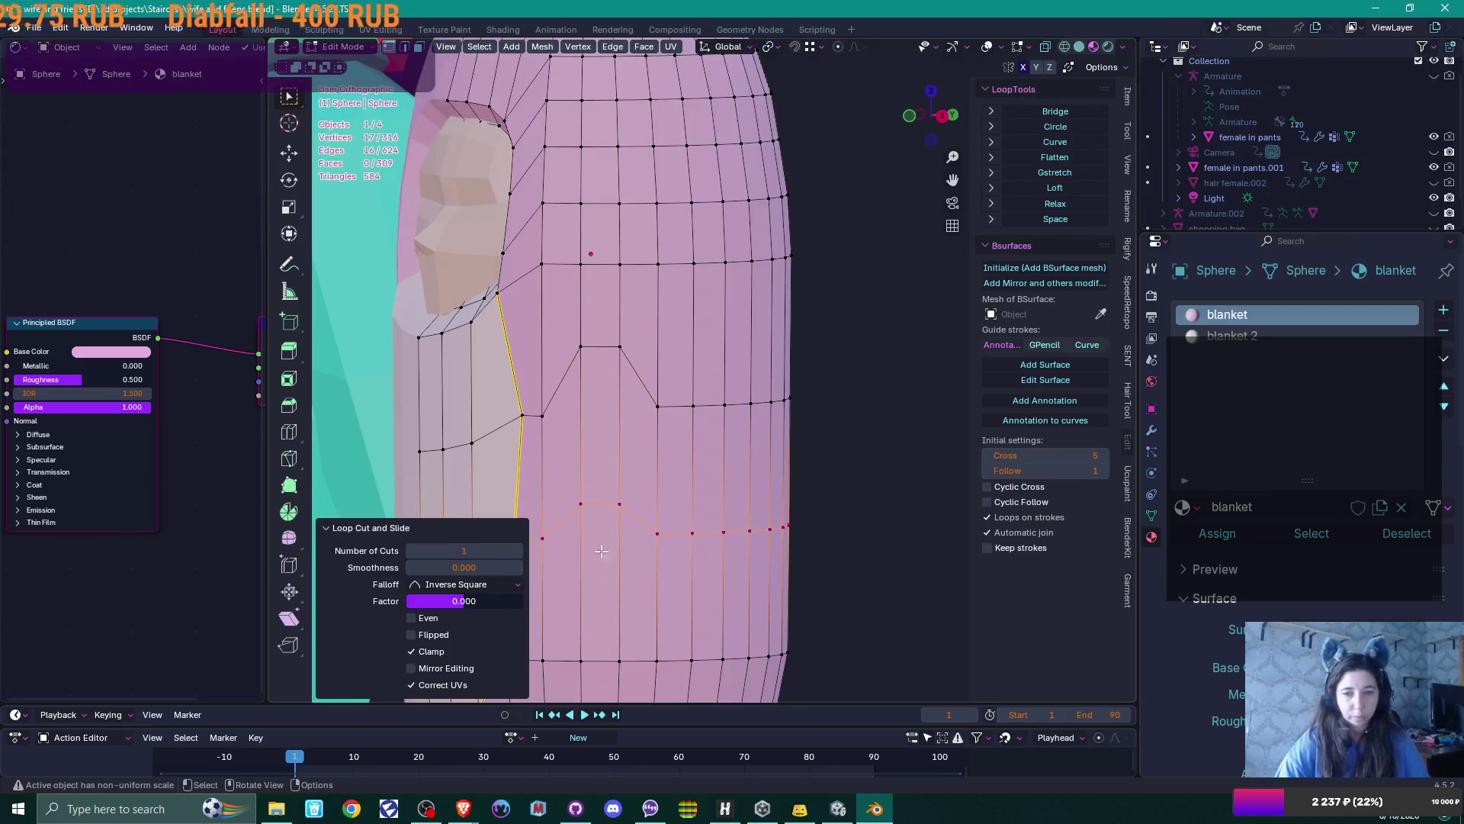
left_click(602, 504)
key("g")
key("g")
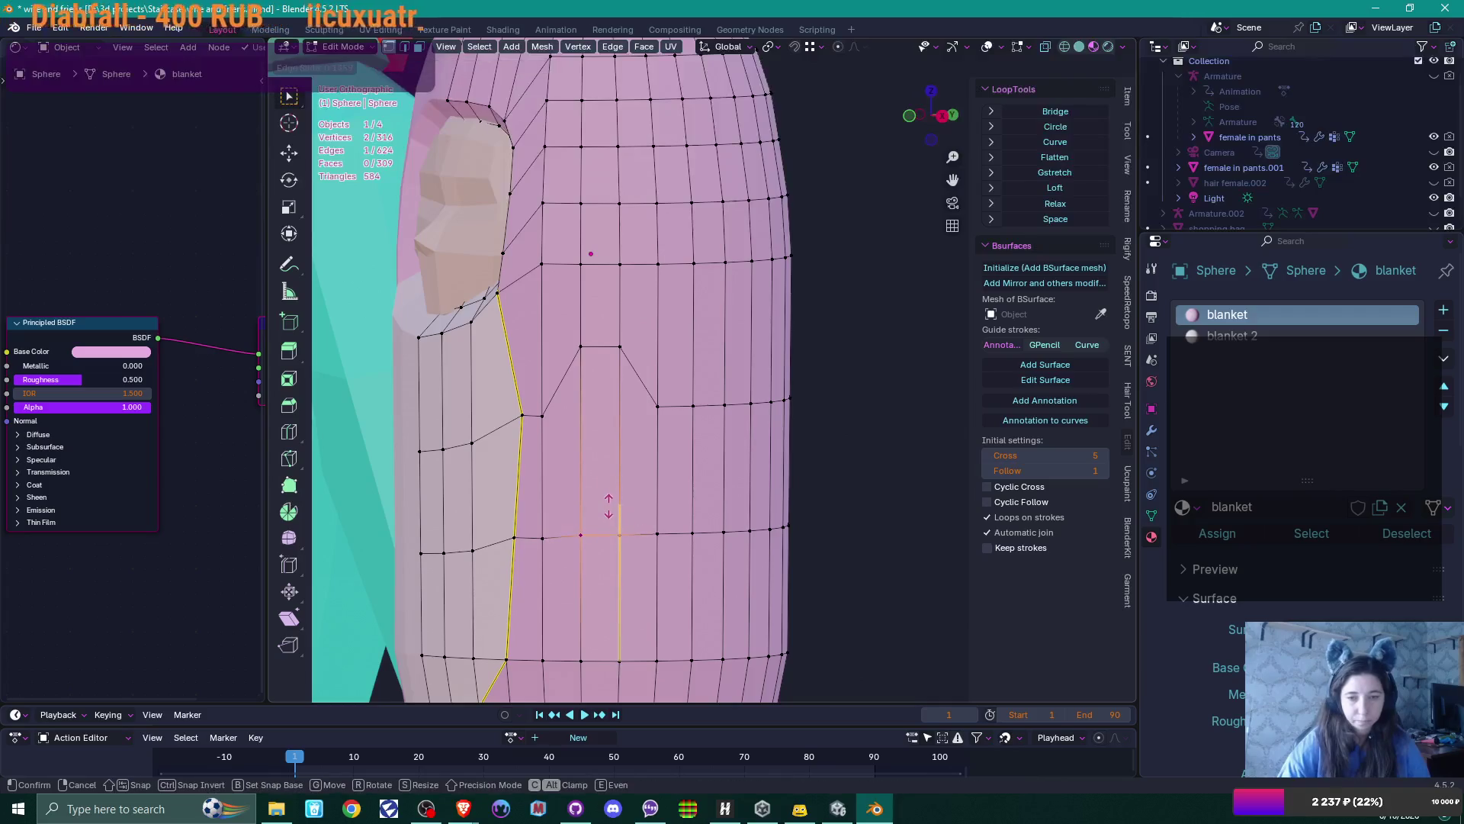
left_click(609, 507)
left_click(600, 348)
key("g")
key("g")
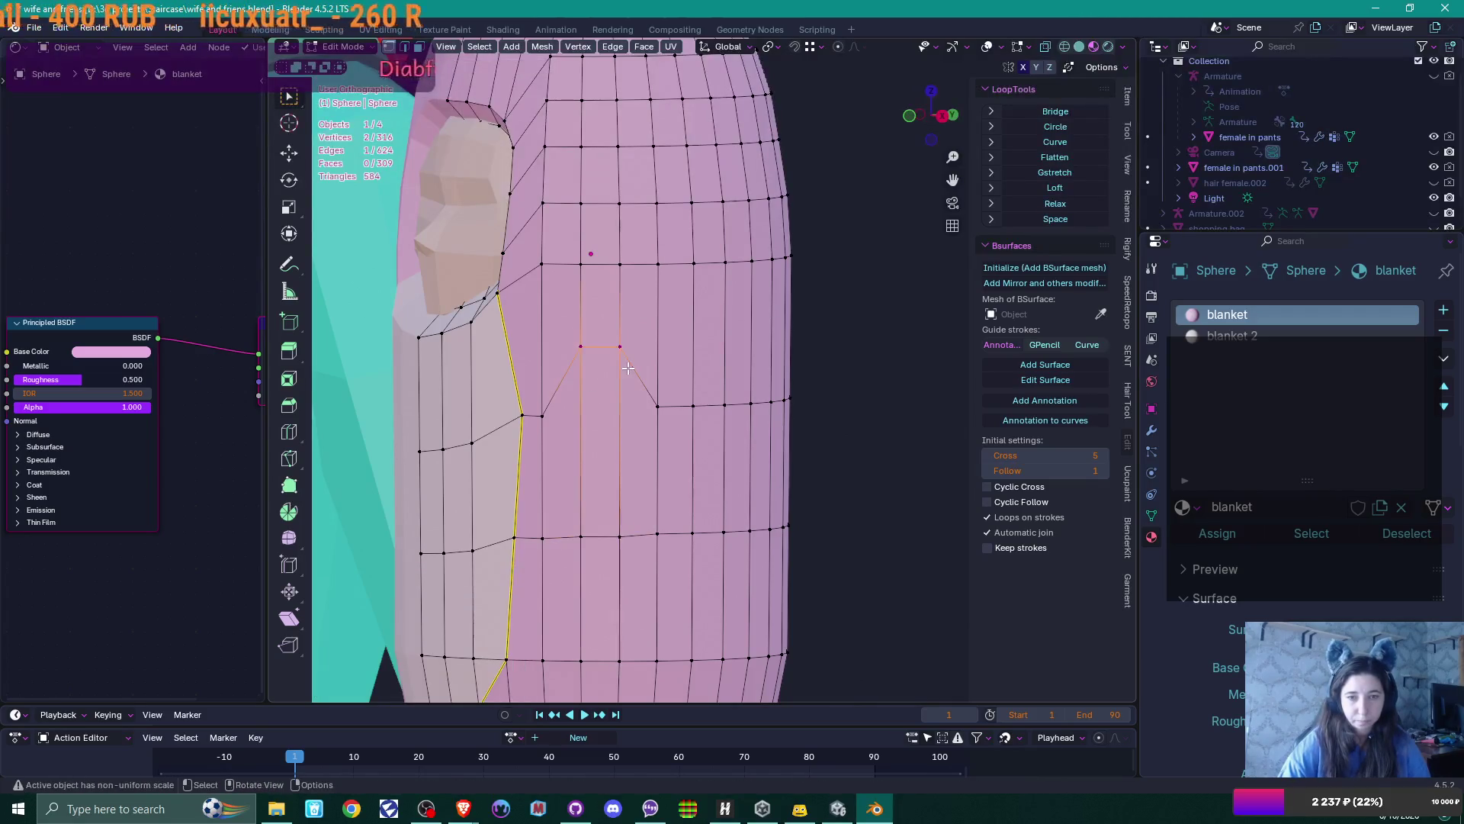
left_click(627, 390)
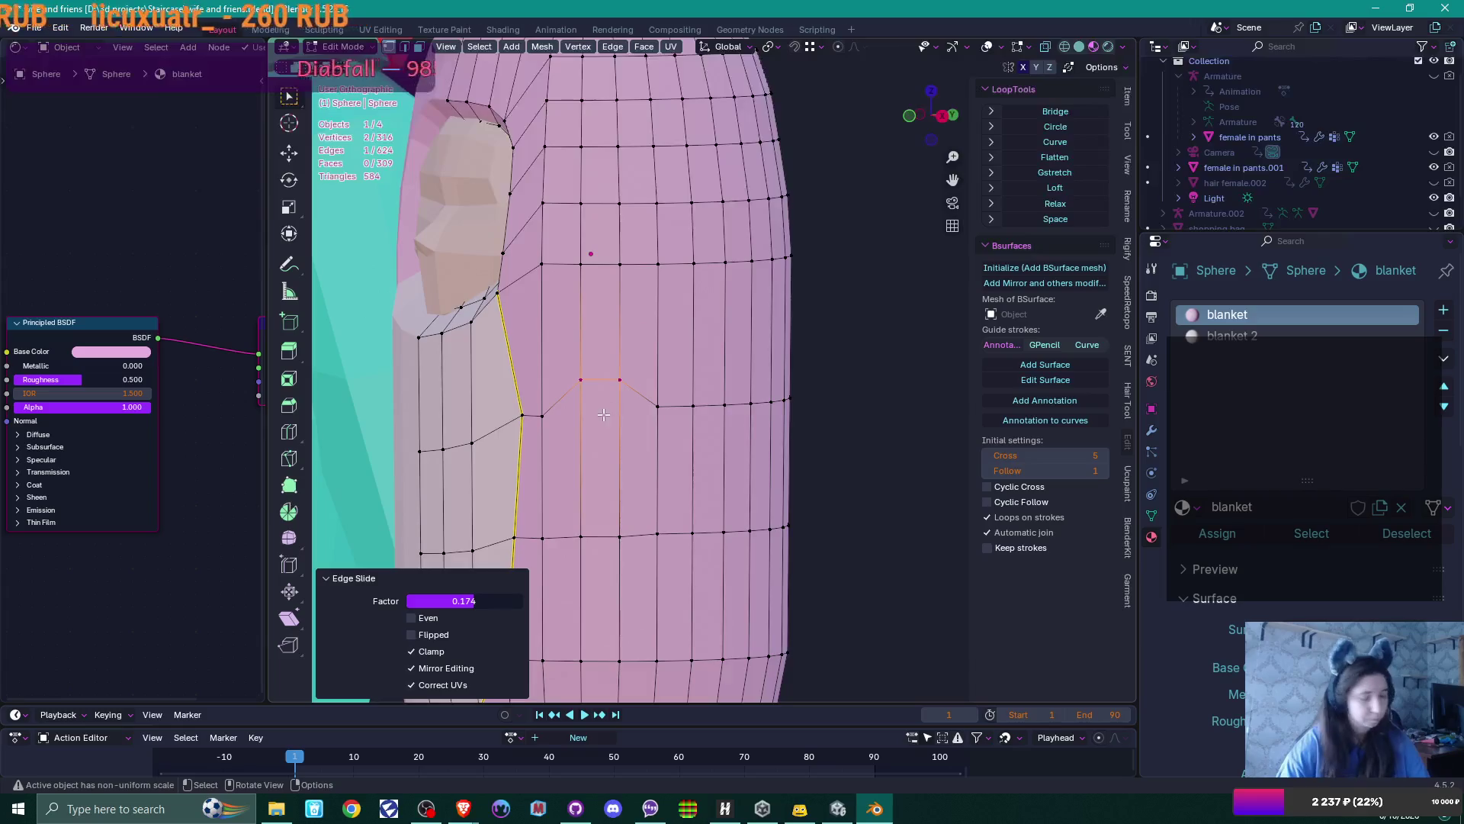
Select the rectangular side face in face select mode
key("3")
left_click(604, 412)
mouse_move(605, 412)
middle_mouse_down()
mouse_move(706, 510)
mouse_move(742, 506)
mouse_move(716, 485)
mouse_move(631, 562)
mouse_move(653, 565)
middle_mouse_up()
scroll(725, 497, "down", 3)
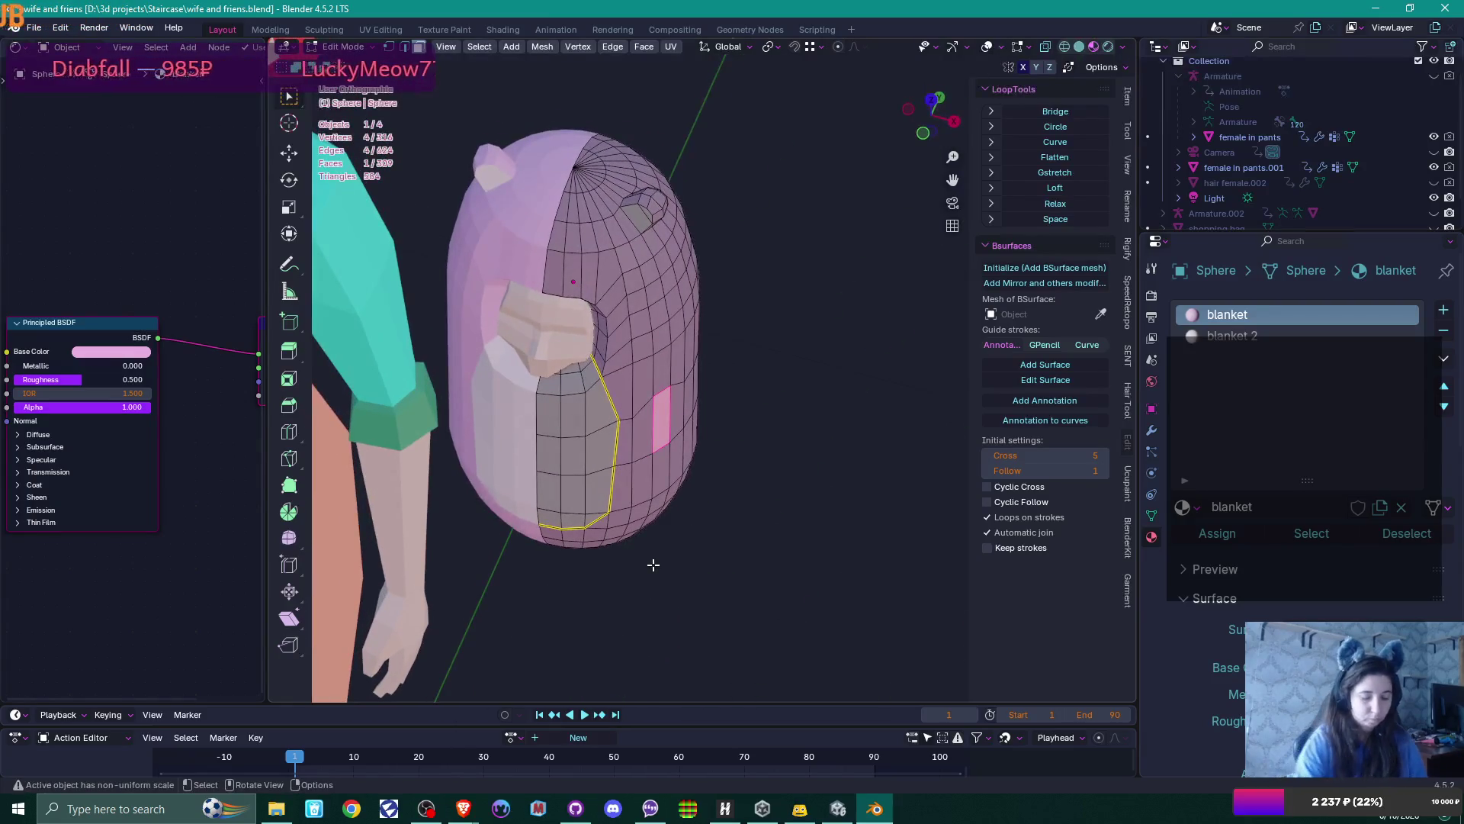
From the top view, extrude the side face outward and rotate it
key("KP_7")
key("e")
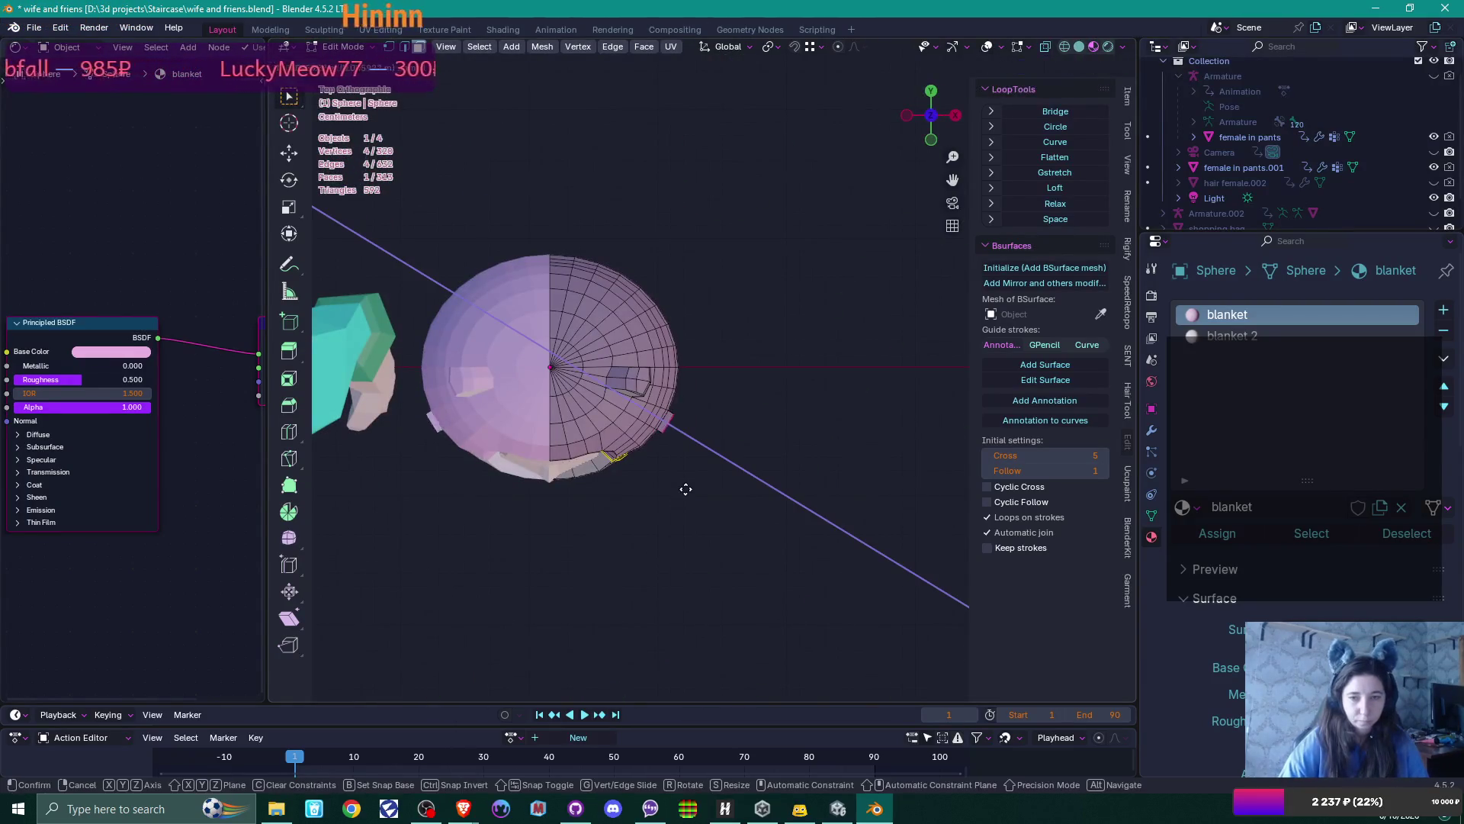
left_click(687, 489)
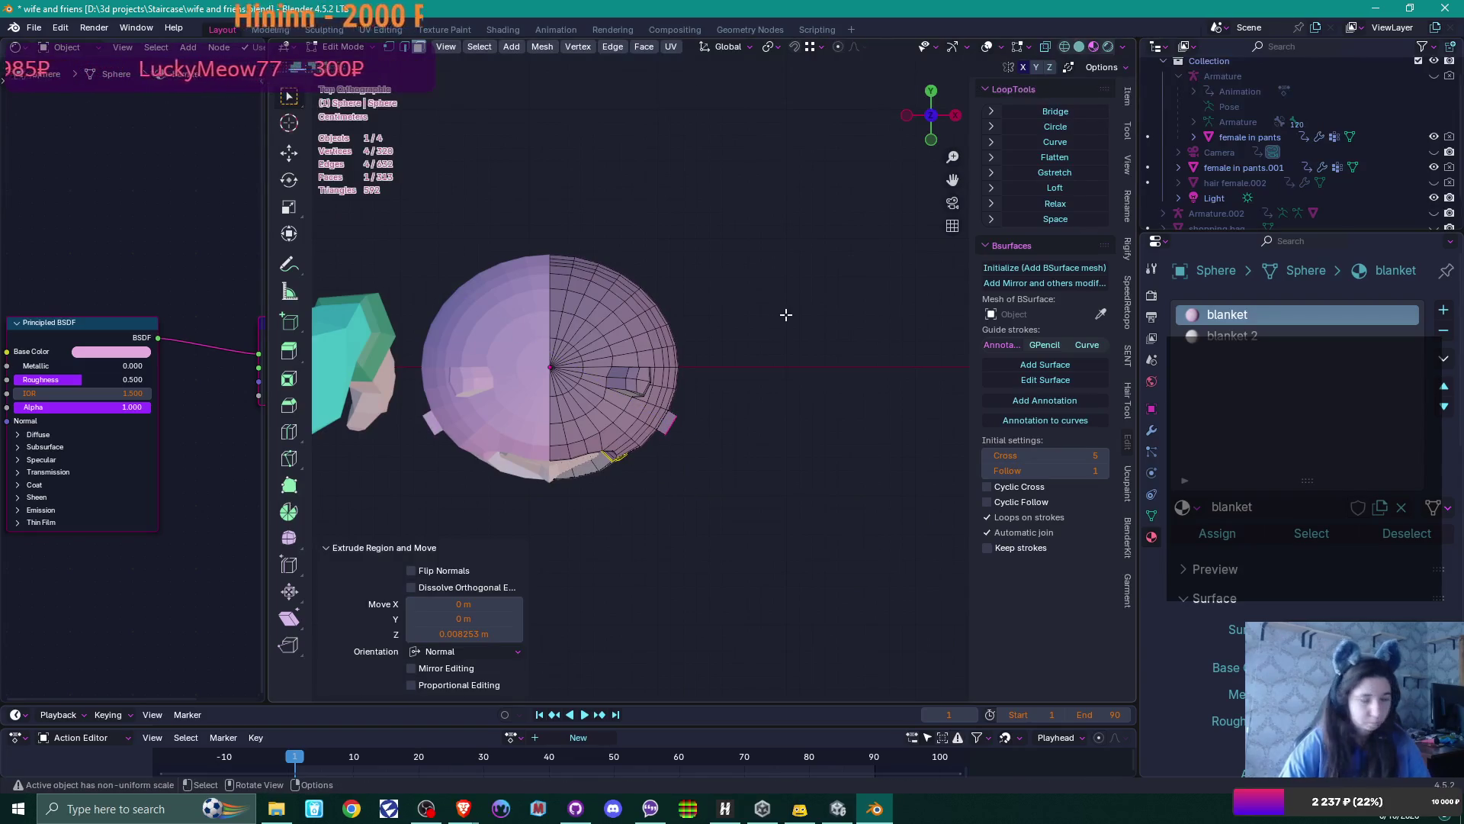
key("r")
left_click(783, 410)
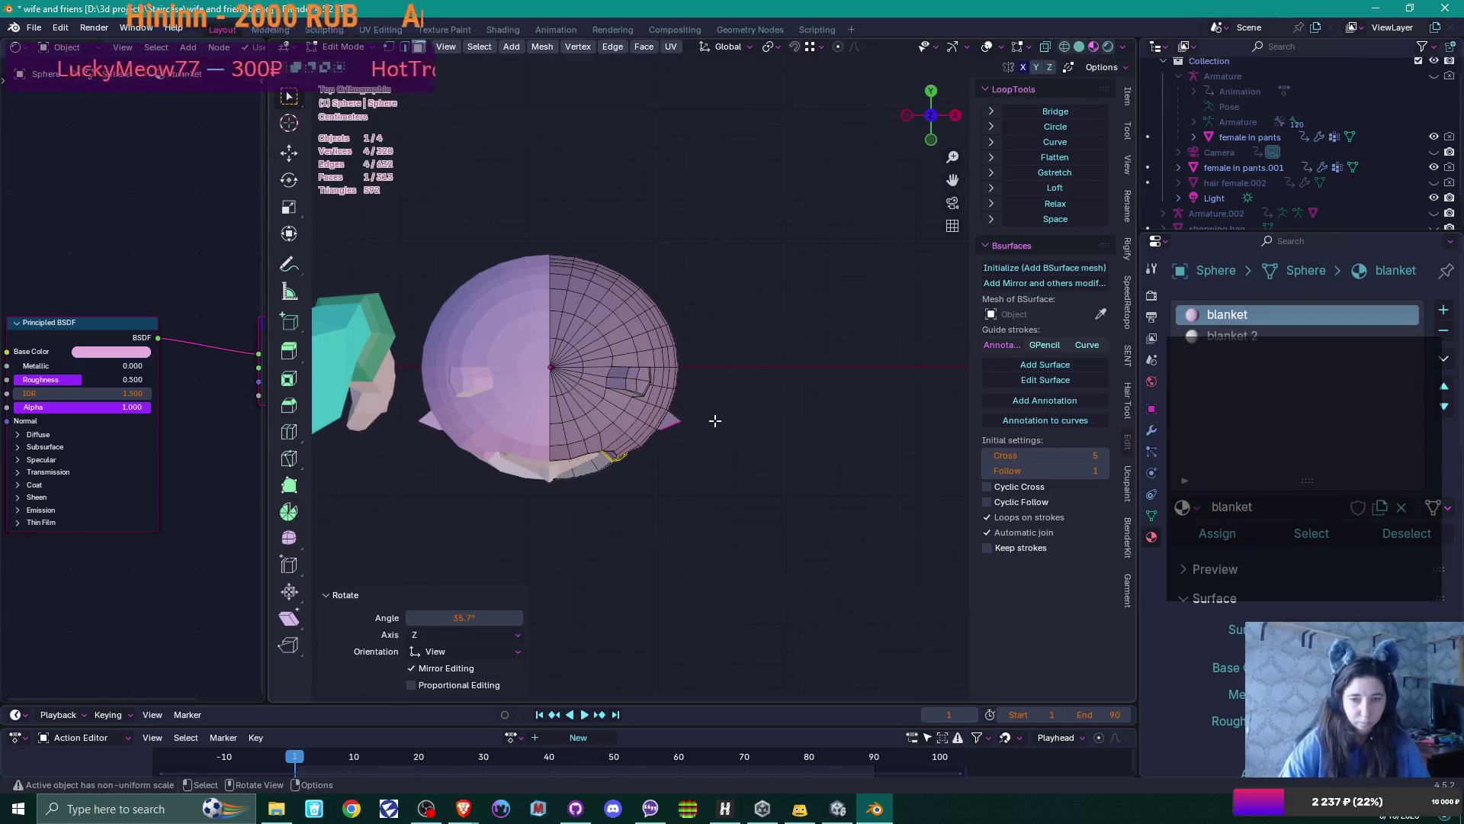
Extrude the flap downward, then move and rotate it toward the front
key("e")
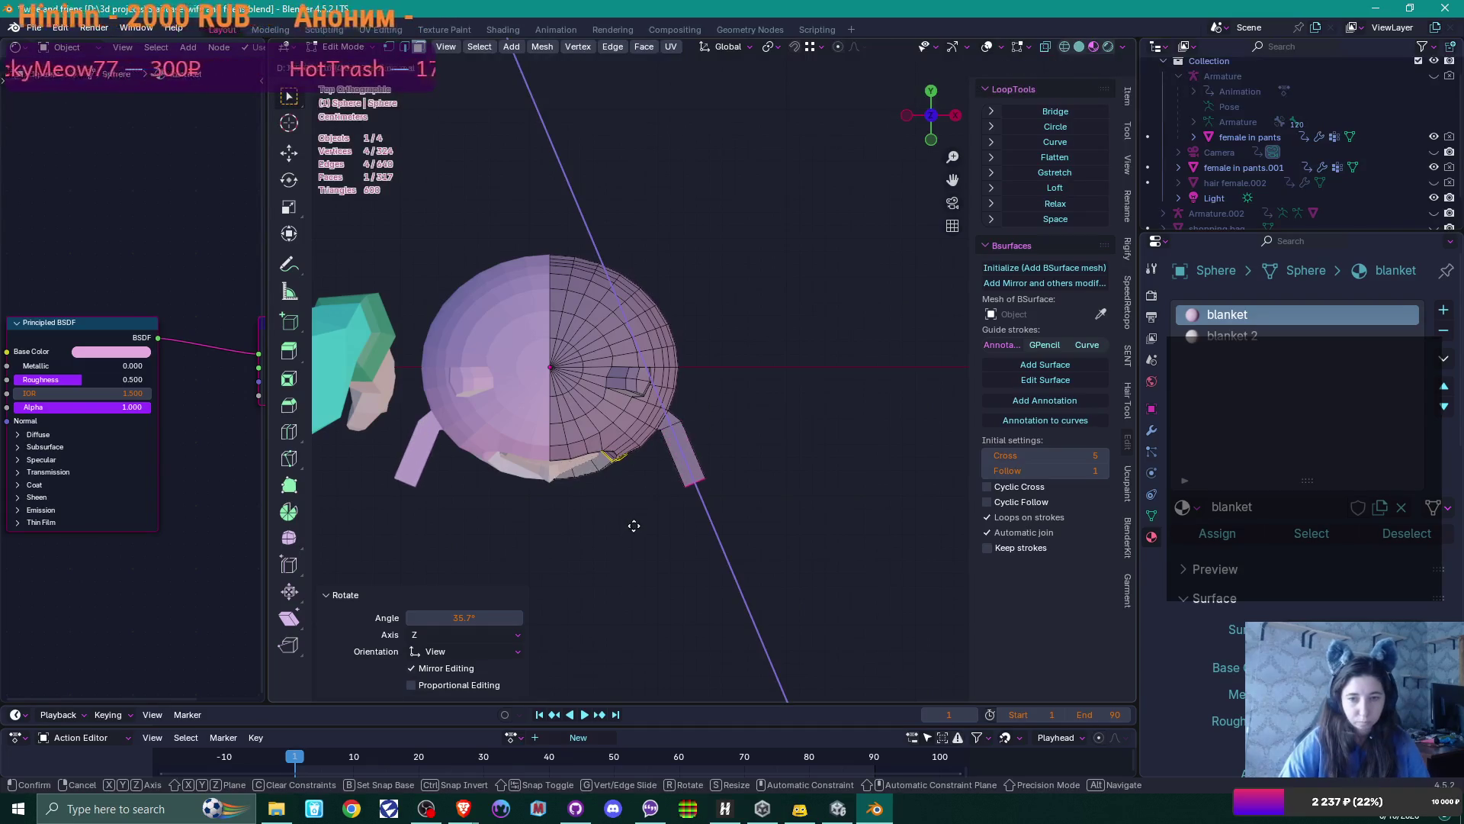
left_click(633, 522)
key("g")
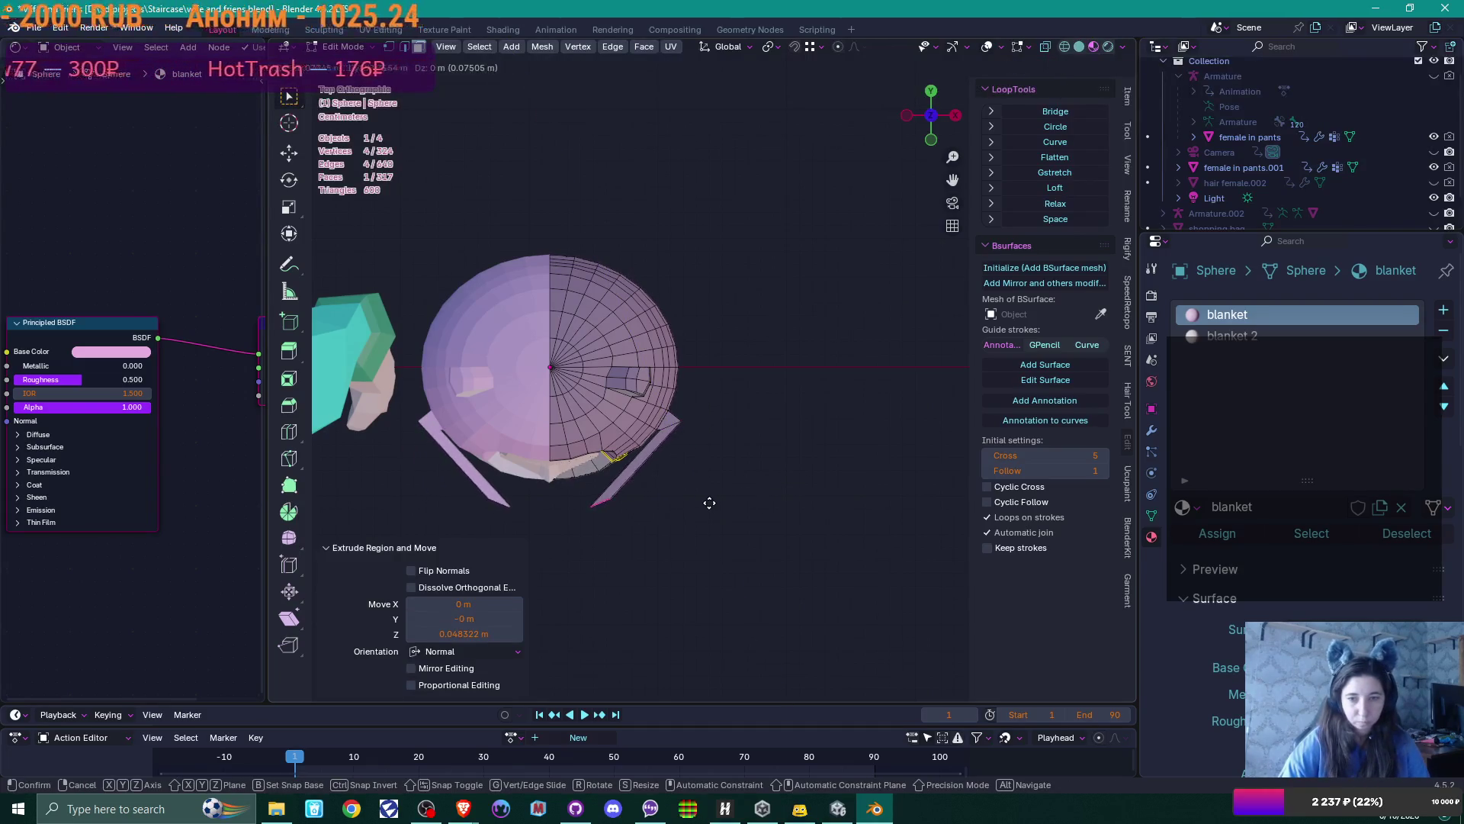
left_click(706, 488)
key("r")
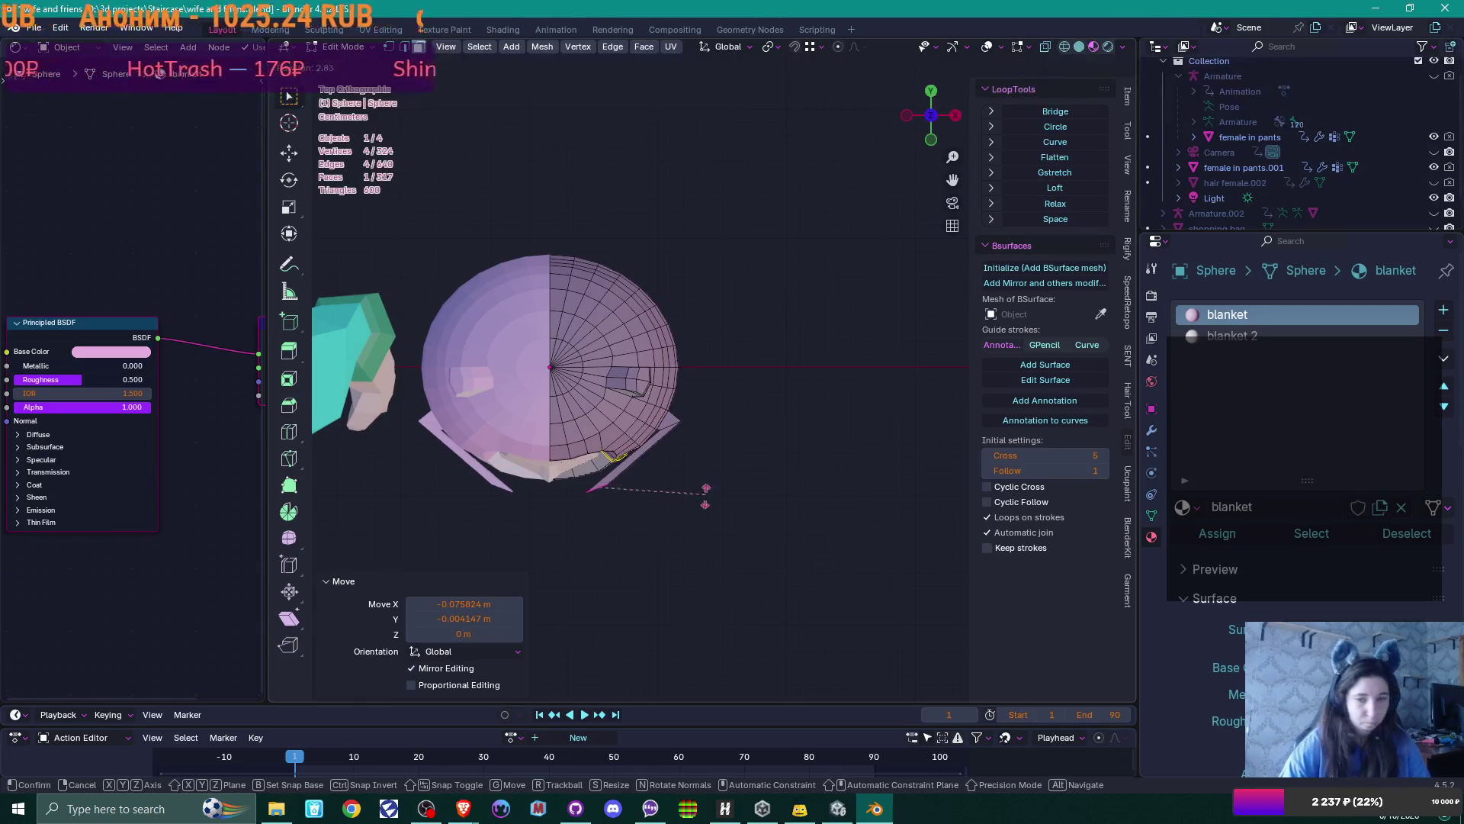
left_click(680, 558)
Inspect the new flap from front, top and angled views
mouse_move(677, 549)
middle_mouse_down()
mouse_move(671, 496)
mouse_move(643, 493)
middle_mouse_up()
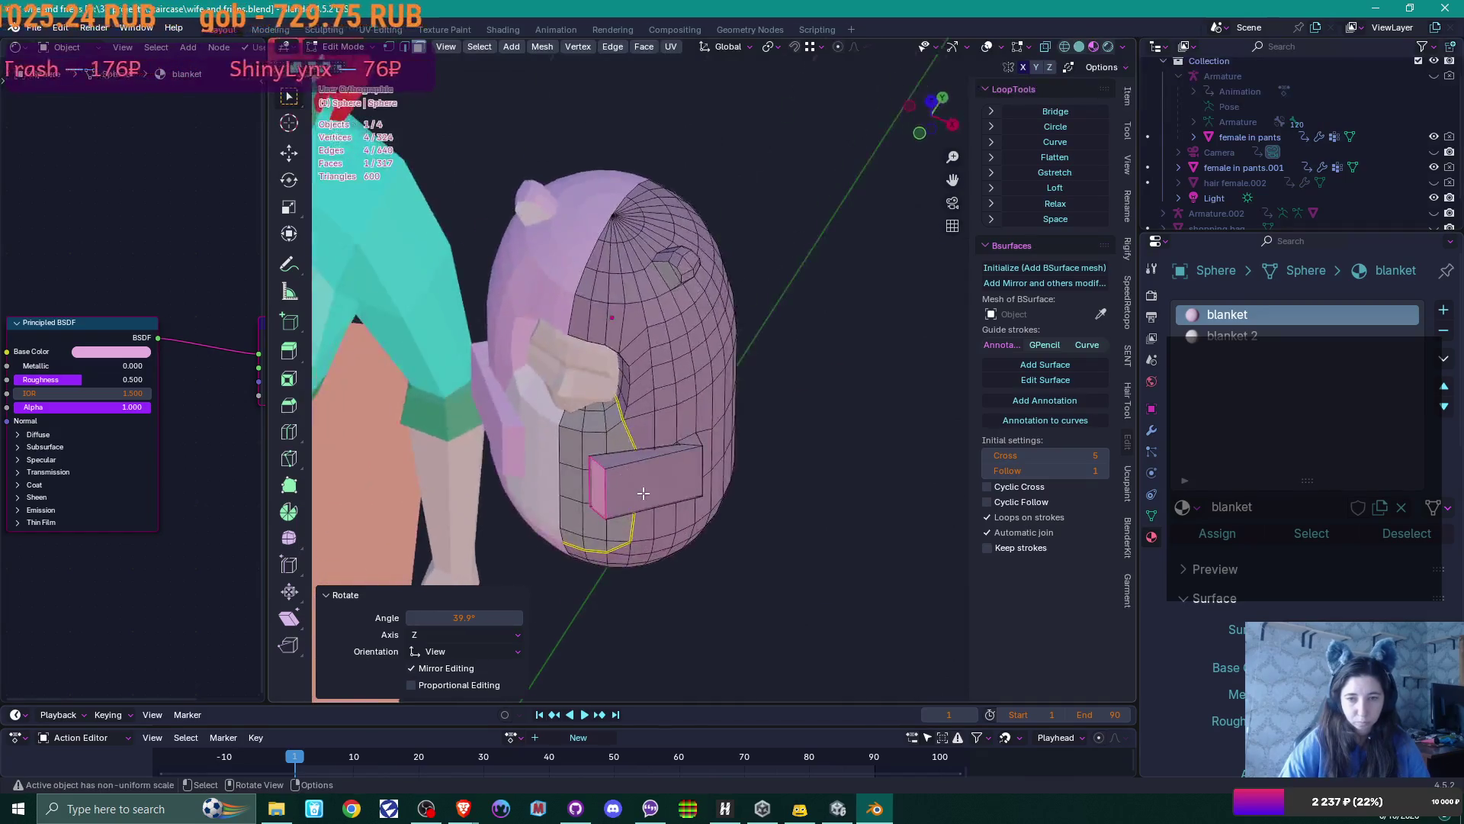
scroll(643, 494, "up", 4)
key("KP_1")
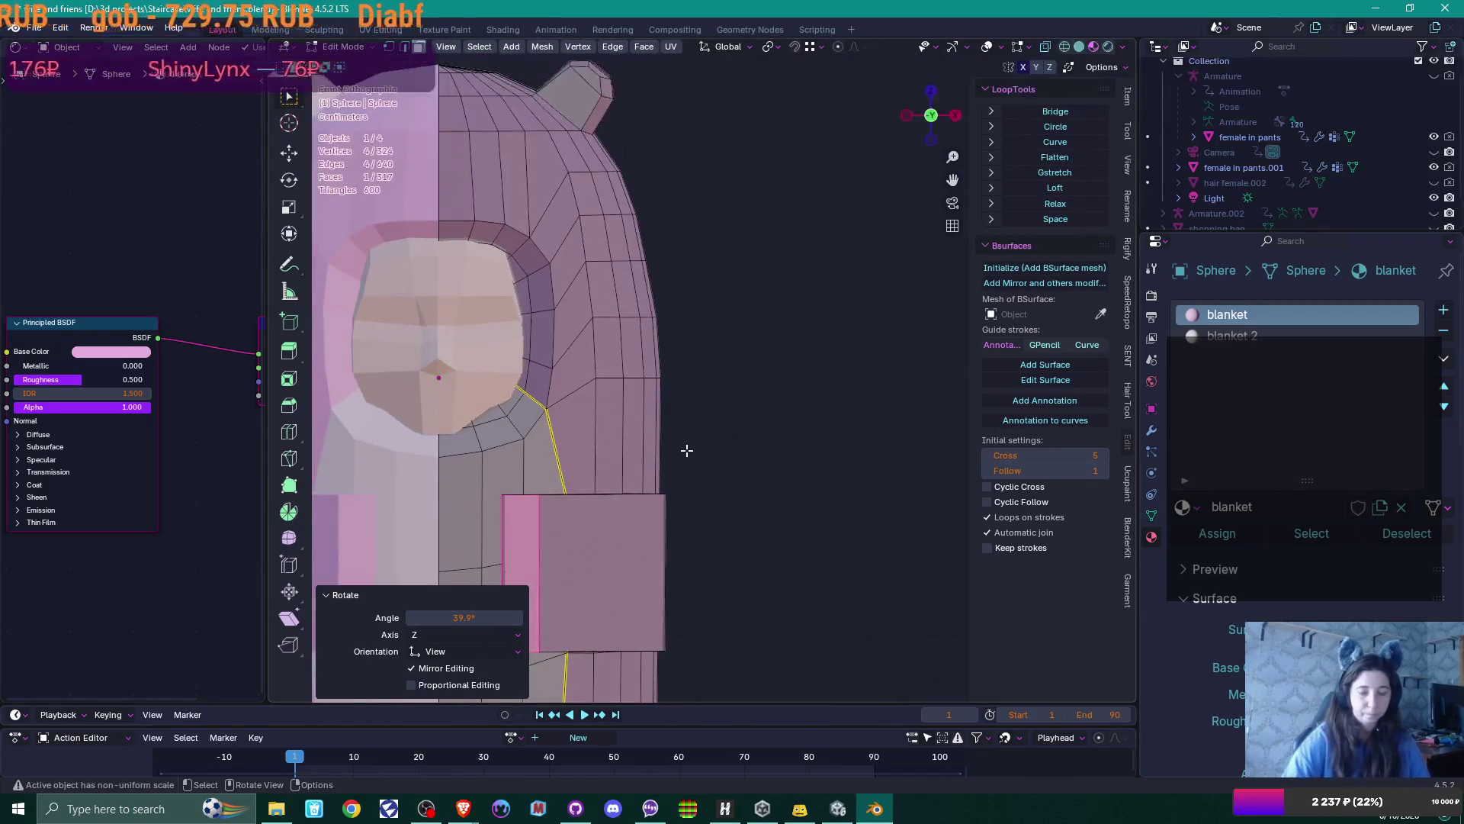
scroll(687, 449, "down", 4)
mouse_move(686, 448)
middle_mouse_down("shift")
mouse_move(741, 477)
mouse_move(725, 457)
middle_mouse_up("shift")
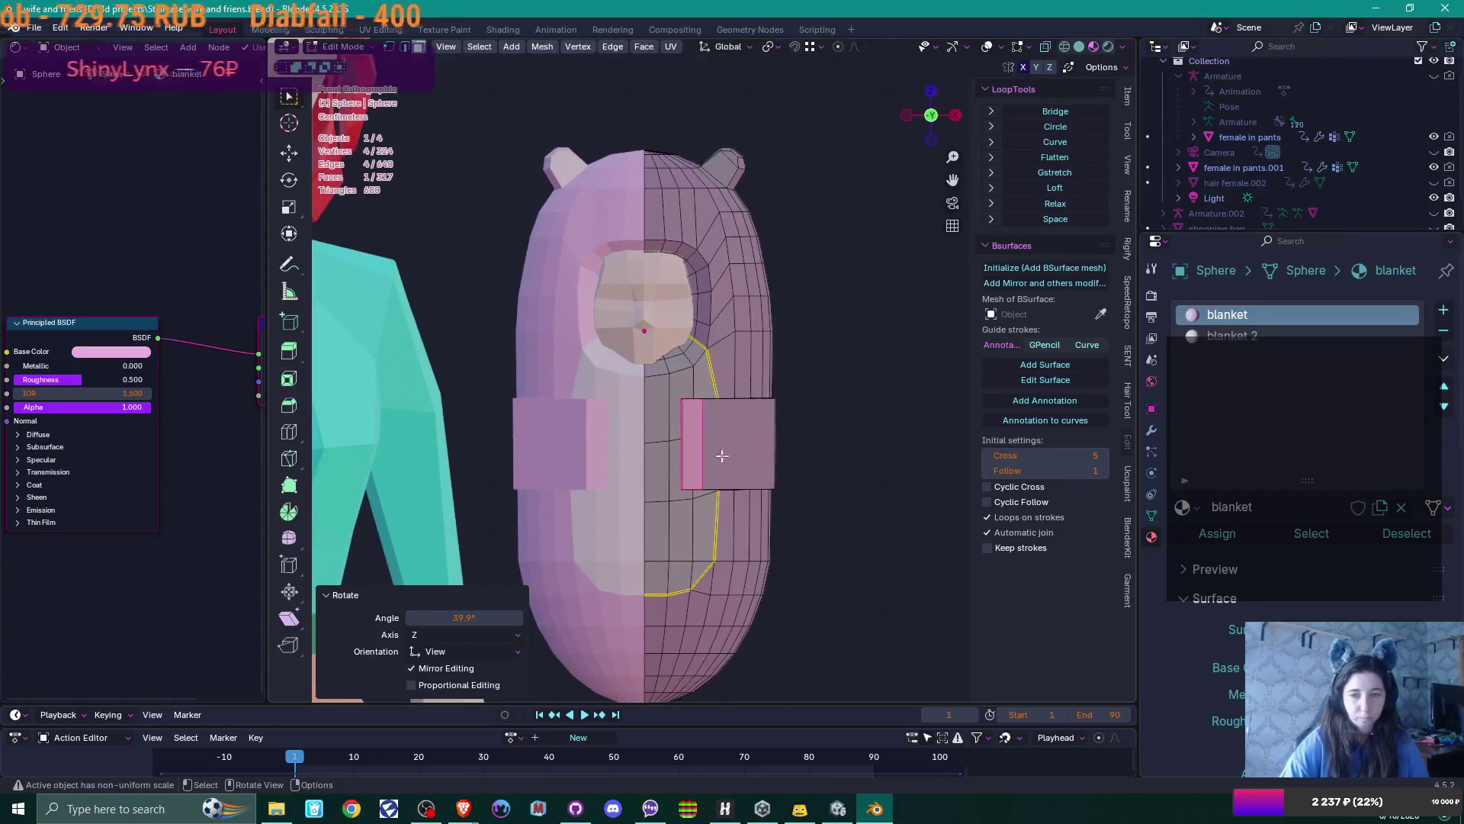
key("KP_7")
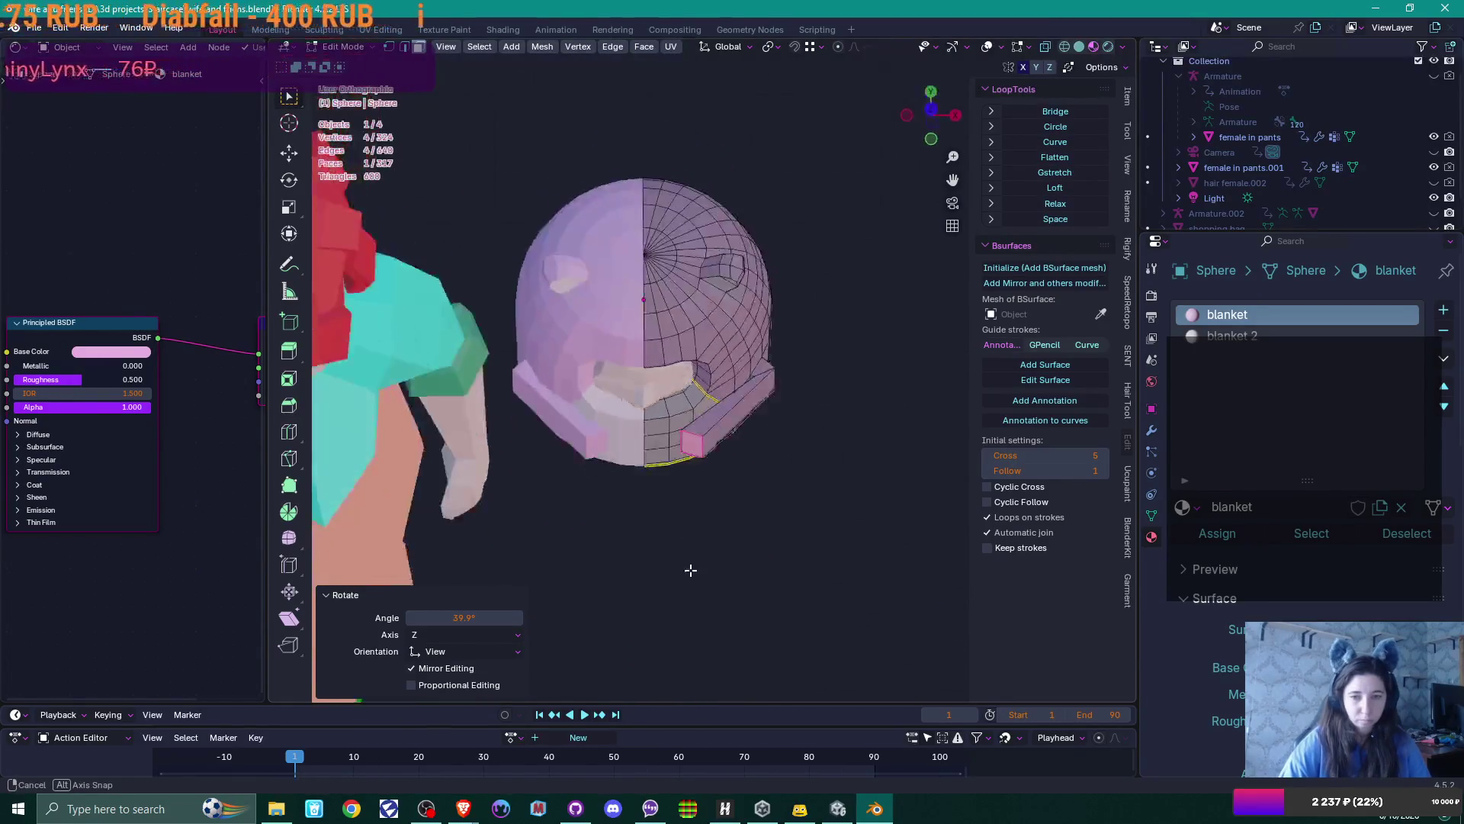
scroll(691, 540, "up", 3)
middle_click_drag(693, 539, 654, 450)
key("KP_7")
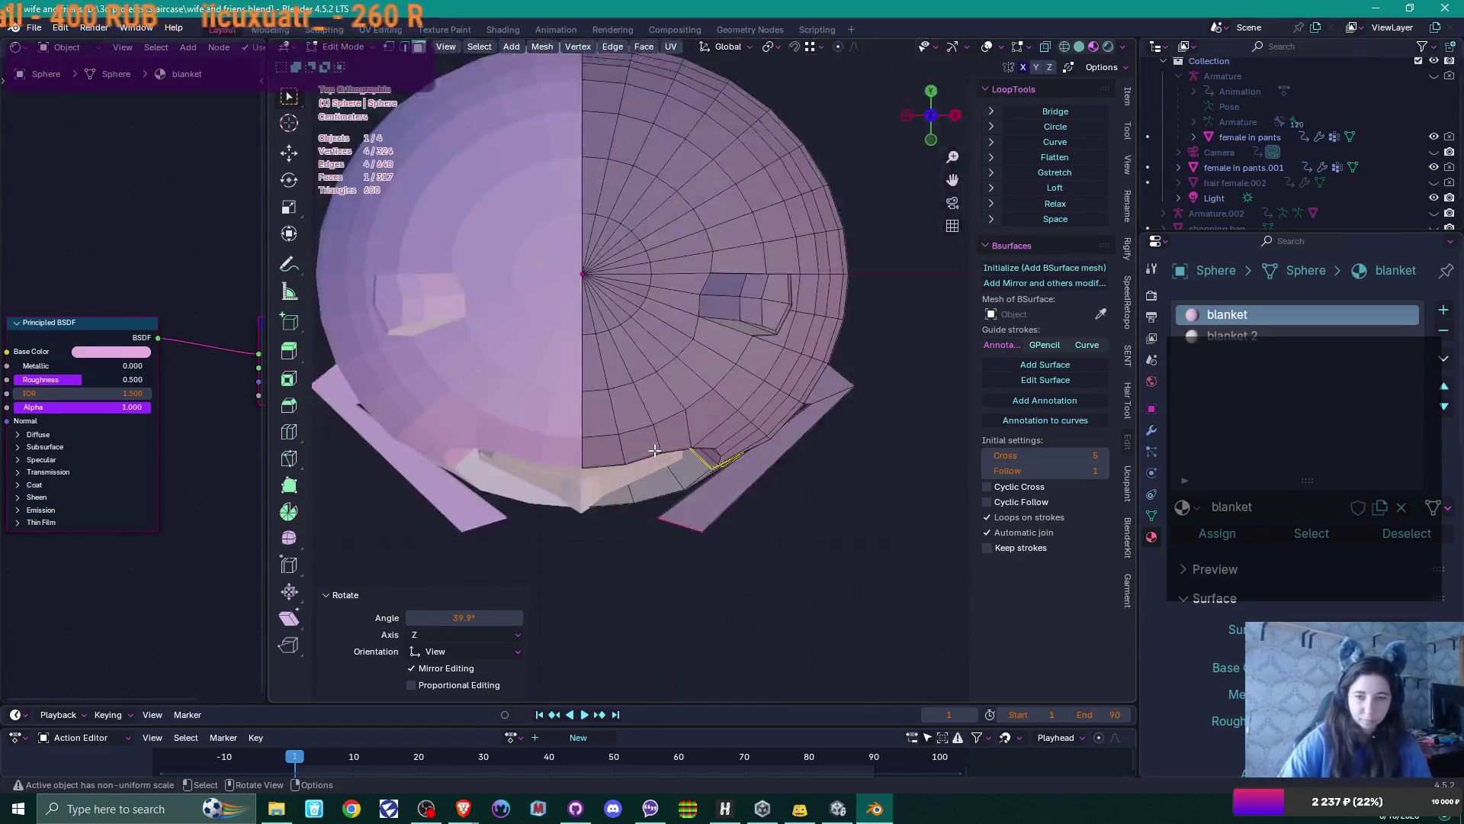
scroll(788, 458, "up", 2)
Undo a stray edge extrusion and rotate the flap faces again
key("e")
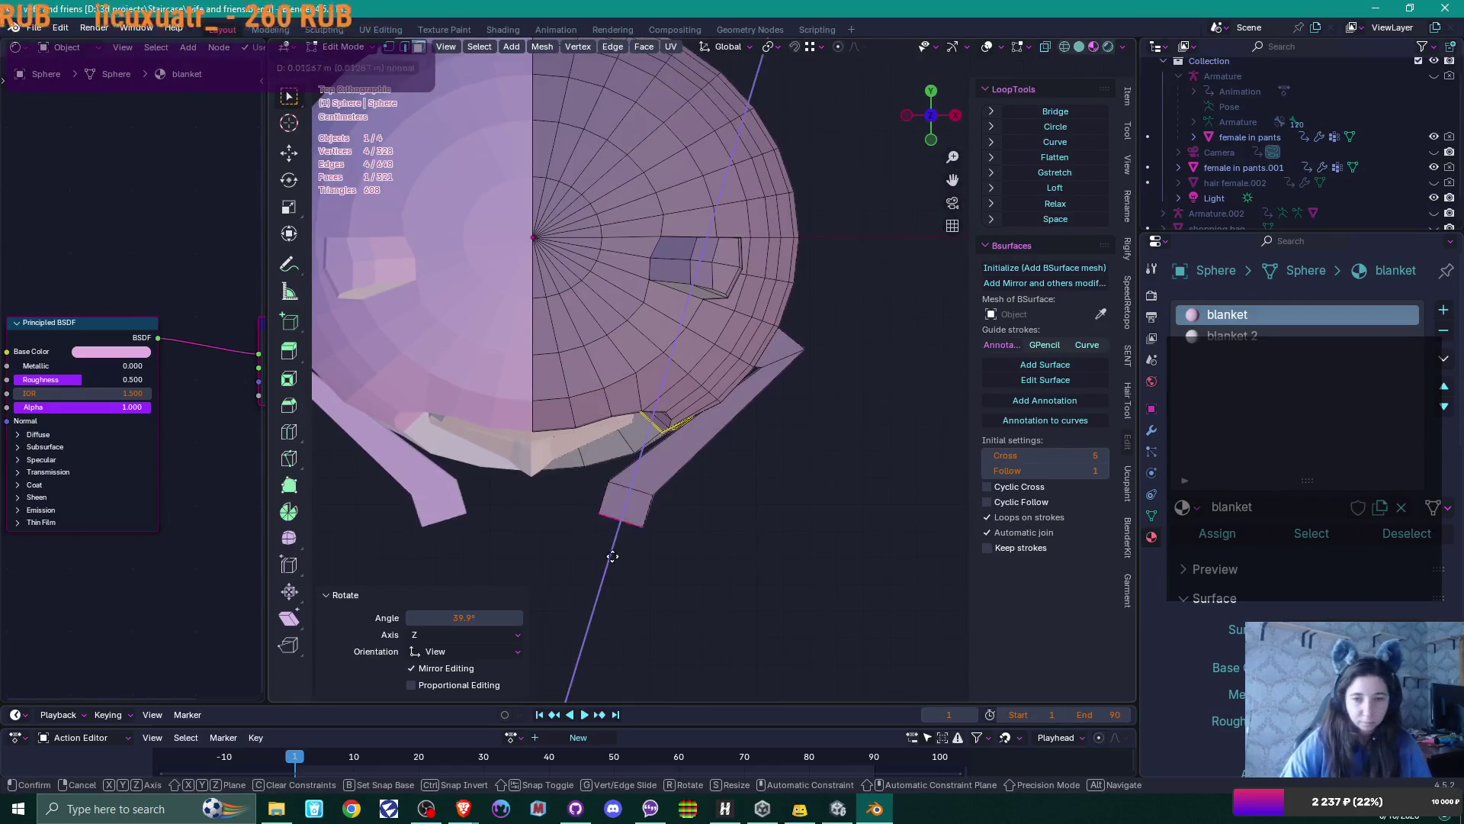
left_click(588, 572)
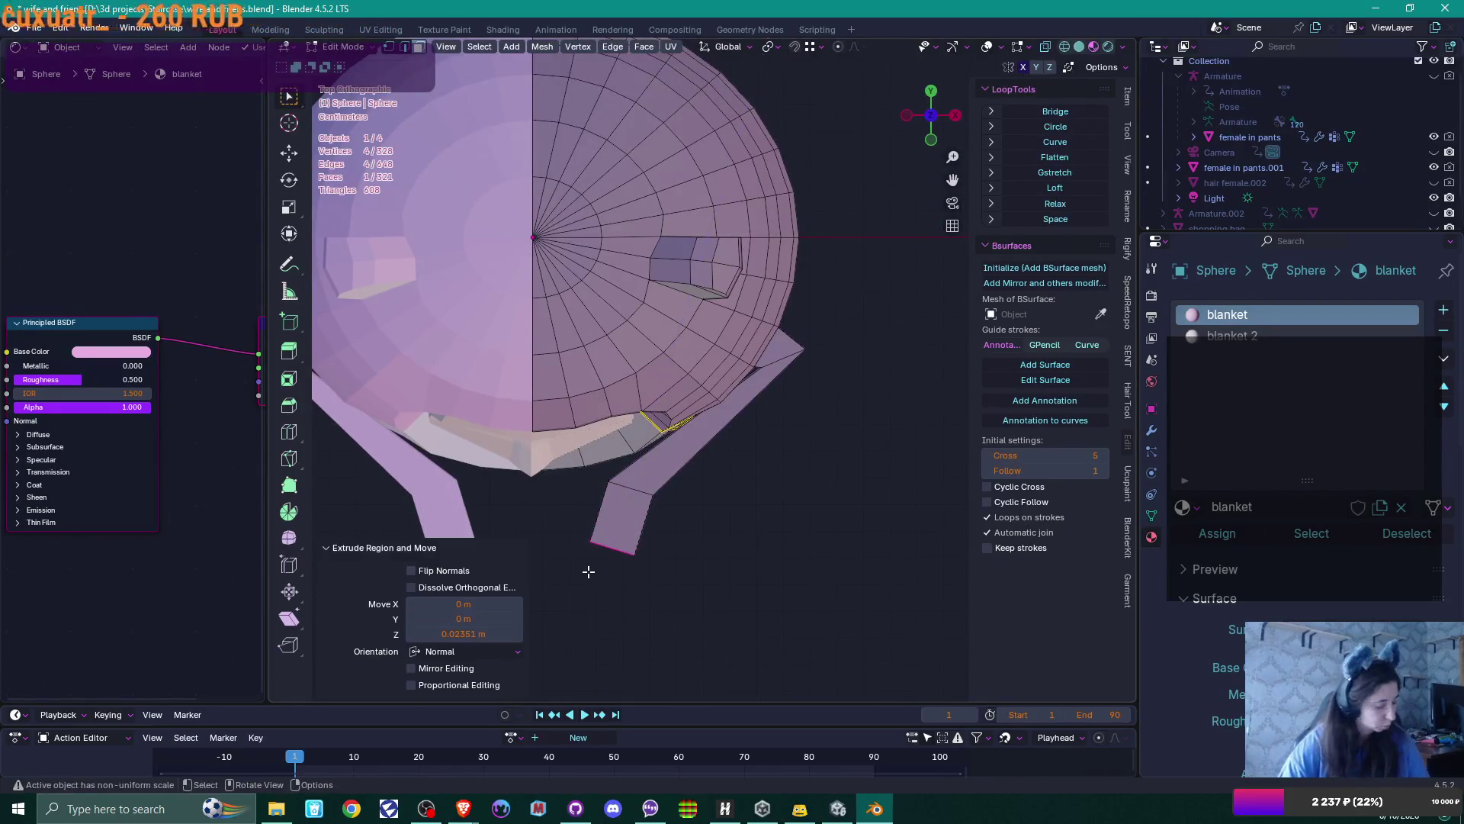
key("ctrl+z")
key("ctrl+z")
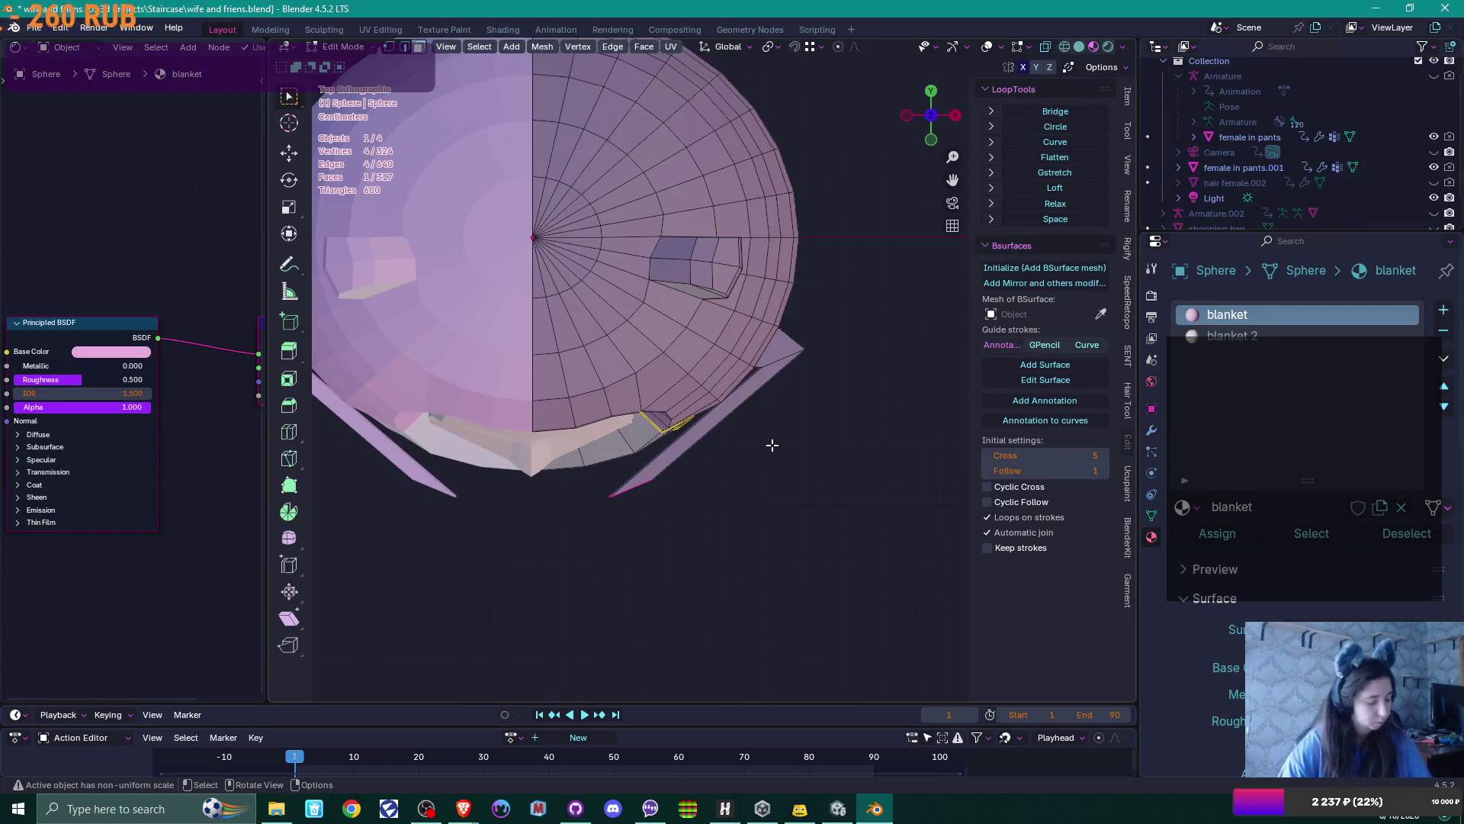
key("r")
left_click(630, 602)
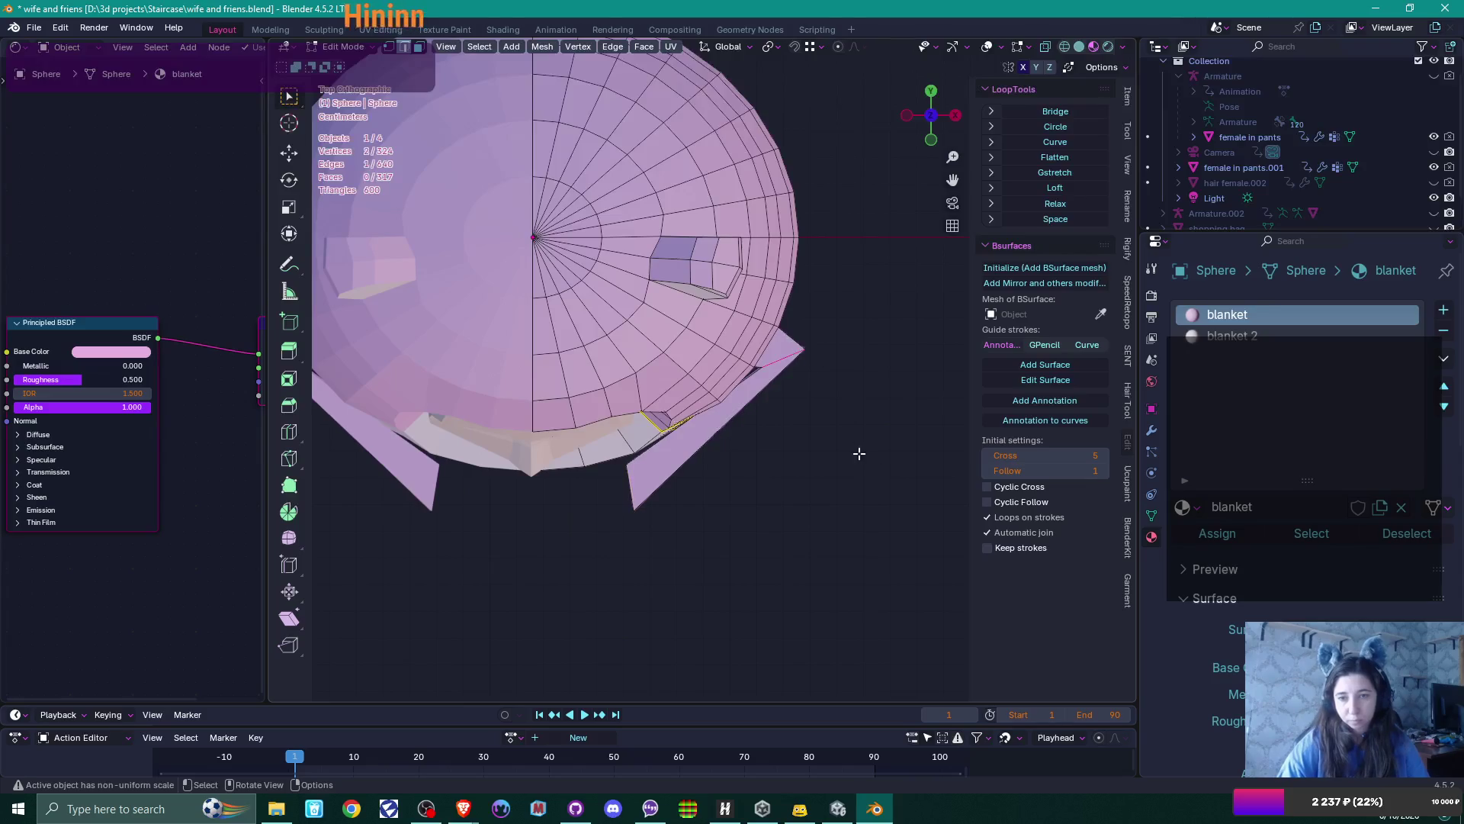
Bevel the end edges of the arm flap
middle_click_drag(861, 456, 816, 426)
key("KP_7")
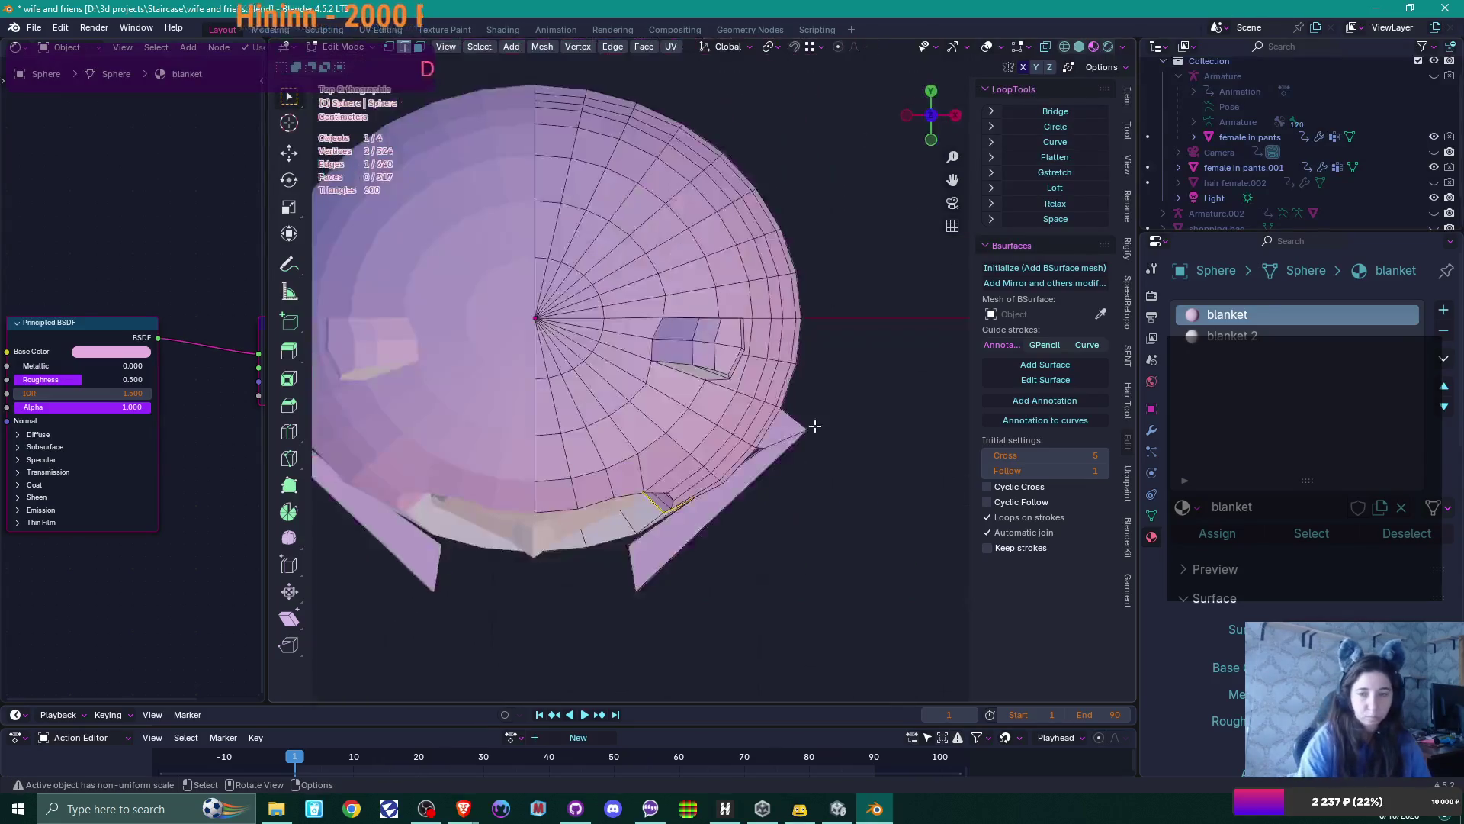
mouse_move(897, 498)
middle_mouse_down()
mouse_move(902, 477)
mouse_move(808, 478)
middle_mouse_up()
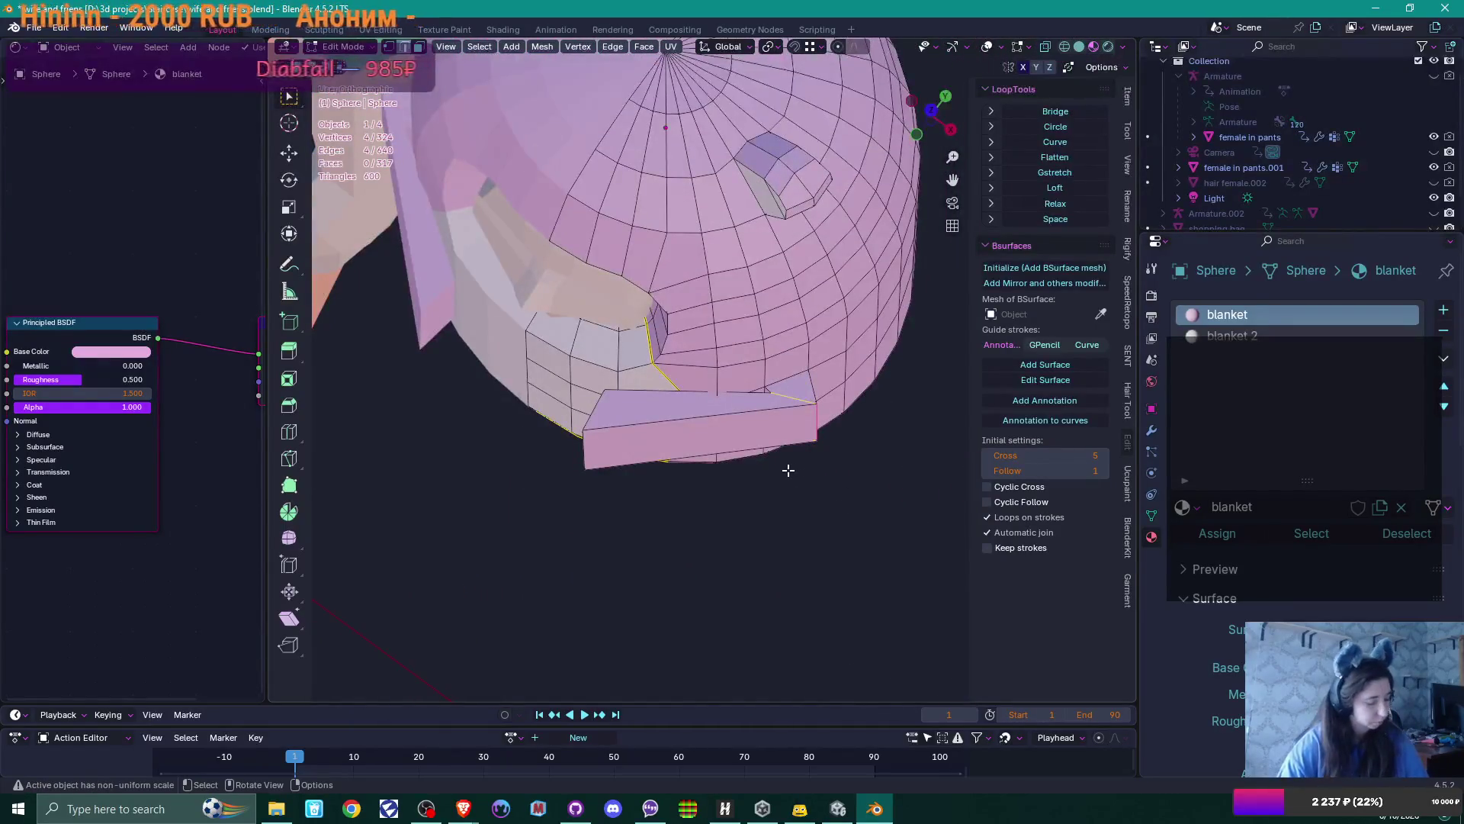
key("ctrl+b")
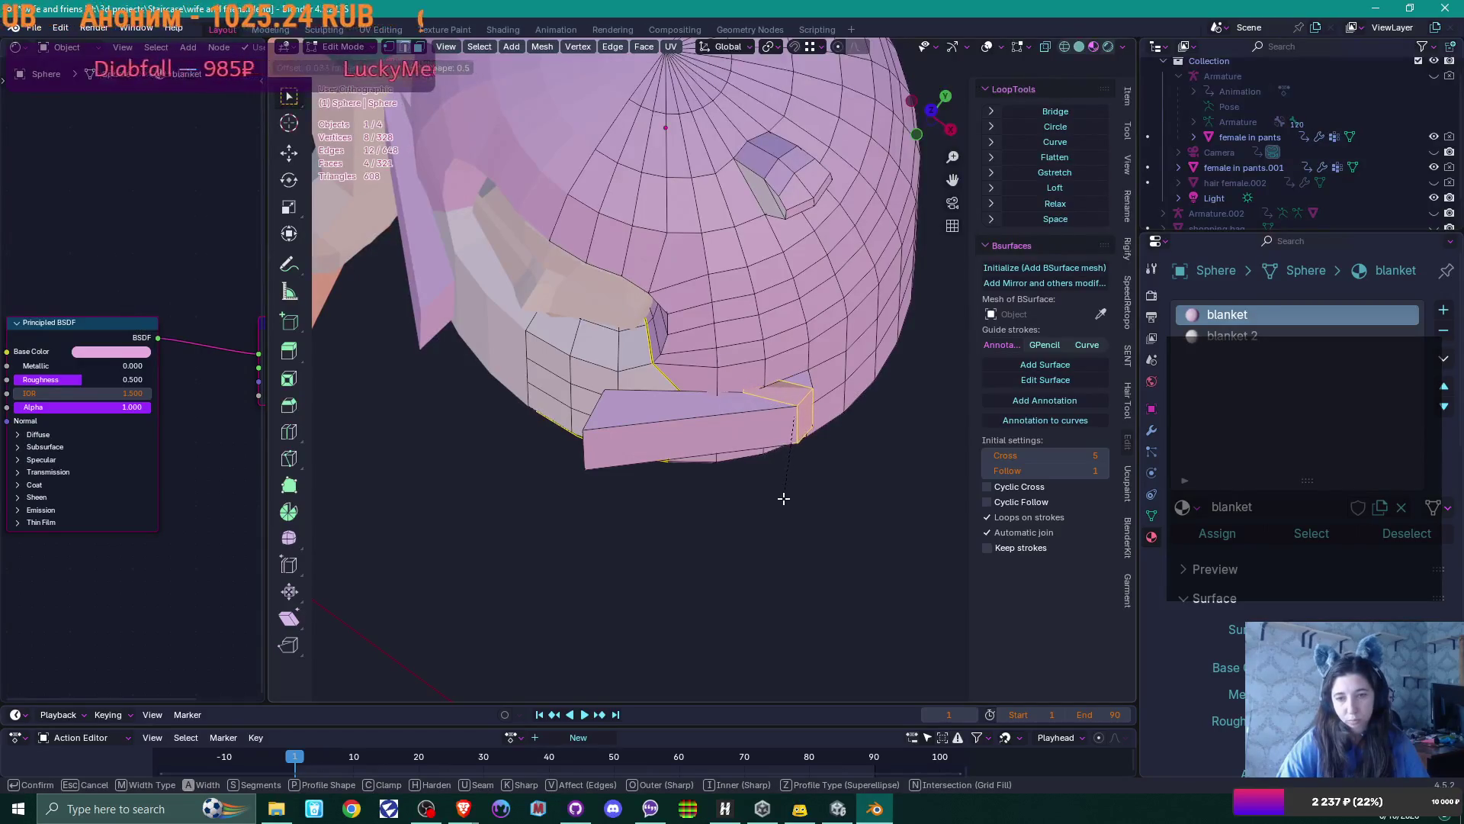
left_click(782, 501)
Rotate the beveled flap geometry 24.9° in the top view
middle_click_drag(778, 502, 739, 531)
key("KP_7")
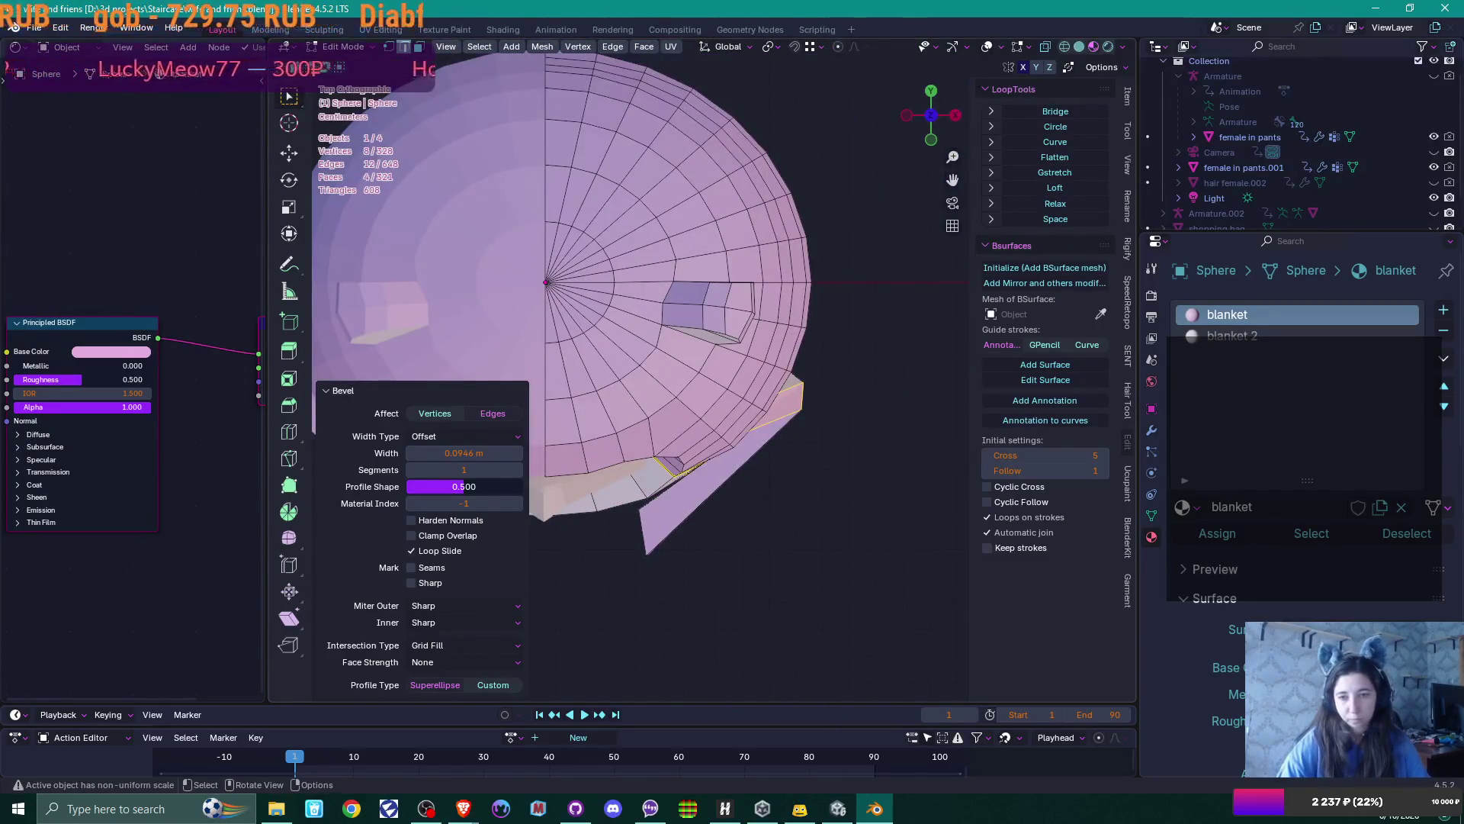
key("r")
left_click(878, 466)
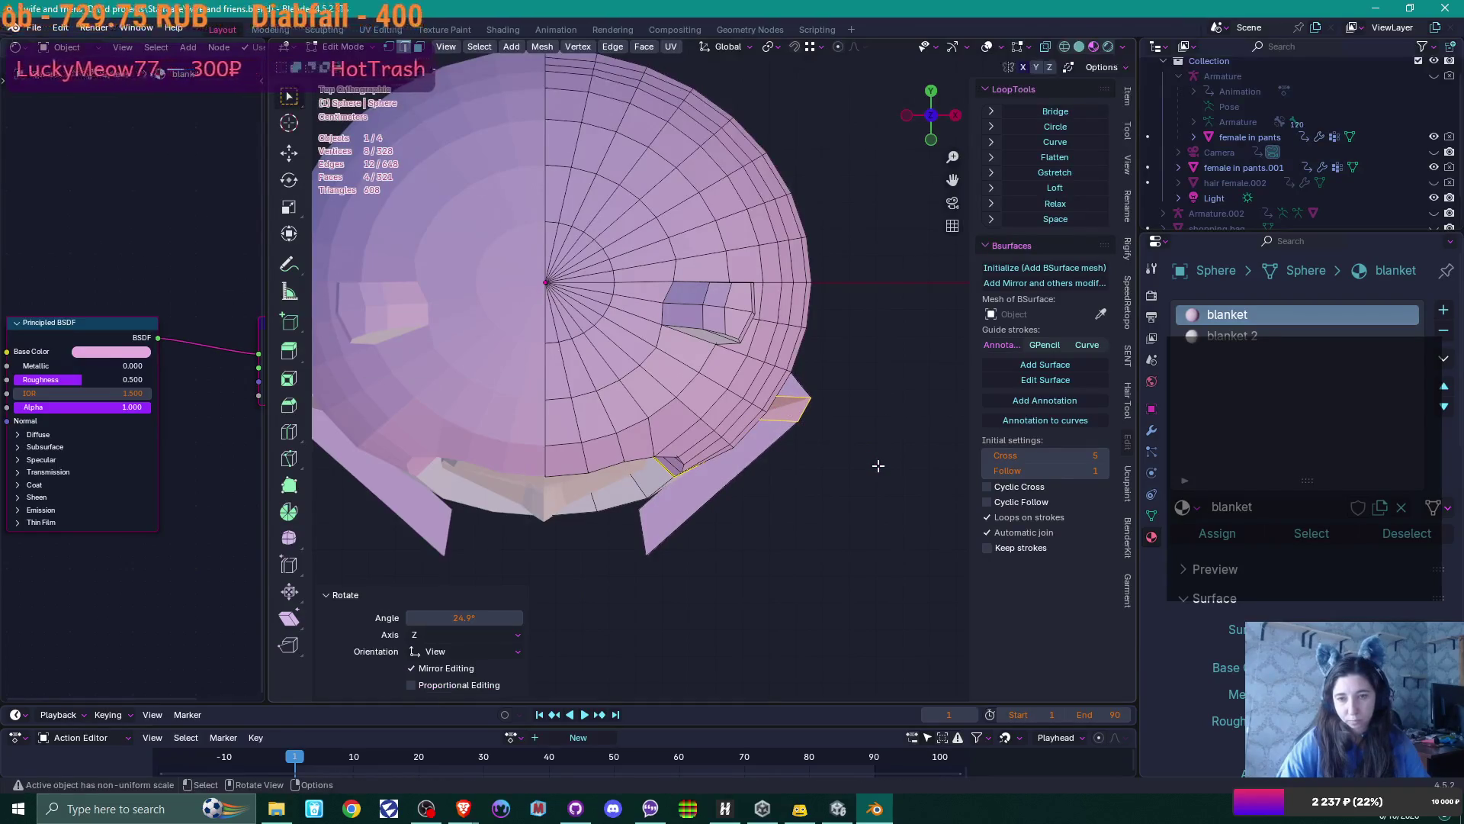
Move the flap's narrow end face along the Y axis
mouse_move(857, 465)
middle_mouse_down()
mouse_move(850, 482)
mouse_move(829, 419)
middle_mouse_up()
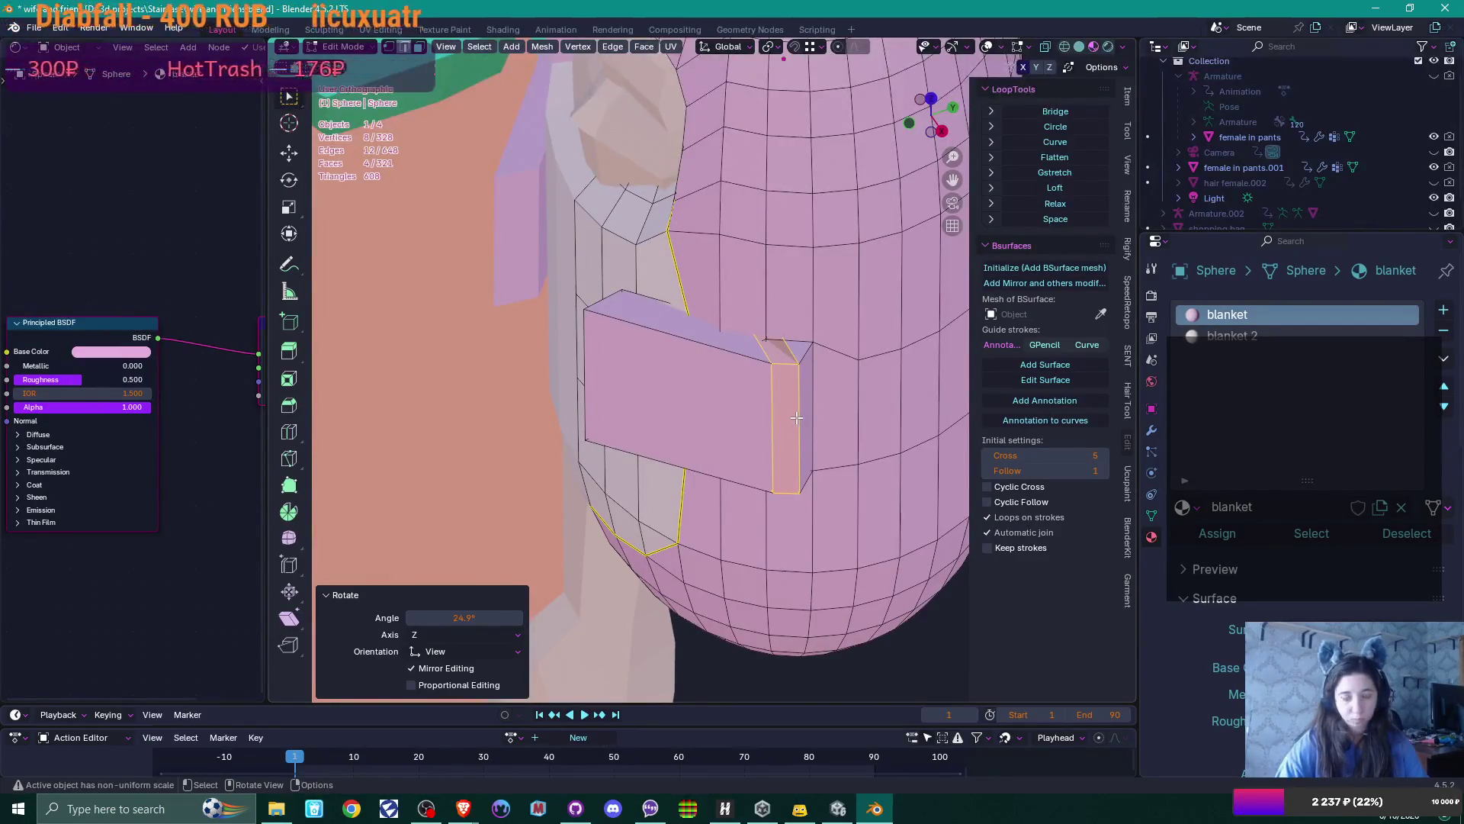
left_click(797, 418)
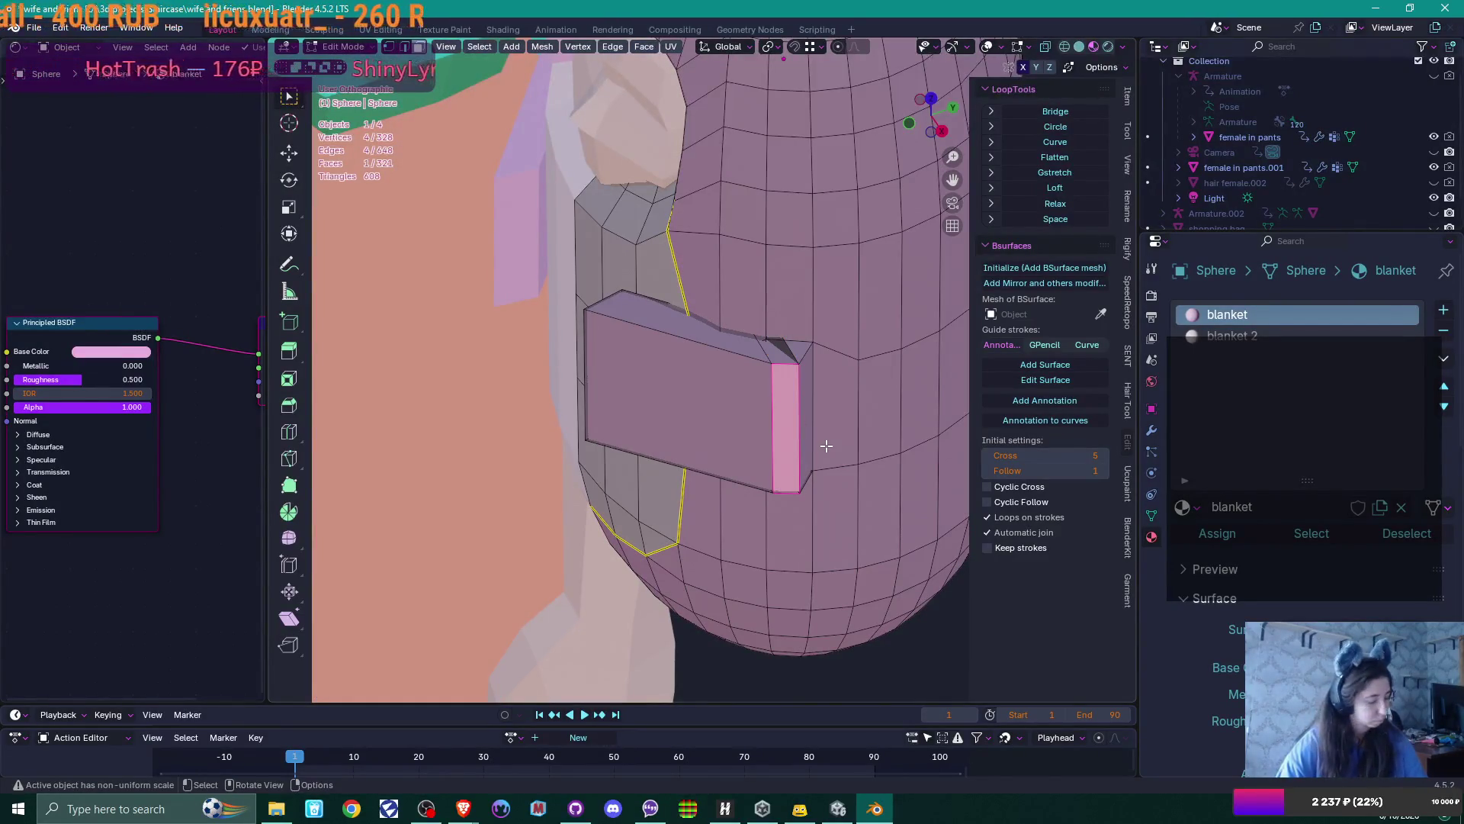
key("g")
key("y")
left_click(797, 447)
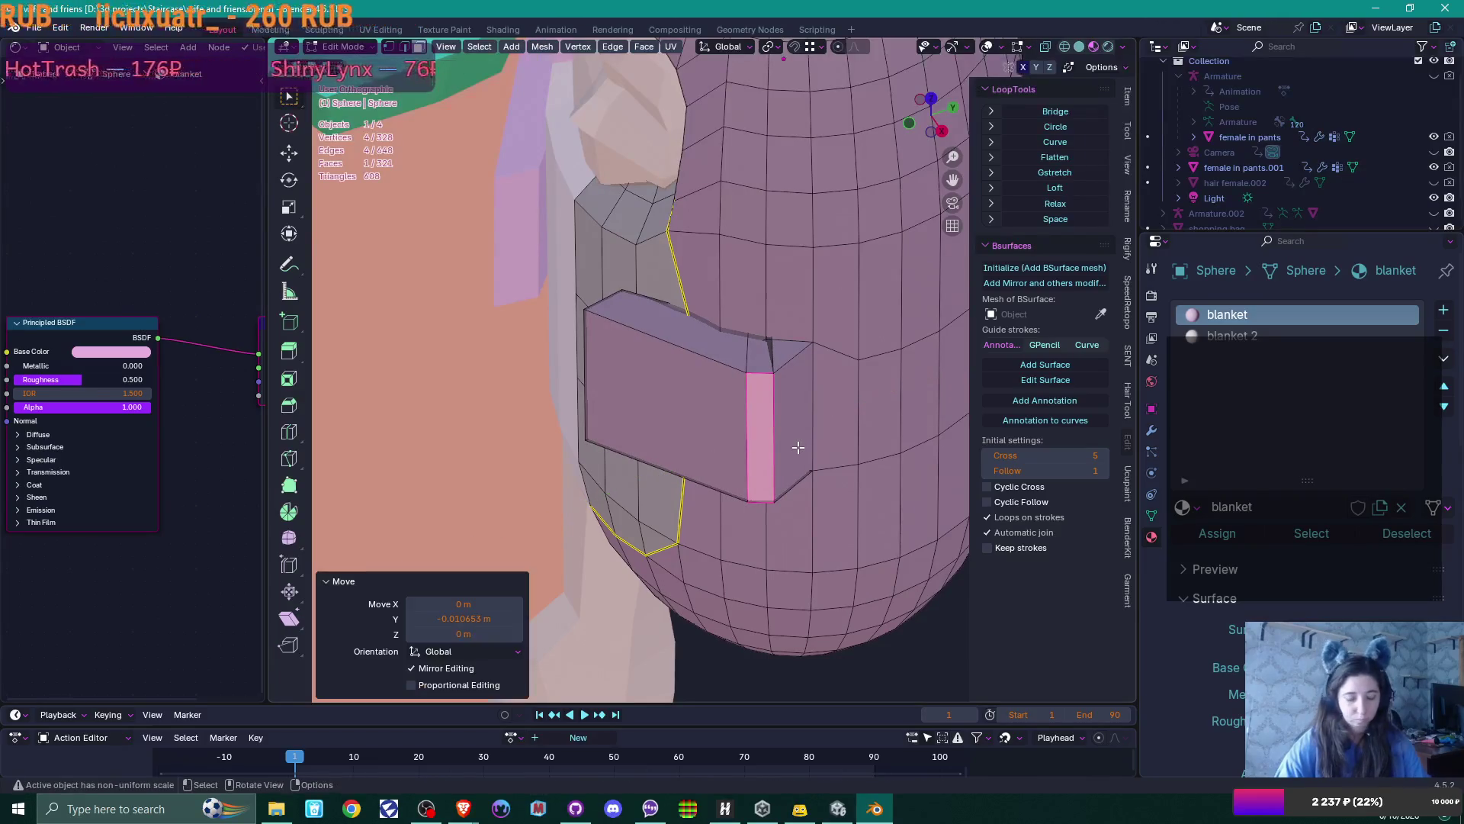
Inspect the flap and edited edge loop from the front and several angles
key("KP_1")
scroll(798, 447, "down", 3)
middle_click_drag(795, 448, 794, 564)
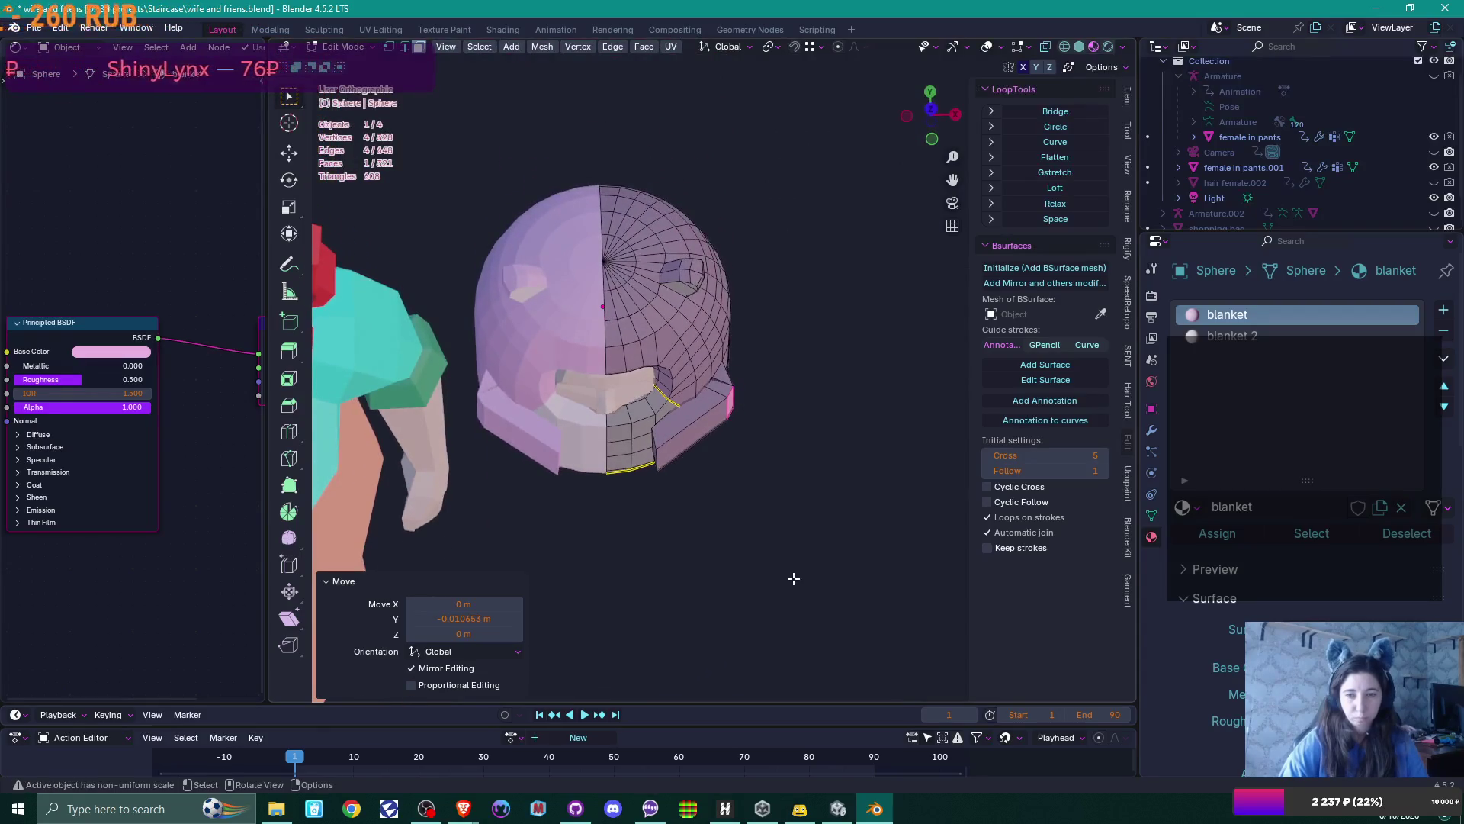
scroll(792, 583, "up", 5)
scroll(804, 519, "up", 3)
mouse_move(801, 507)
middle_mouse_down()
mouse_move(758, 523)
mouse_move(745, 506)
middle_mouse_up()
mouse_move(838, 491)
middle_mouse_down()
mouse_move(875, 474)
mouse_move(804, 579)
mouse_move(781, 582)
mouse_move(767, 534)
middle_mouse_up()
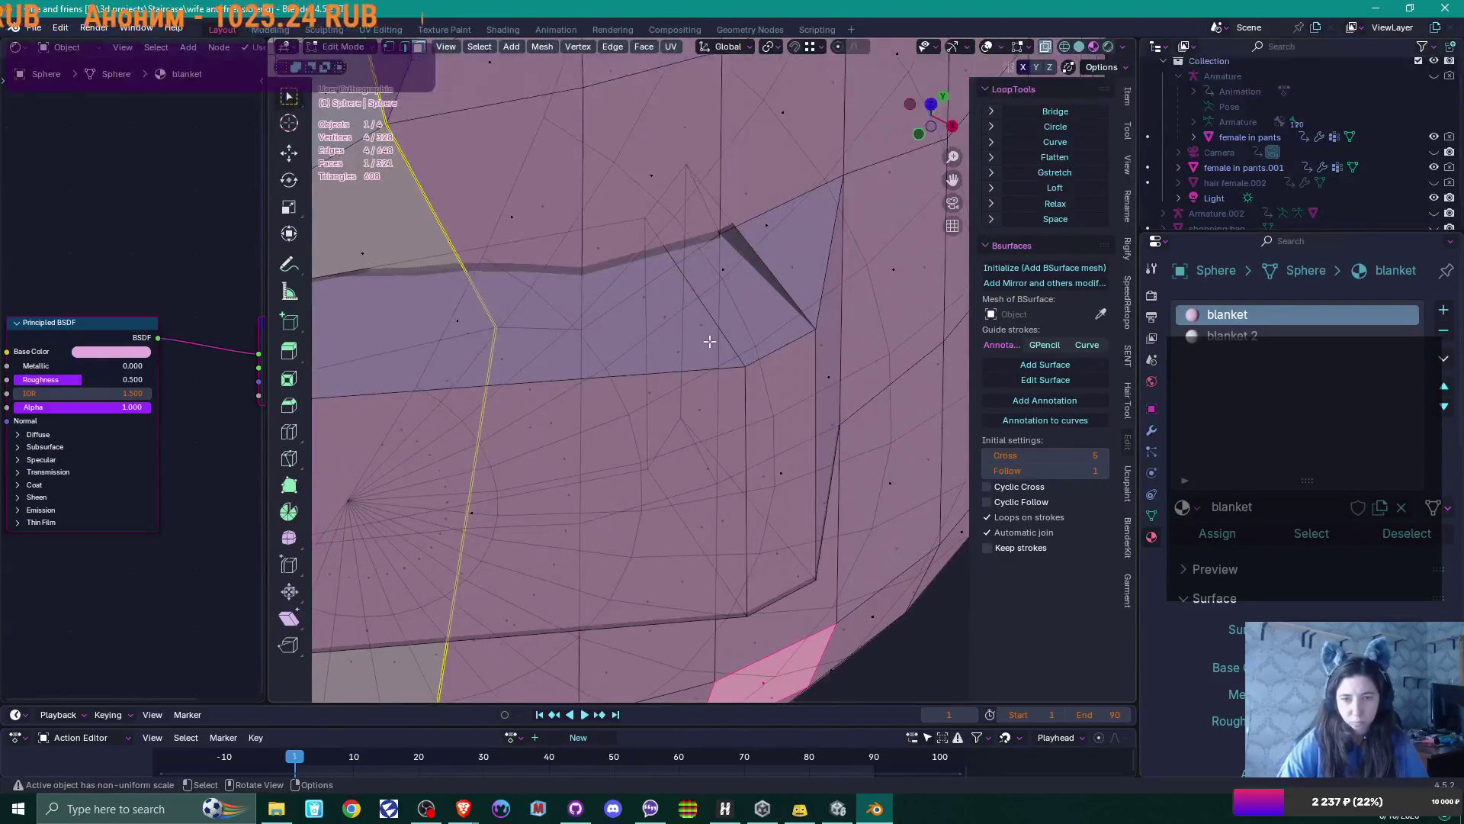
mouse_move(712, 341)
middle_mouse_down()
mouse_move(797, 333)
mouse_move(690, 348)
mouse_move(713, 345)
middle_mouse_up()
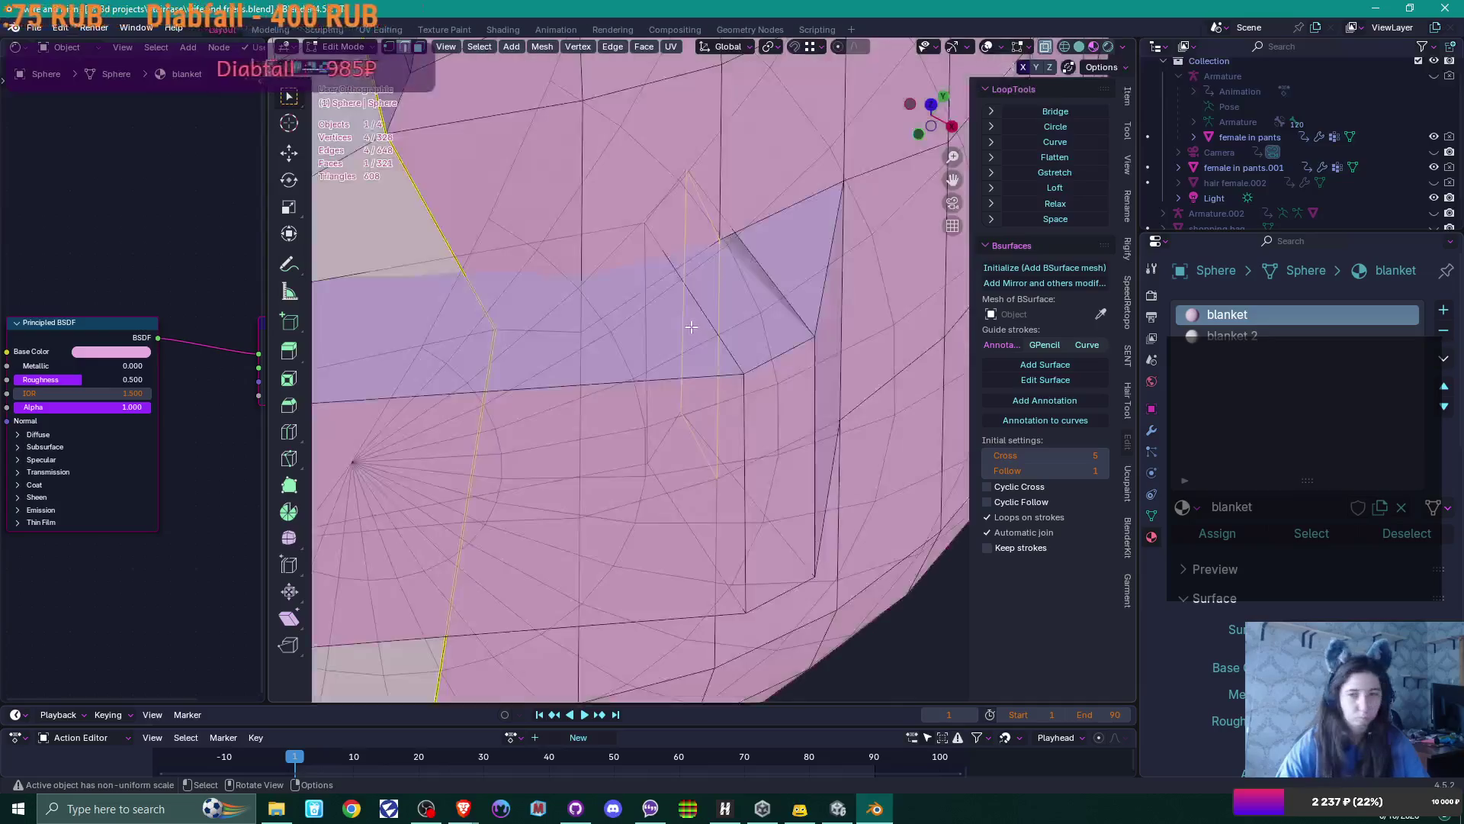
middle_click_drag(684, 304, 656, 344)
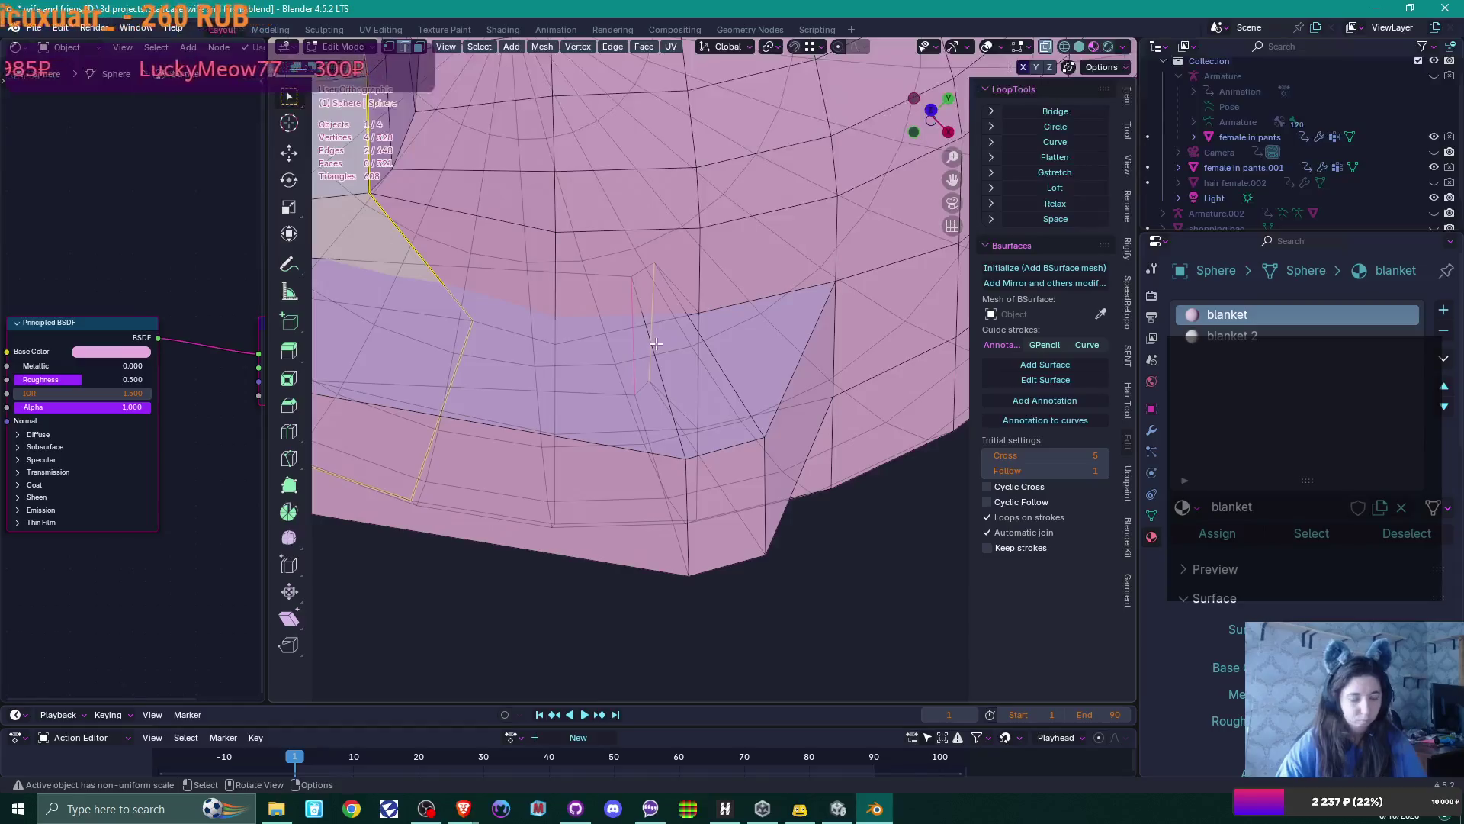
Nudge the selected flap edge slightly along X, then along Y
key("g")
key("x")
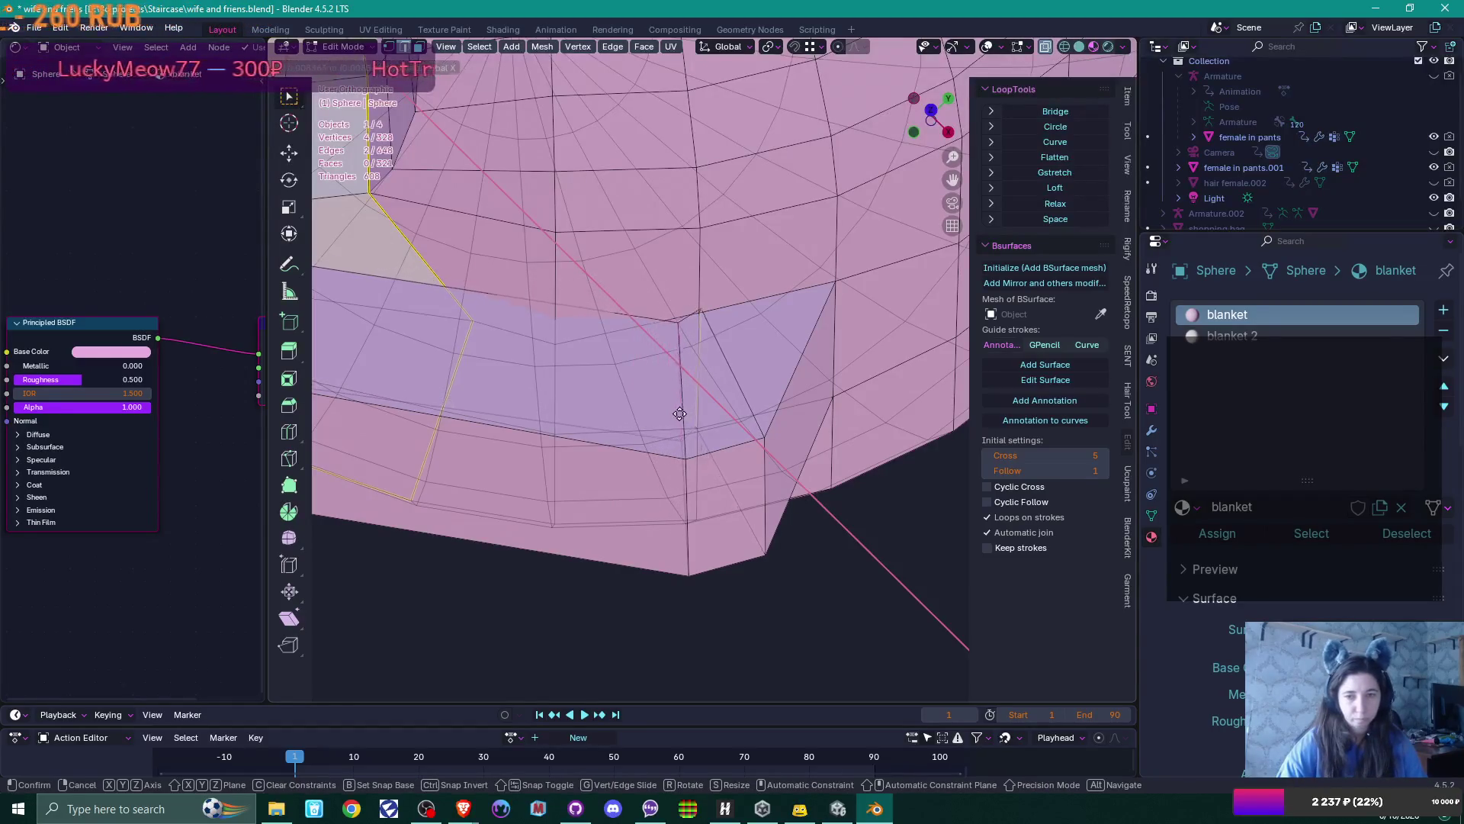
left_click(676, 419)
key("g")
key("y")
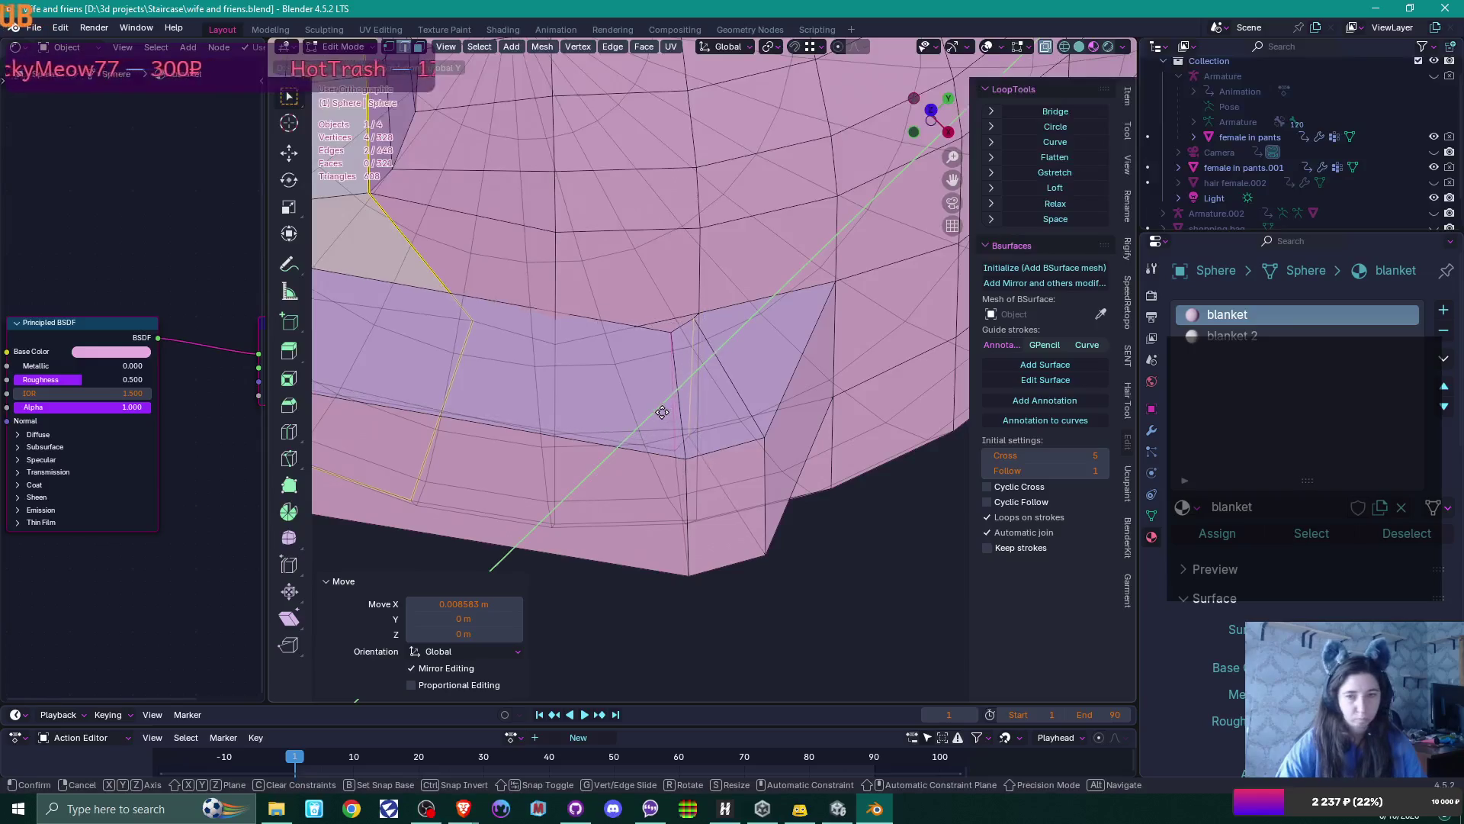
left_click(644, 407)
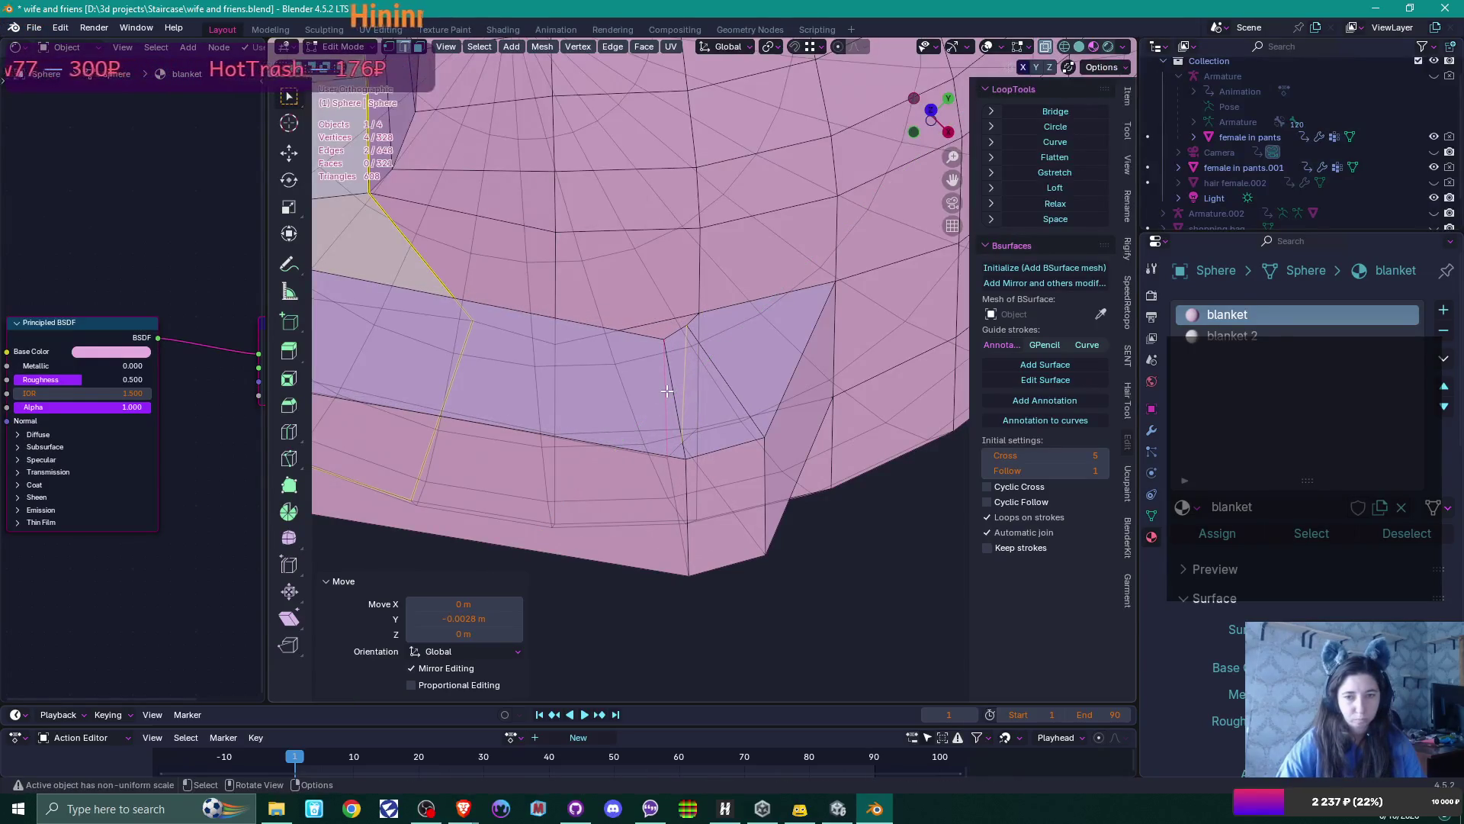
Nudge a single flap edge 0.0018 m along X and turn on see-through view
left_click(668, 393)
key("g")
key("x")
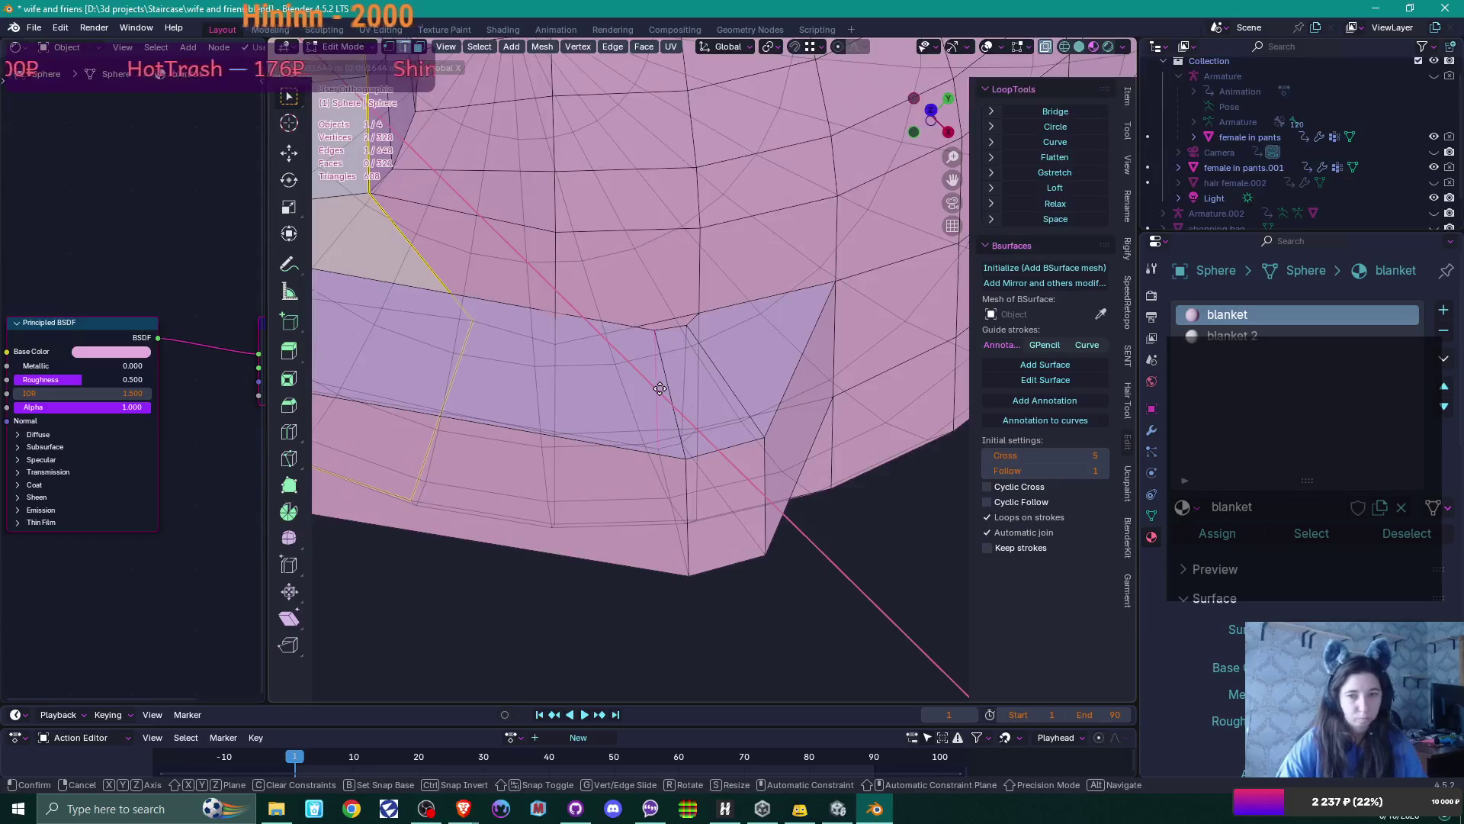
left_click(660, 388)
scroll(582, 517, "down", 3)
middle_click_drag(582, 517, 746, 439)
key("alt+z")
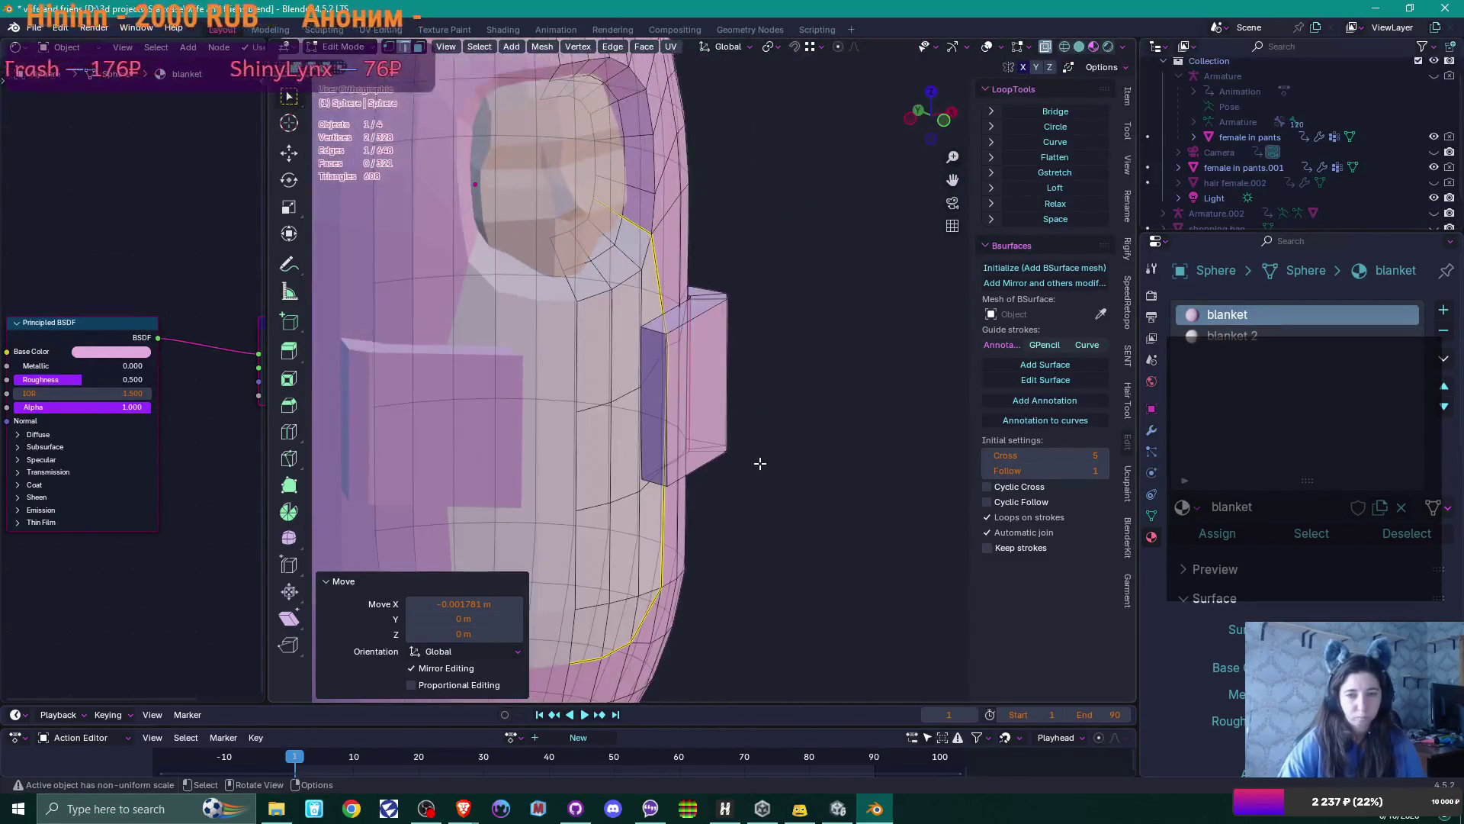
Select a face of the boxy arm flap and review it with see-through off
scroll(762, 461, "down", 2)
key("alt+a")
left_click(674, 388)
key("alt+z")
middle_click_drag(686, 411, 729, 458)
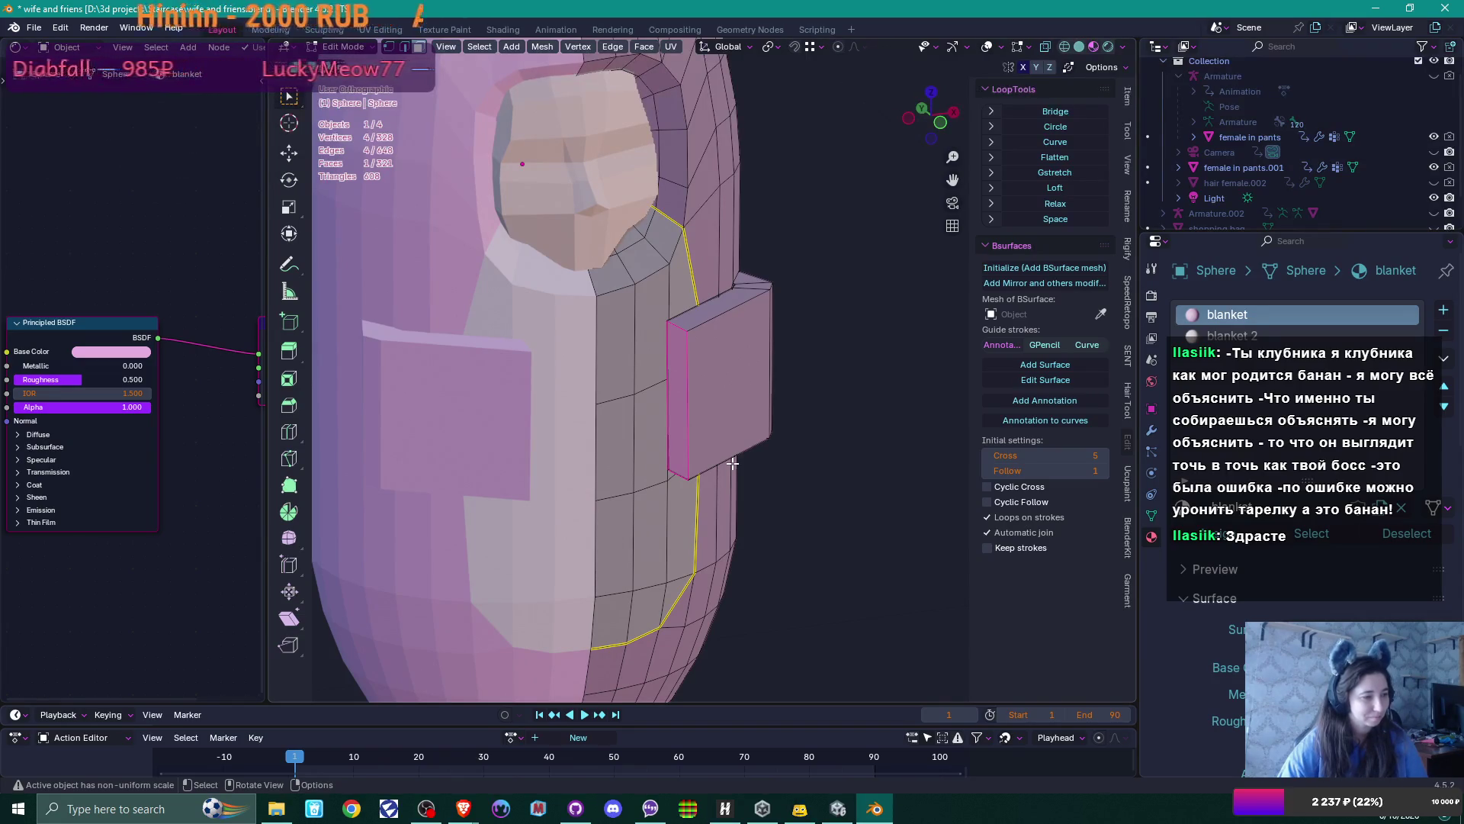
mouse_move(732, 463)
middle_mouse_down()
mouse_move(778, 452)
mouse_move(686, 457)
mouse_move(745, 461)
mouse_move(710, 453)
middle_mouse_up()
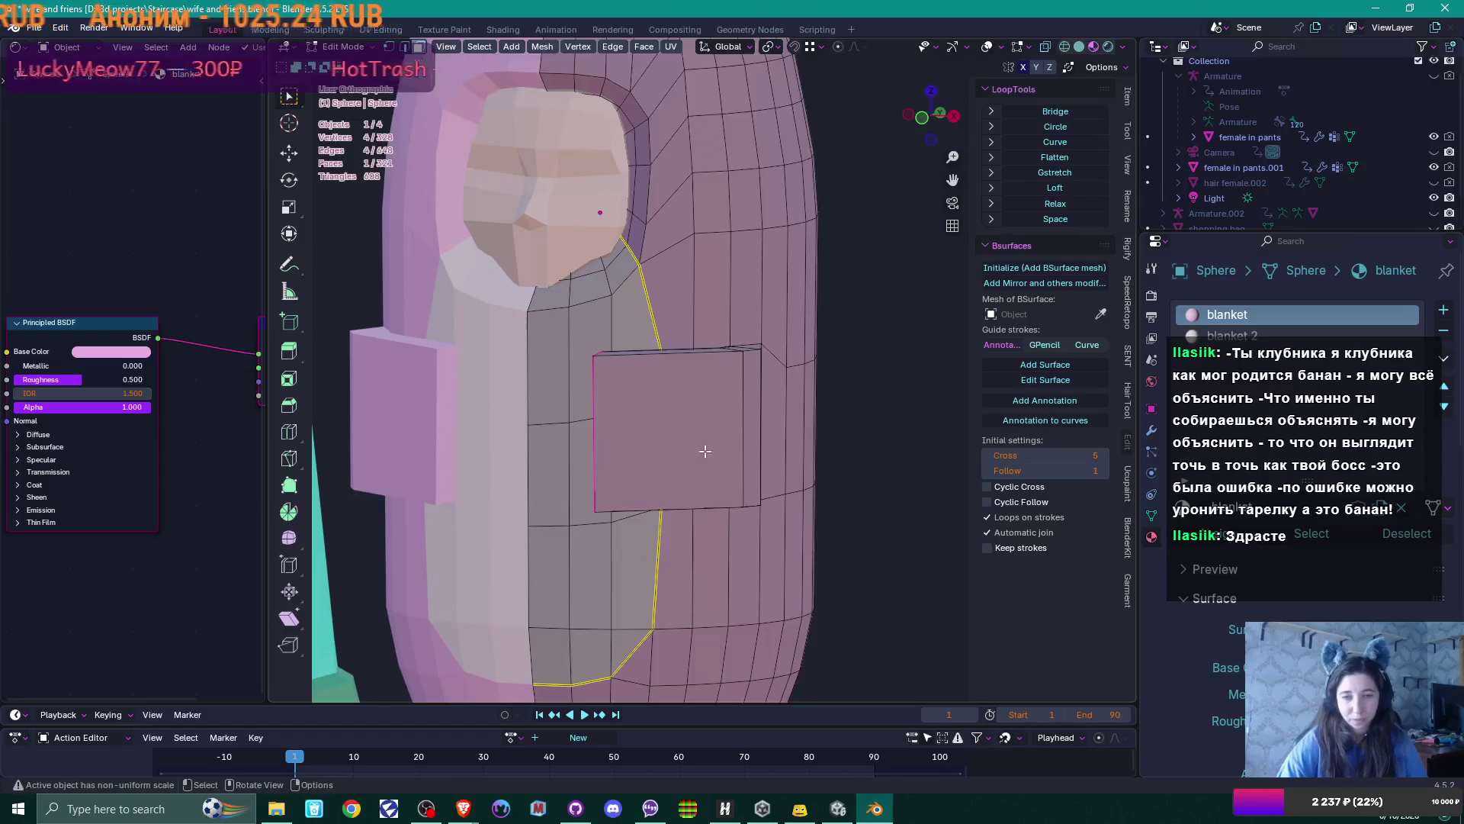
Add two centred loop cuts around the flap arm
key("ctrl+r")
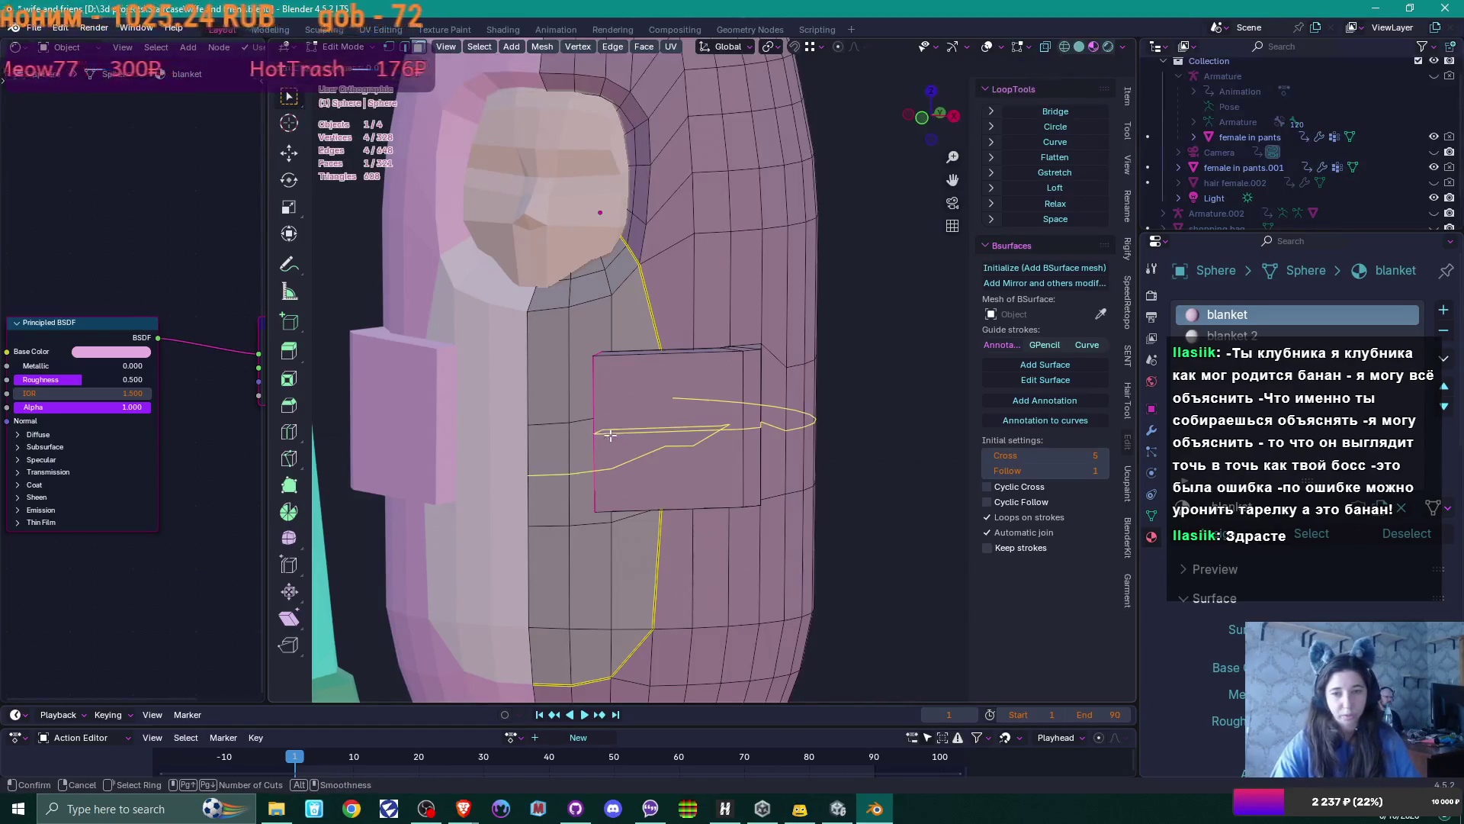
scroll(605, 426, "up", 1)
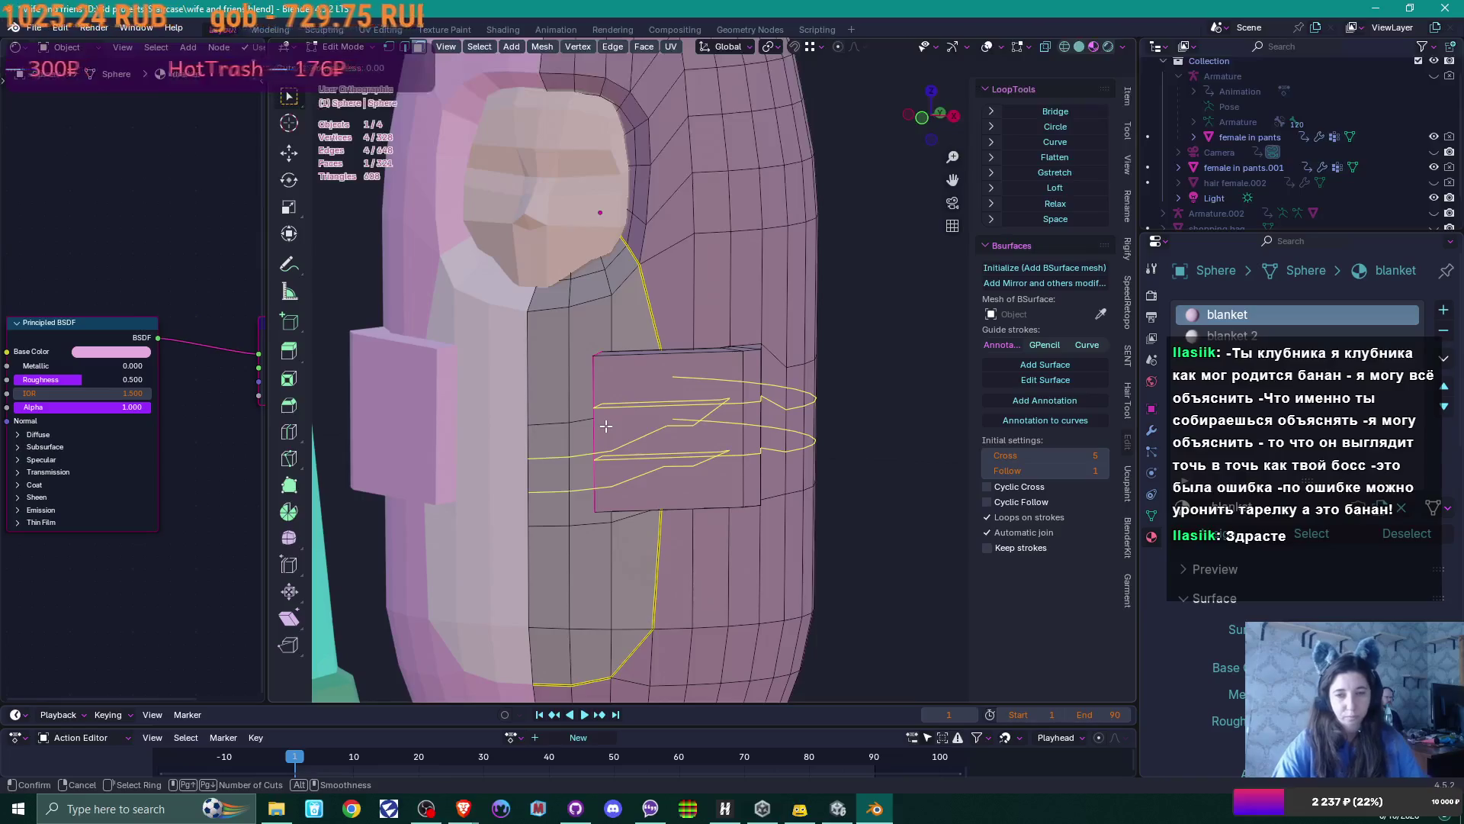
left_click(606, 426)
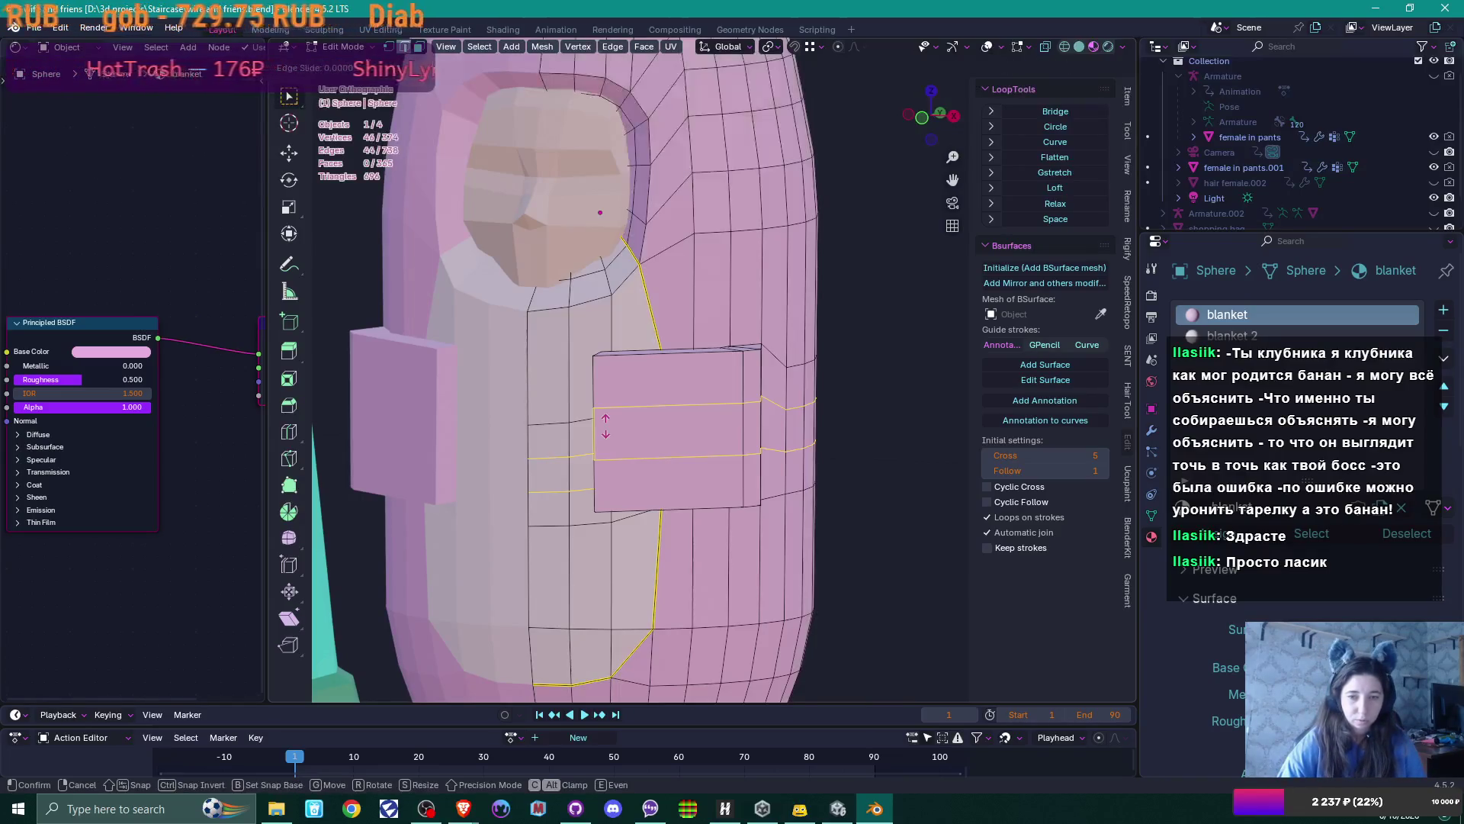
right_click(606, 426)
Select the three end faces of the arm and inset them by 0.02587 m
mouse_move(605, 426)
middle_mouse_down()
mouse_move(792, 438)
mouse_move(780, 441)
middle_mouse_up()
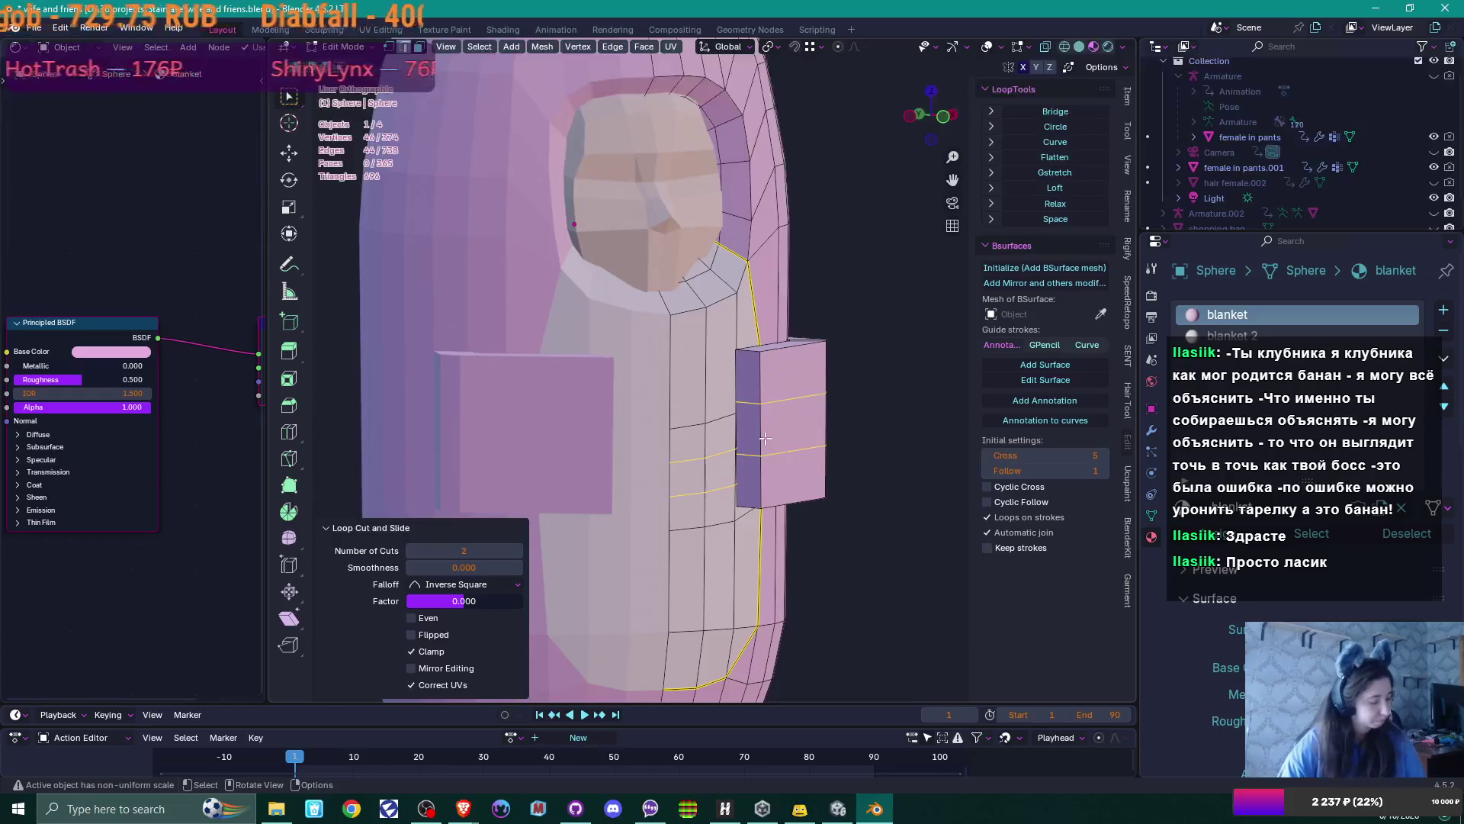
key("3")
left_click(752, 378)
left_click(753, 474, "shift")
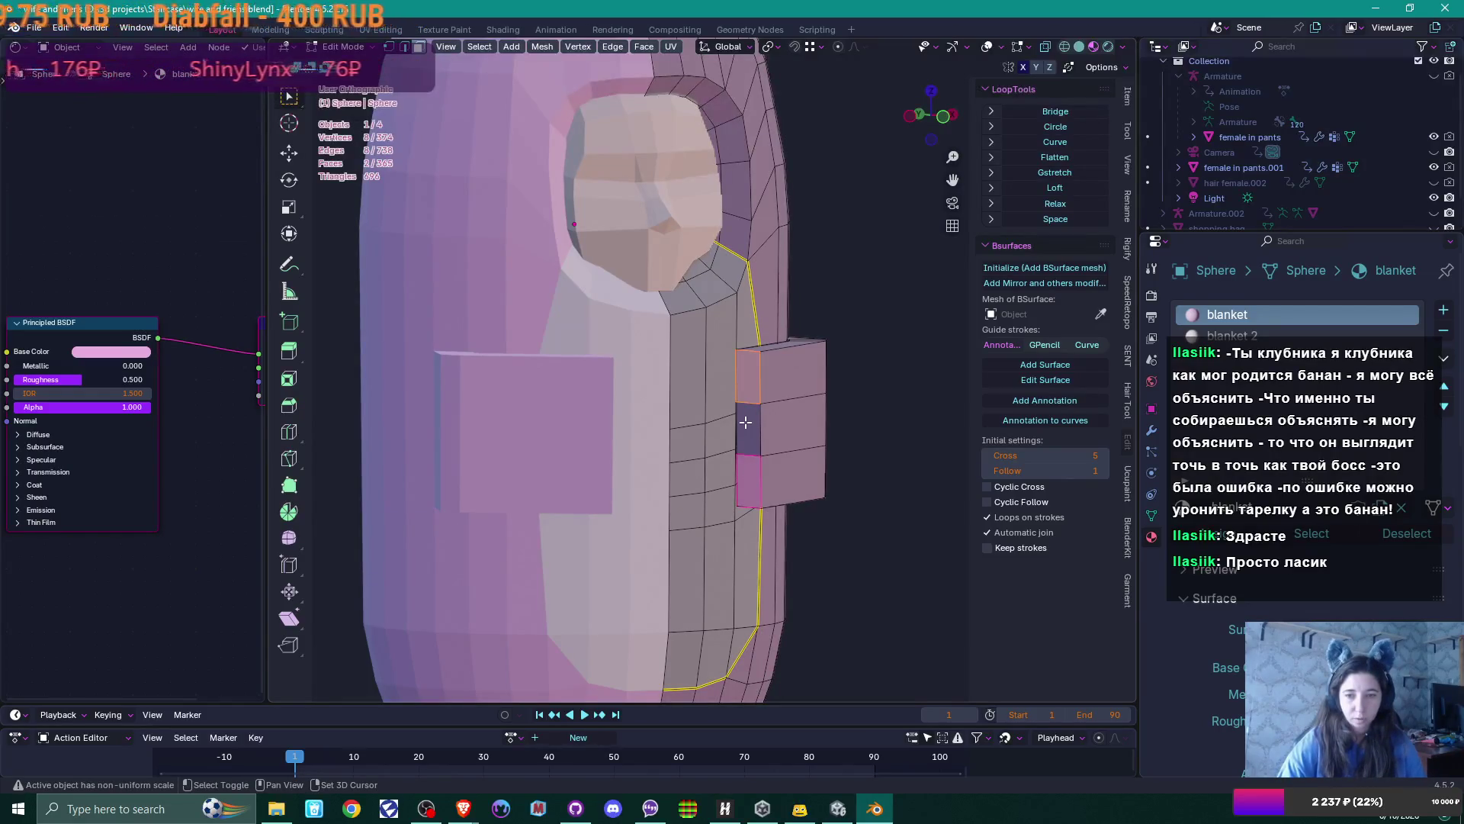
left_click(746, 426, "shift")
mouse_move(821, 318)
middle_mouse_down()
mouse_move(789, 221)
mouse_move(811, 311)
mouse_move(858, 325)
middle_mouse_up()
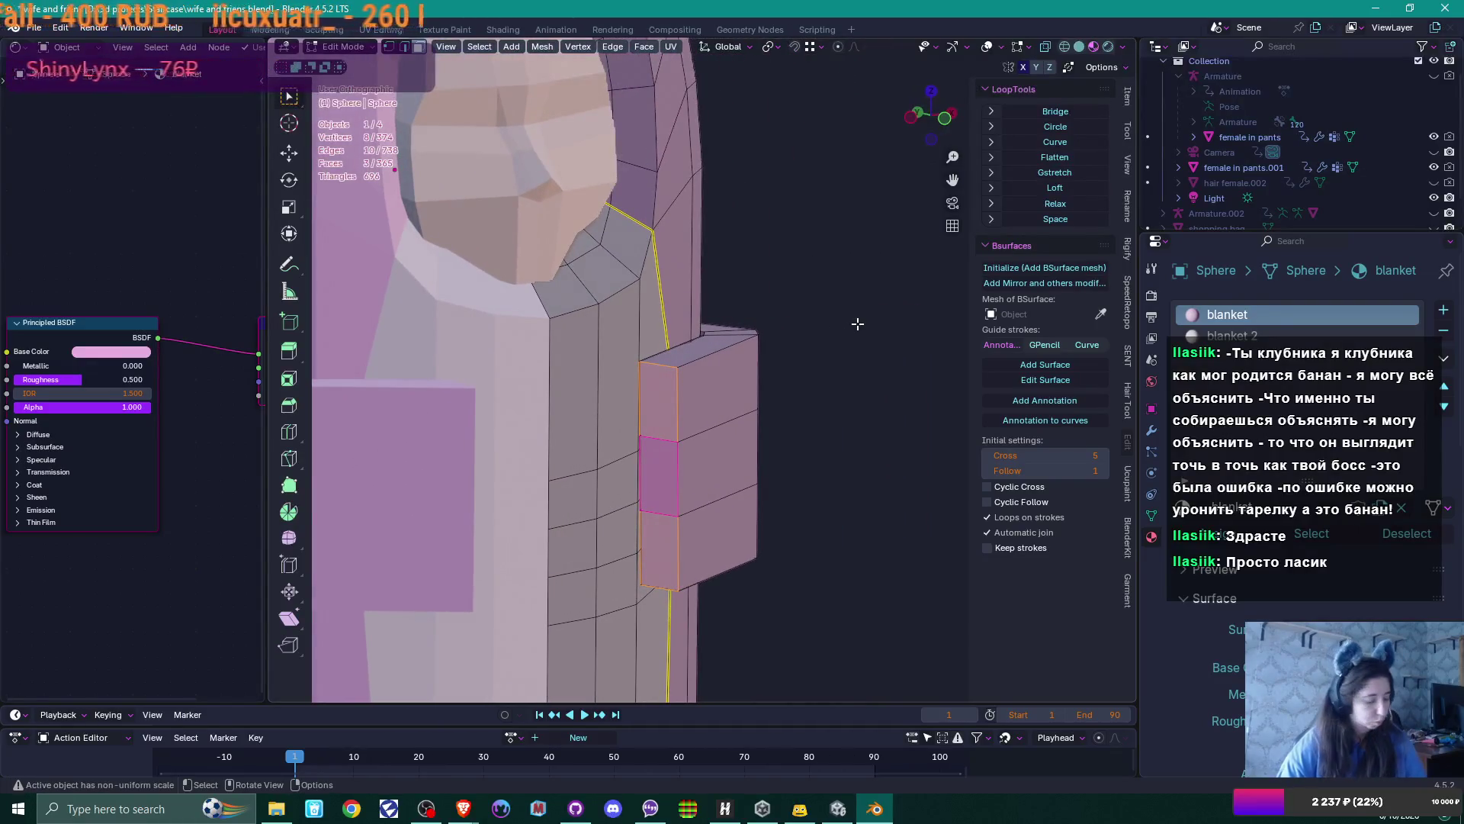
key("i")
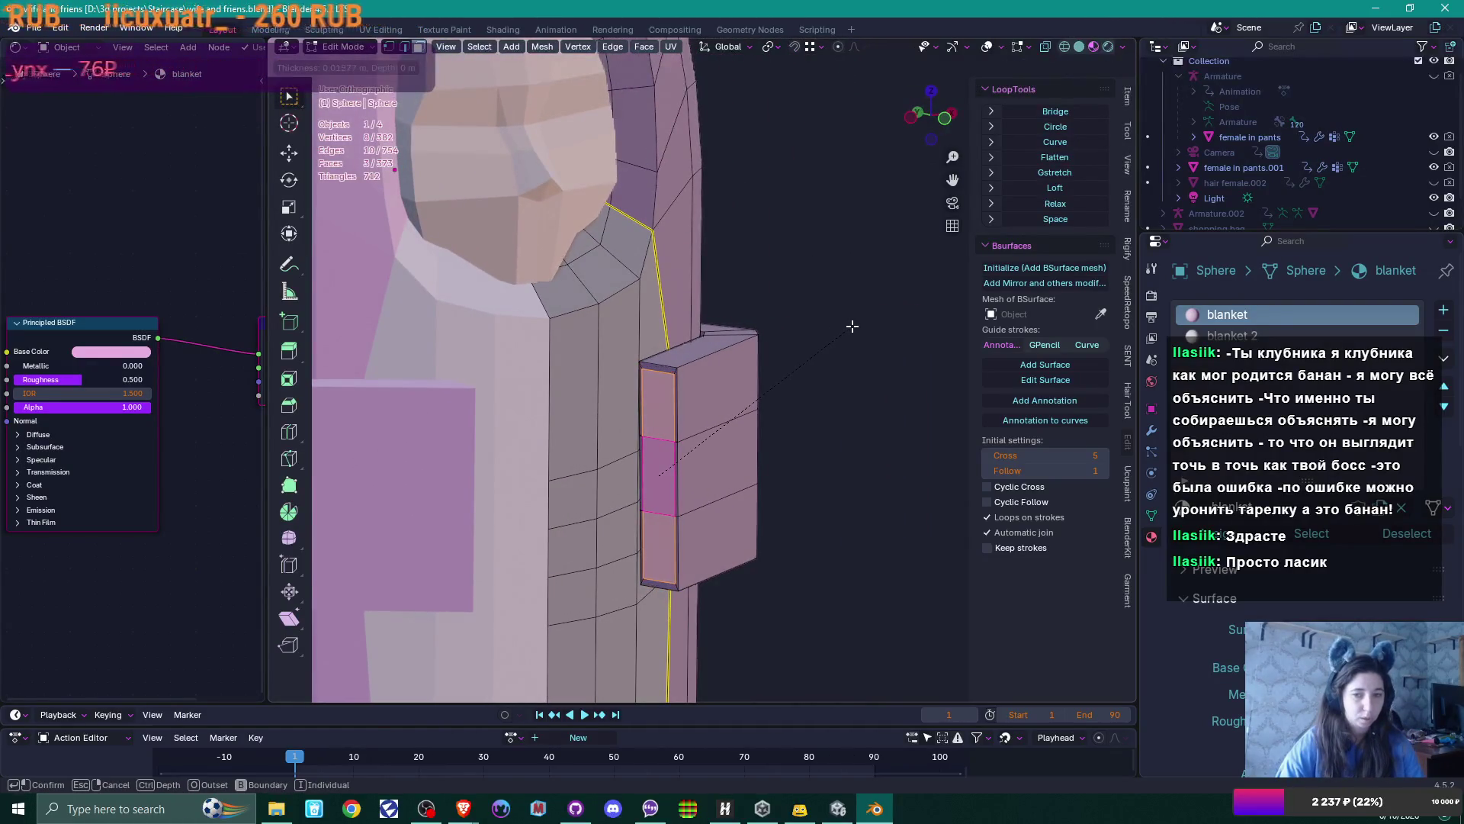
left_click(843, 320)
Move the inset end faces about 0.0158 m along X
middle_click_drag(843, 320, 744, 414)
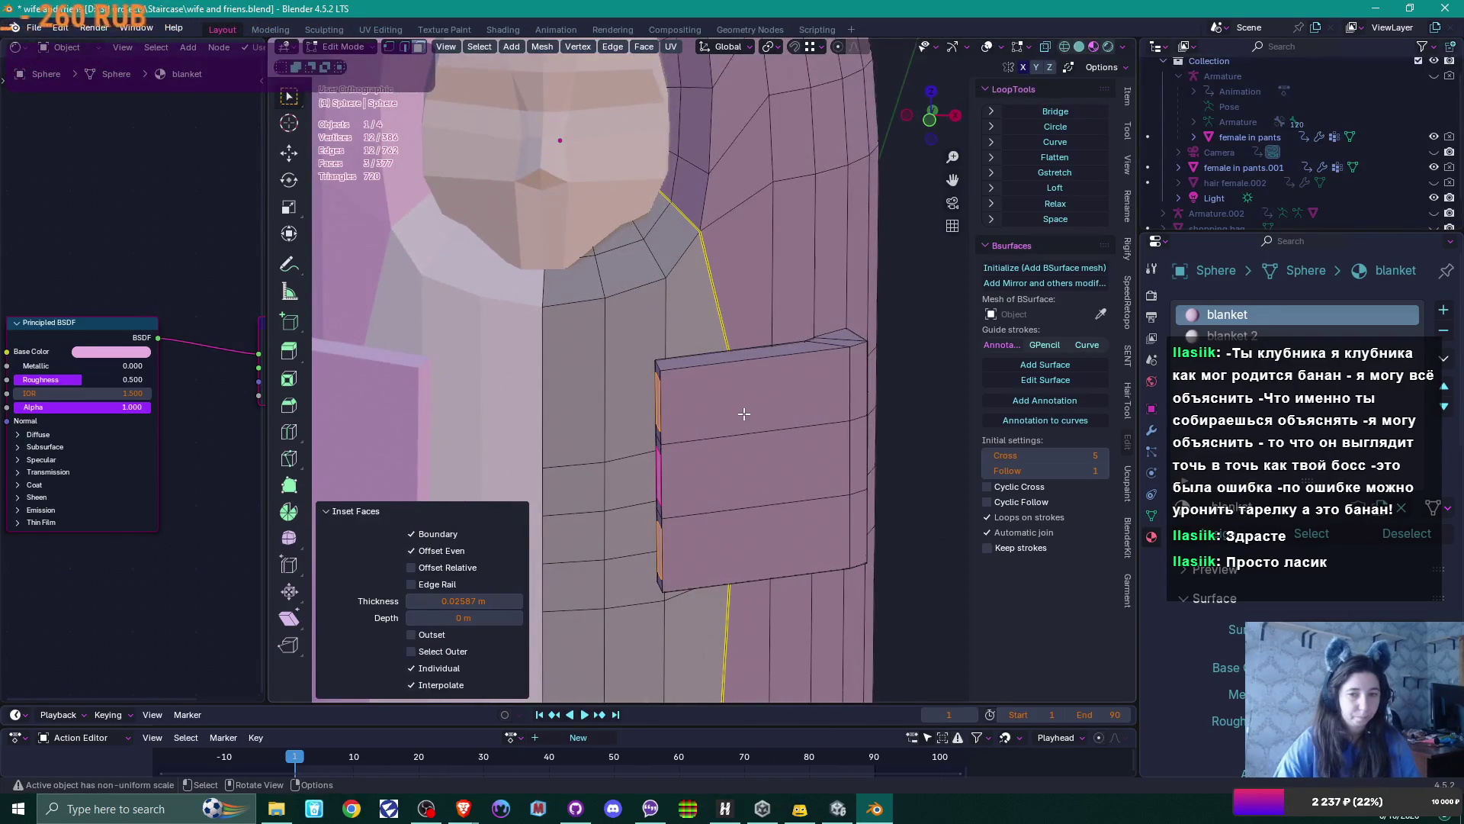
key("g")
key("x")
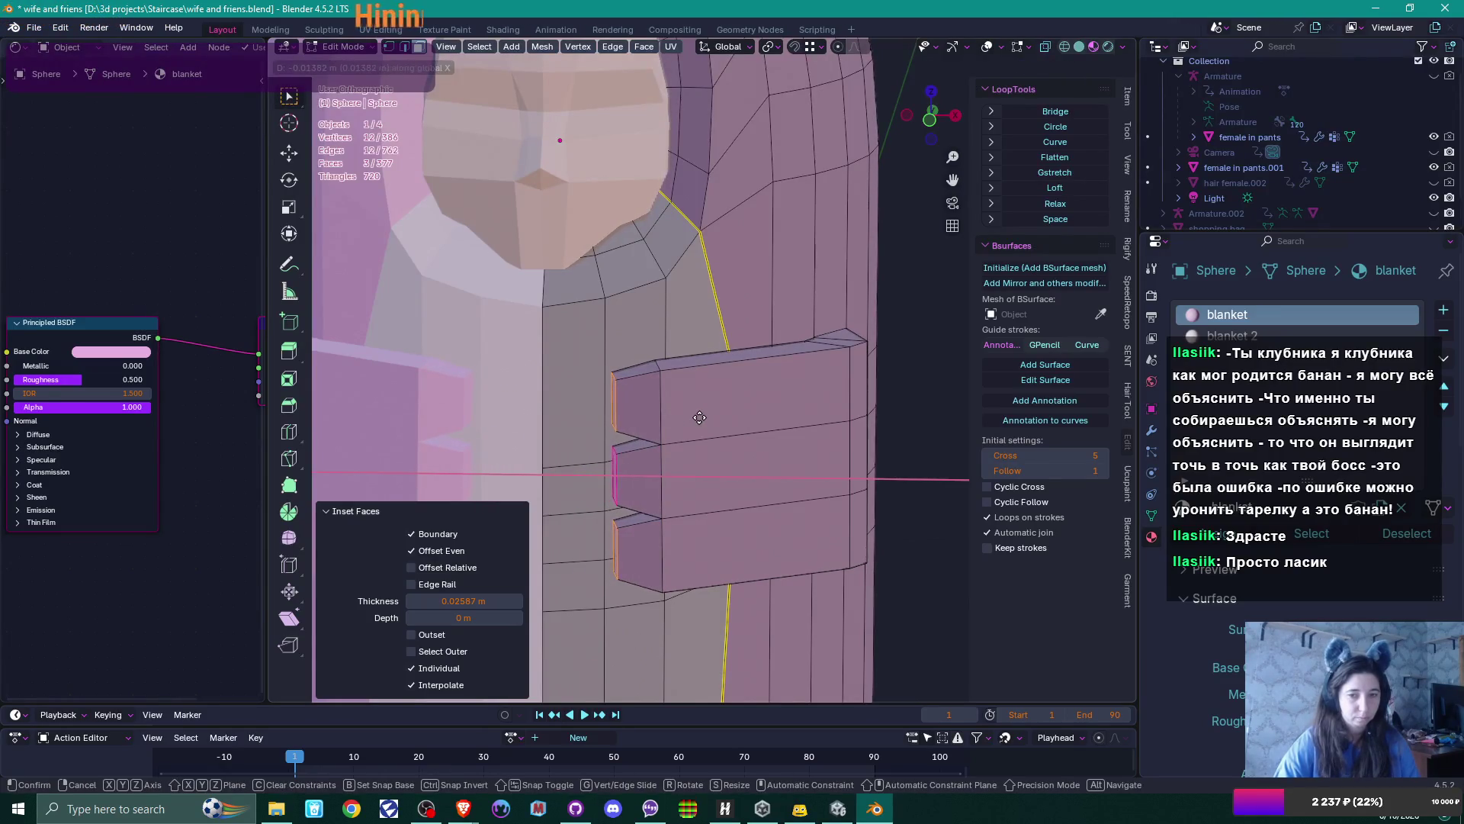
left_click(706, 421)
Return to Object Mode and zoom out to see the whole blanket
mouse_move(709, 422)
middle_mouse_down()
mouse_move(690, 386)
mouse_move(717, 418)
mouse_move(854, 409)
mouse_move(876, 308)
mouse_move(805, 377)
mouse_move(795, 418)
mouse_move(807, 415)
mouse_move(738, 438)
mouse_move(868, 424)
mouse_move(835, 423)
middle_mouse_up()
scroll(706, 393, "down", 3)
key("Tab")
scroll(798, 424, "down", 3)
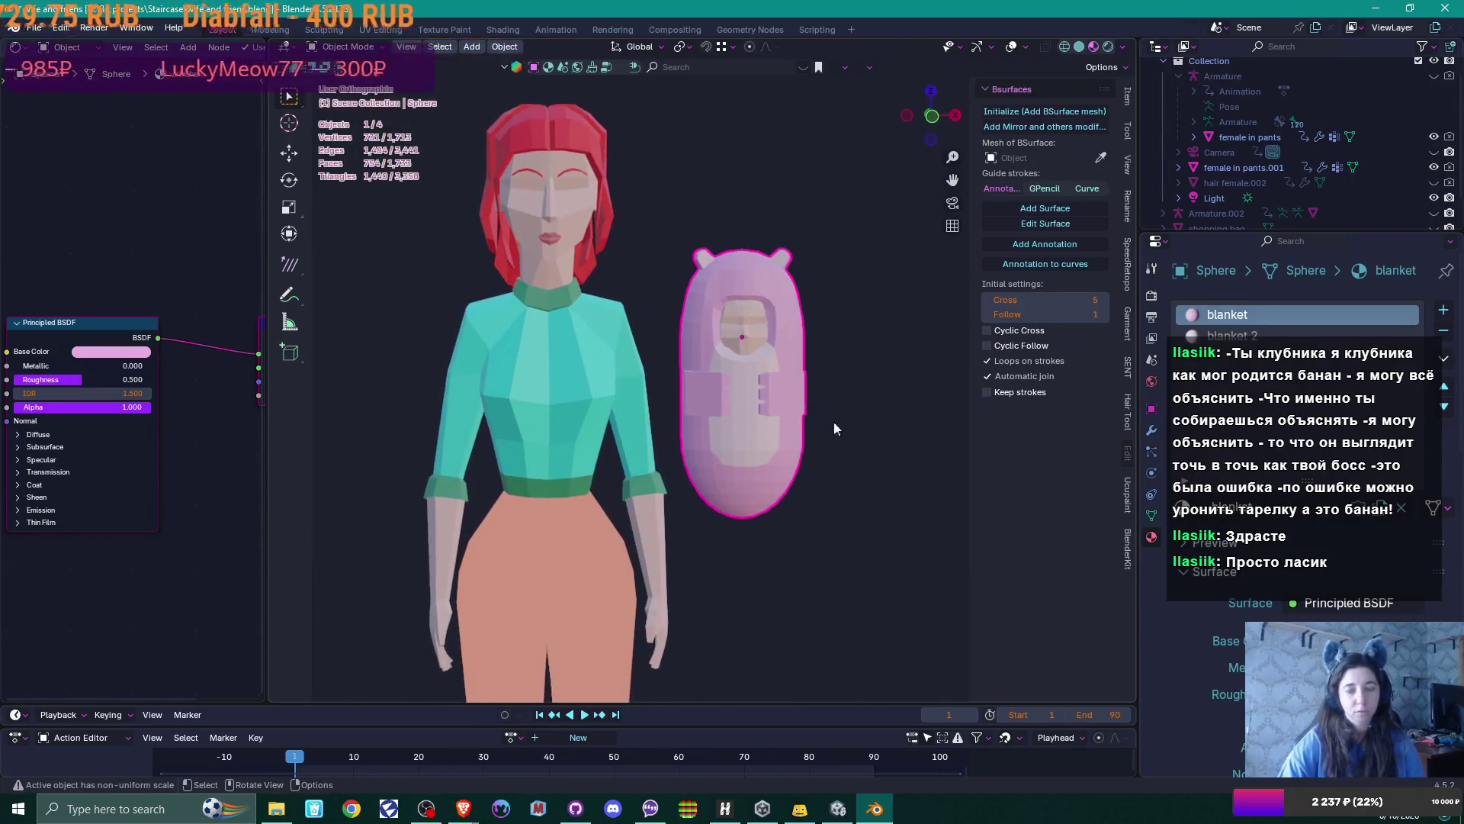
Join the face mesh into the blanket Sphere
left_click(760, 325, "shift")
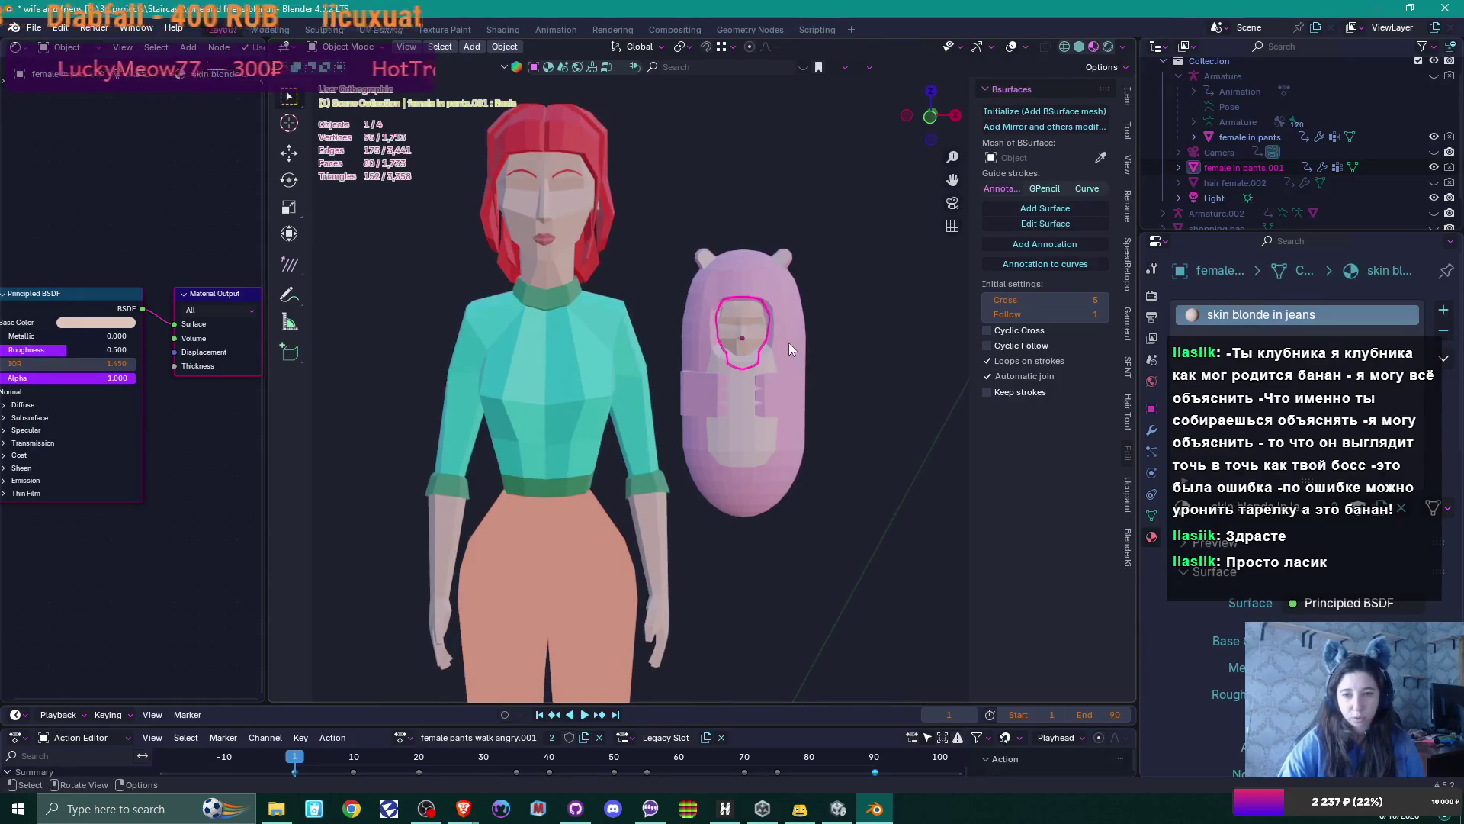
mouse_move(793, 369)
middle_mouse_down()
mouse_move(828, 364)
mouse_move(816, 366)
middle_mouse_up()
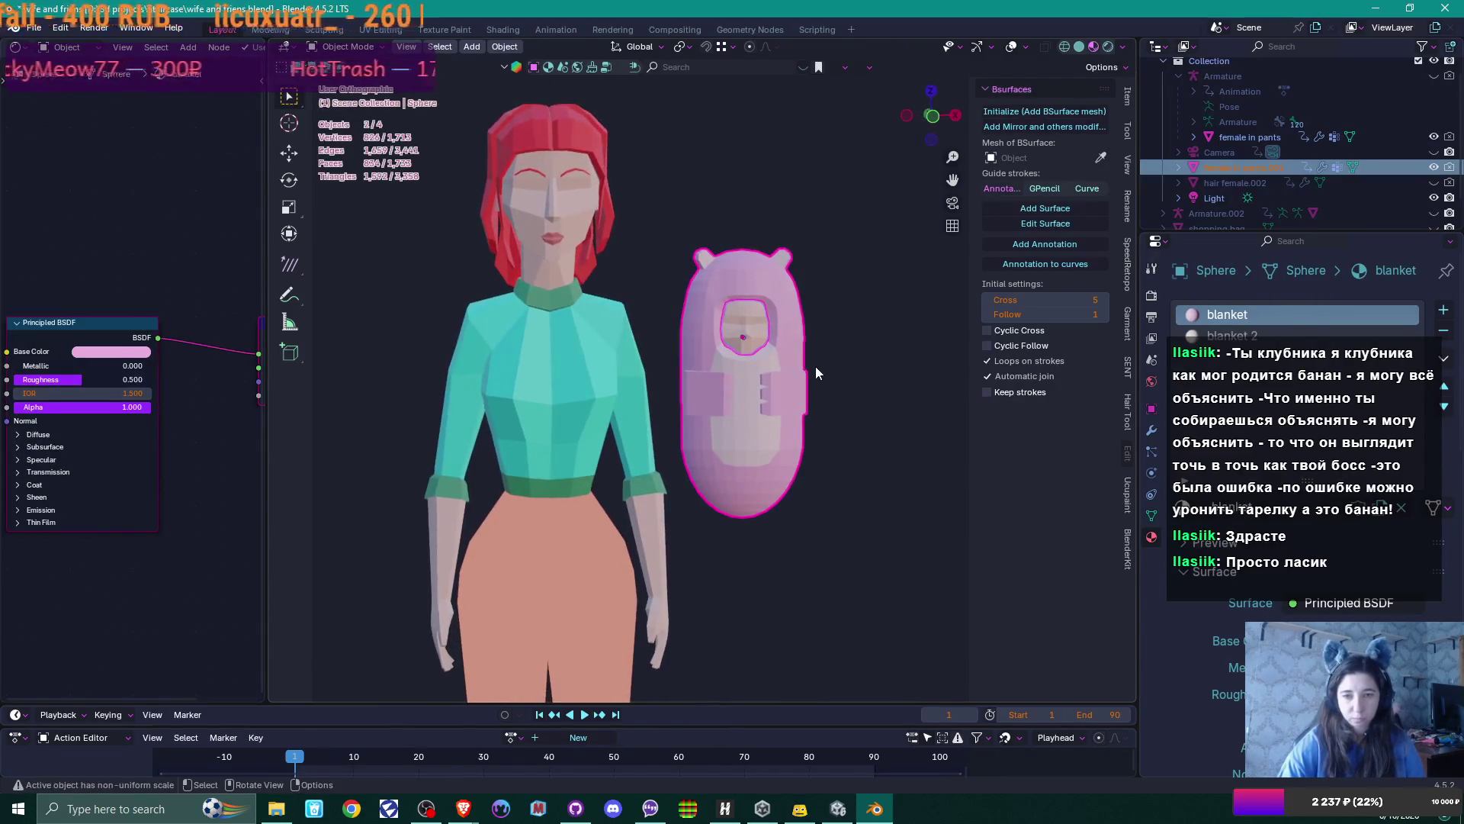
key("ctrl+j")
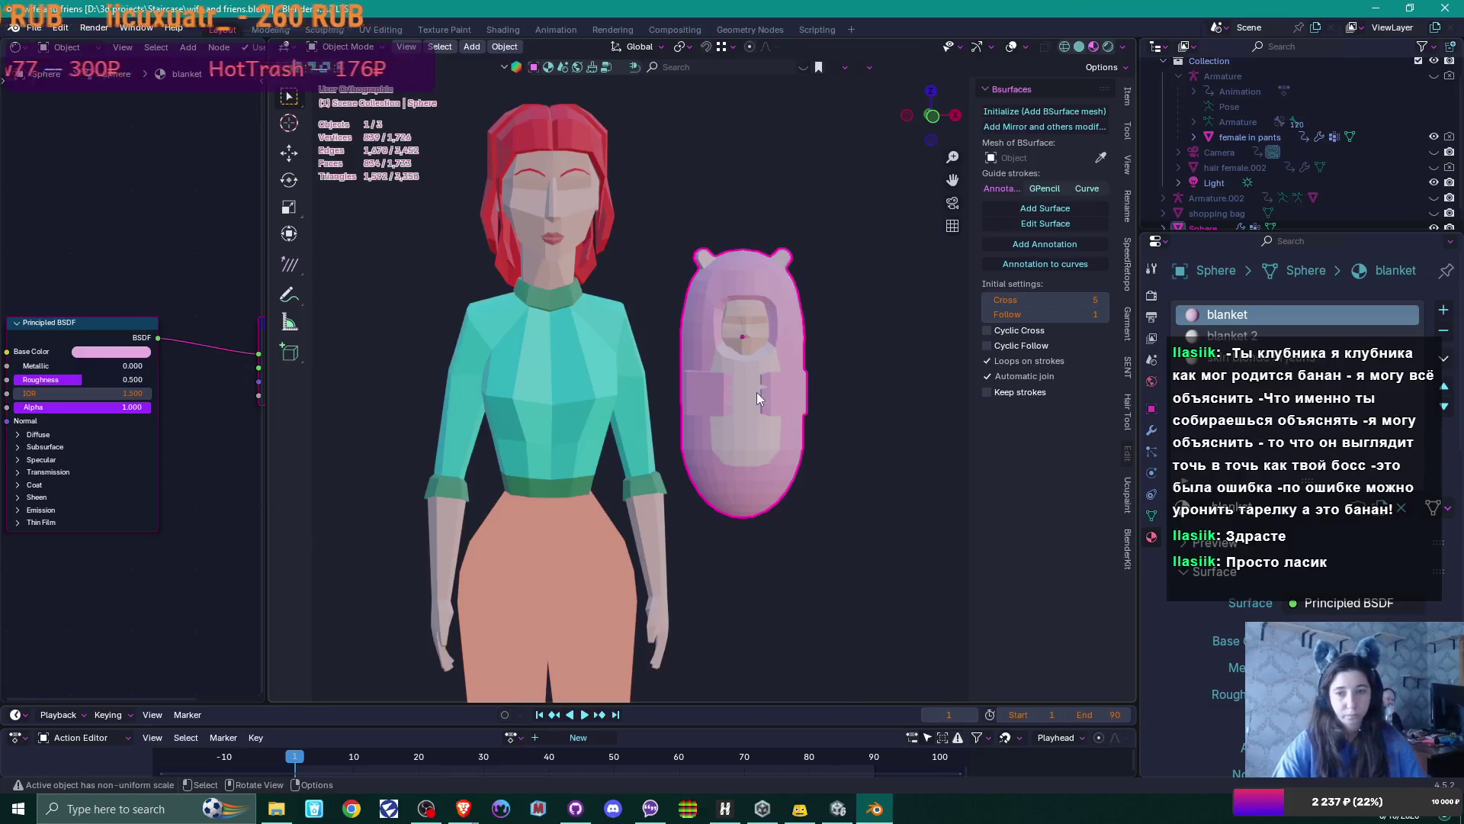
In front view, tilt the blanket about 37°, then rotate it -39.2° around Z
key("KP_1")
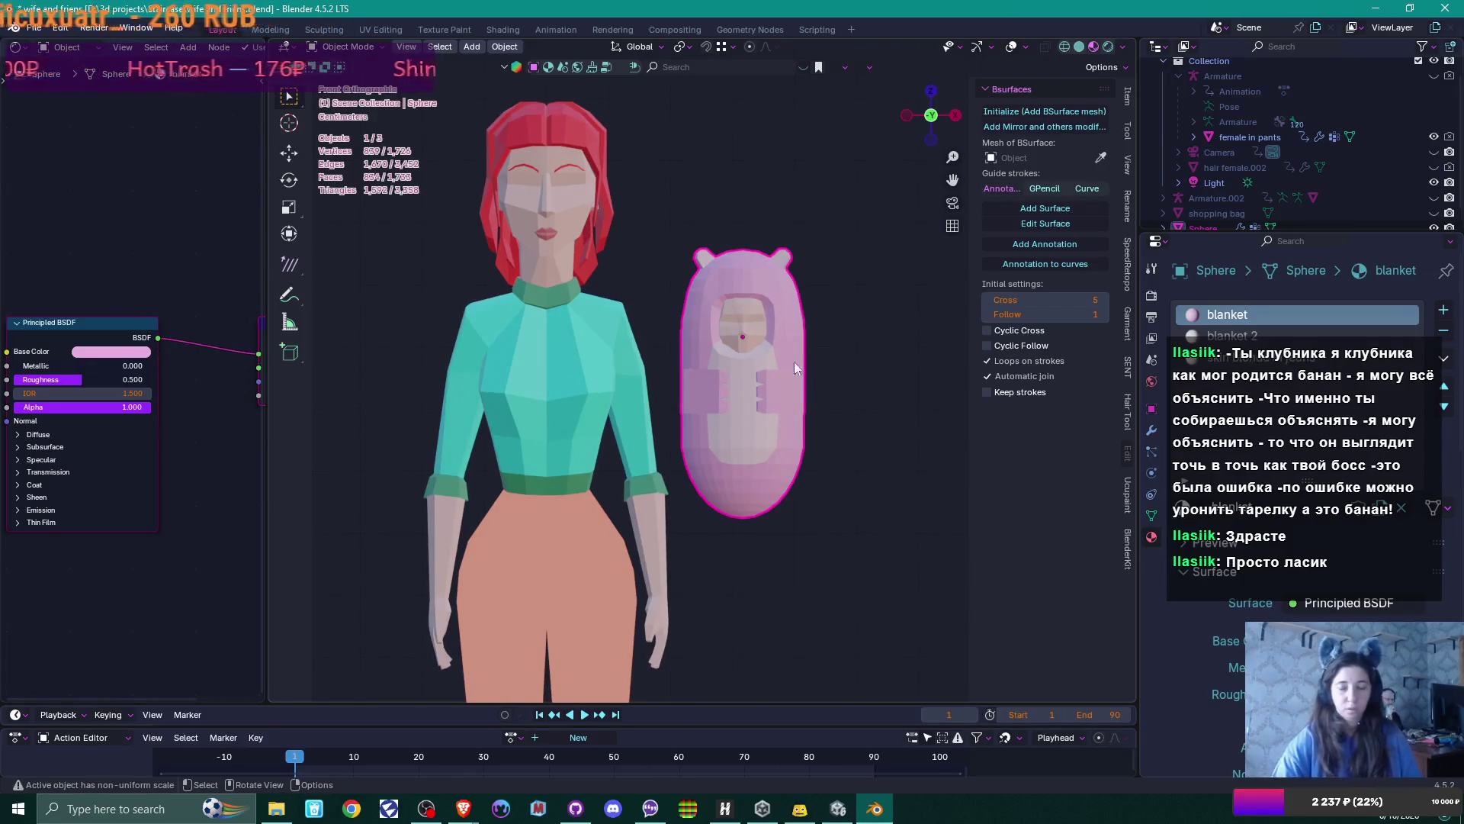
key("r")
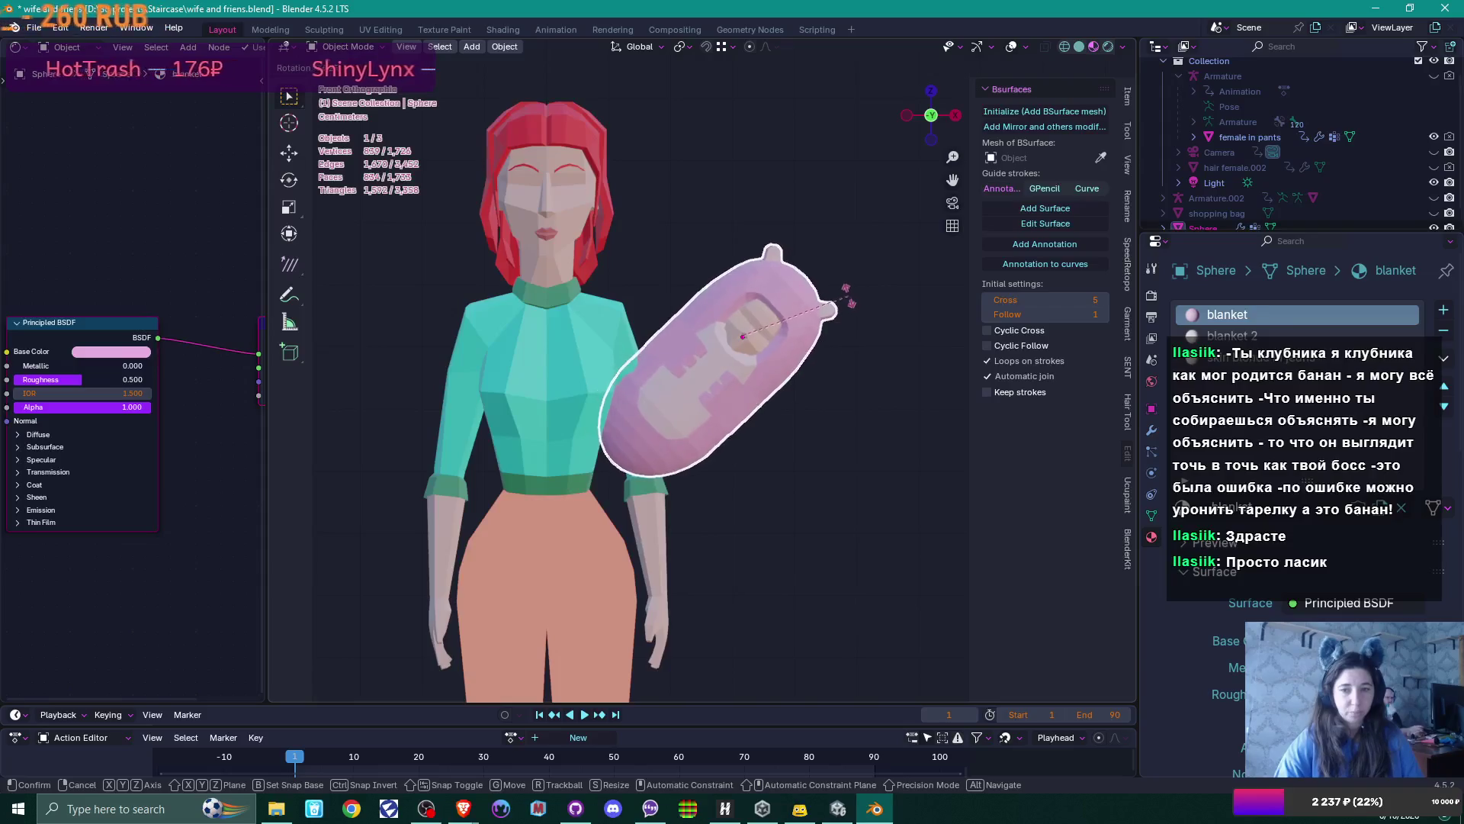
left_click(856, 326)
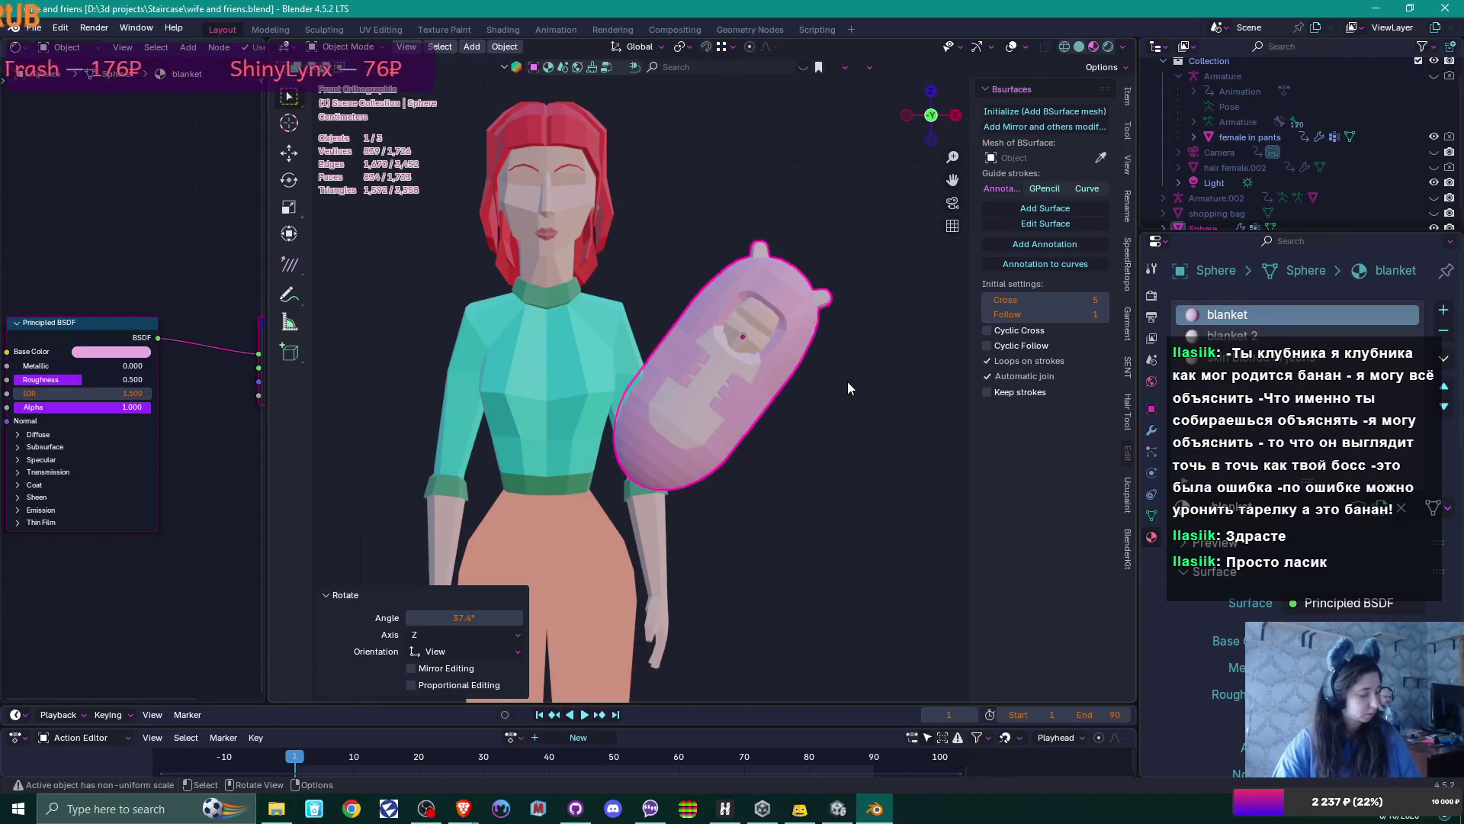
key("g")
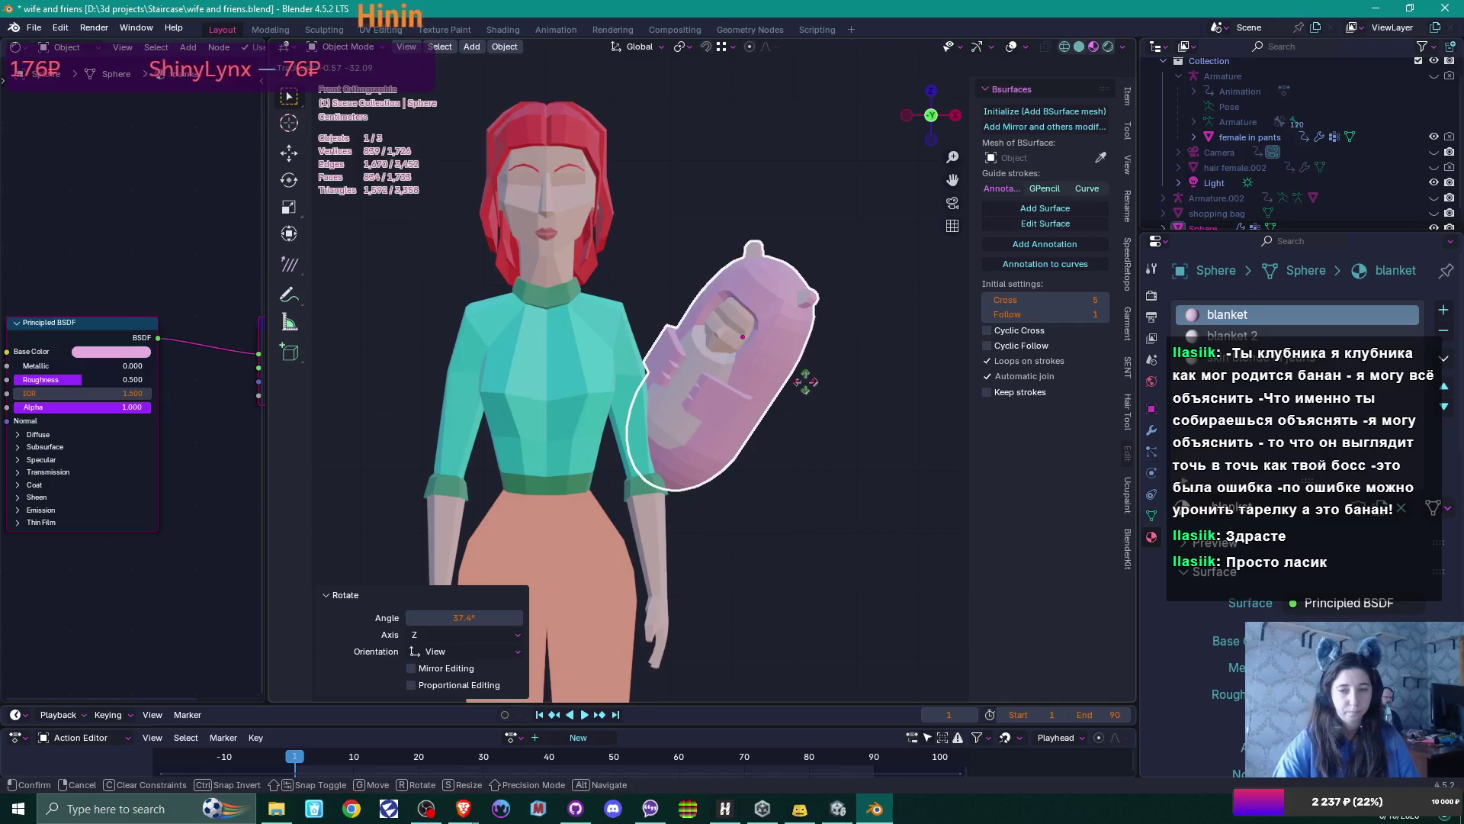
right_click(852, 364)
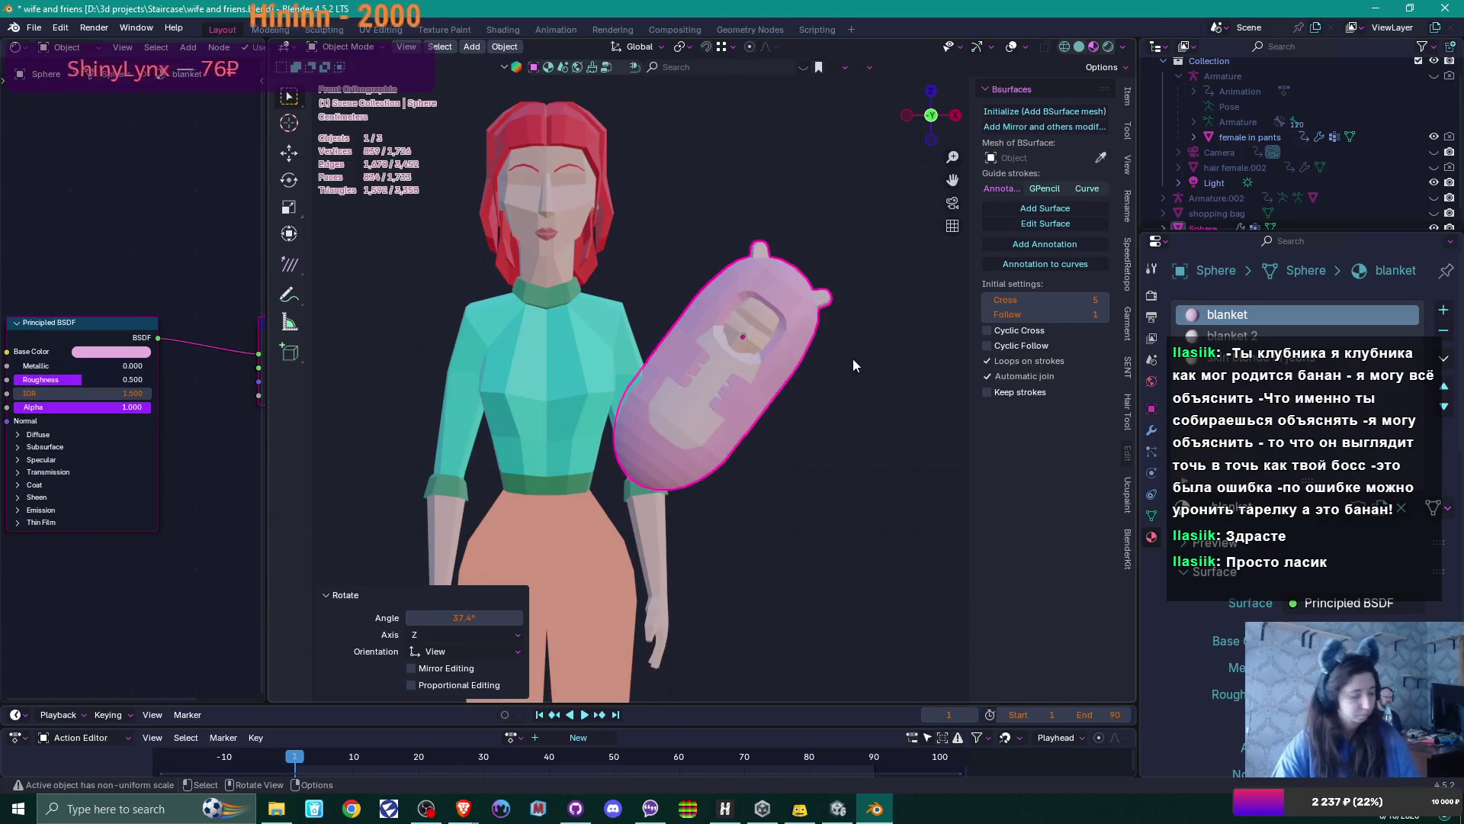
key("r")
key("z")
key("z")
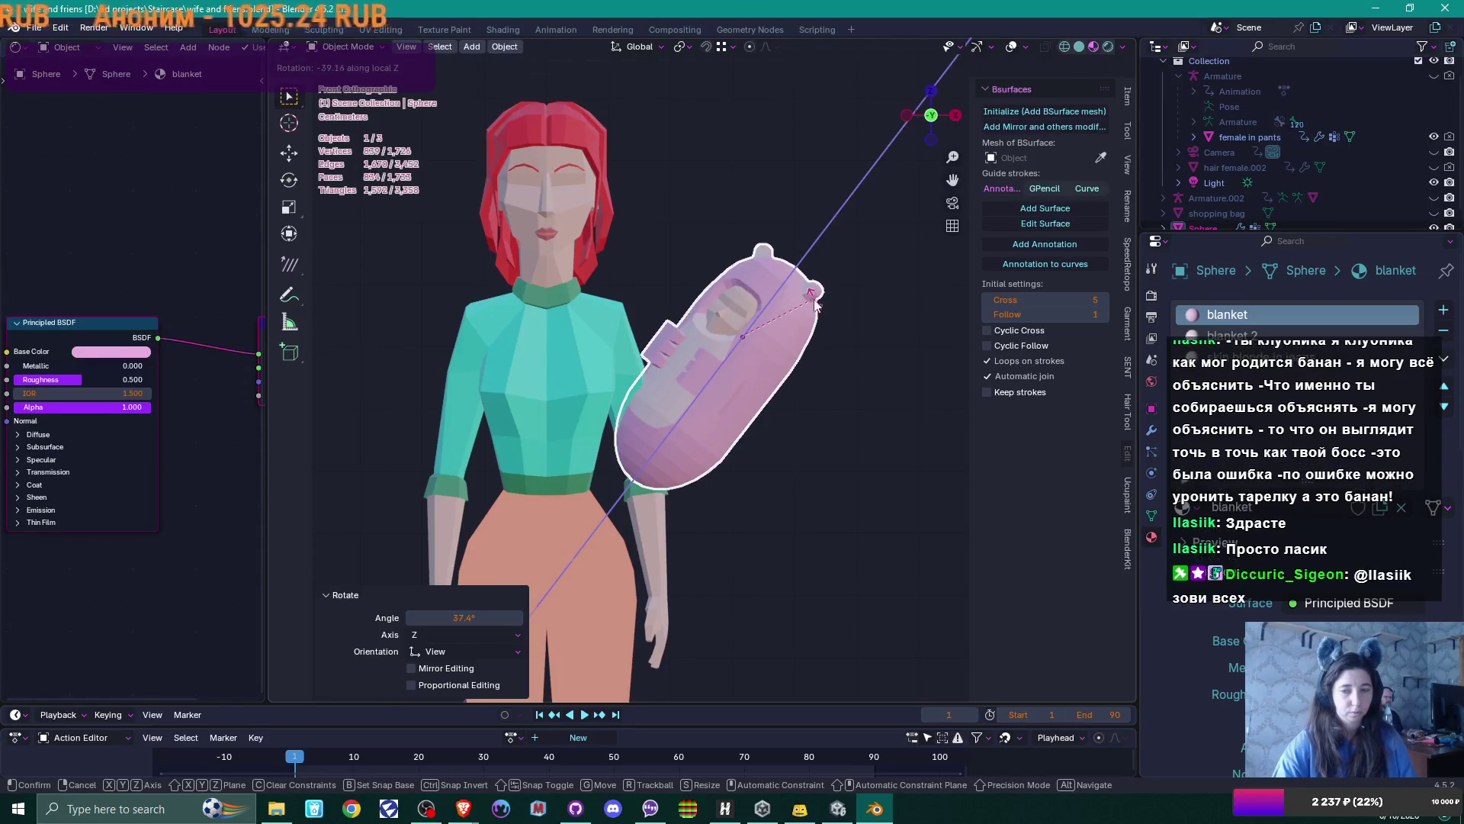
left_click(808, 298)
Move the blanket lower and left, then pull it along Y against the woman
key("g")
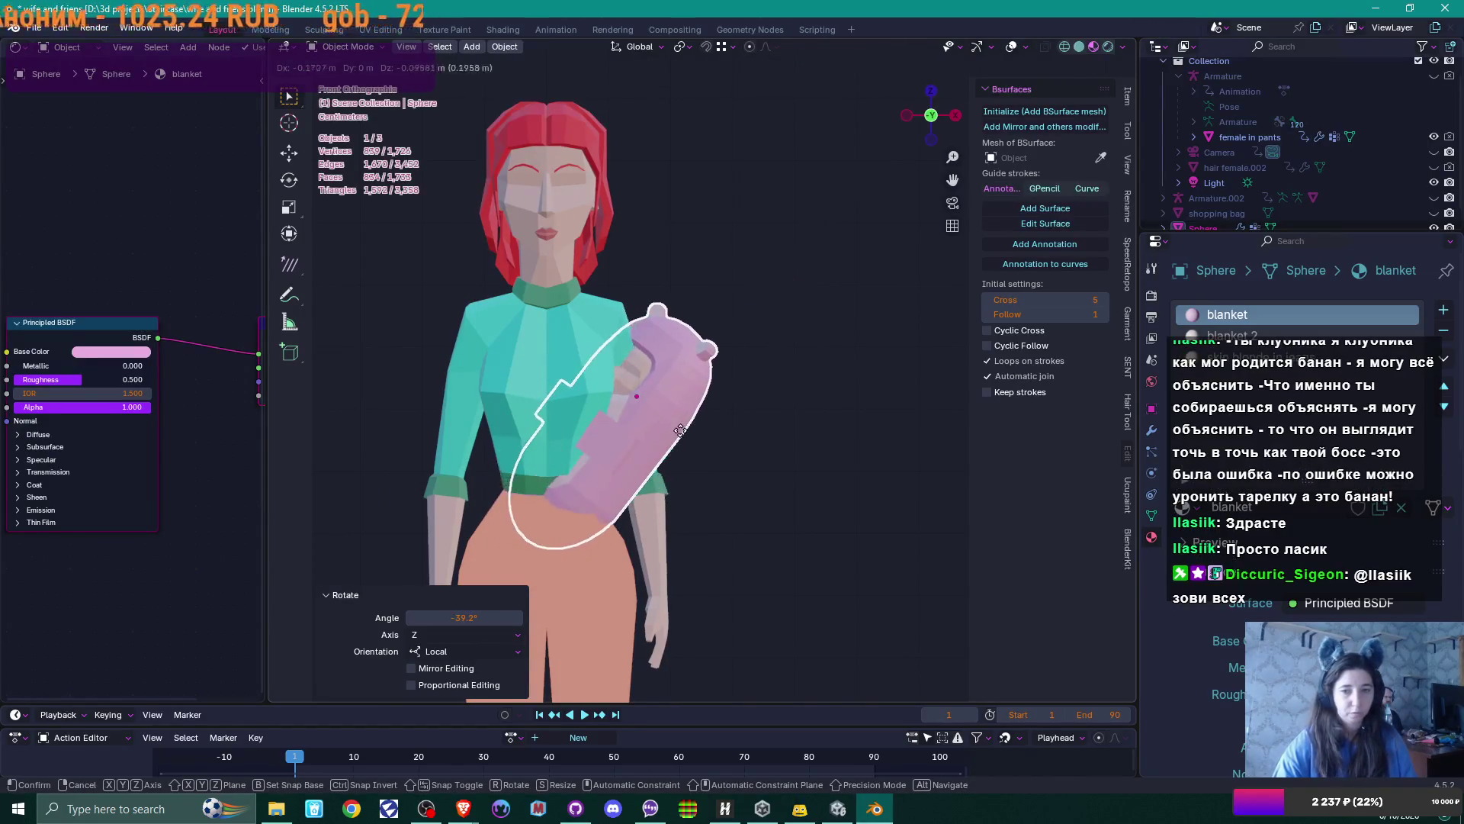
left_click(786, 440)
mouse_move(785, 441)
middle_mouse_down()
mouse_move(663, 473)
mouse_move(772, 431)
mouse_move(738, 452)
middle_mouse_up()
key("g")
key("y")
left_click(598, 482)
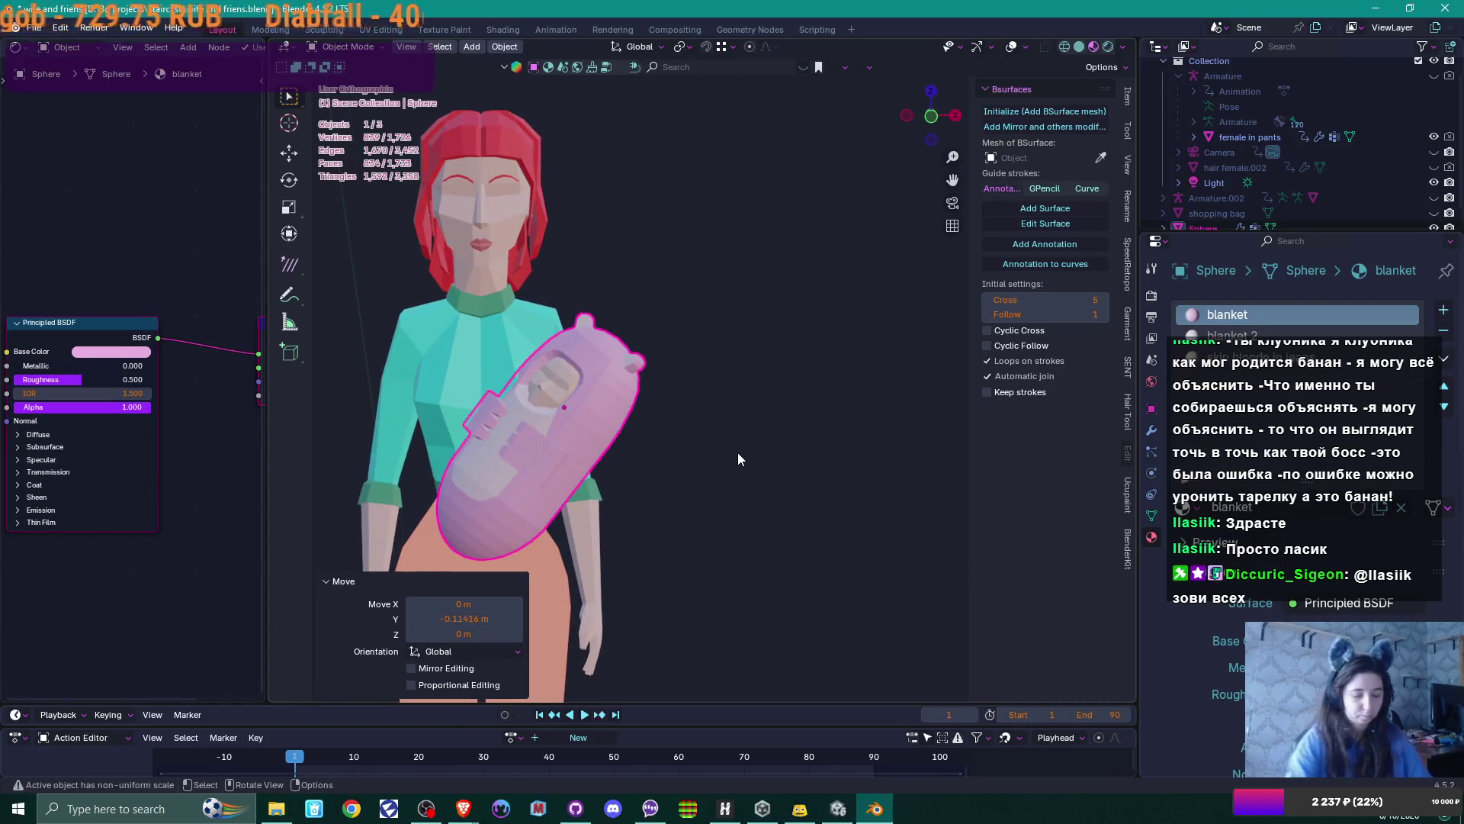
Nudge the blanket about -0.018 m along Y and check the pose from the front
key("KP_1")
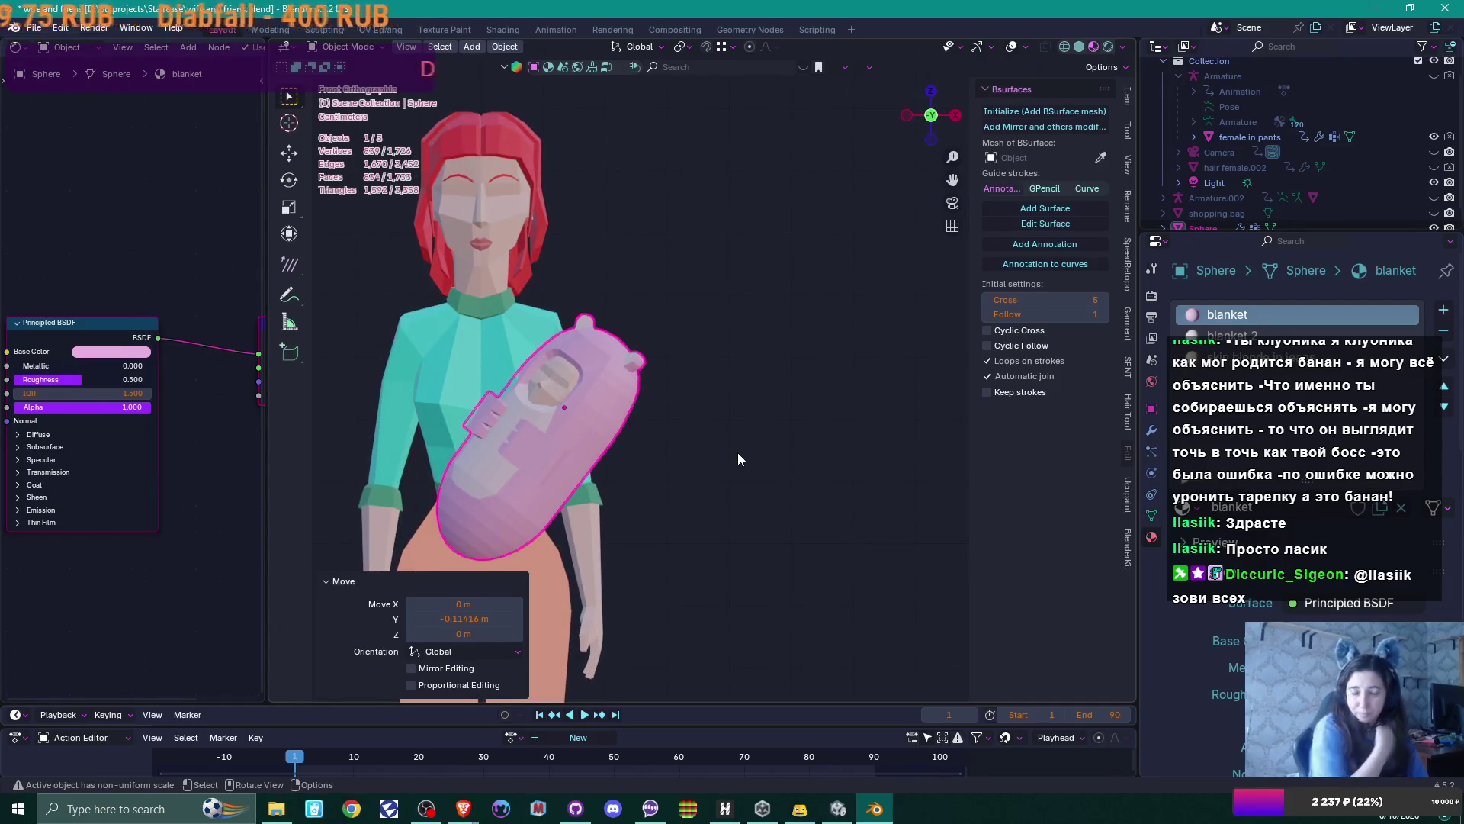
mouse_move(804, 377)
middle_mouse_down()
mouse_move(630, 448)
mouse_move(802, 465)
mouse_move(752, 447)
mouse_move(712, 406)
mouse_move(763, 432)
mouse_move(614, 423)
mouse_move(859, 405)
mouse_move(867, 442)
middle_mouse_up()
key("g")
key("y")
left_click(621, 453)
key("KP_1")
left_click(716, 383)
key("KP_1")
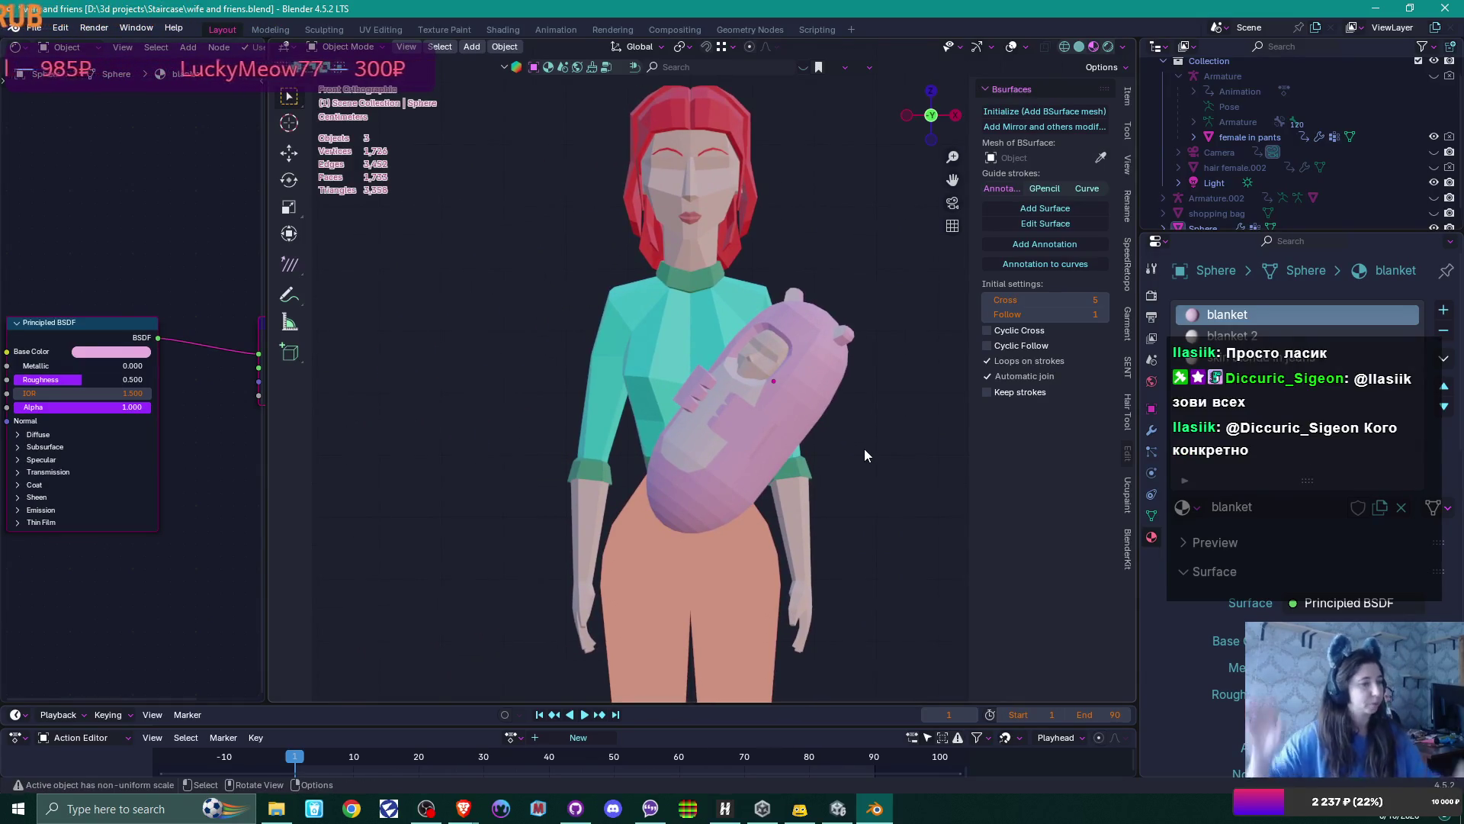
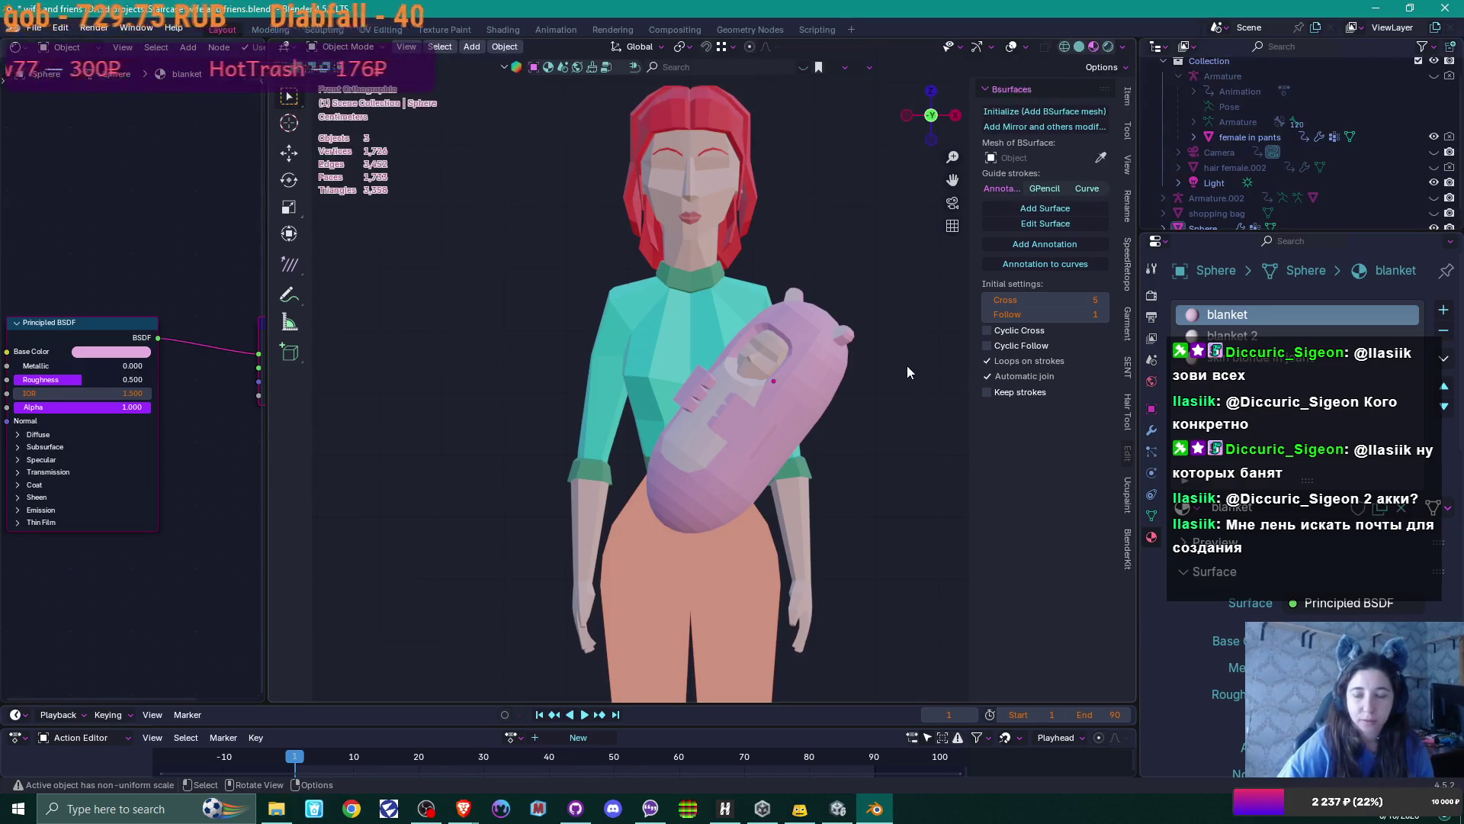
Select the female character mesh, show the armature, and enlarge the Action Editor
left_click(685, 231)
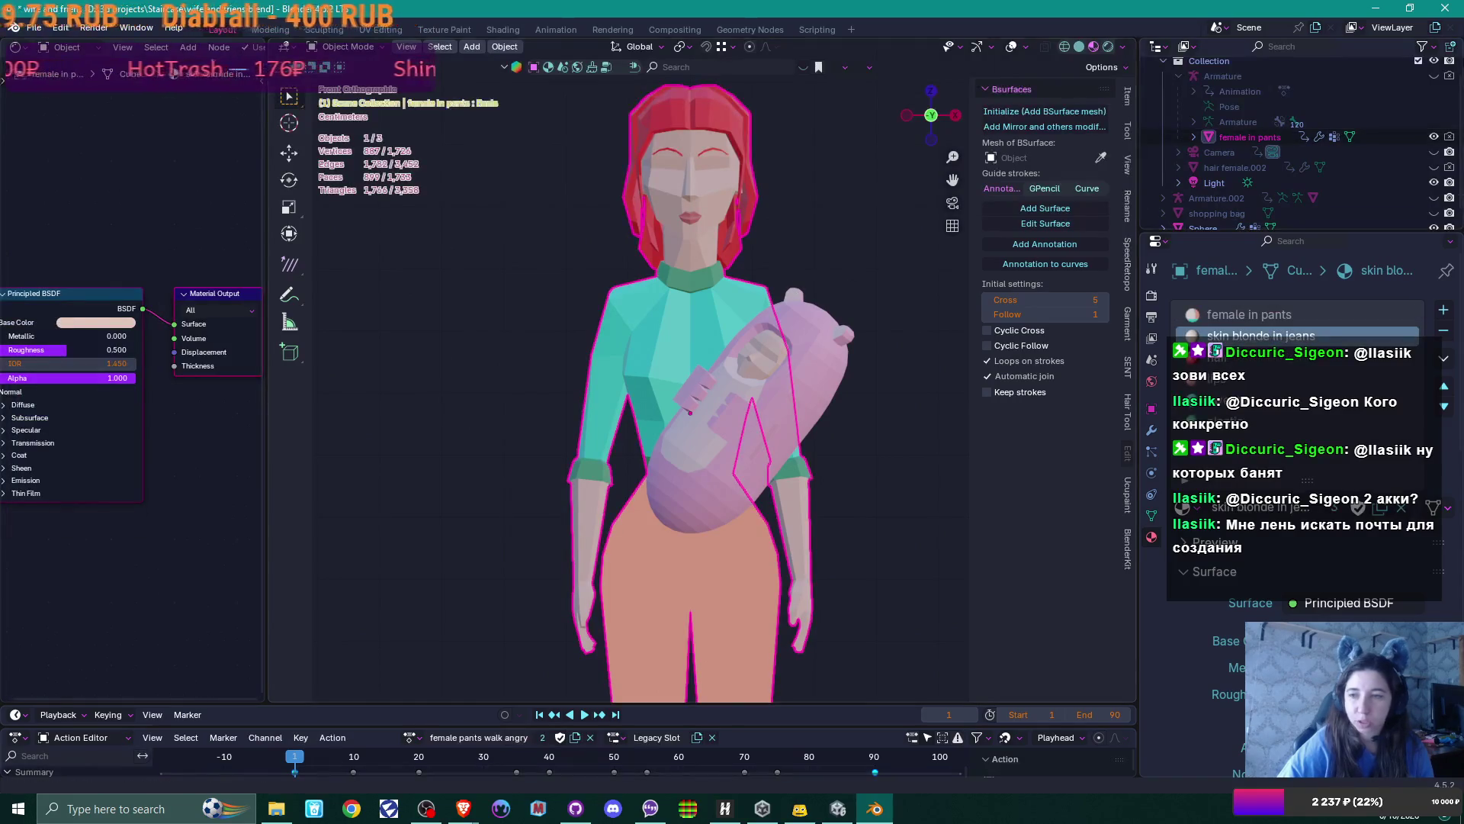
left_click(1434, 77)
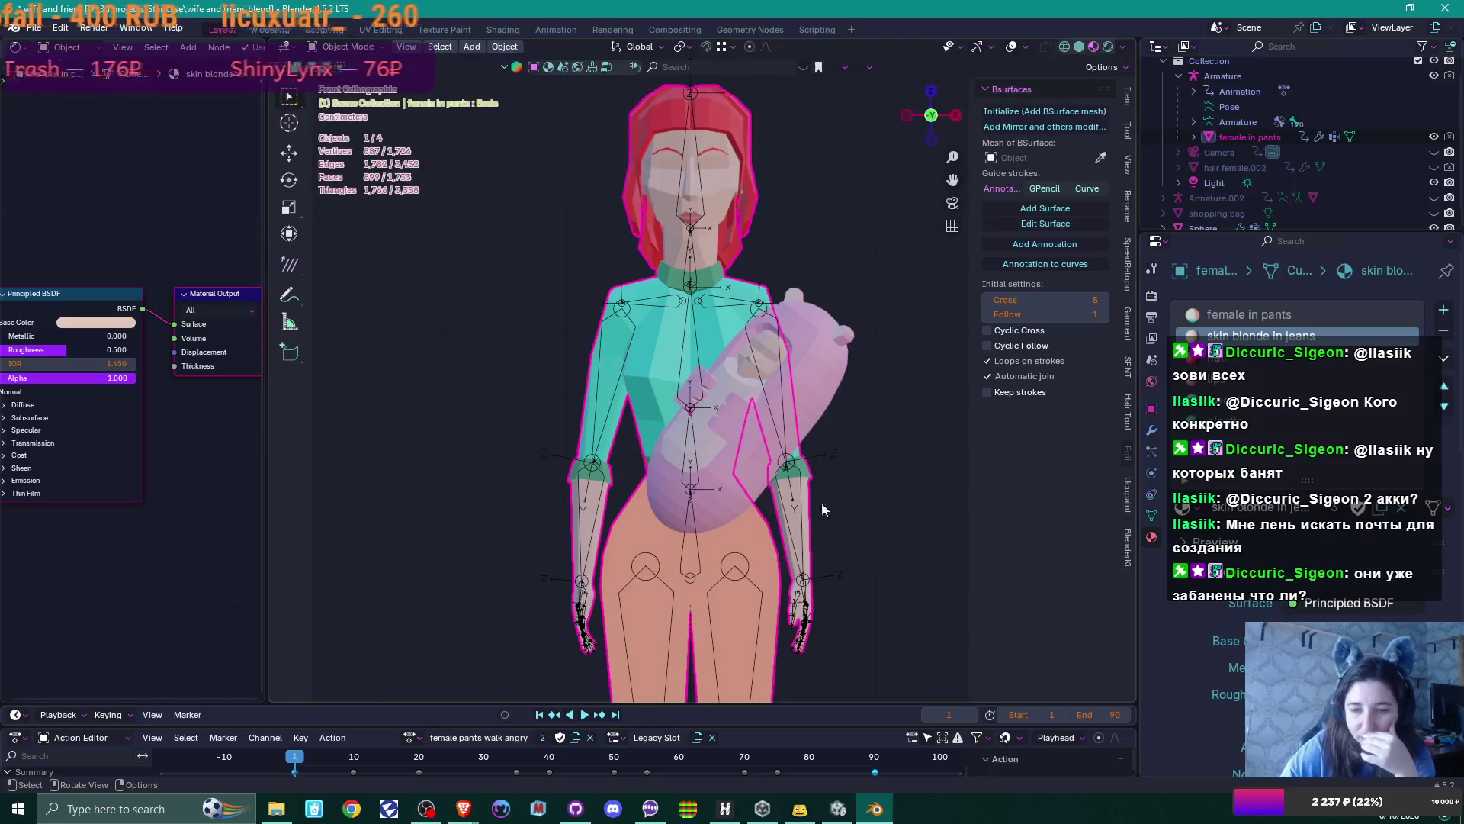
left_click_drag(779, 703, 778, 669)
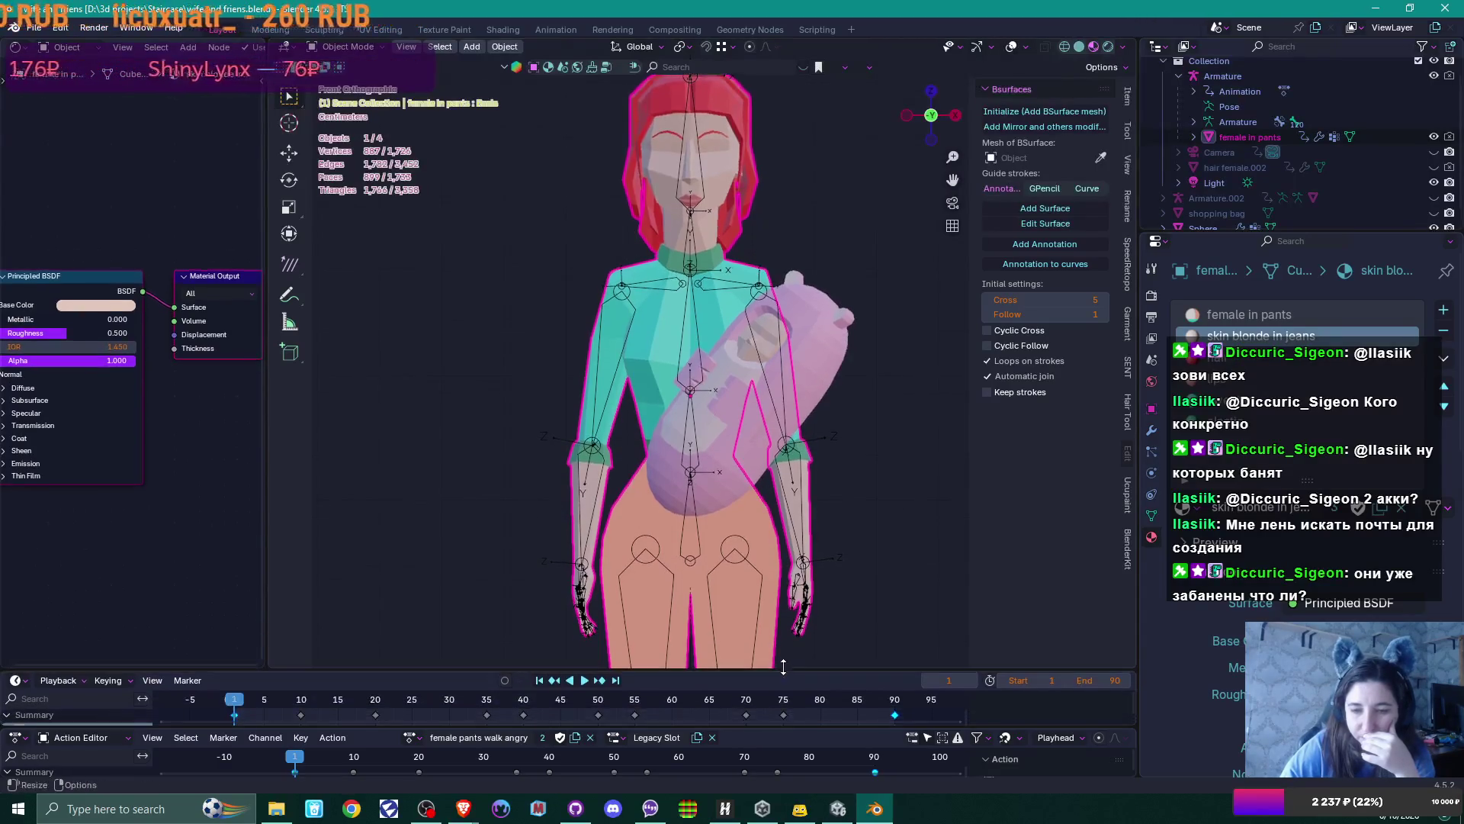
left_click_drag(775, 725, 775, 690)
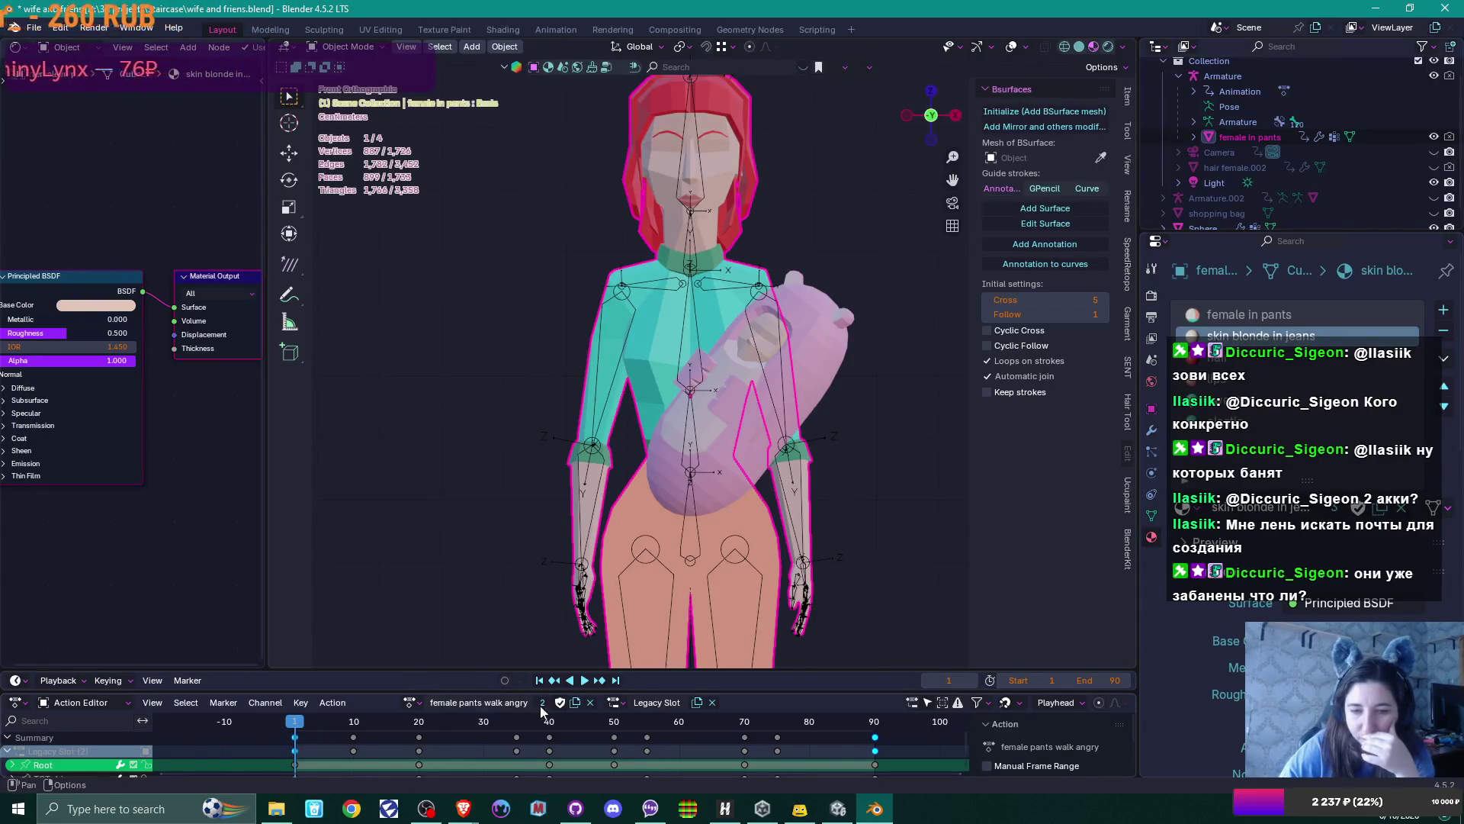
Replace the female pants walk angry action with a new action named 'Holding a baby'
left_click(590, 702)
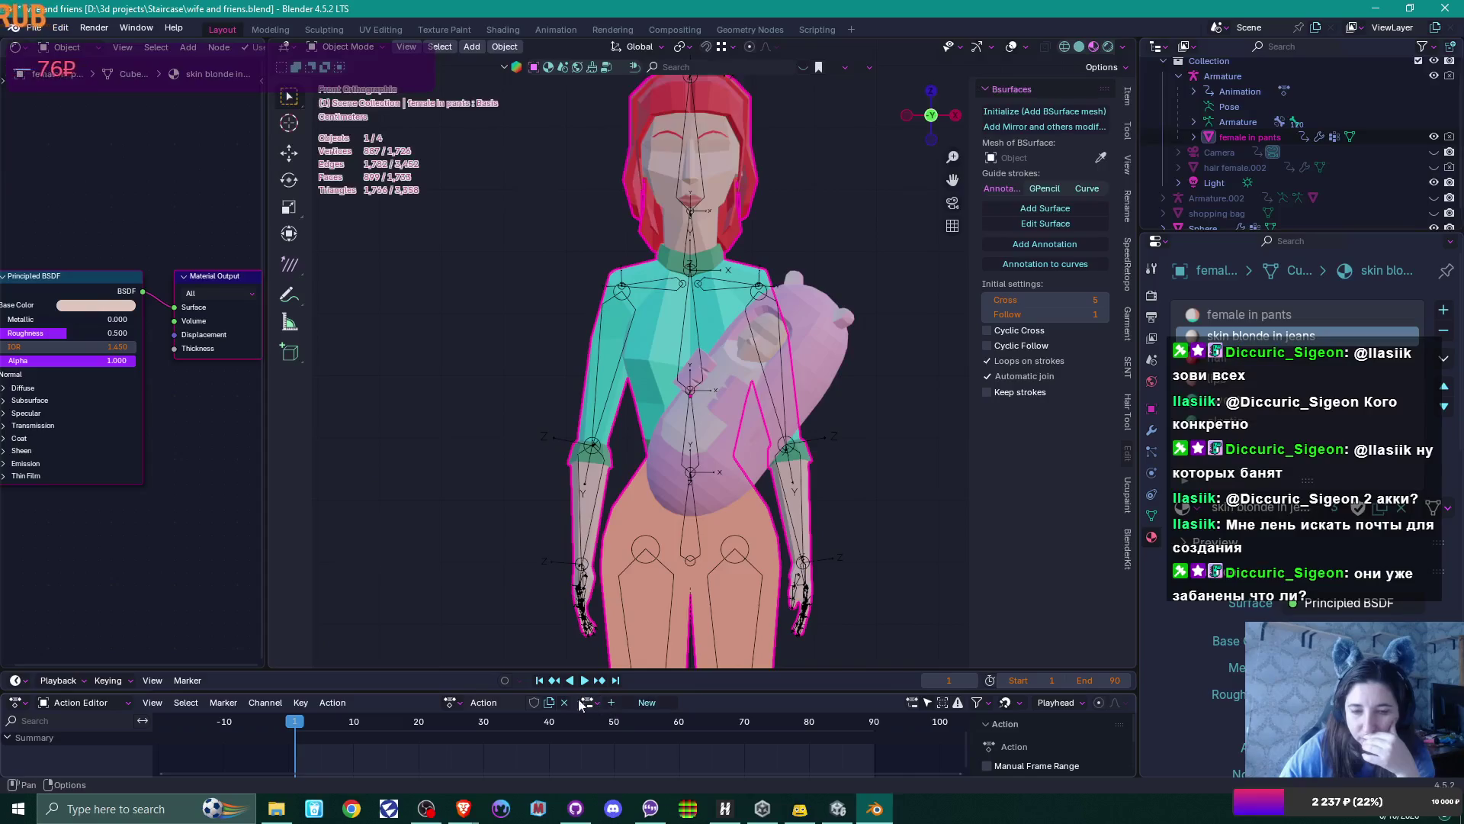
double_click(494, 702)
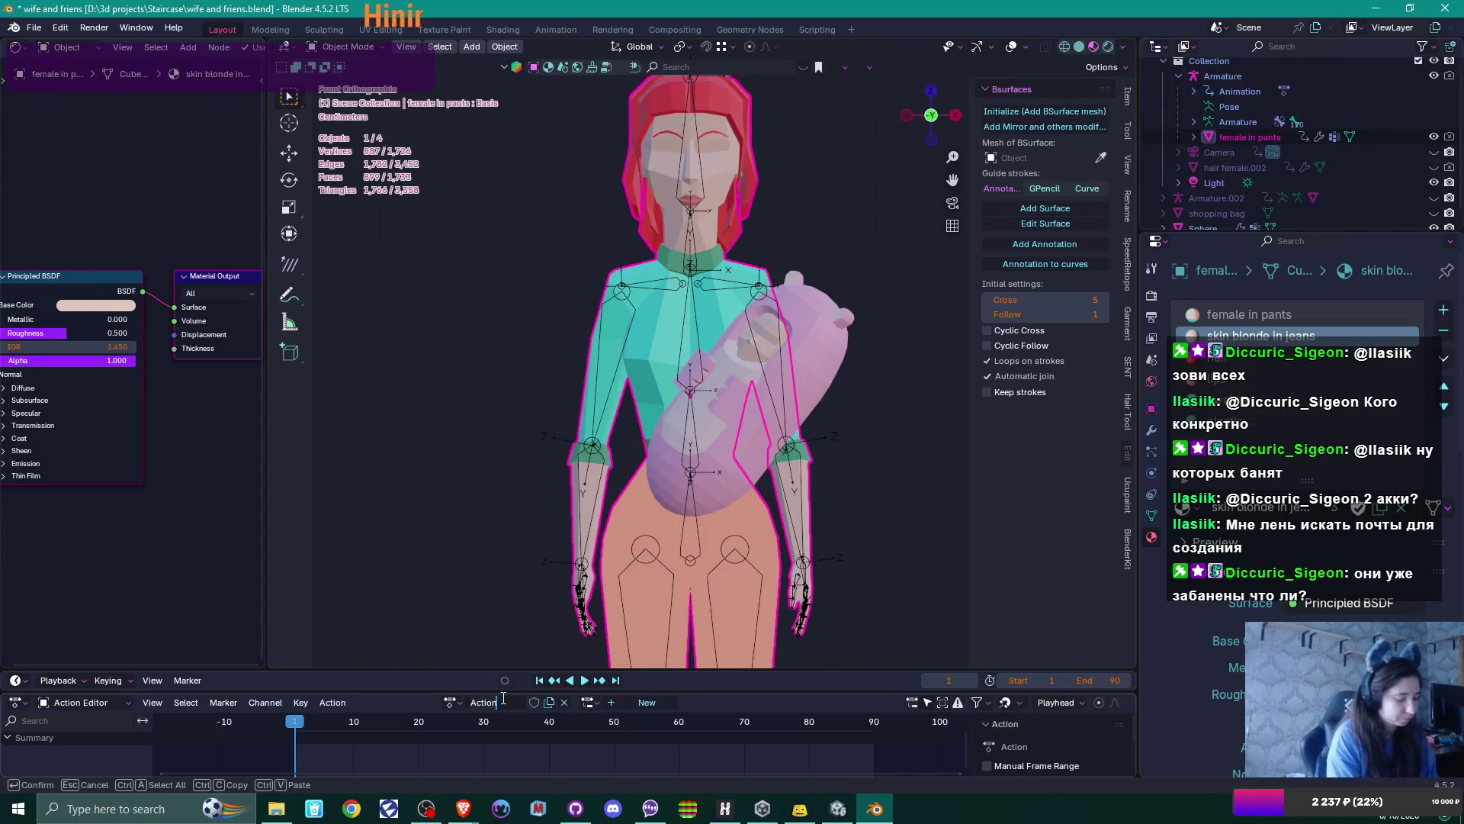
type("Holdin")
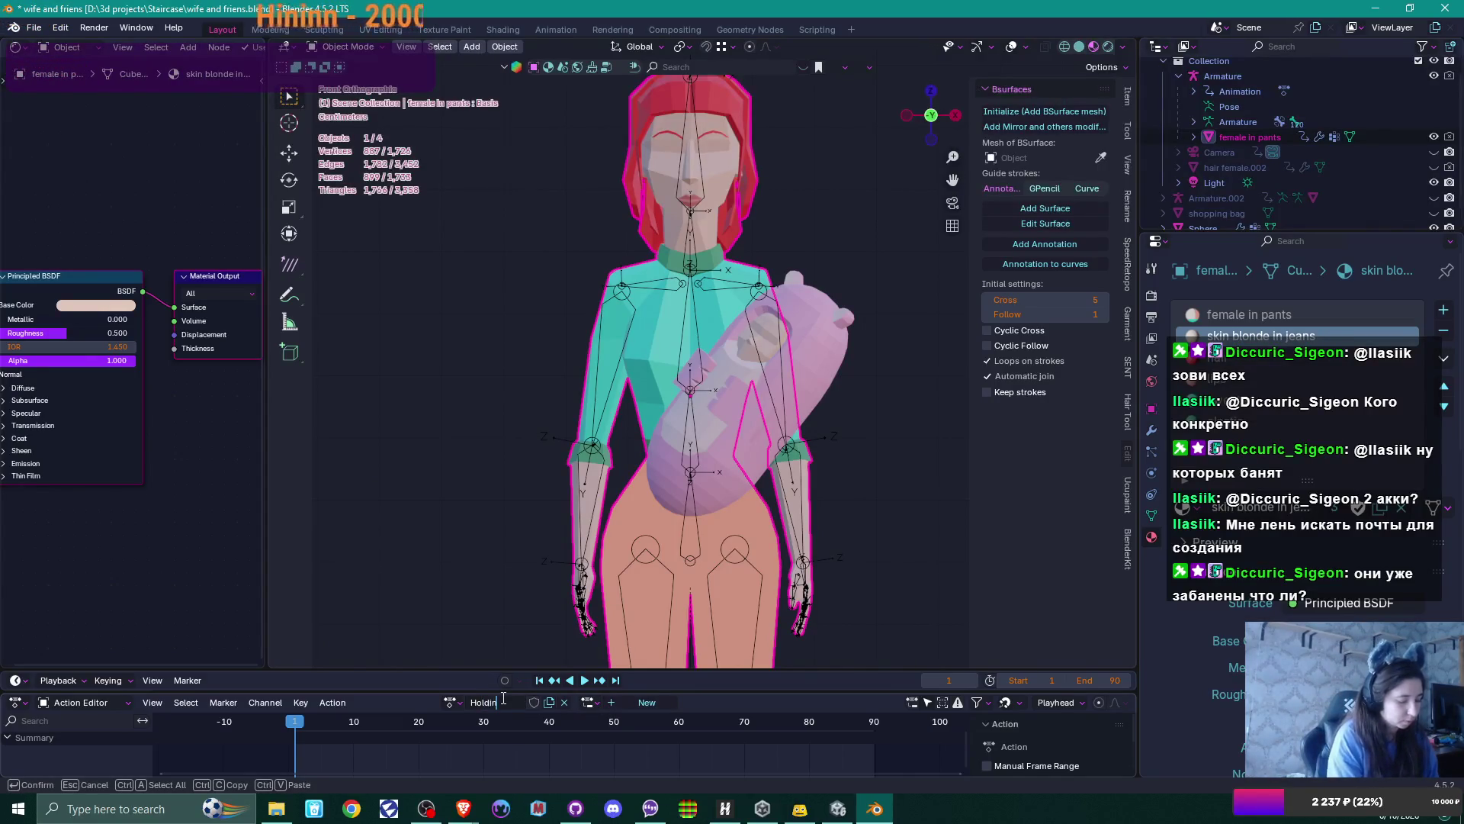
type("g a baby")
key("Return")
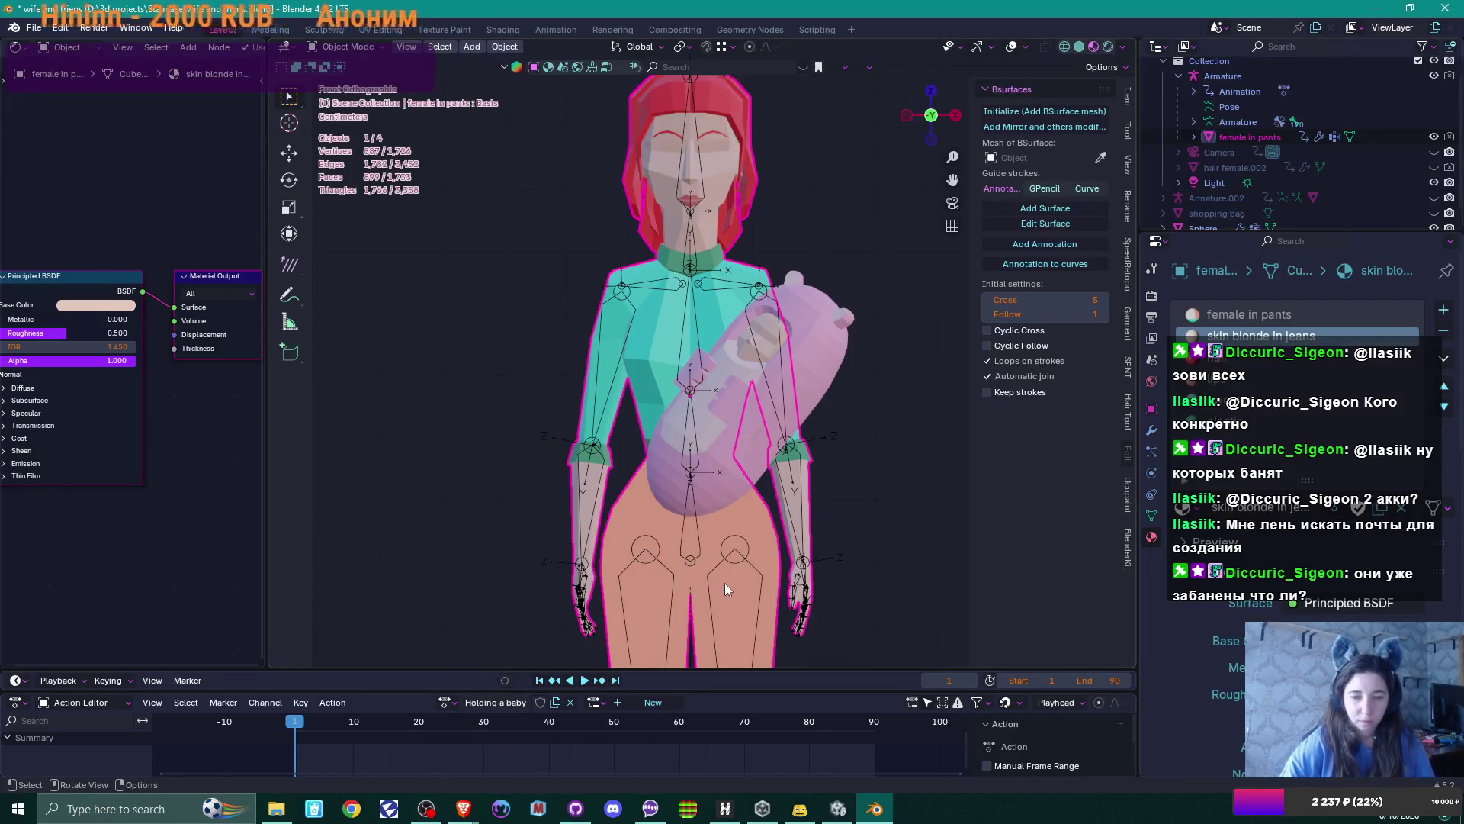
left_click(702, 172)
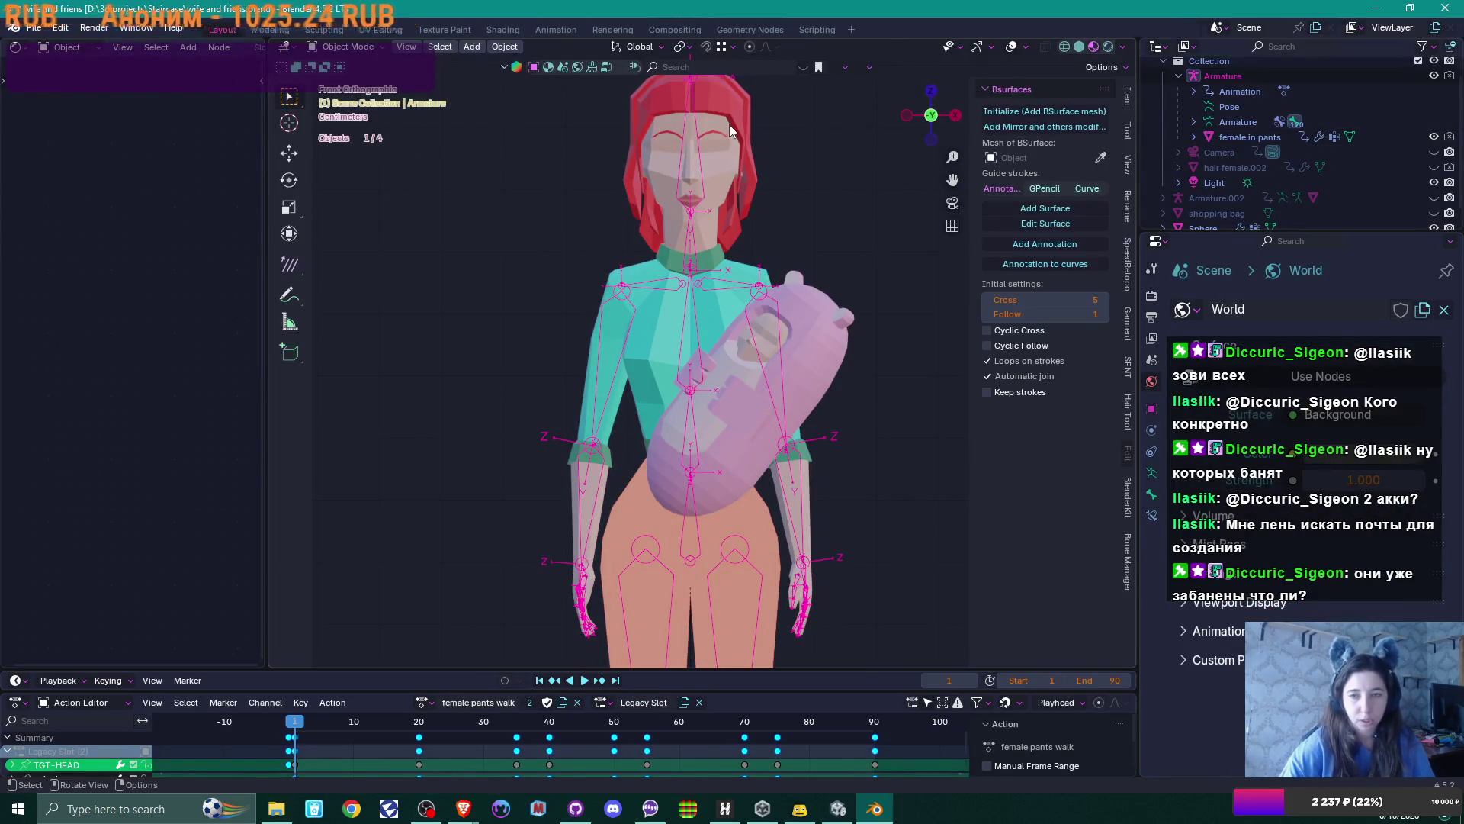
Give the armature the 'Holding a baby' action instead of female pants walk, then enter Pose Mode
left_click(752, 316)
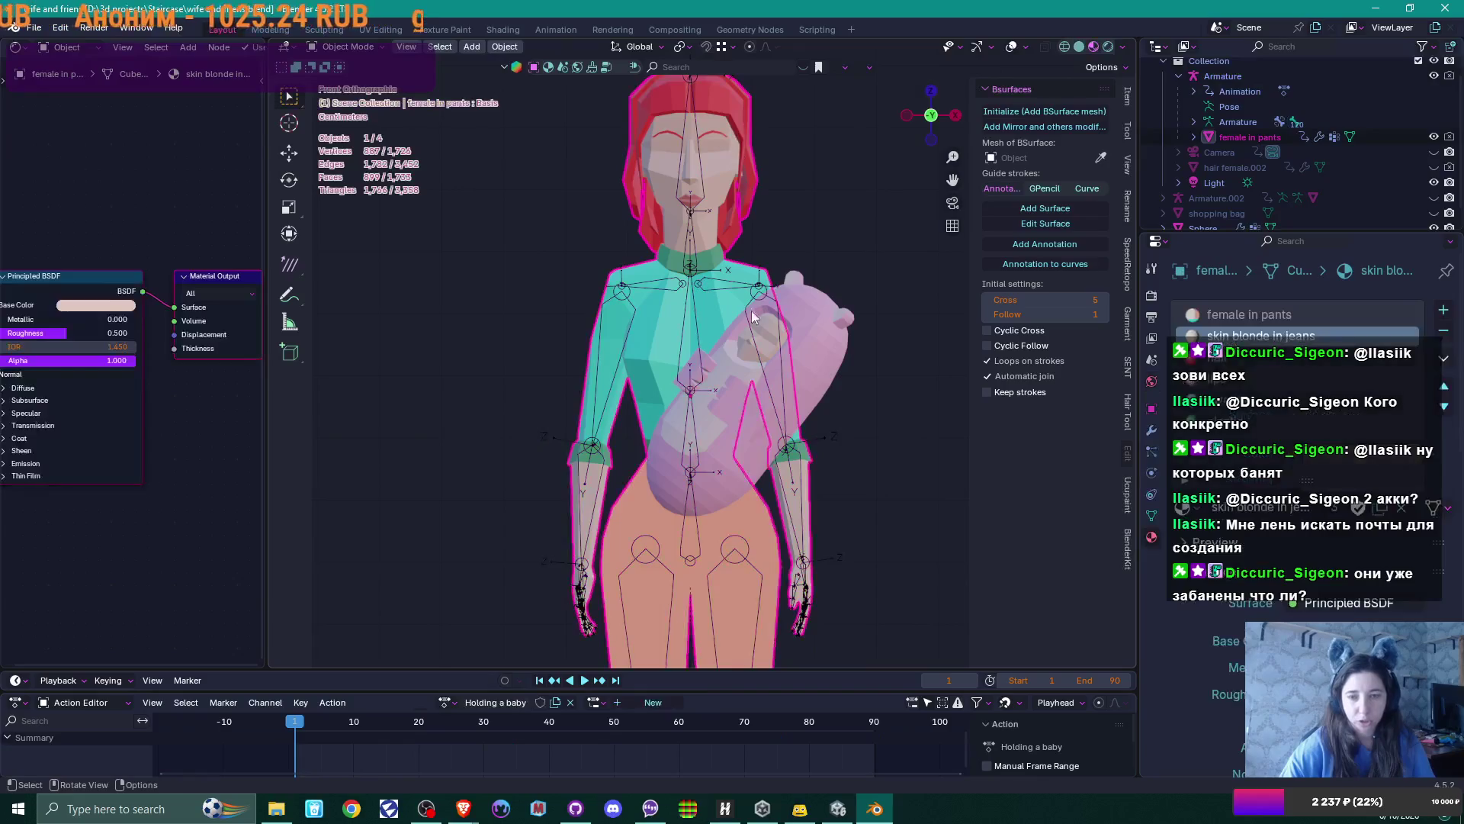
left_click(698, 218)
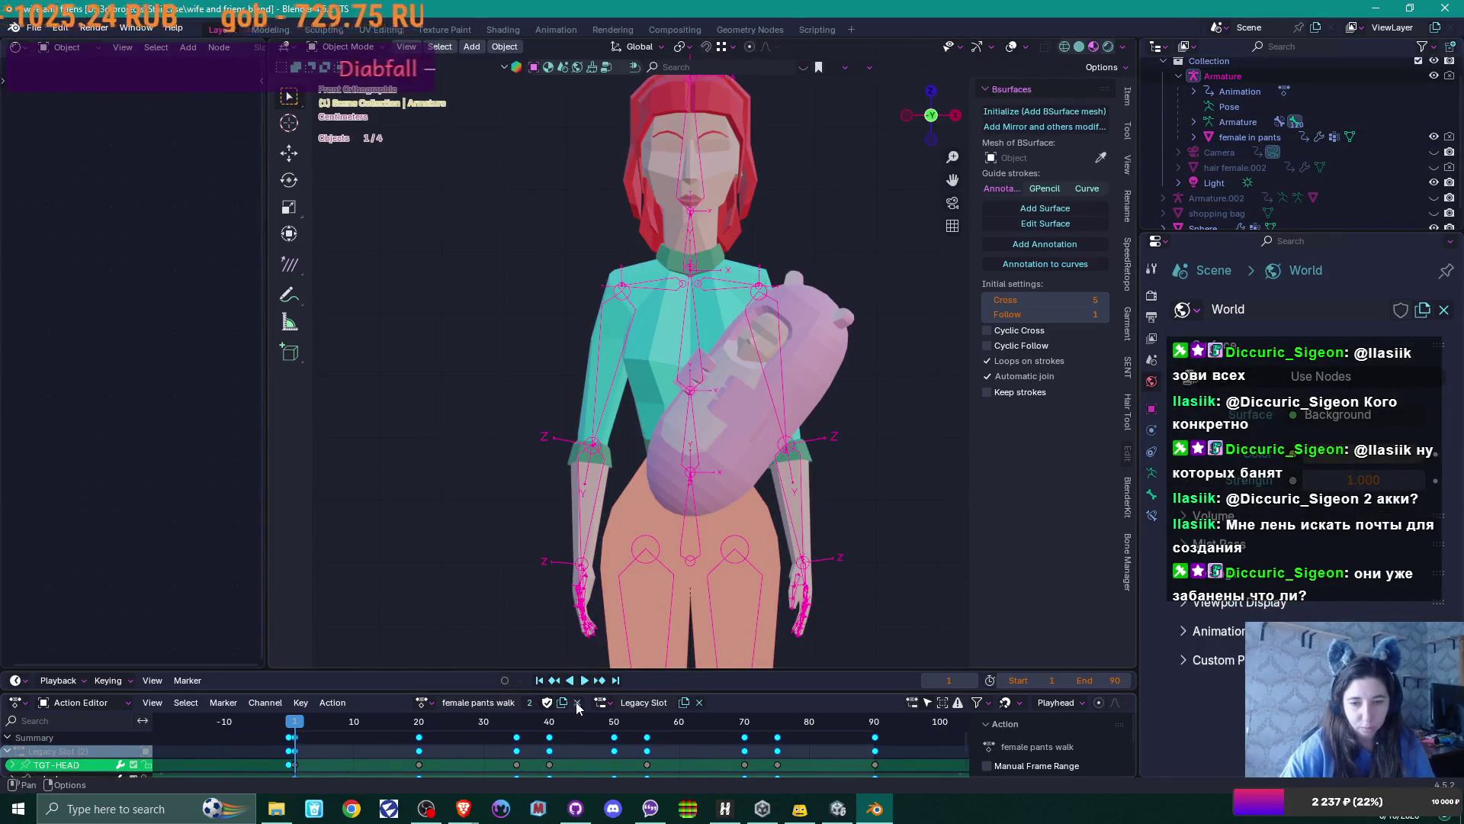
left_click(578, 704)
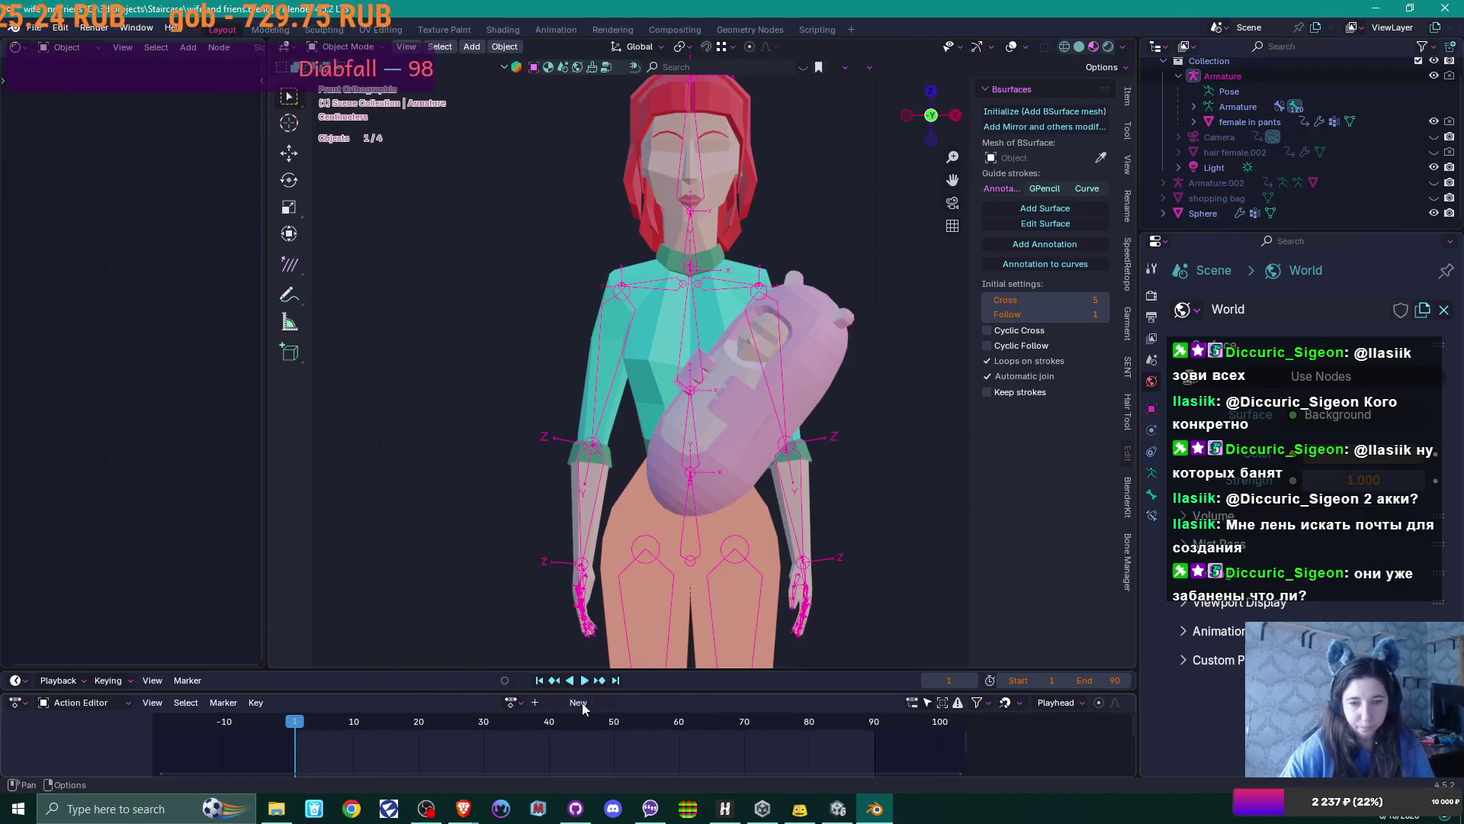
left_click(511, 702)
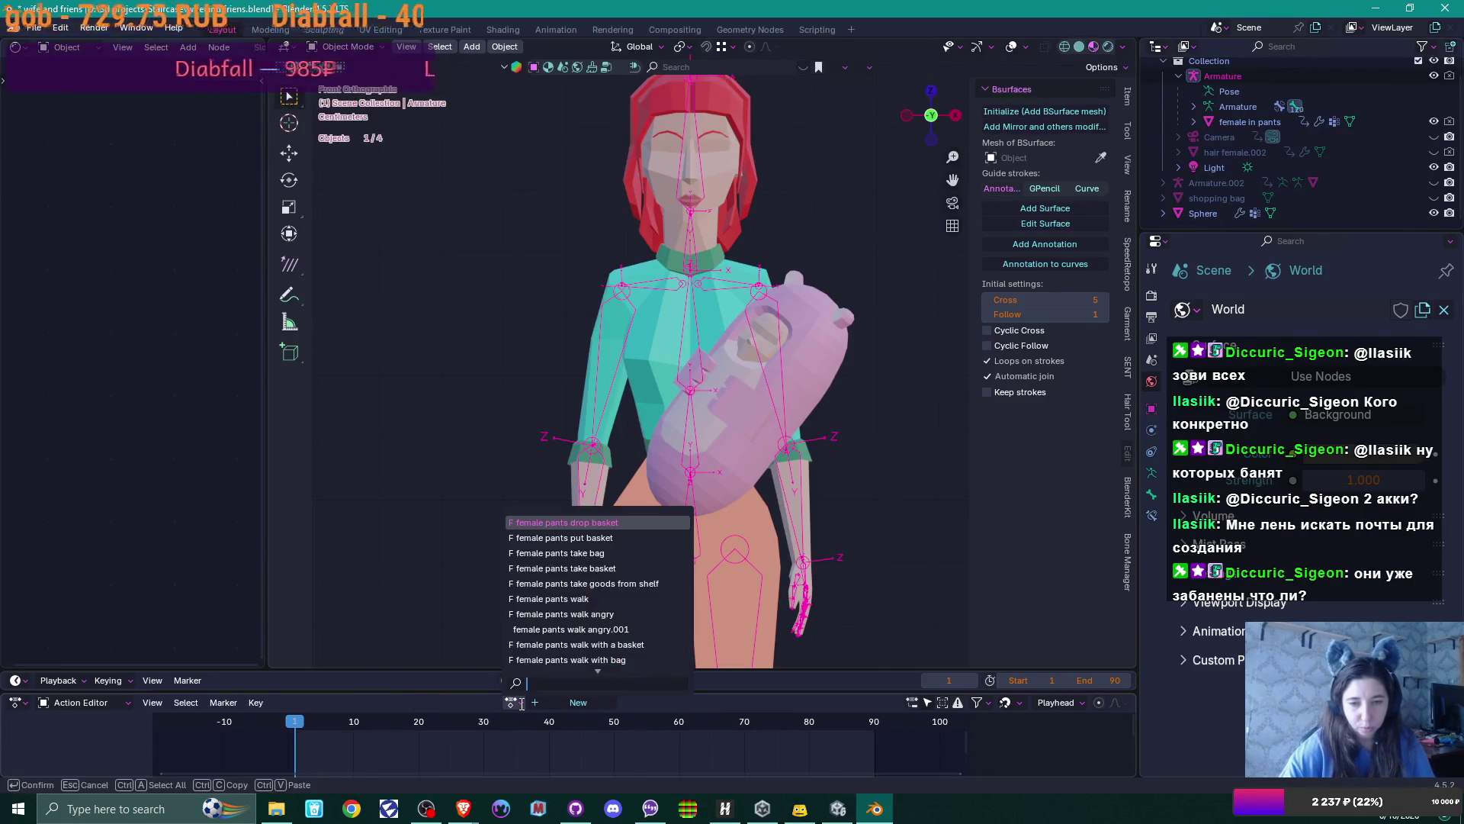
scroll(563, 614, "down", 8)
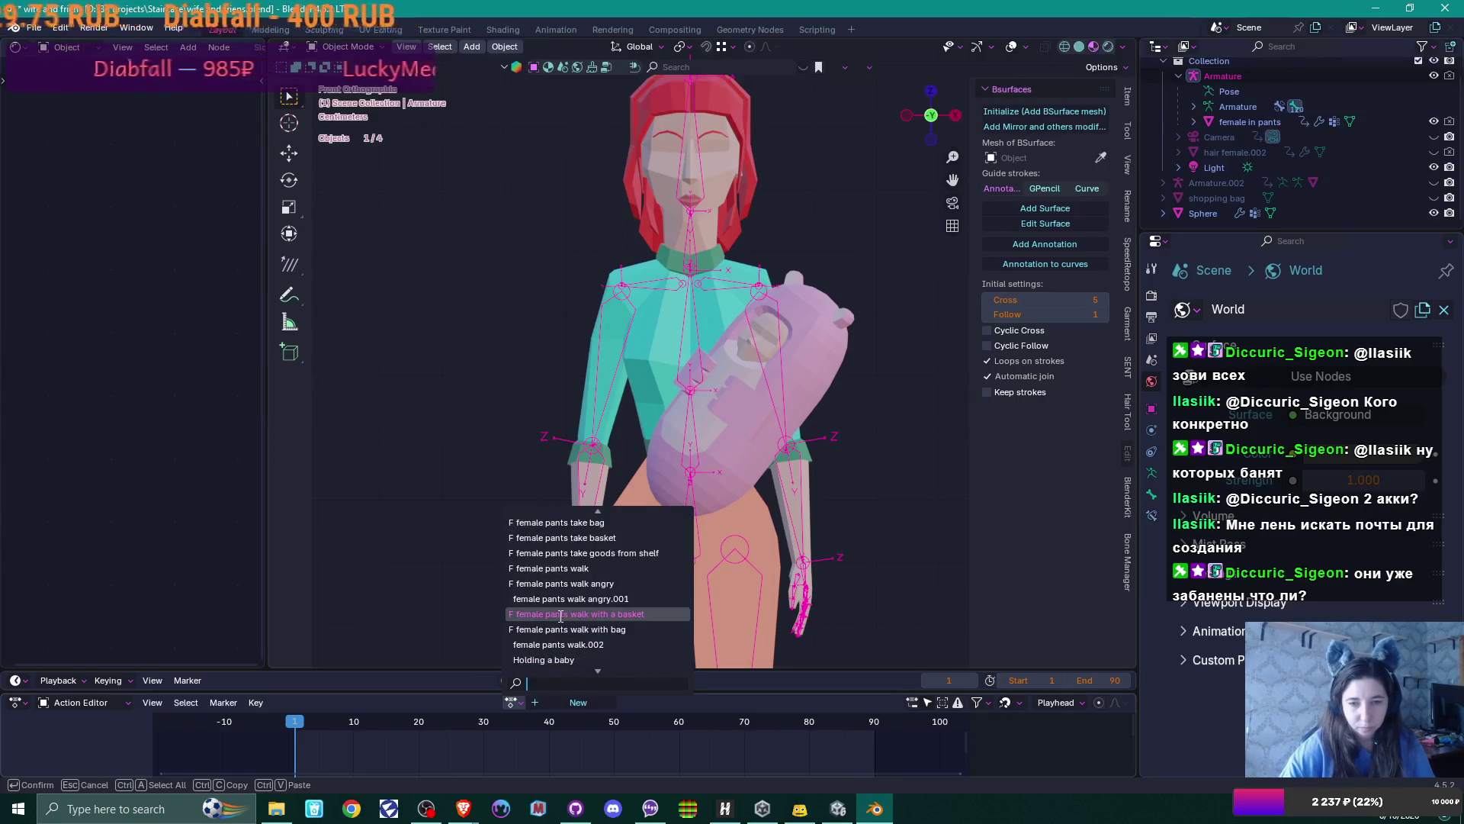
left_click(619, 645)
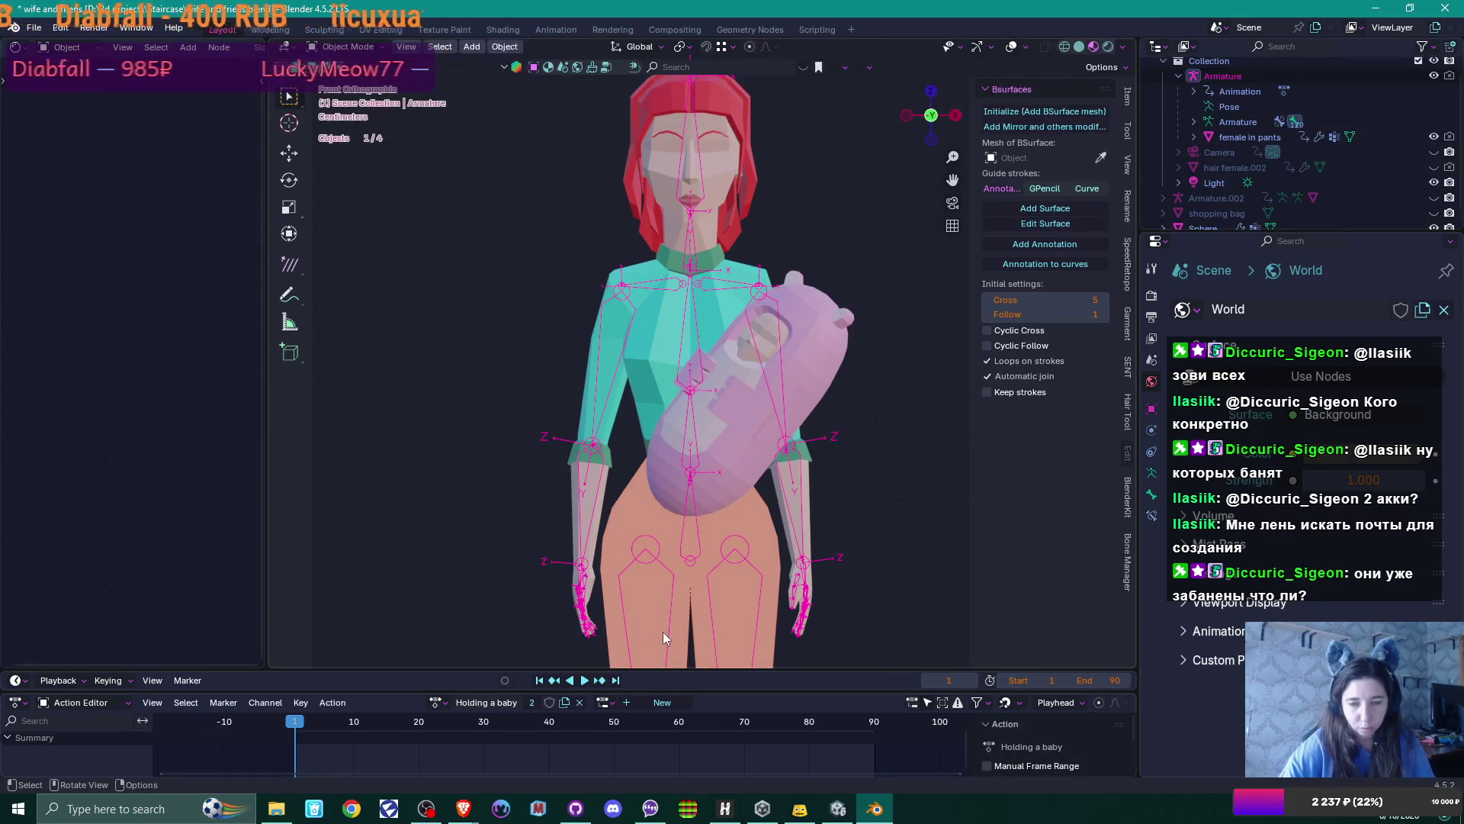
key("ctrl+Tab")
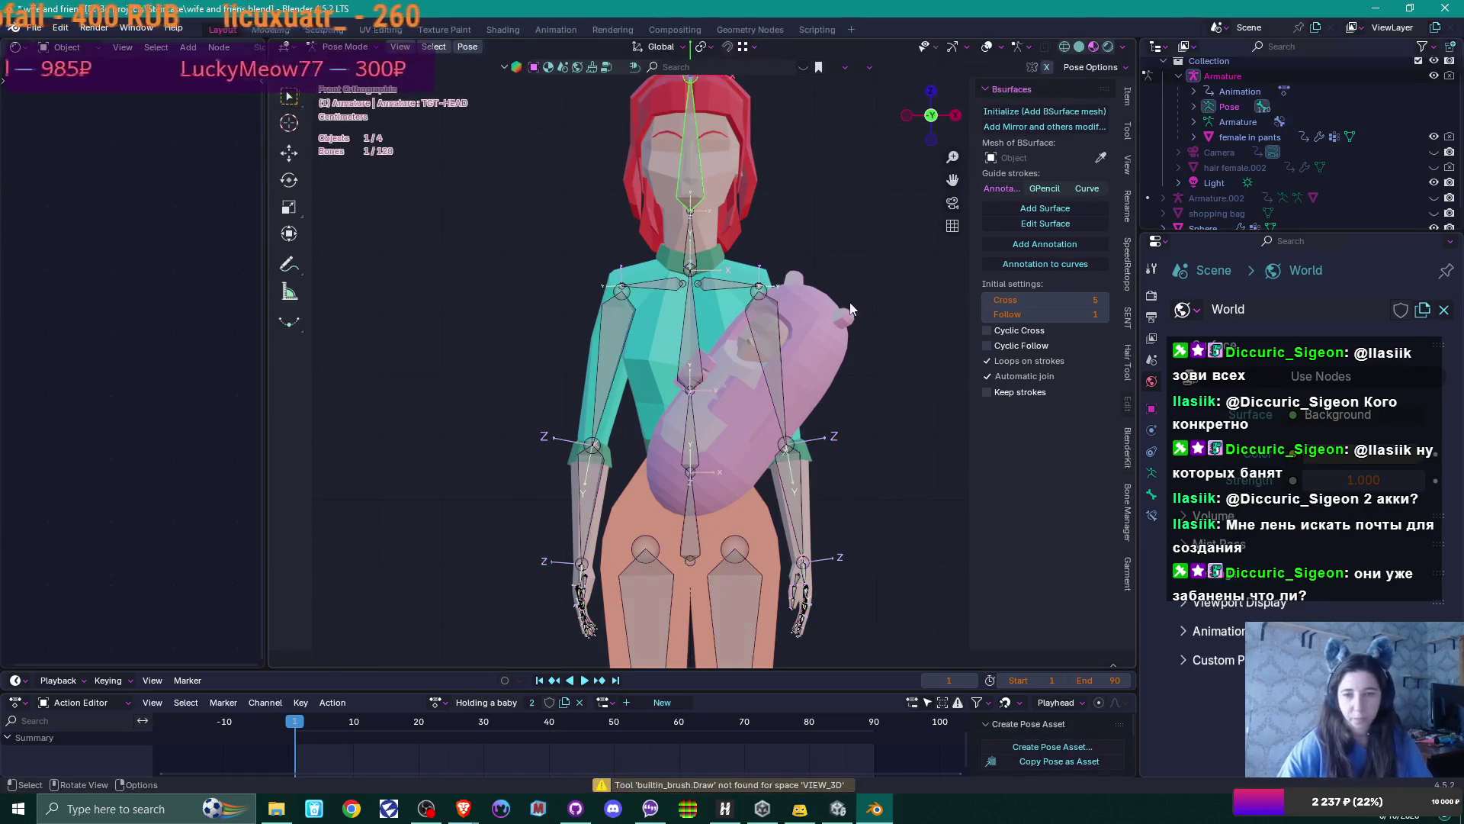
Rotate the left upper arm outward and turn the forearm so the hand points forward
left_click(780, 400)
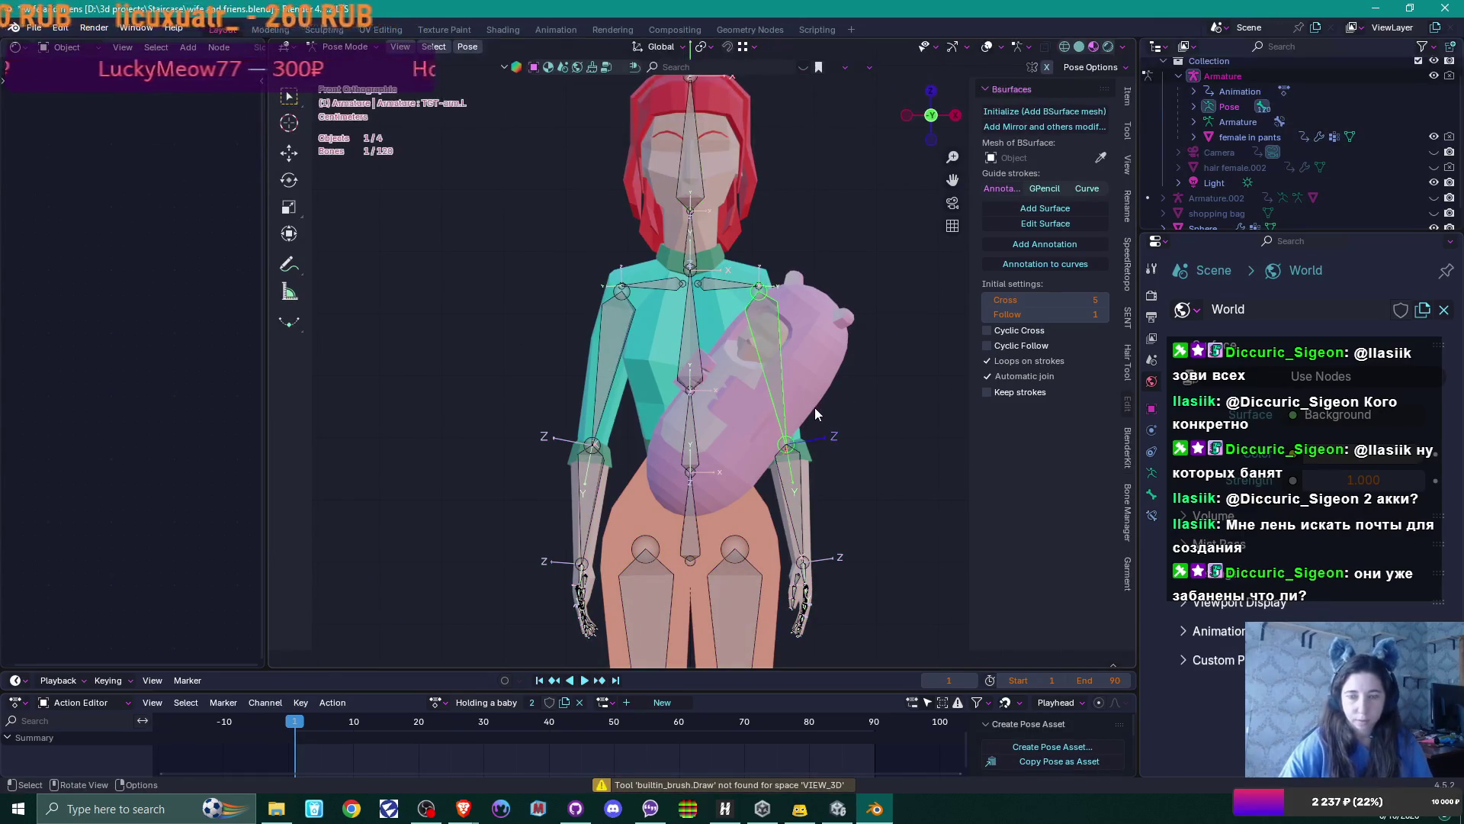
key("r")
left_click(863, 434)
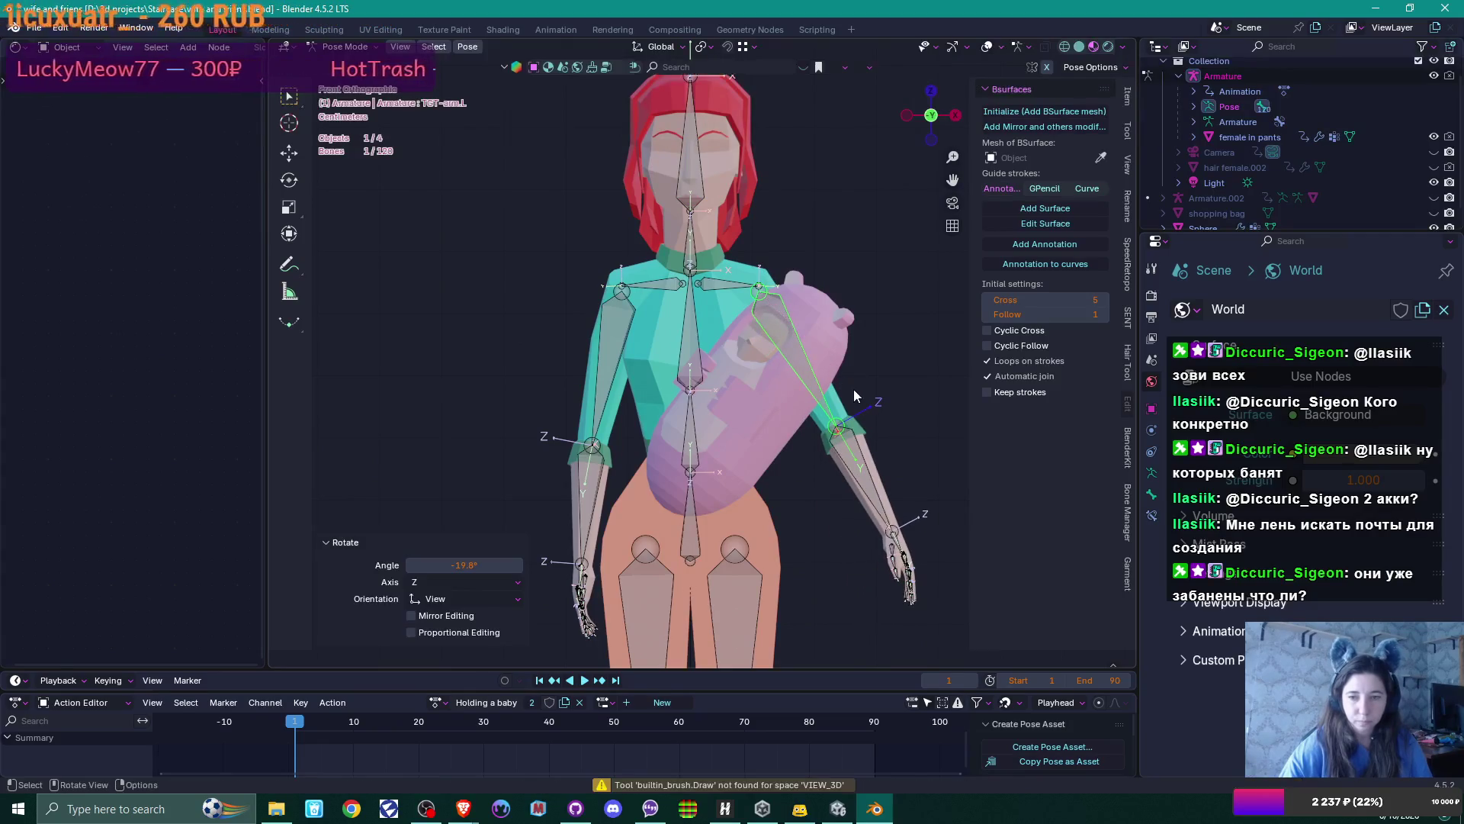
left_click(865, 473)
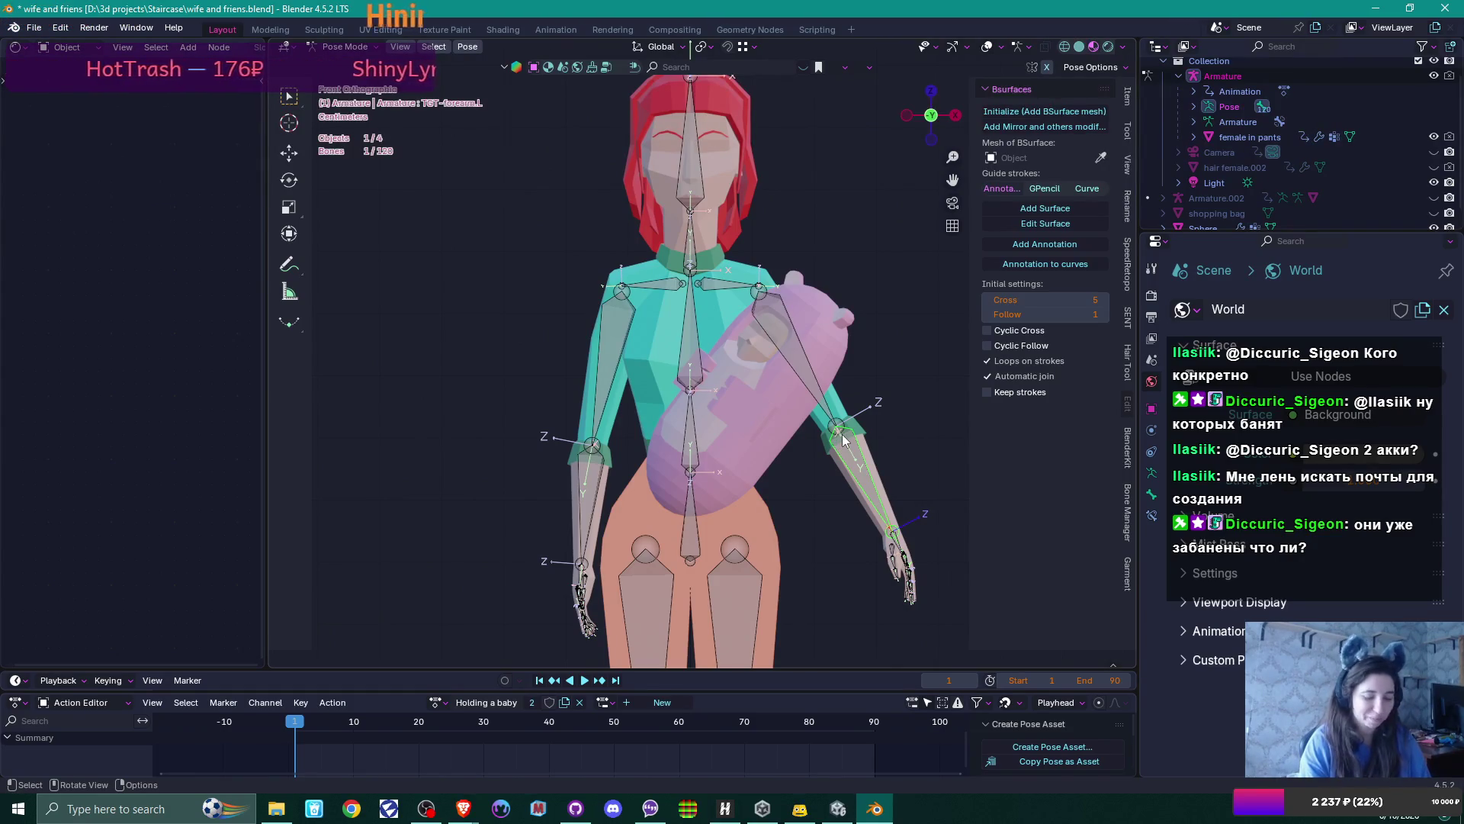
key("KP_3")
key("KP_1")
key("KP_3")
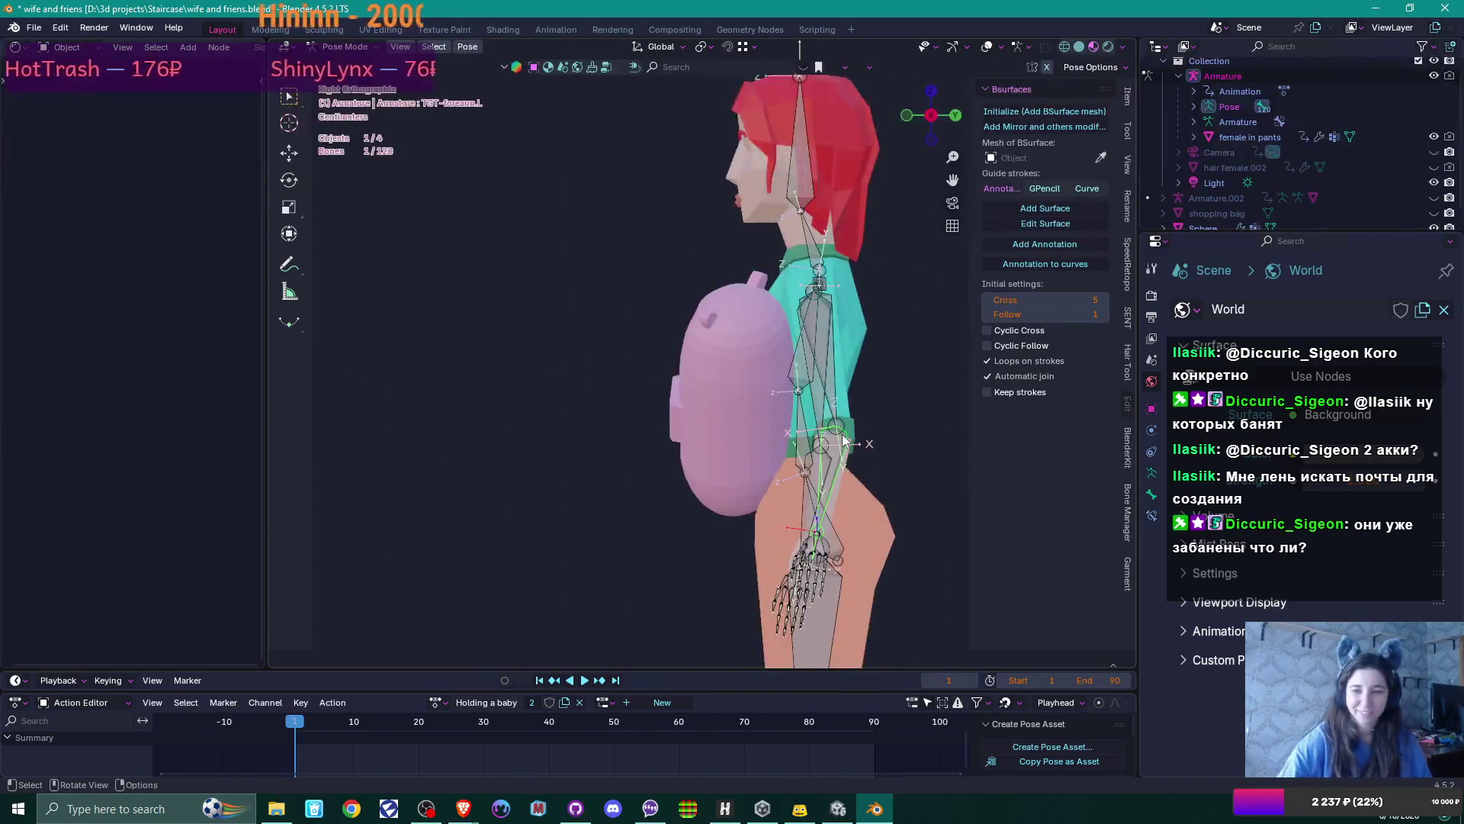
key("r")
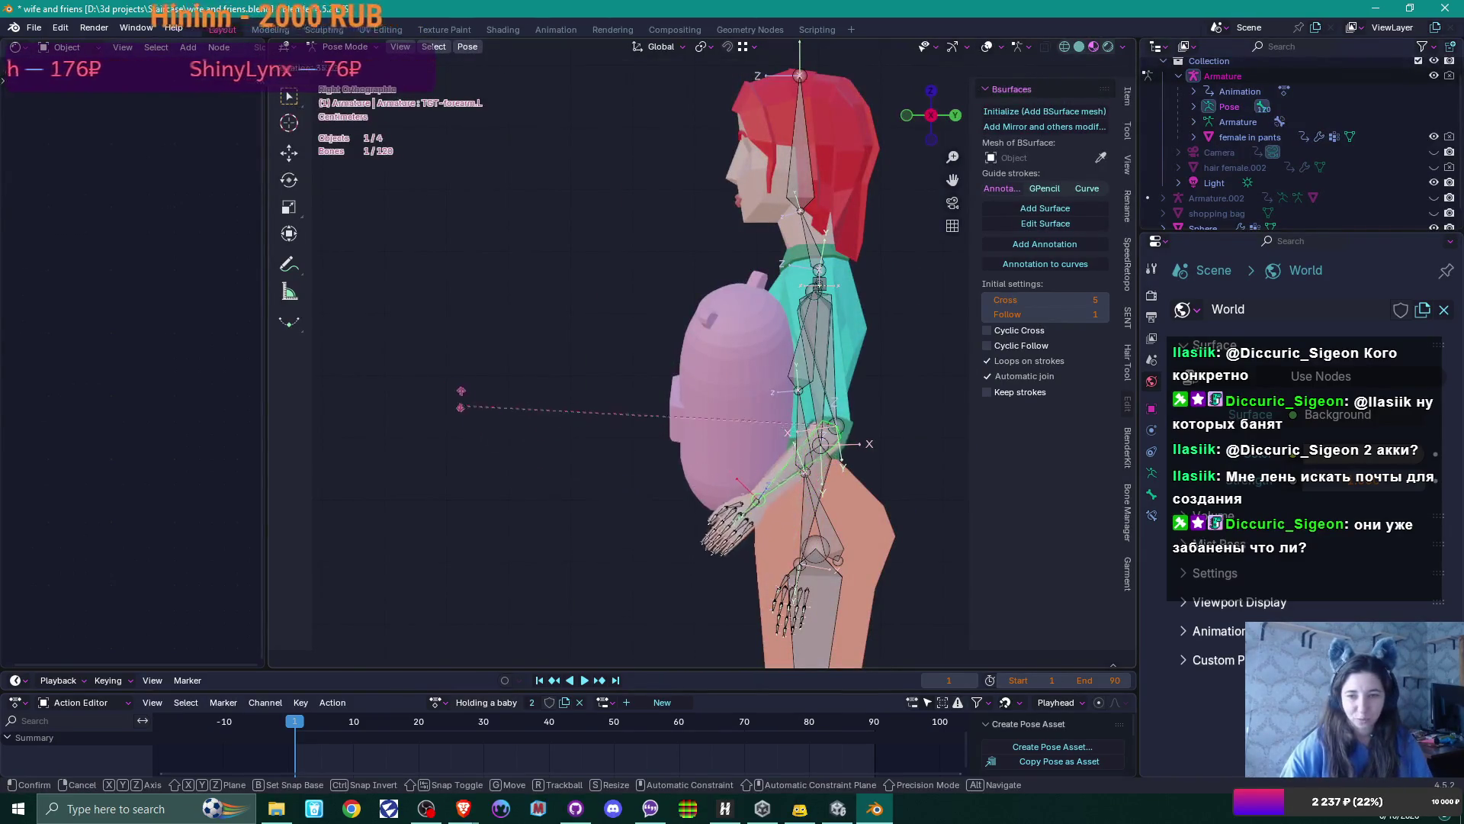
left_click(558, 136)
From the top view, swing the arm bone inward around the baby
scroll(728, 479, "up", 3)
mouse_move(766, 501)
middle_mouse_down()
mouse_move(863, 525)
mouse_move(903, 499)
mouse_move(825, 425)
mouse_move(492, 339)
middle_mouse_up()
mouse_move(644, 306)
middle_mouse_down()
mouse_move(776, 313)
mouse_move(778, 437)
middle_mouse_up()
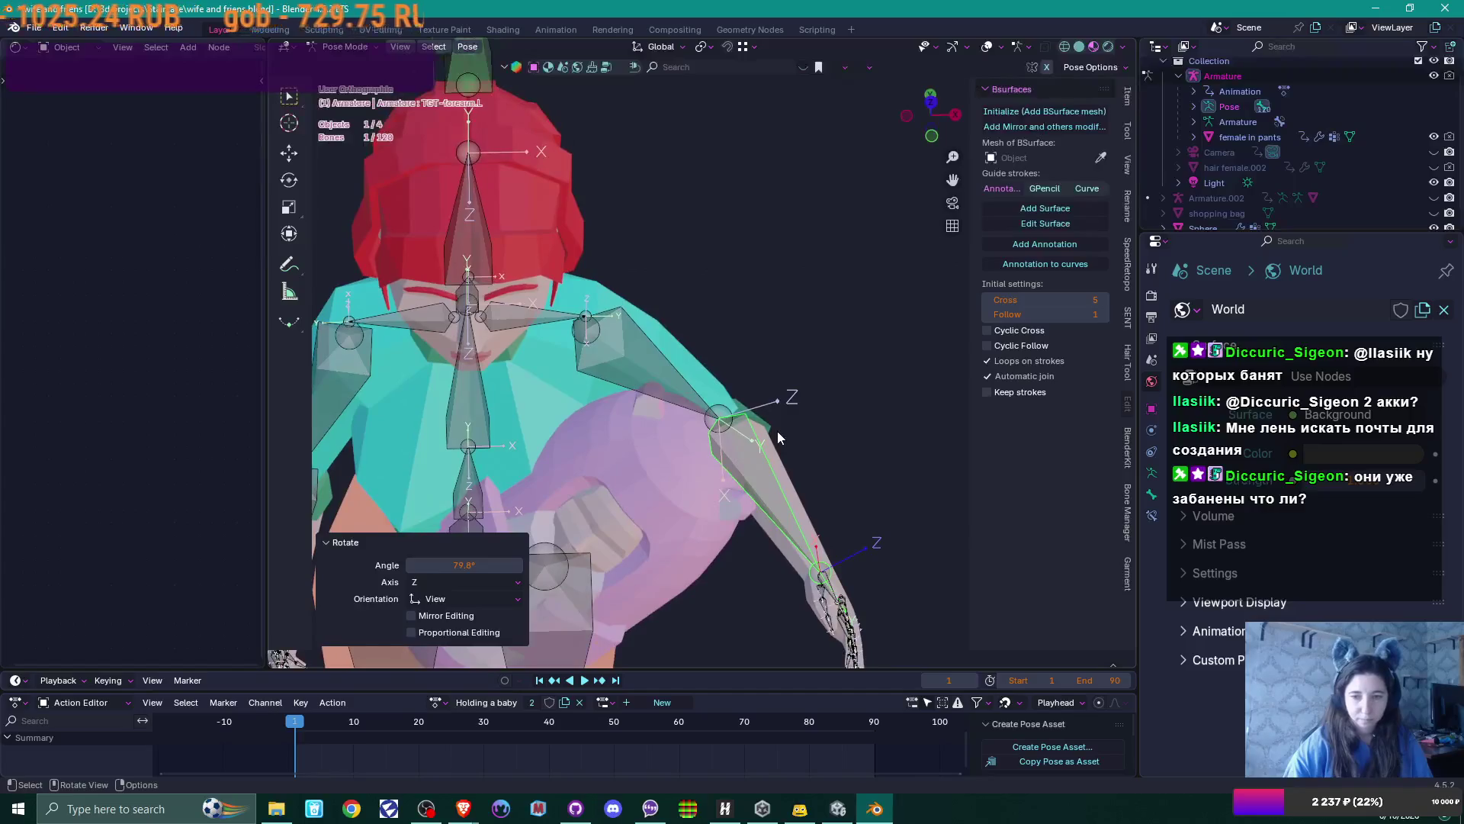
key("KP_7")
scroll(771, 427, "down", 2)
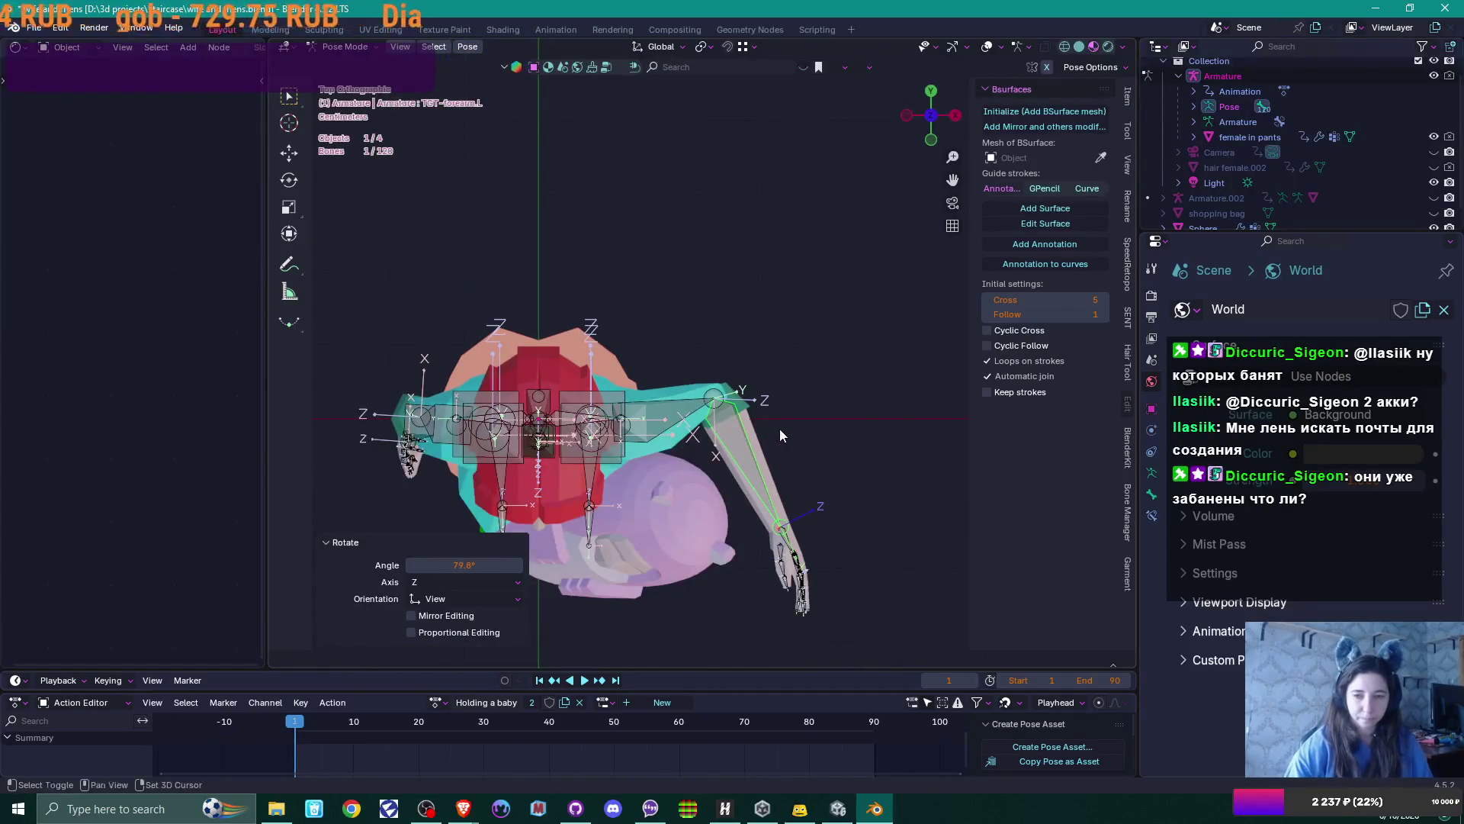
key("r")
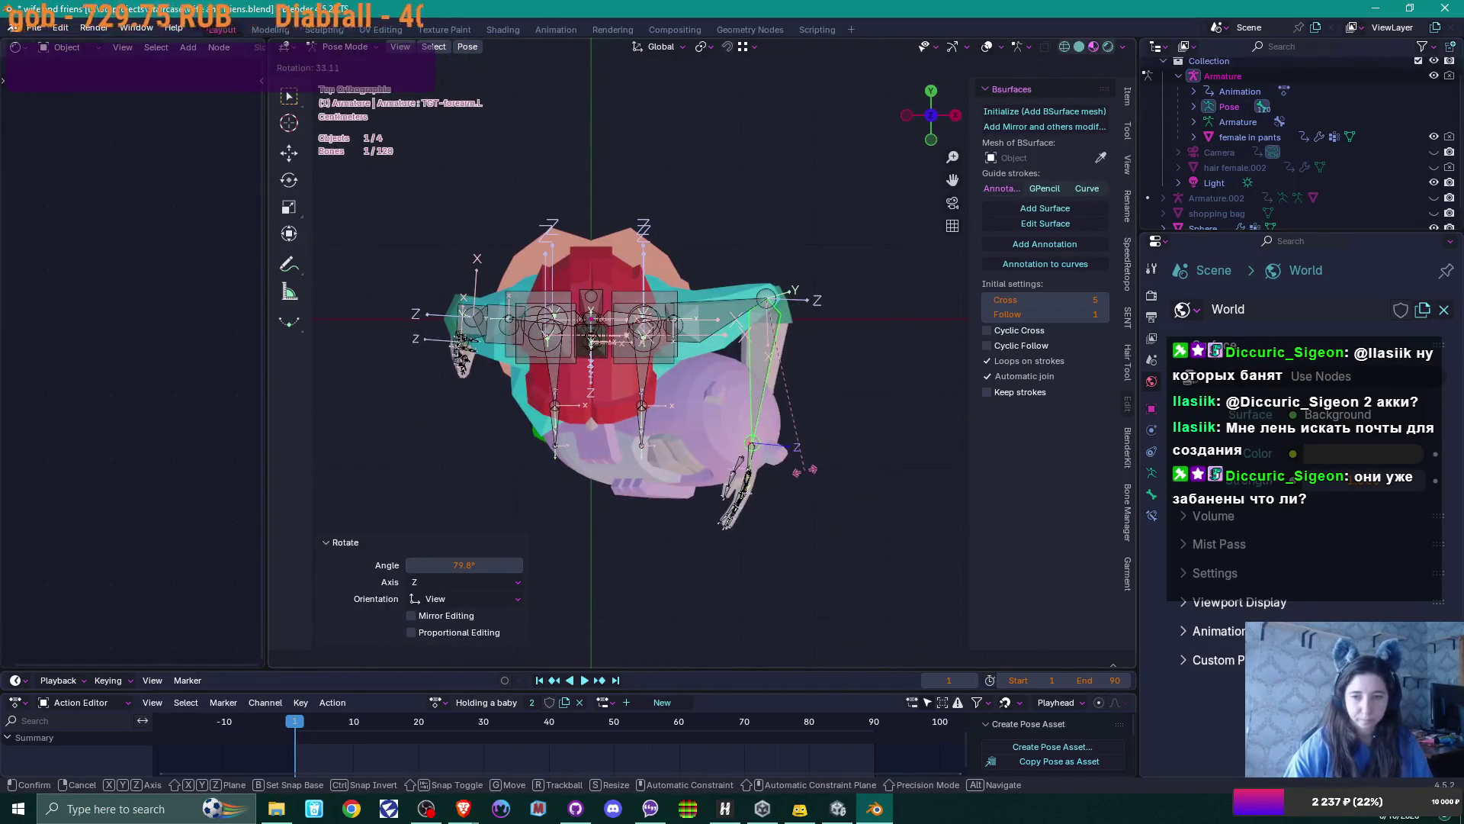
left_click(724, 282)
Adjust the left upper arm rotation from the side view and select the forearm
left_click(723, 306)
key("KP_3")
key("r")
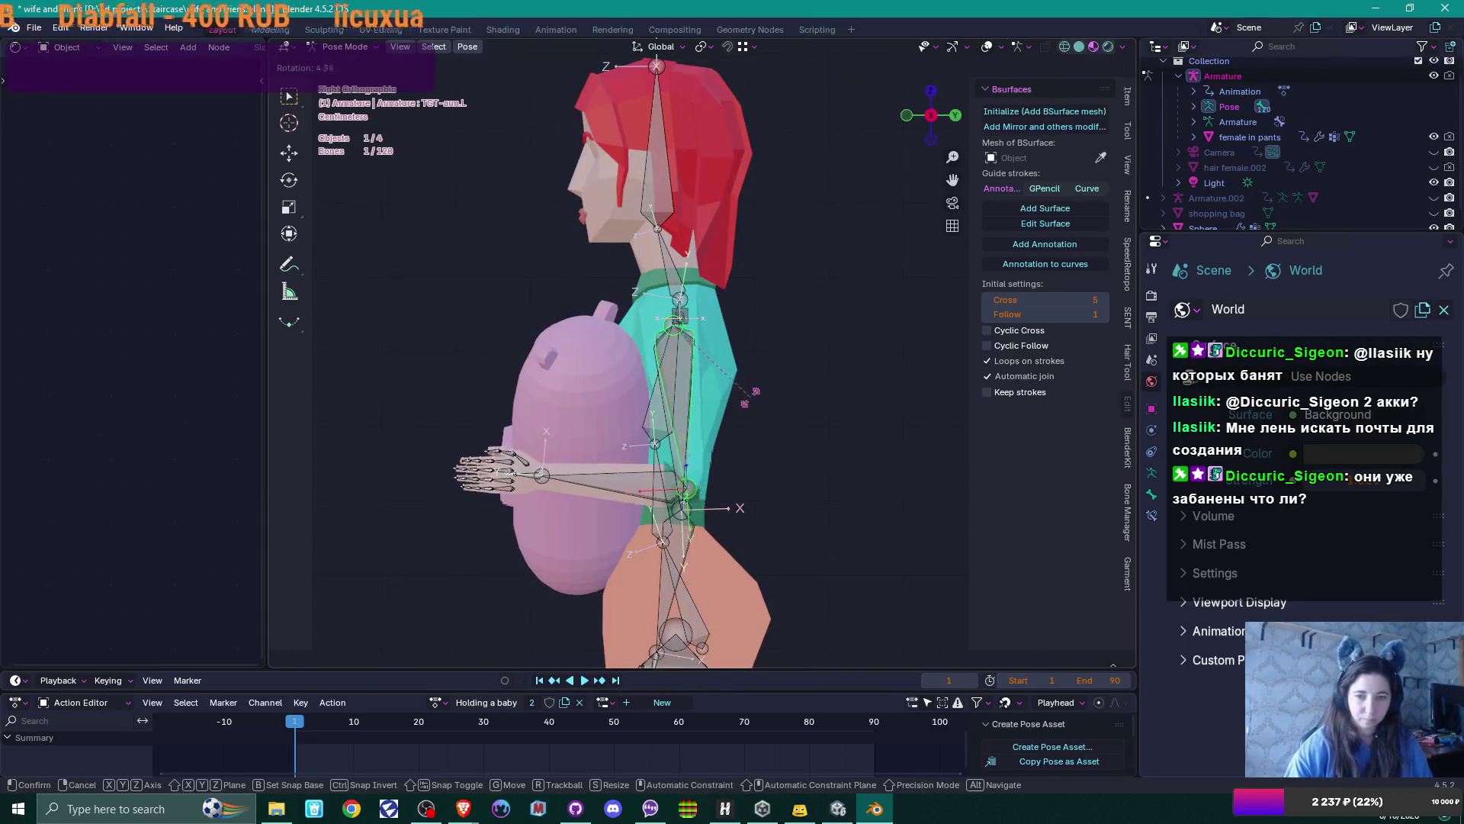
left_click(652, 445)
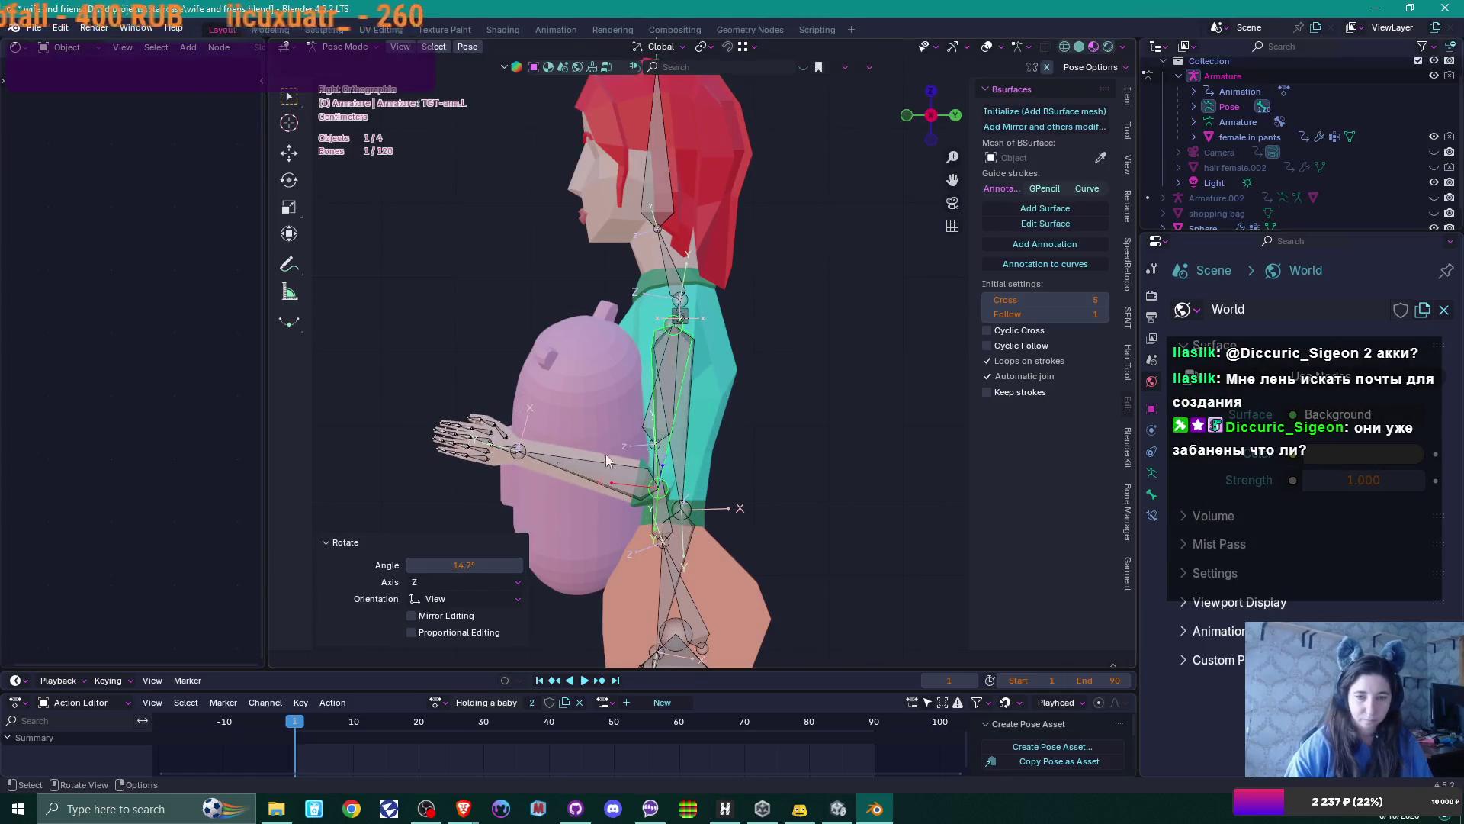
mouse_move(504, 463)
middle_mouse_down()
mouse_move(688, 462)
mouse_move(582, 455)
middle_mouse_up()
left_click(574, 455)
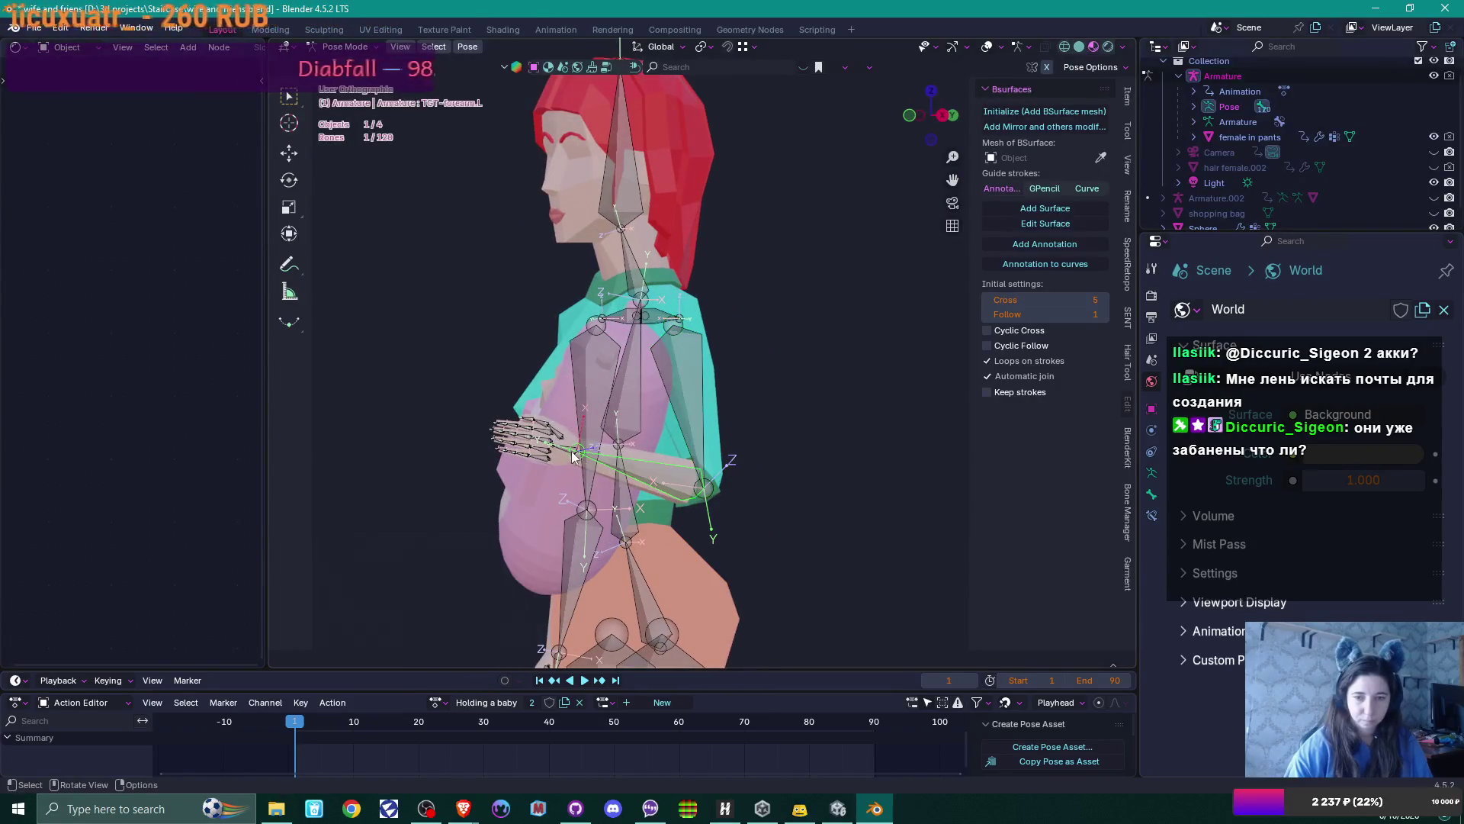
scroll(610, 465, "up", 5)
Rotate the left palm bone on the Y axis by 27.7°, then by -19°
left_click(605, 563)
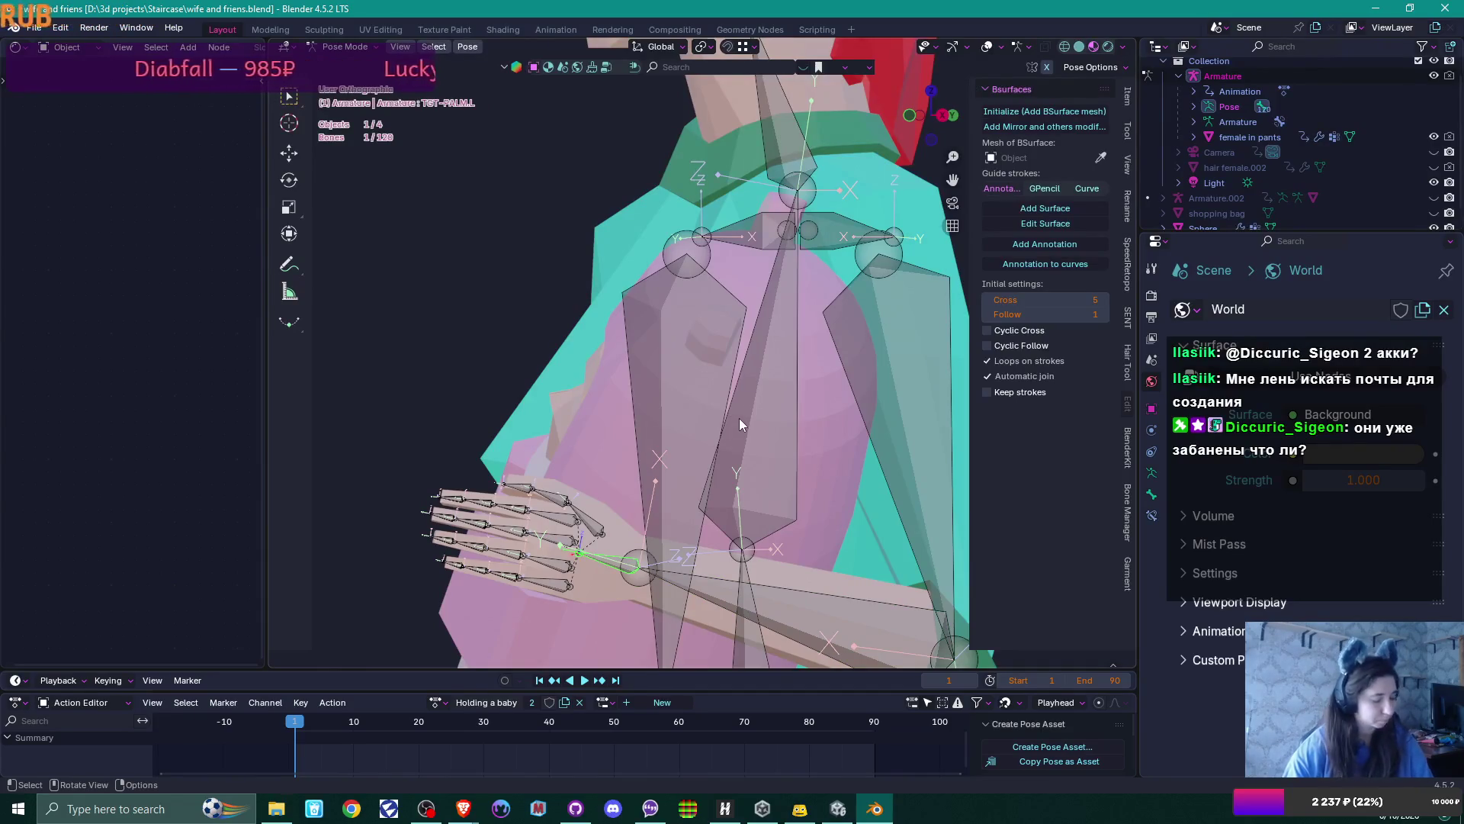
key("r")
key("y")
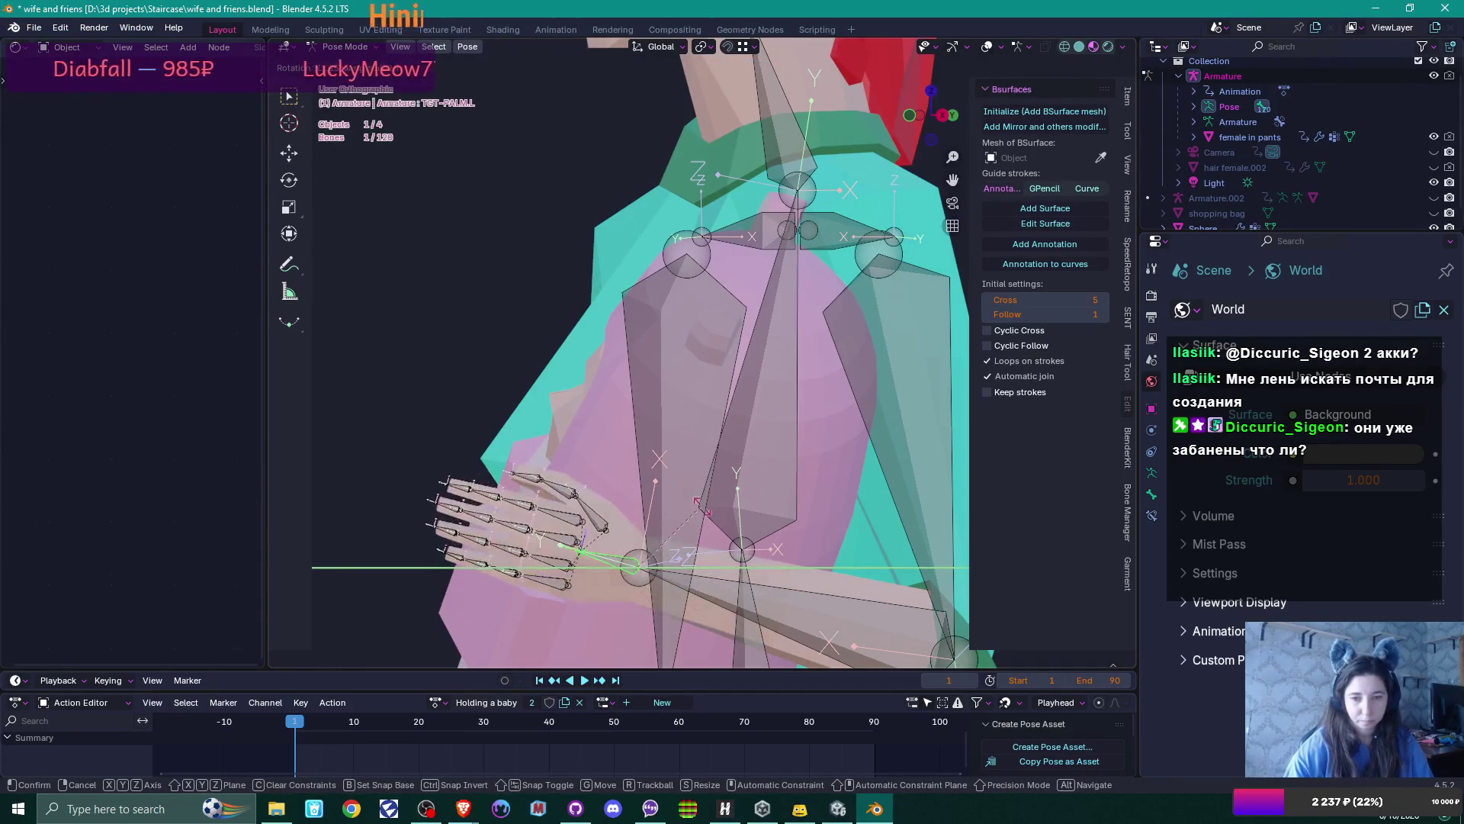
left_click(672, 610)
mouse_move(671, 610)
middle_mouse_down()
mouse_move(807, 534)
mouse_move(763, 535)
mouse_move(881, 477)
middle_mouse_up()
key("KP_1")
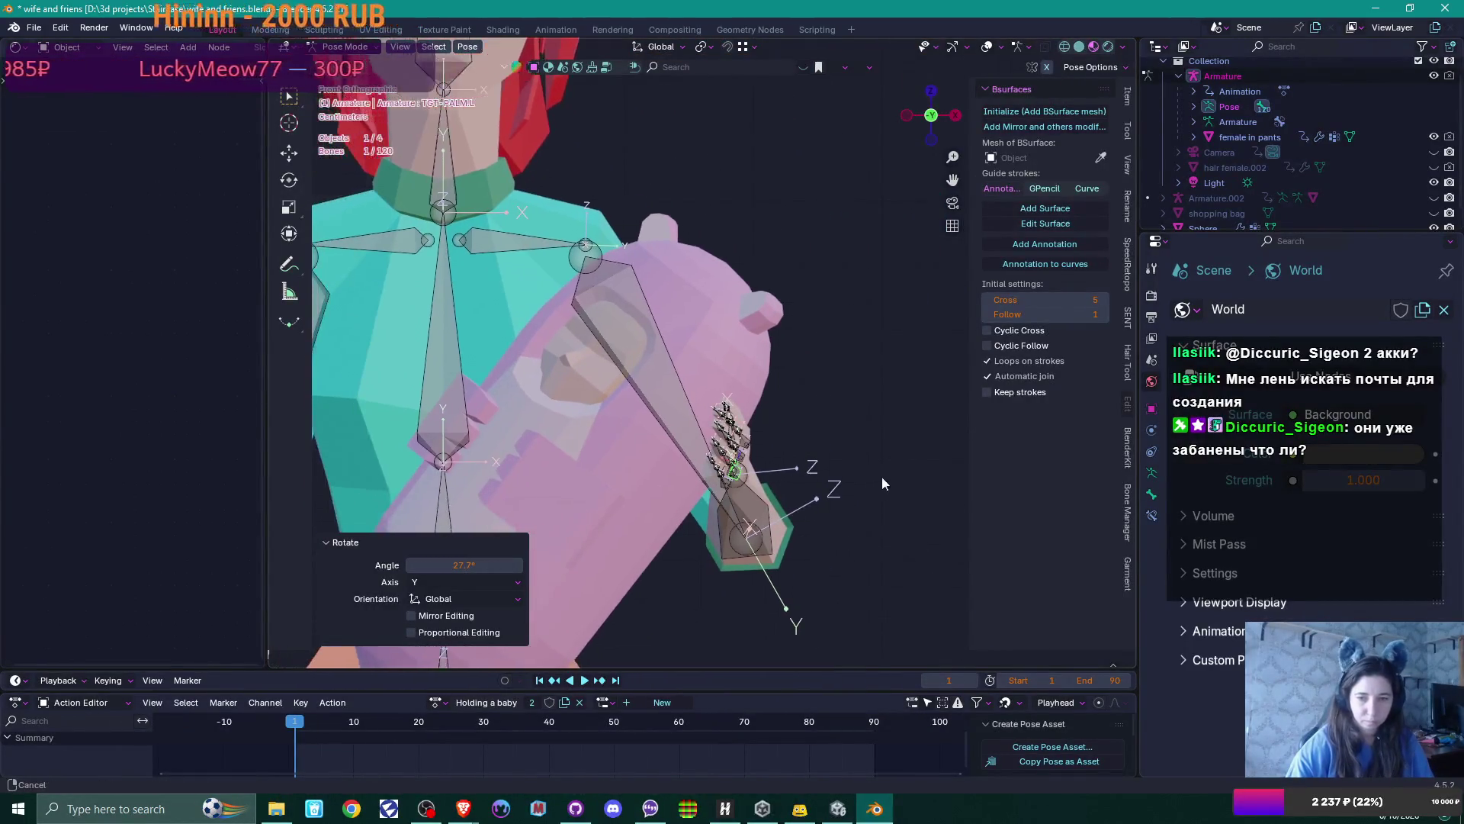
key("r")
key("y")
key("y")
left_click(866, 390)
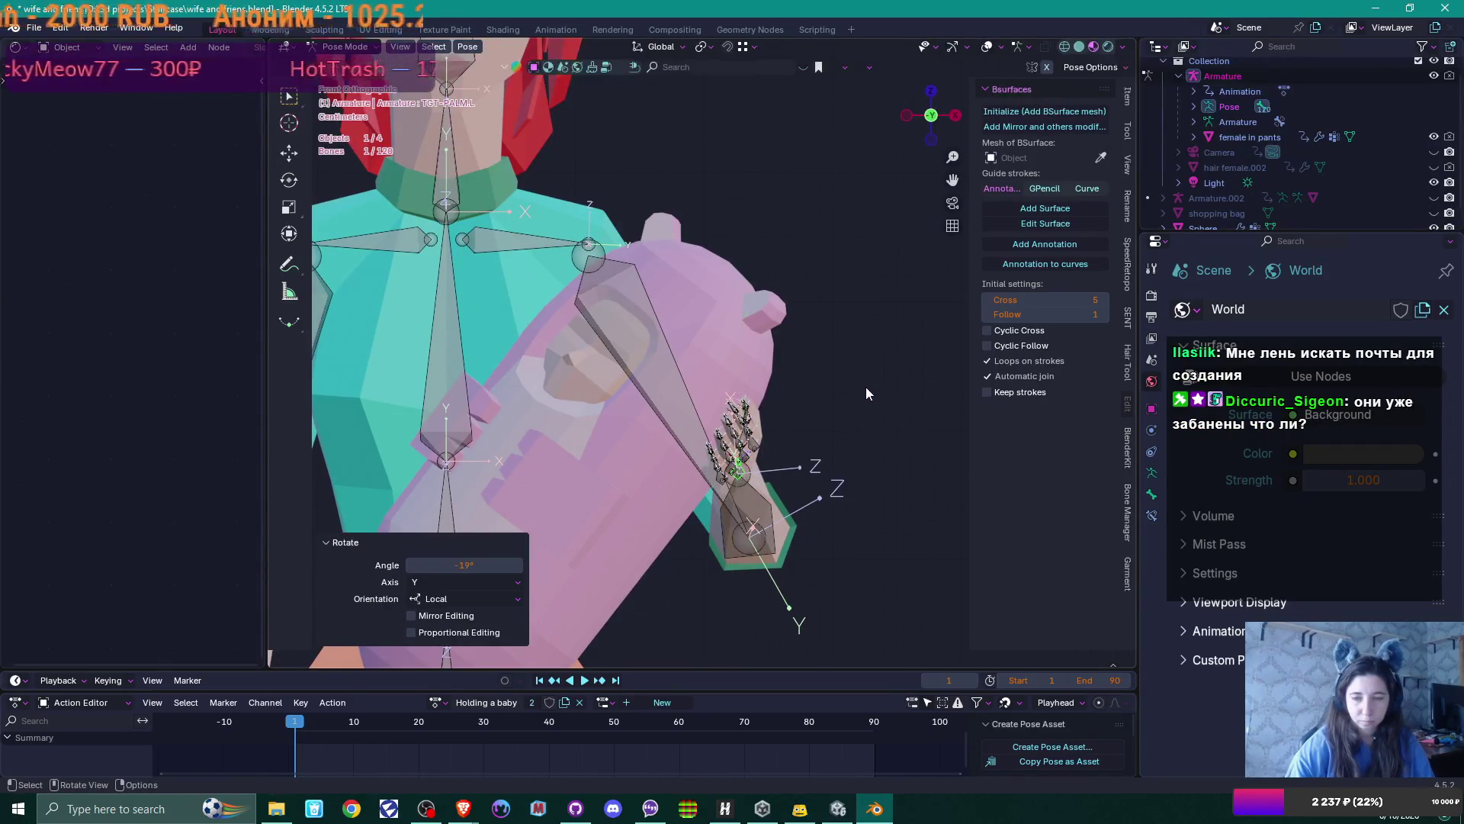
Turn the hand around the wrist by 60° and 38.7°, then deselect and hide the armature
key("KP_7")
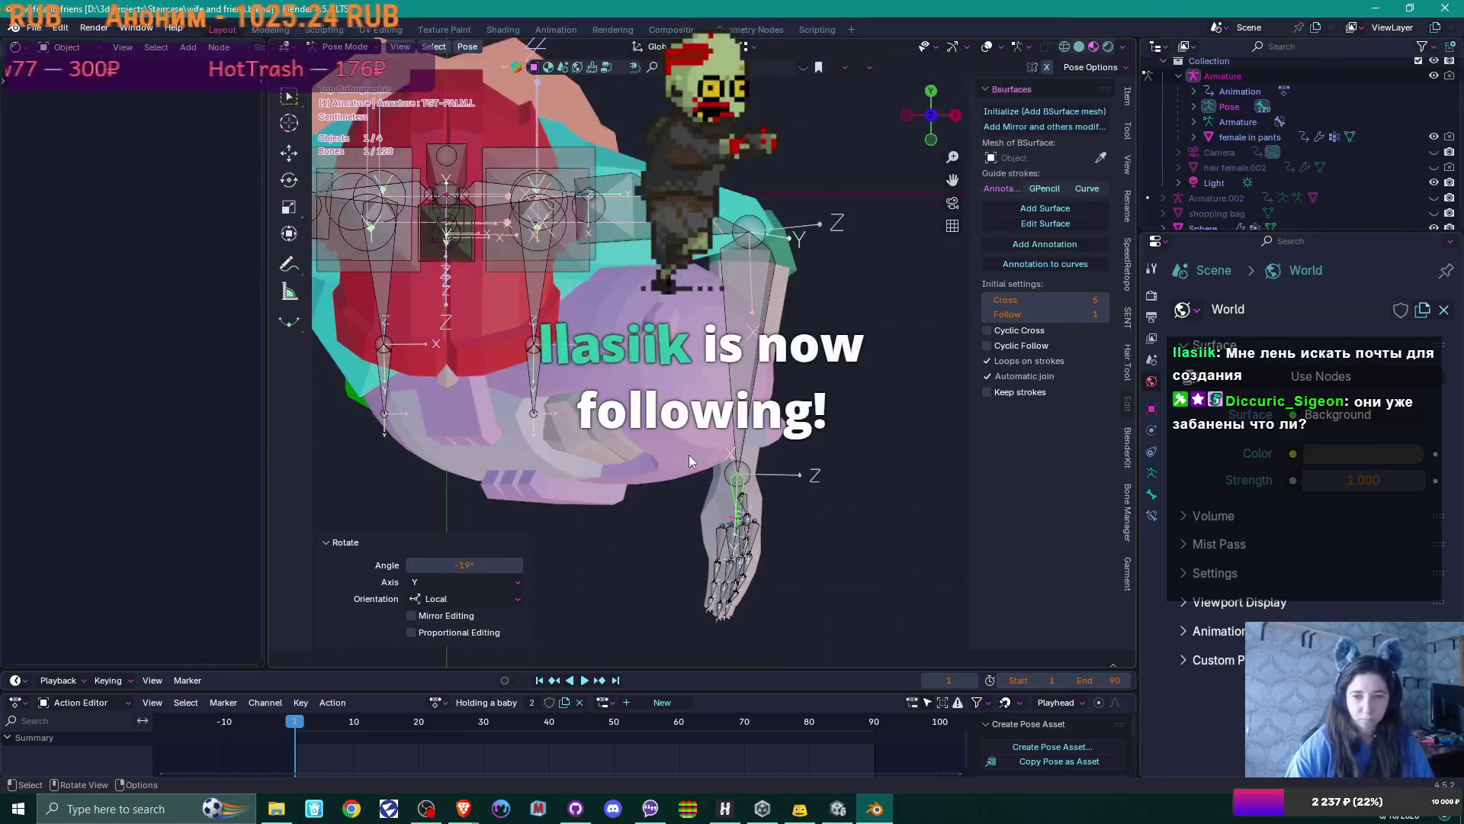
key("t")
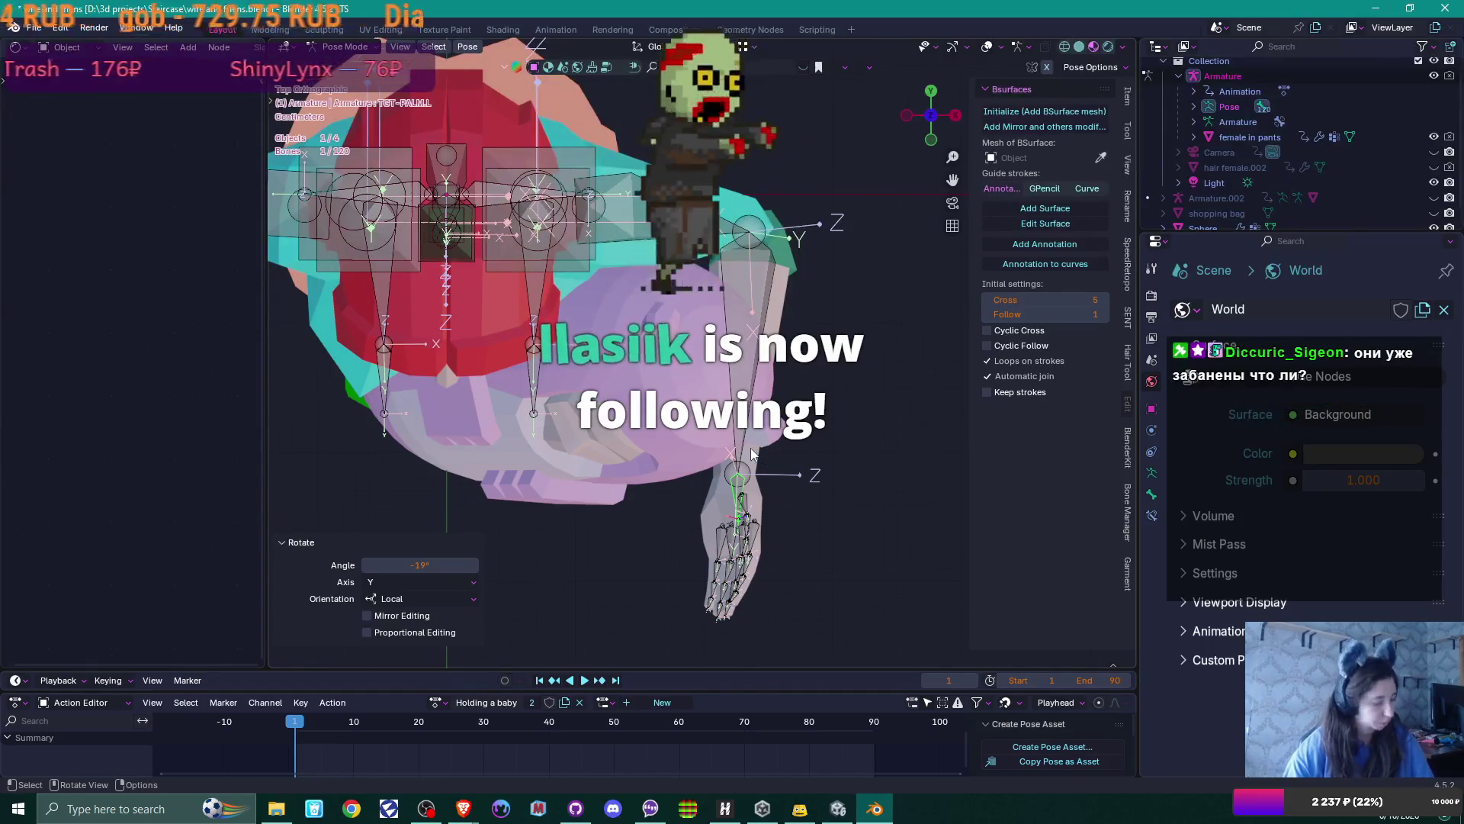
key("r")
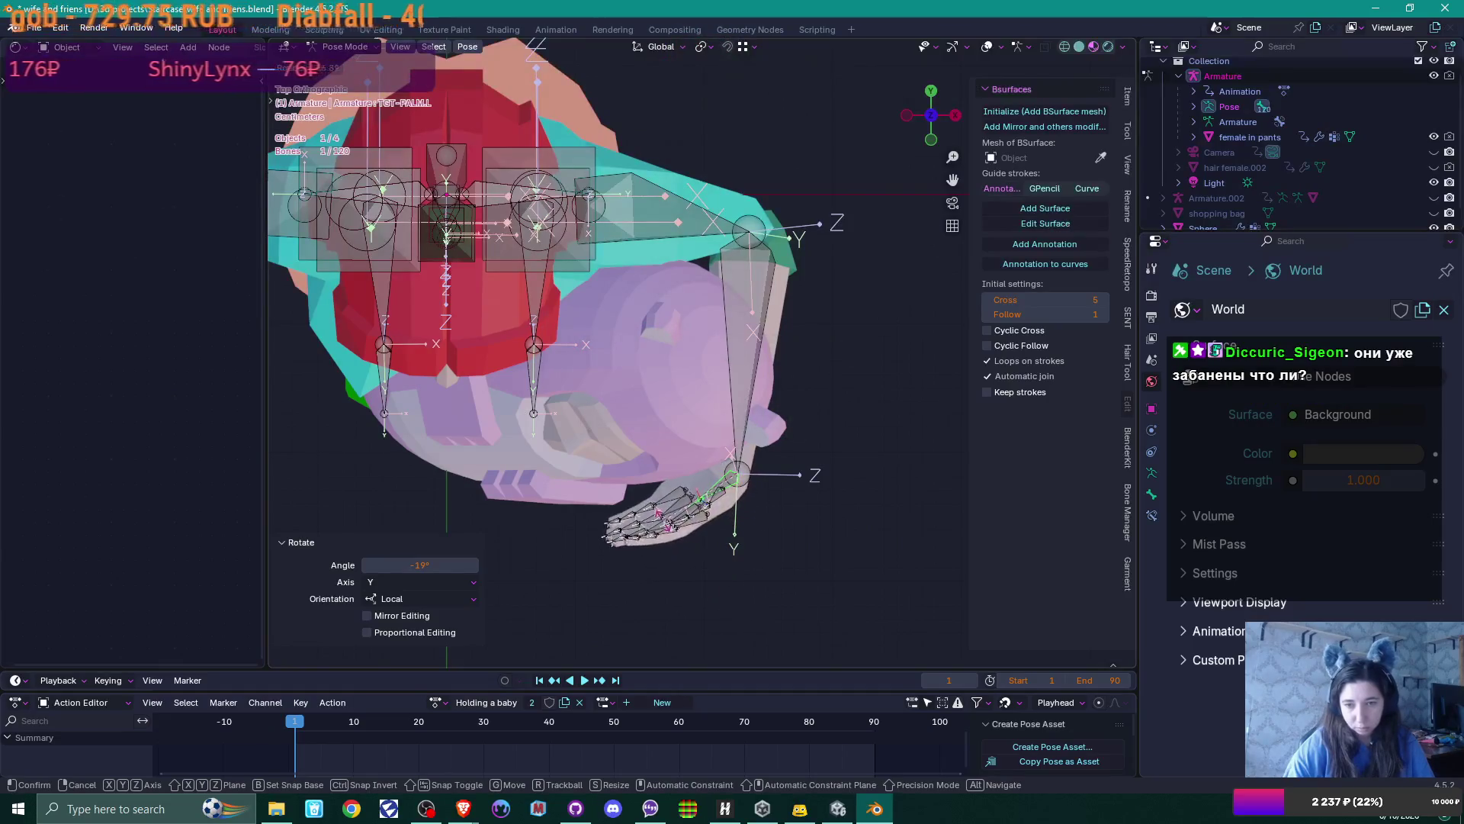
key("Return")
mouse_move(666, 524)
middle_mouse_down()
mouse_move(644, 370)
mouse_move(723, 368)
mouse_move(689, 368)
mouse_move(668, 268)
middle_mouse_up()
key("r")
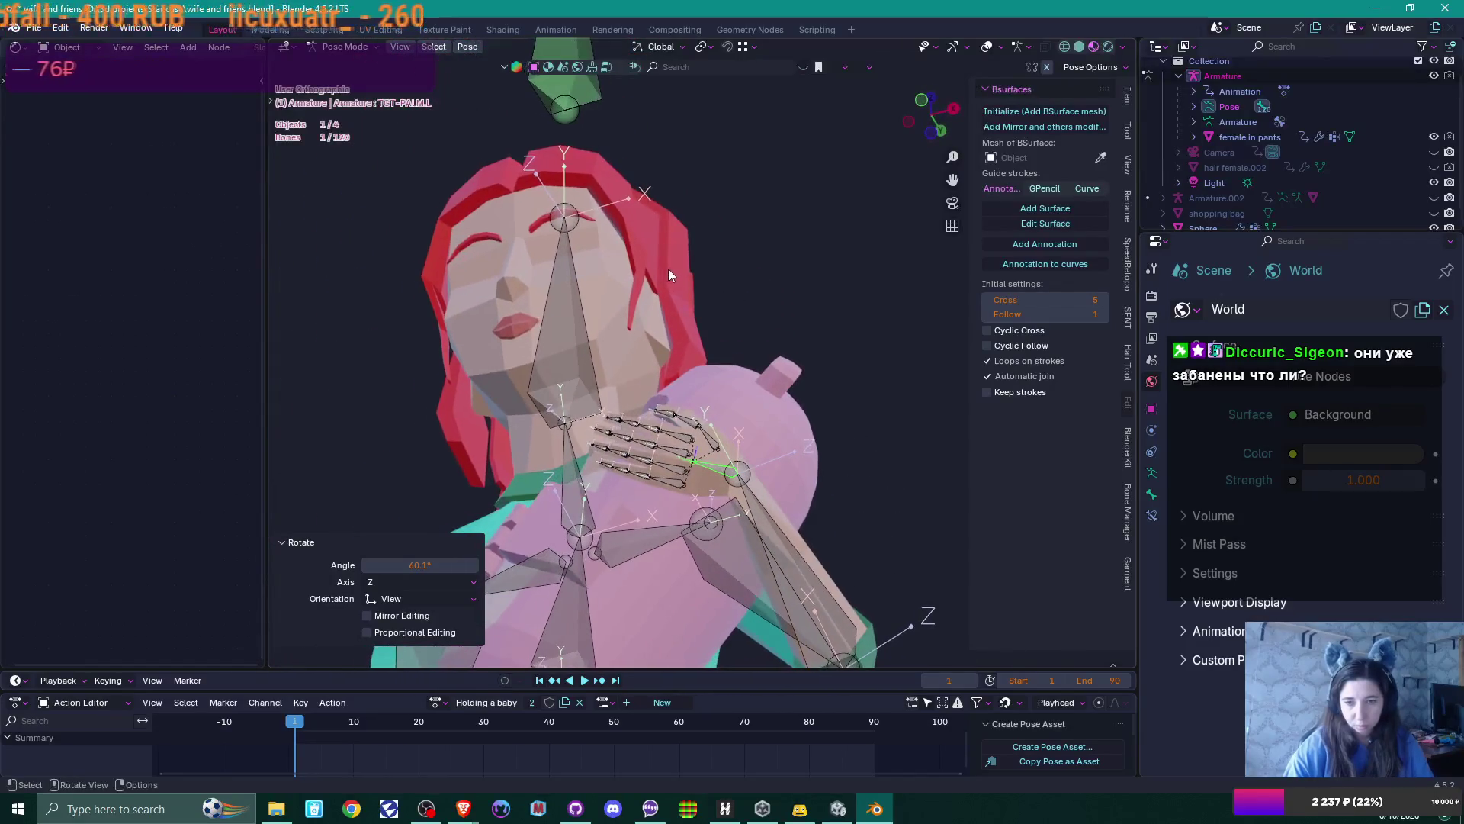
key("Return")
mouse_move(794, 295)
middle_mouse_down()
mouse_move(795, 492)
mouse_move(829, 470)
mouse_move(836, 424)
middle_mouse_up()
scroll(816, 423, "down", 4)
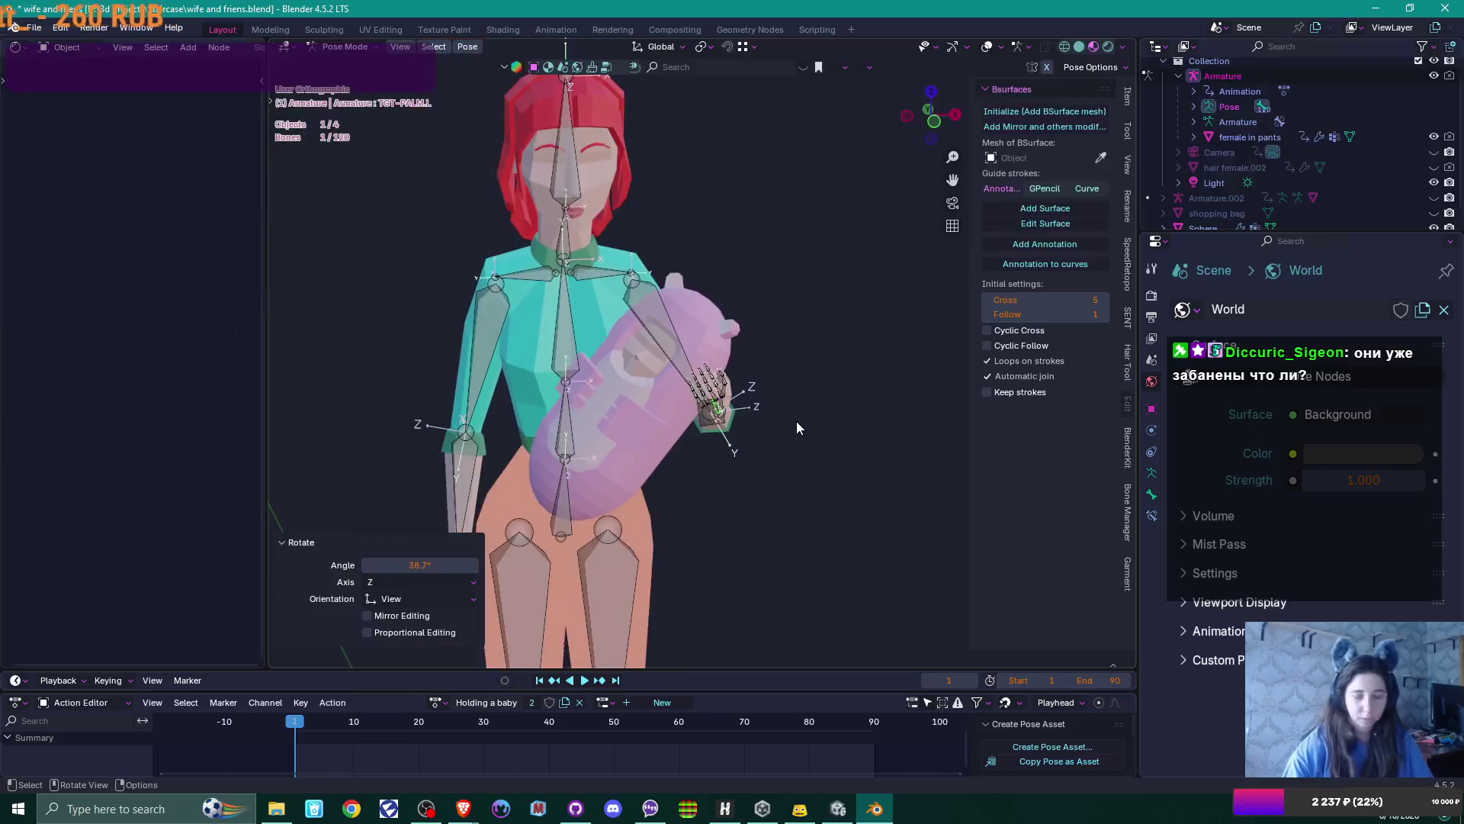
key("KP_1")
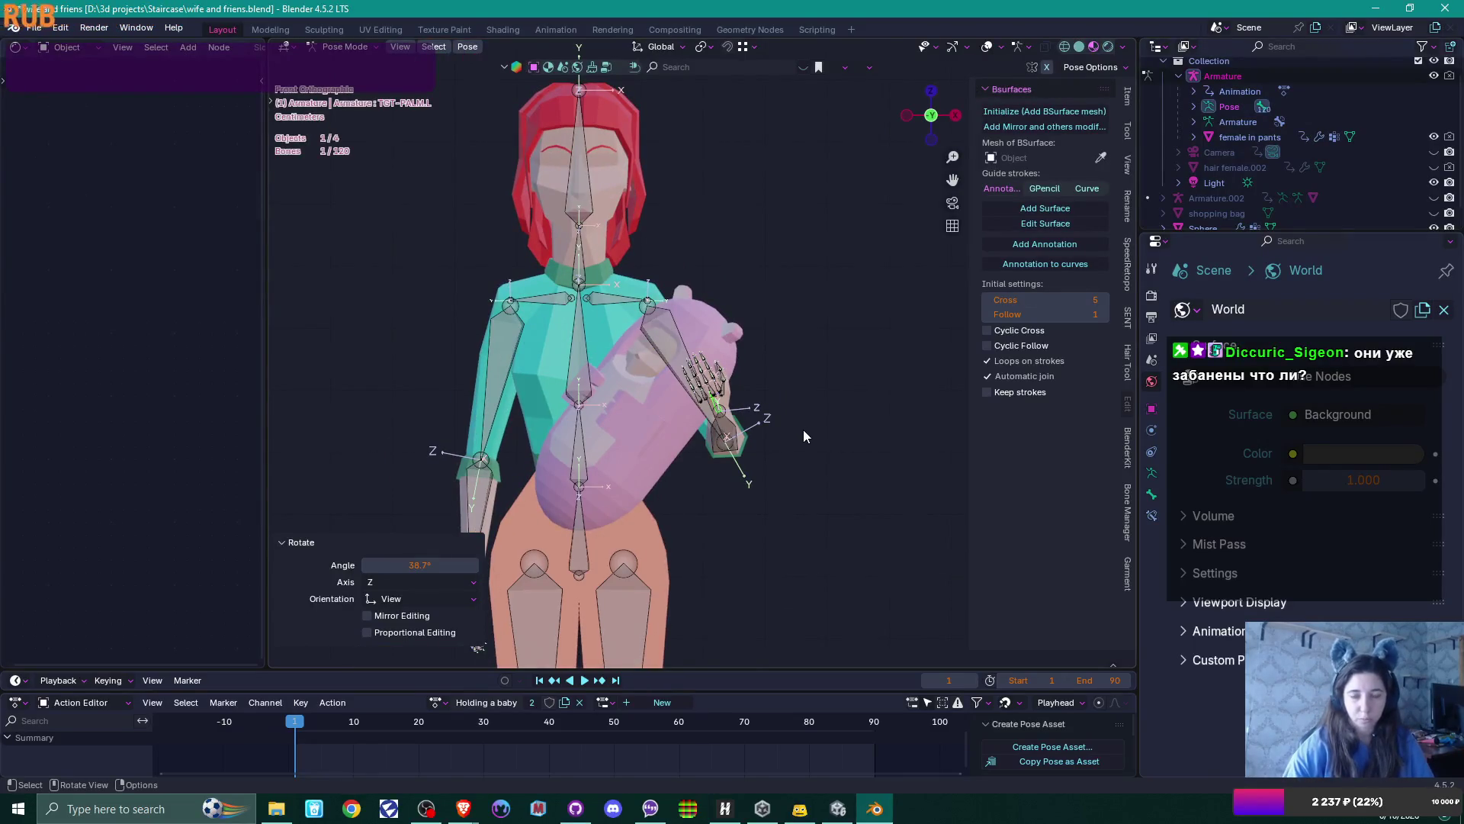
left_click(803, 429)
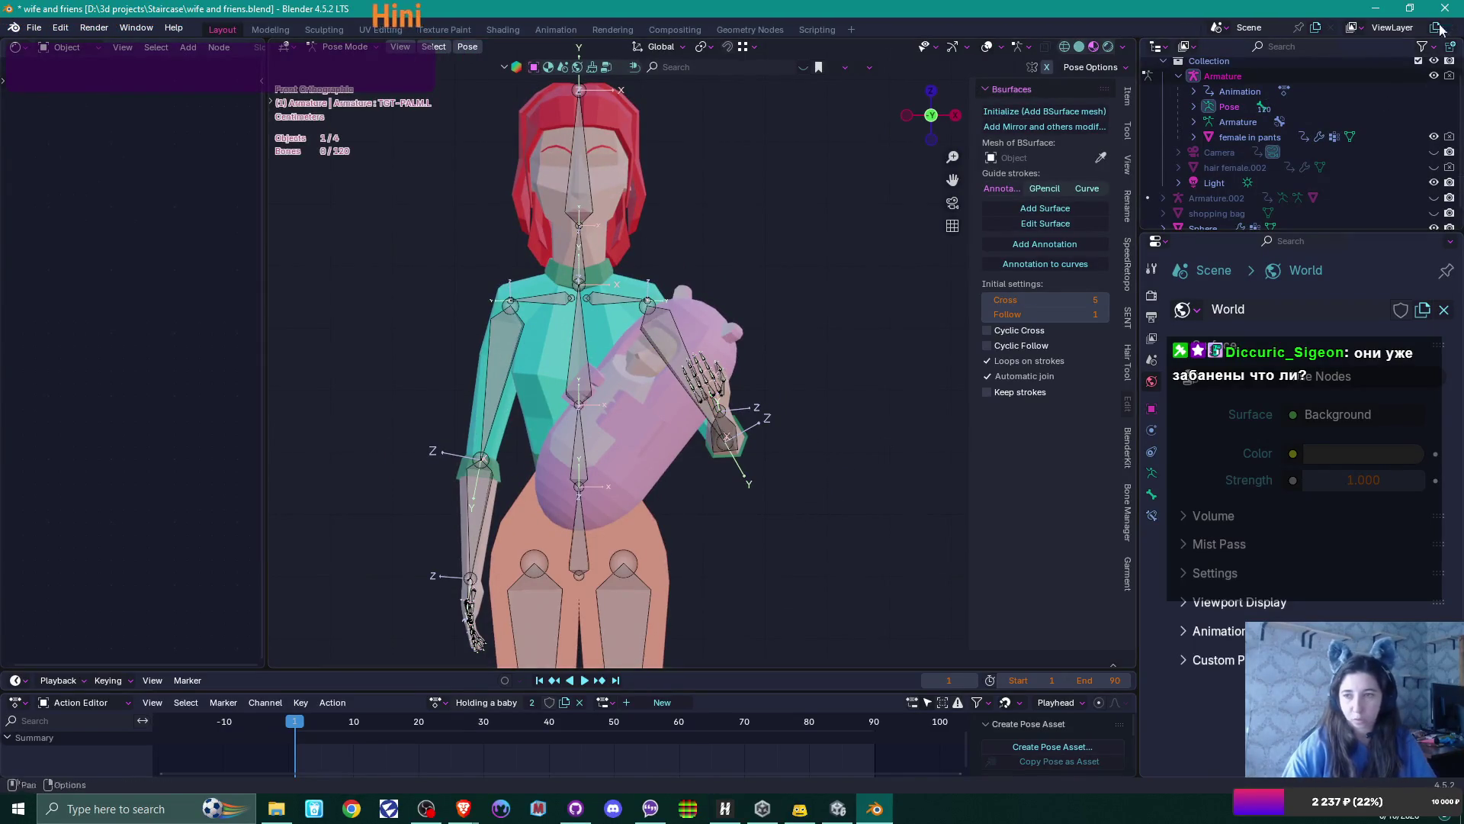
left_click(1433, 76)
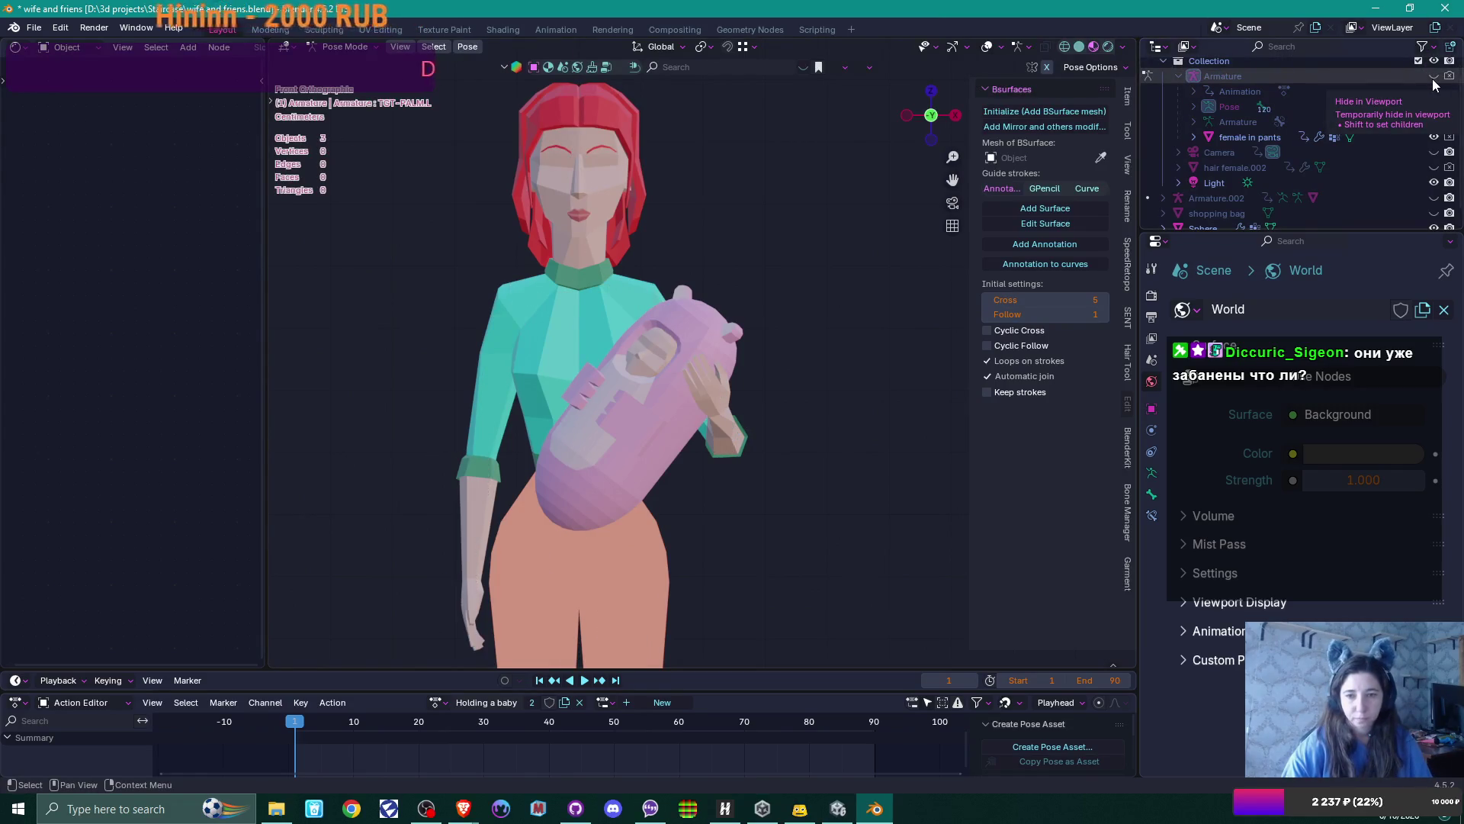
Show the armature again and rotate TGT-forearm.R by -71.7° from the side view
left_click(1434, 77)
mouse_move(875, 295)
middle_mouse_down()
mouse_move(798, 416)
mouse_move(738, 447)
mouse_move(731, 486)
middle_mouse_up()
scroll(839, 335, "up", 4)
scroll(831, 348, "down", 5)
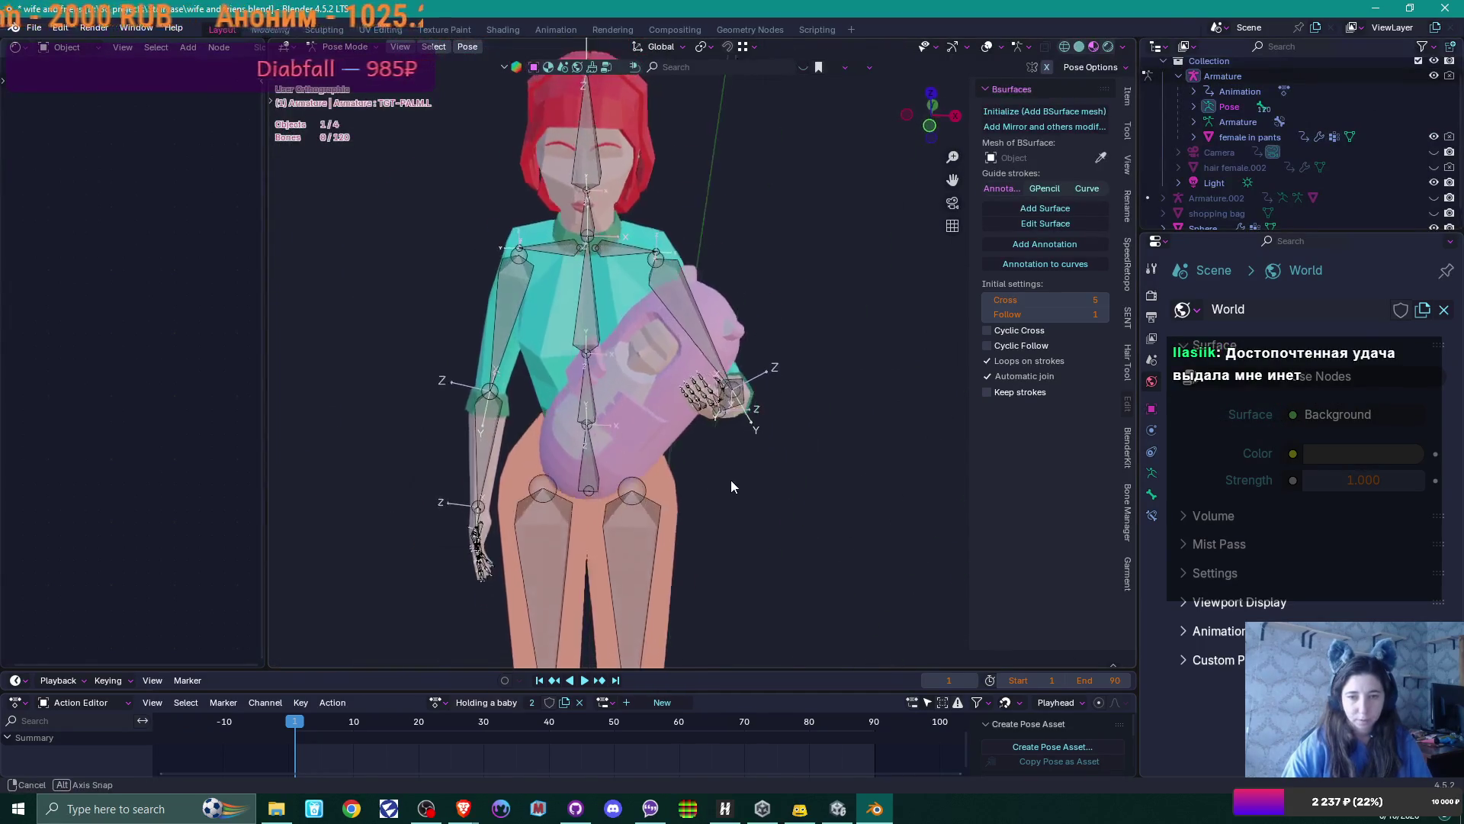
left_click(480, 492)
mouse_move(518, 473)
middle_mouse_down()
mouse_move(553, 464)
mouse_move(578, 492)
mouse_move(549, 510)
middle_mouse_up()
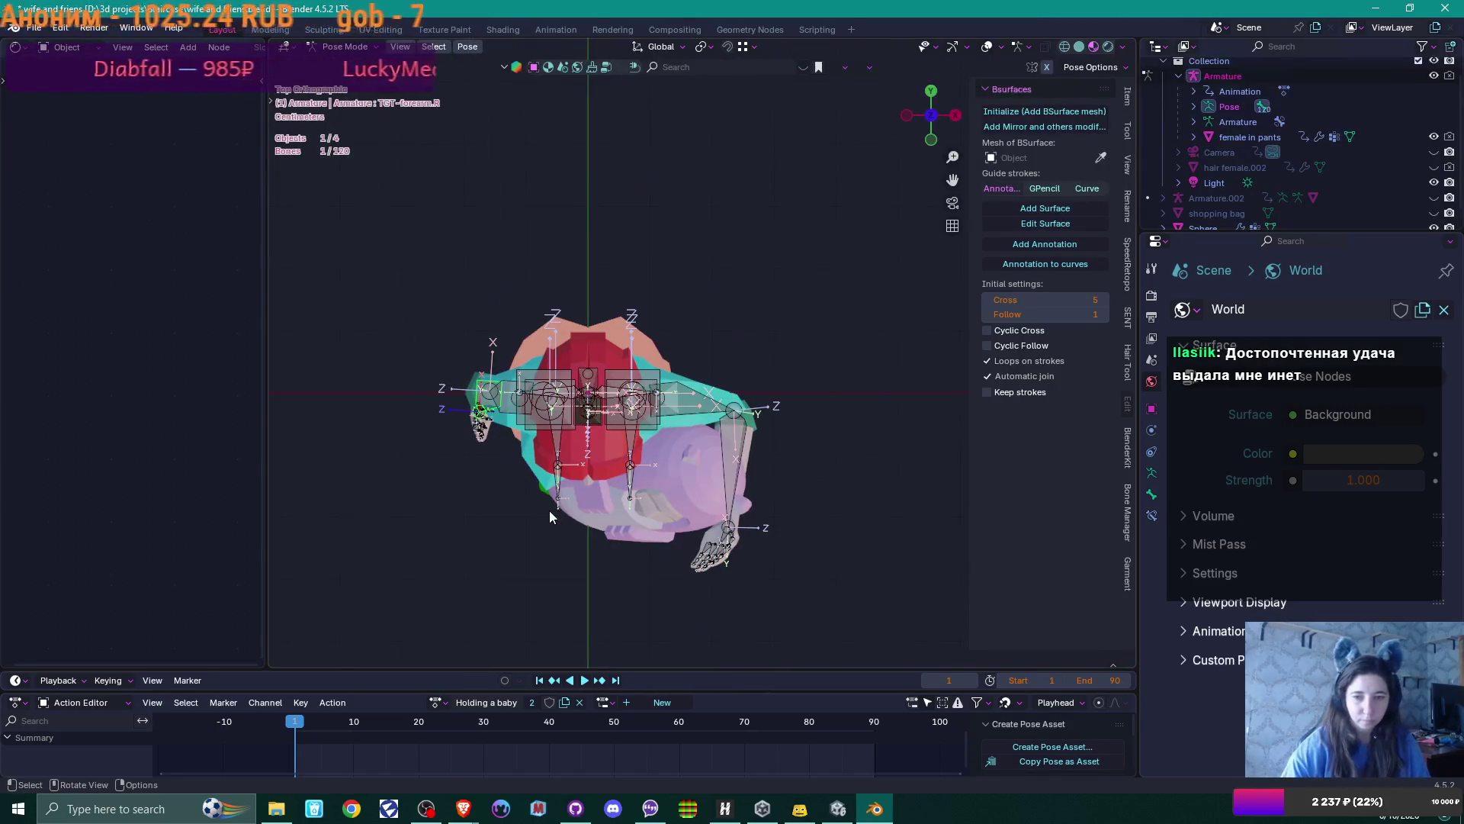
key("ctrl+KP_3")
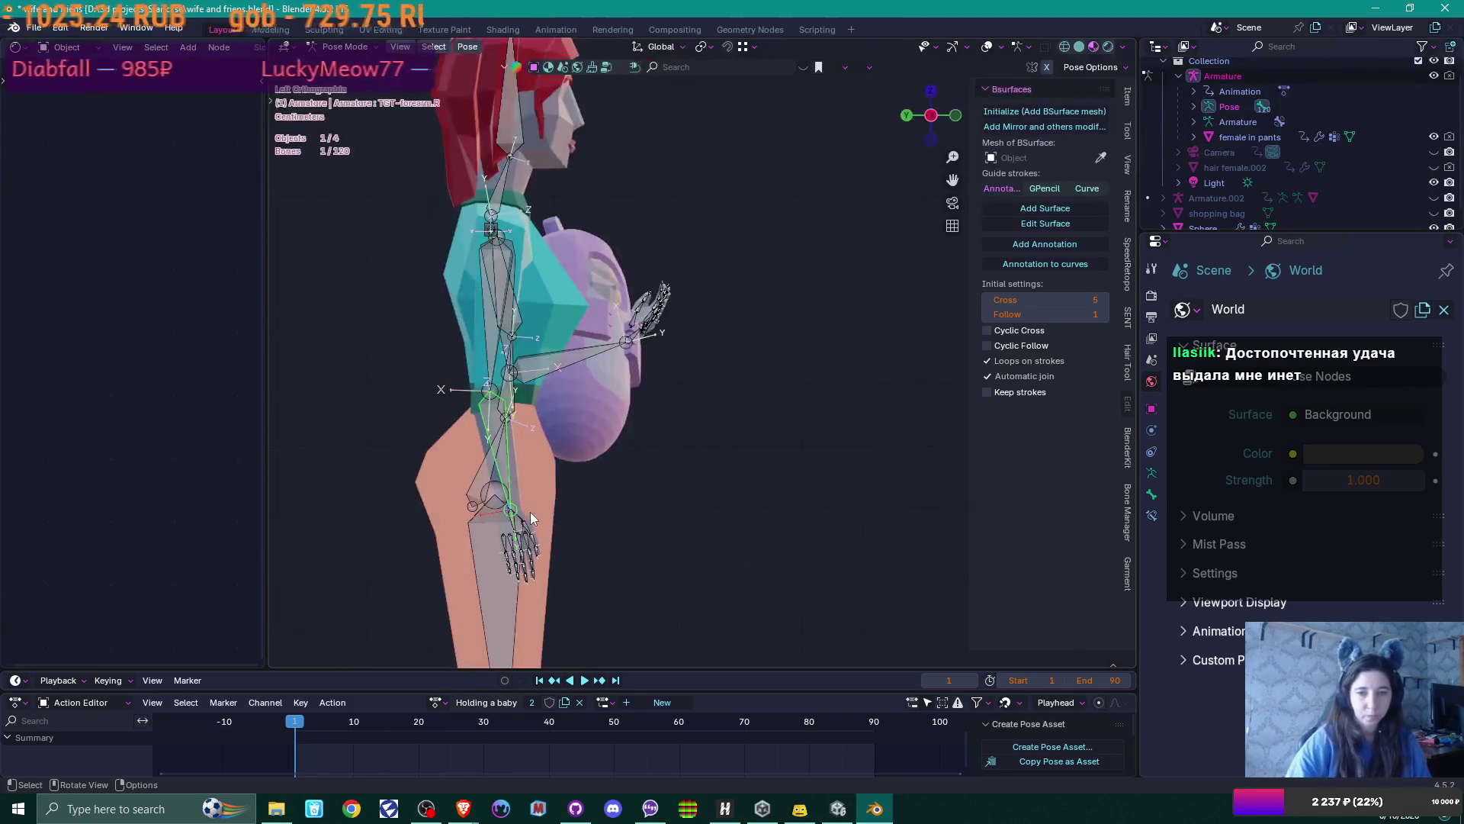
key("r")
left_click(693, 366)
middle_click_drag(692, 366, 542, 447)
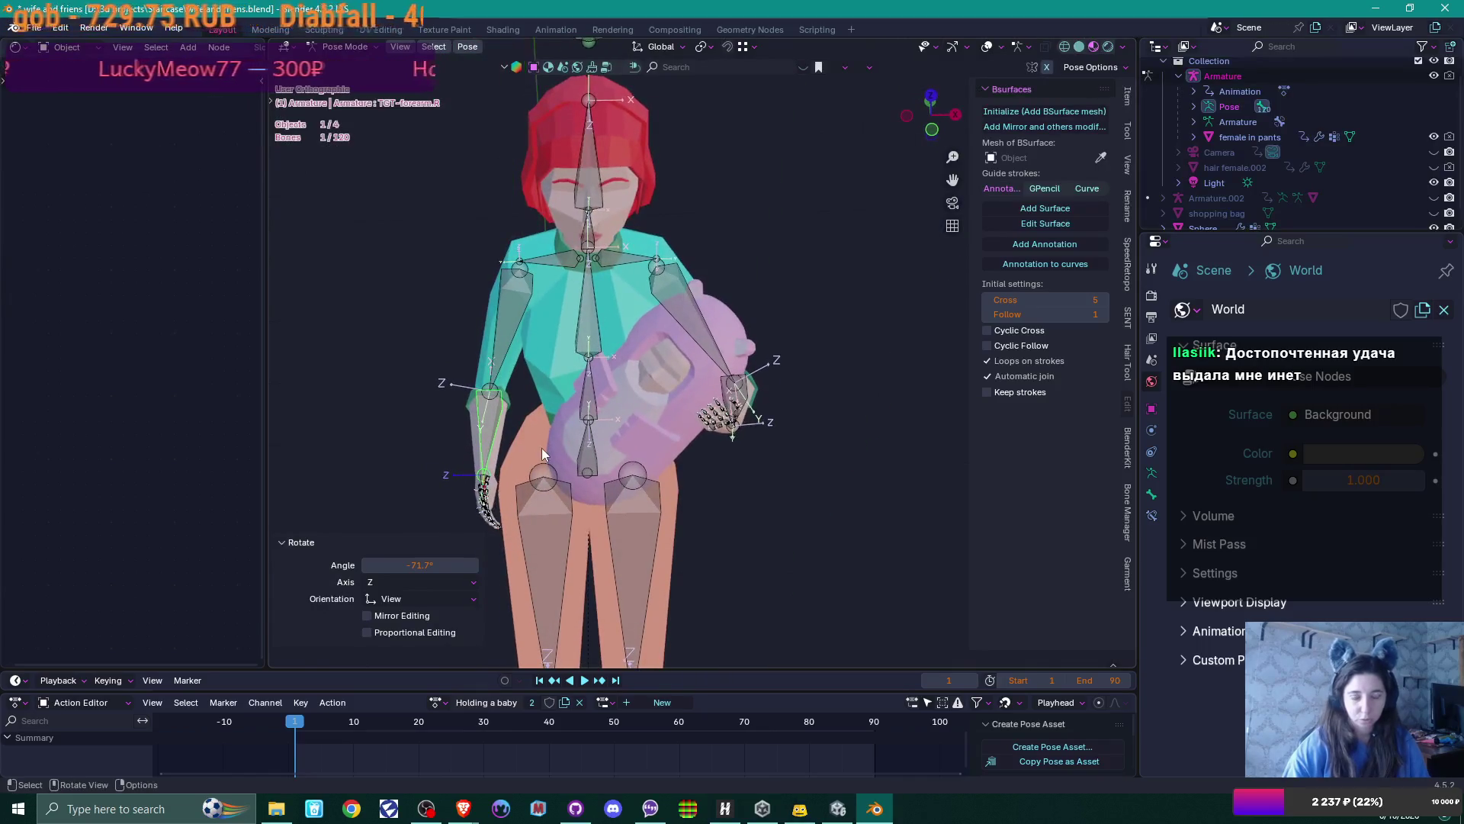
key("KP_7")
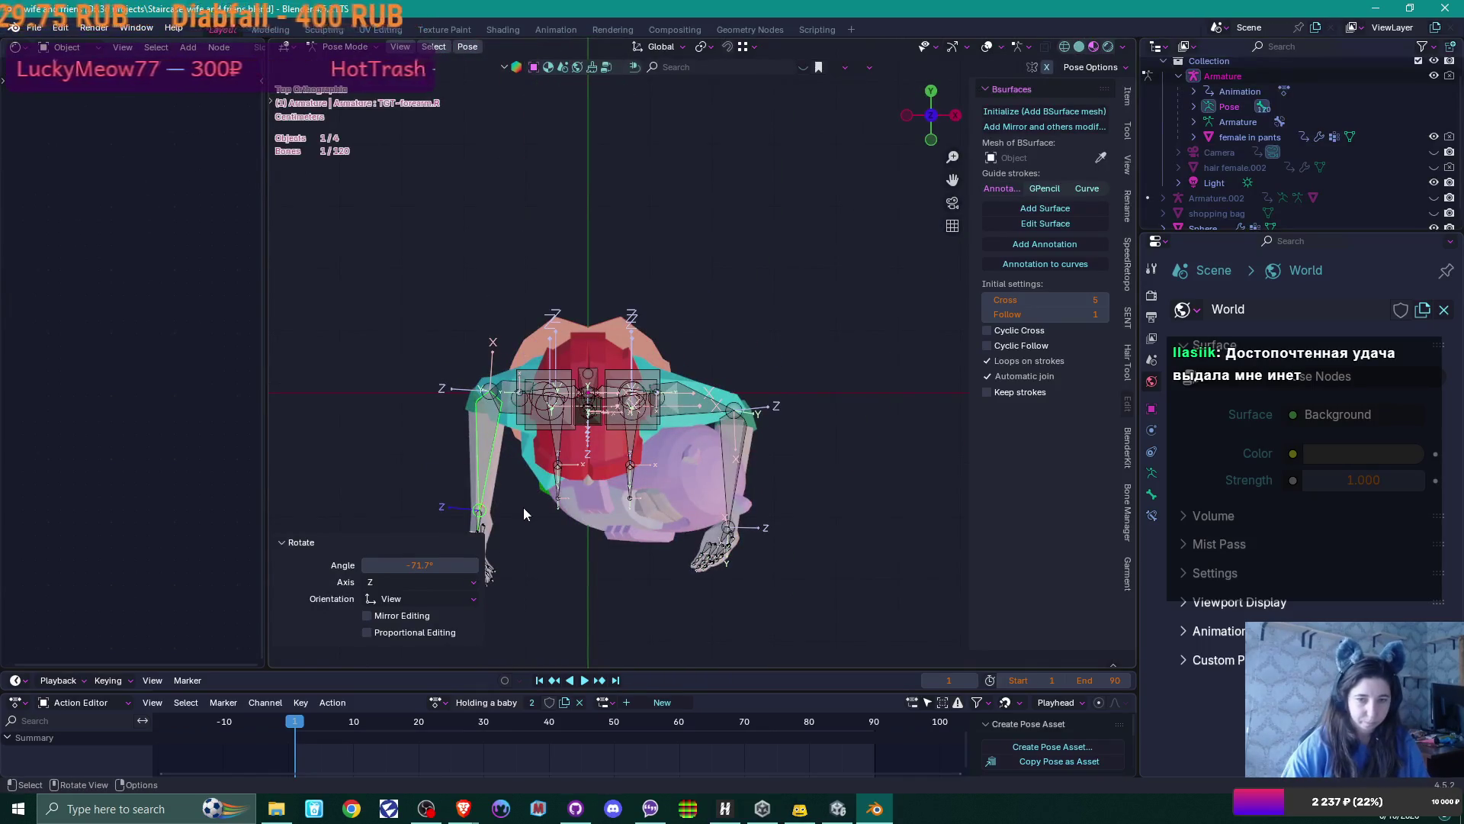
Rotate TGT-arm.R by 14.3° and TGT-forearm.R by -43.2°
left_click(504, 405)
key("KP_3")
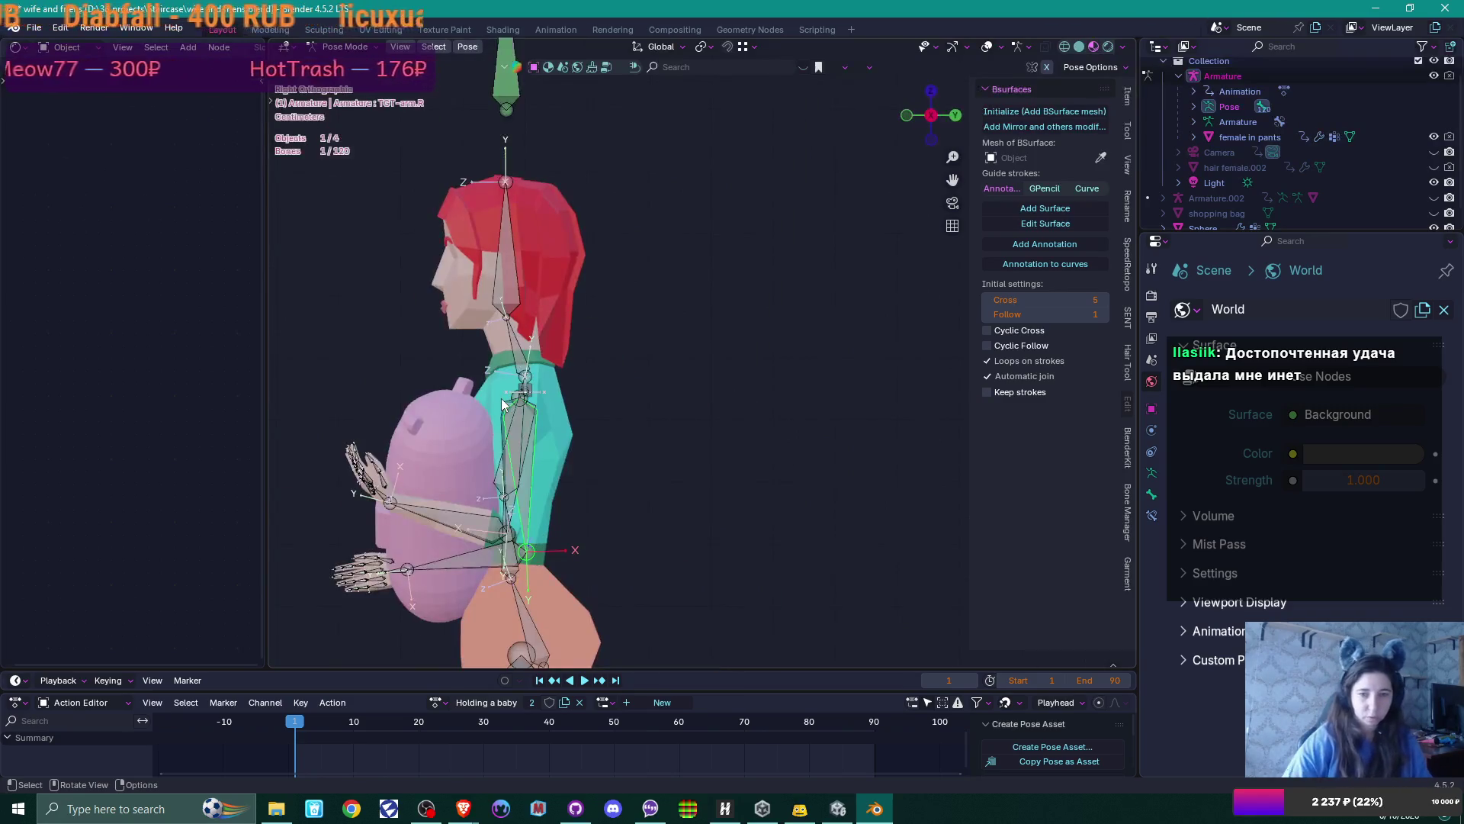
key("r")
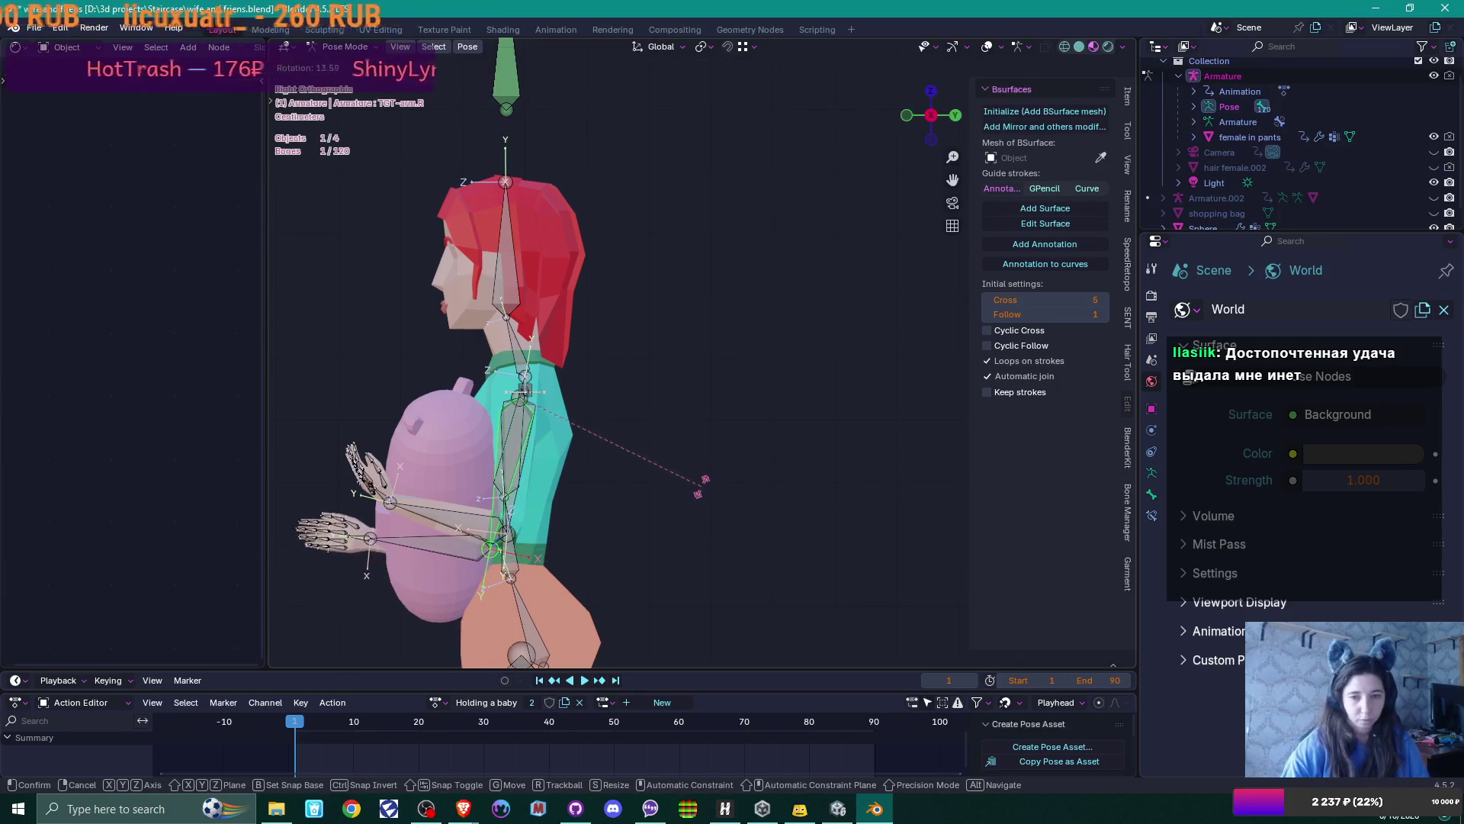
left_click(698, 488)
key("KP_7")
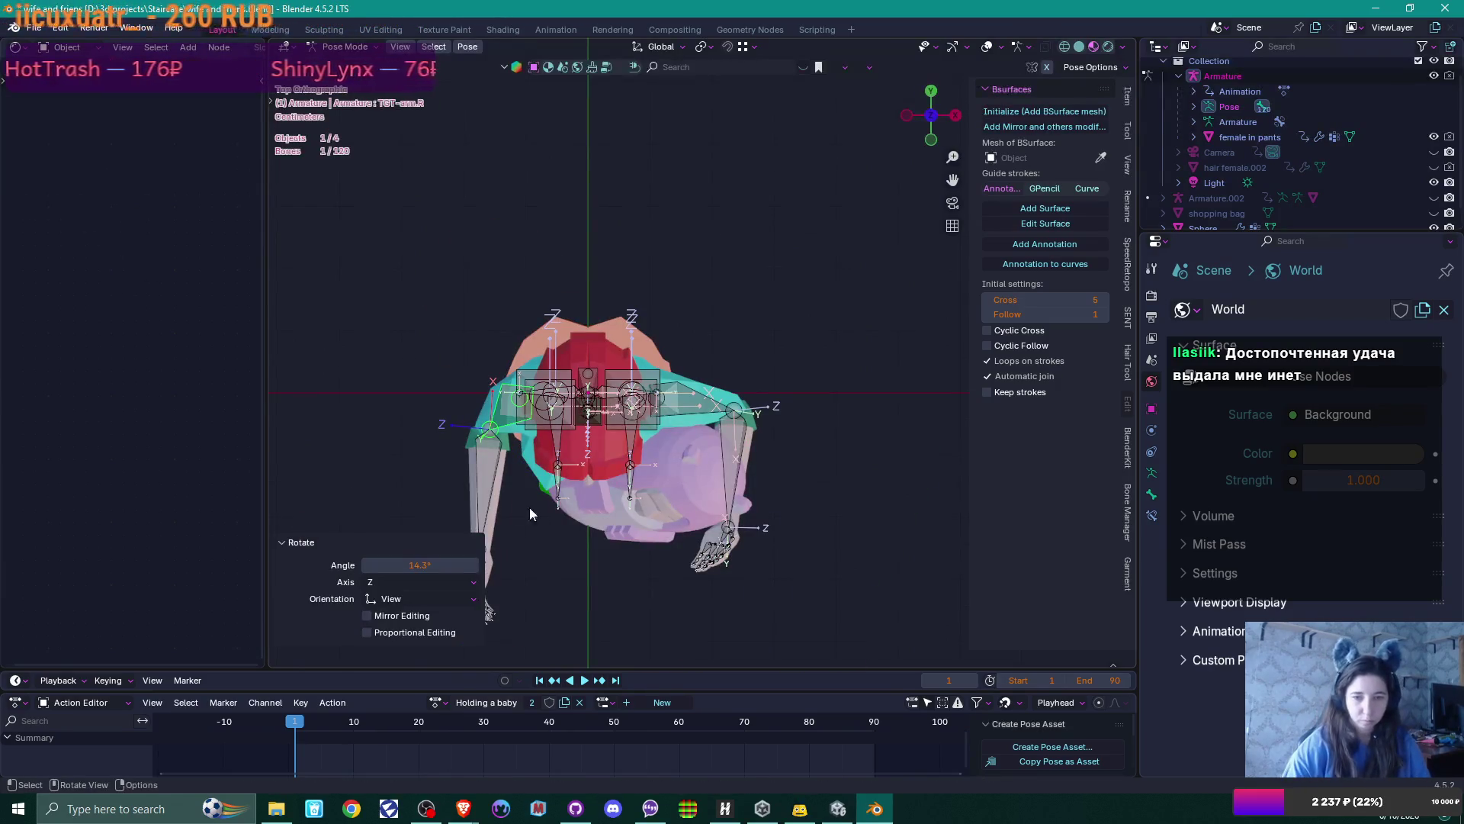
left_click(479, 492)
key("r")
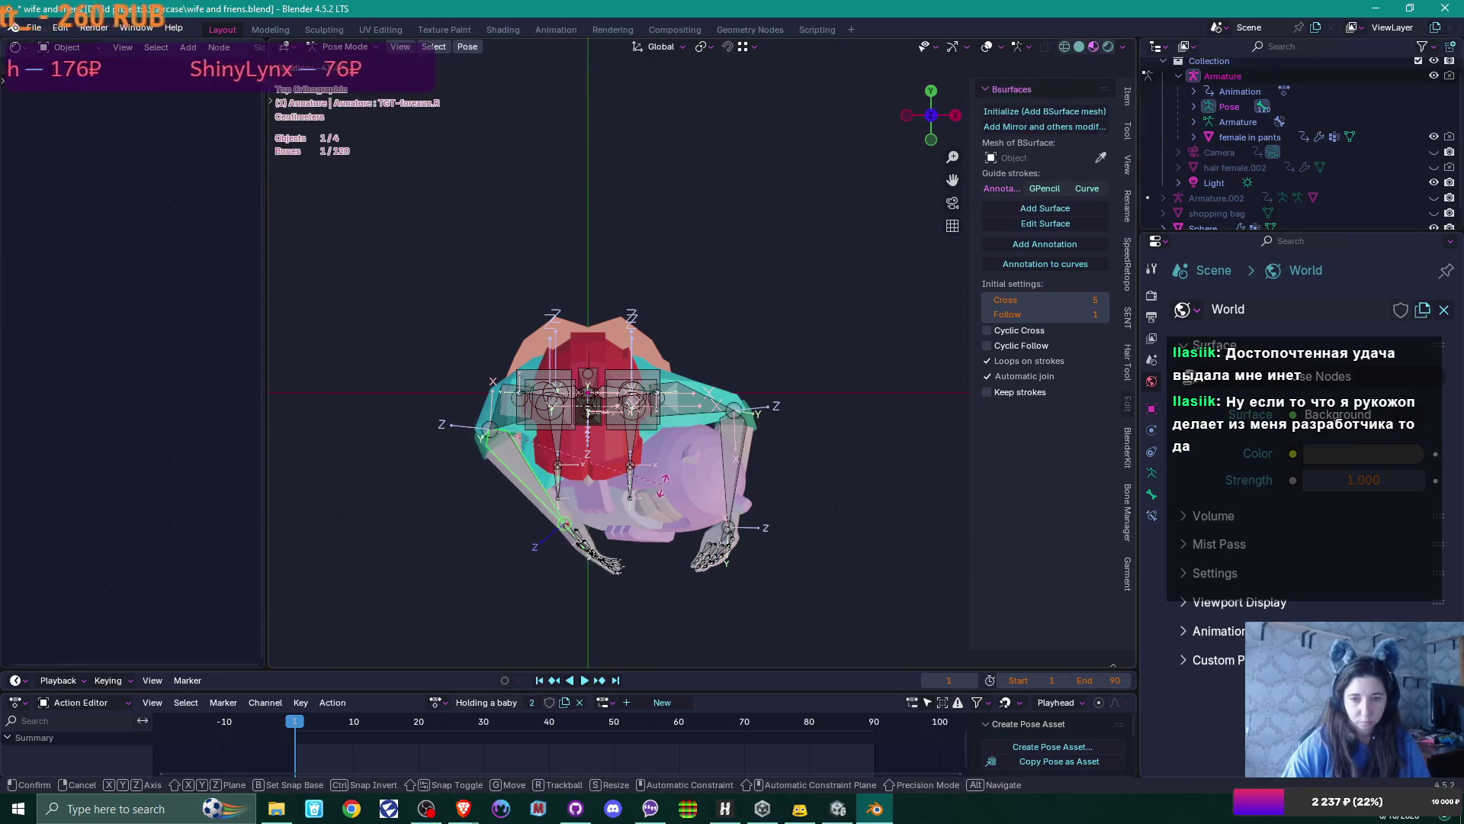
left_click(584, 548)
scroll(584, 547, "up", 5)
middle_click_drag(770, 164, 716, 183, "shift")
Rotate TGT-PALM.R by -29.4° and tilt the forearm down beneath the baby
left_click(633, 280)
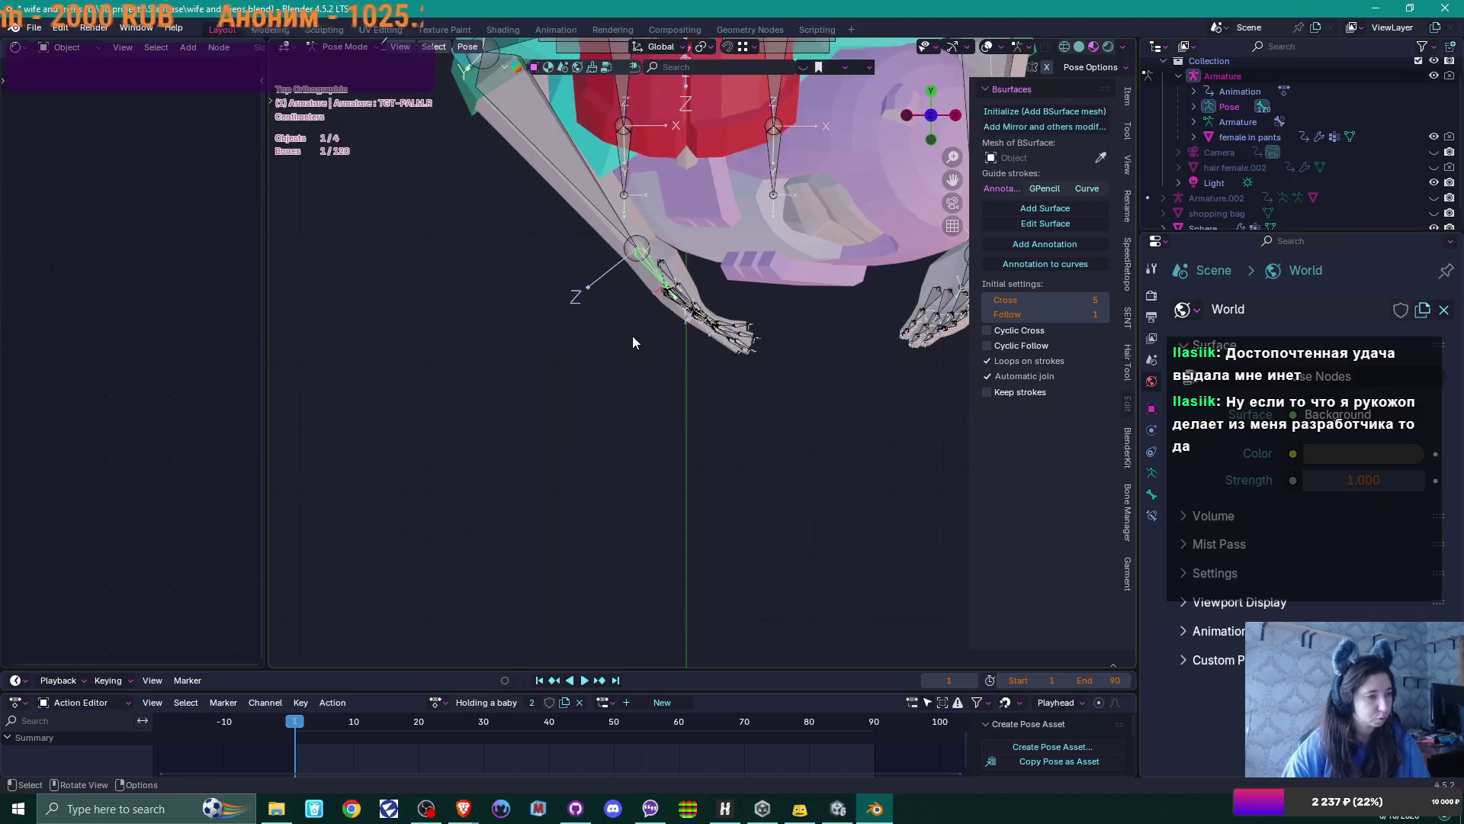
mouse_move(634, 359)
middle_mouse_down("shift")
mouse_move(474, 499)
mouse_move(573, 502)
middle_mouse_up("shift")
key("r")
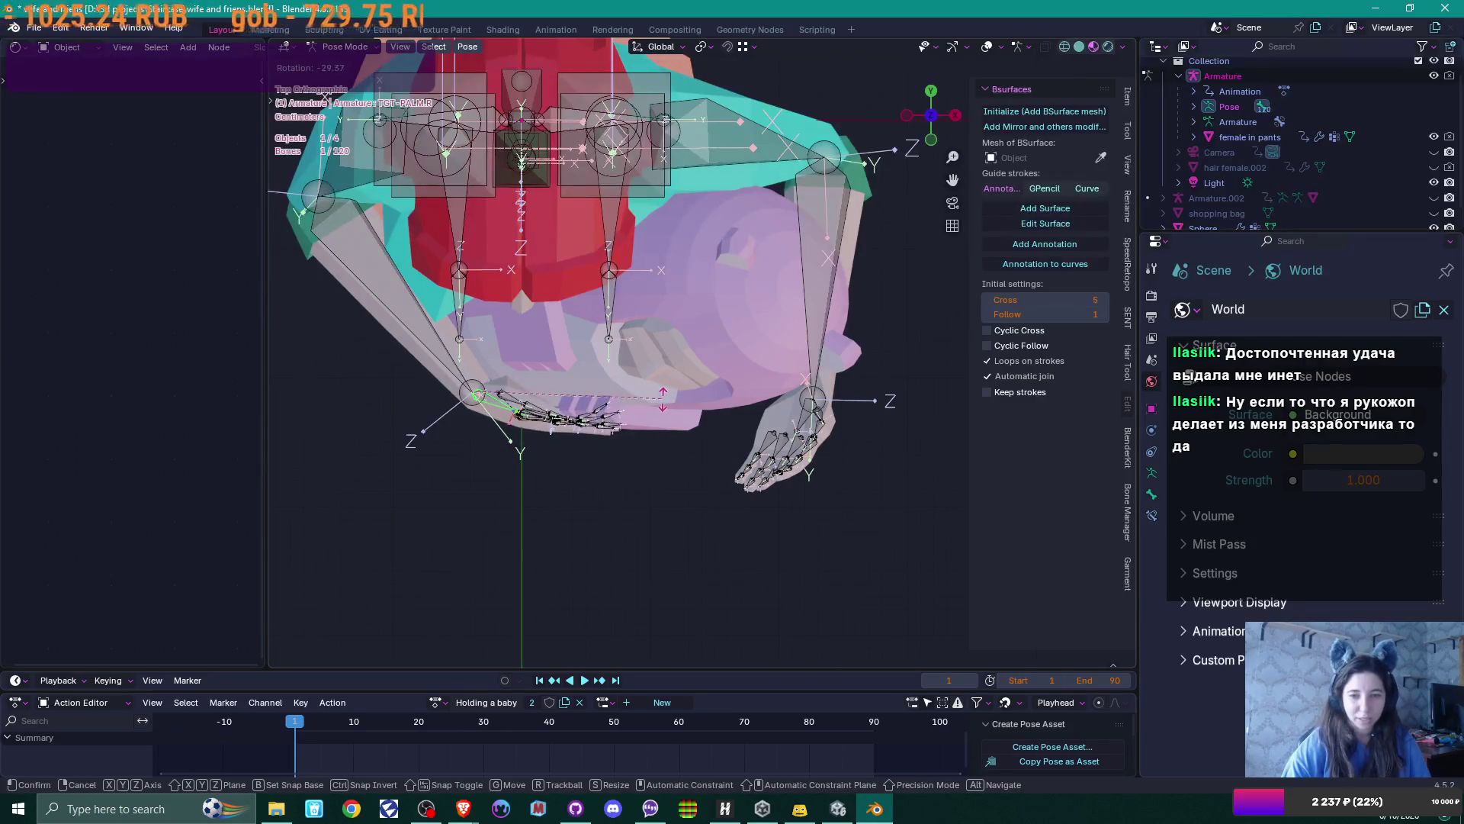
left_click(632, 458)
mouse_move(631, 457)
middle_mouse_down()
mouse_move(601, 395)
mouse_move(601, 318)
middle_mouse_up()
key("KP_1")
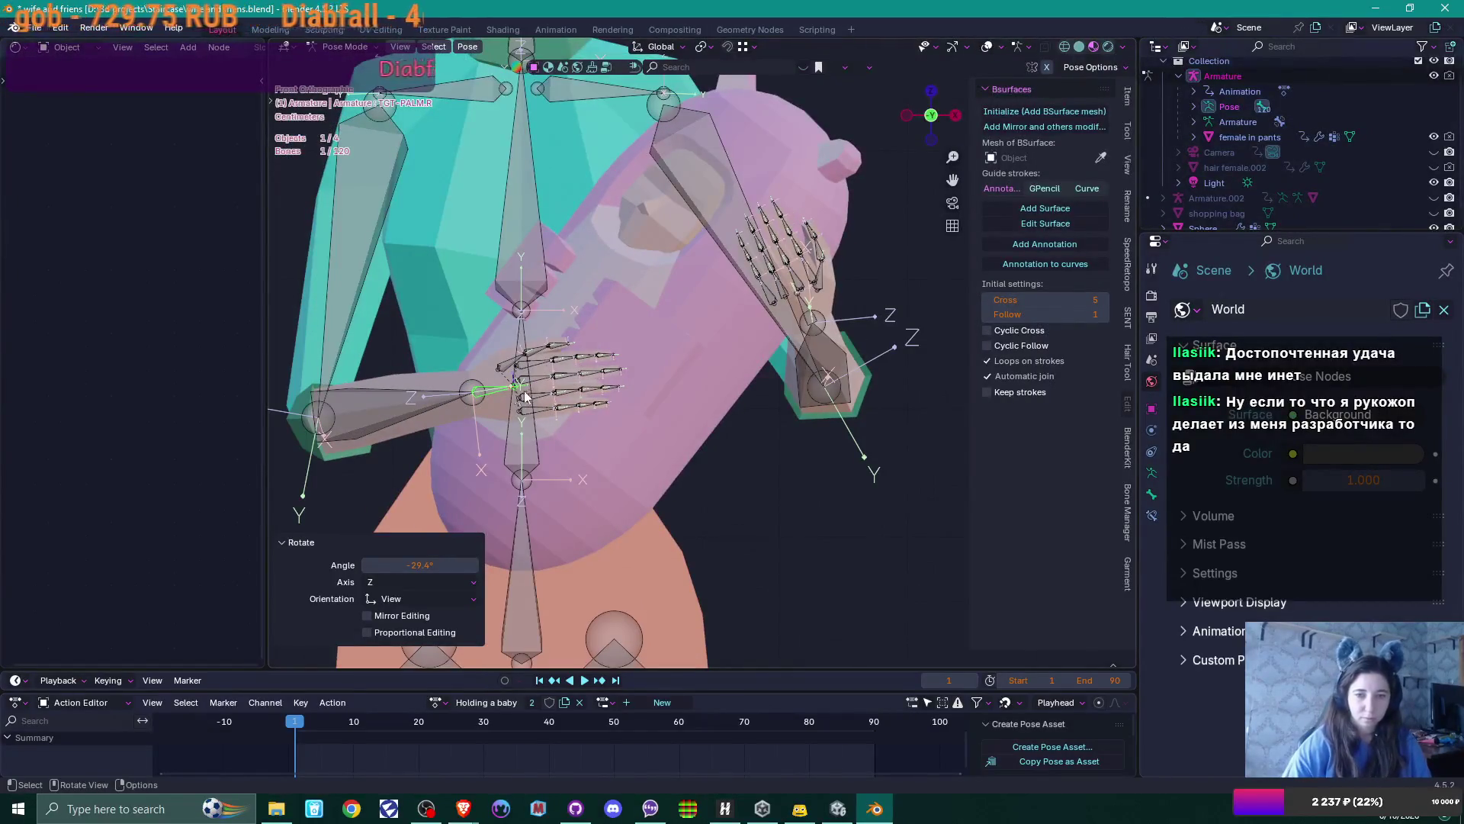
left_click(459, 410)
key("r")
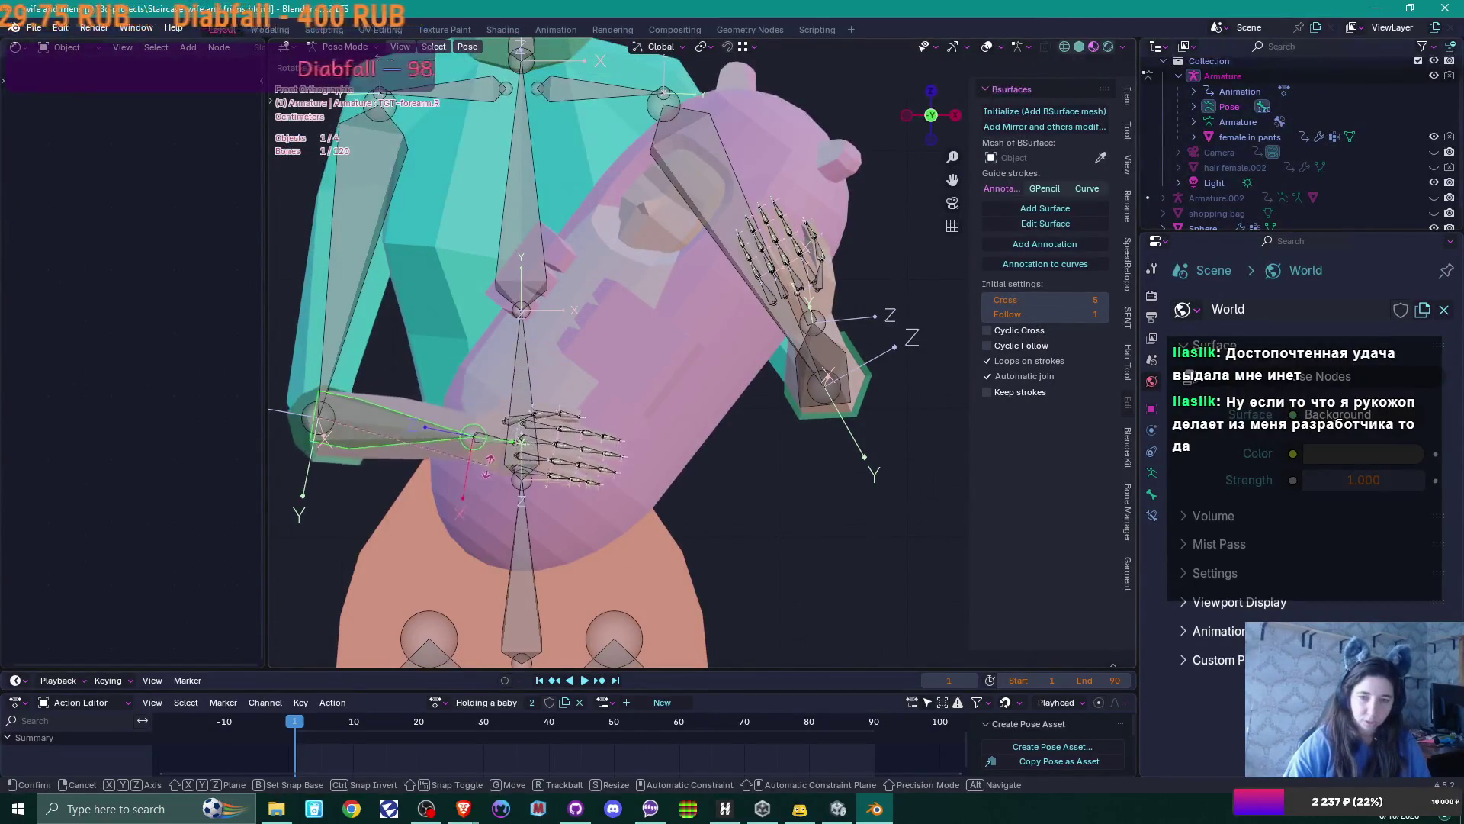
left_click(483, 486)
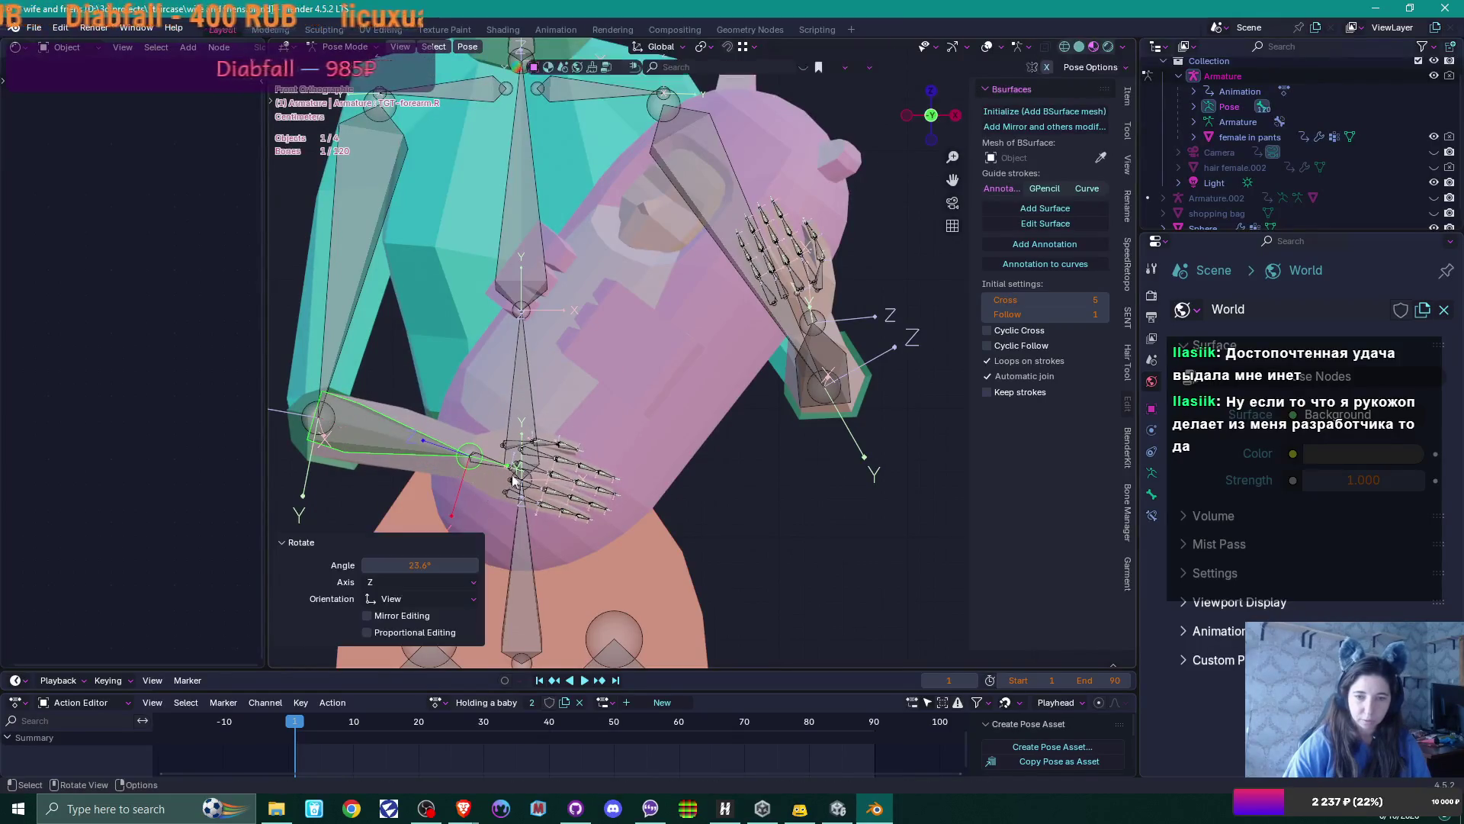
scroll(634, 391, "down", 2)
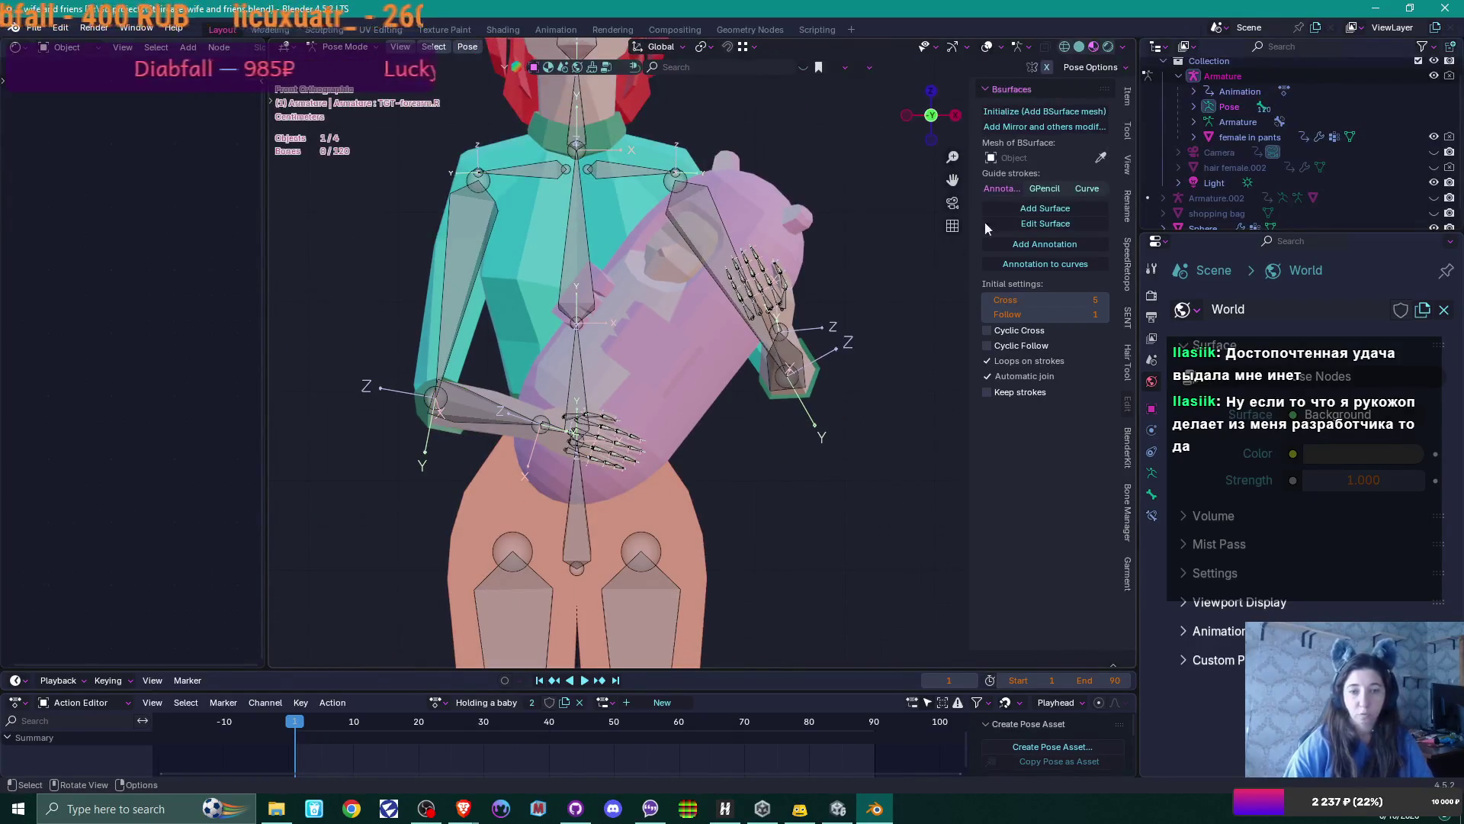
Hide the woman's armature and preview the pose from a few angles
left_click(1432, 77)
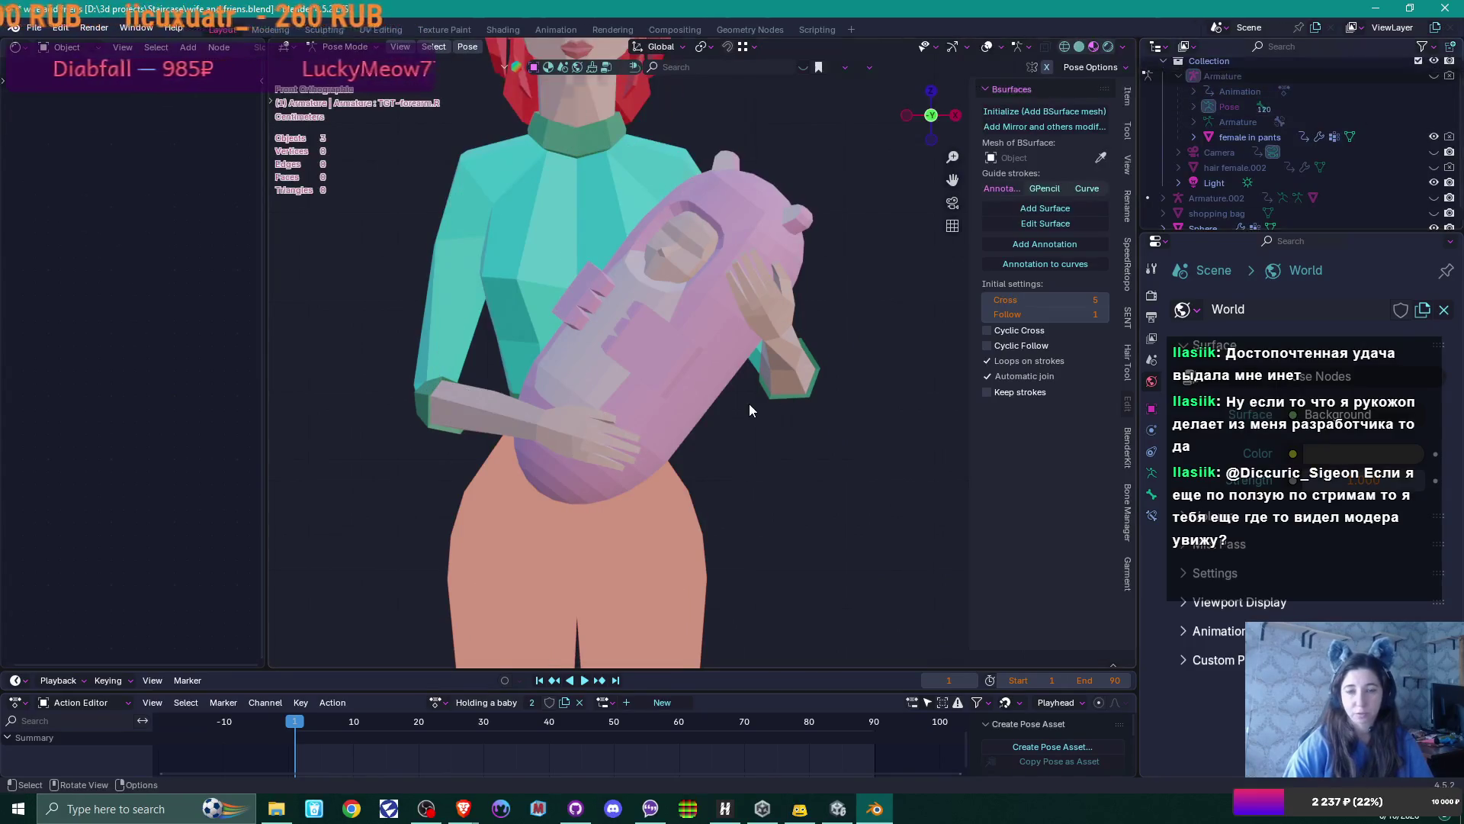
scroll(763, 400, "down", 1)
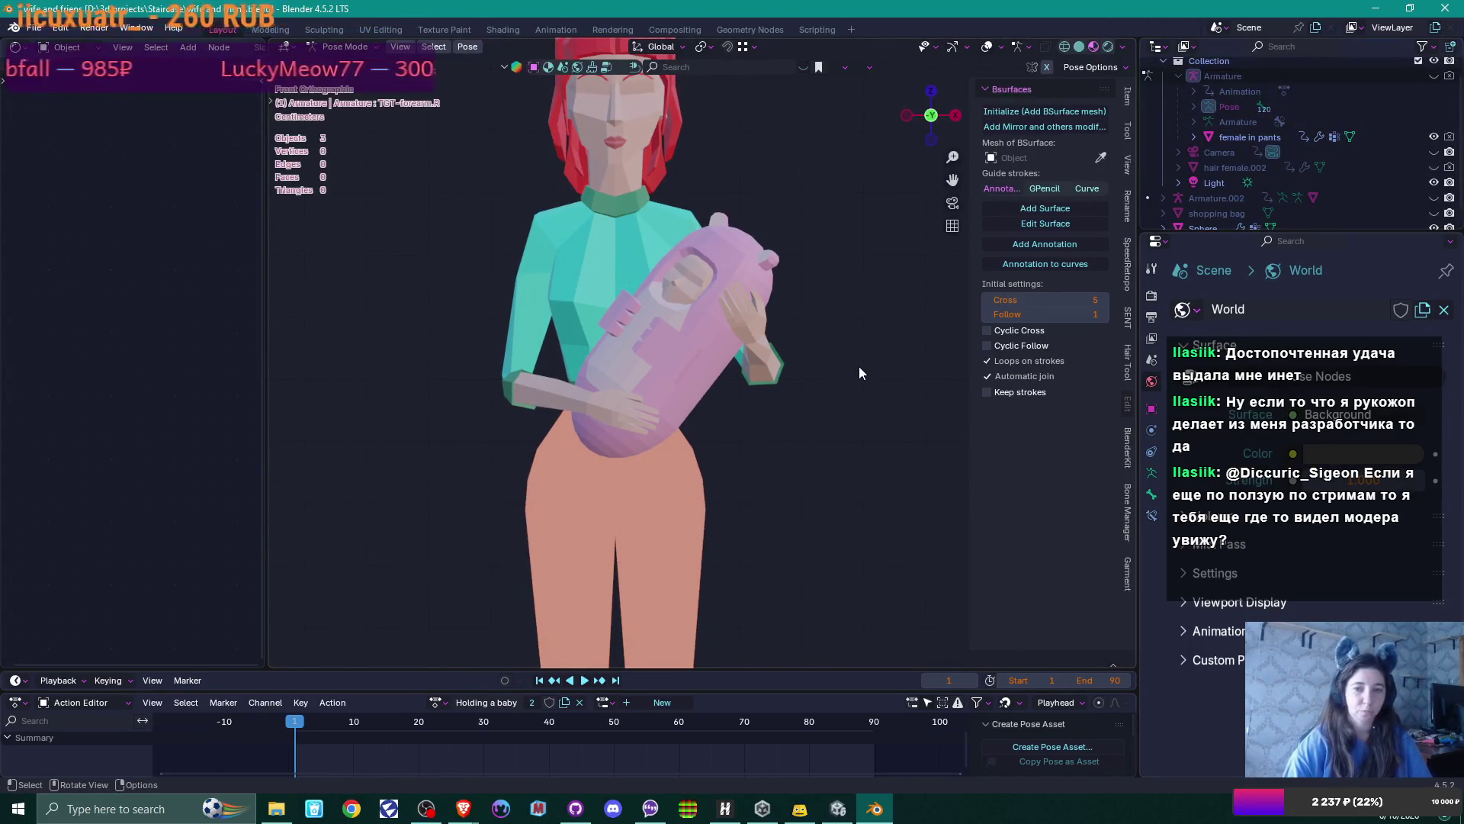
key("ctrl+z")
mouse_move(849, 379)
middle_mouse_down()
mouse_move(793, 396)
mouse_move(737, 497)
mouse_move(767, 488)
mouse_move(711, 502)
mouse_move(770, 495)
mouse_move(660, 484)
mouse_move(712, 486)
mouse_move(685, 486)
mouse_move(695, 480)
middle_mouse_up()
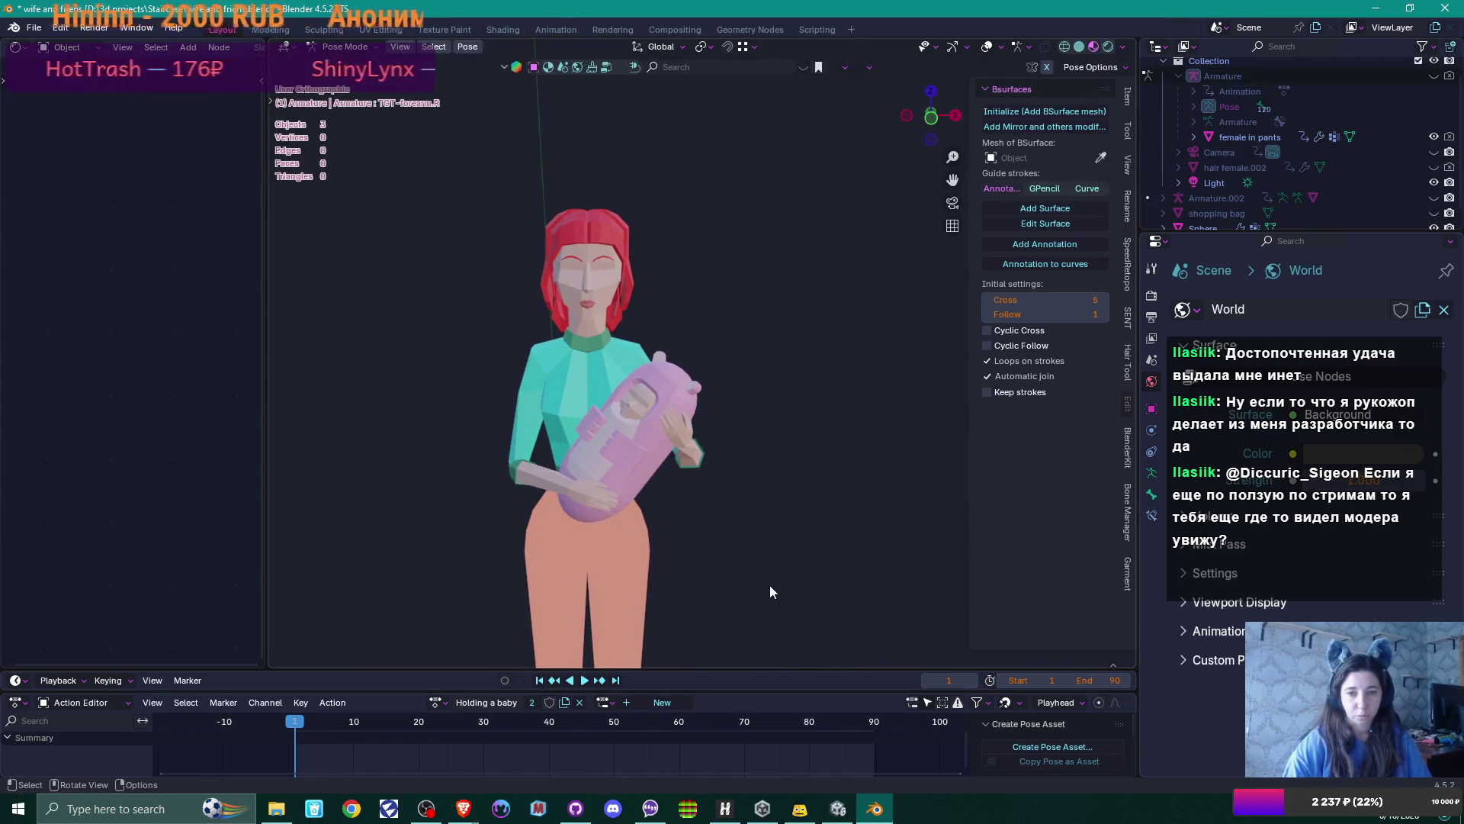
middle_click_drag(874, 353, 831, 354)
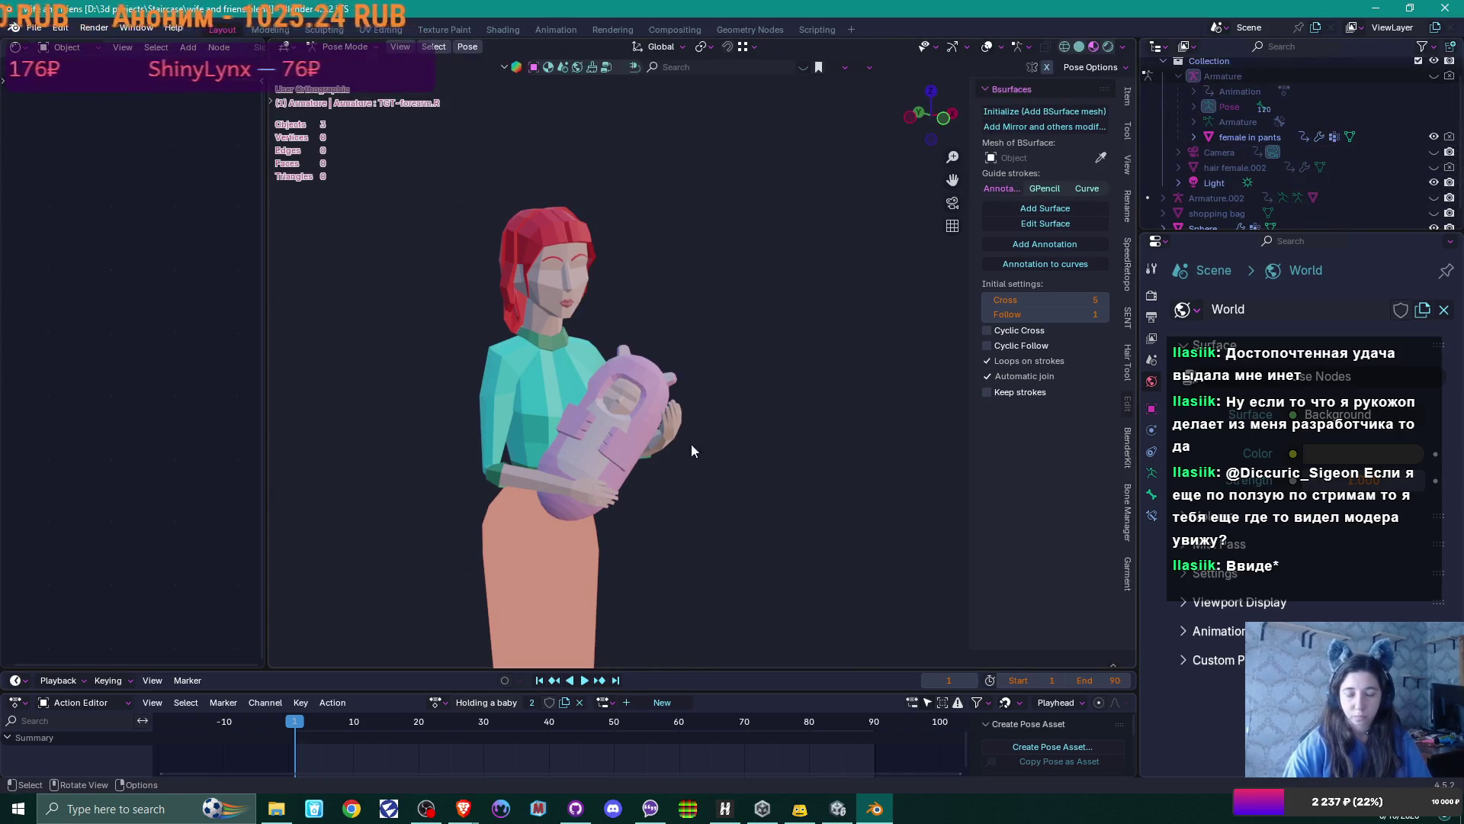
Show the woman's rig again, select all its bones, and return it to Object Mode
left_click(1434, 76)
mouse_move(579, 473)
middle_mouse_down()
mouse_move(526, 476)
mouse_move(598, 454)
middle_mouse_up()
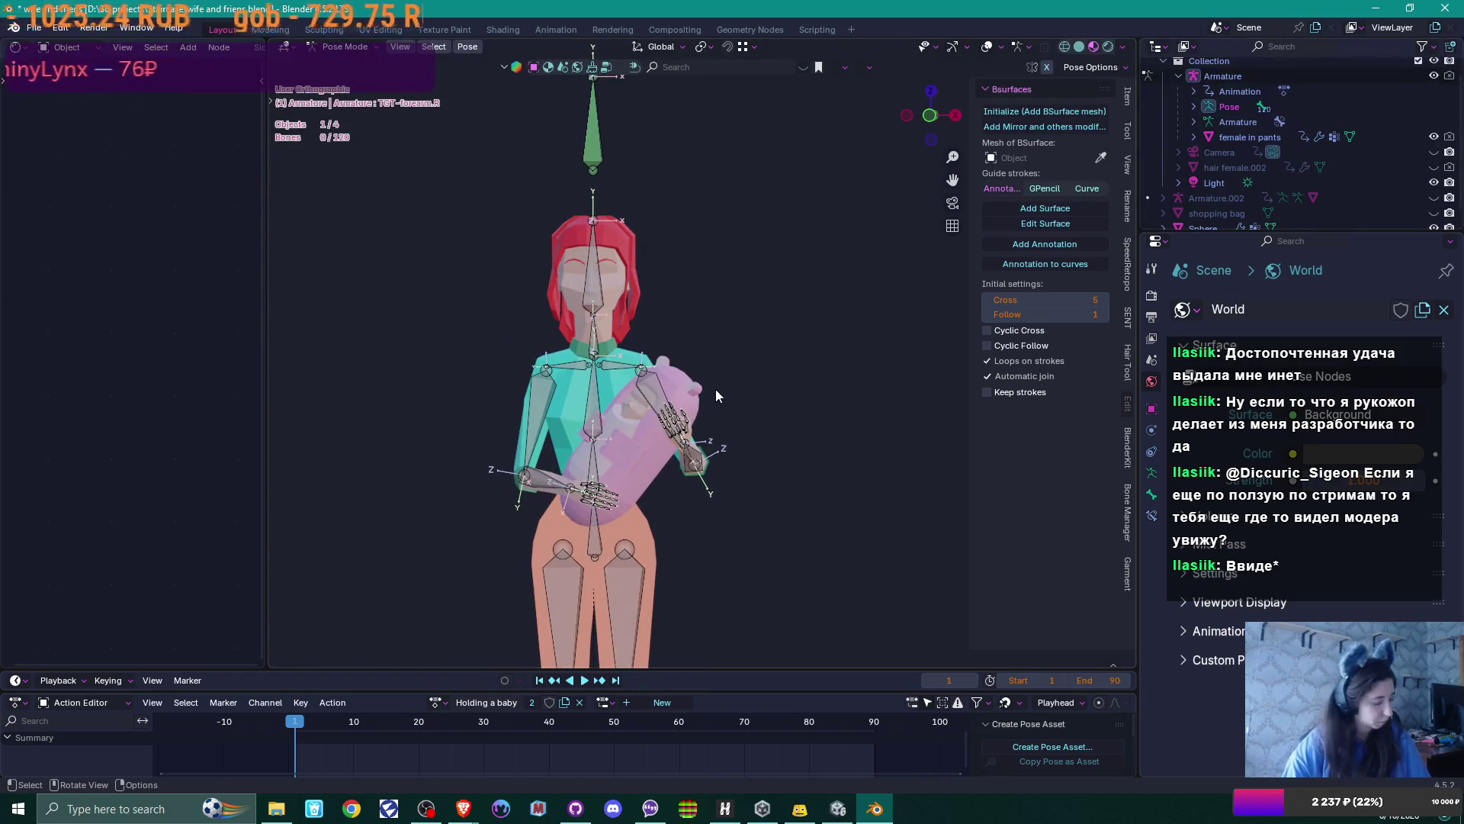
key("a")
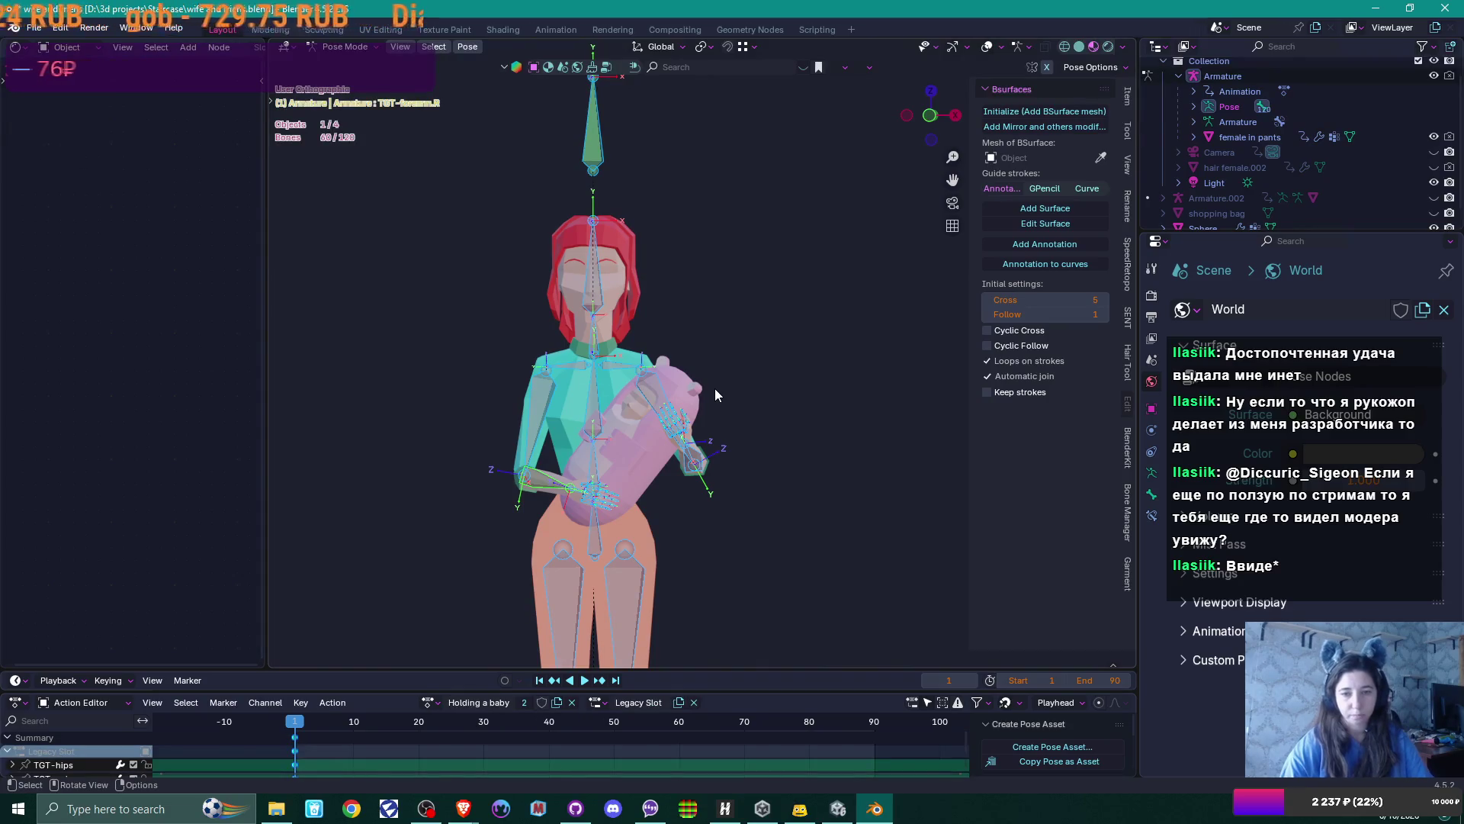
key("Tab")
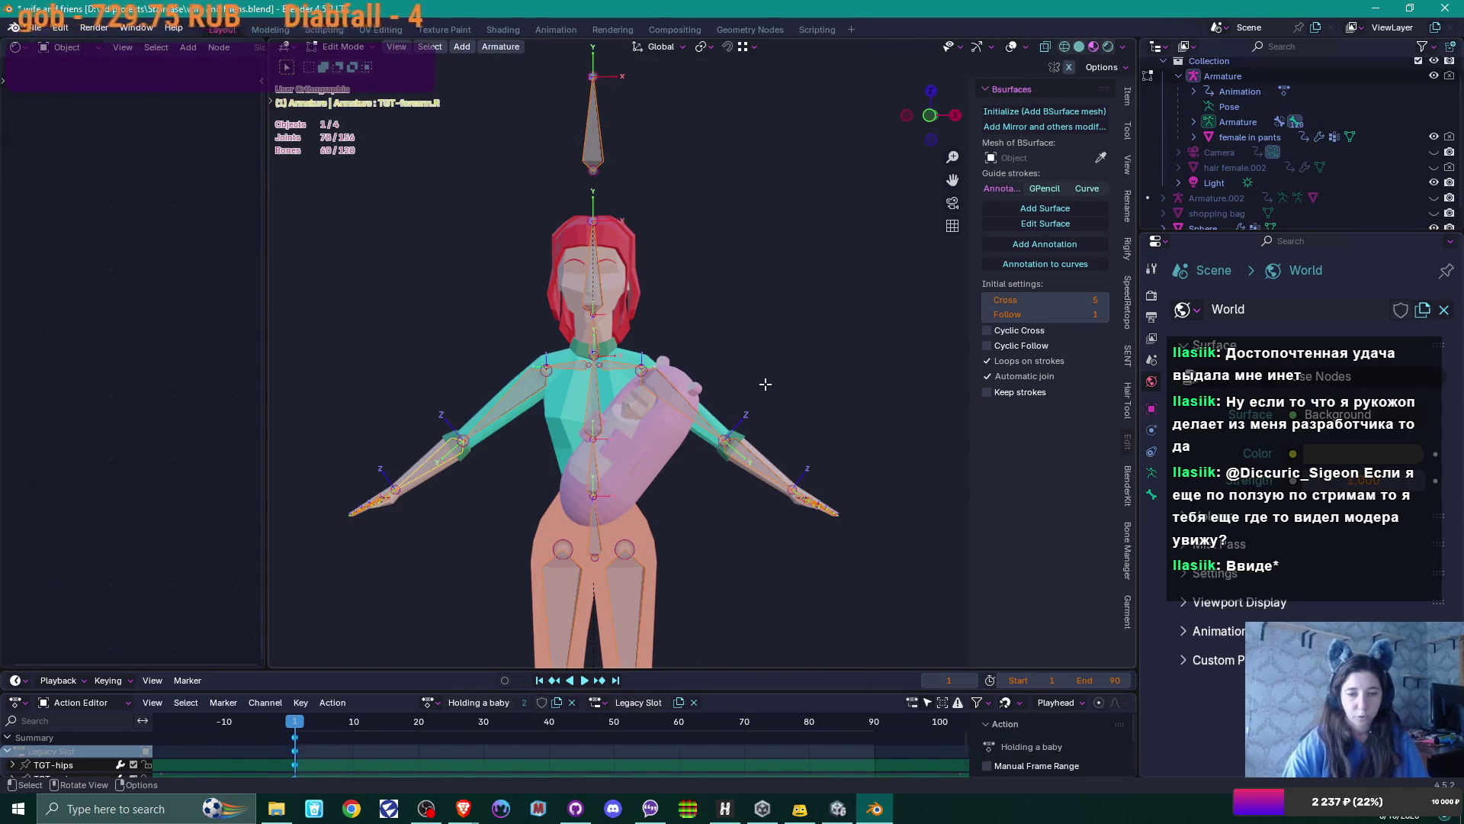
key("Tab")
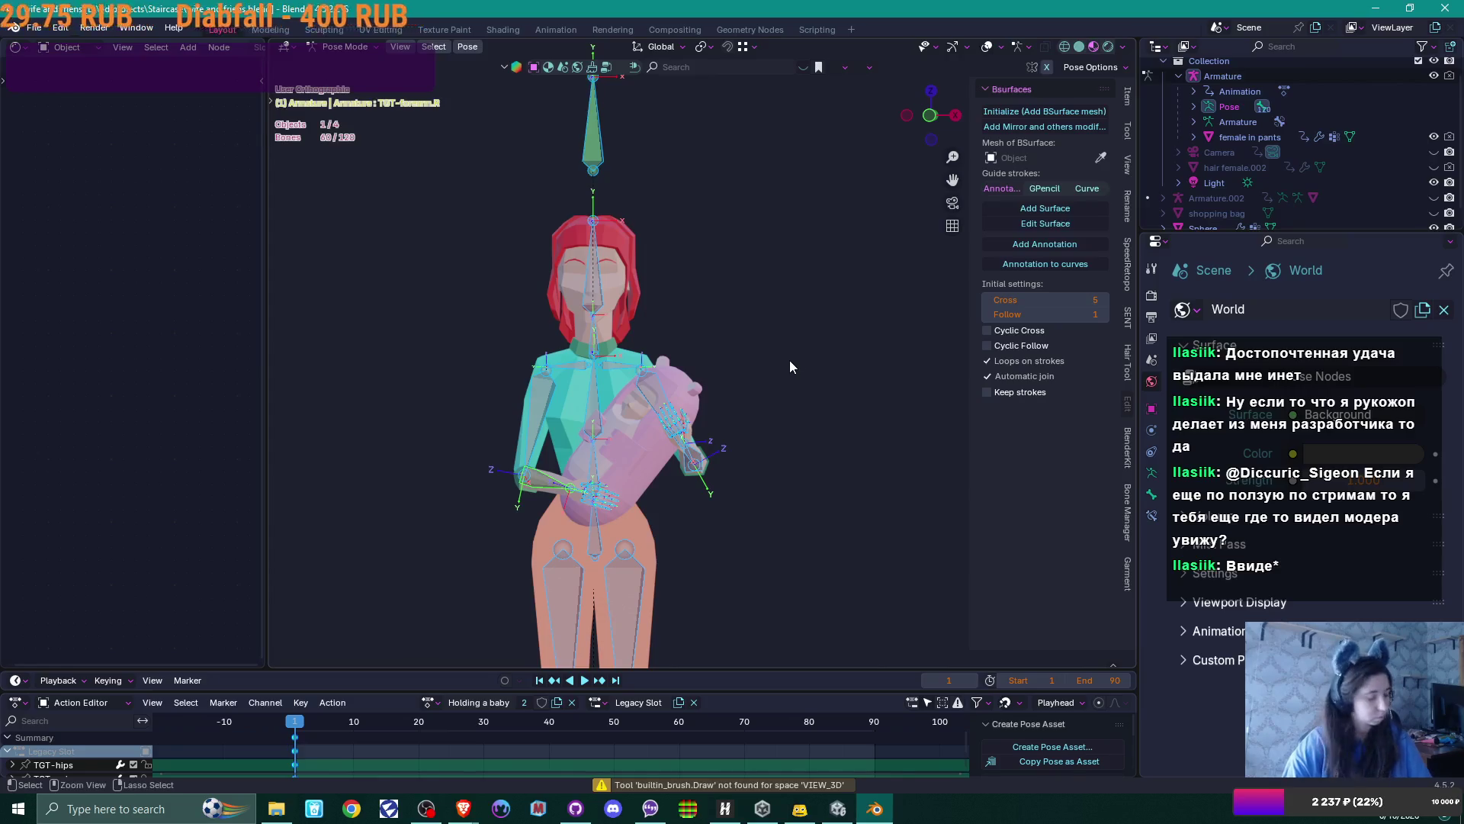
key("ctrl+Tab")
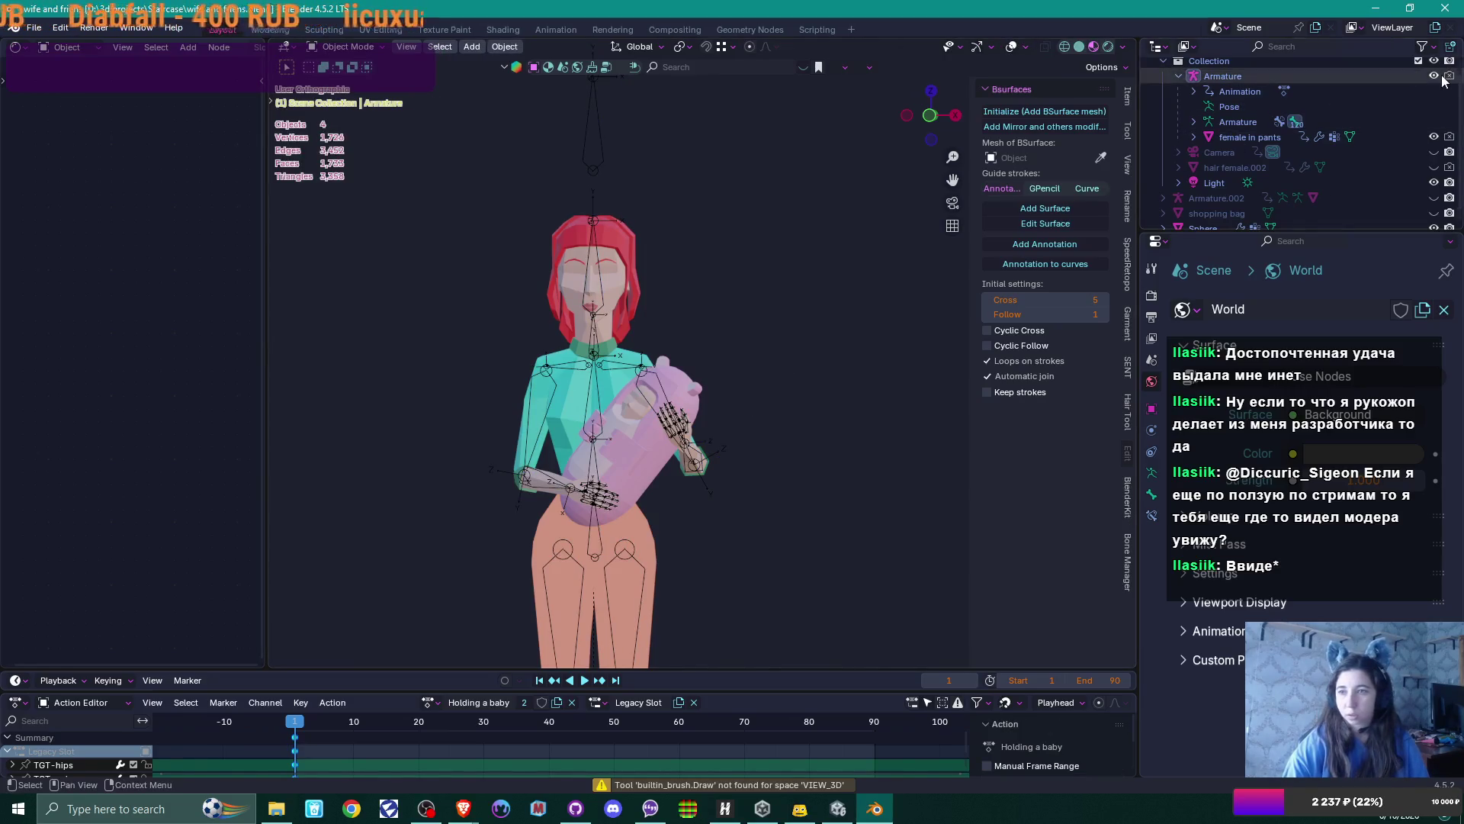
Hide the woman's rig, show Armature.002 with its children listed, and unhide body male.001
left_click(1434, 75)
scroll(1395, 152, "down", 1)
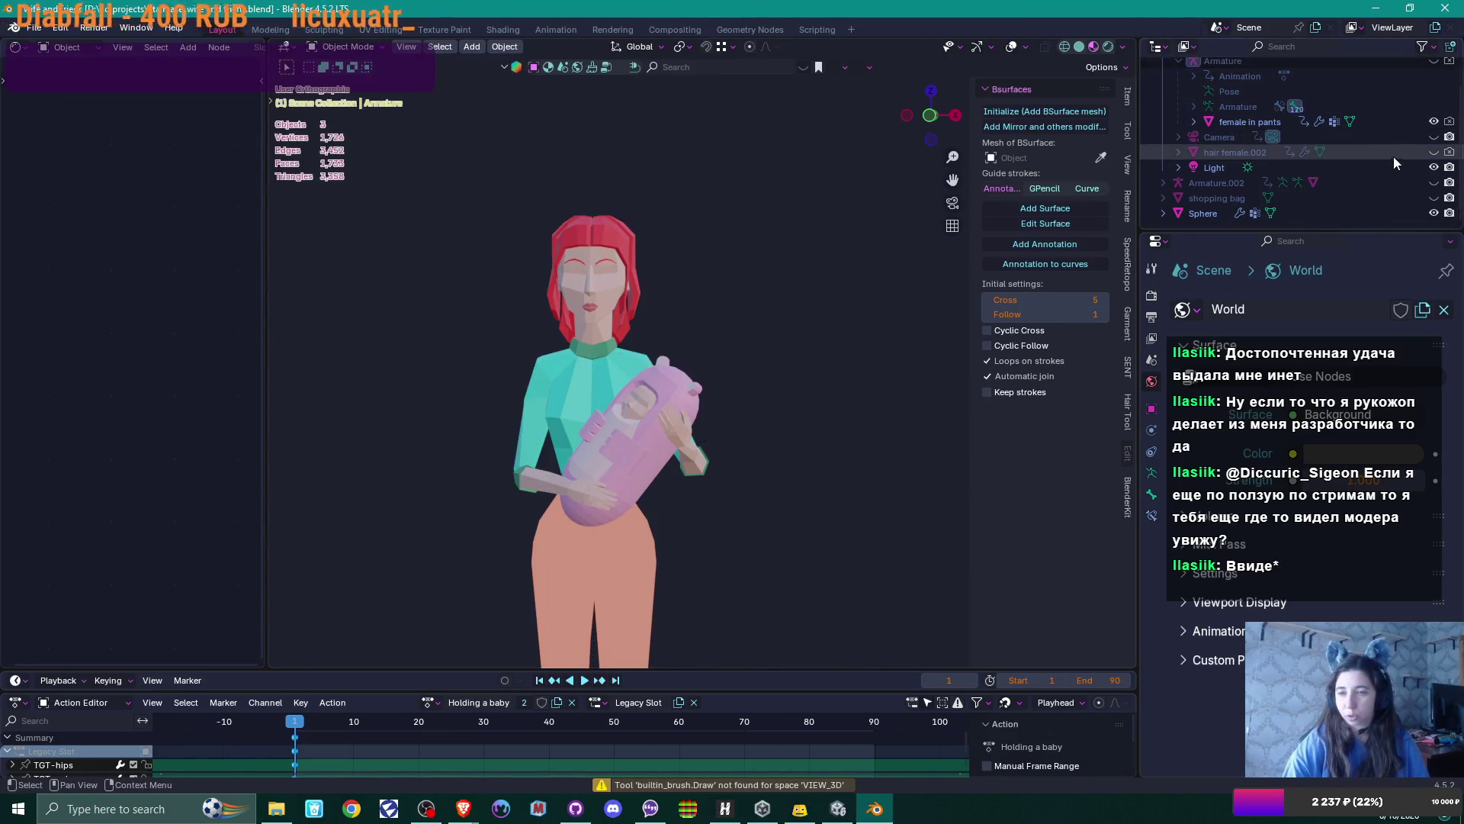
left_click(1434, 182)
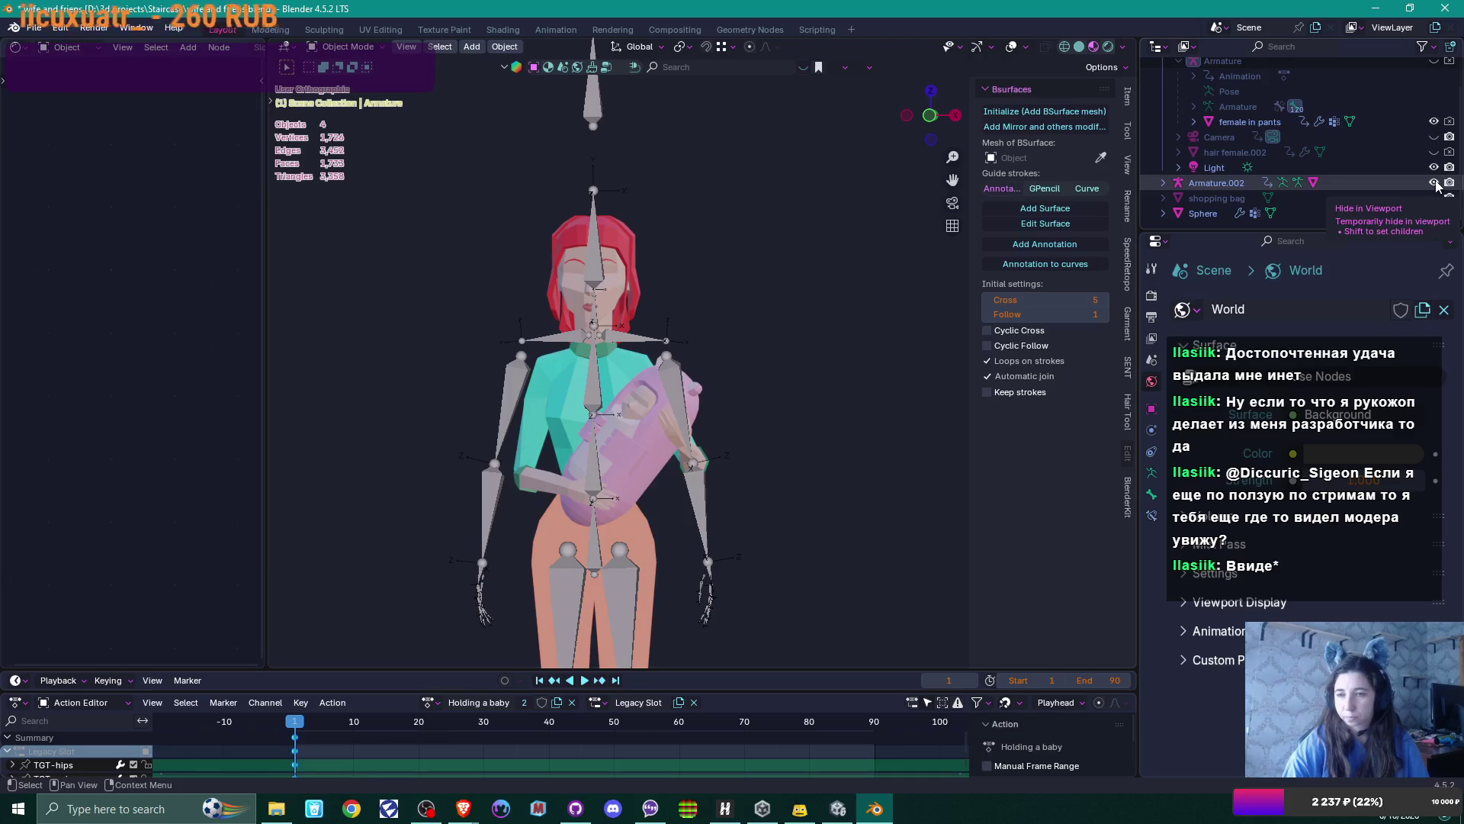
key("period")
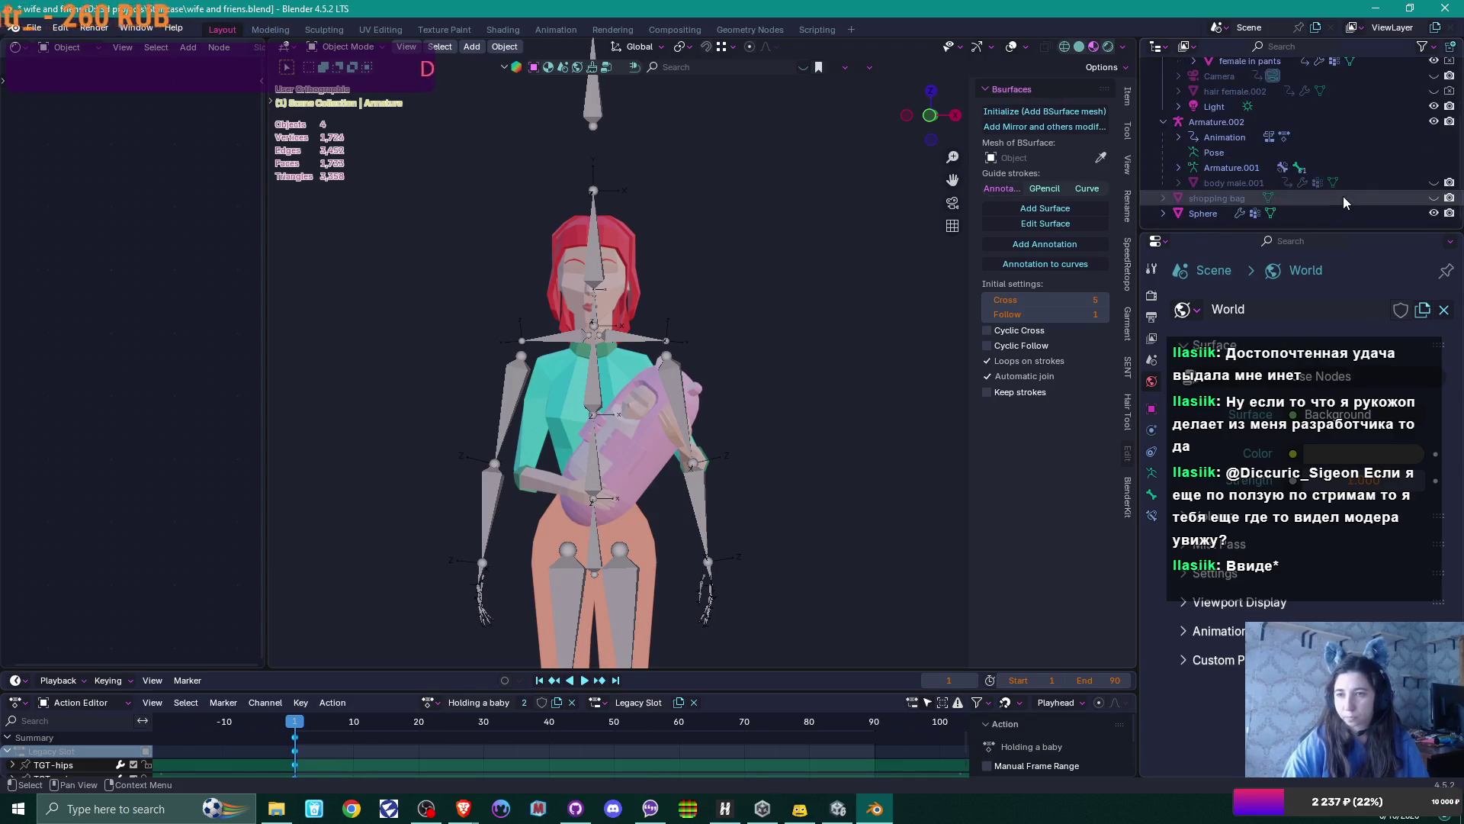
left_click(1341, 185)
Move body male.001 and Armature.002 along X and Y to stand beside the woman
left_click(1434, 182)
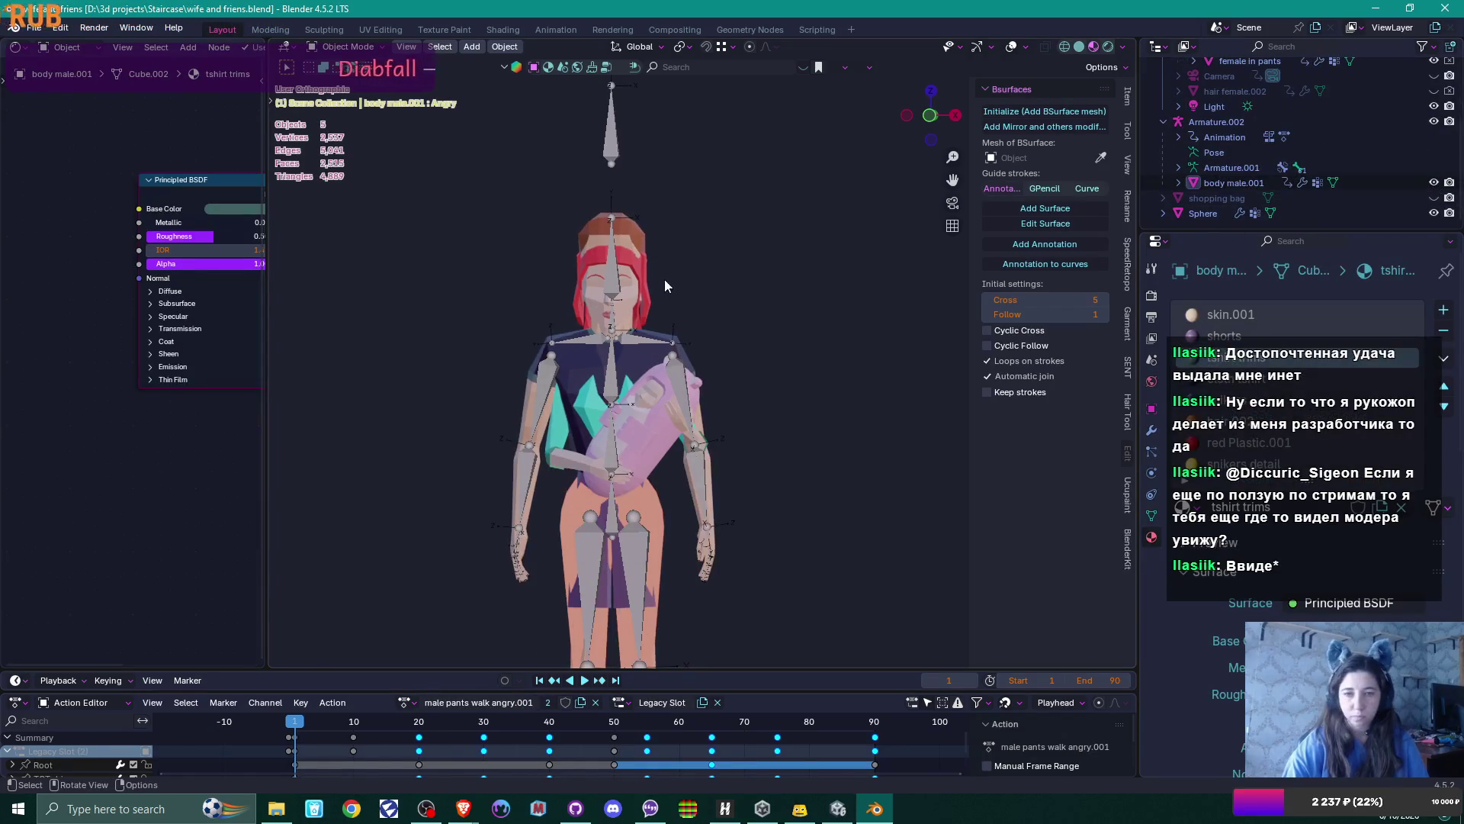
left_click(610, 187)
left_click(598, 228, "shift")
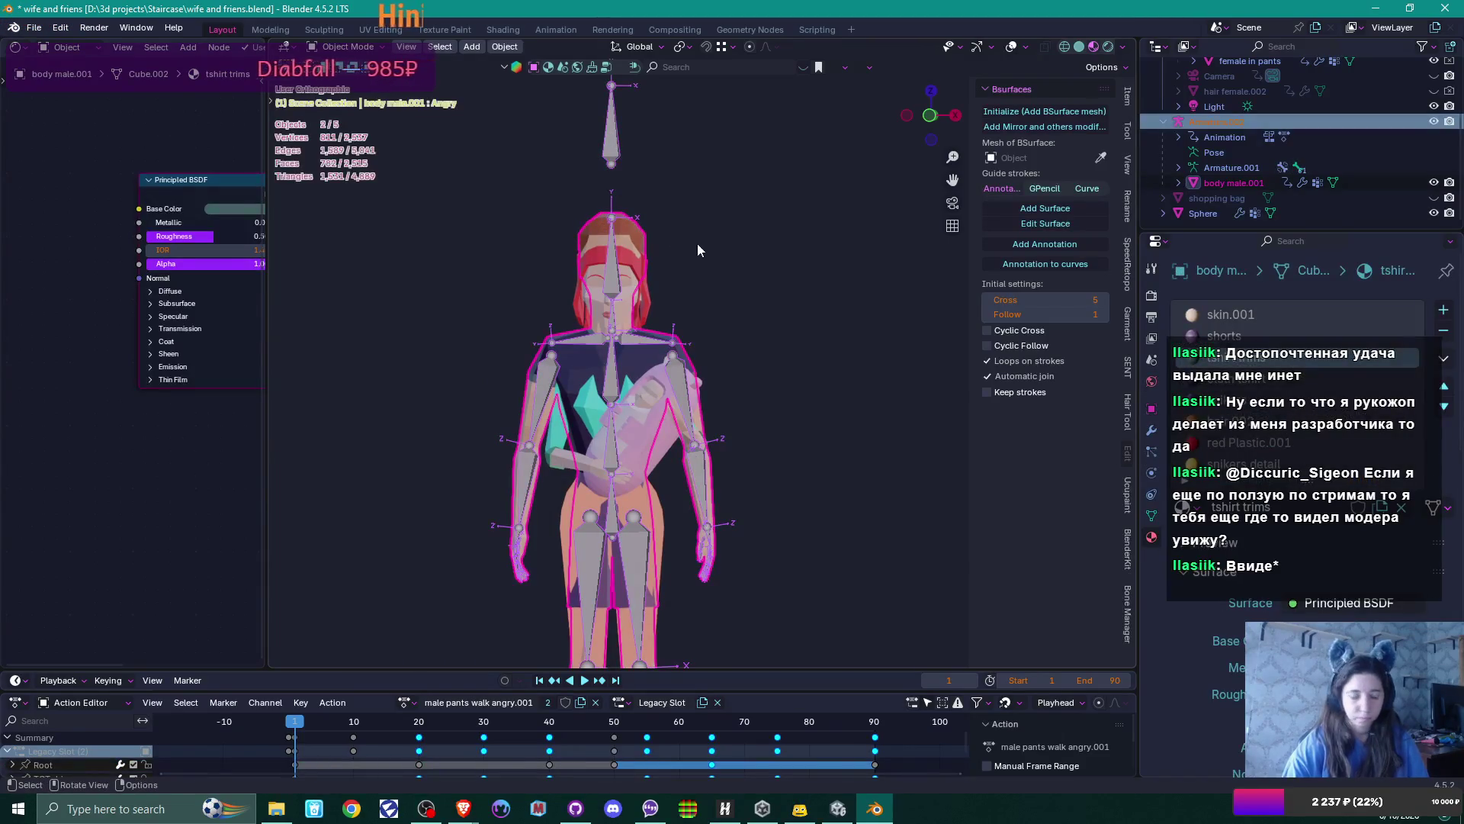
key("g")
key("x")
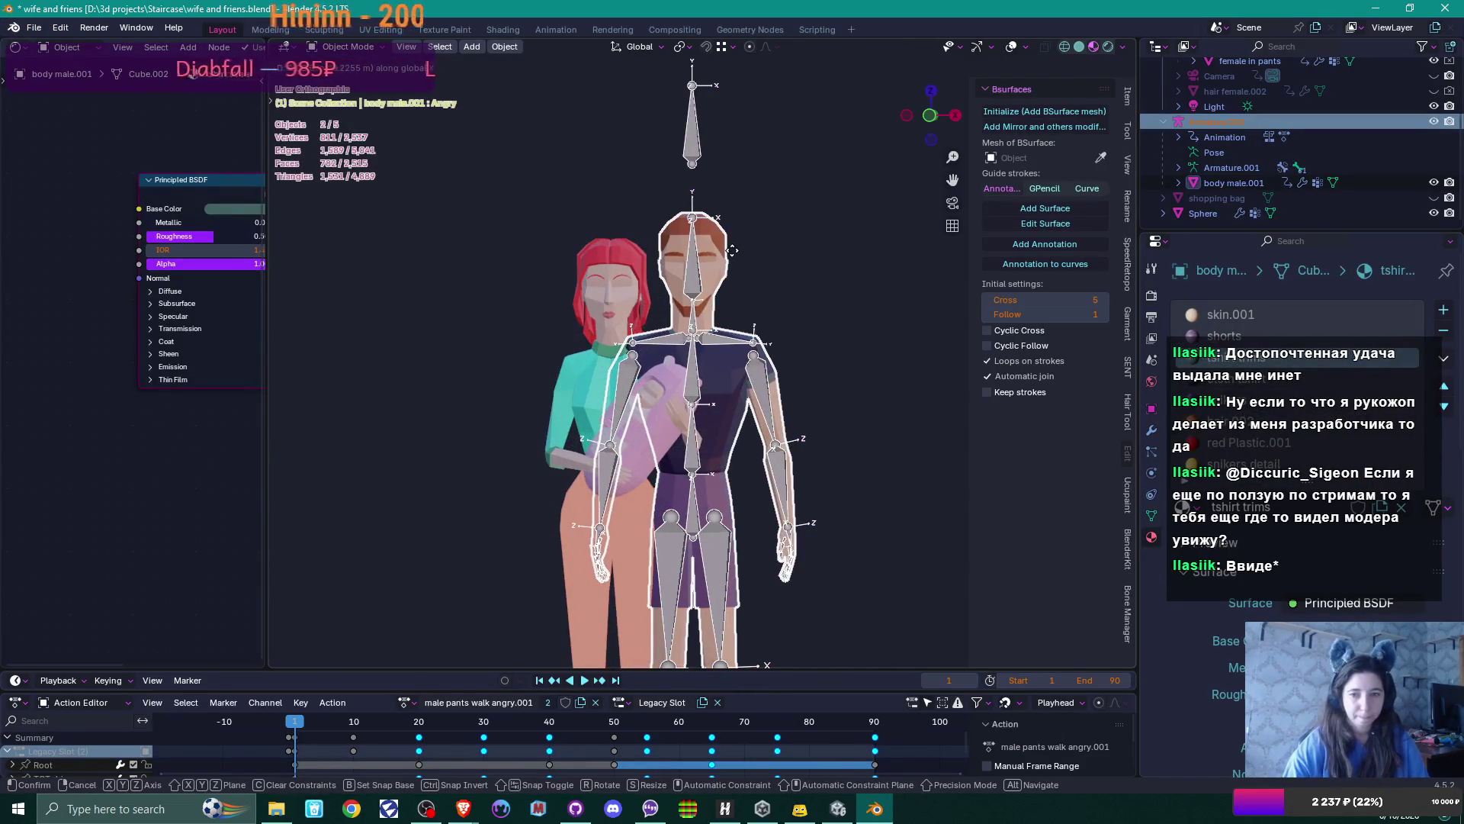
left_click(733, 250)
mouse_move(734, 251)
middle_mouse_down()
mouse_move(740, 435)
mouse_move(839, 304)
mouse_move(836, 376)
mouse_move(822, 378)
middle_mouse_up()
key("g")
key("y")
left_click(780, 411)
left_click(839, 303)
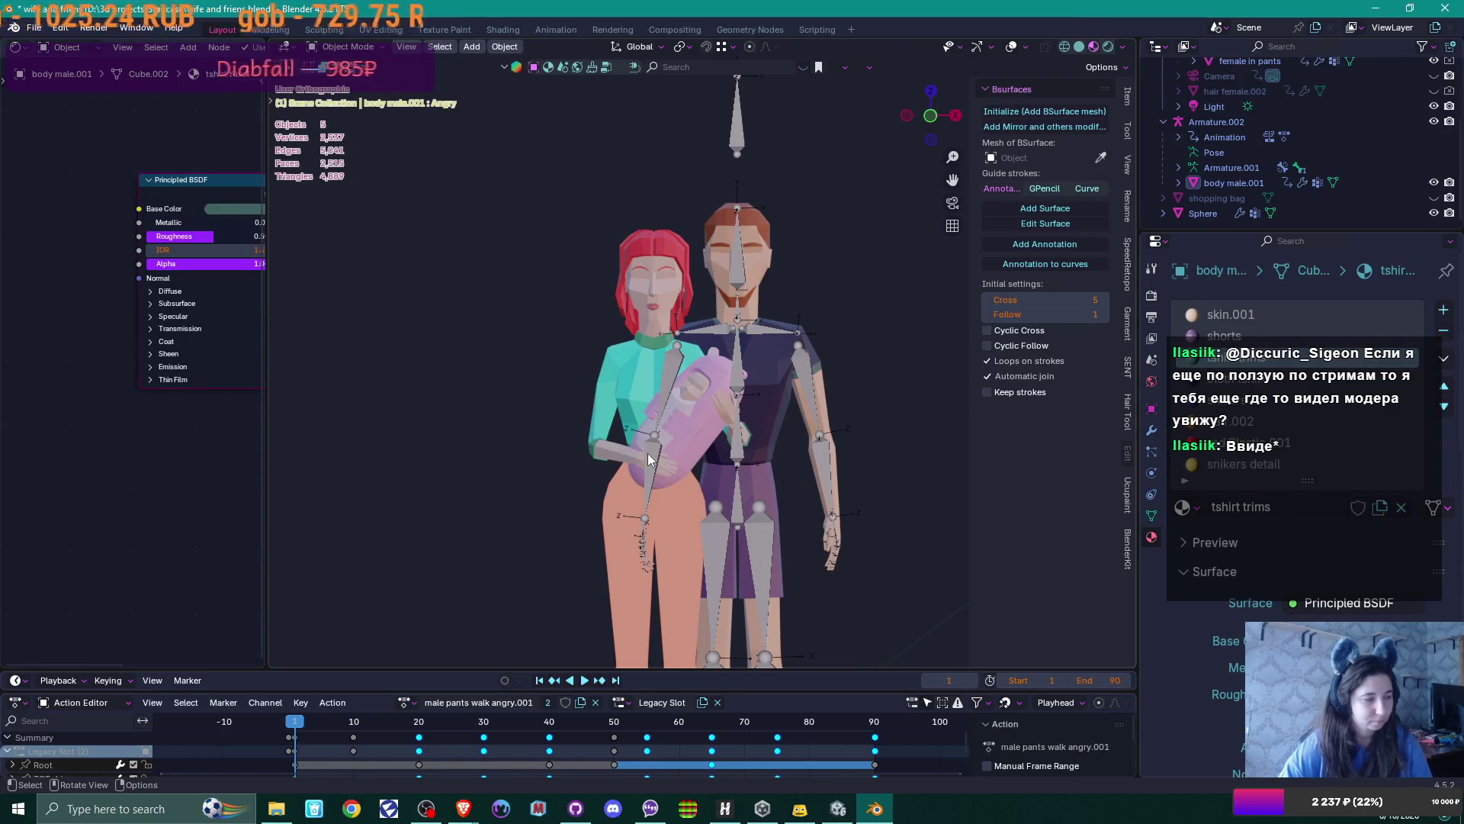
Select the man's body and his Armature.002 rig together again
mouse_move(803, 308)
middle_mouse_down()
mouse_move(752, 314)
mouse_move(801, 309)
mouse_move(745, 372)
middle_mouse_up()
left_click(767, 374)
left_click(767, 374)
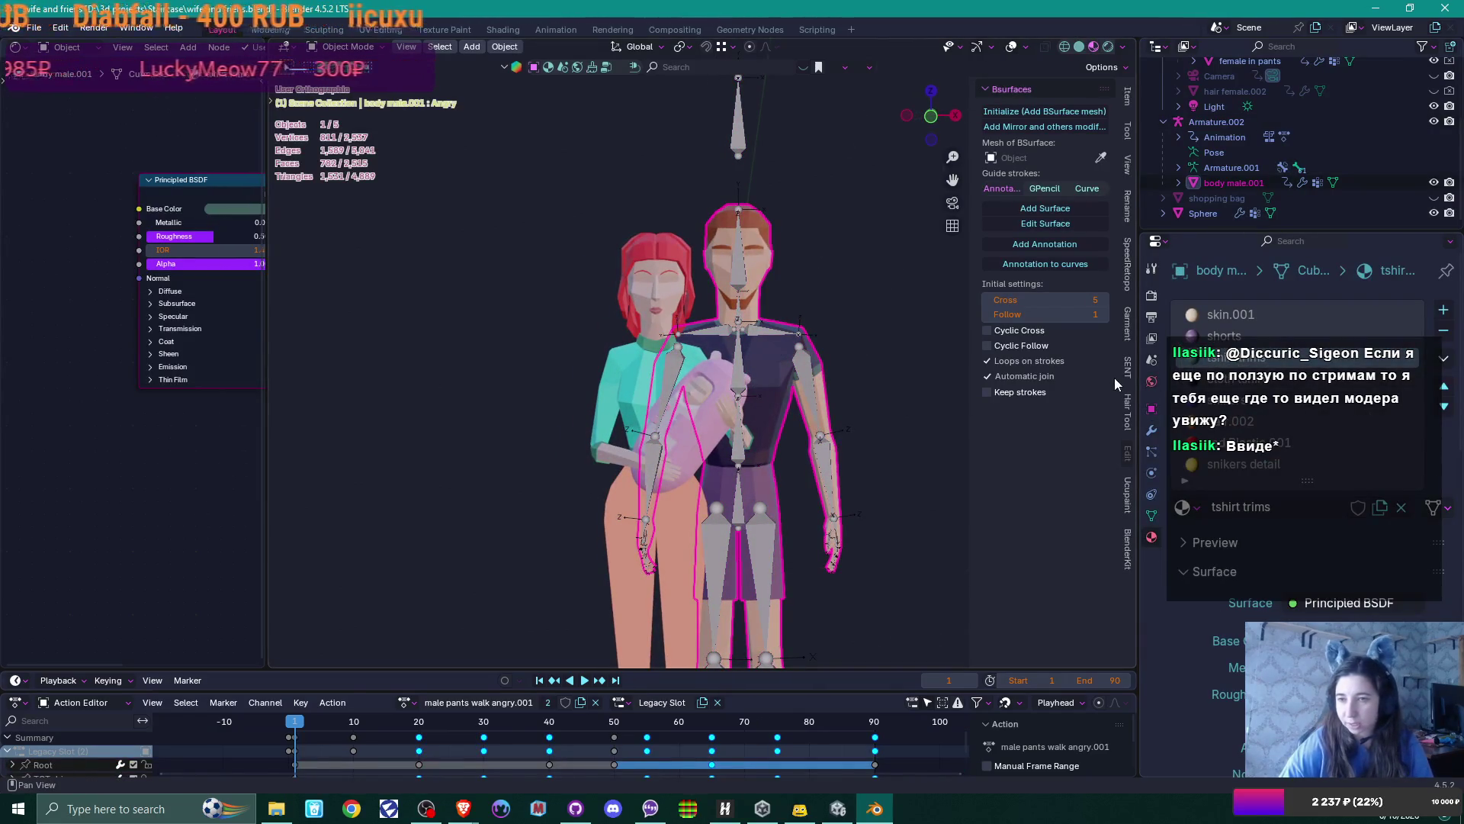
middle_click_drag(861, 324, 747, 257)
left_click(746, 257, "shift")
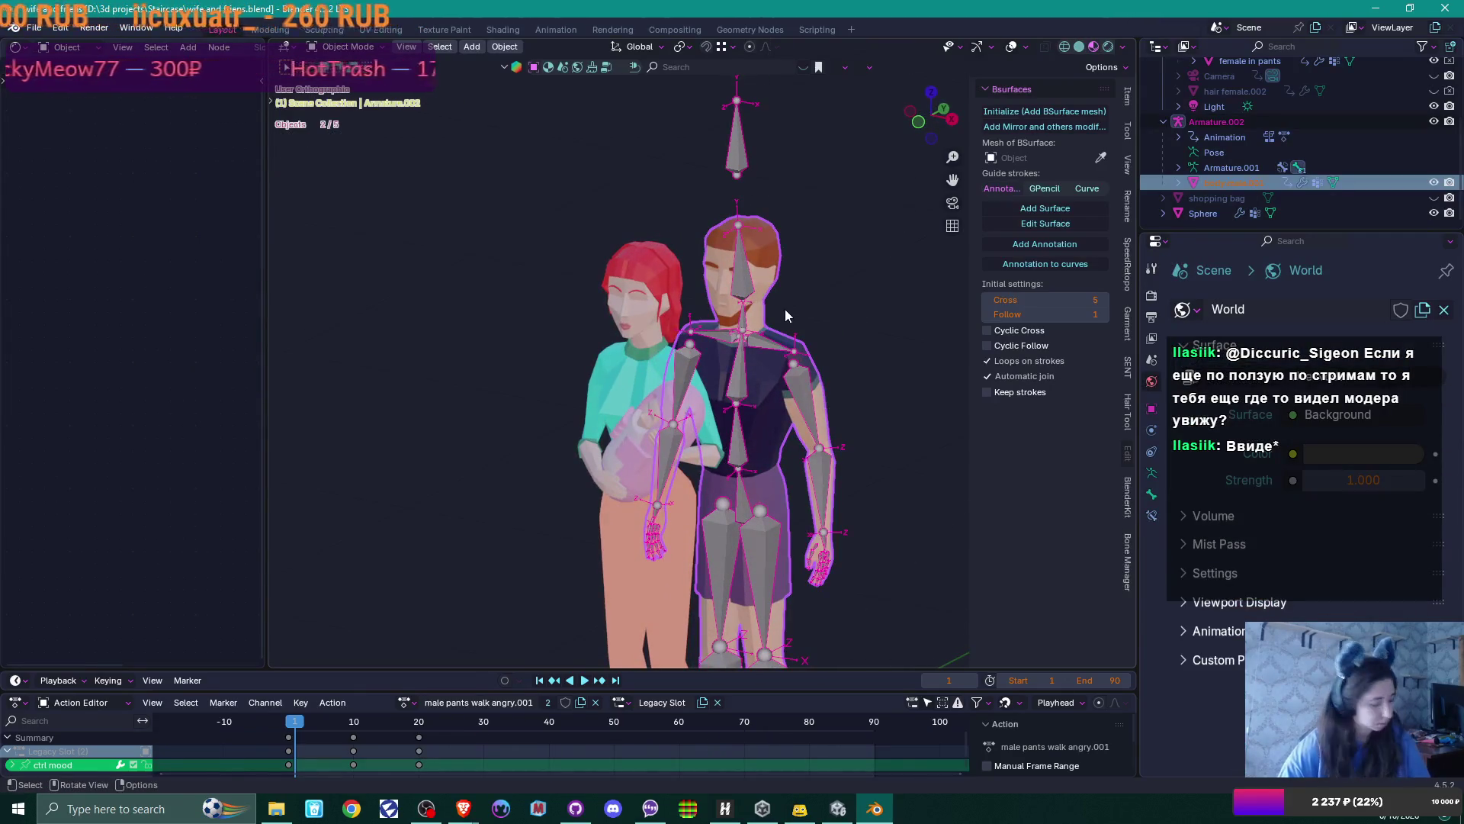
Duplicate the man and his rig in place, then hide the copies Armature.001 and body male.002
key("shift+d")
right_click(854, 293)
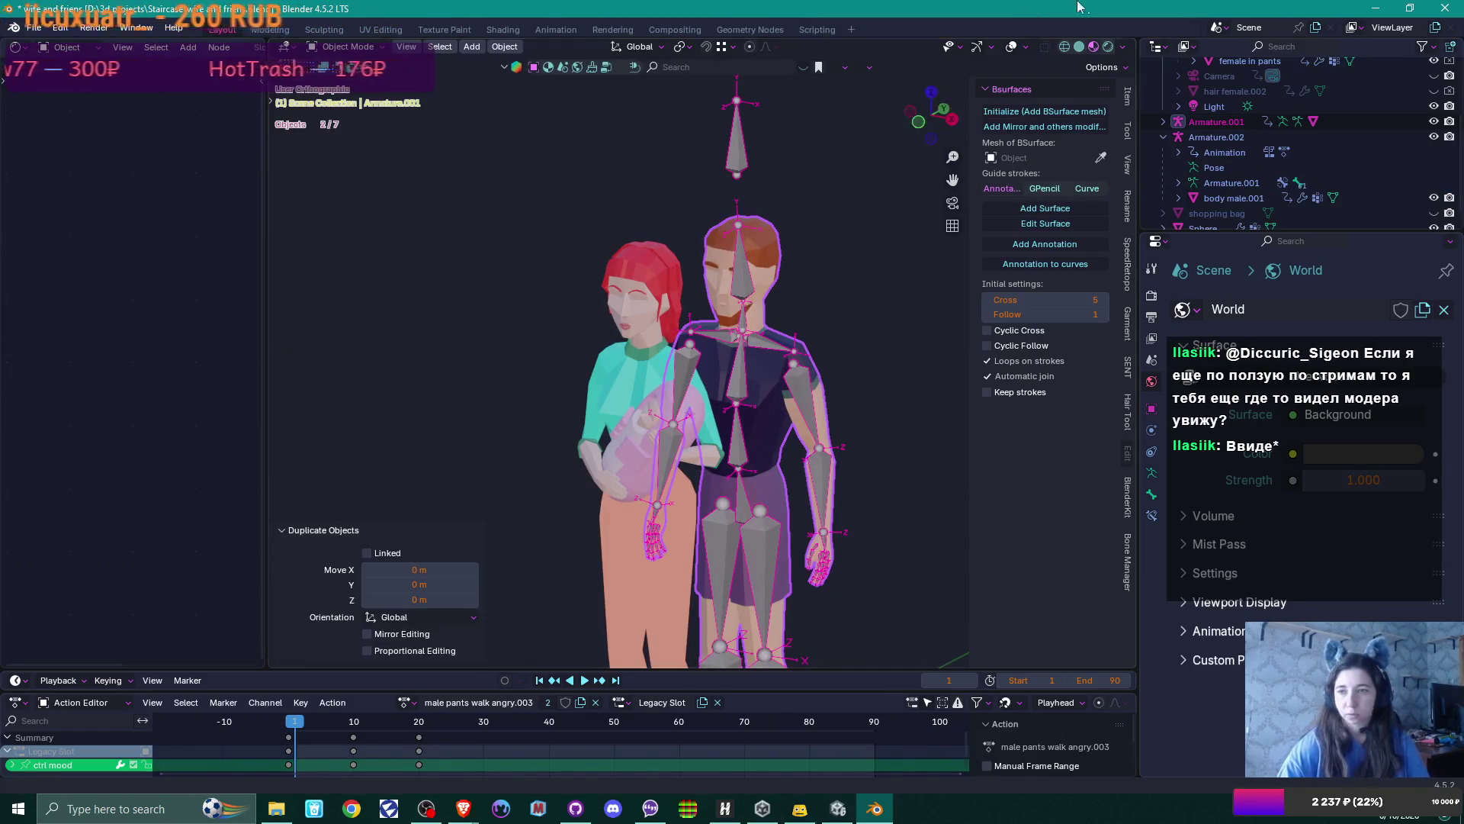
scroll(1417, 117, "up", 2)
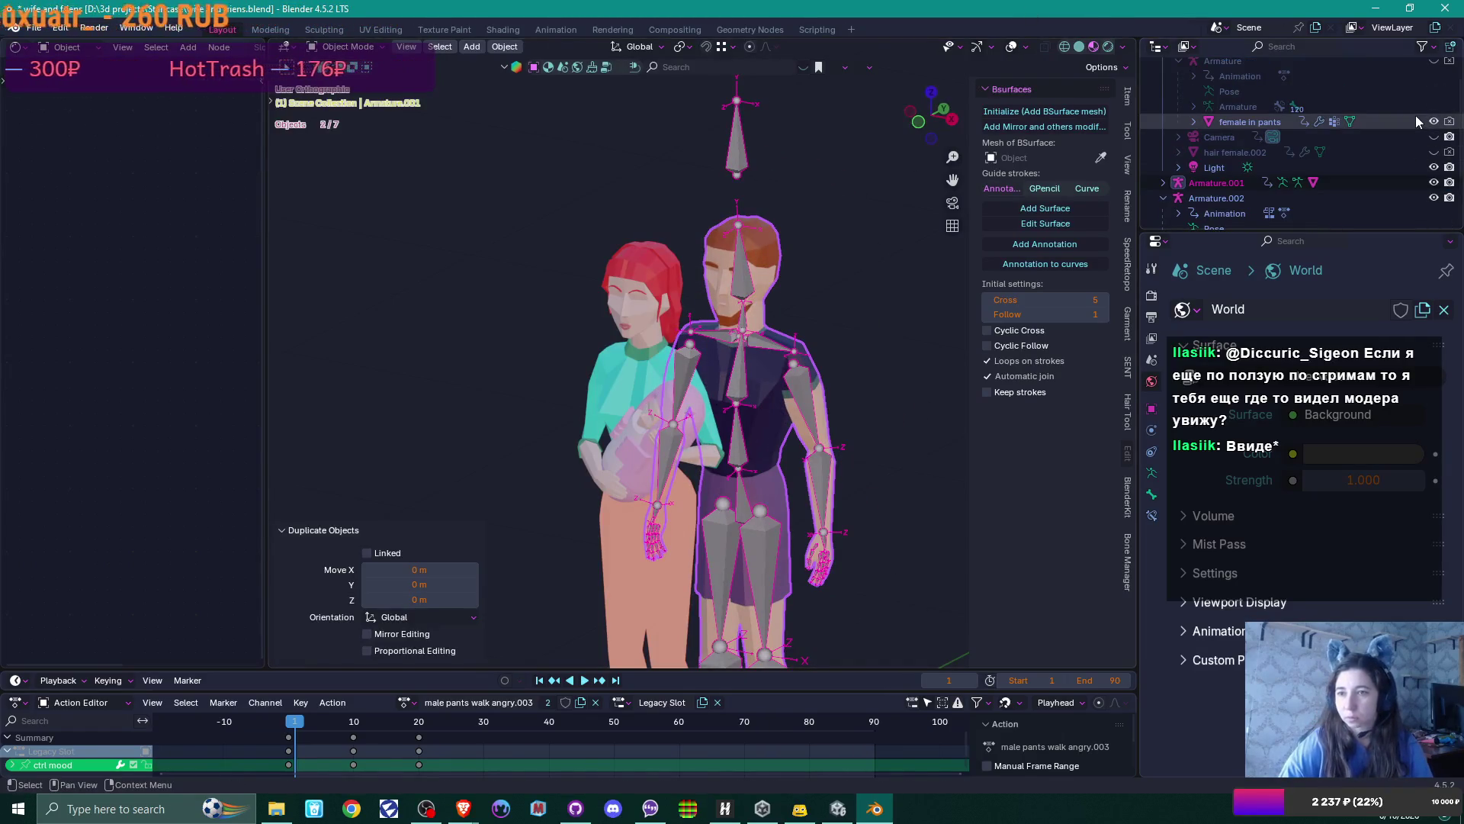
left_click(1433, 183)
left_click(1166, 183)
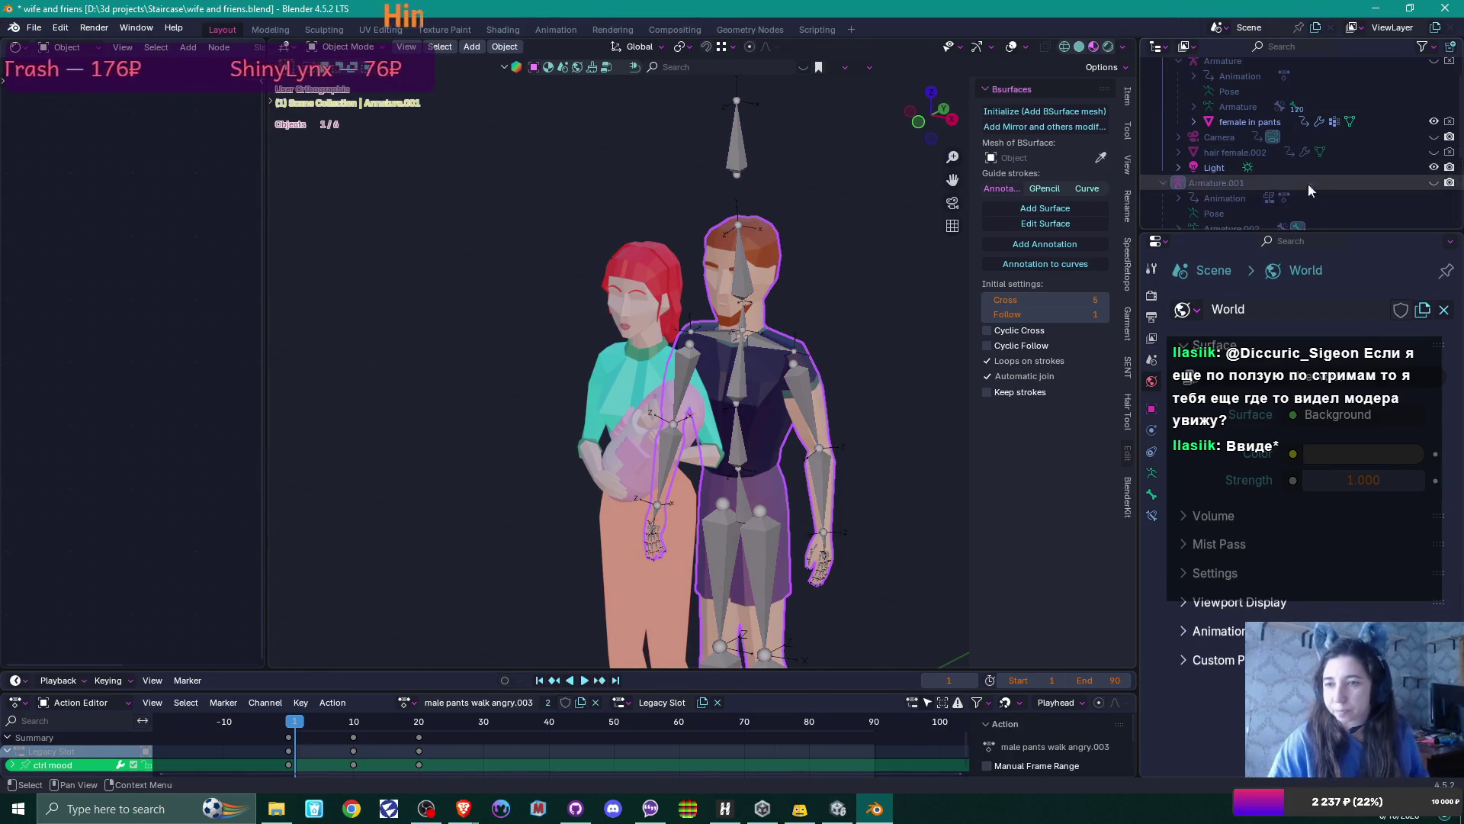
scroll(1342, 176, "down", 2)
left_click(1434, 183)
scroll(1289, 121, "down", 5)
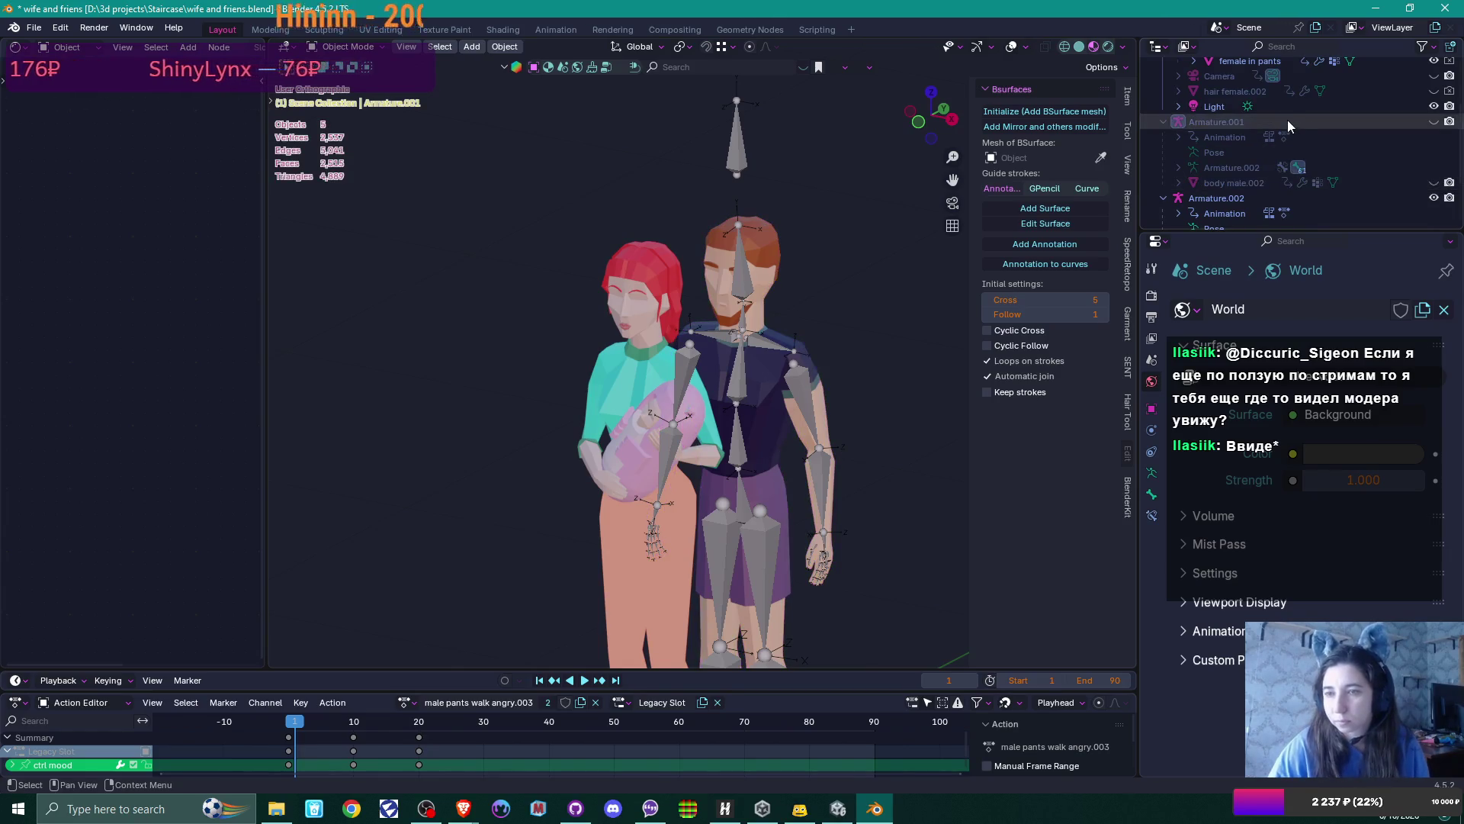
Rename body male.001 to MC
left_click(1215, 120)
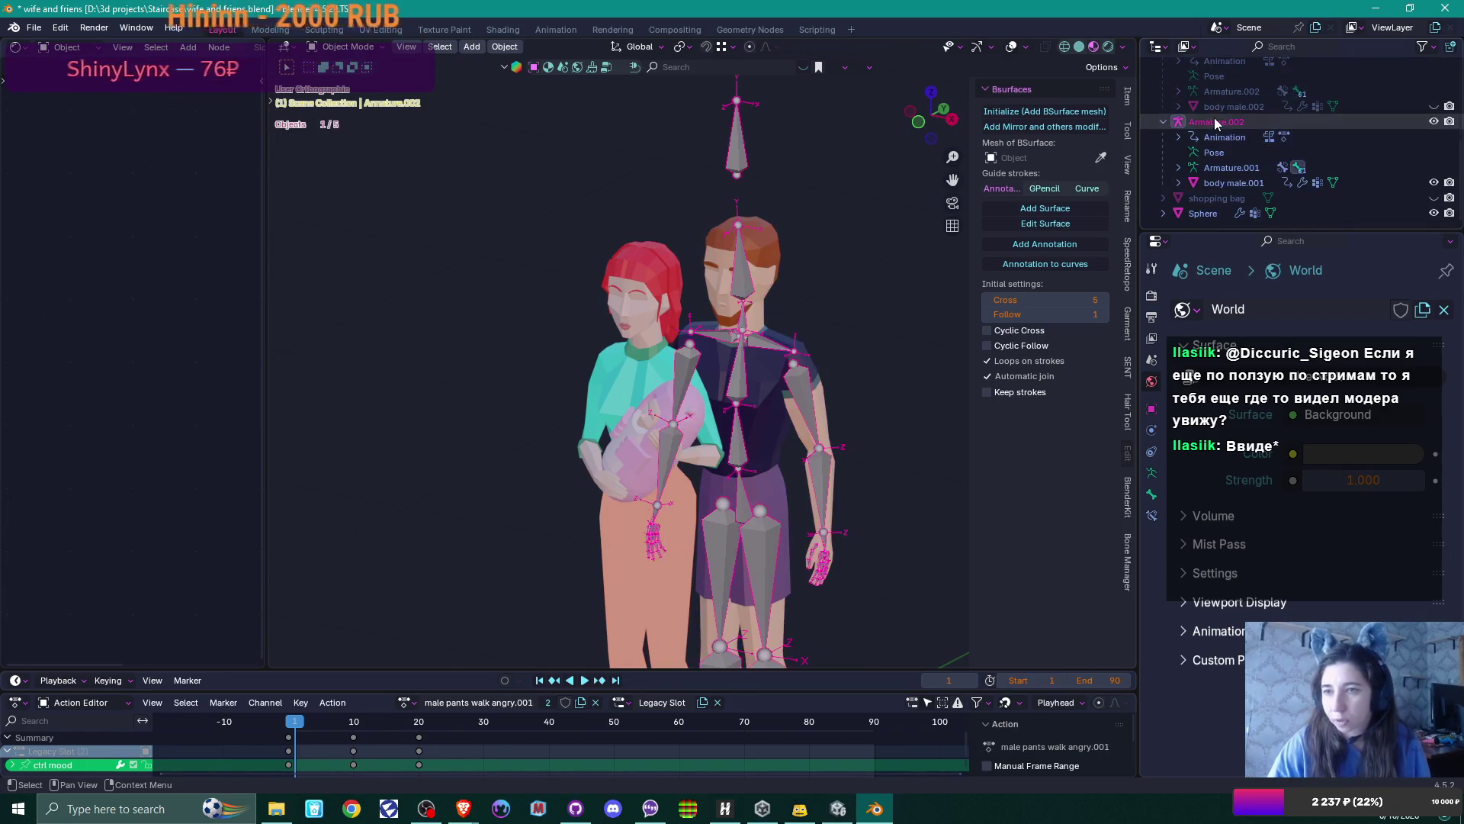
left_click(1249, 183)
double_click(1248, 185)
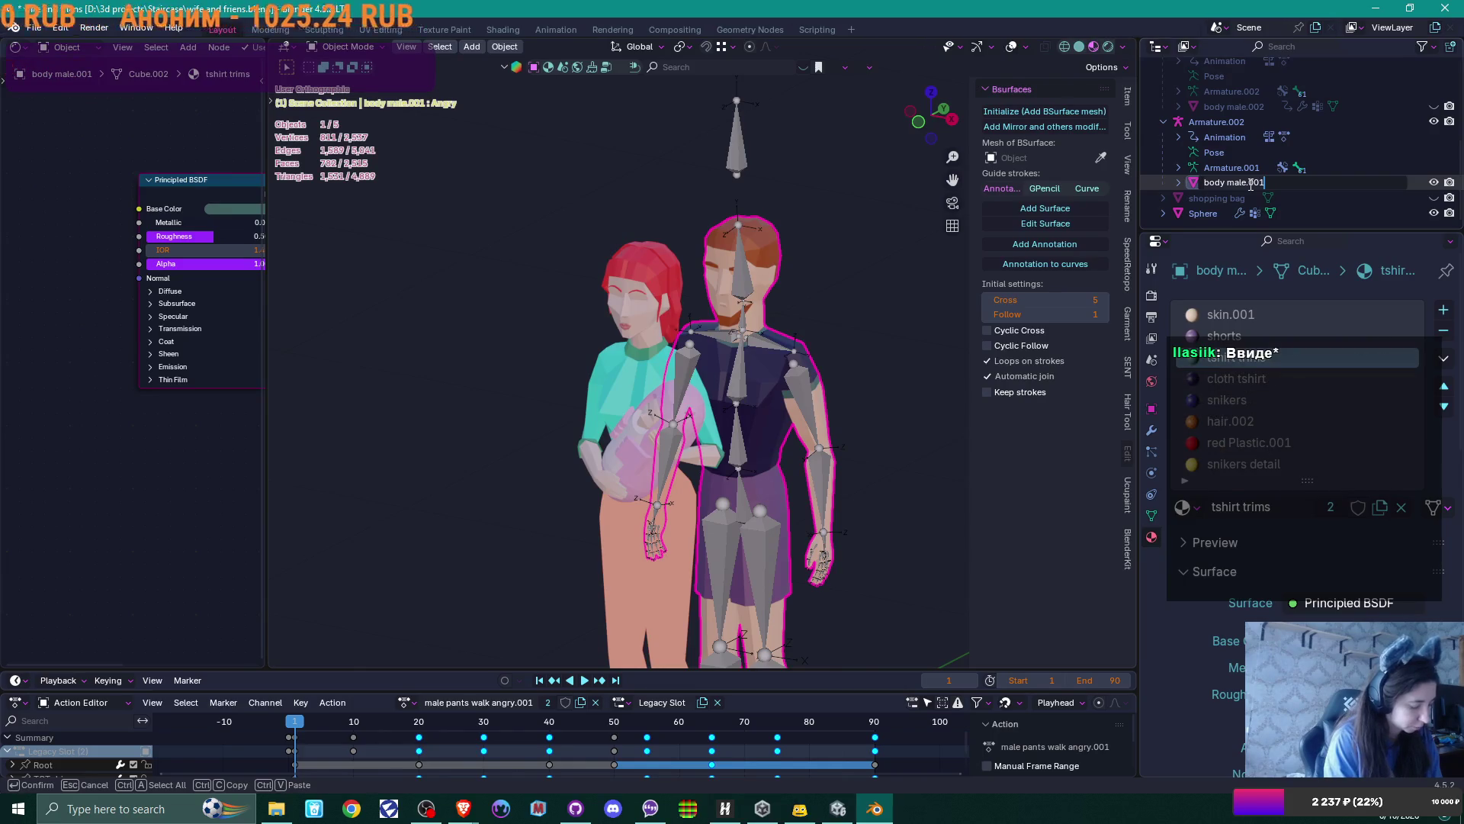
type("MC")
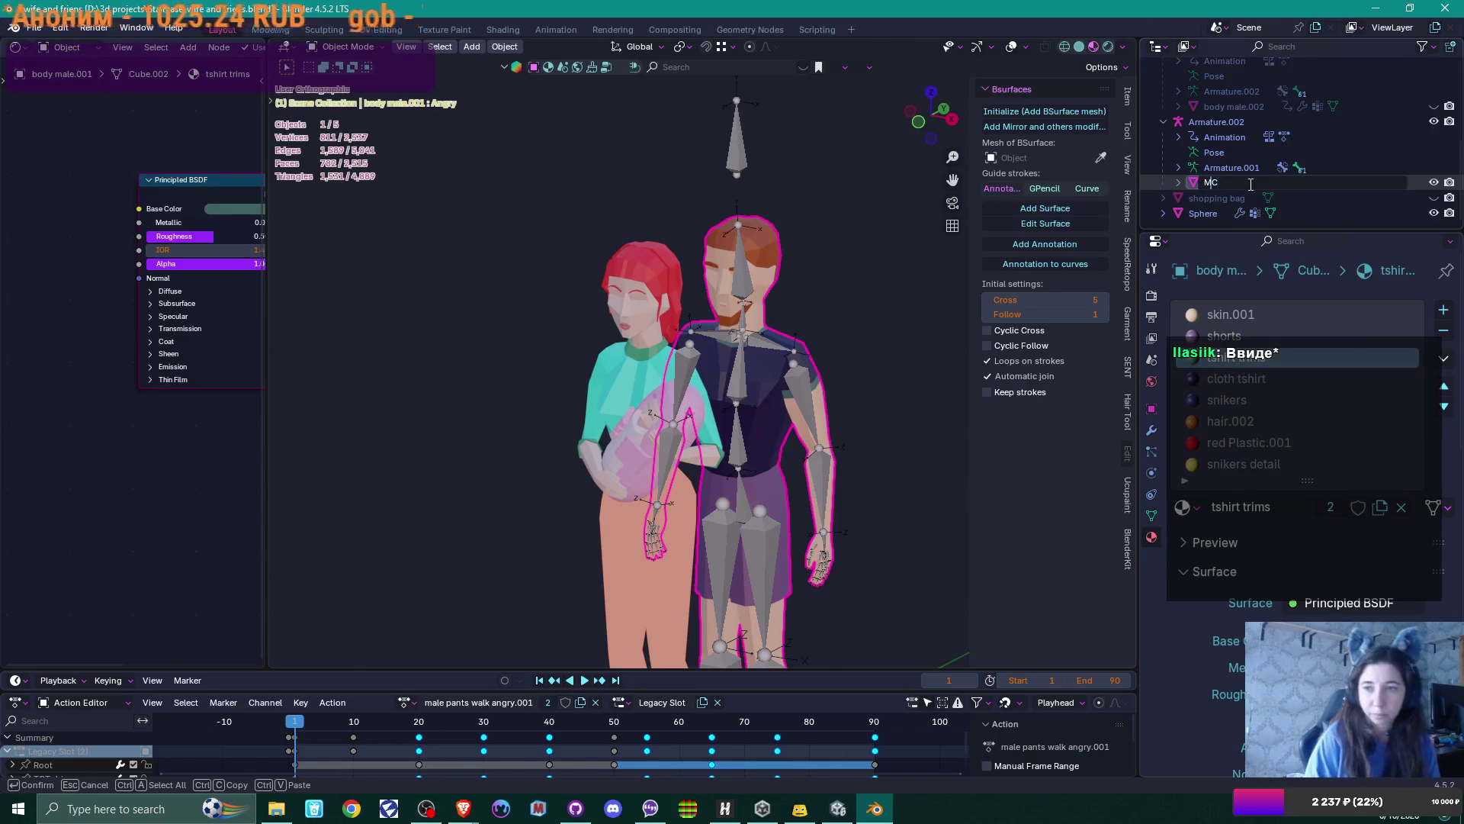
key("Return")
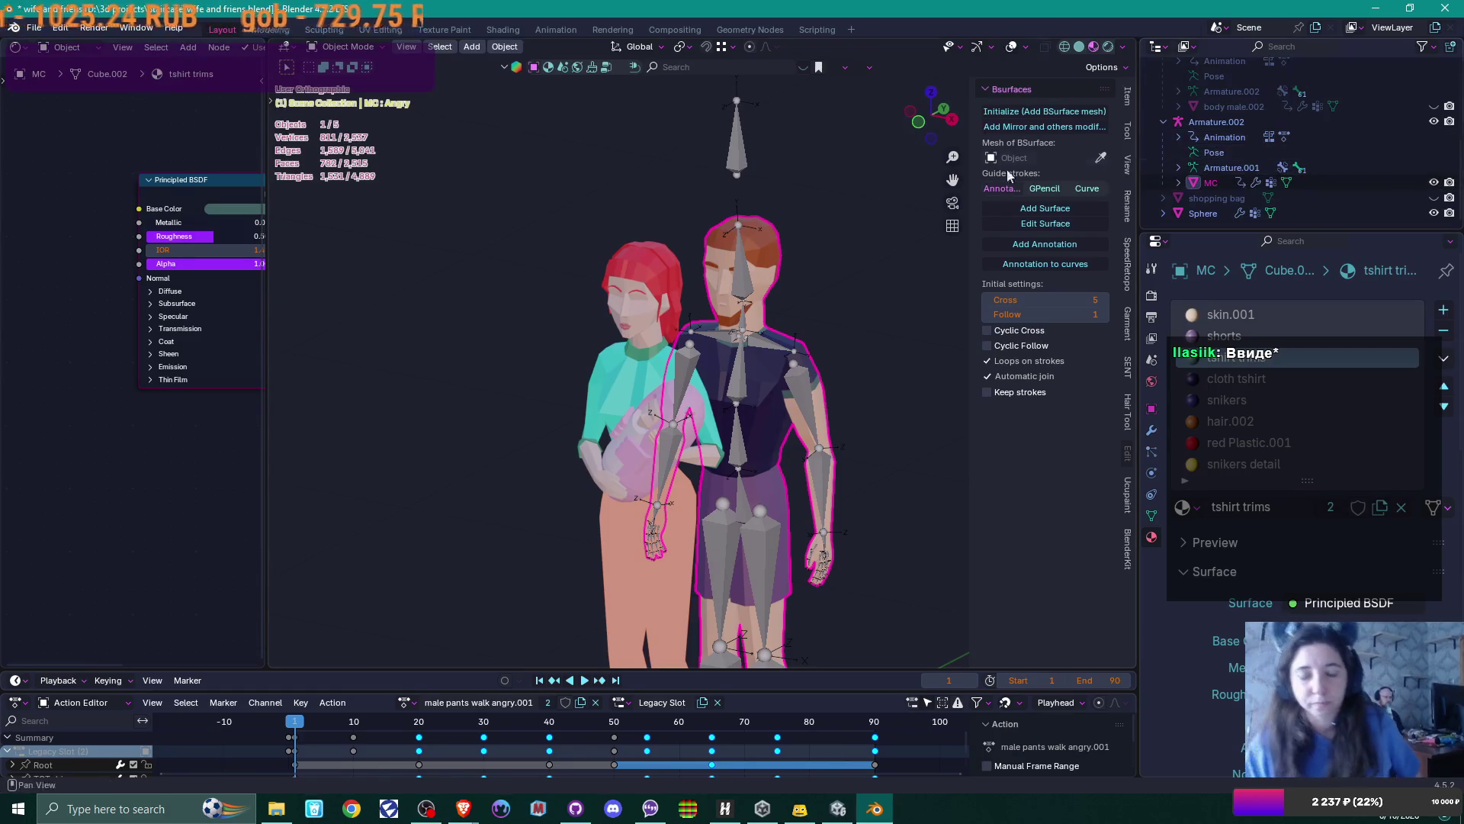
Darken the hair.002 material colour to dark brown (#351804)
middle_click_drag(693, 361, 793, 328)
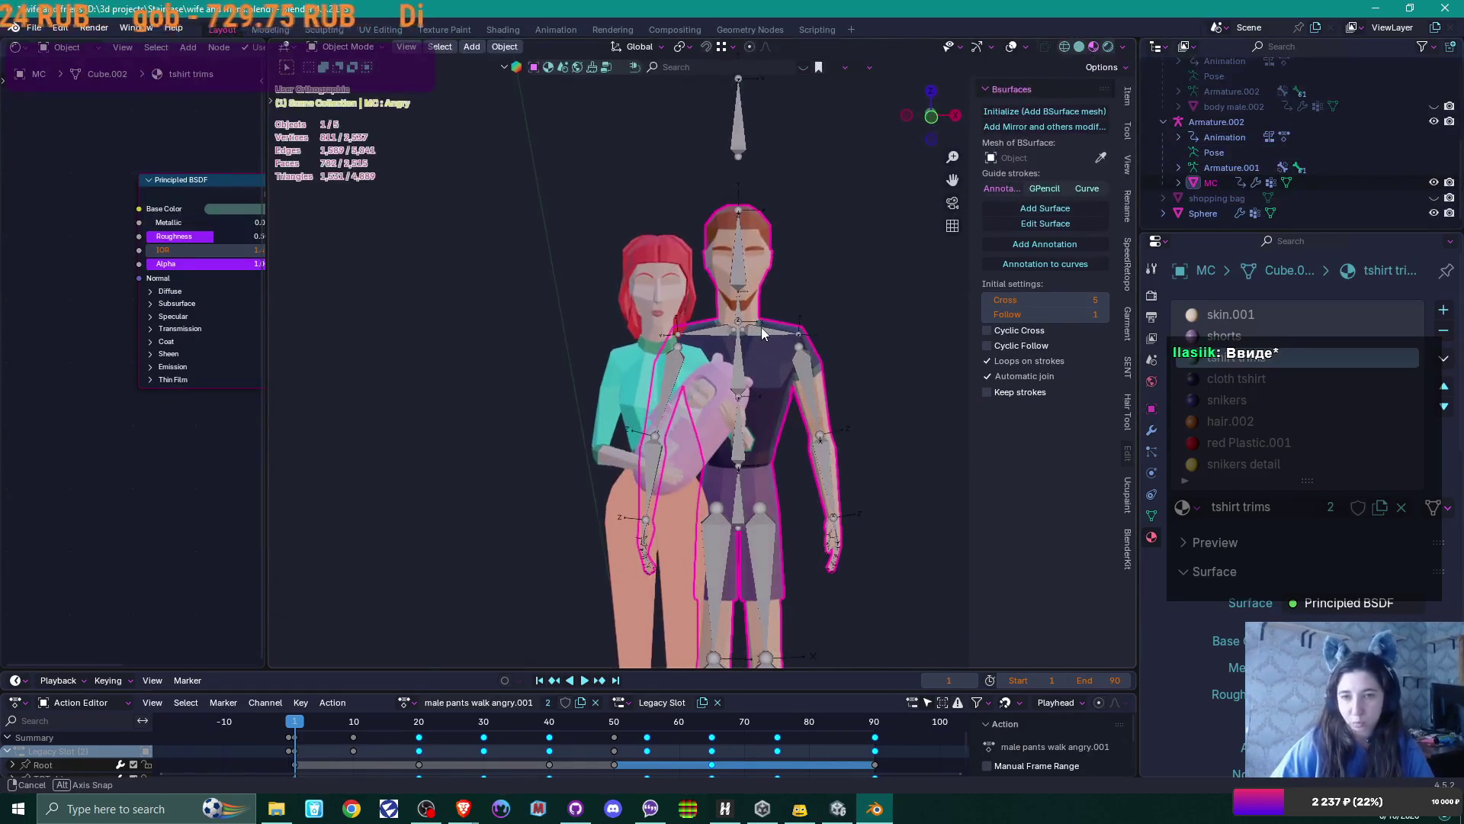
left_click(1229, 421)
left_click(1306, 377)
left_click_drag(1406, 427, 1407, 431)
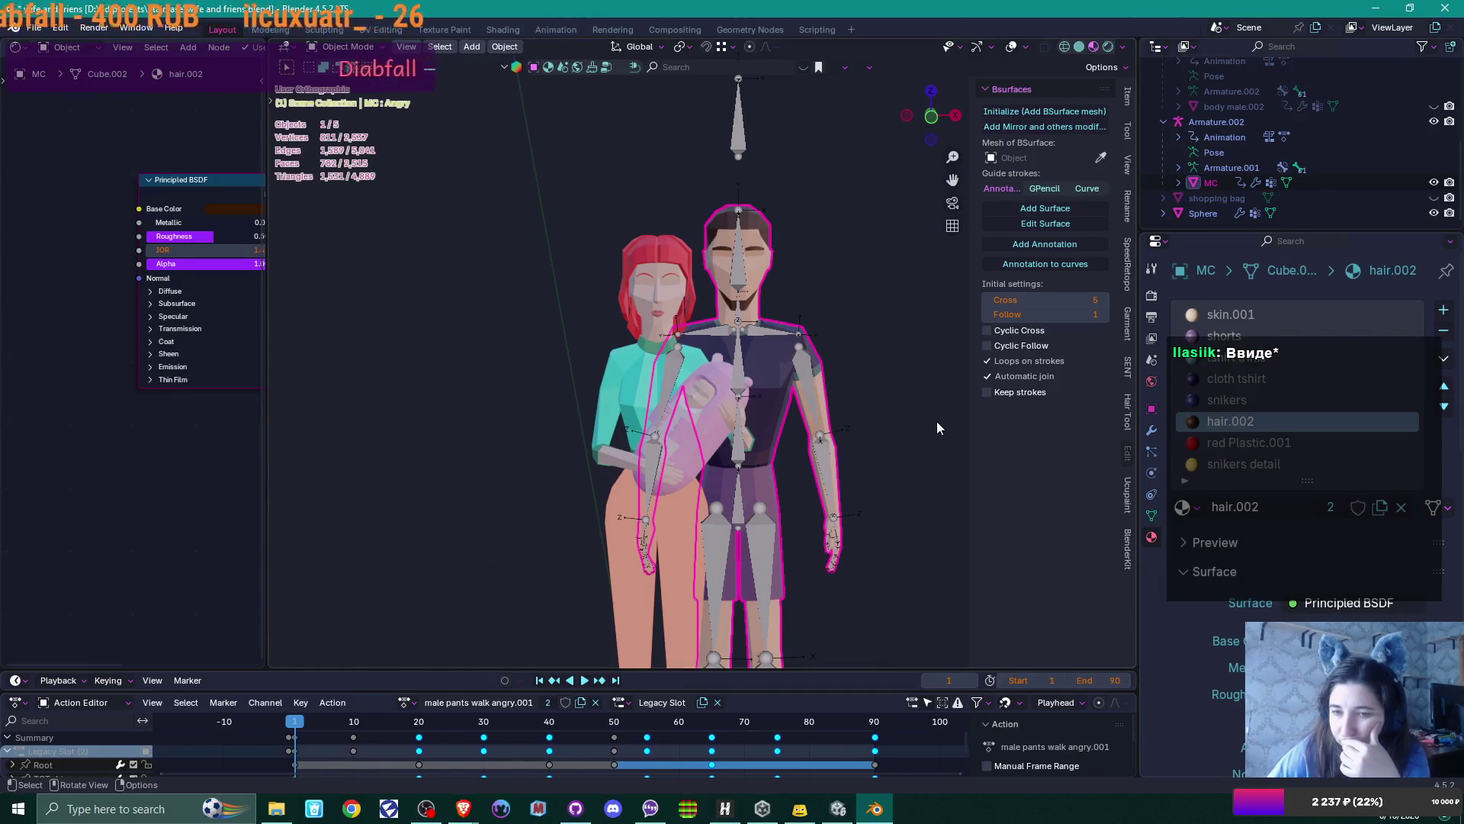
left_click(1213, 379)
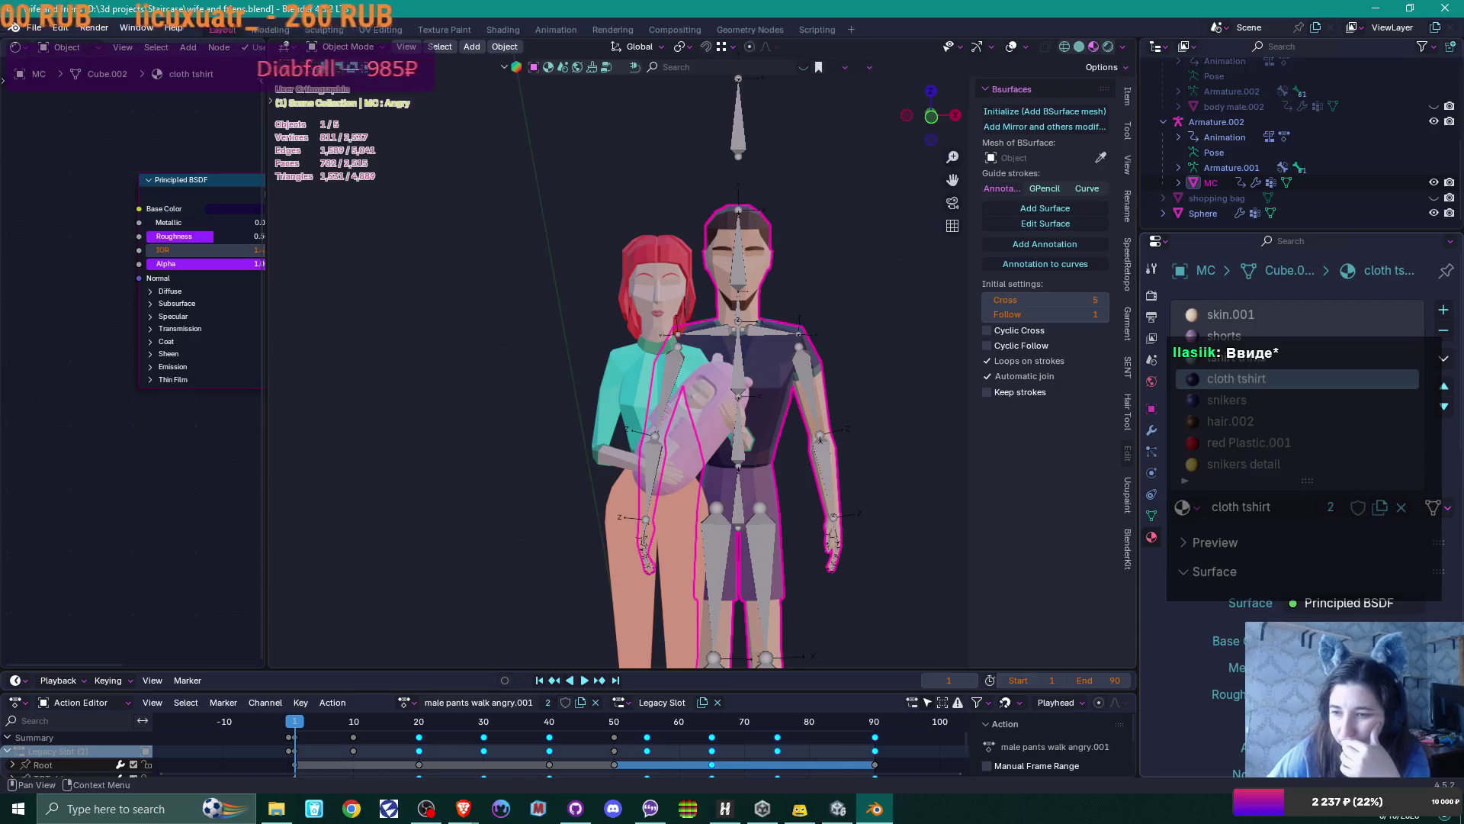
left_click(1334, 641)
left_click_drag(1288, 336, 1289, 336)
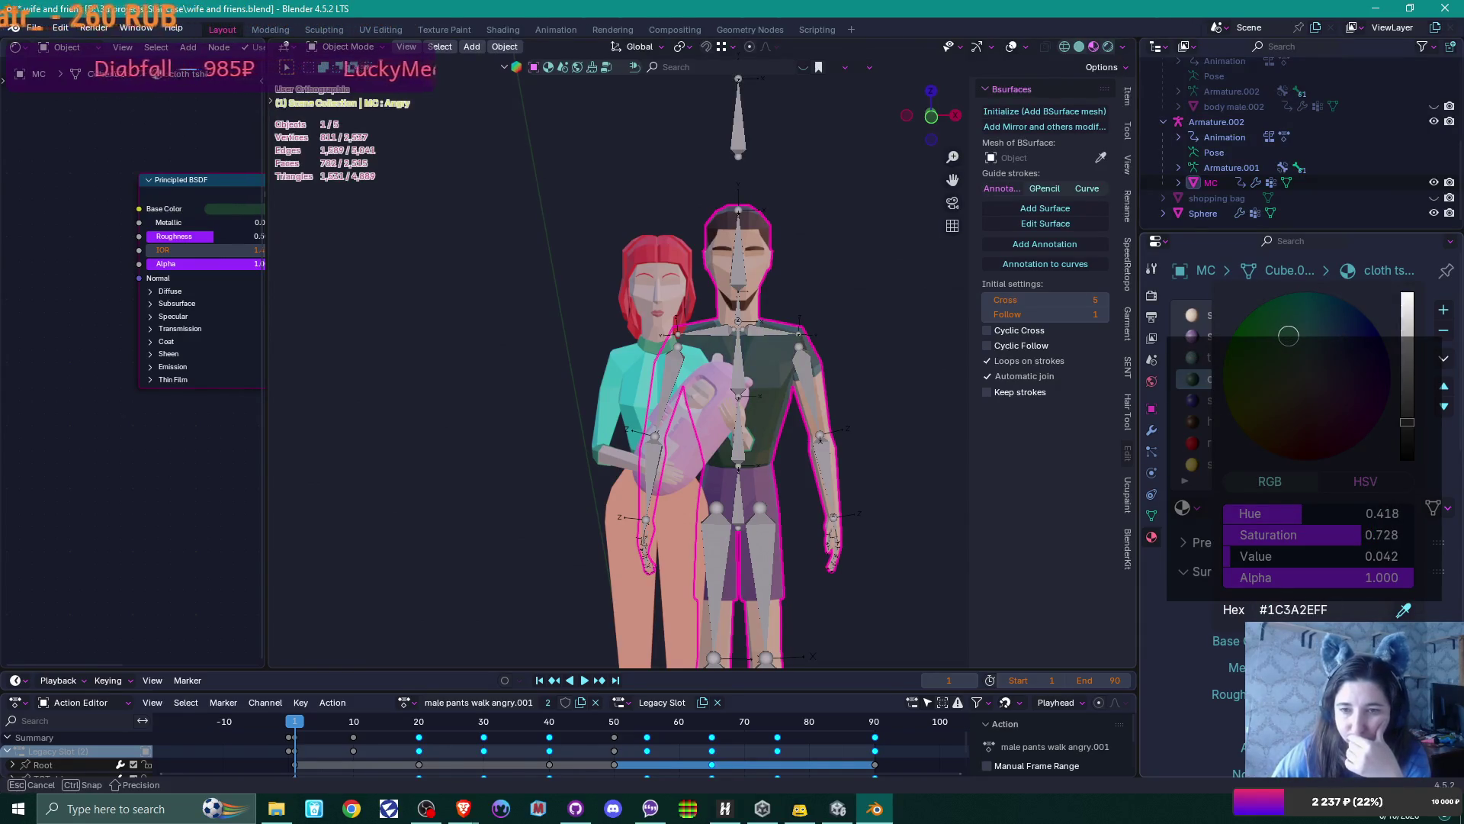
mouse_move(1289, 336)
left_mouse_down()
mouse_move(1300, 358)
mouse_move(1309, 328)
mouse_move(1300, 375)
mouse_move(1296, 328)
left_mouse_up()
middle_click_drag(950, 382, 913, 395)
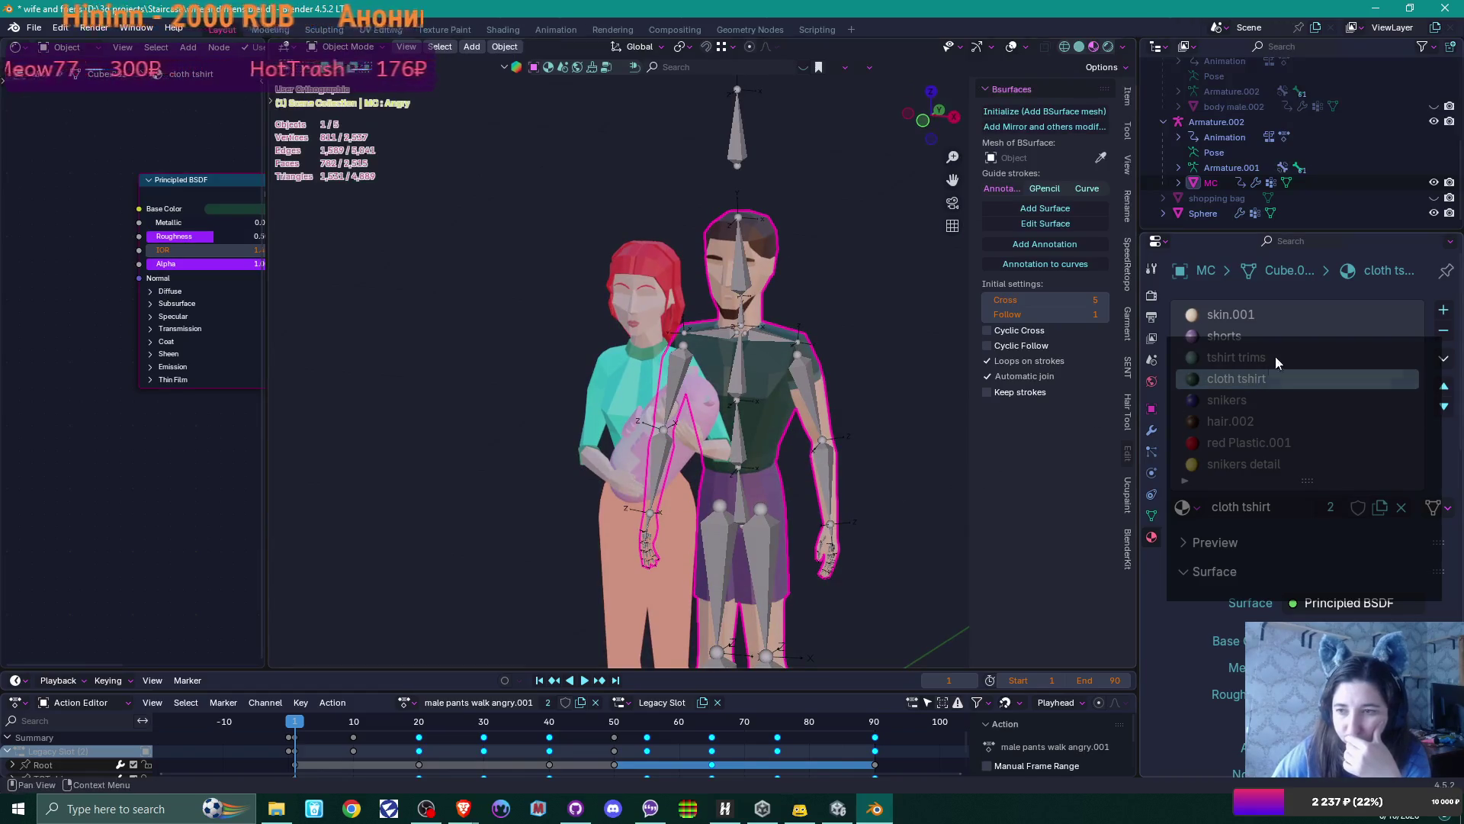
left_click(1266, 336)
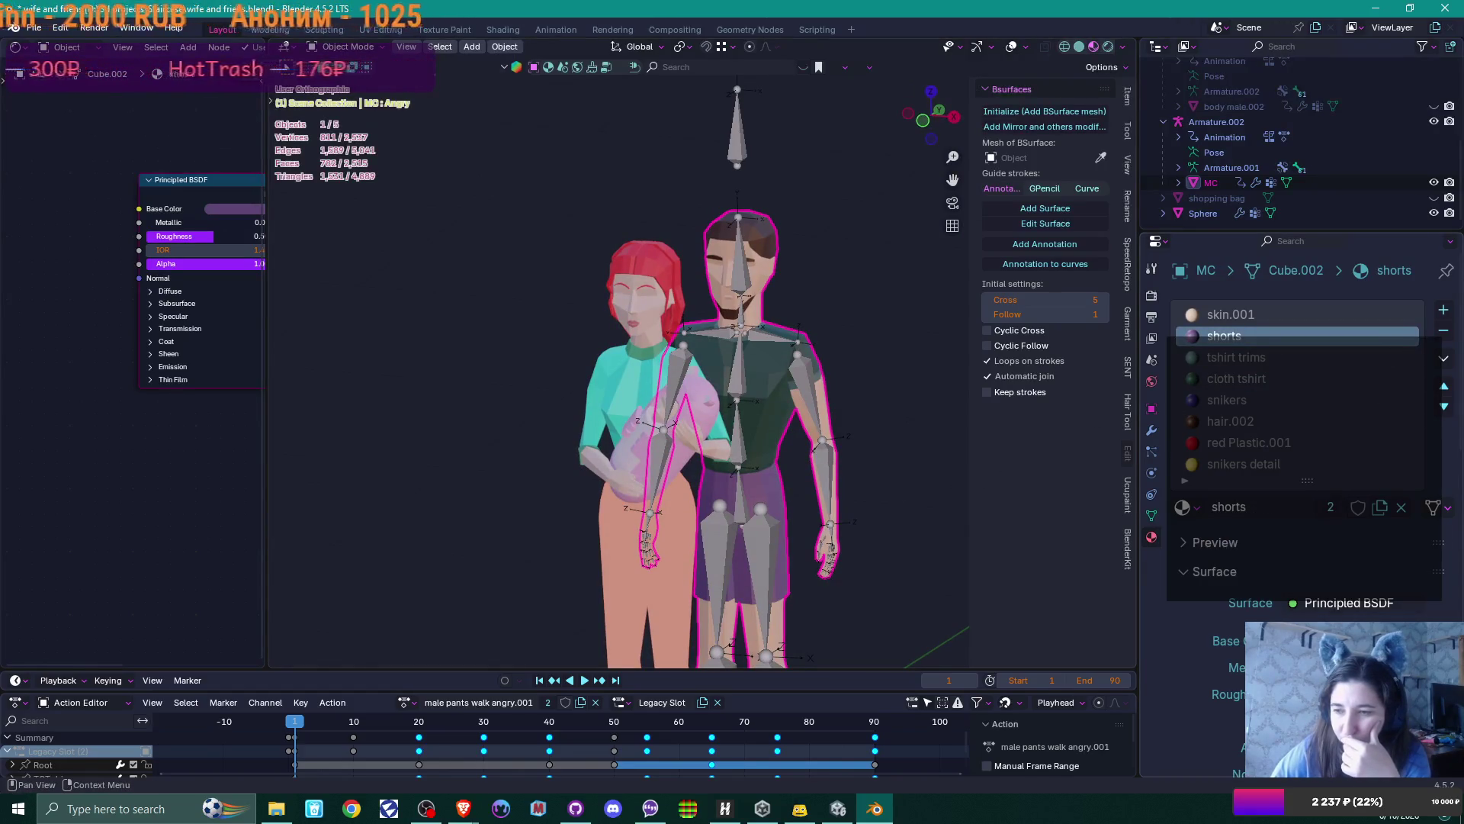
left_click(1338, 641)
left_click_drag(1352, 368, 1289, 396)
mouse_move(839, 413)
middle_mouse_down()
mouse_move(867, 395)
mouse_move(849, 400)
middle_mouse_up()
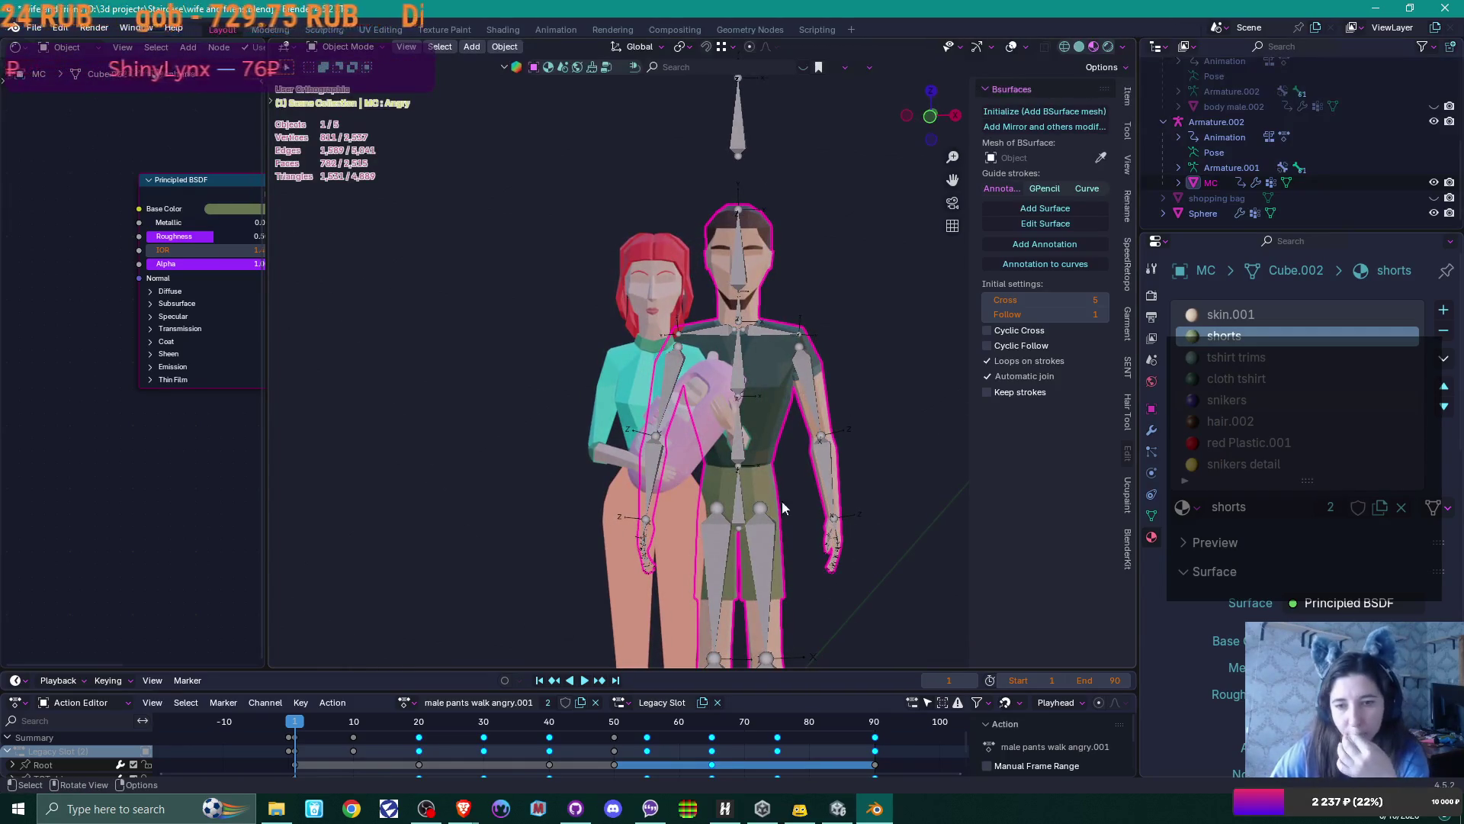
mouse_move(866, 461)
middle_mouse_down()
mouse_move(874, 447)
mouse_move(839, 453)
middle_mouse_up()
On the family's armature, replace its action with a fake-user copy of Holding a baby, named Holding a baby.001
scroll(838, 452, "up", 2)
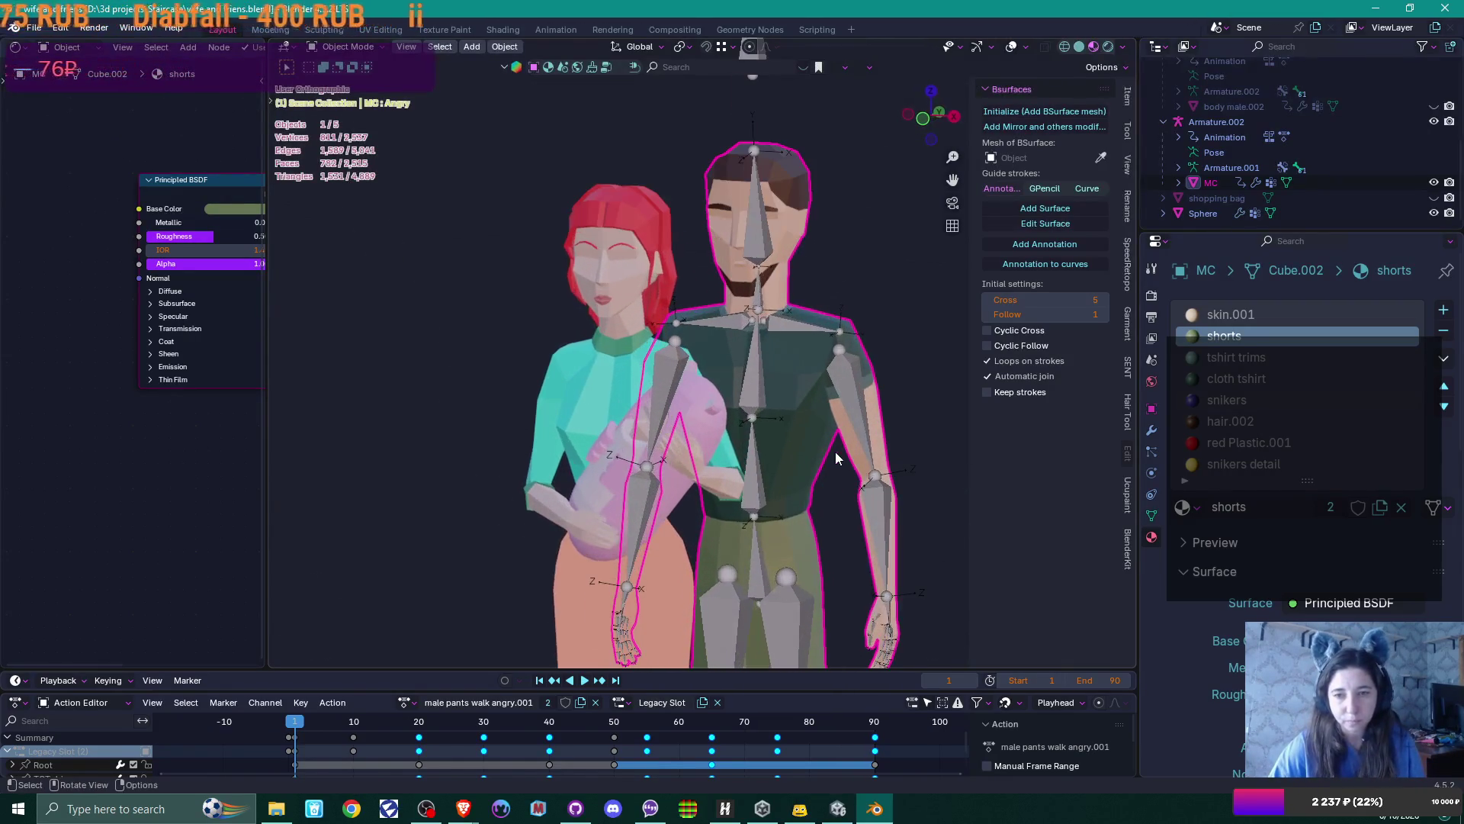
left_click(757, 317)
mouse_move(868, 387)
middle_mouse_down()
mouse_move(835, 399)
mouse_move(845, 392)
middle_mouse_up()
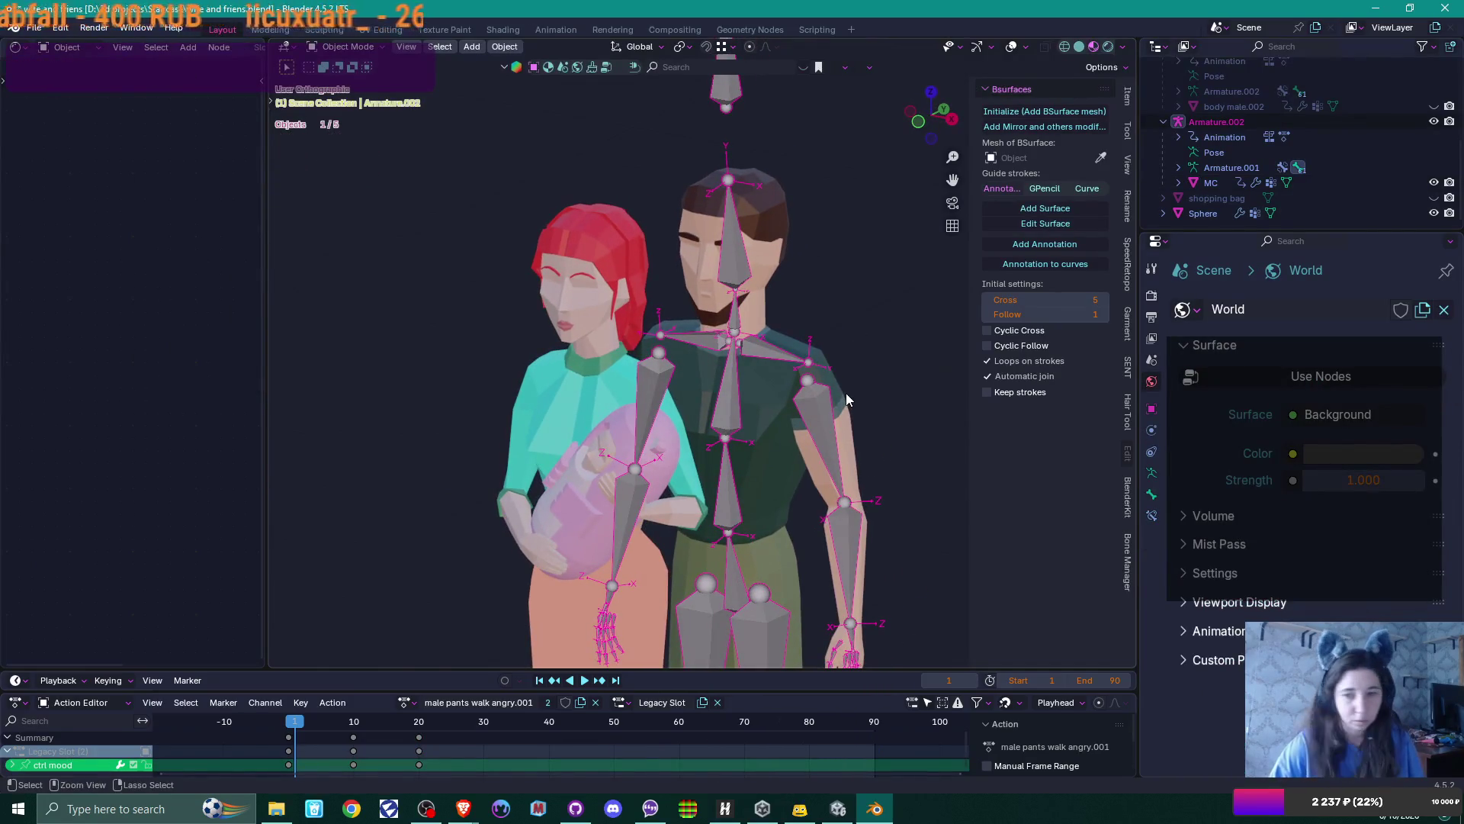
left_click(598, 705)
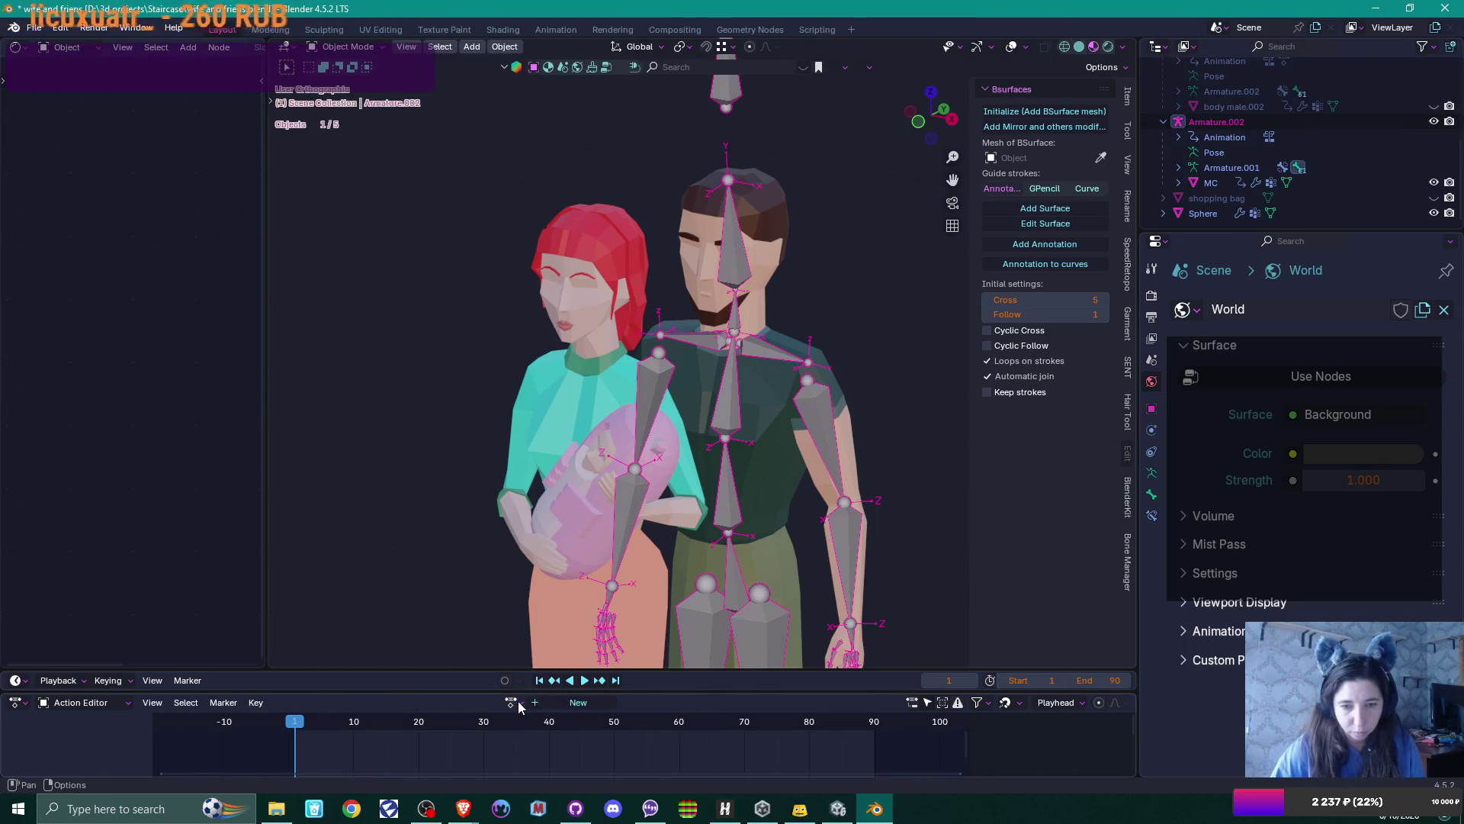
left_click(519, 702)
scroll(605, 630, "down", 4)
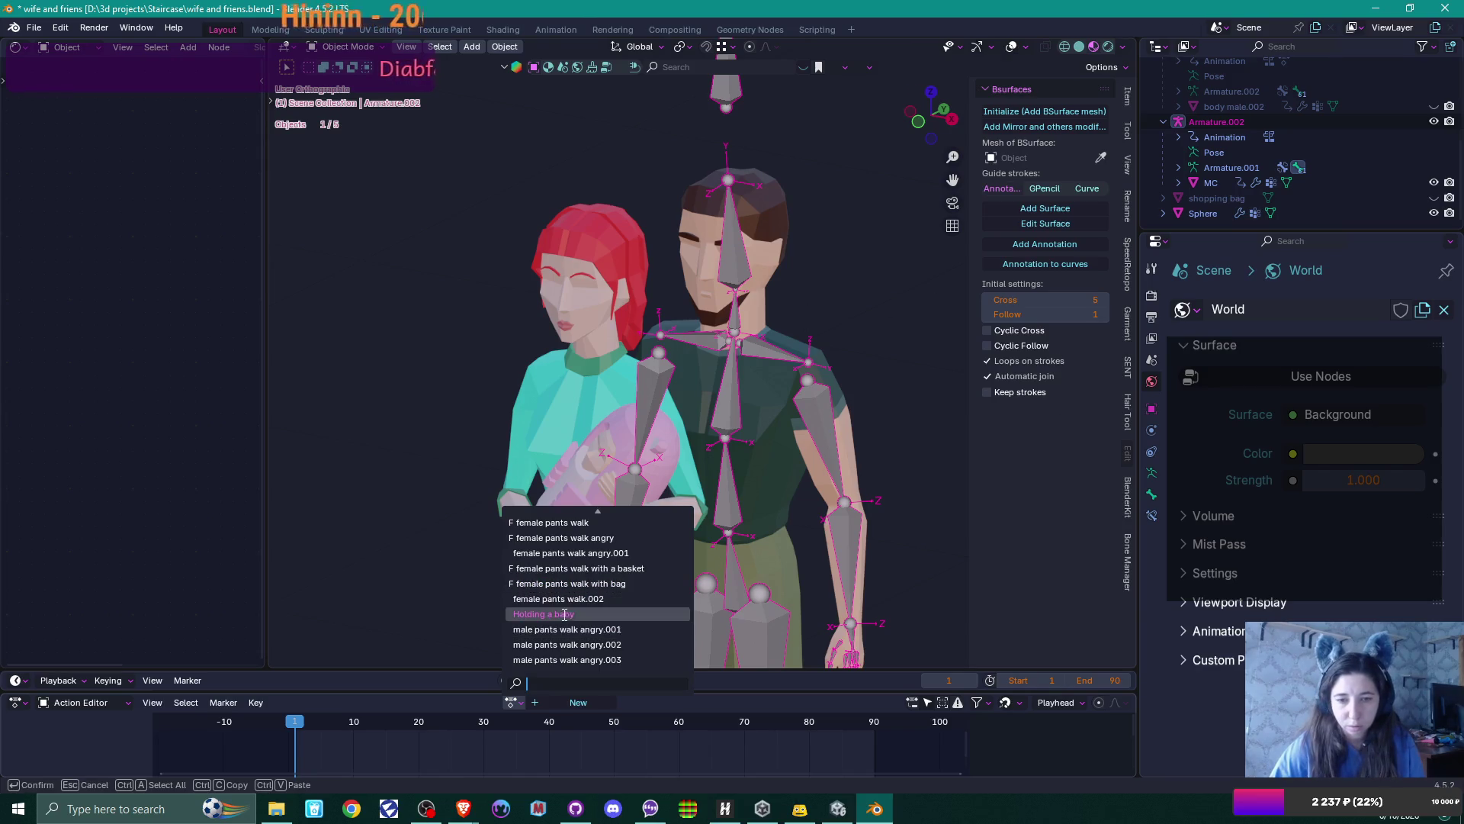
left_click(543, 614)
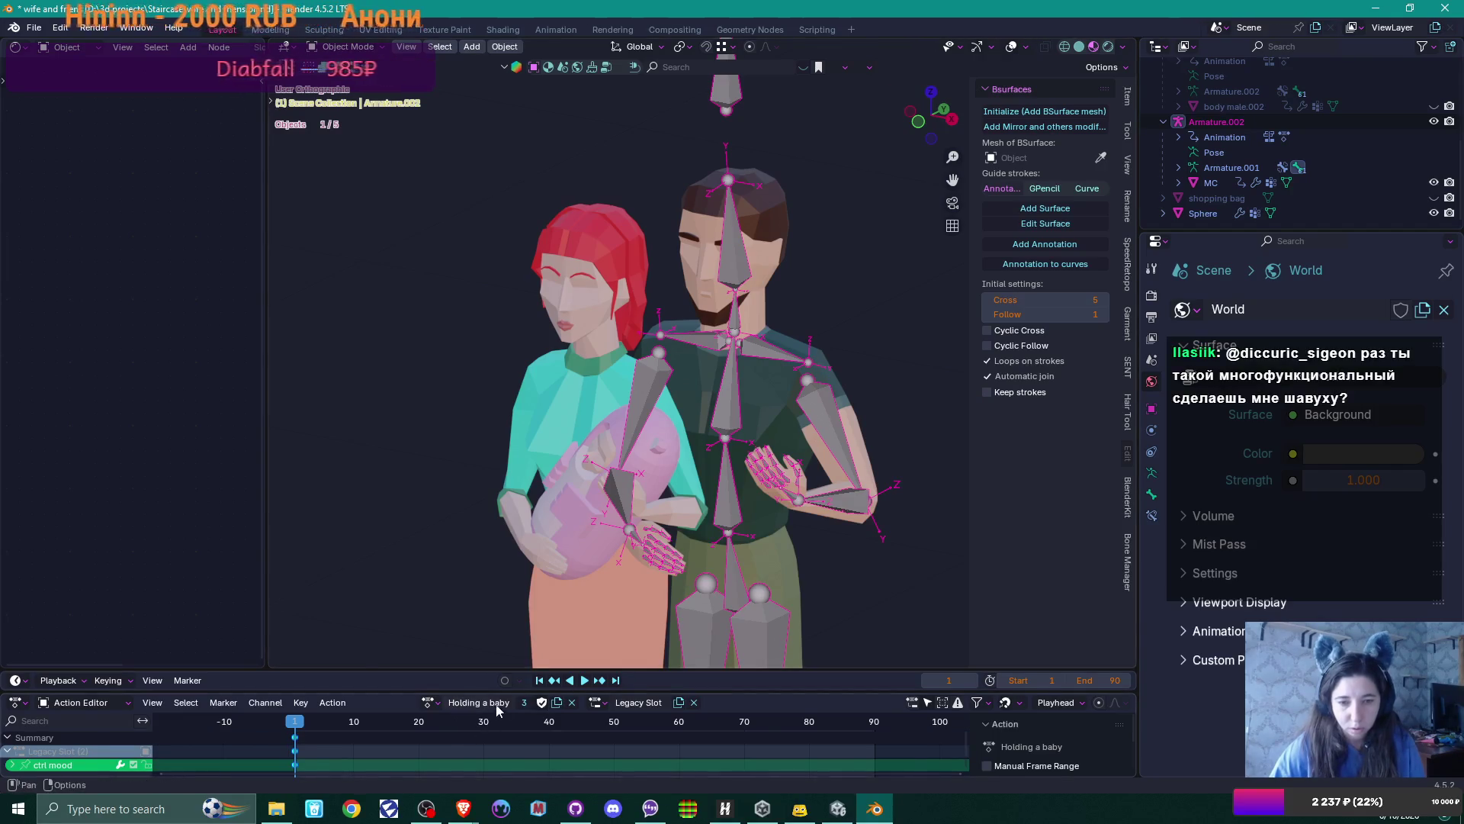
left_click(557, 703)
left_click(541, 702)
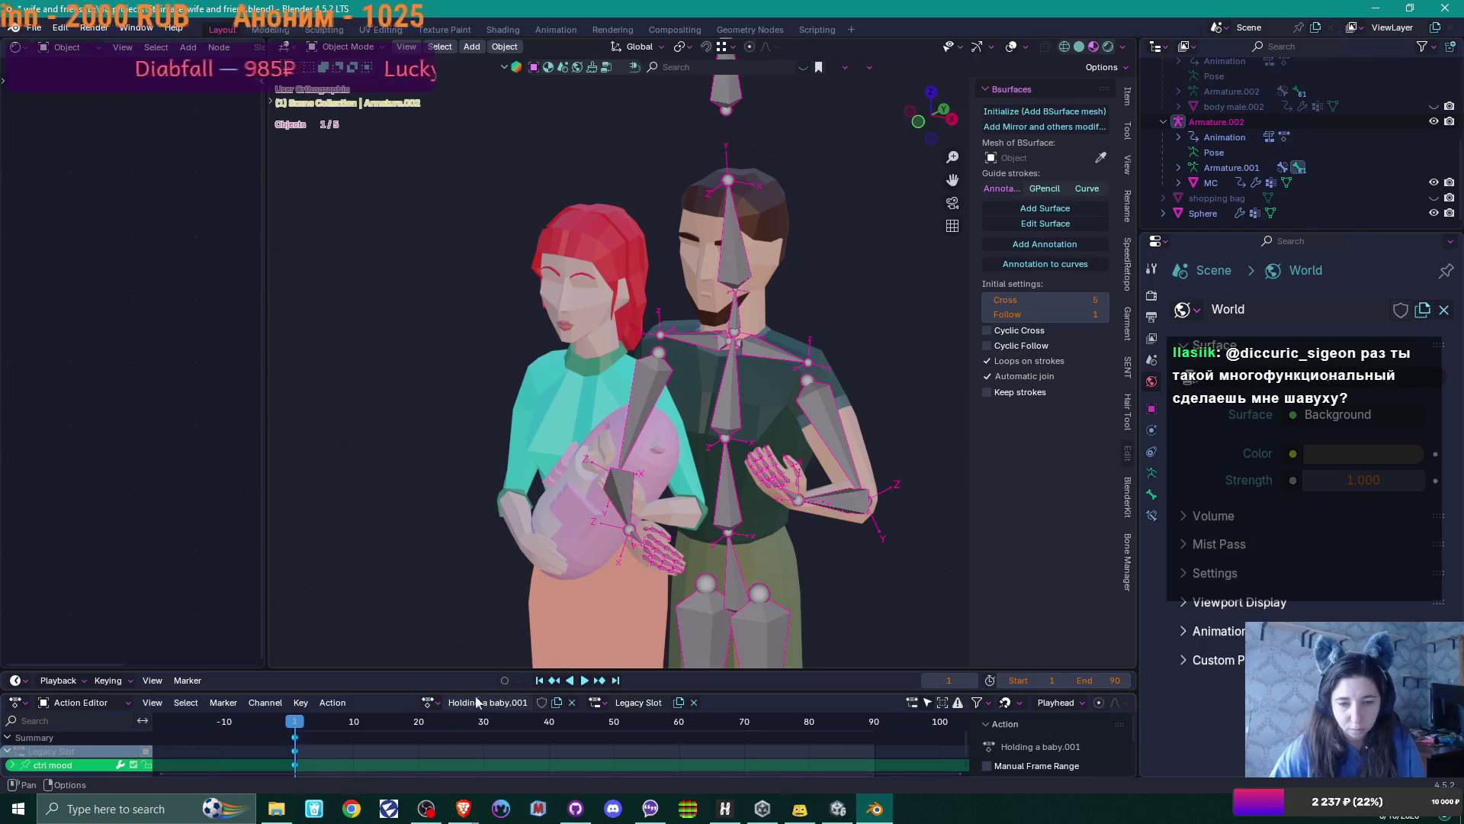
Switch the armature to Pose Mode and rotate an arm bone to a new angle
key("ctrl+Tab")
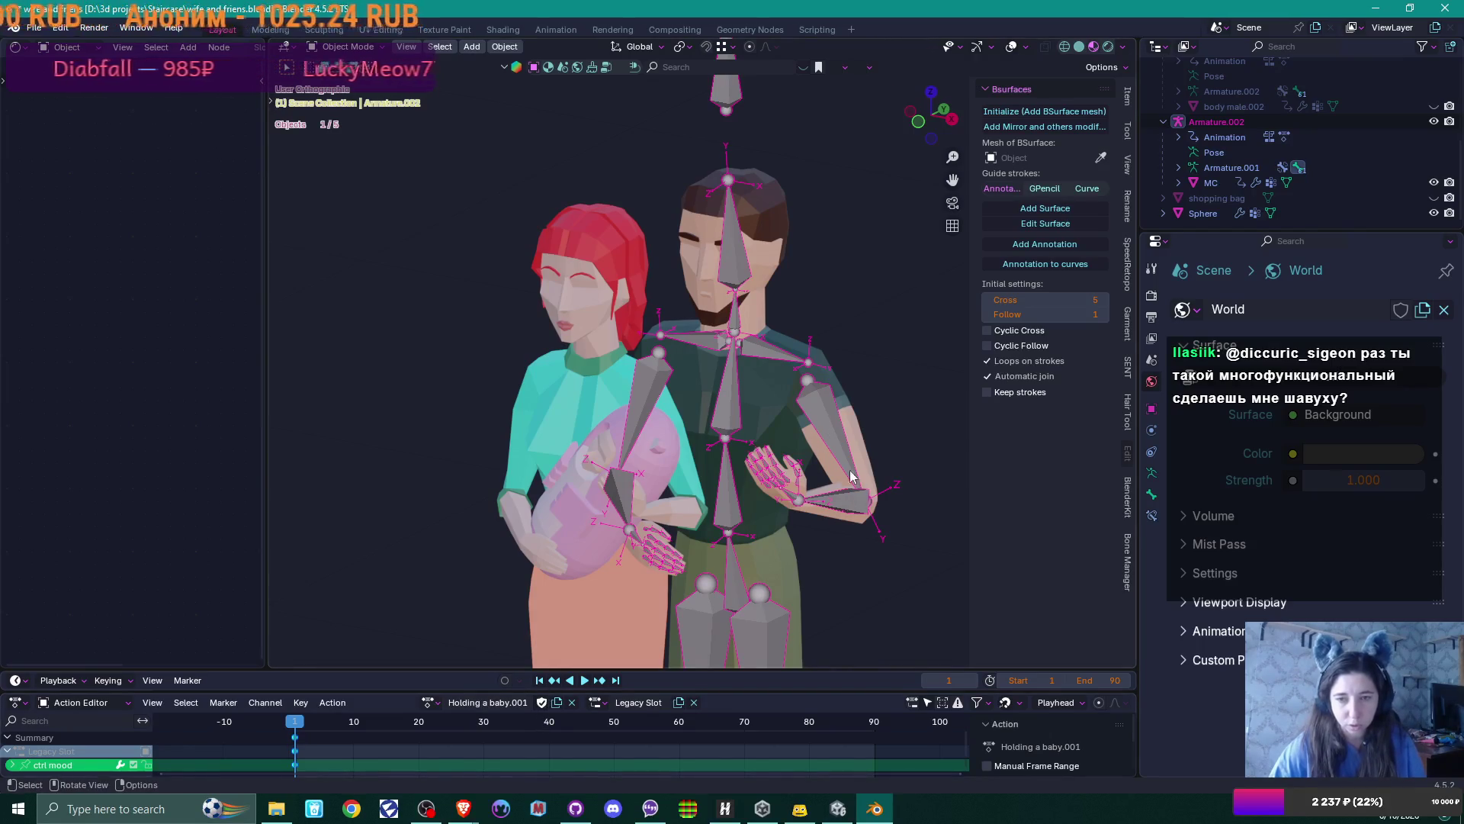
key("r")
left_click(826, 424)
From the front view, rotate TGT-arm.R outward and then rotate TGT-forearm.R
left_click(627, 421)
key("KP_1")
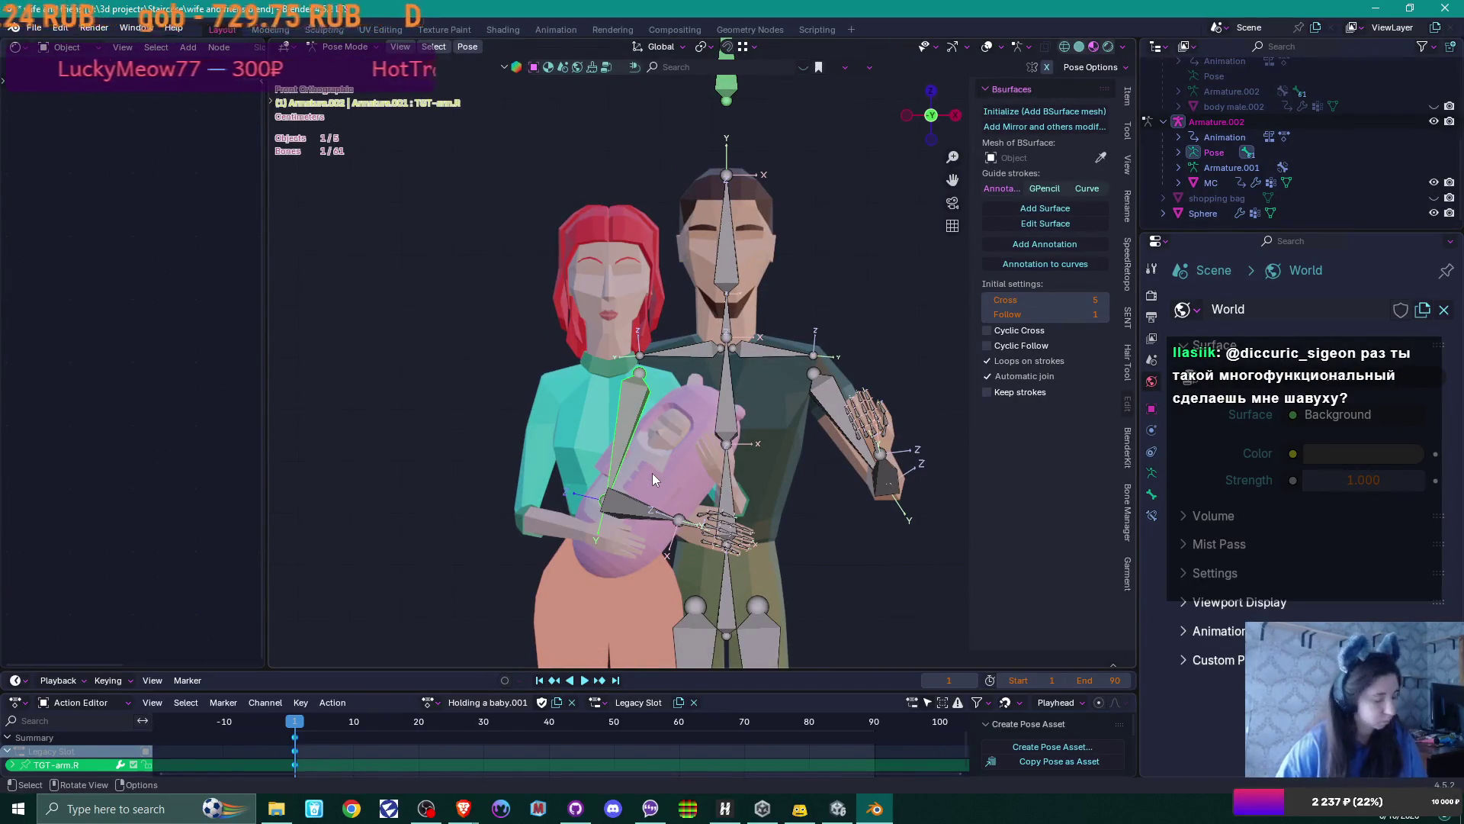
key("r")
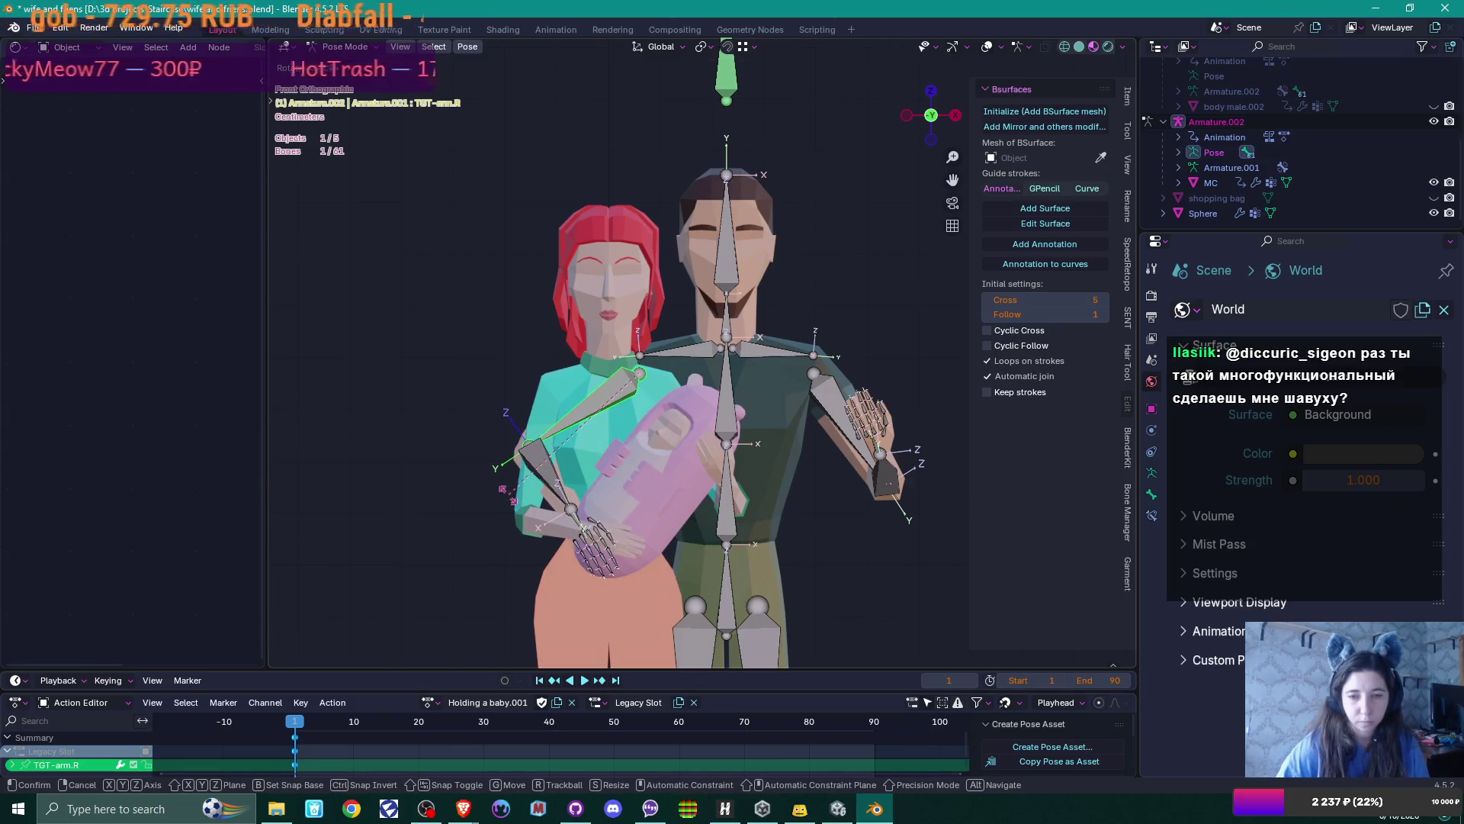
left_click(520, 504)
left_click(549, 477)
key("r")
left_click(573, 502)
Viewed from behind, re-rotate TGT-arm.R, then swing TGT-forearm.R up 90° in the right view
middle_click_drag(574, 502, 717, 497)
mouse_move(839, 496)
middle_mouse_down()
mouse_move(853, 496)
mouse_move(863, 322)
mouse_move(562, 383)
middle_mouse_up()
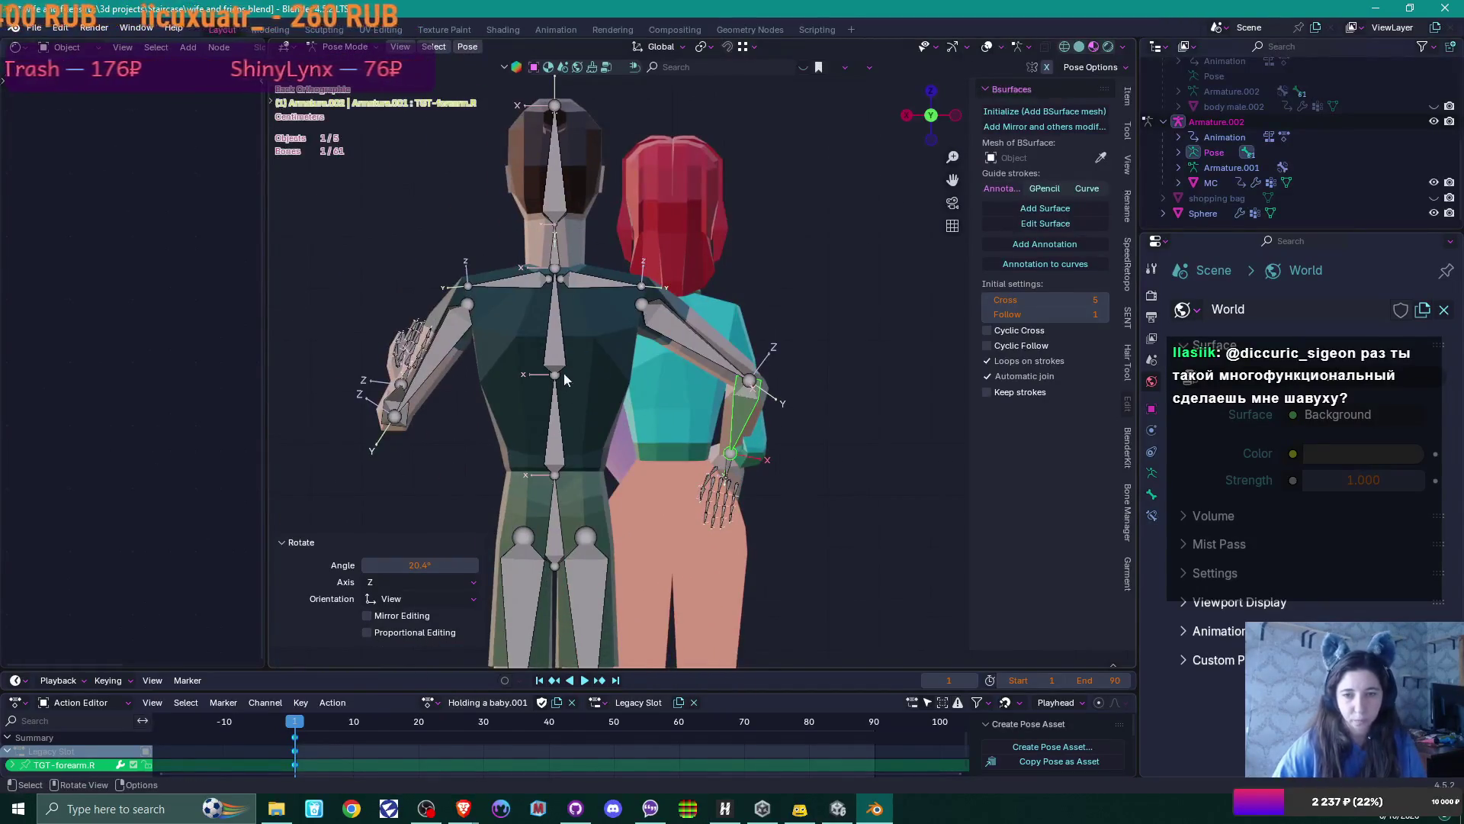
left_click(680, 335)
key("r")
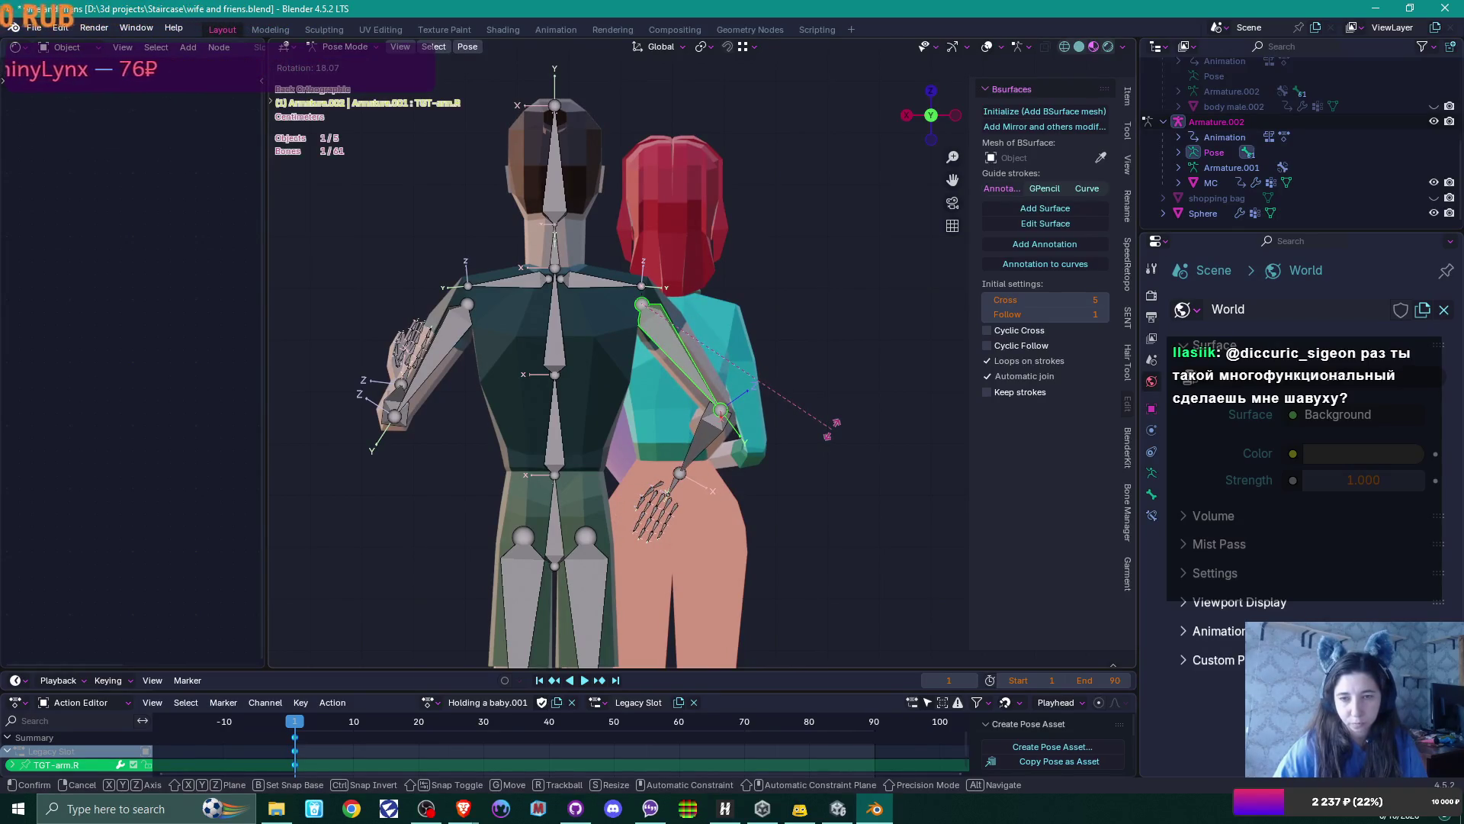
left_click(683, 451)
left_click(684, 452)
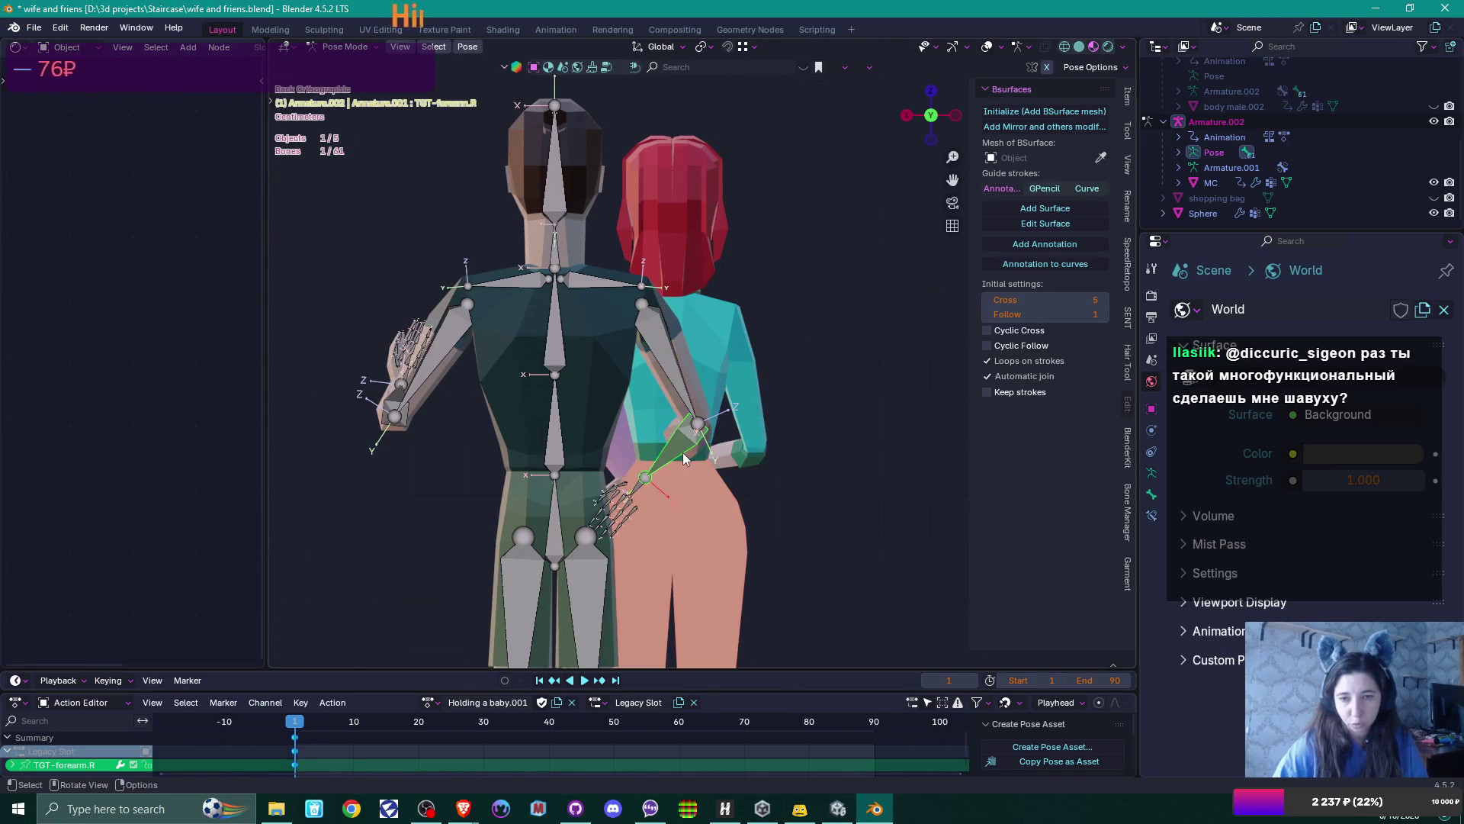
key("KP_3")
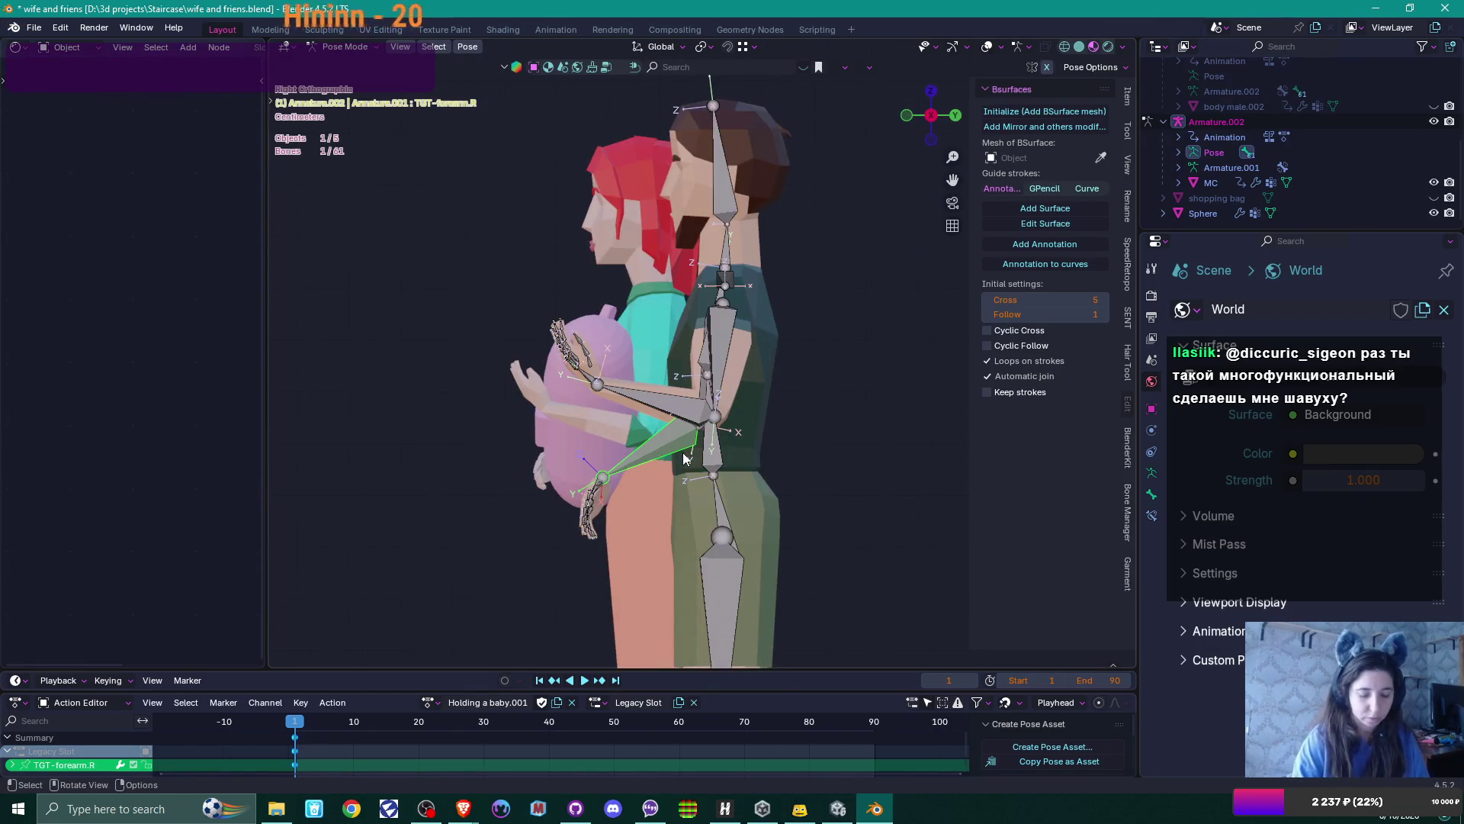
key("r")
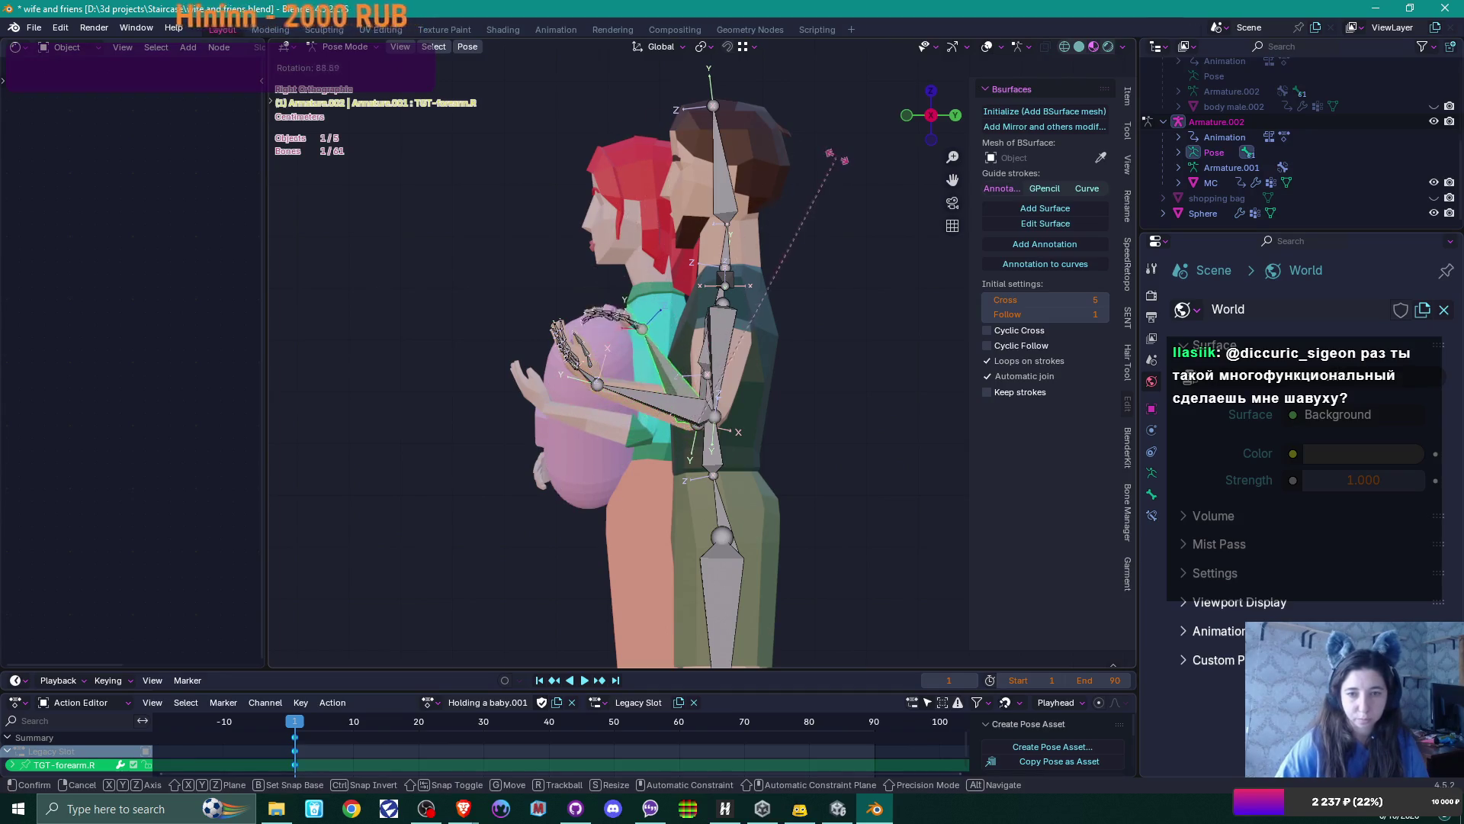
left_click(846, 158)
In front view, re-rotate the forearm and upper arm, then turn TGT-forearm.R by -9.32°
key("KP_1")
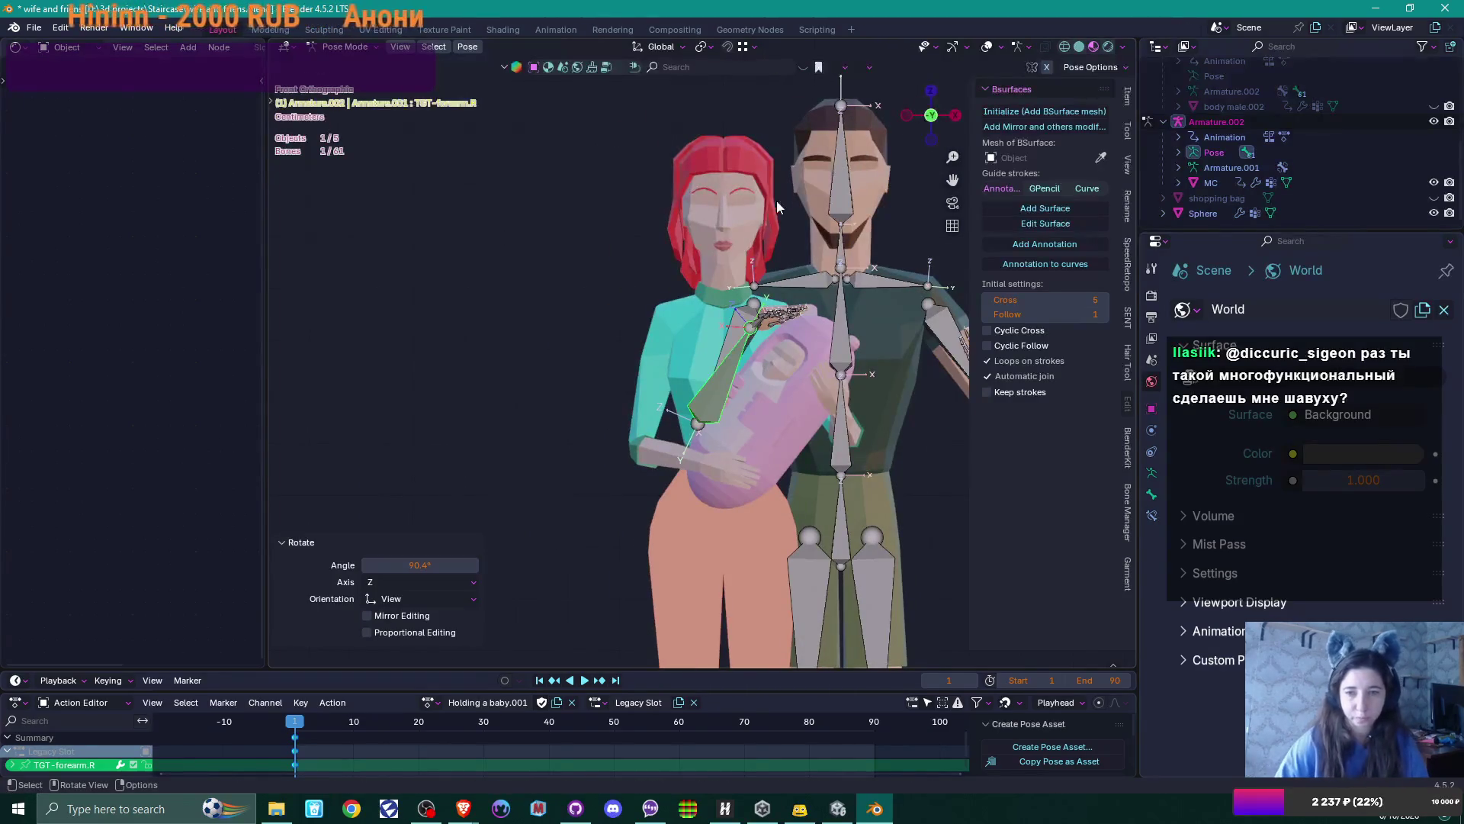
key("r")
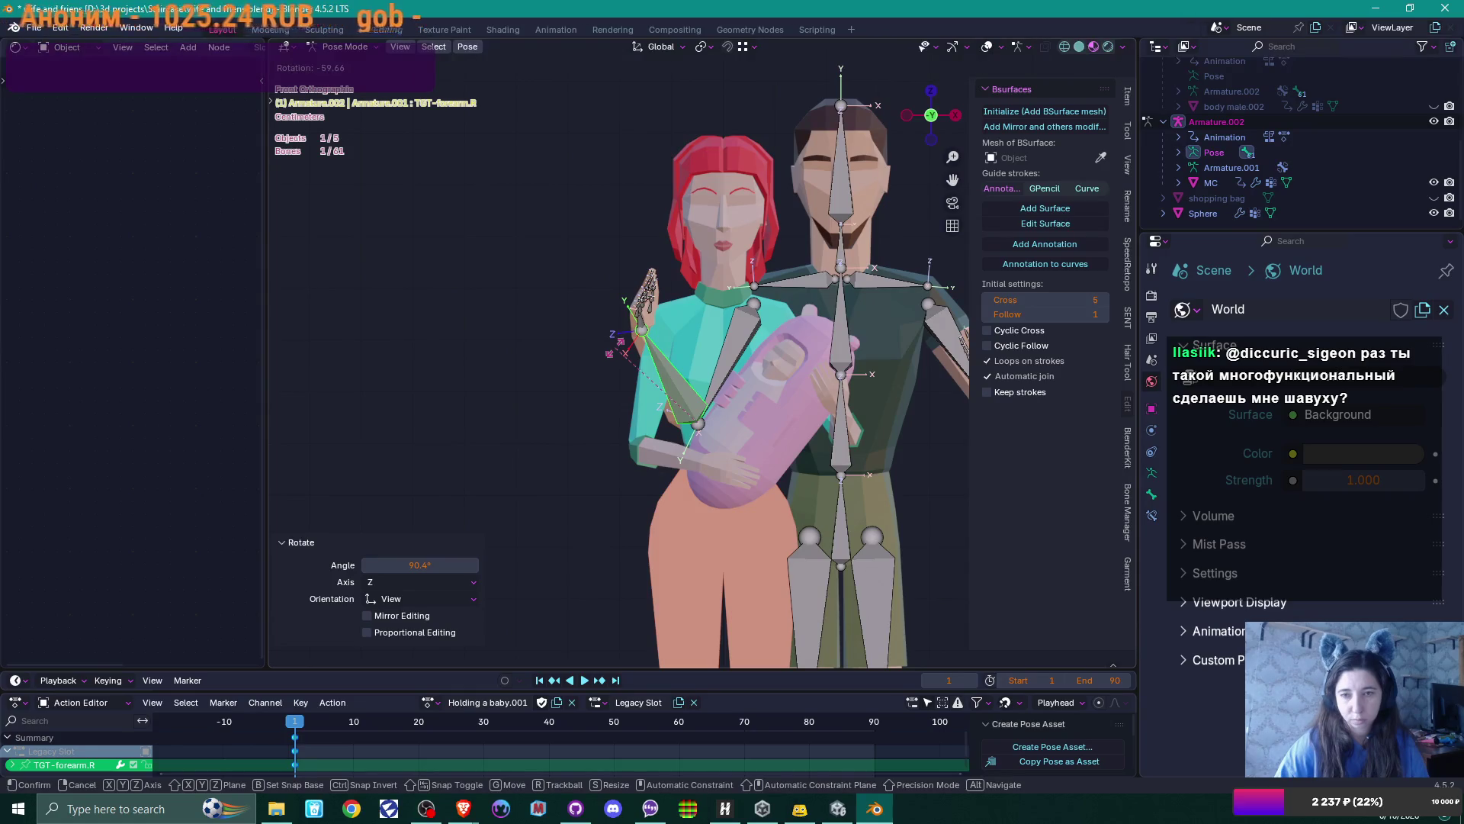
left_click(610, 352)
left_click(731, 359)
key("r")
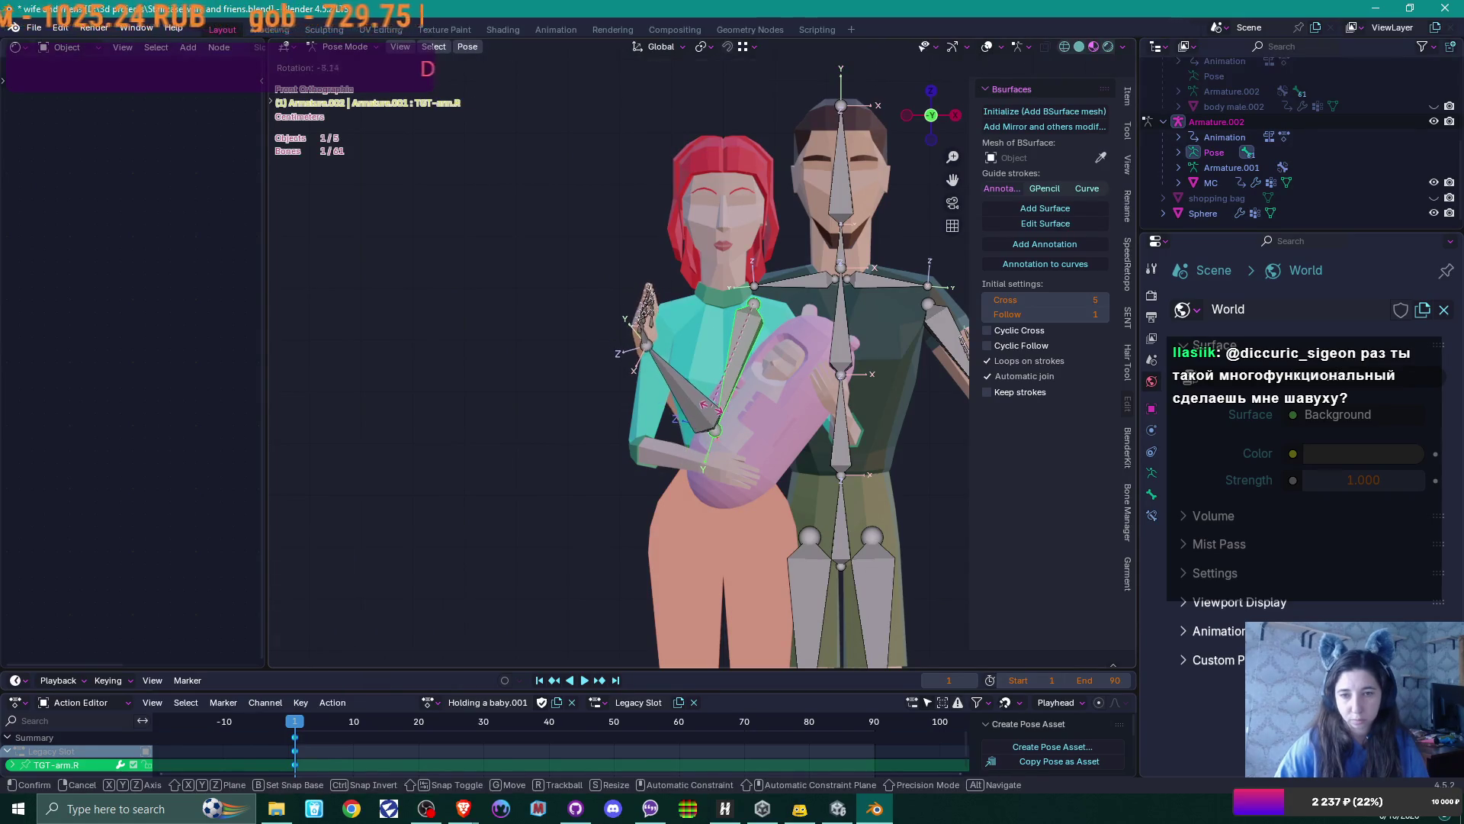
left_click(725, 359)
left_click(672, 385)
key("r")
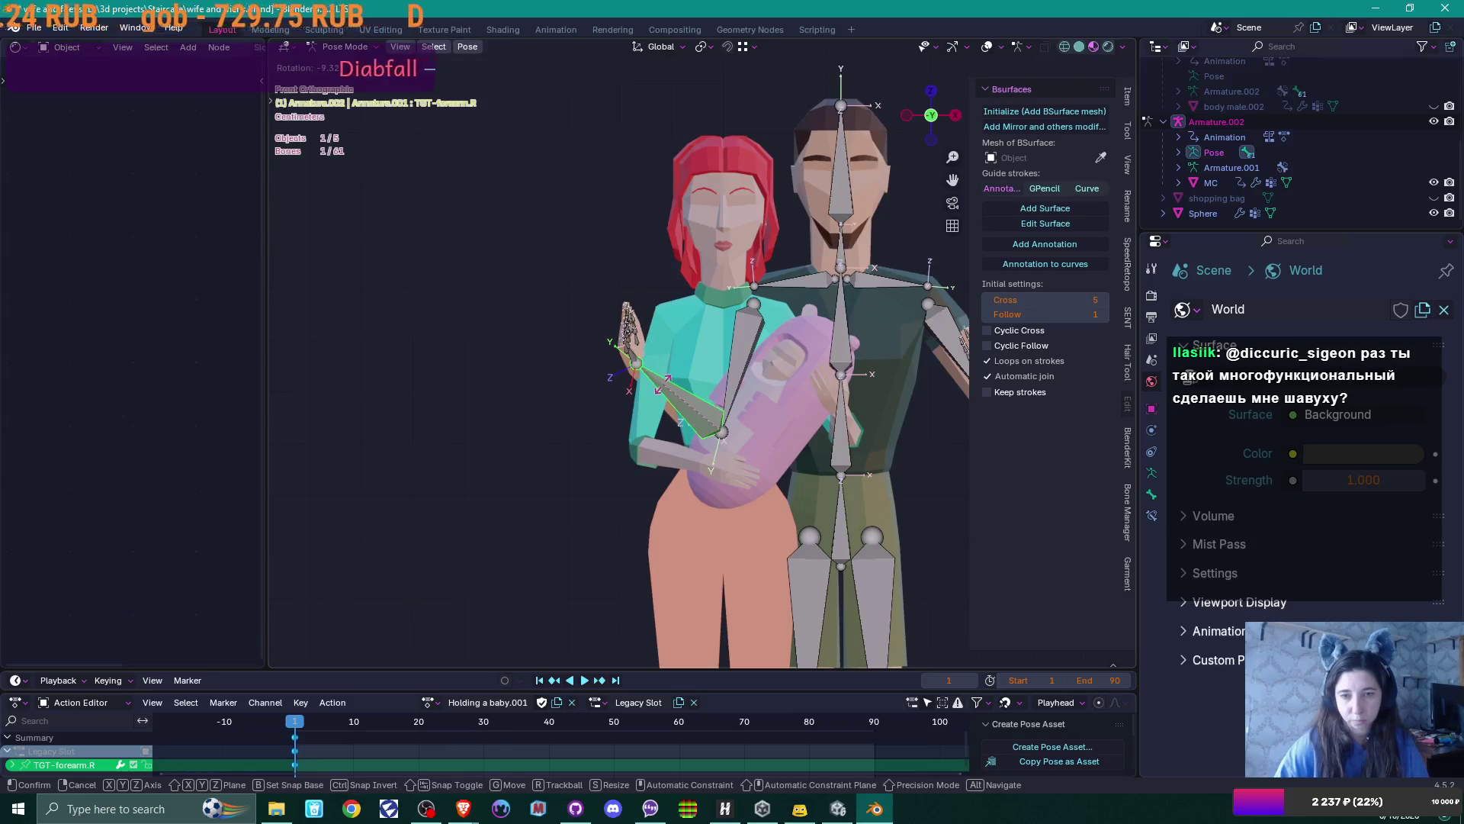
left_click(665, 384)
Check the arm from back and left views, then rotate TGT-forearm.R from the top view
left_click(627, 351)
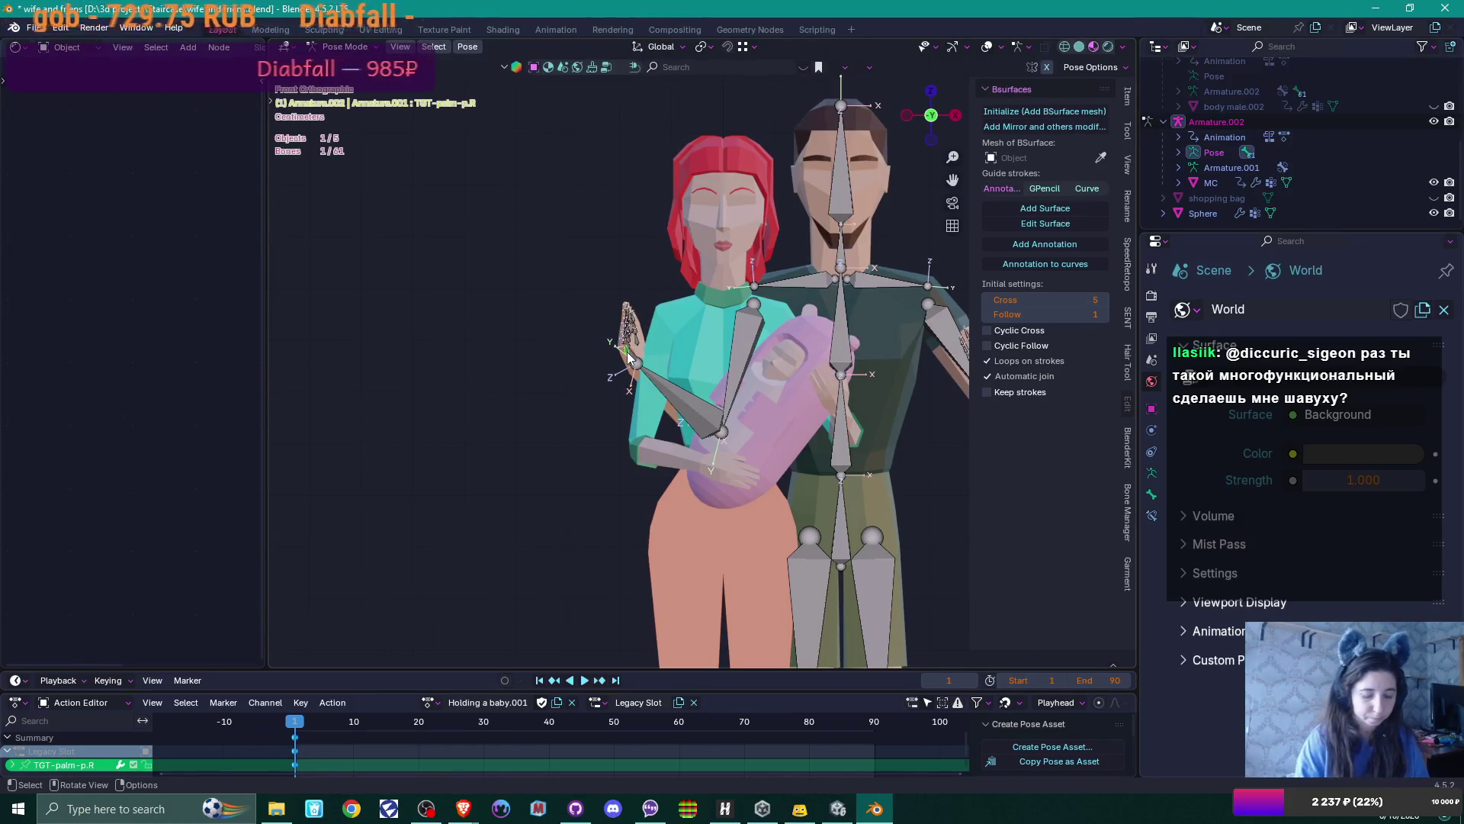
key("ctrl+KP_1")
key("ctrl+KP_3")
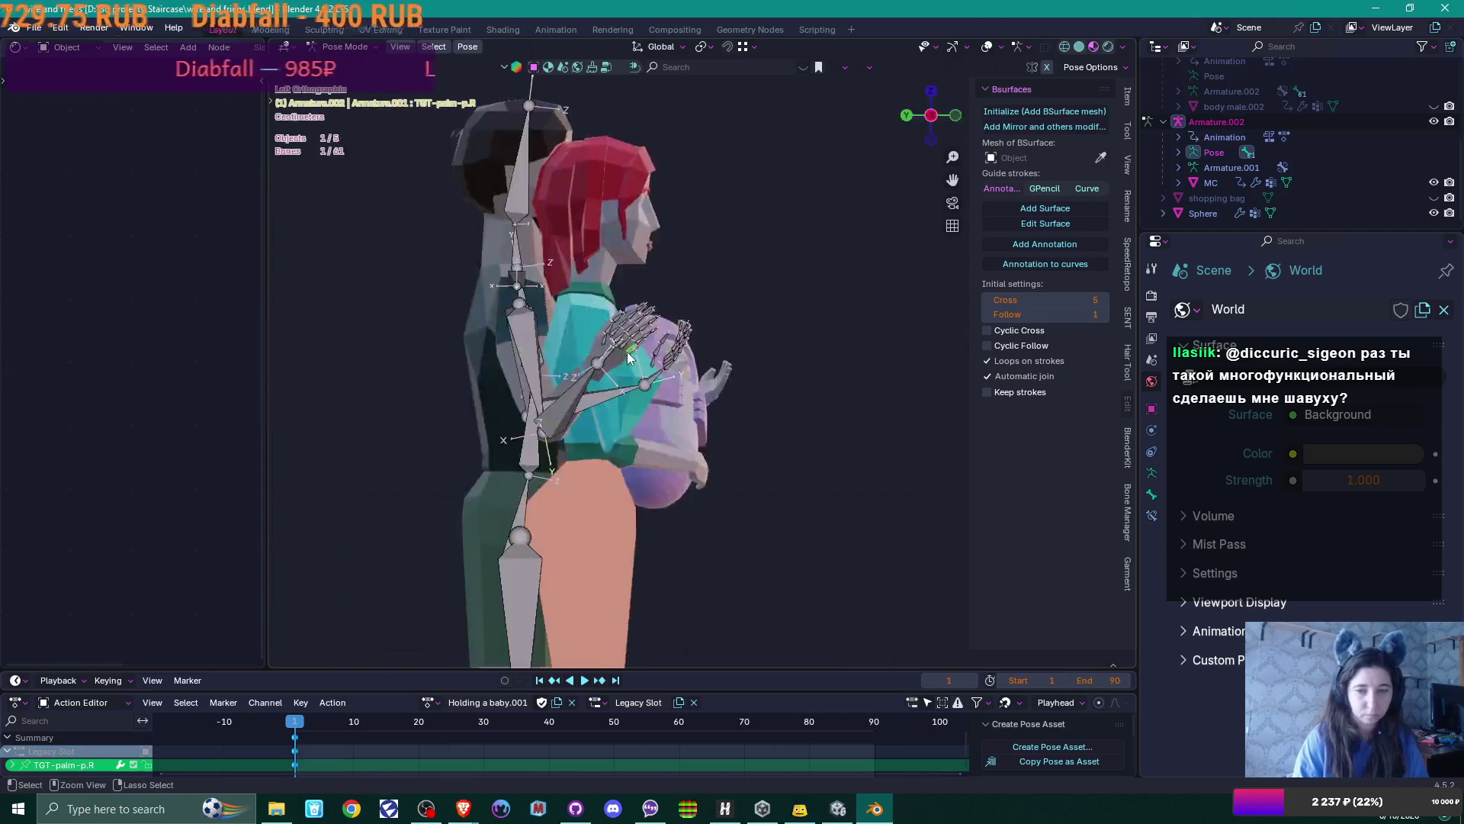
mouse_move(627, 351)
middle_mouse_down()
mouse_move(643, 440)
mouse_move(564, 392)
middle_mouse_up()
left_click(553, 385)
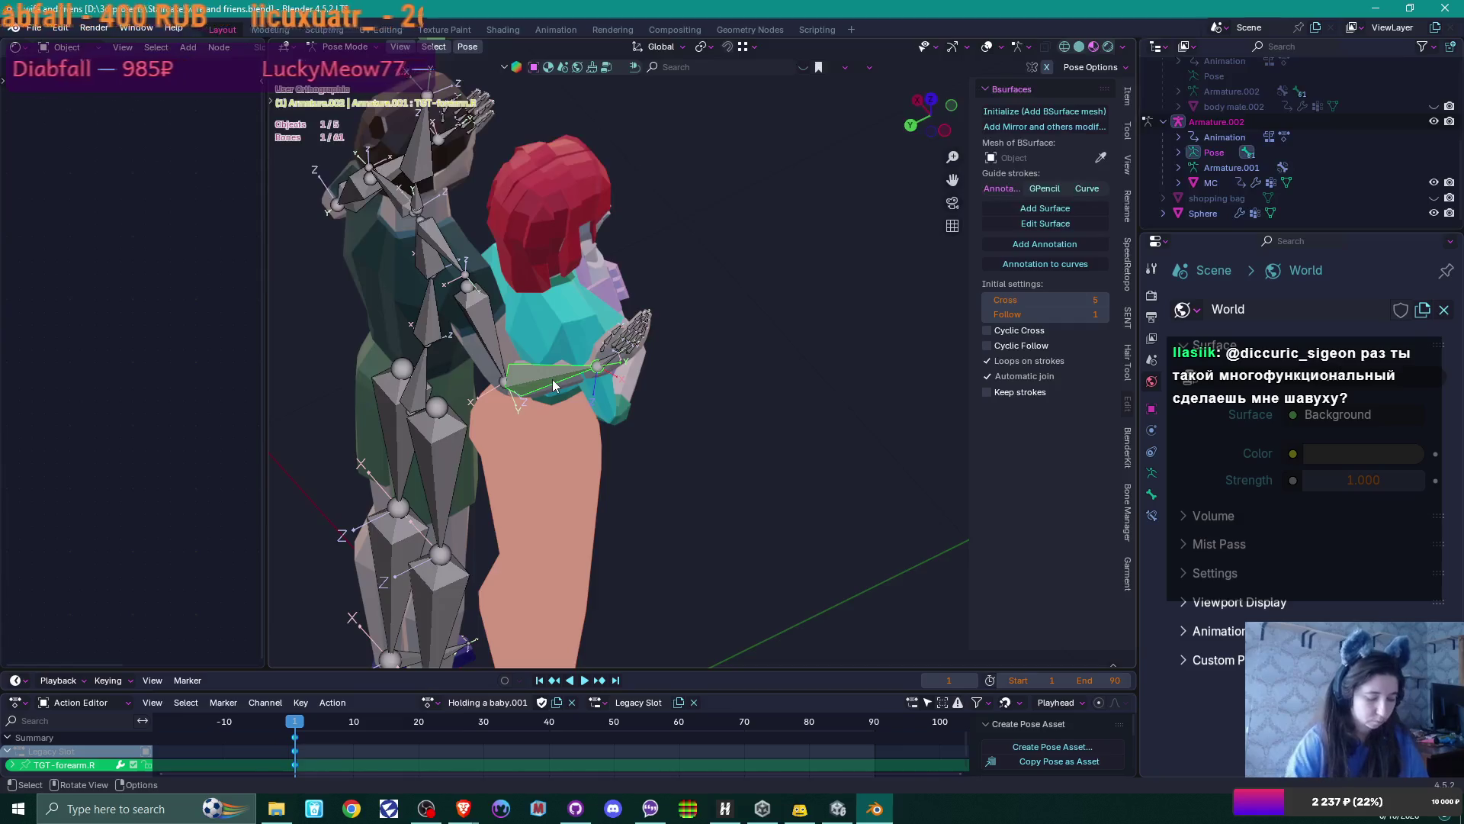
key("KP_7")
key("r")
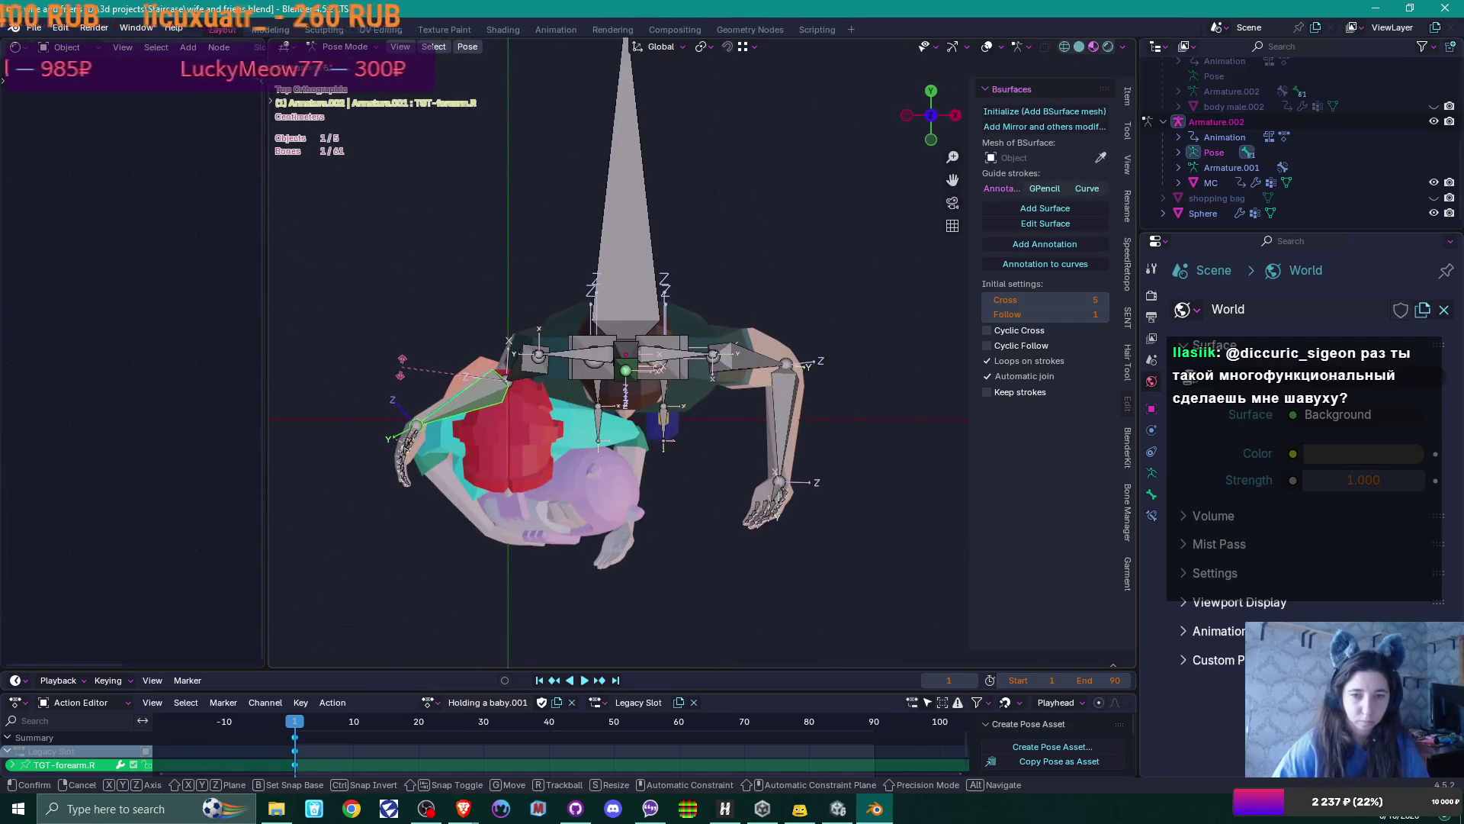
left_click(405, 387)
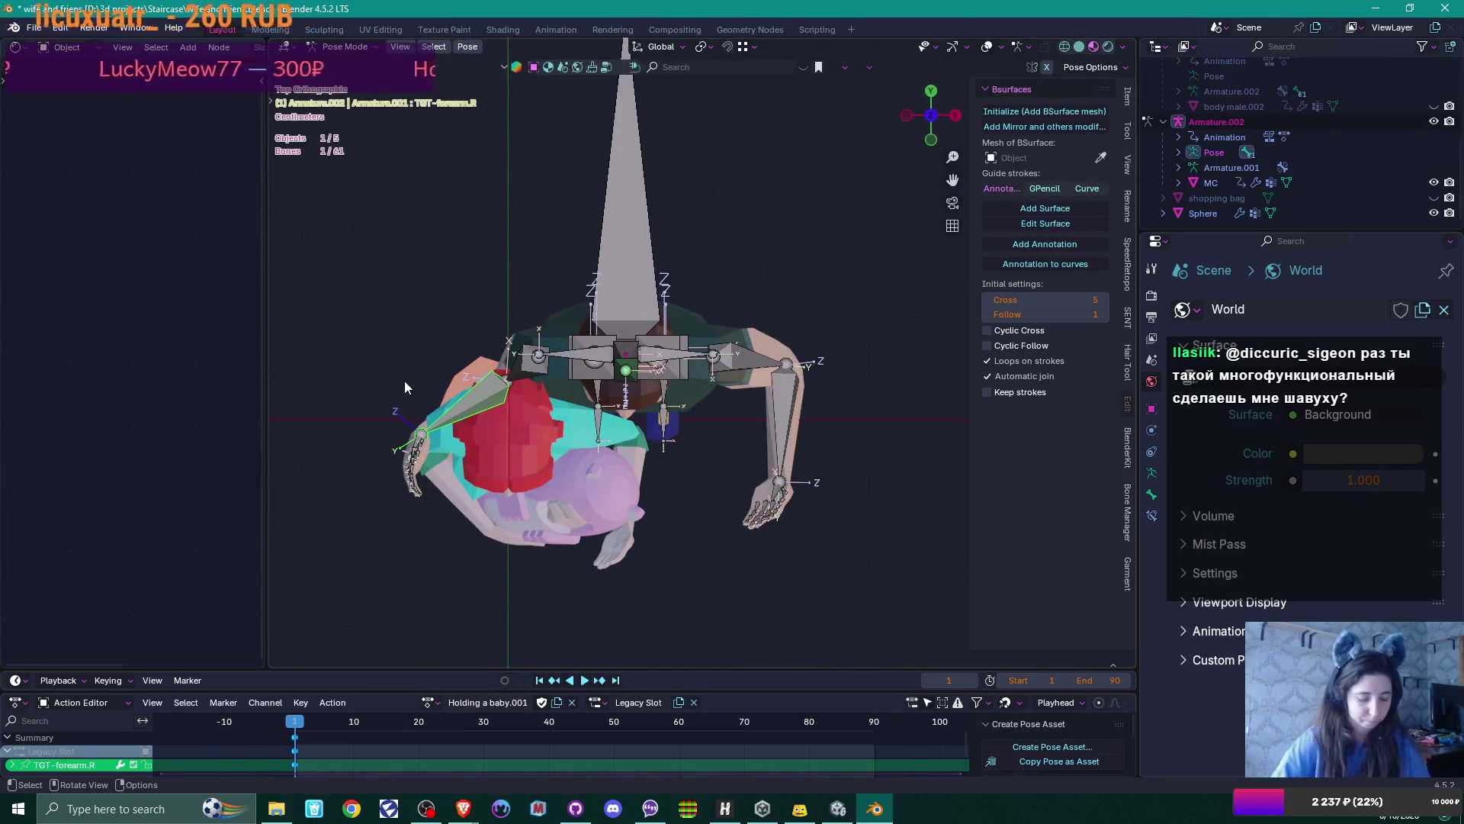
After checking side, front and left views, rotate TGT-arm.R by 11.2° and select the palm bone
key("KP_3")
key("KP_1")
key("ctrl+KP_3")
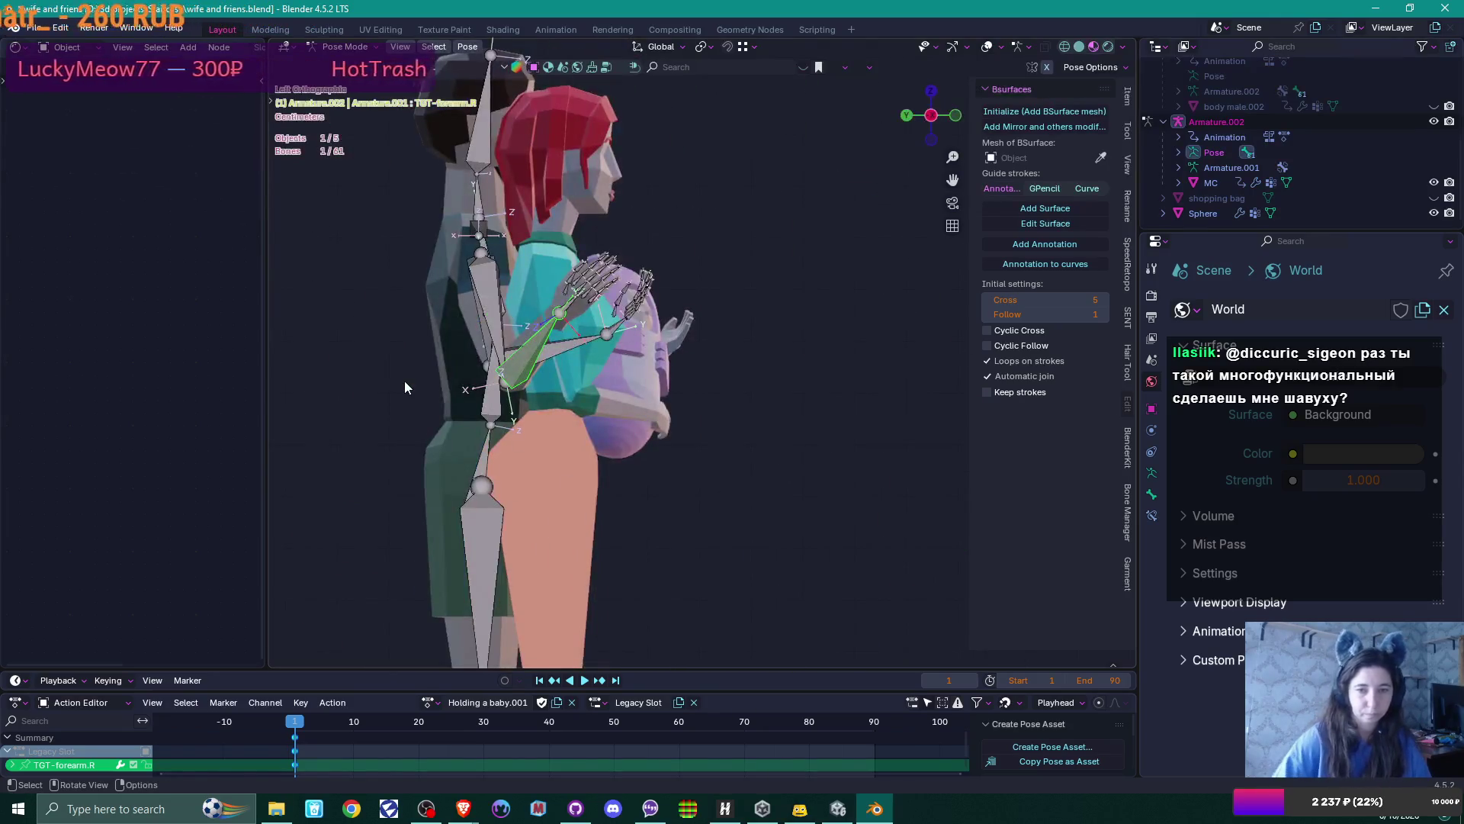
key("g")
left_click(615, 348)
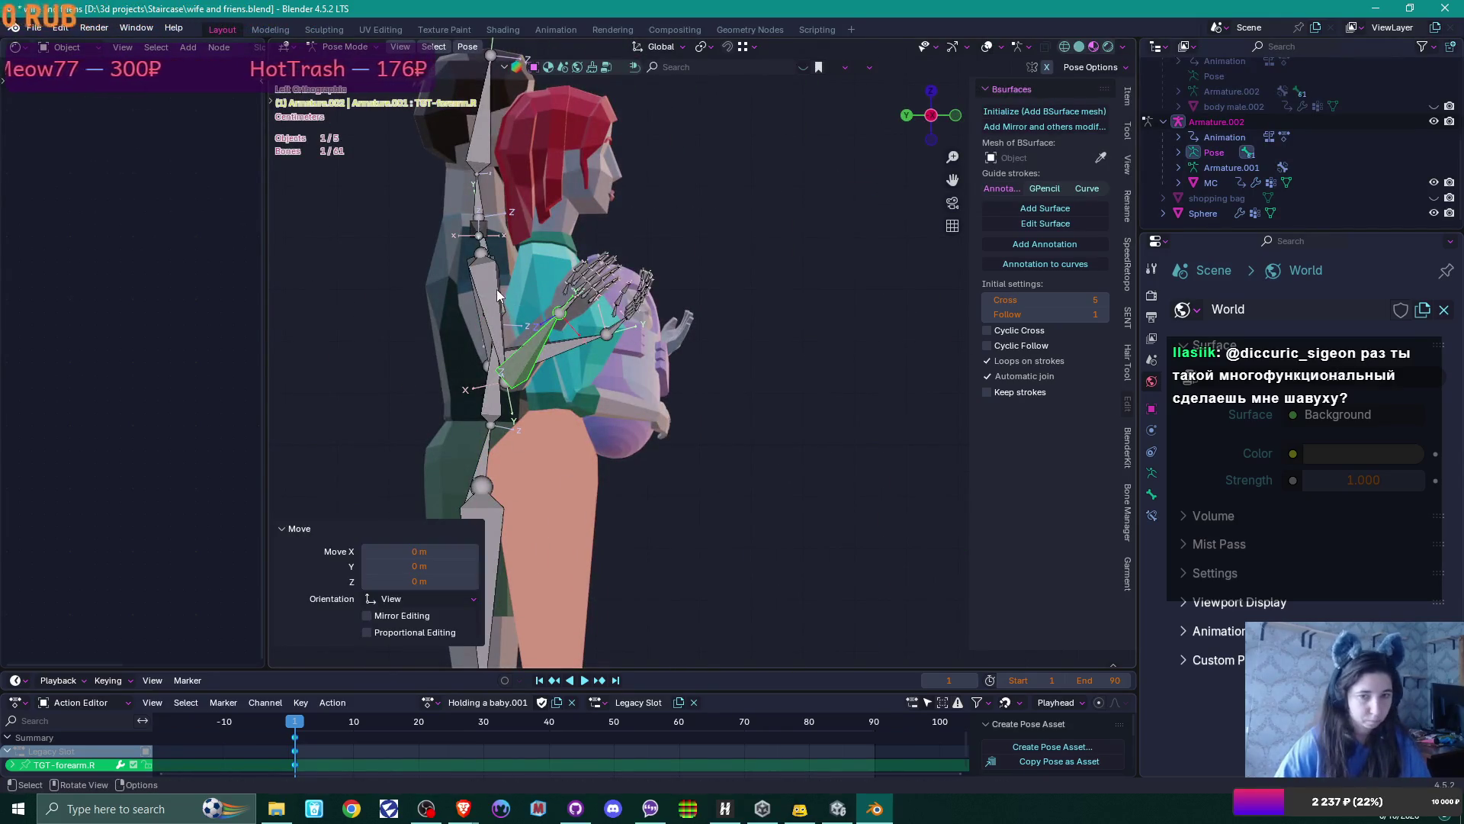
left_click(482, 320)
key("r")
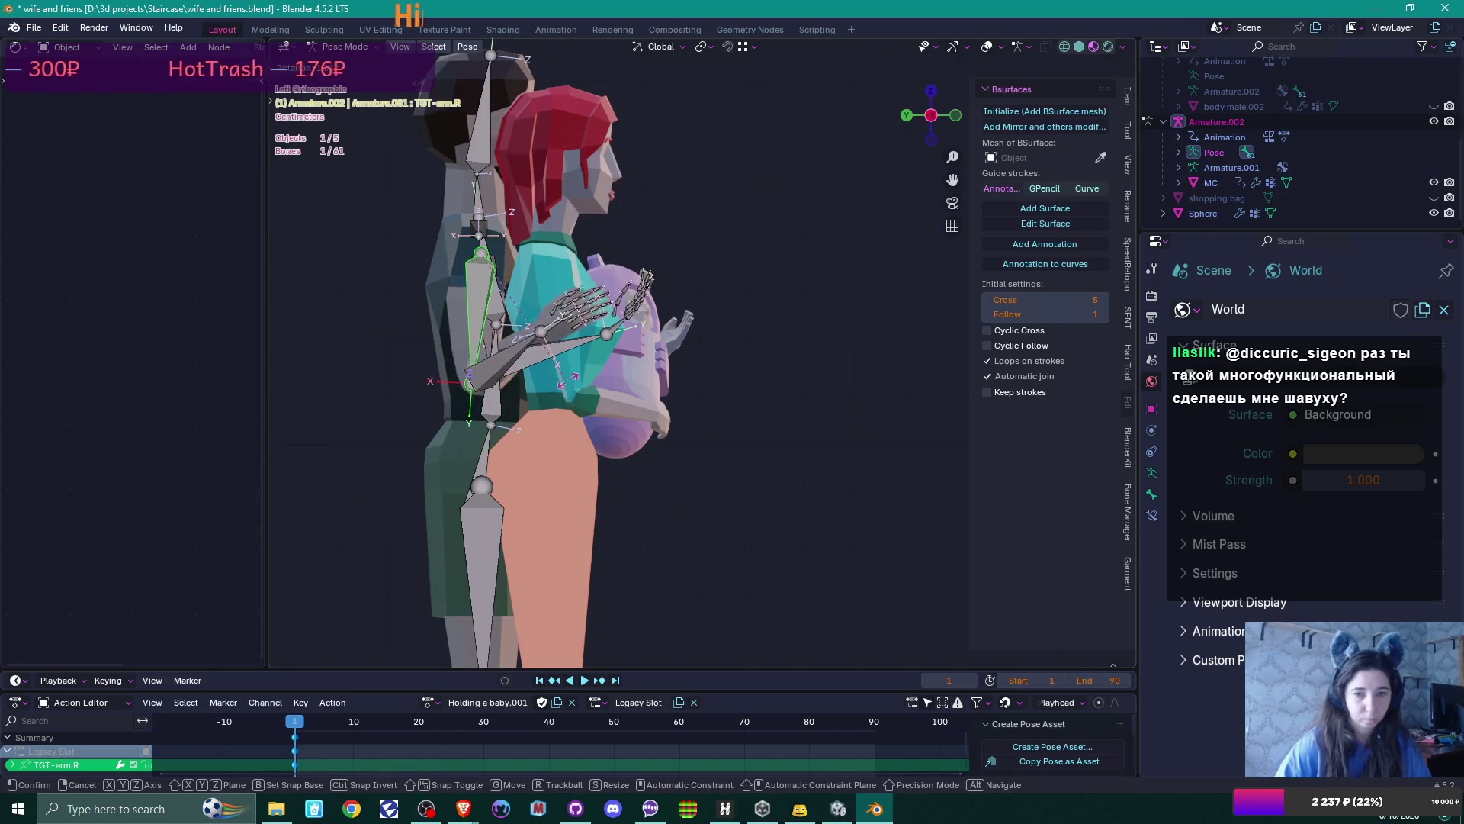
left_click(579, 377)
mouse_move(579, 375)
middle_mouse_down()
mouse_move(694, 446)
mouse_move(748, 438)
mouse_move(638, 516)
mouse_move(601, 348)
mouse_move(670, 489)
mouse_move(588, 449)
middle_mouse_up()
left_click(611, 346)
From the top view, nudge TGT-forearm.R slightly and rotate the right palm bone
scroll(647, 386, "up", 6)
left_click(349, 429)
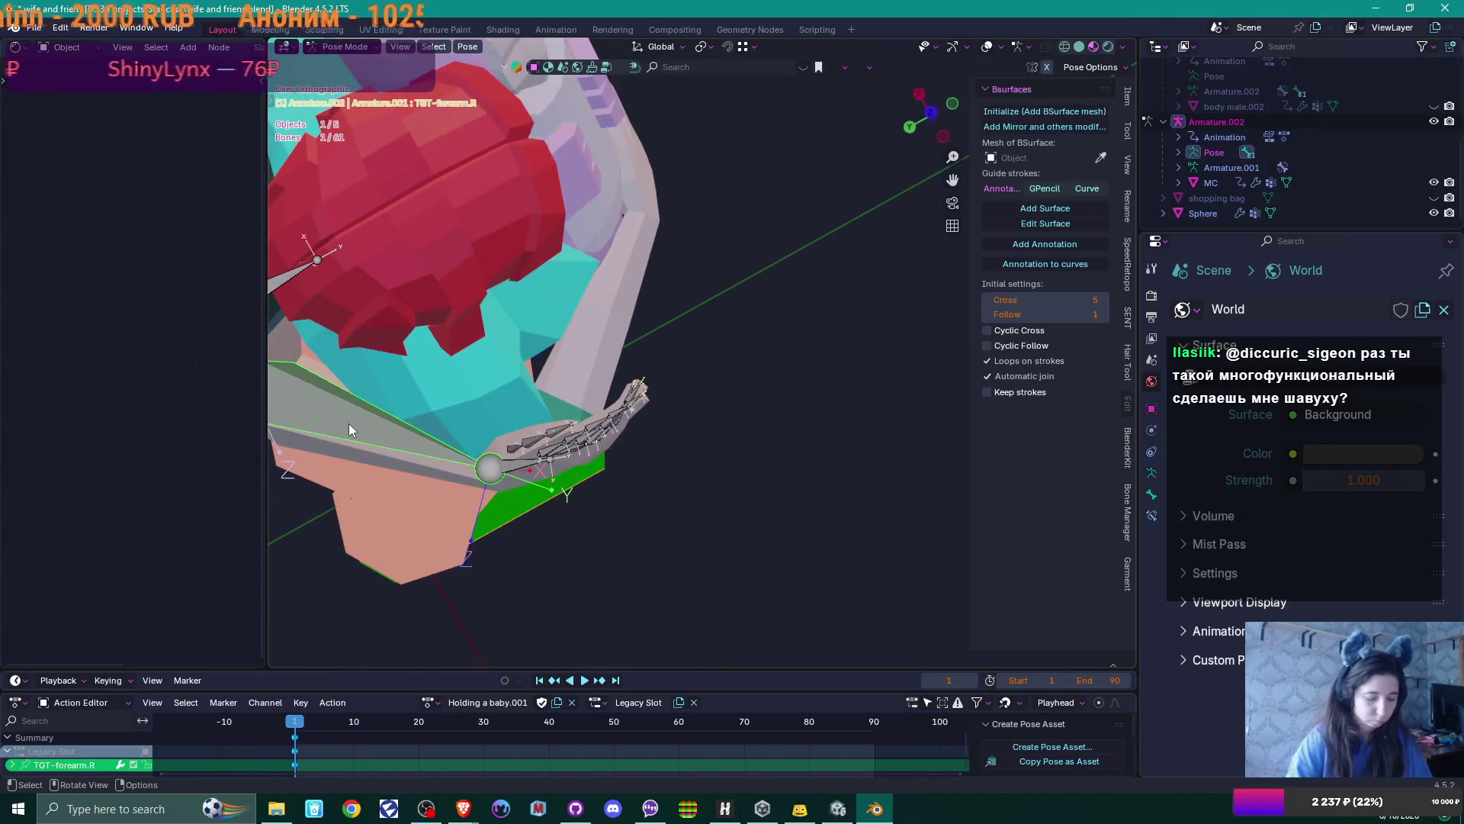
key("KP_7")
middle_click_drag(542, 395, 855, 245, "shift")
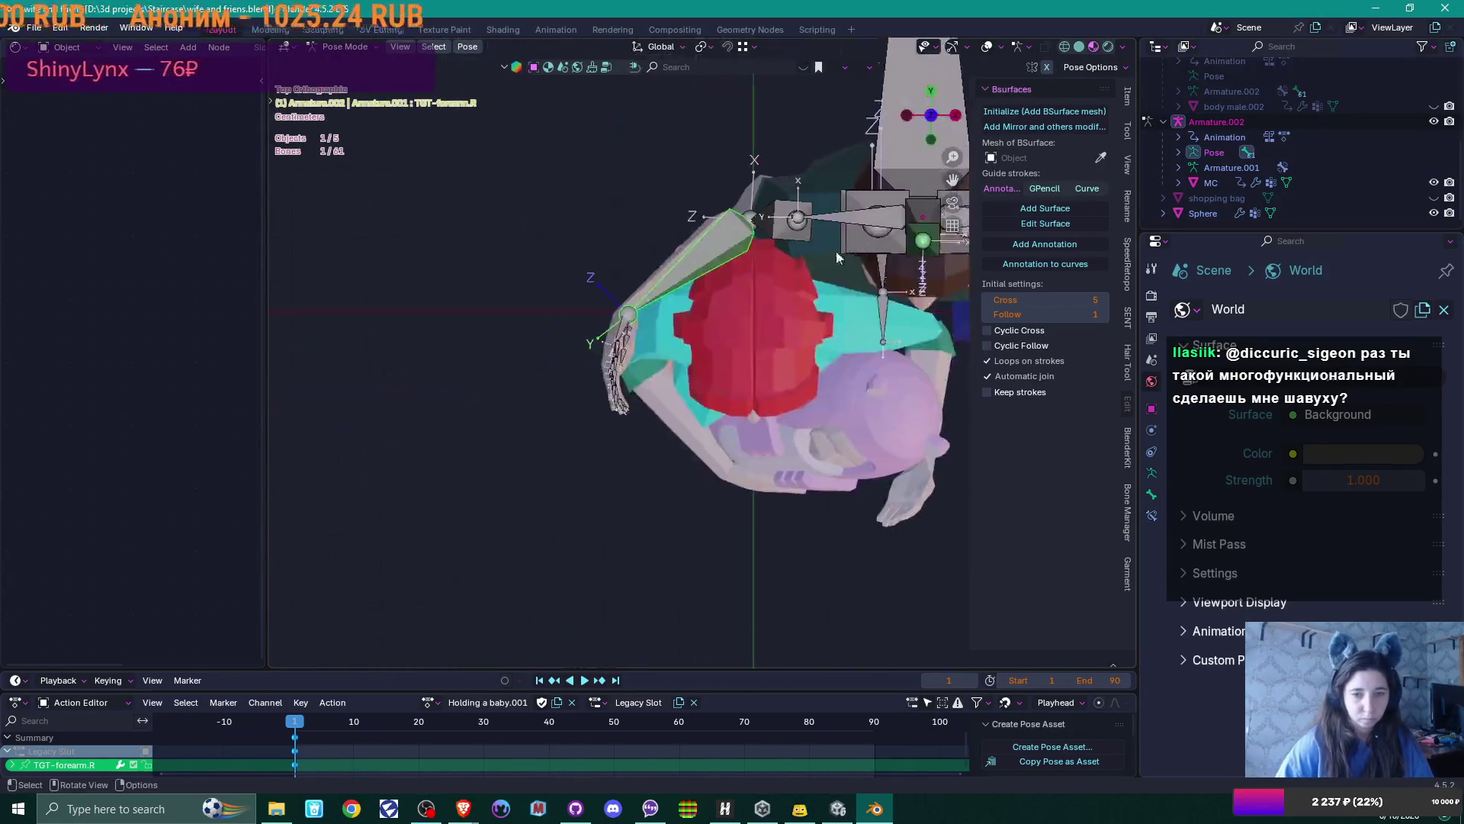
key("r")
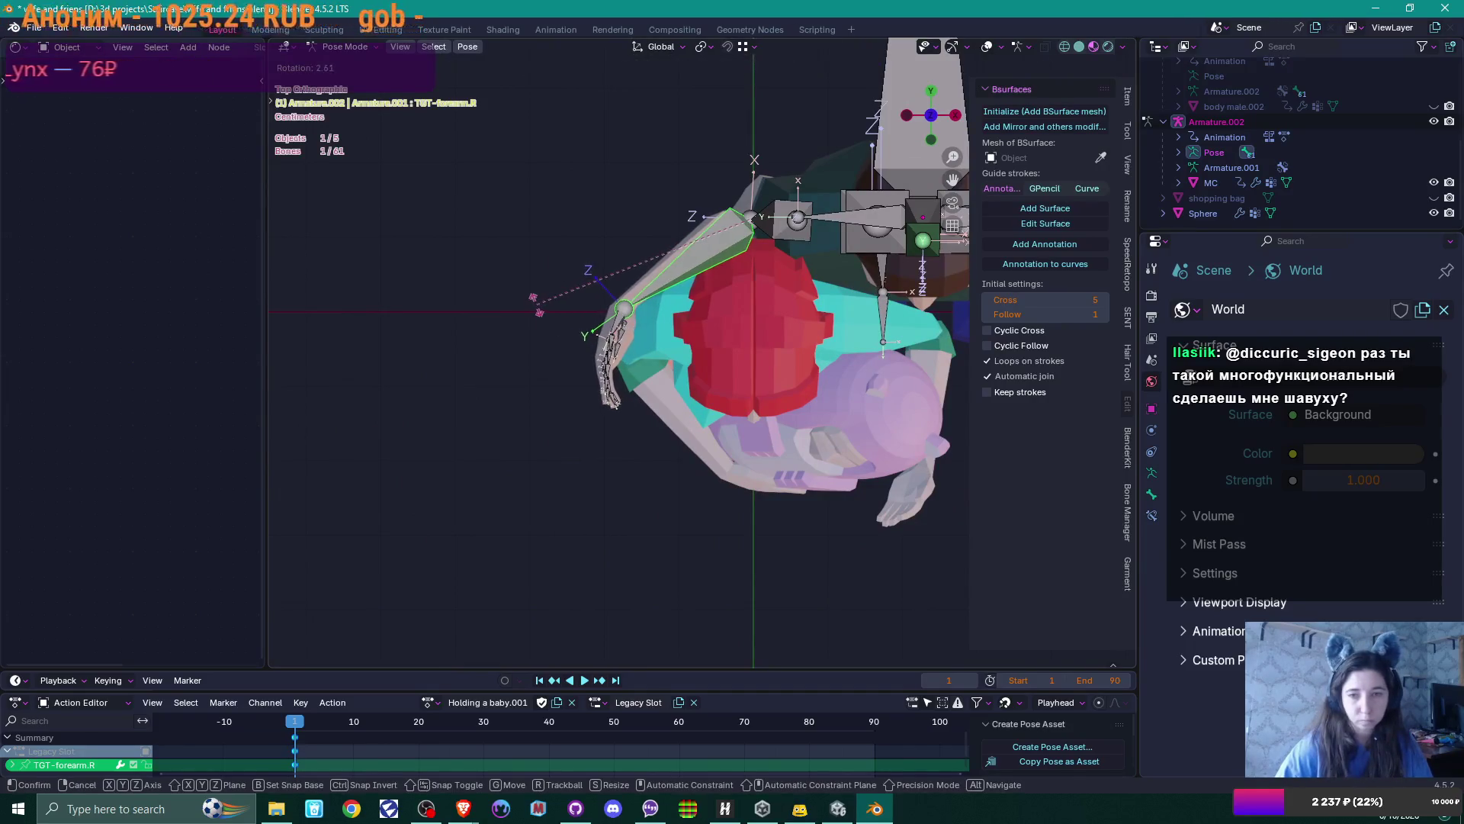
left_click(534, 308)
left_click(618, 330)
key("r")
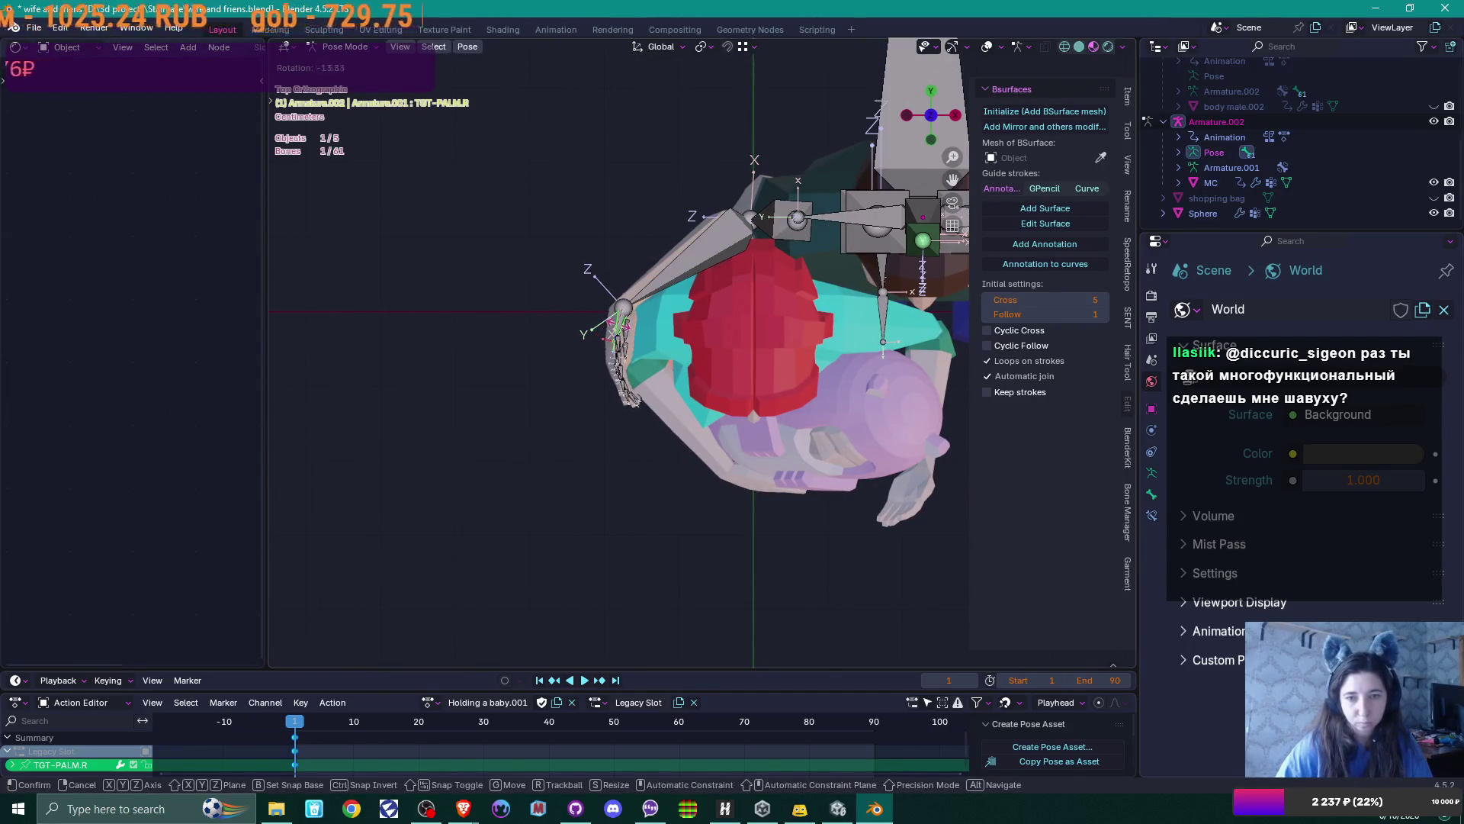
key("Return")
Zoom onto the right hand and select all ten finger bones, index through pinky
mouse_move(687, 259)
middle_mouse_down()
mouse_move(746, 247)
mouse_move(706, 297)
mouse_move(694, 357)
mouse_move(672, 359)
middle_mouse_up()
scroll(746, 247, "up", 5)
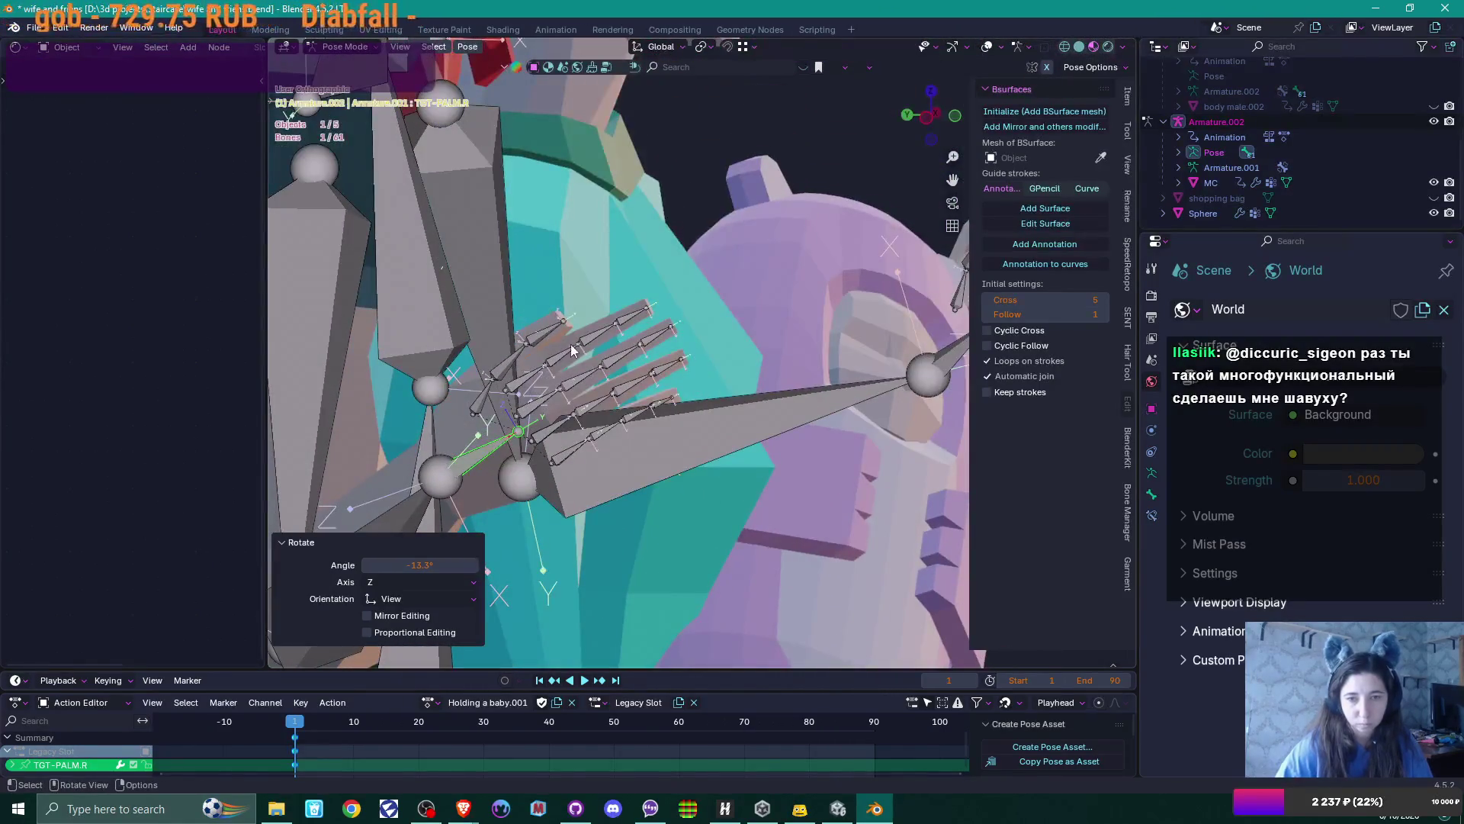
left_click(569, 344)
left_click(603, 335, "shift")
left_click(631, 332, "shift")
left_click(587, 378, "shift")
left_click(611, 366, "shift")
left_click(651, 347, "shift")
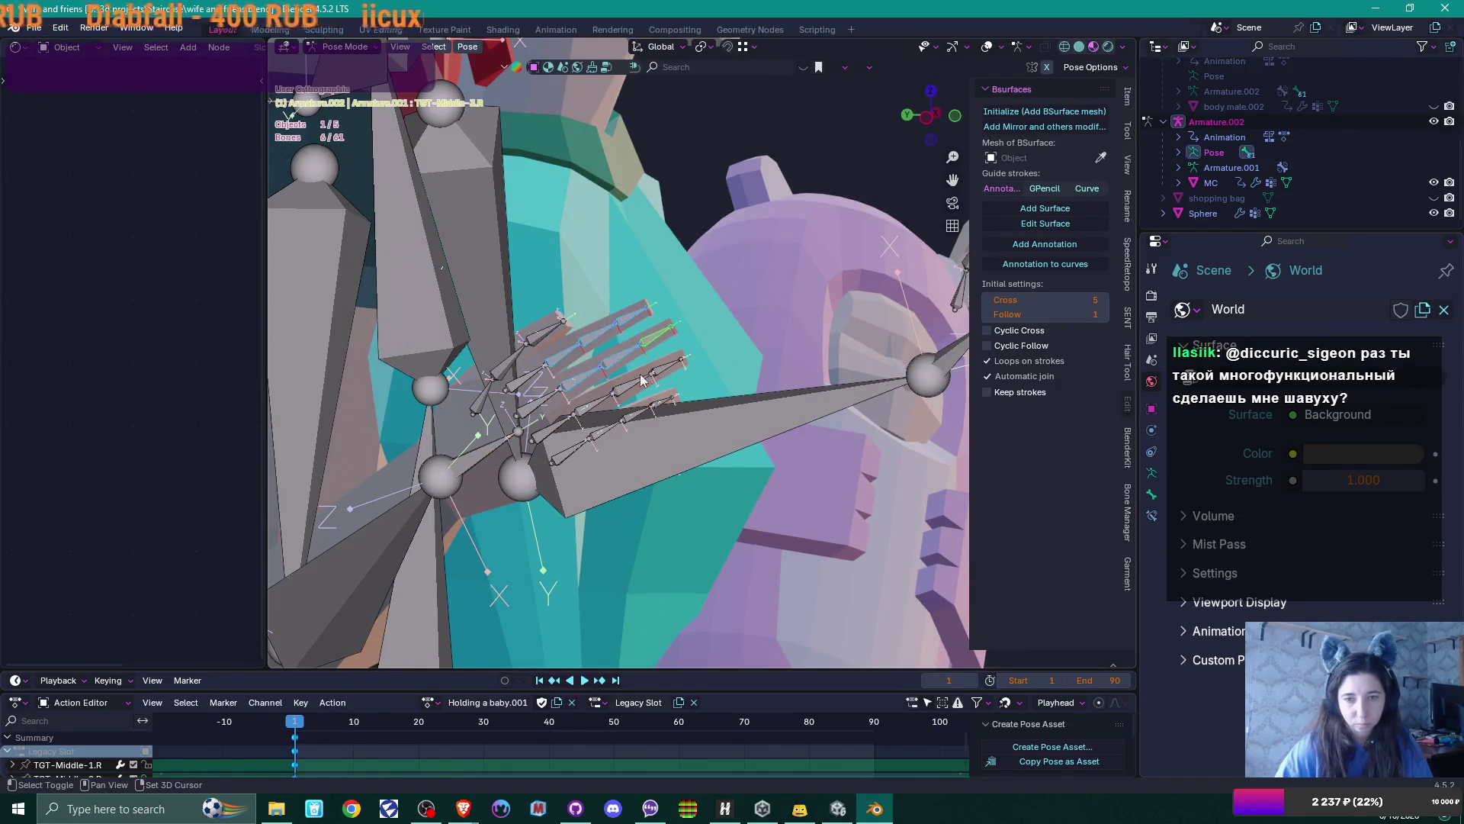
left_click(650, 380, "shift")
left_click(608, 430, "shift")
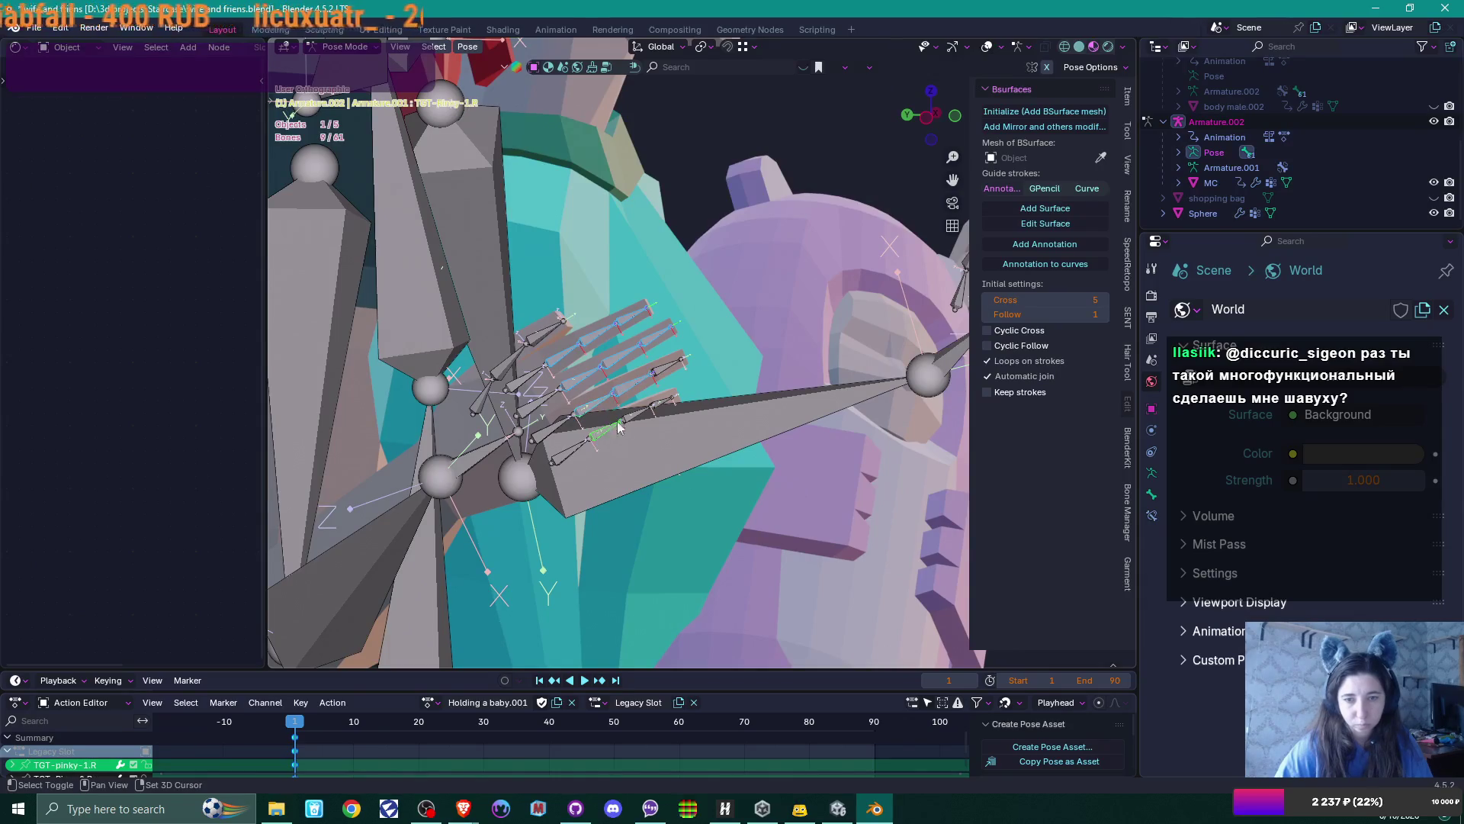
left_click(633, 417, "shift")
left_click(664, 401, "shift")
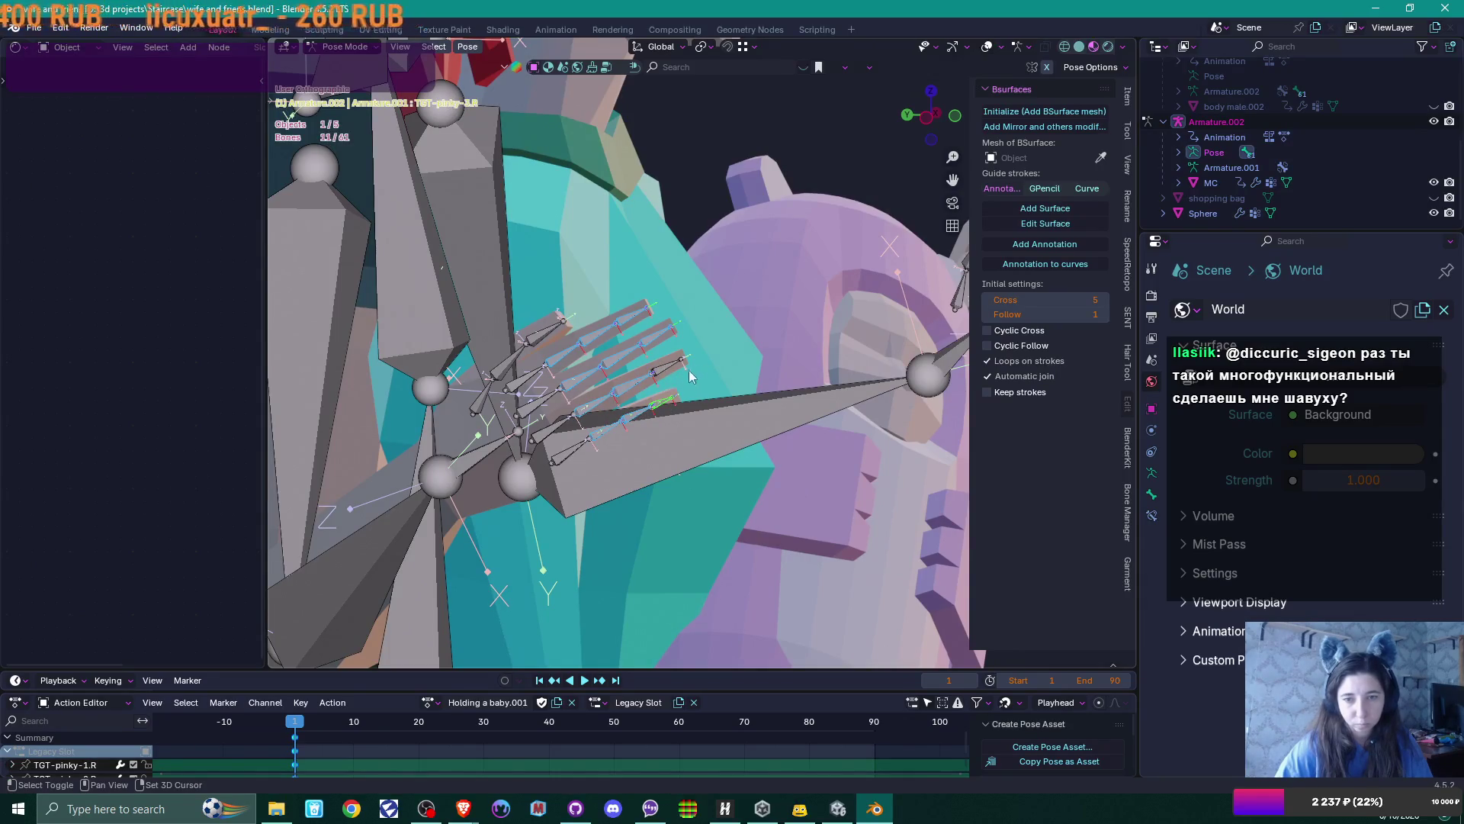
From the top view, rotate the selected finger bones -62.4° about Z so they curl sideways
key("KP_7")
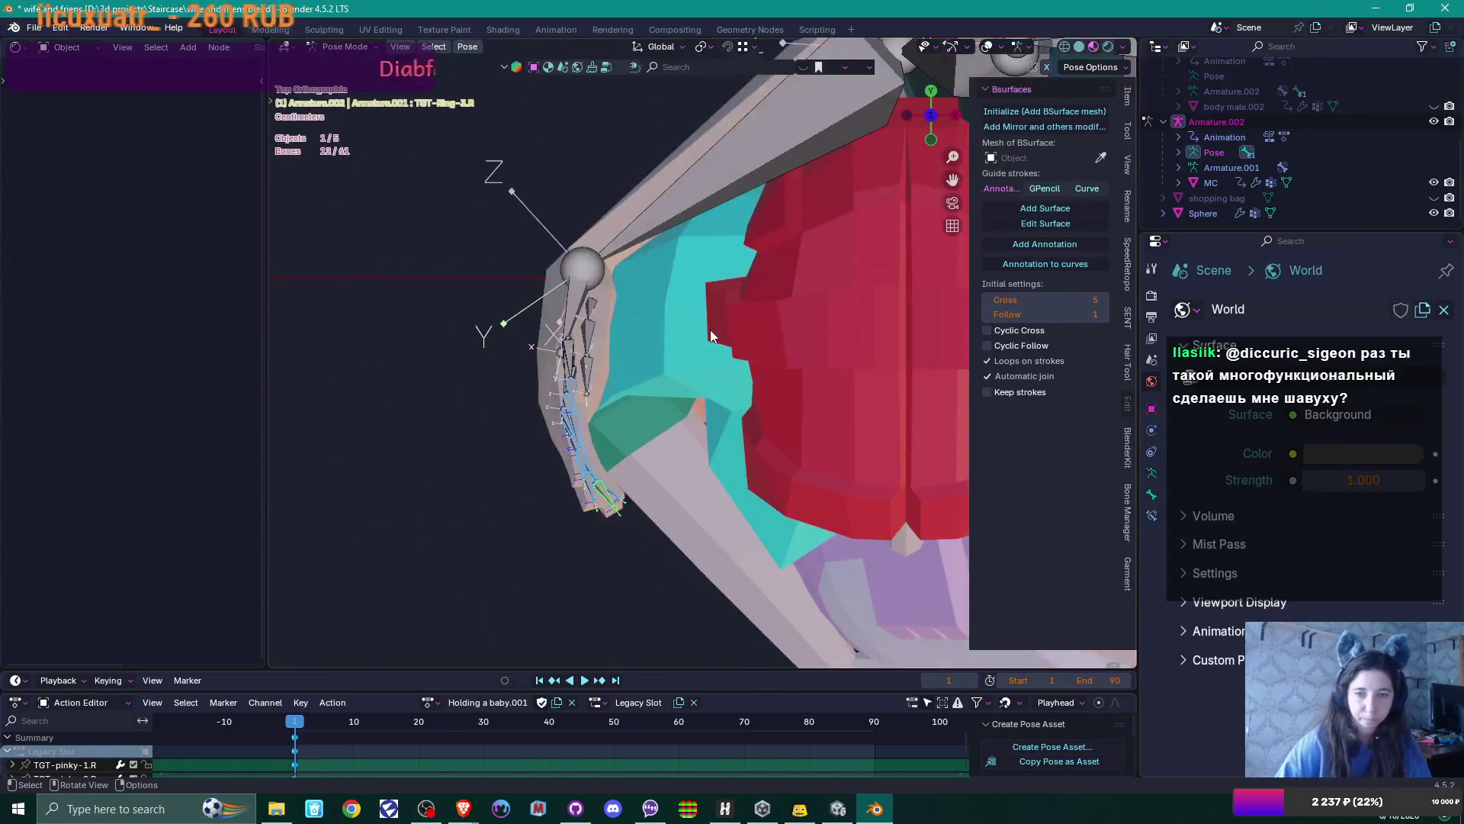
key("r")
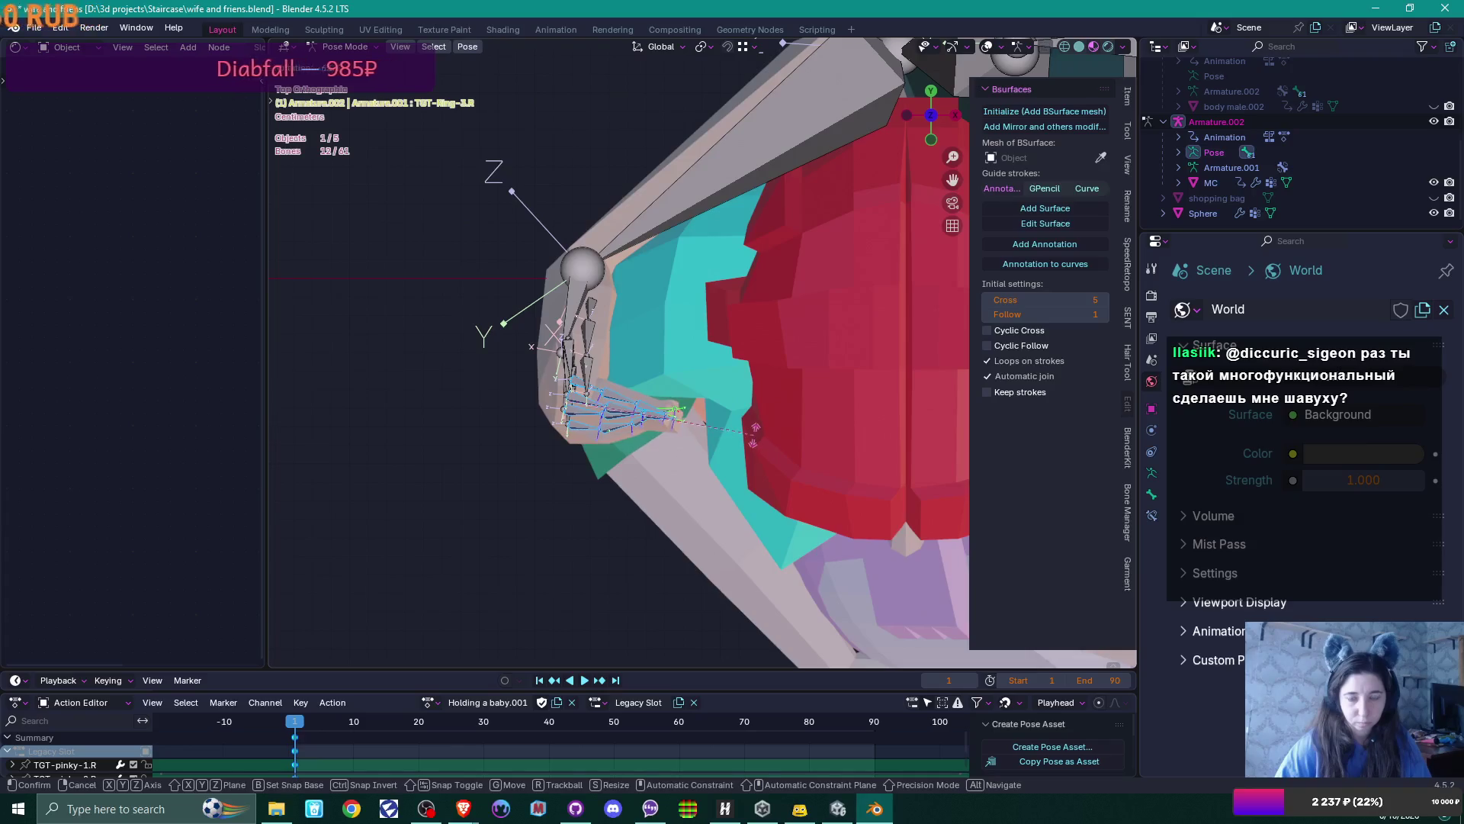
left_click(734, 430)
mouse_move(735, 431)
middle_mouse_down()
mouse_move(744, 292)
mouse_move(701, 356)
mouse_move(693, 318)
middle_mouse_up()
scroll(744, 292, "down", 5)
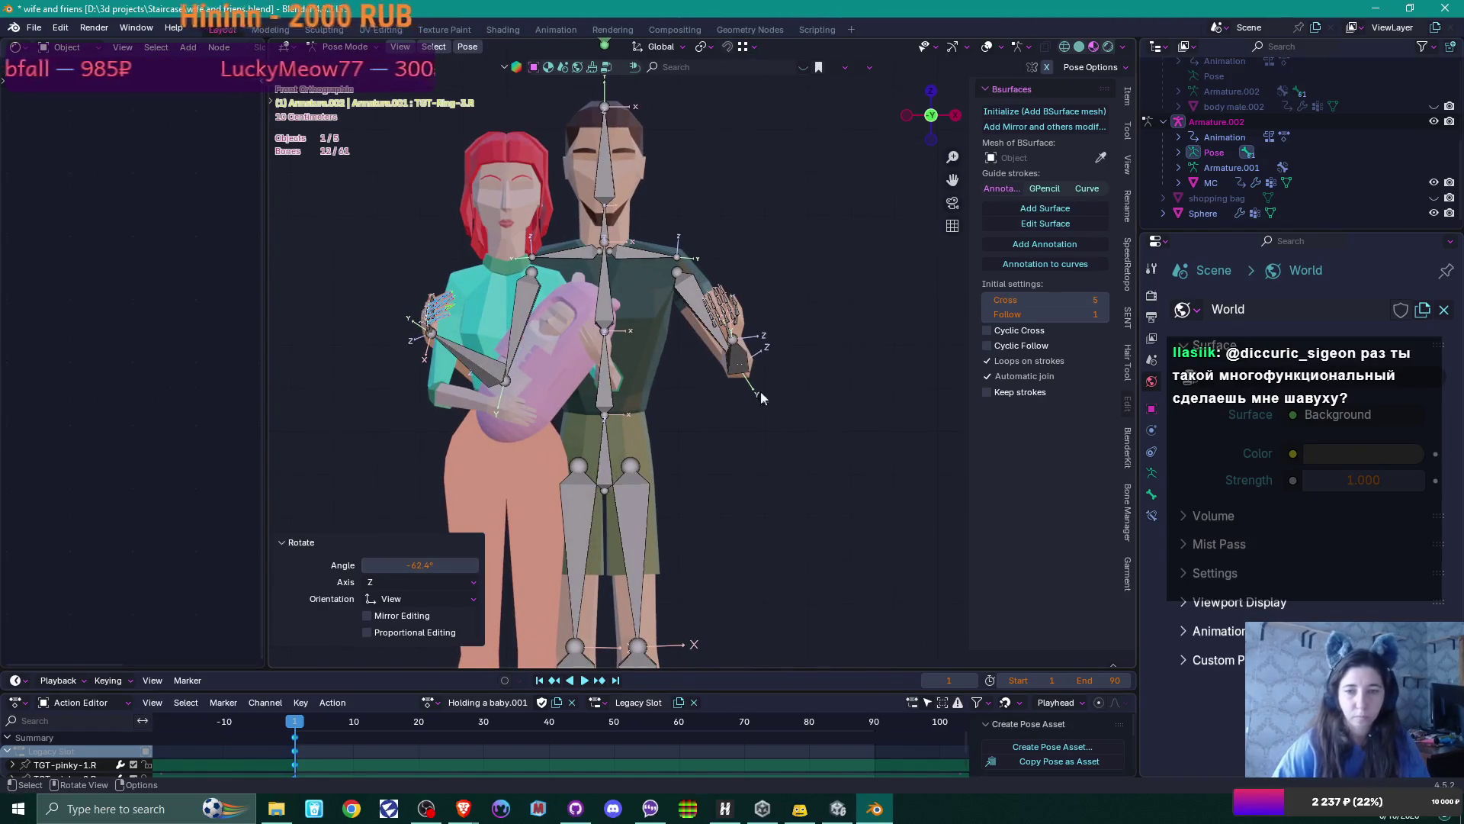
Deselect all, frame the figures from the front and rotate the man's TGT-arm.L about 30°
left_click(786, 442)
mouse_move(721, 481)
middle_mouse_down("shift")
mouse_move(709, 473)
mouse_move(899, 488)
mouse_move(393, 485)
mouse_move(515, 412)
mouse_move(739, 488)
mouse_move(730, 463)
mouse_move(717, 506)
middle_mouse_up("shift")
scroll(722, 463, "up", 2)
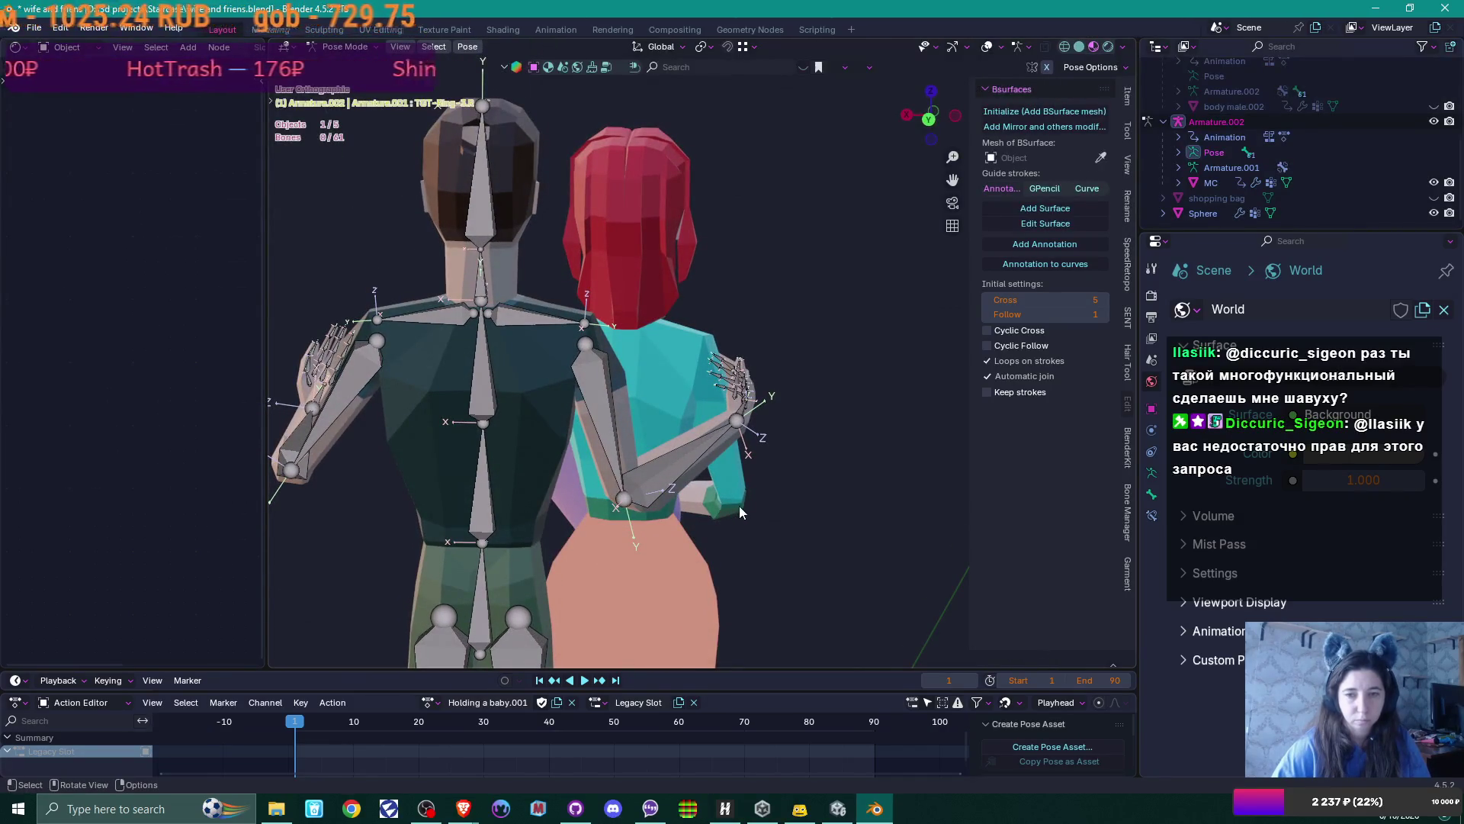
mouse_move(739, 506)
middle_mouse_down()
mouse_move(673, 514)
mouse_move(381, 439)
middle_mouse_up()
left_click(809, 383)
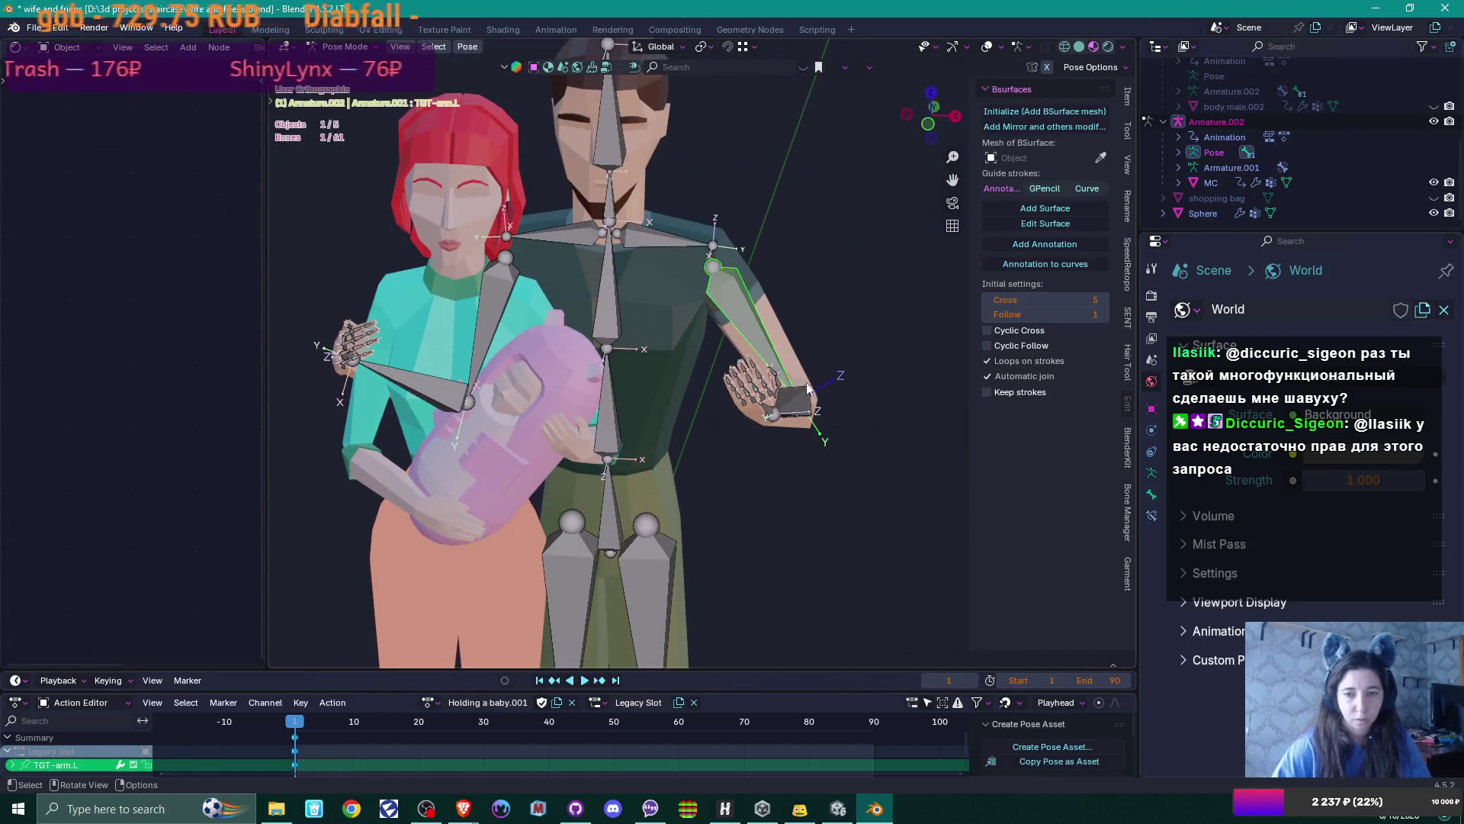
key("KP_1")
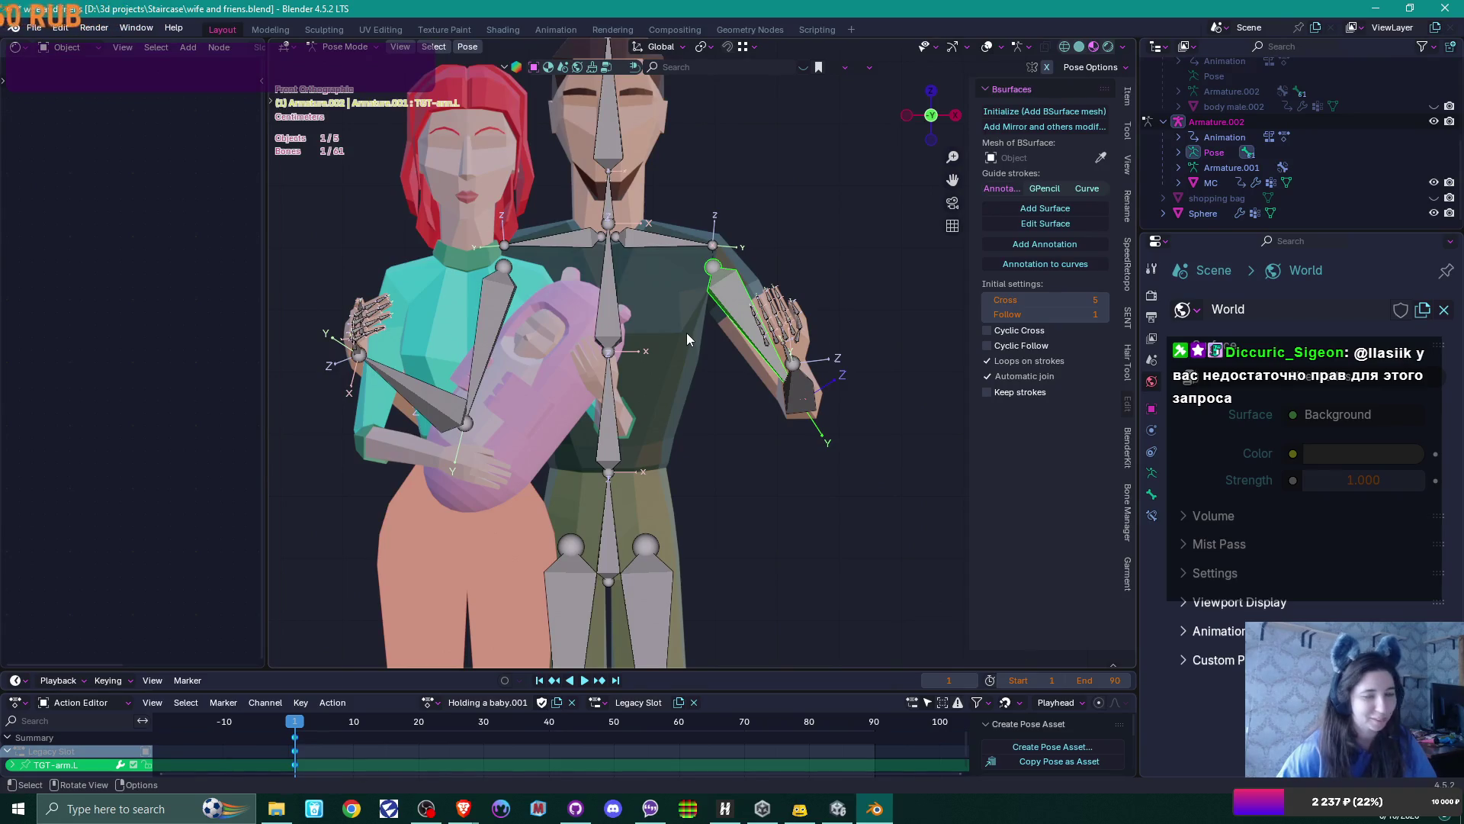
middle_click_drag(740, 369, 838, 349, "shift")
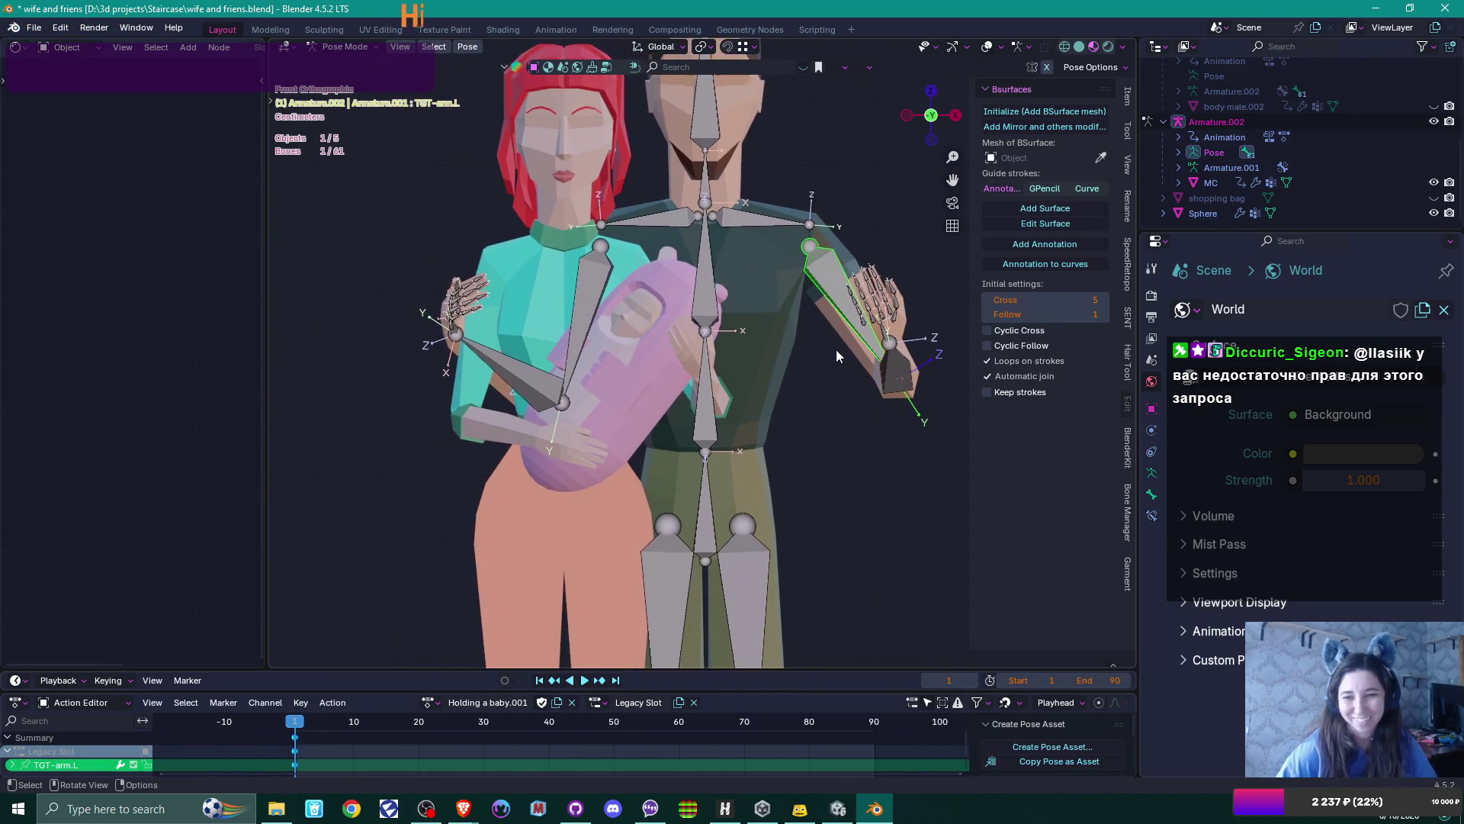
key("r")
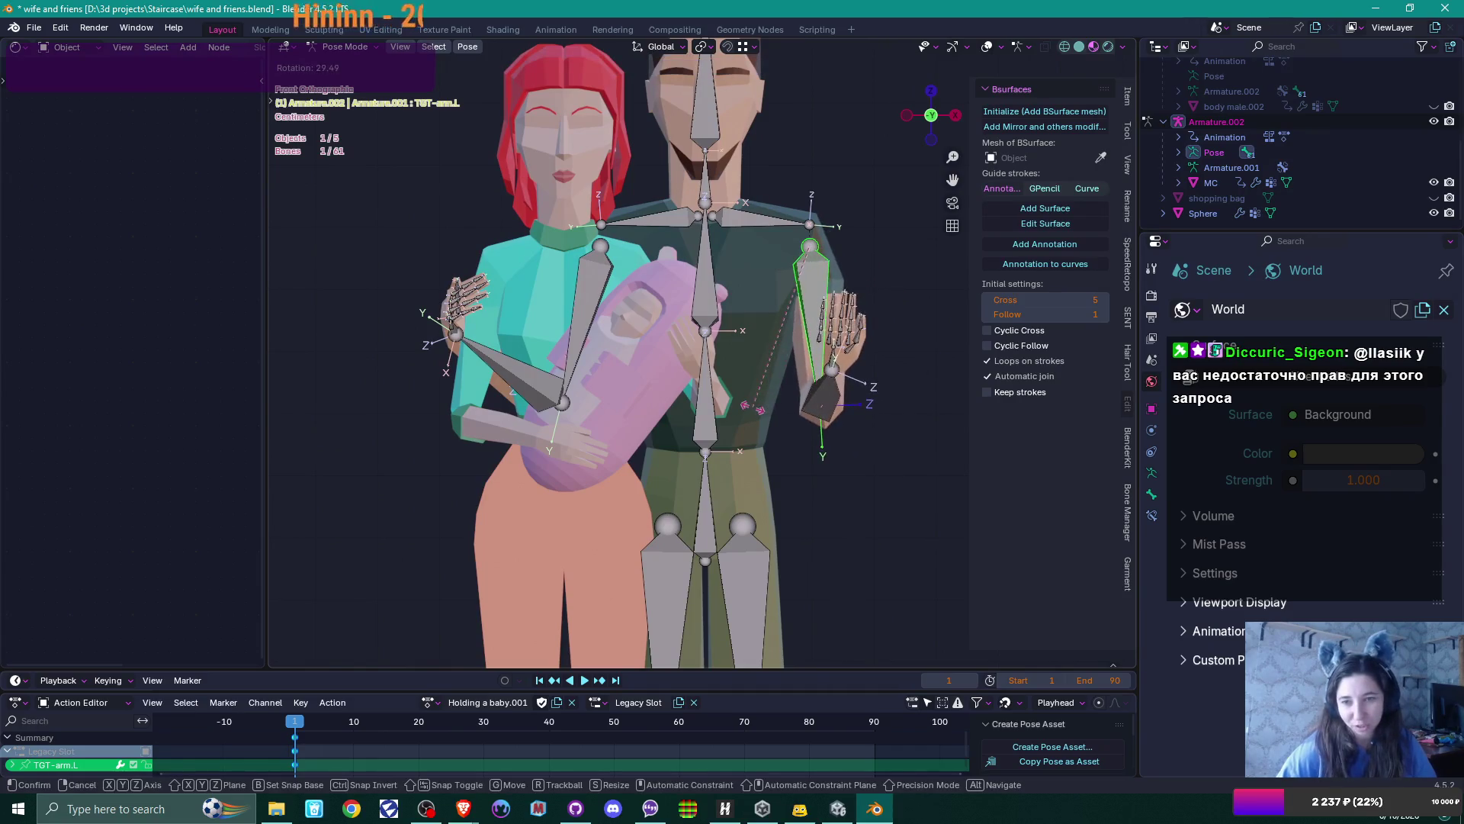
left_click(752, 405)
Swing TGT-forearm.L inward 33° from above, then twist it 87.7° about its Y axis
left_click(822, 396)
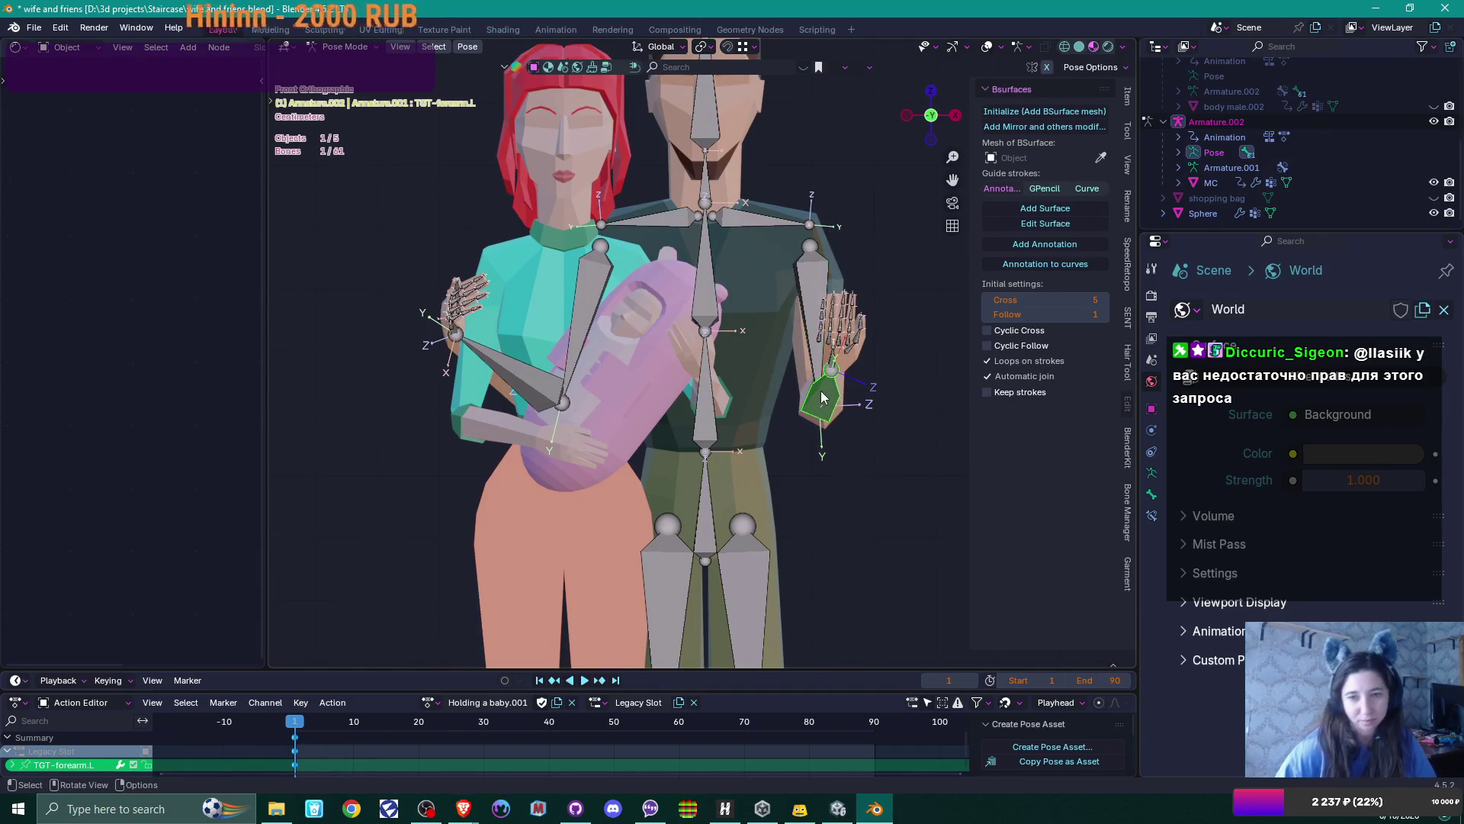
key("KP_7")
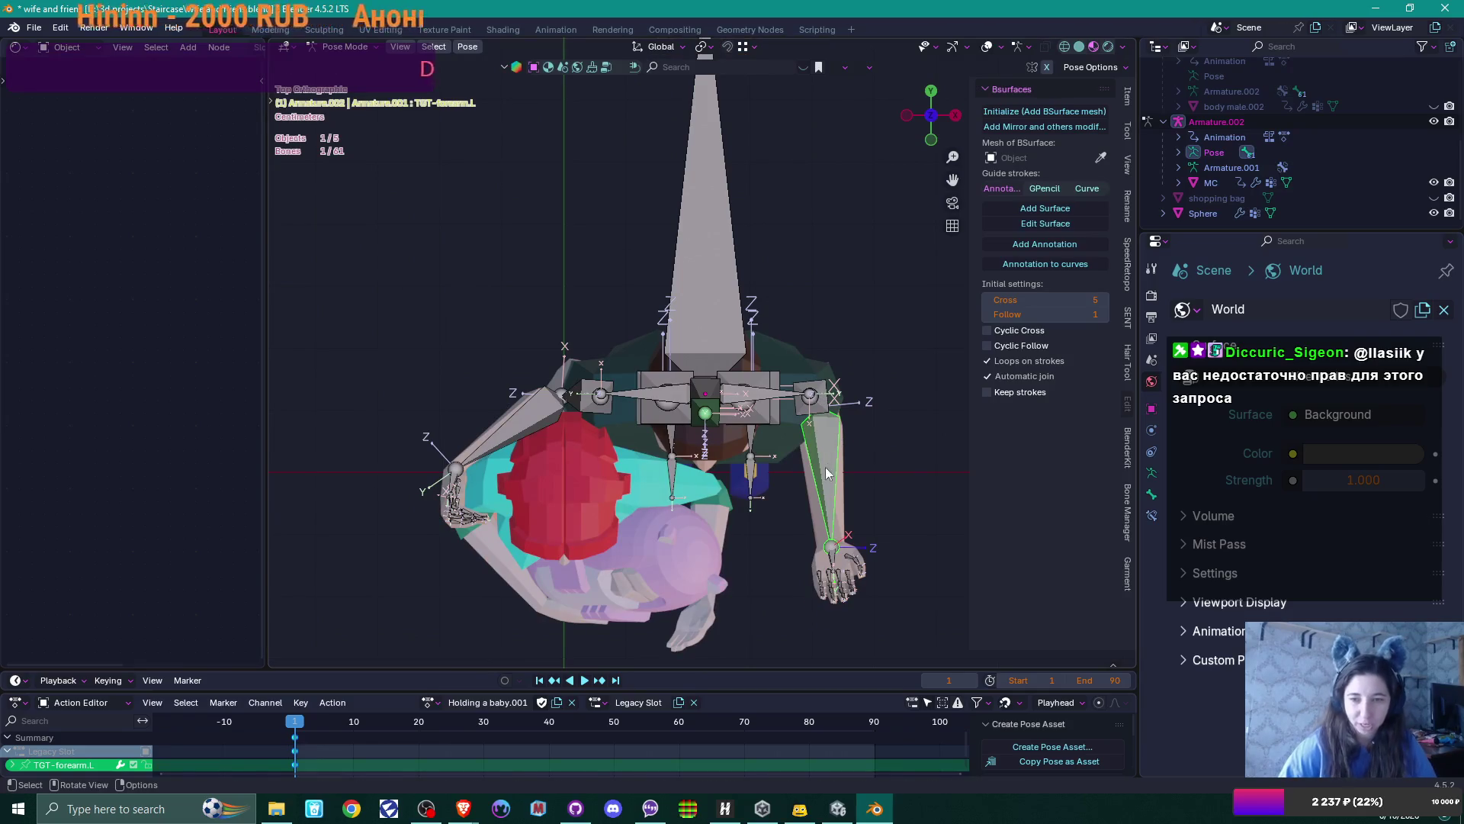
key("r")
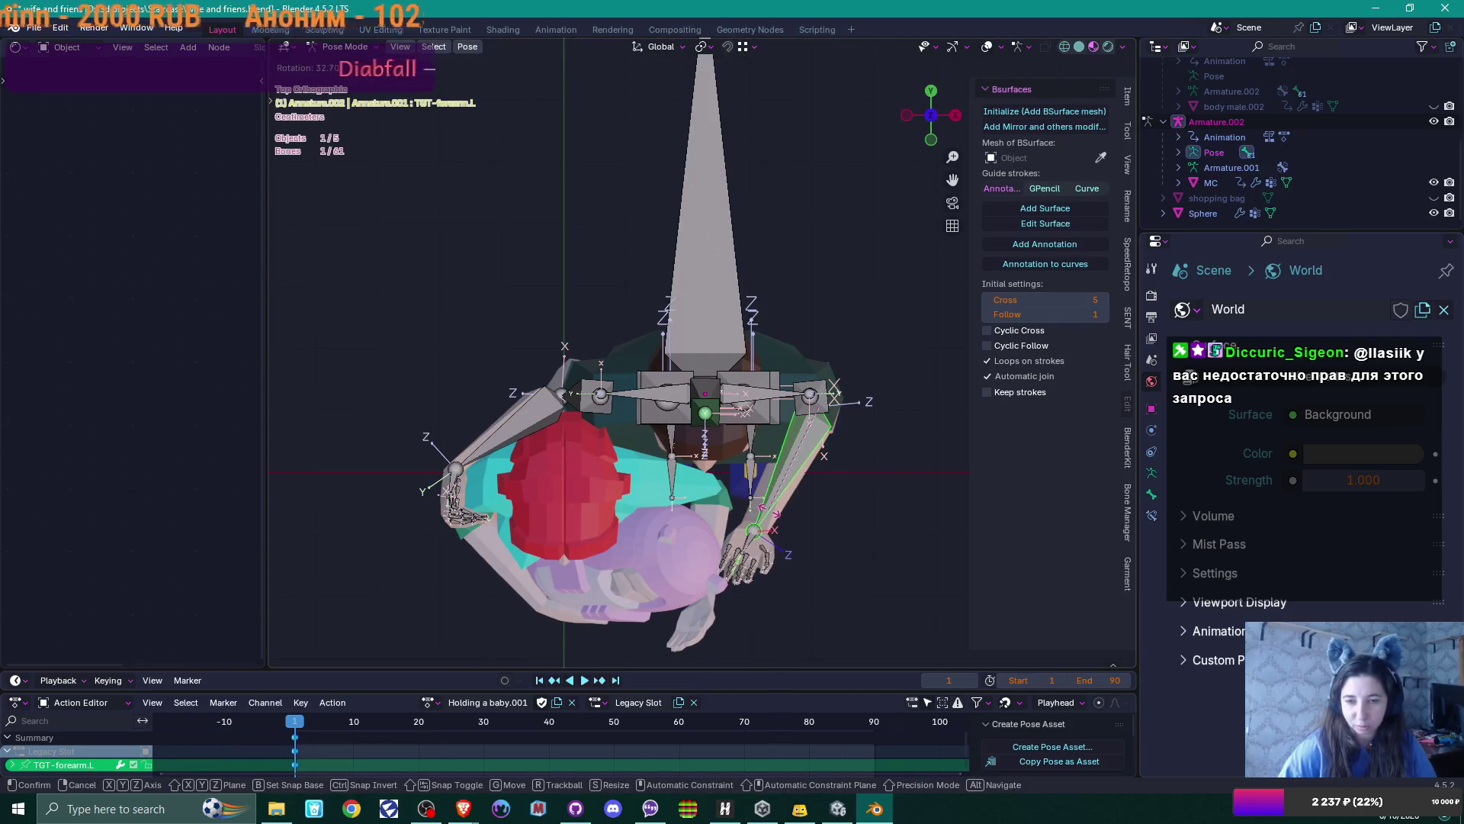
left_click(778, 510)
mouse_move(790, 515)
middle_mouse_down()
mouse_move(816, 392)
mouse_move(771, 364)
mouse_move(802, 349)
mouse_move(781, 372)
mouse_move(803, 391)
middle_mouse_up()
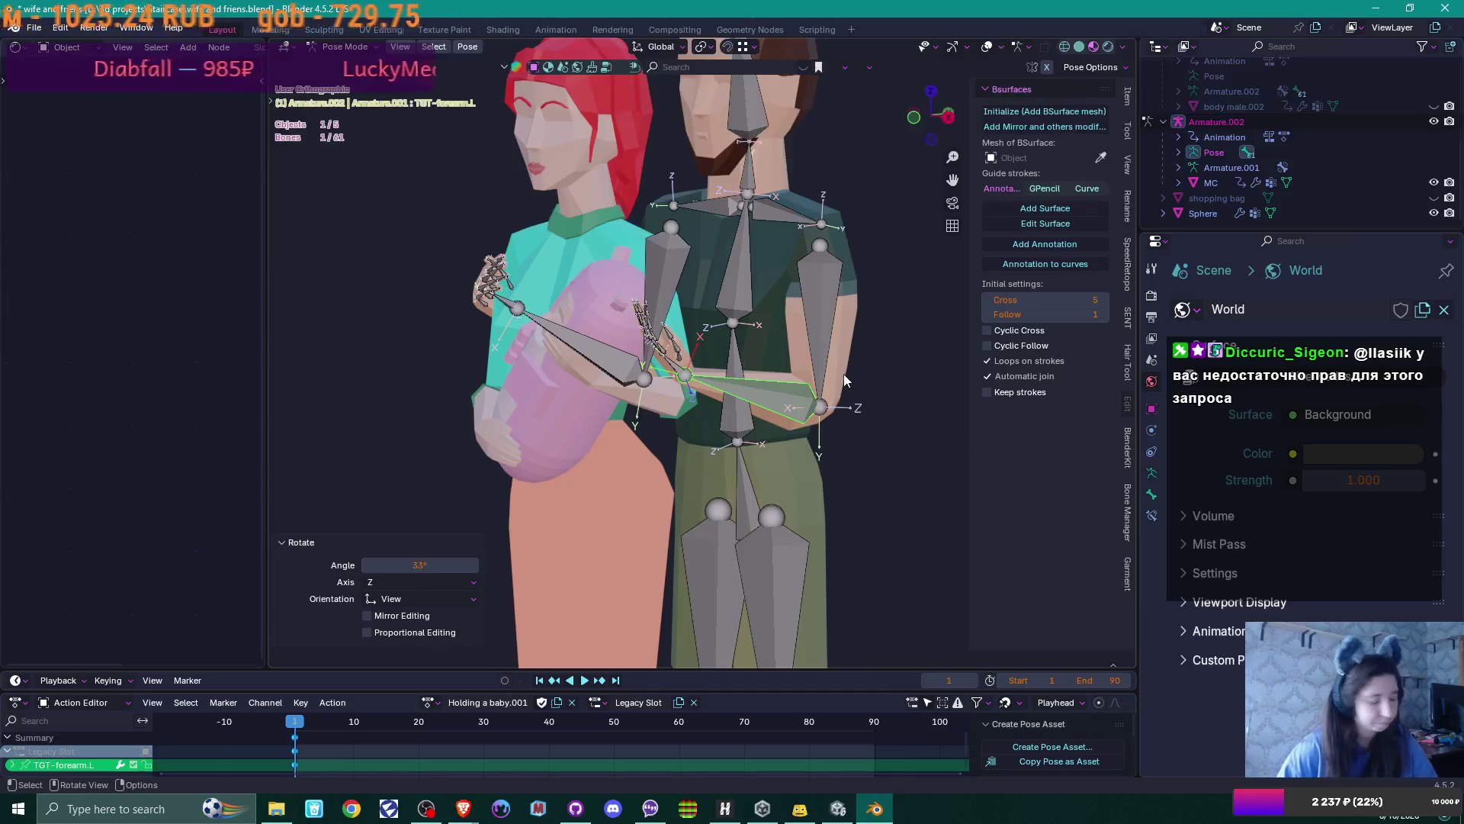
key("r")
key("y")
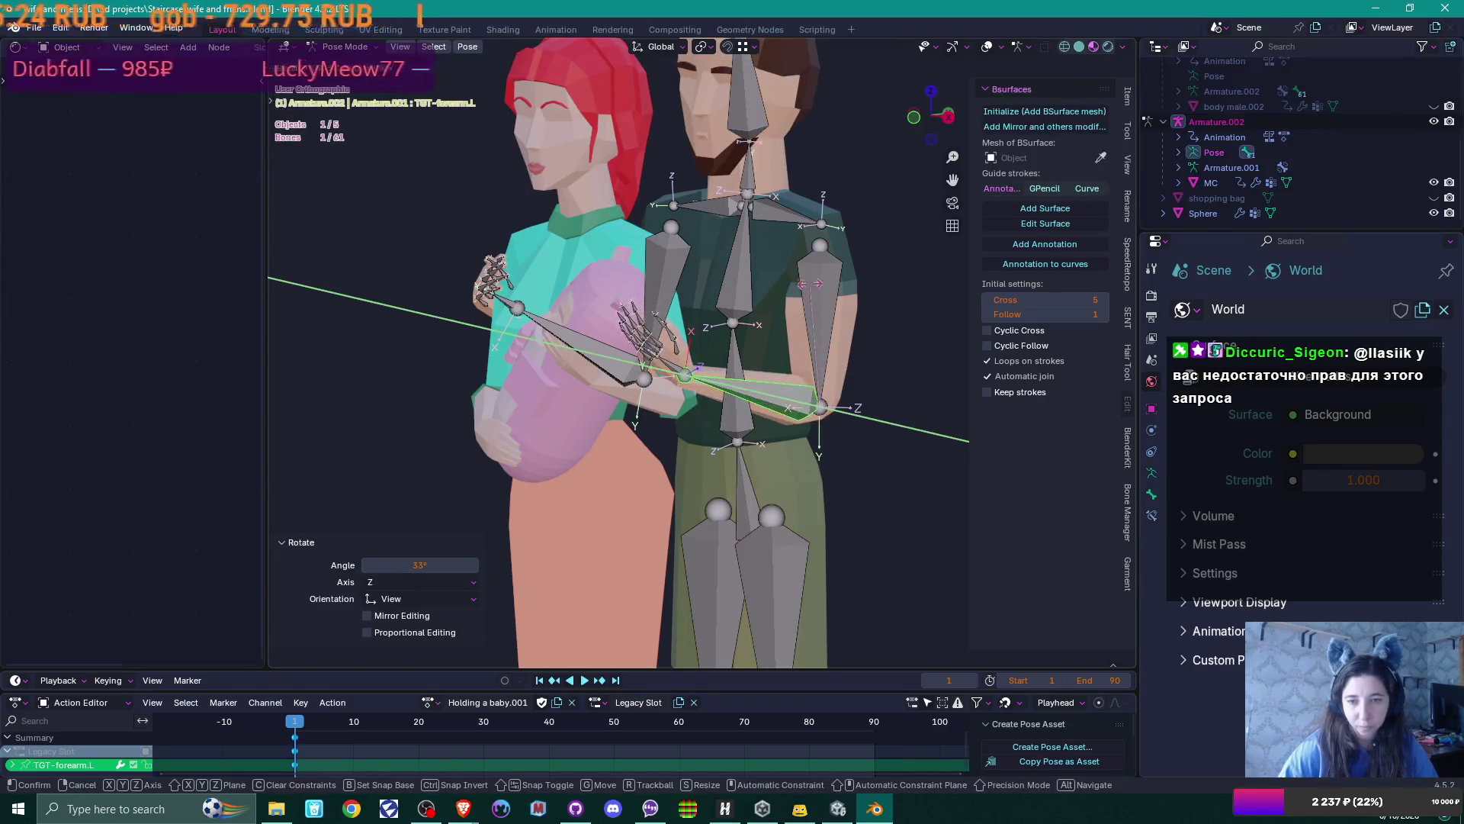
left_click(637, 258)
Adjust TGT-forearm.L to -13.7°, check it from the front, and select the left palm
mouse_move(705, 400)
middle_mouse_down()
mouse_move(820, 404)
mouse_move(730, 384)
mouse_move(548, 281)
middle_mouse_up()
key("r")
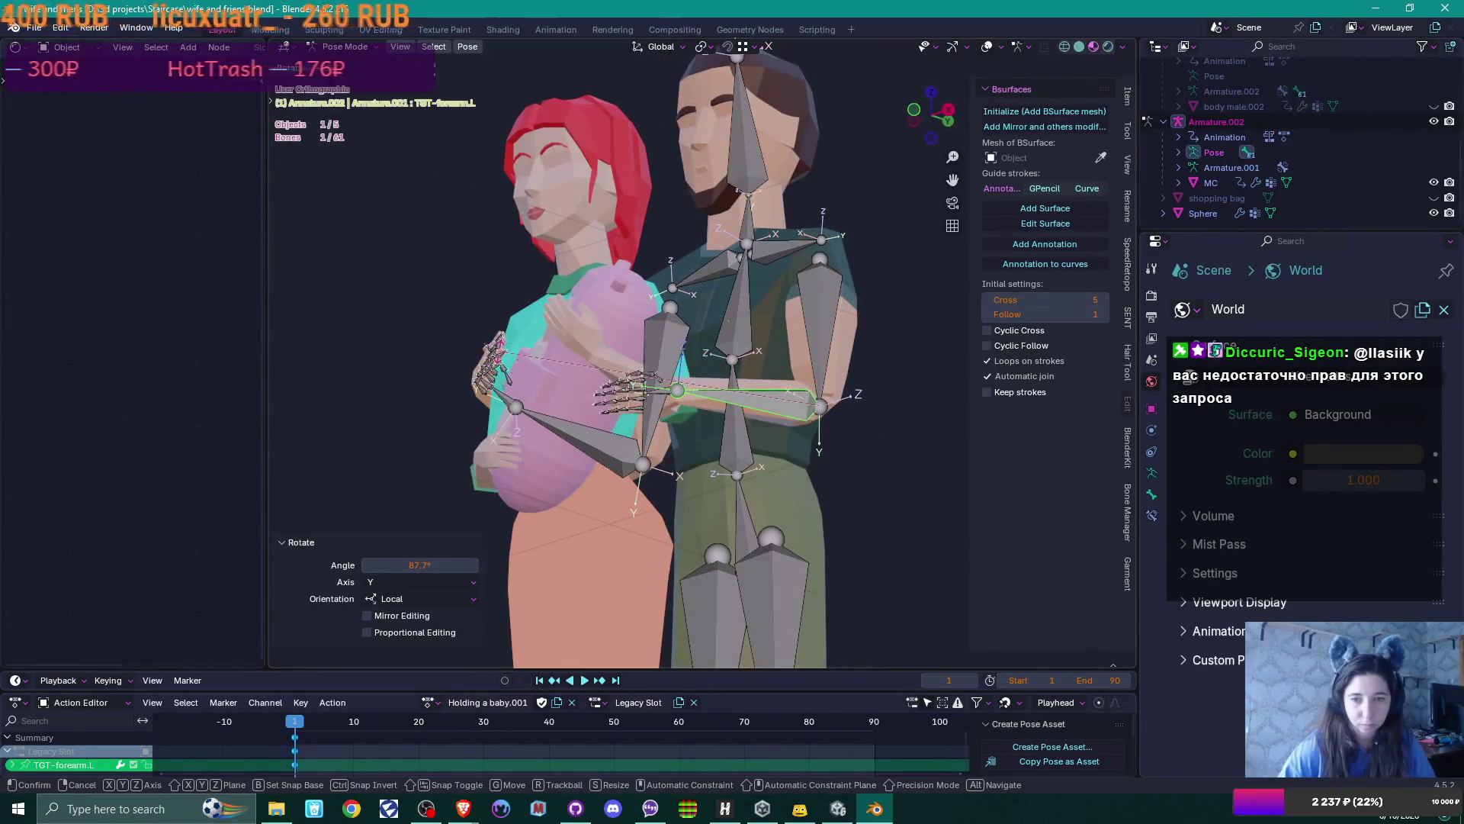
left_click(488, 347)
mouse_move(488, 347)
middle_mouse_down()
mouse_move(864, 479)
mouse_move(824, 485)
mouse_move(832, 437)
mouse_move(761, 478)
mouse_move(704, 483)
mouse_move(679, 469)
mouse_move(816, 478)
mouse_move(897, 463)
middle_mouse_up()
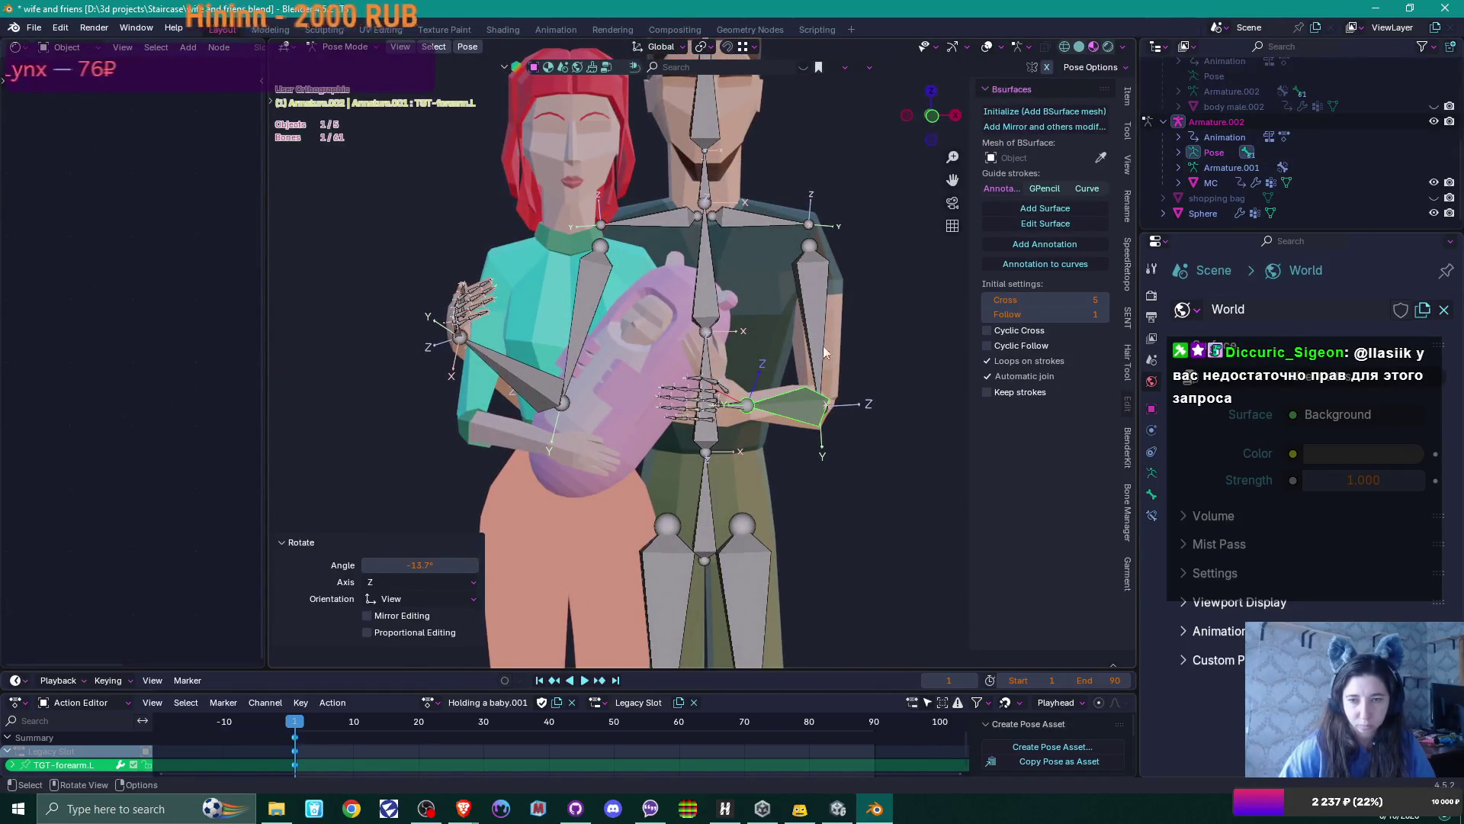
key("KP_1")
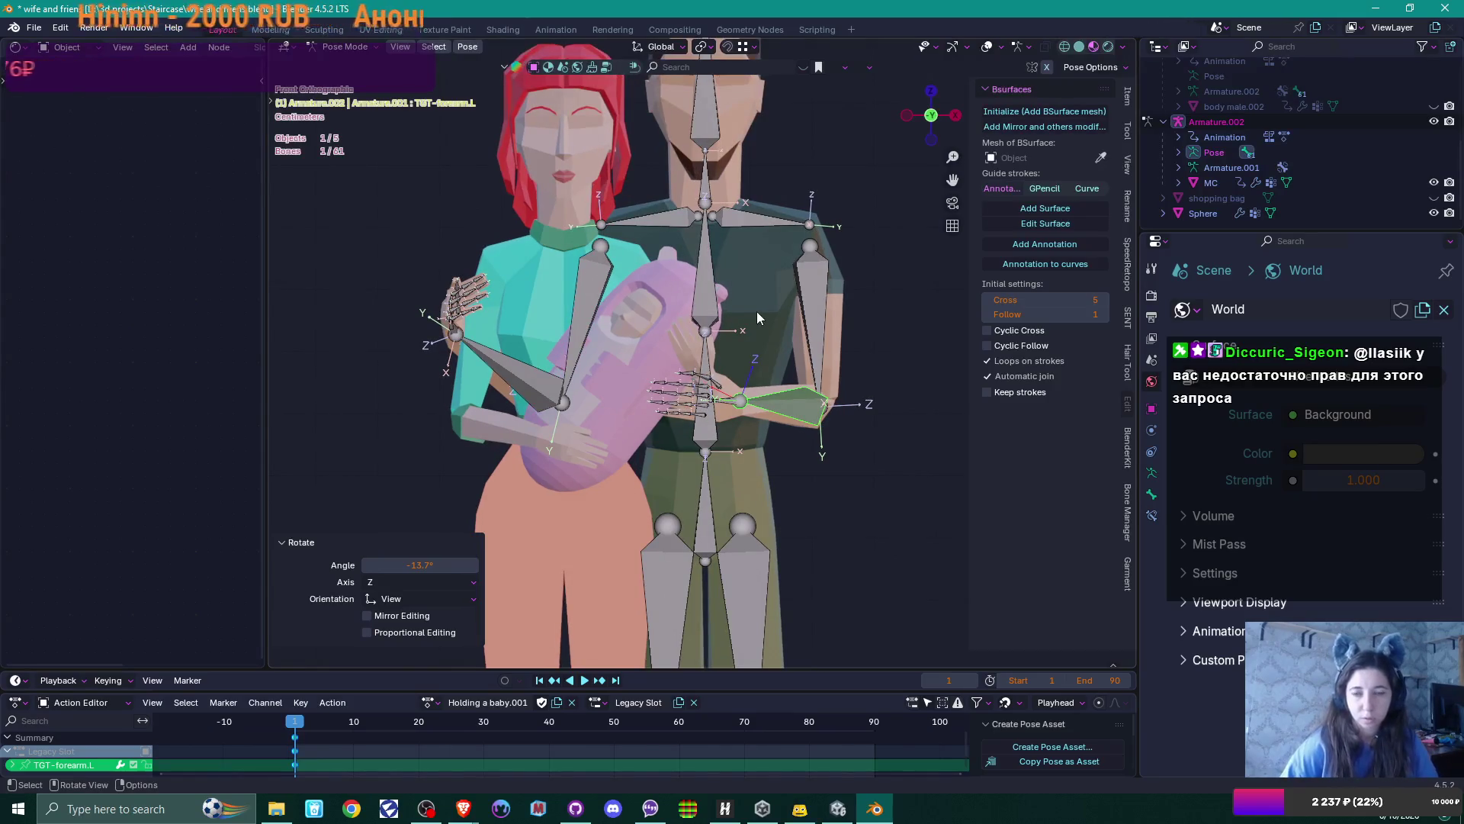
mouse_move(761, 352)
middle_mouse_down()
mouse_move(786, 509)
mouse_move(752, 507)
middle_mouse_up()
left_click(722, 522)
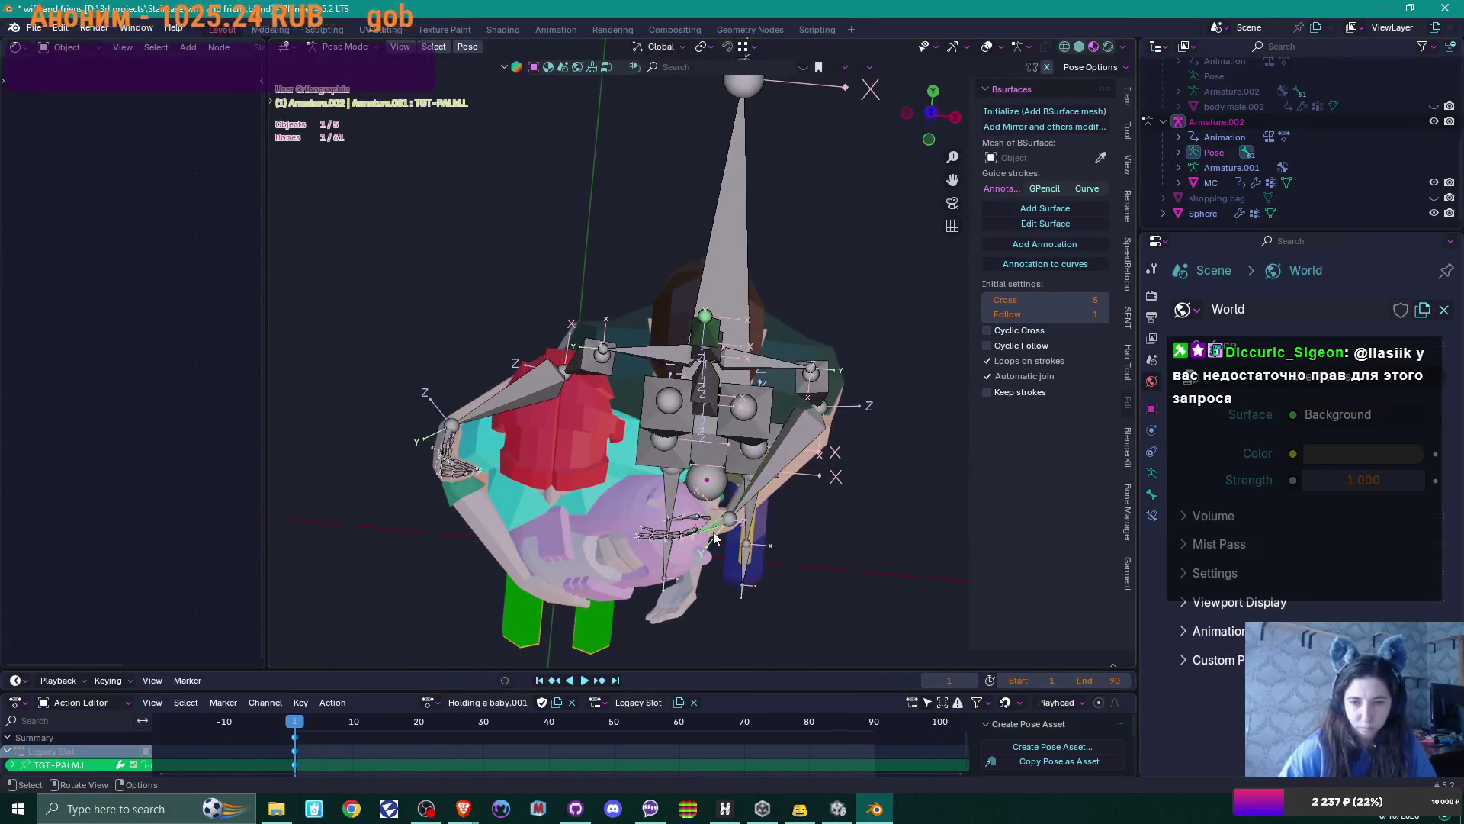
From the top view, rotate the man's left hand to -35.9°
key("KP_7")
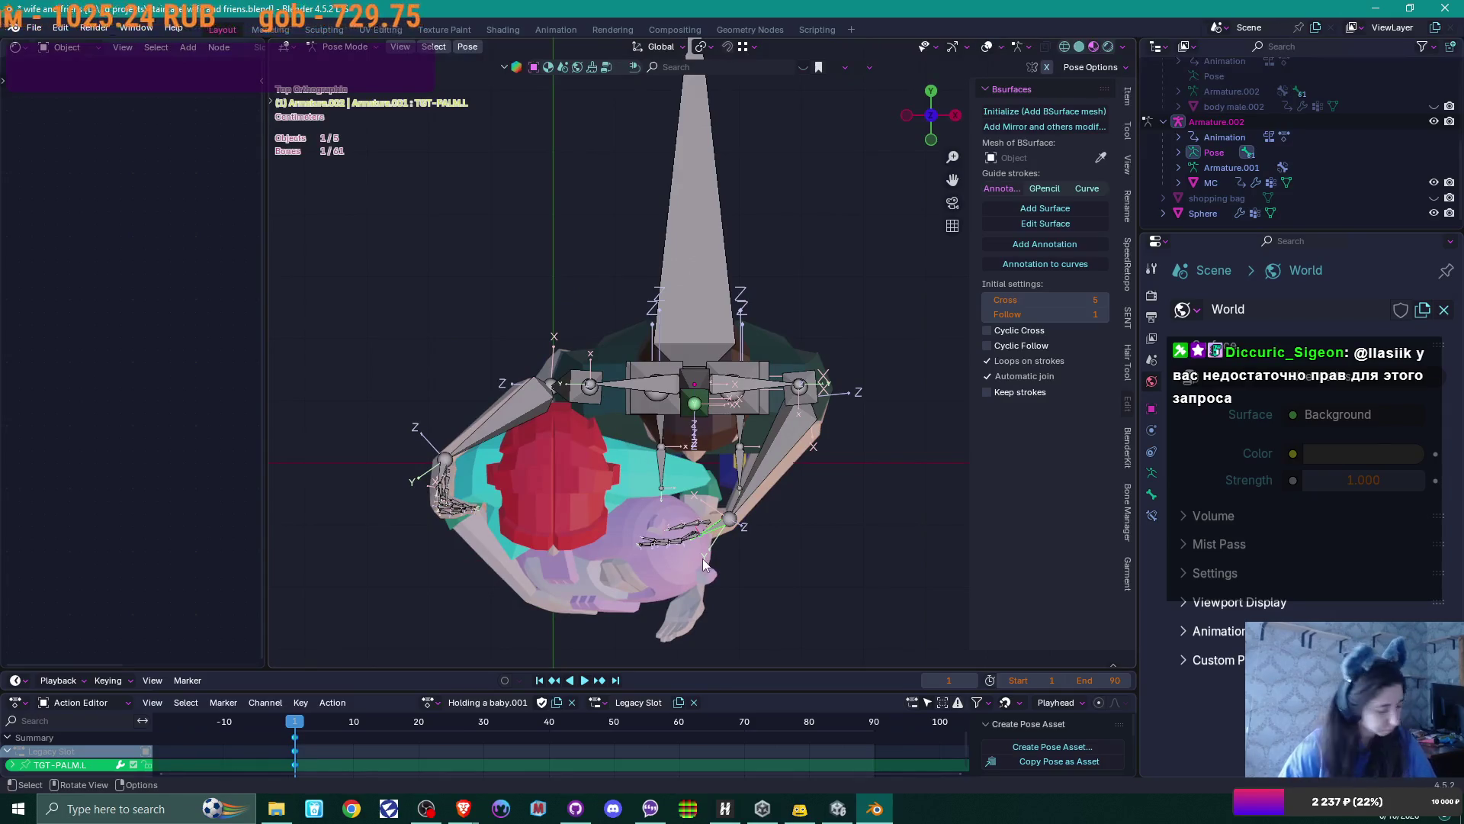
key("r")
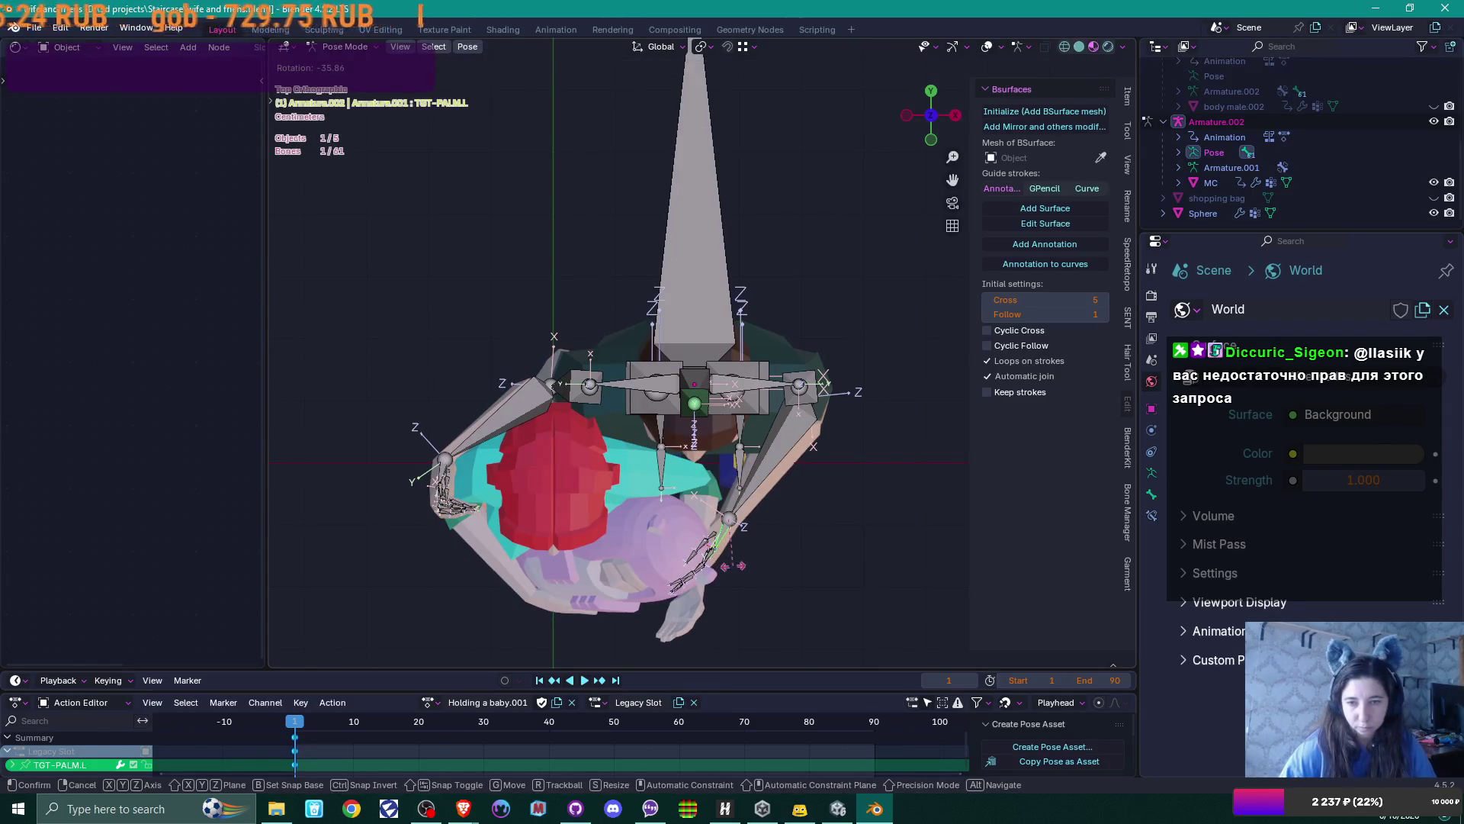
left_click(733, 566)
mouse_move(815, 434)
middle_mouse_down()
mouse_move(867, 432)
mouse_move(878, 469)
middle_mouse_up()
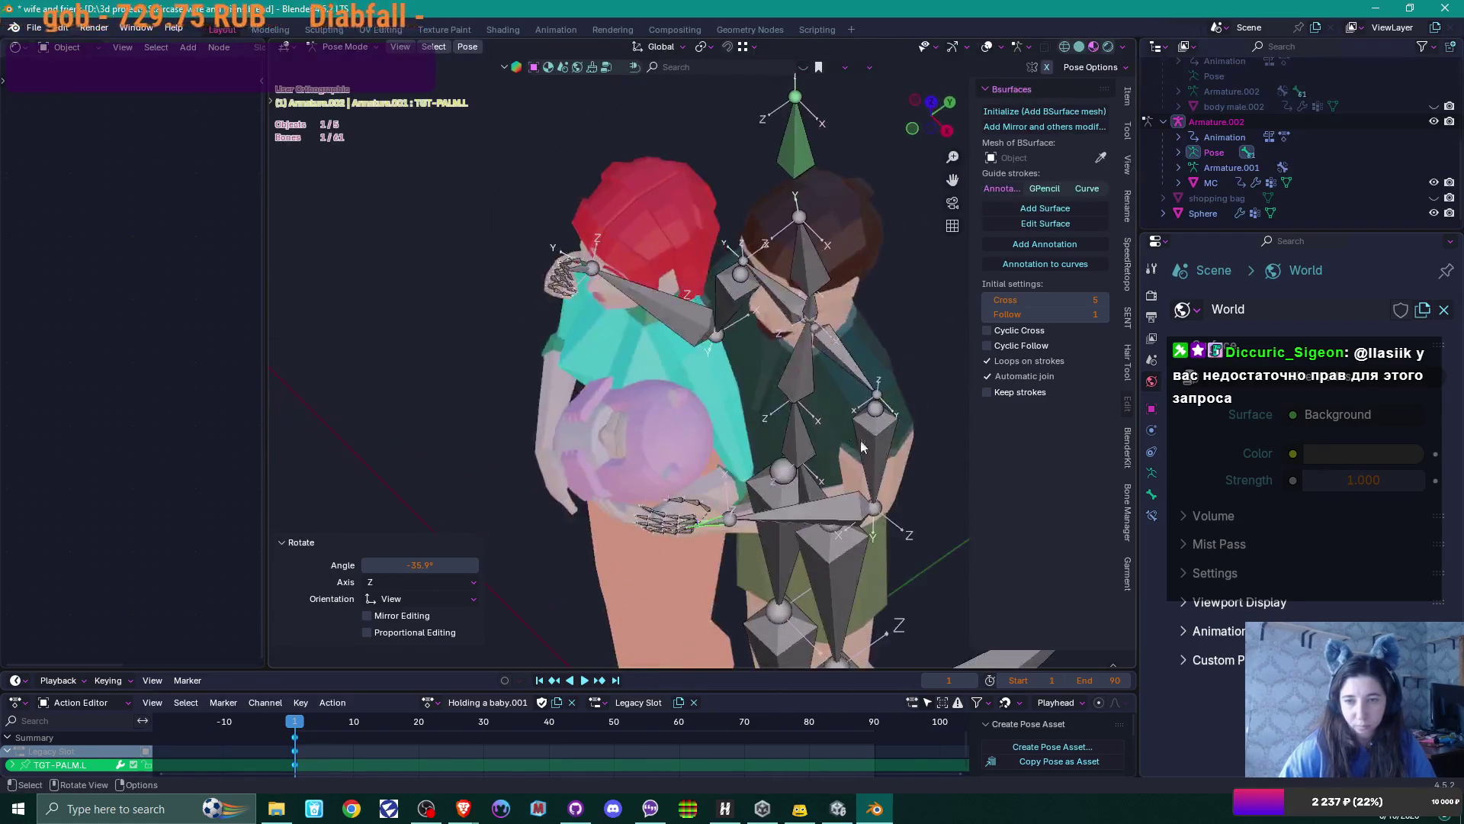
In the right view, rotate TGT-arm.L 25.2° and TGT-forearm.L -18.9°
left_click(878, 473)
key("KP_3")
key("r")
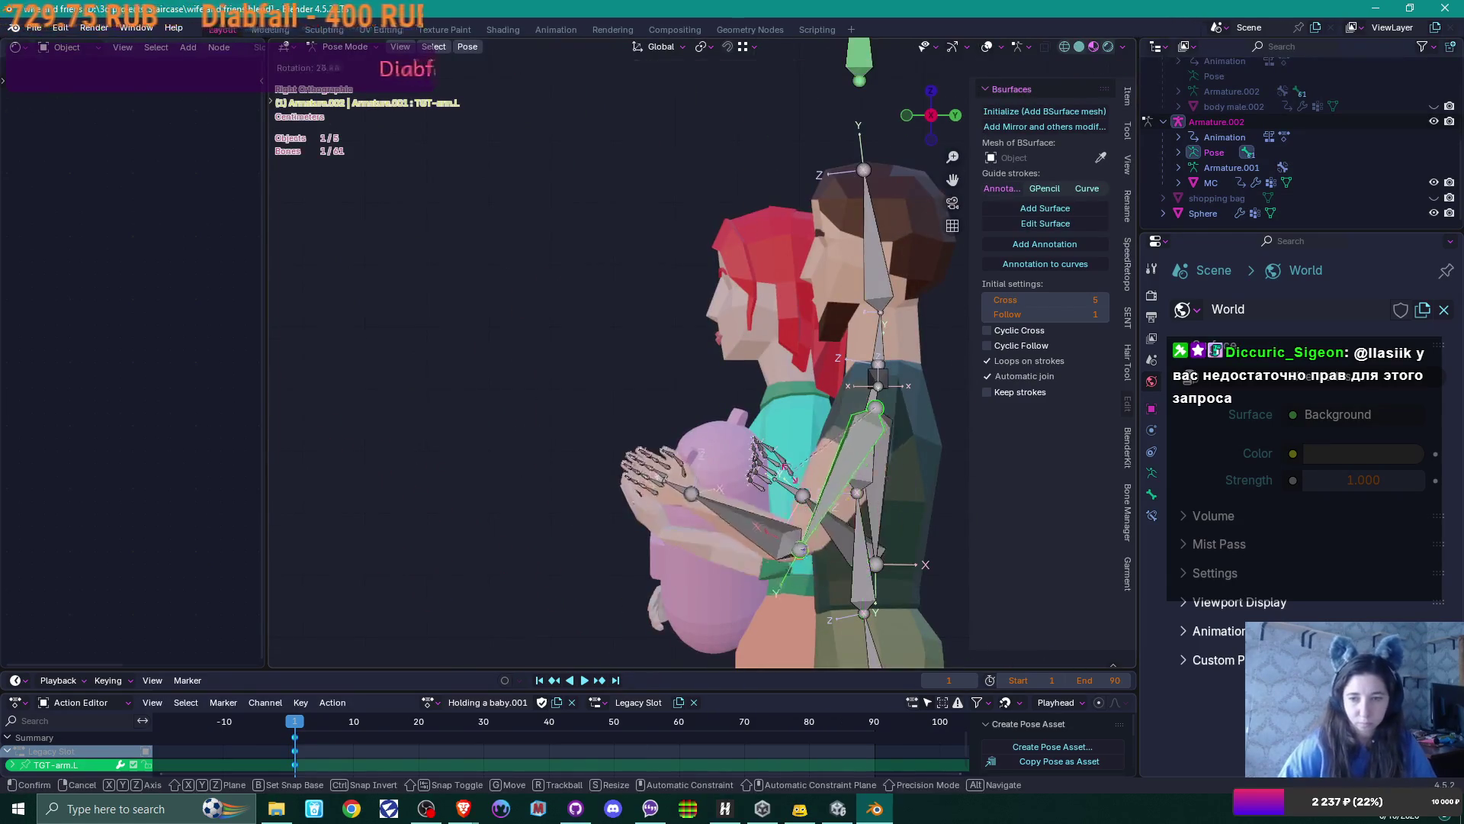
left_click(716, 514)
left_click(711, 516)
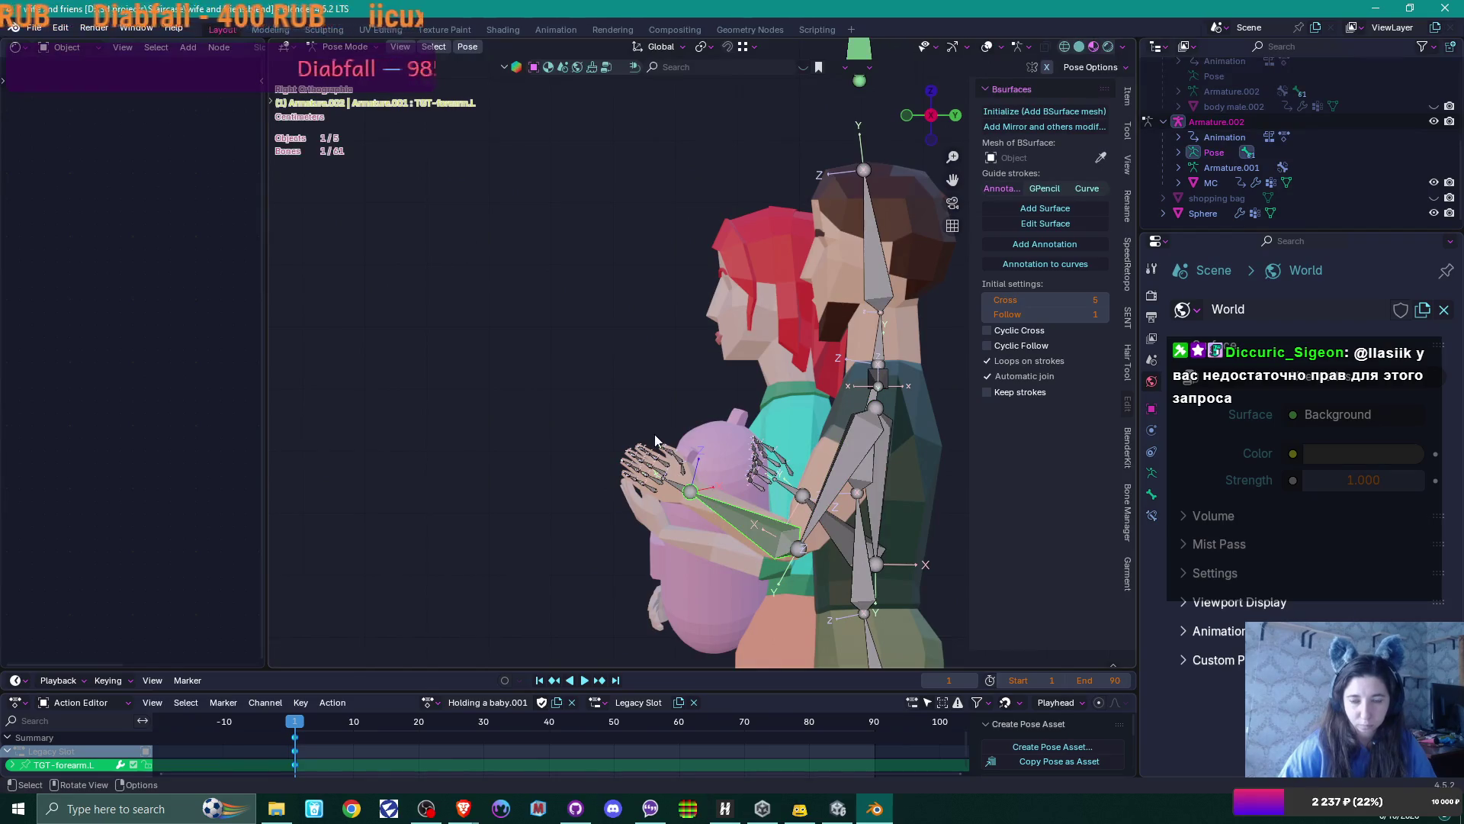
key("r")
left_click(656, 473)
mouse_move(656, 473)
middle_mouse_down()
mouse_move(802, 607)
mouse_move(840, 382)
mouse_move(858, 369)
middle_mouse_up()
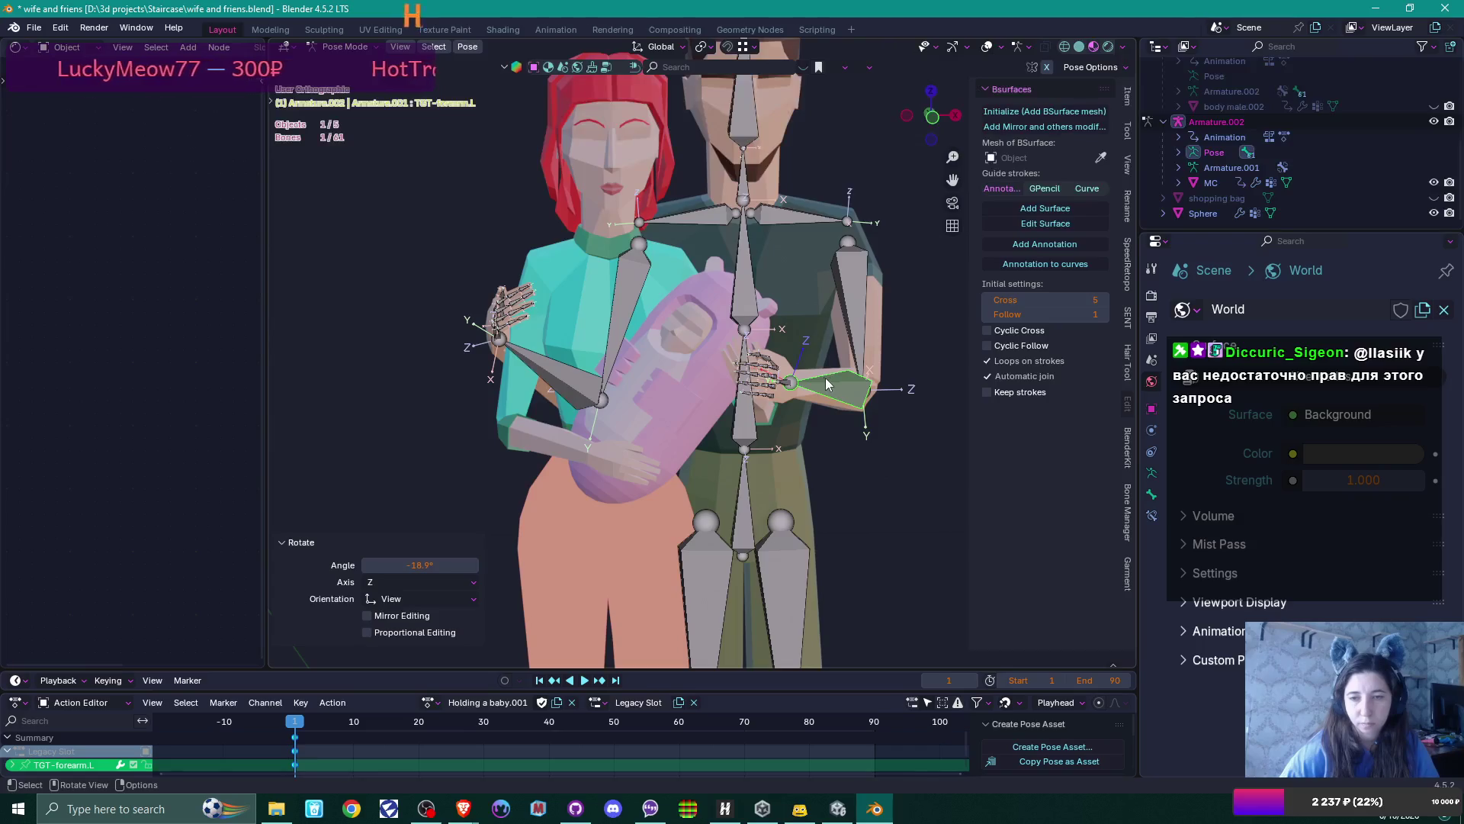
Re-angle TGT-forearm.L from the side, add 9.7° from above, then select TGT-PALM.L
mouse_move(851, 394)
middle_mouse_down()
mouse_move(739, 477)
mouse_move(688, 336)
mouse_move(724, 345)
middle_mouse_up()
key("r")
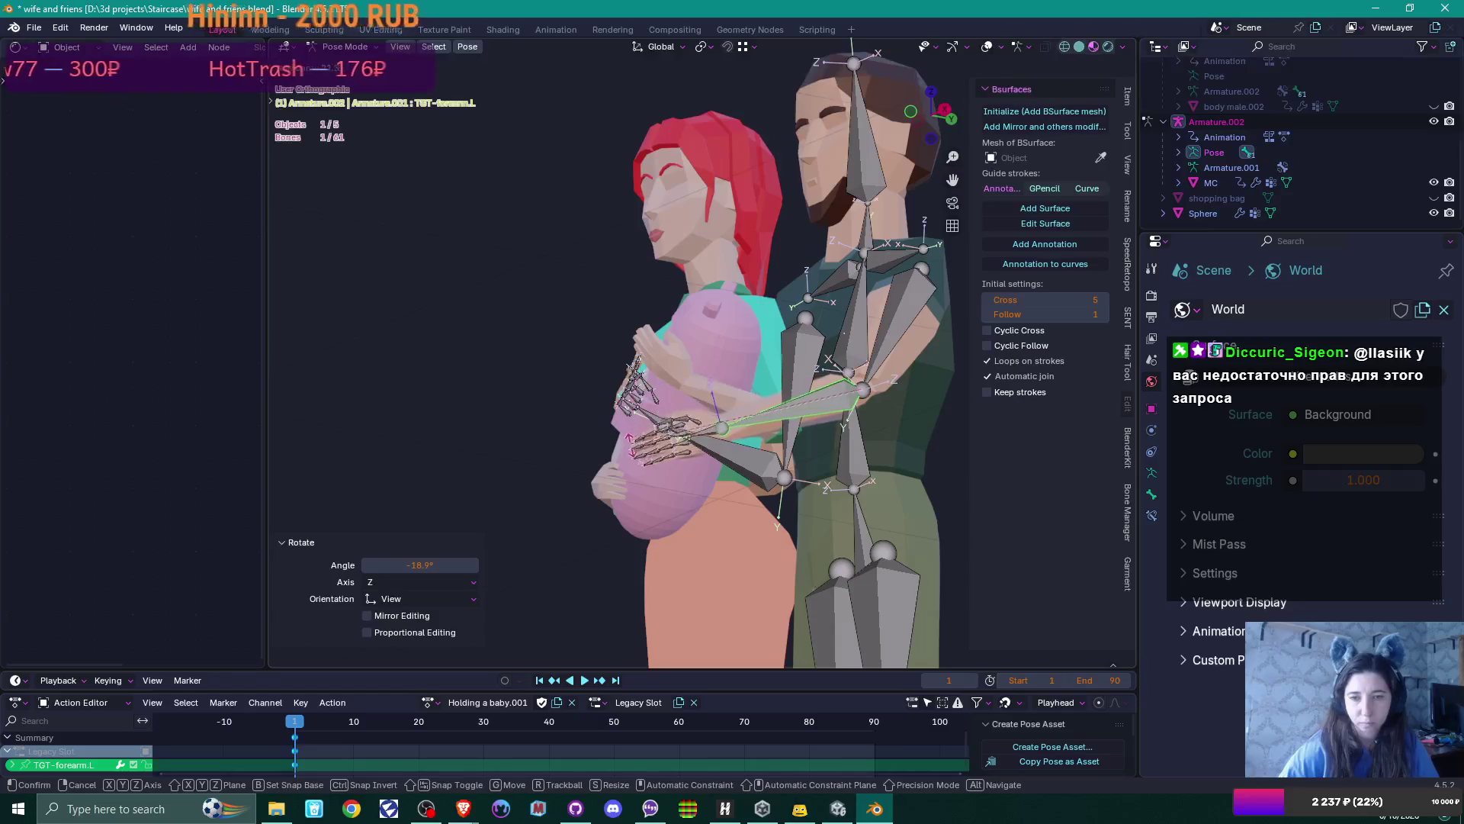
left_click(632, 456)
middle_click_drag(631, 456, 848, 493)
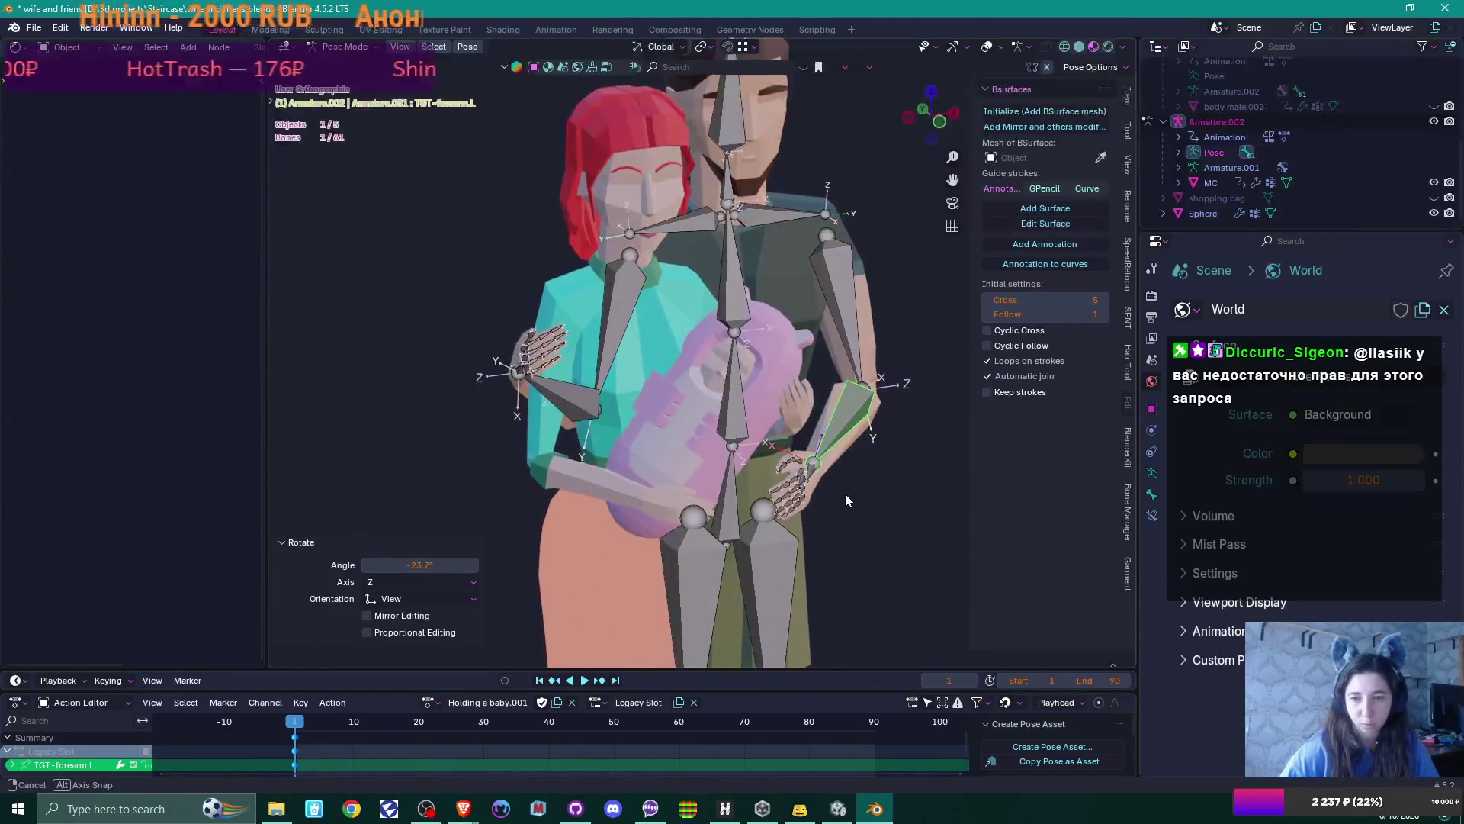
key("KP_7")
key("r")
left_click(777, 495)
mouse_move(777, 496)
middle_mouse_down()
mouse_move(802, 376)
mouse_move(794, 325)
mouse_move(808, 350)
mouse_move(761, 369)
middle_mouse_up()
left_click(721, 456)
mouse_move(779, 465)
middle_mouse_down()
mouse_move(738, 463)
mouse_move(808, 321)
middle_mouse_up()
Twist the man's left palm about its local Y axis, then rotate it 27.8°
scroll(738, 464, "up", 4)
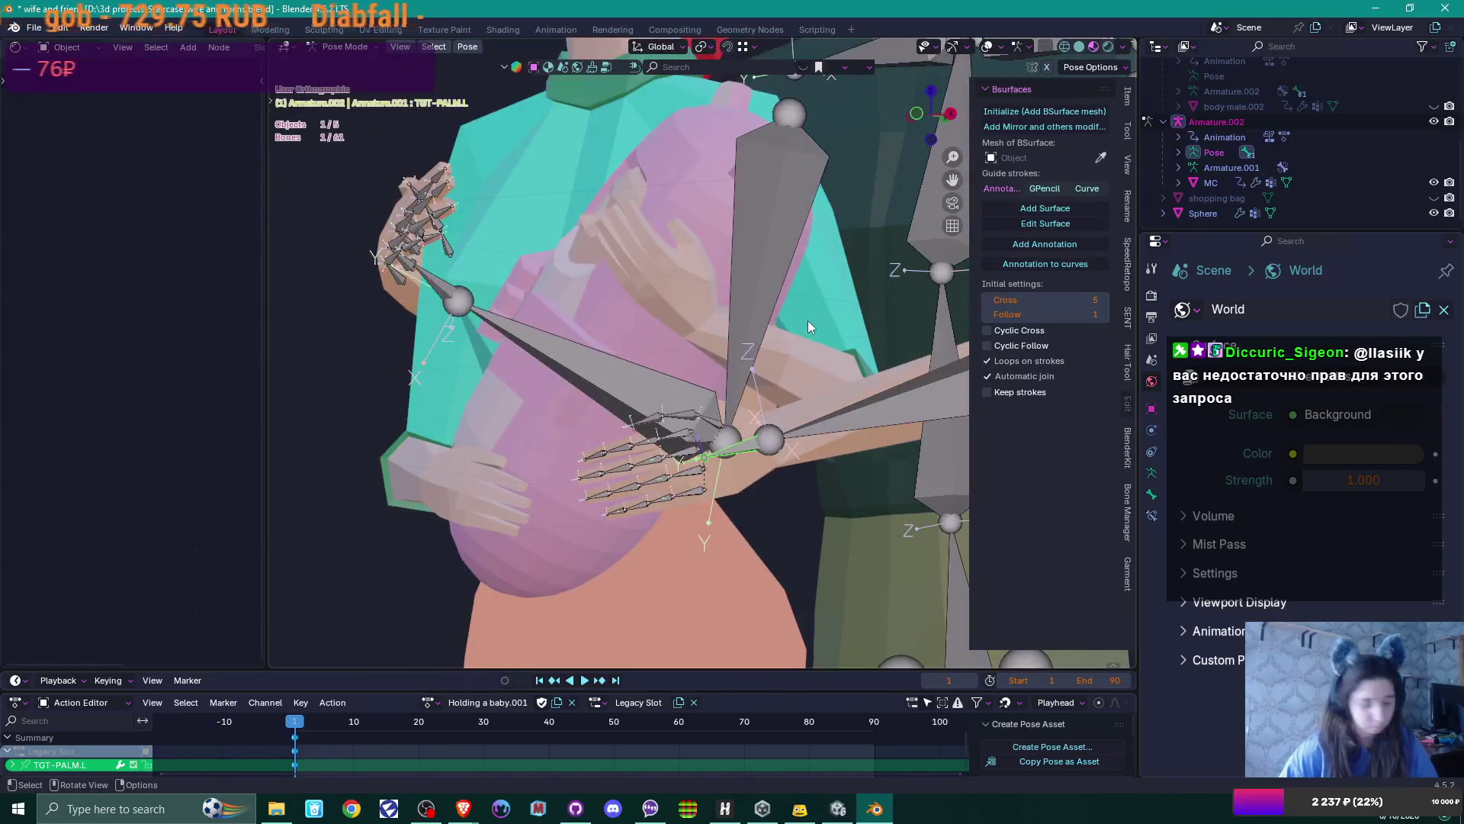
key("y")
key("y")
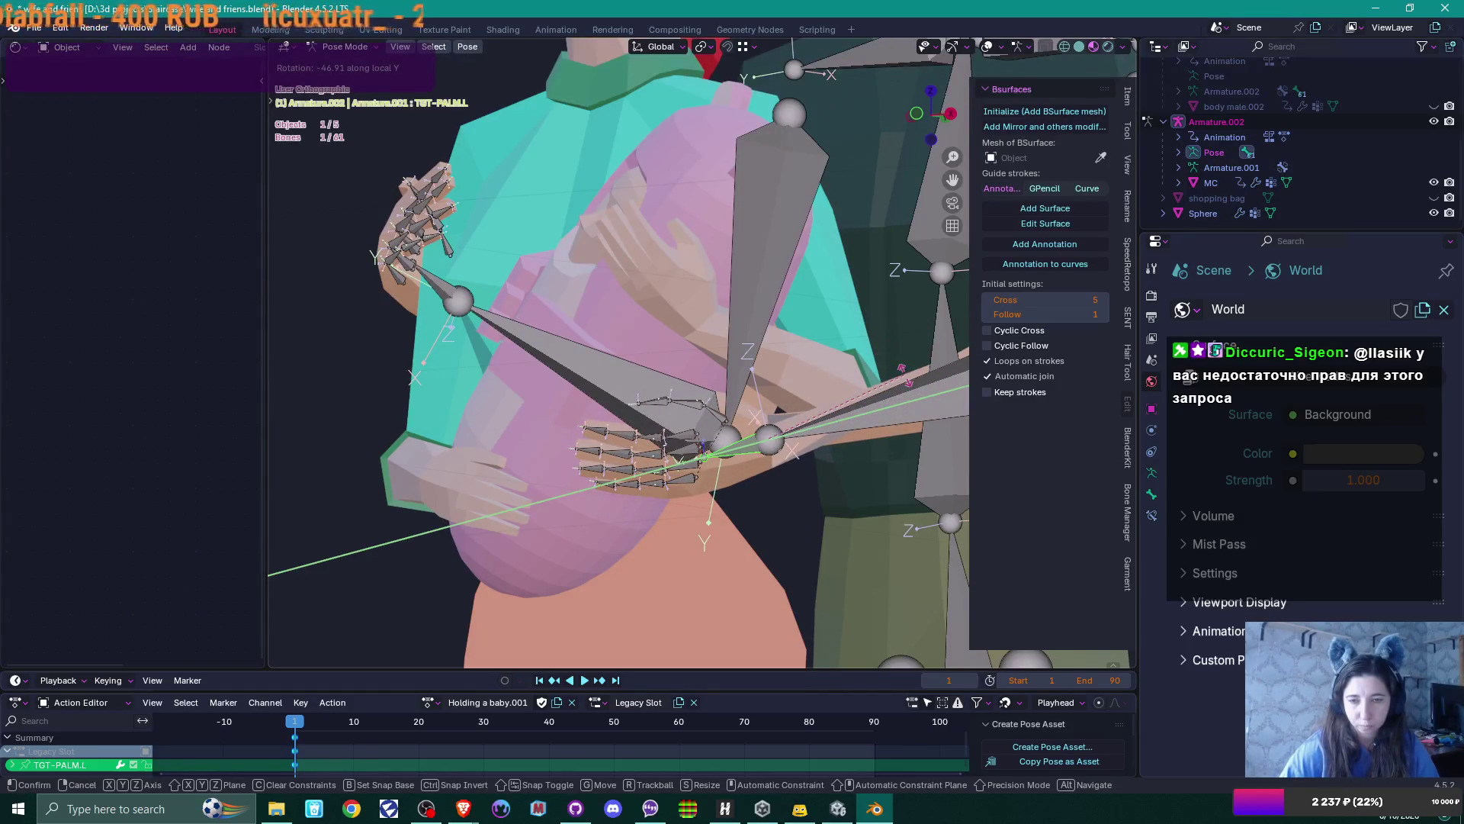
left_click(905, 375)
mouse_move(907, 381)
middle_mouse_down()
mouse_move(936, 442)
mouse_move(865, 433)
mouse_move(907, 442)
mouse_move(844, 373)
mouse_move(875, 502)
middle_mouse_up()
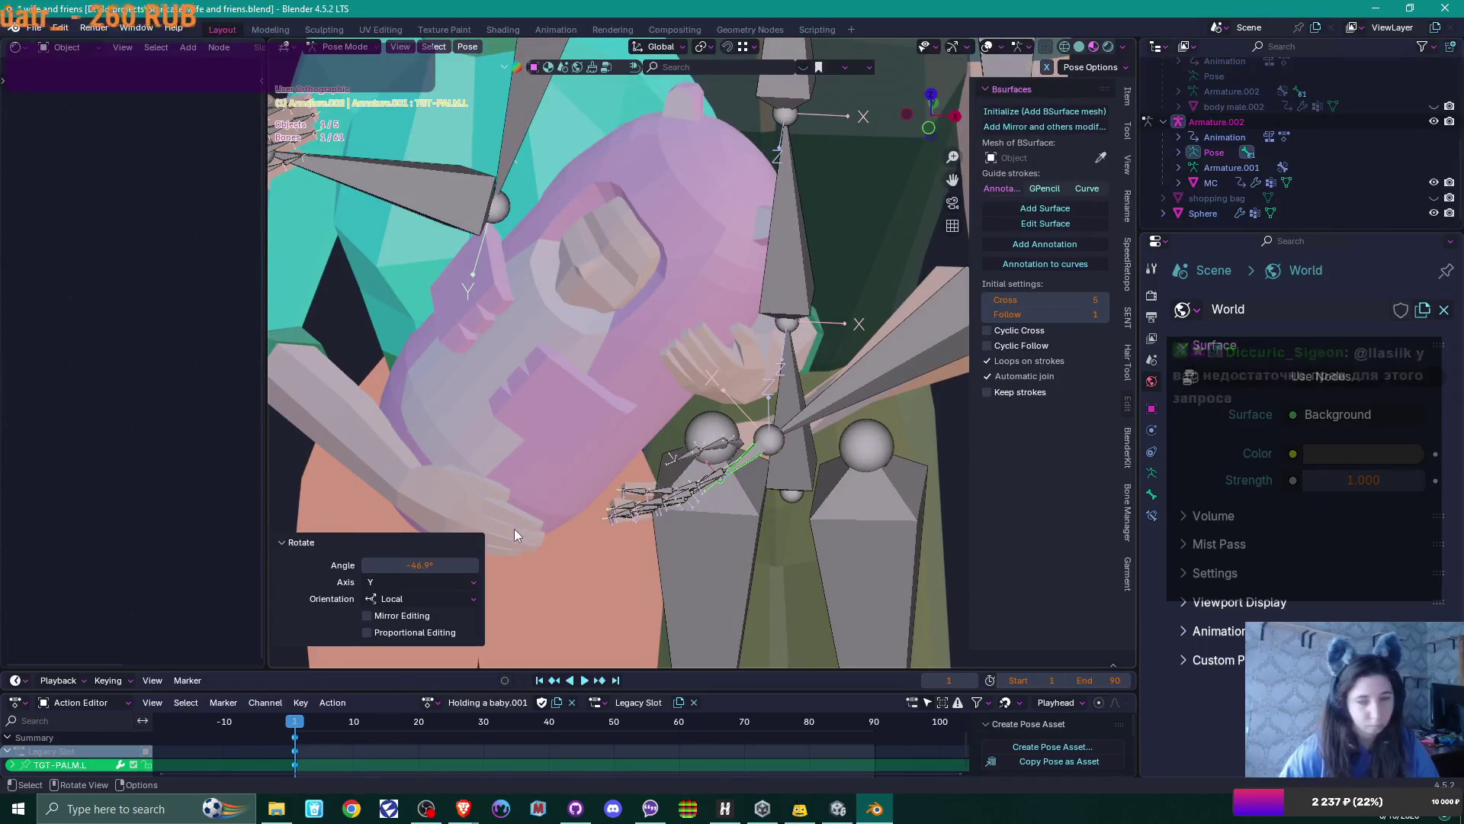
key("r")
left_click(322, 354)
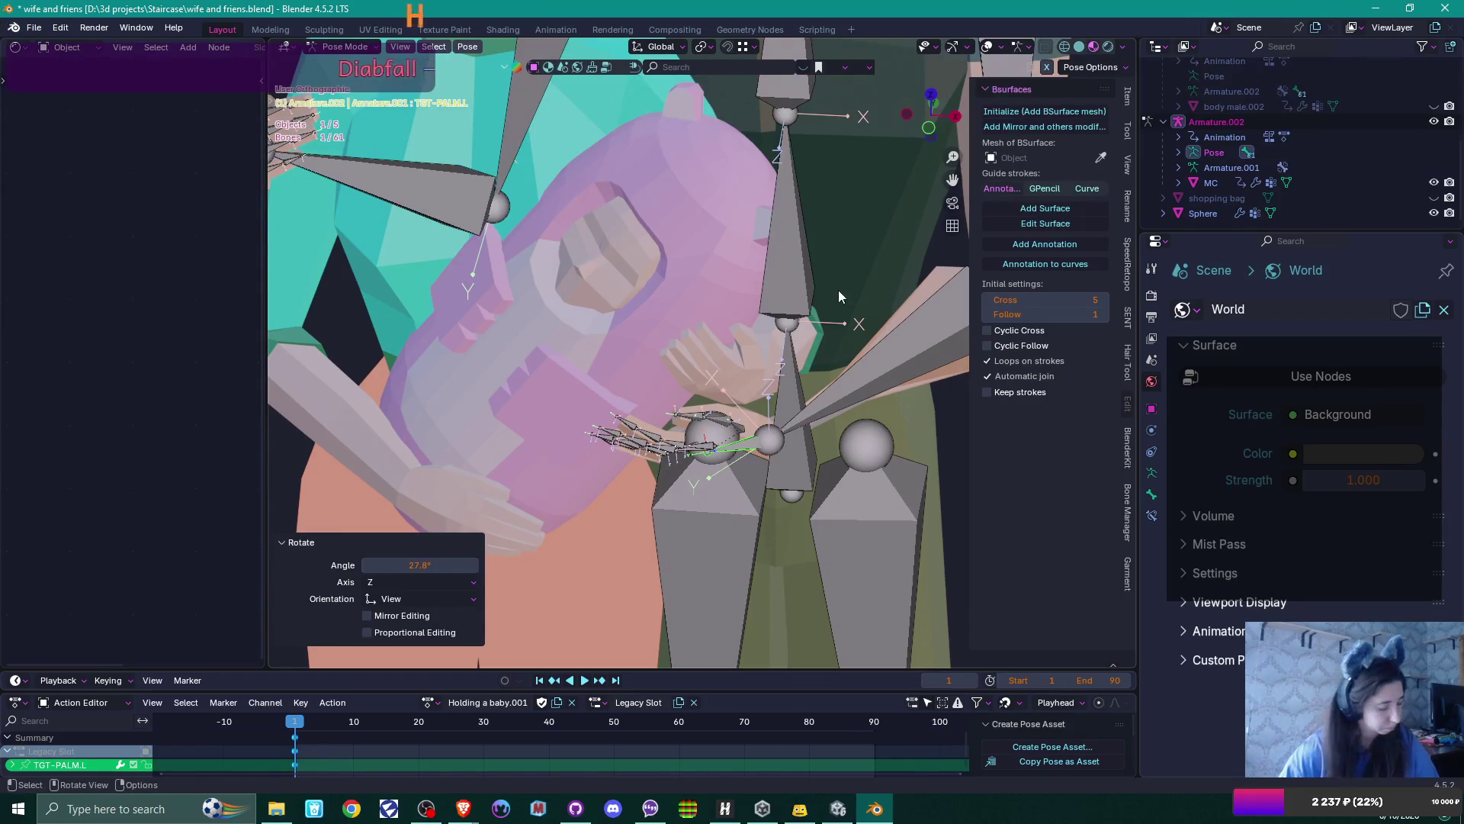
Twist the palm 18.1° about Y and rotate it again so it curls under the baby
key("r")
key("y")
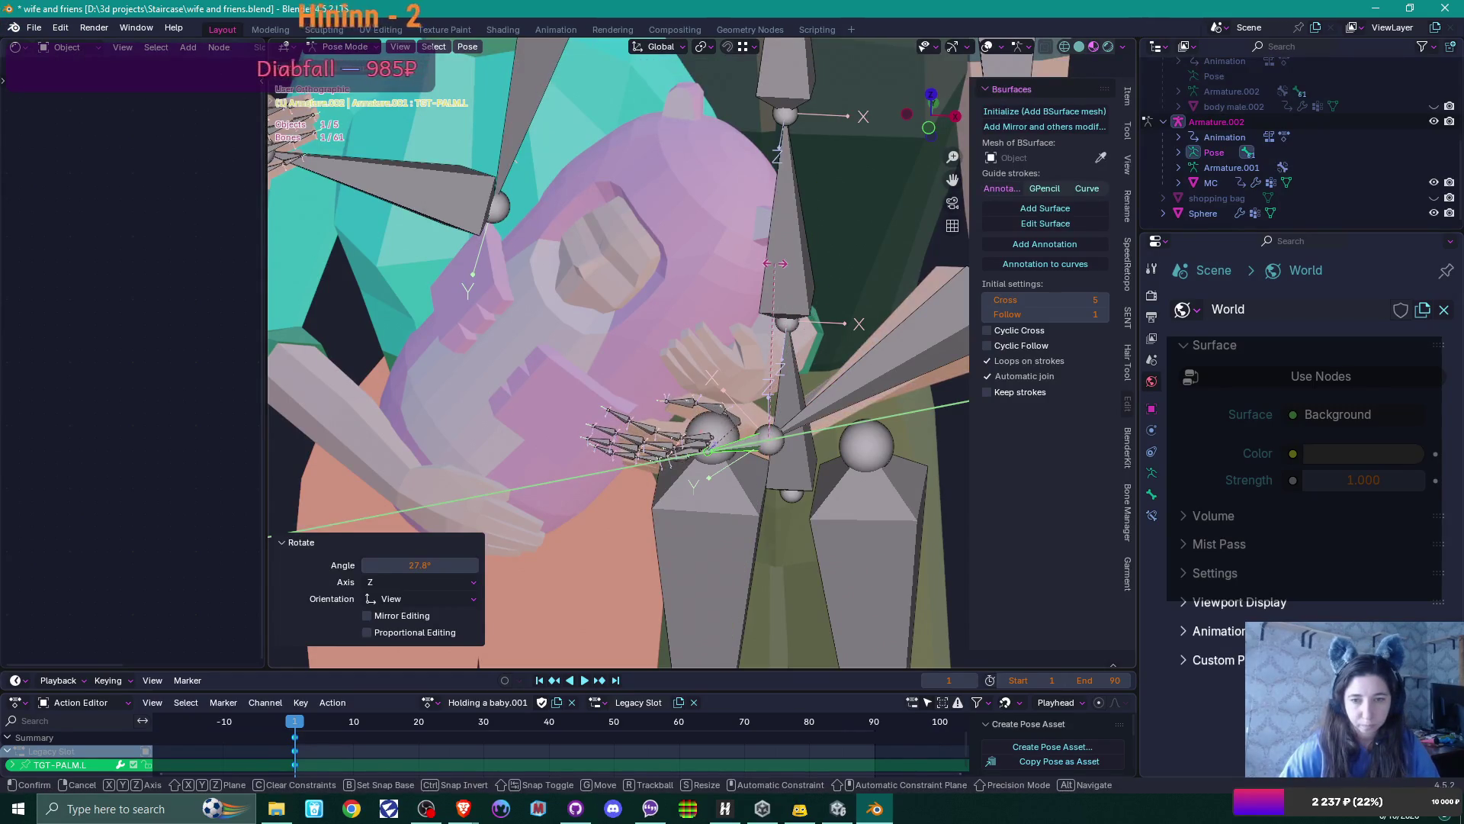
left_click(775, 264)
mouse_move(748, 480)
middle_mouse_down()
mouse_move(676, 476)
mouse_move(694, 492)
mouse_move(585, 367)
middle_mouse_up()
key("r")
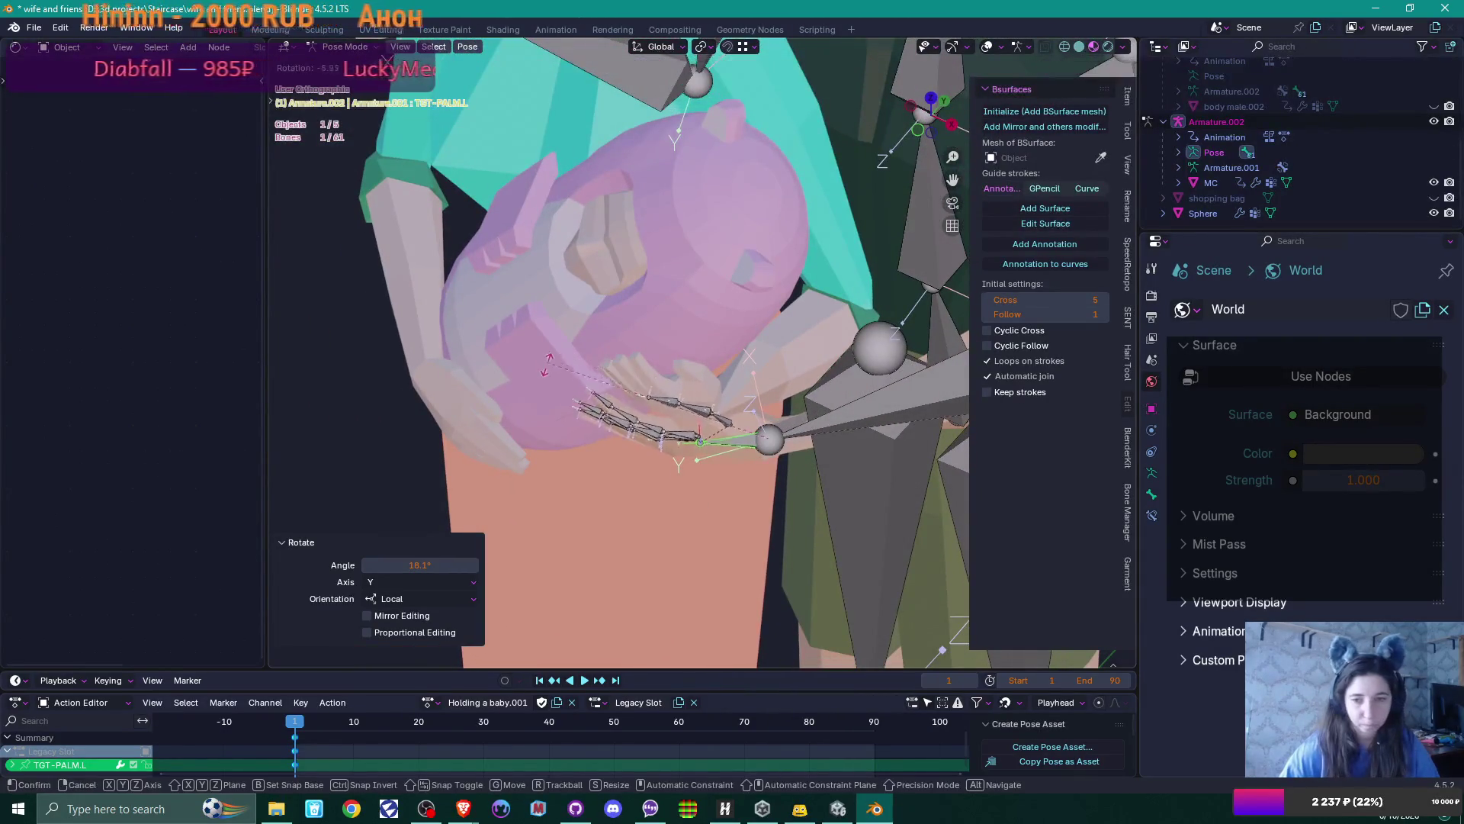
left_click(546, 381)
Switch to the front view and select every bone of the rig
scroll(720, 449, "down", 2)
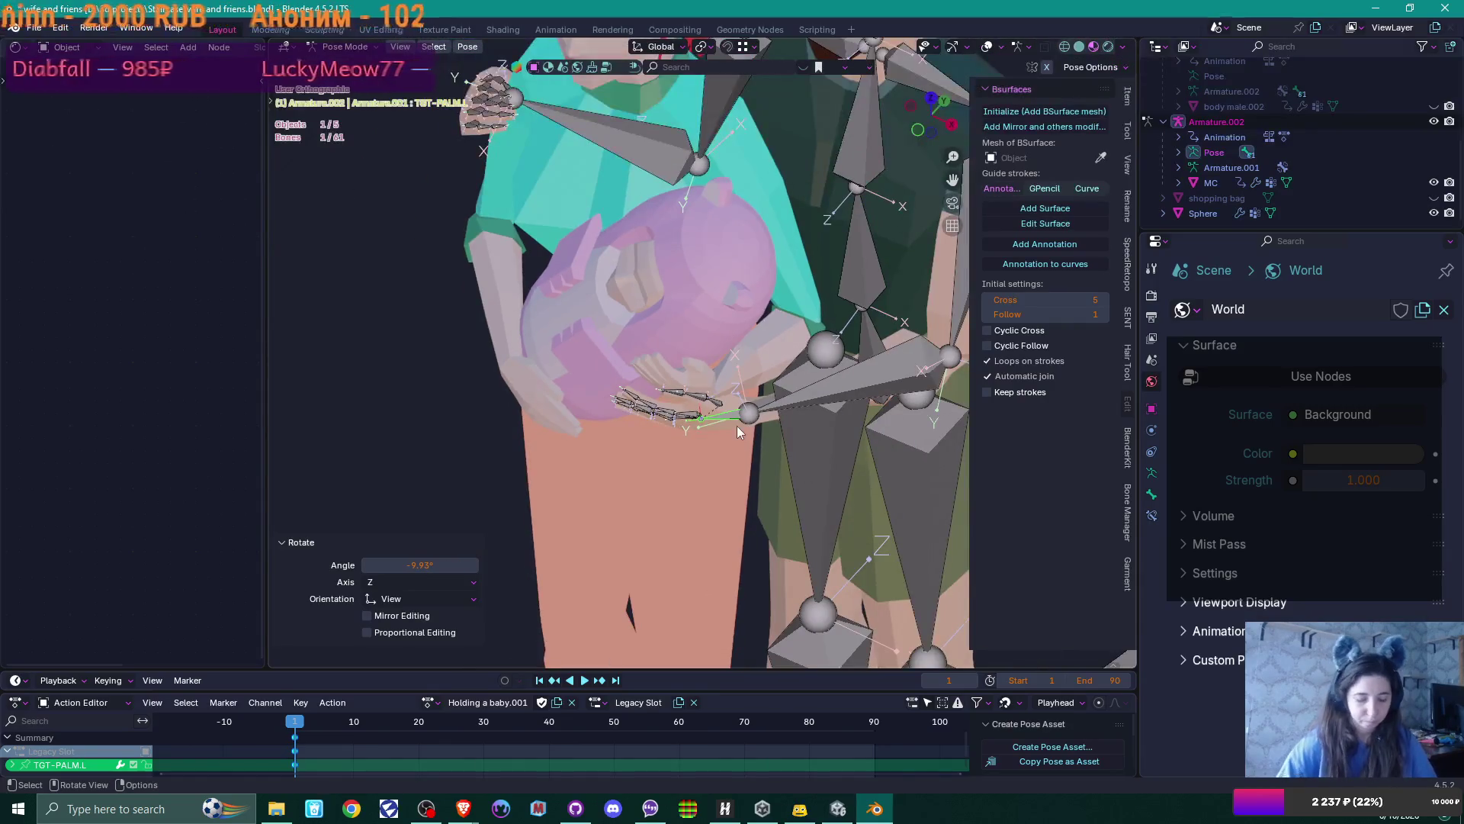
key("KP_1")
scroll(826, 386, "down", 4)
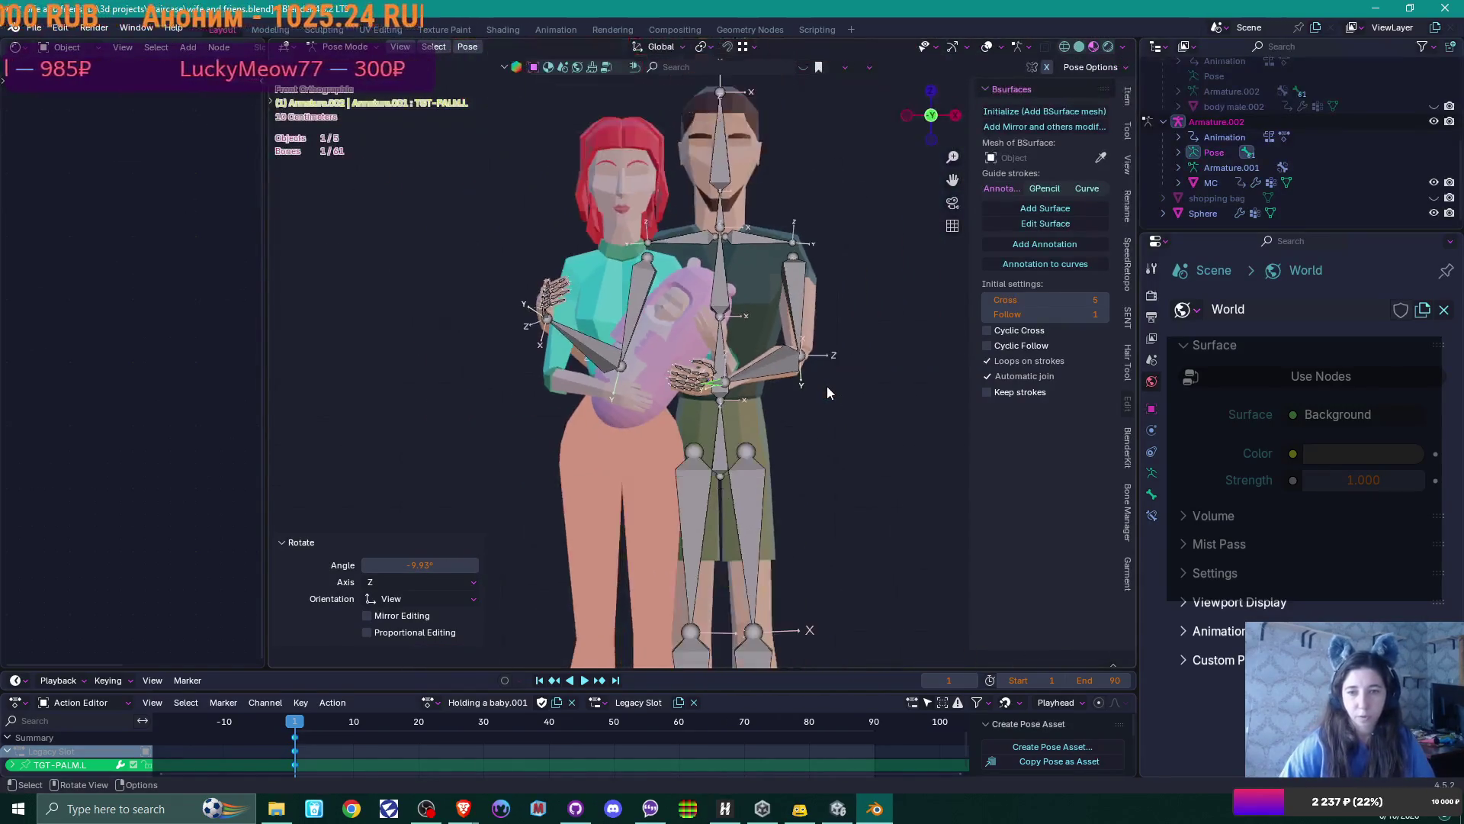
key("a")
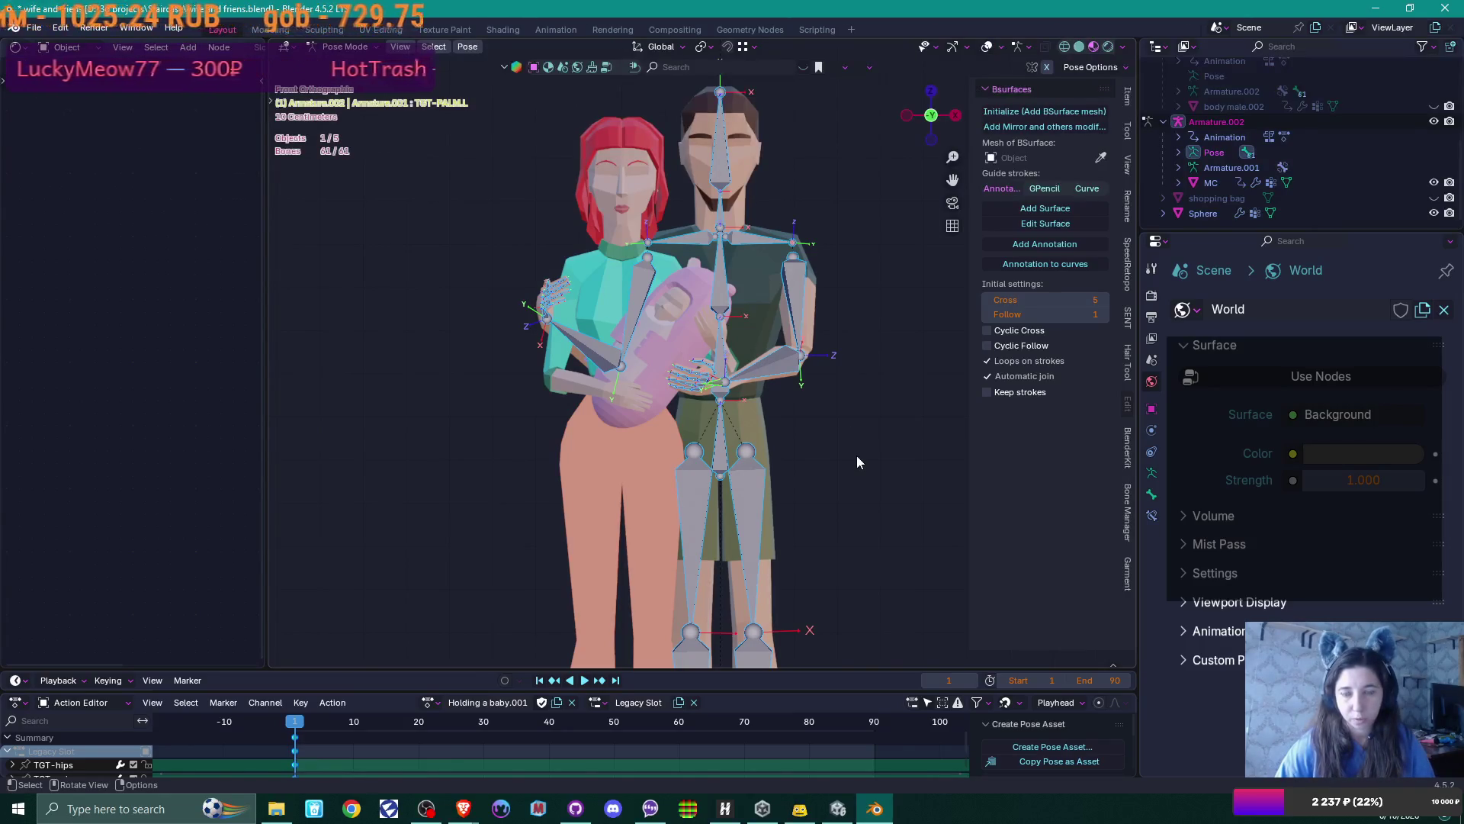
key("Tab")
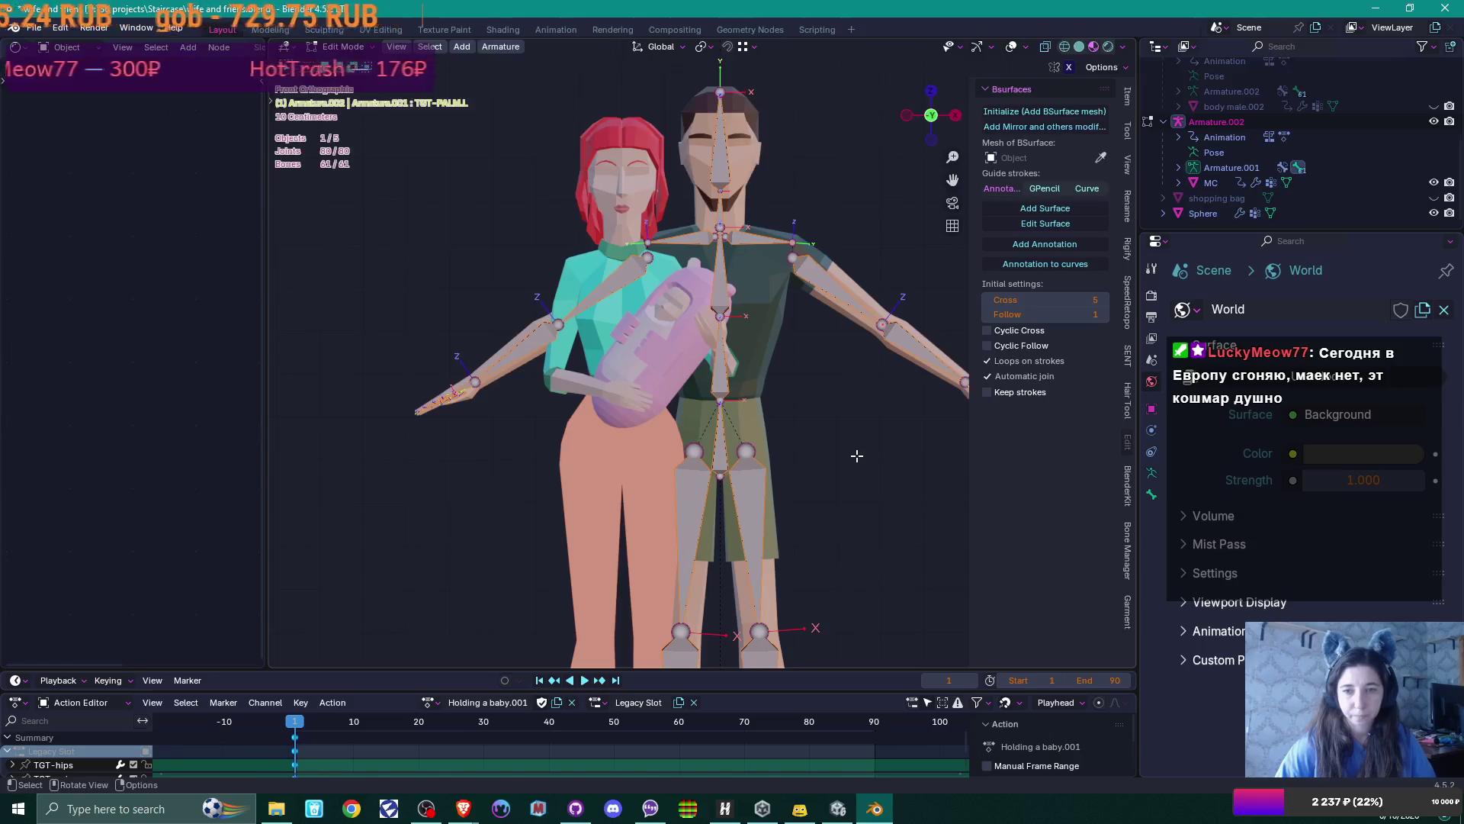
key("Tab")
key("ctrl+Tab")
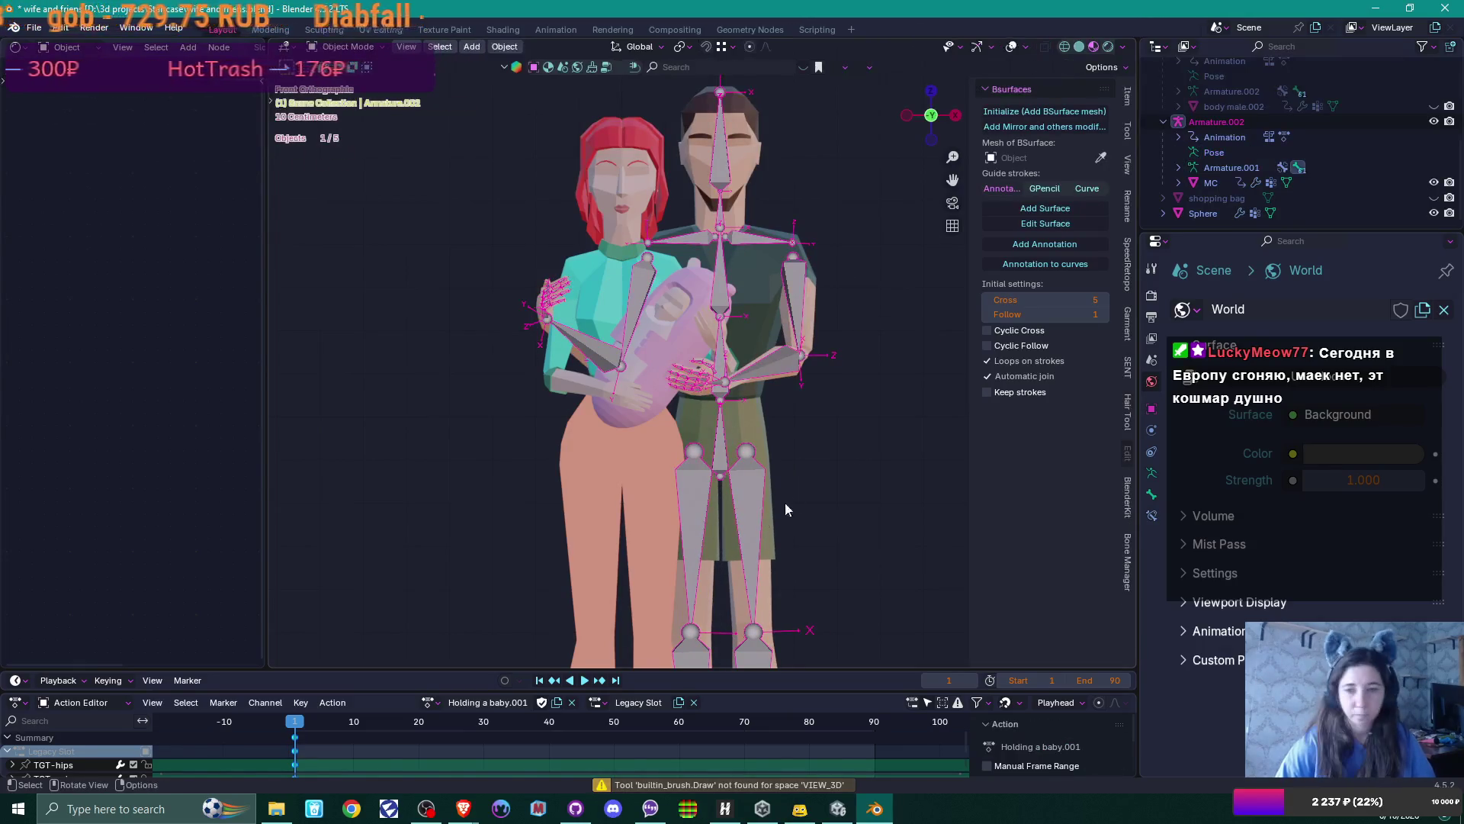
left_click(839, 451)
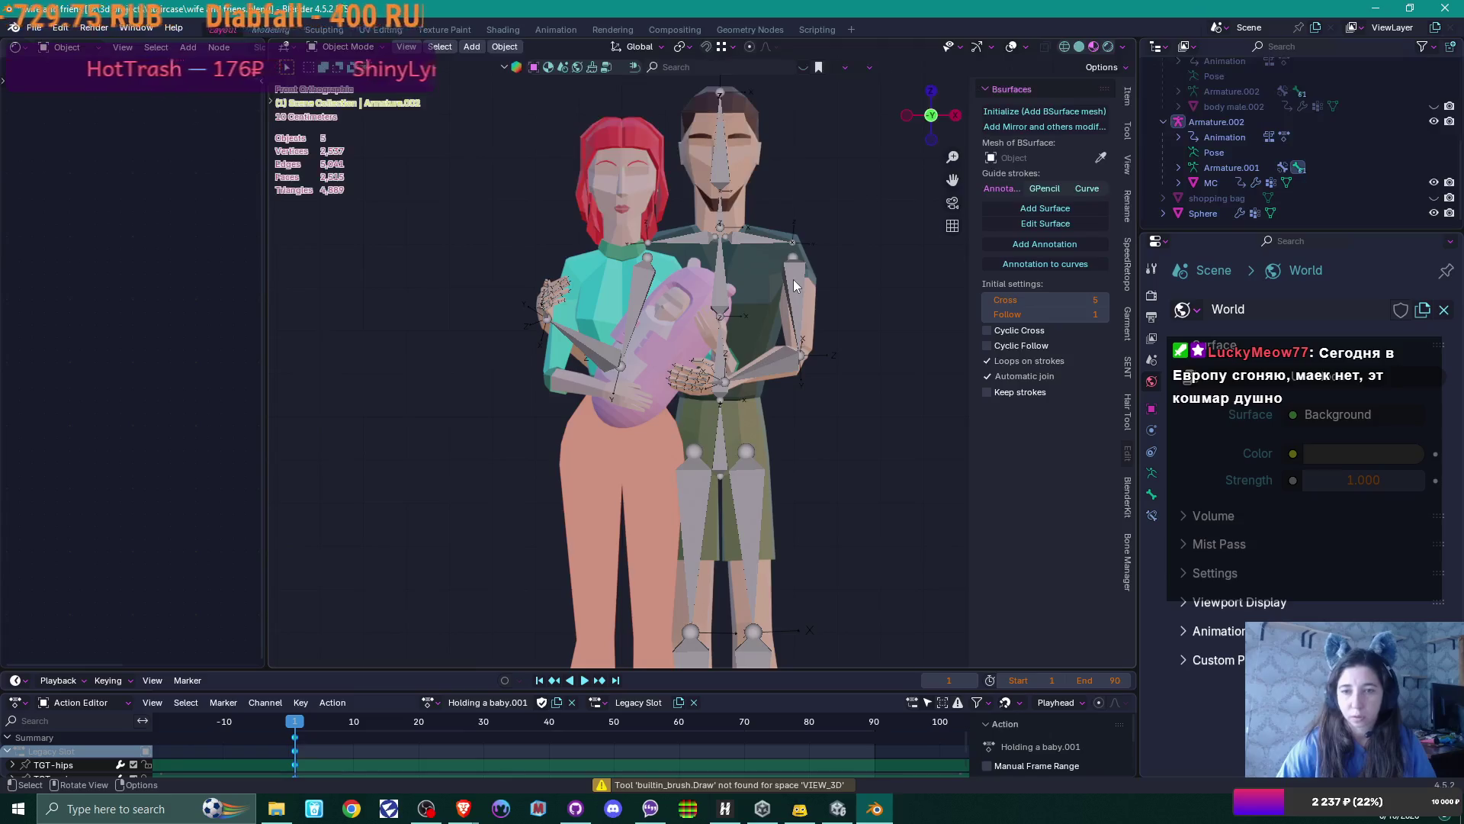
left_click(793, 279)
key("h")
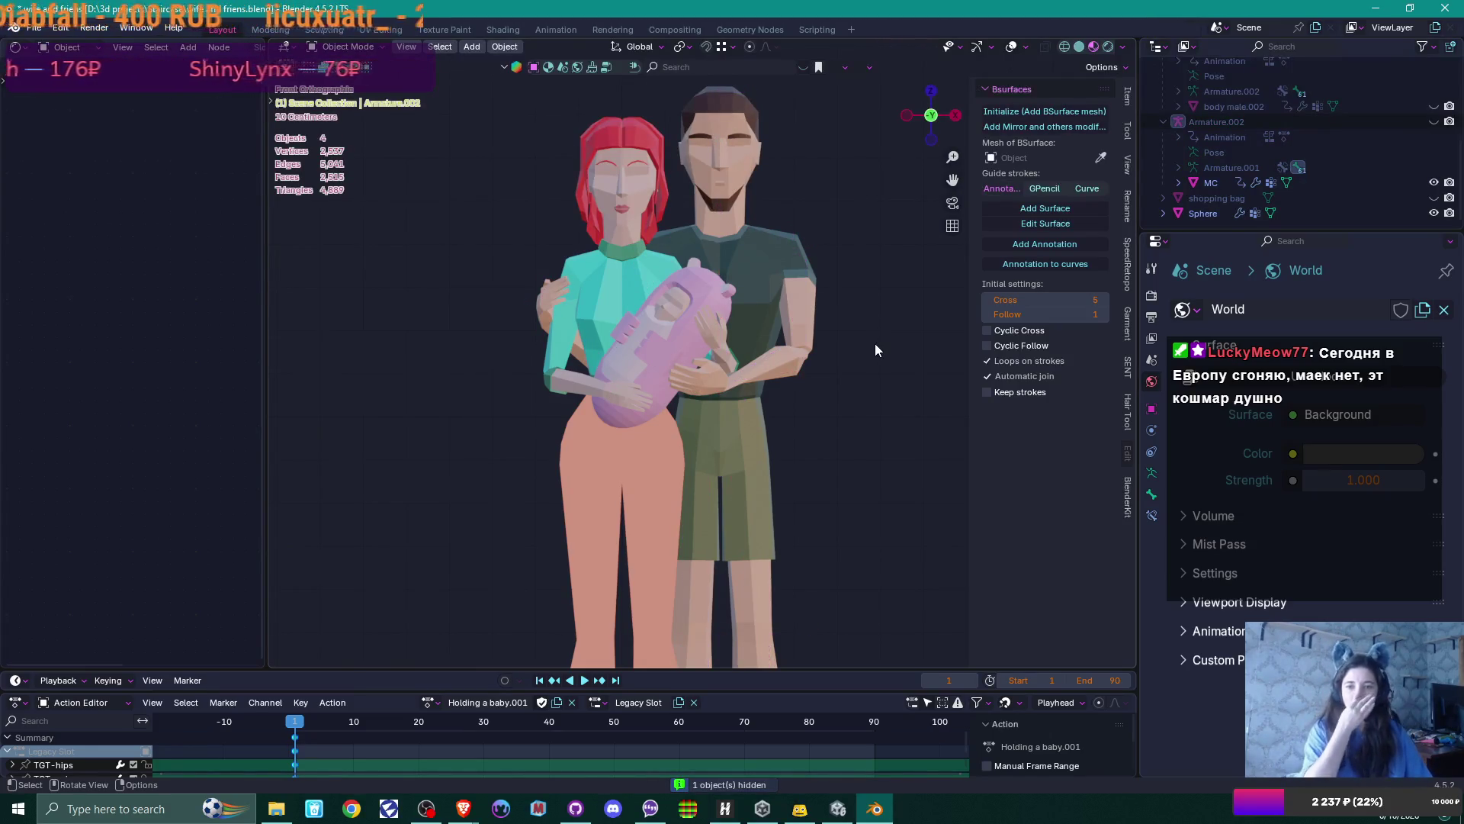
mouse_move(866, 348)
middle_mouse_down()
mouse_move(825, 513)
mouse_move(754, 580)
mouse_move(803, 507)
middle_mouse_up()
scroll(824, 526, "up", 5)
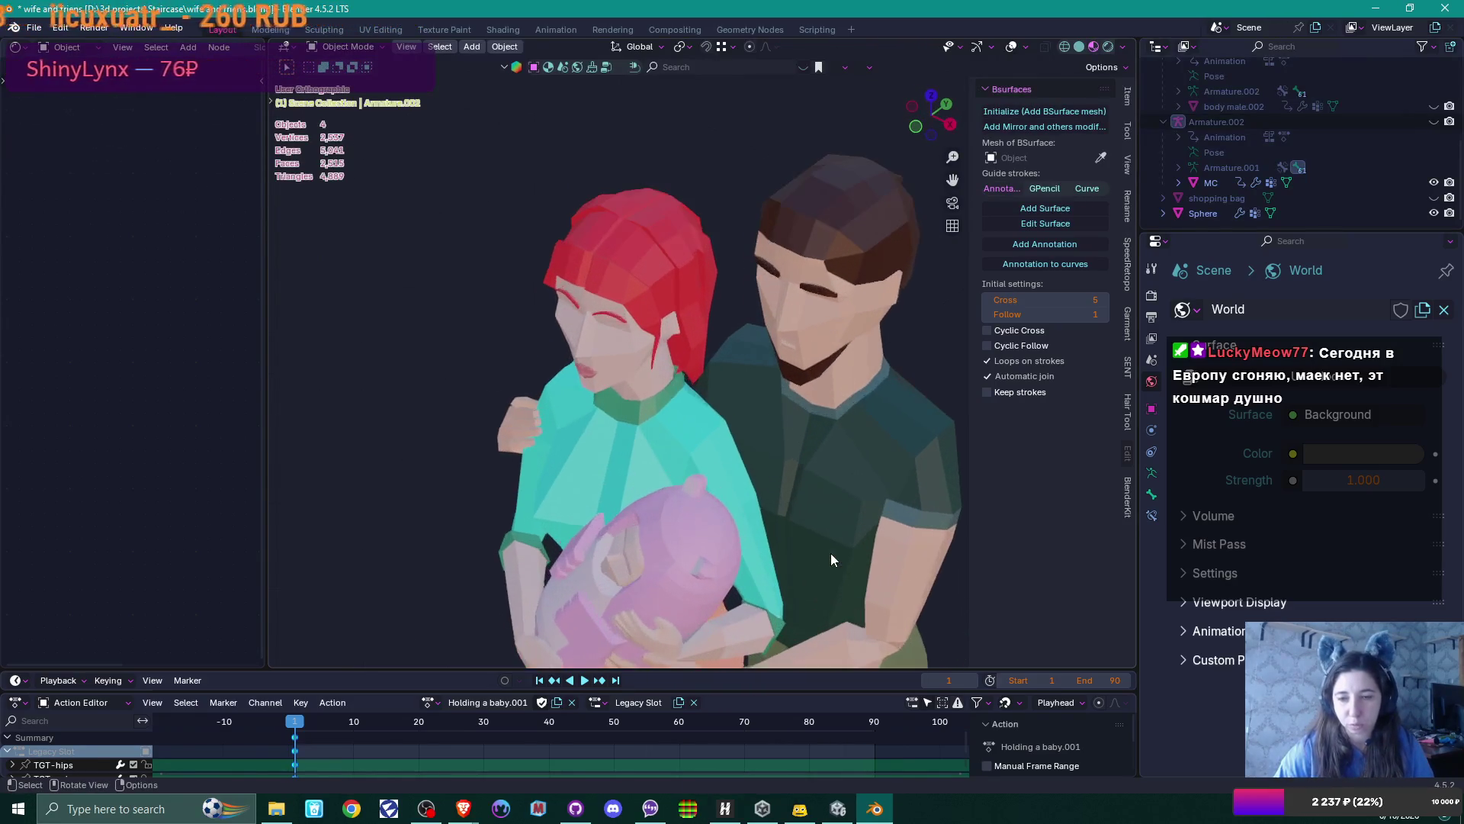
mouse_move(788, 341)
middle_mouse_down()
mouse_move(710, 299)
mouse_move(690, 268)
mouse_move(772, 227)
mouse_move(801, 227)
mouse_move(835, 264)
middle_mouse_up()
left_click(1434, 122)
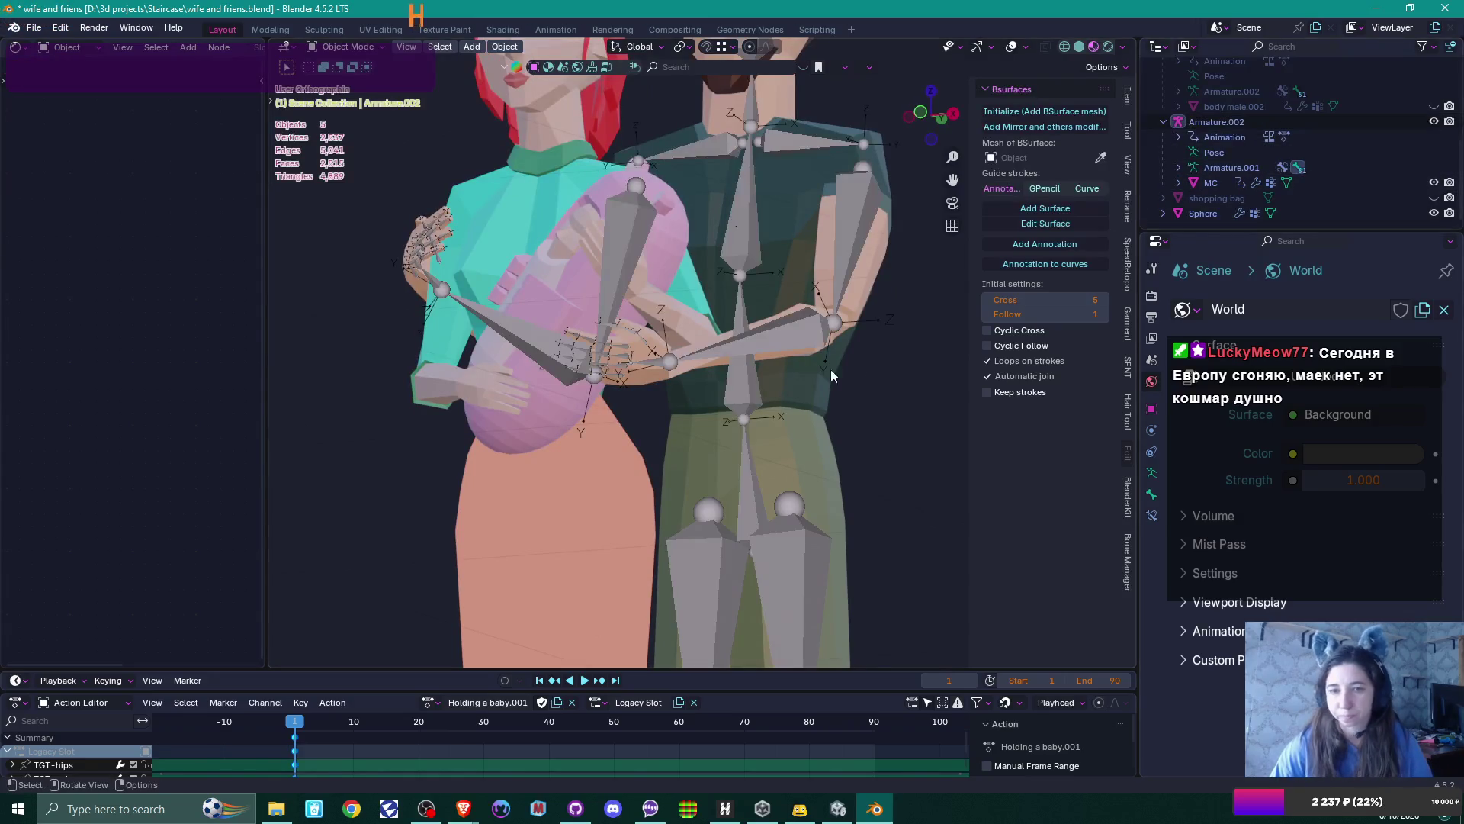
key("ctrl+Tab")
left_click(794, 339)
scroll(769, 339, "up", 3)
Rotate the man's left forearm about its local X axis, then twist it about Y
mouse_move(768, 339)
middle_mouse_down()
mouse_move(920, 389)
mouse_move(854, 399)
mouse_move(914, 381)
mouse_move(897, 333)
mouse_move(885, 374)
middle_mouse_up()
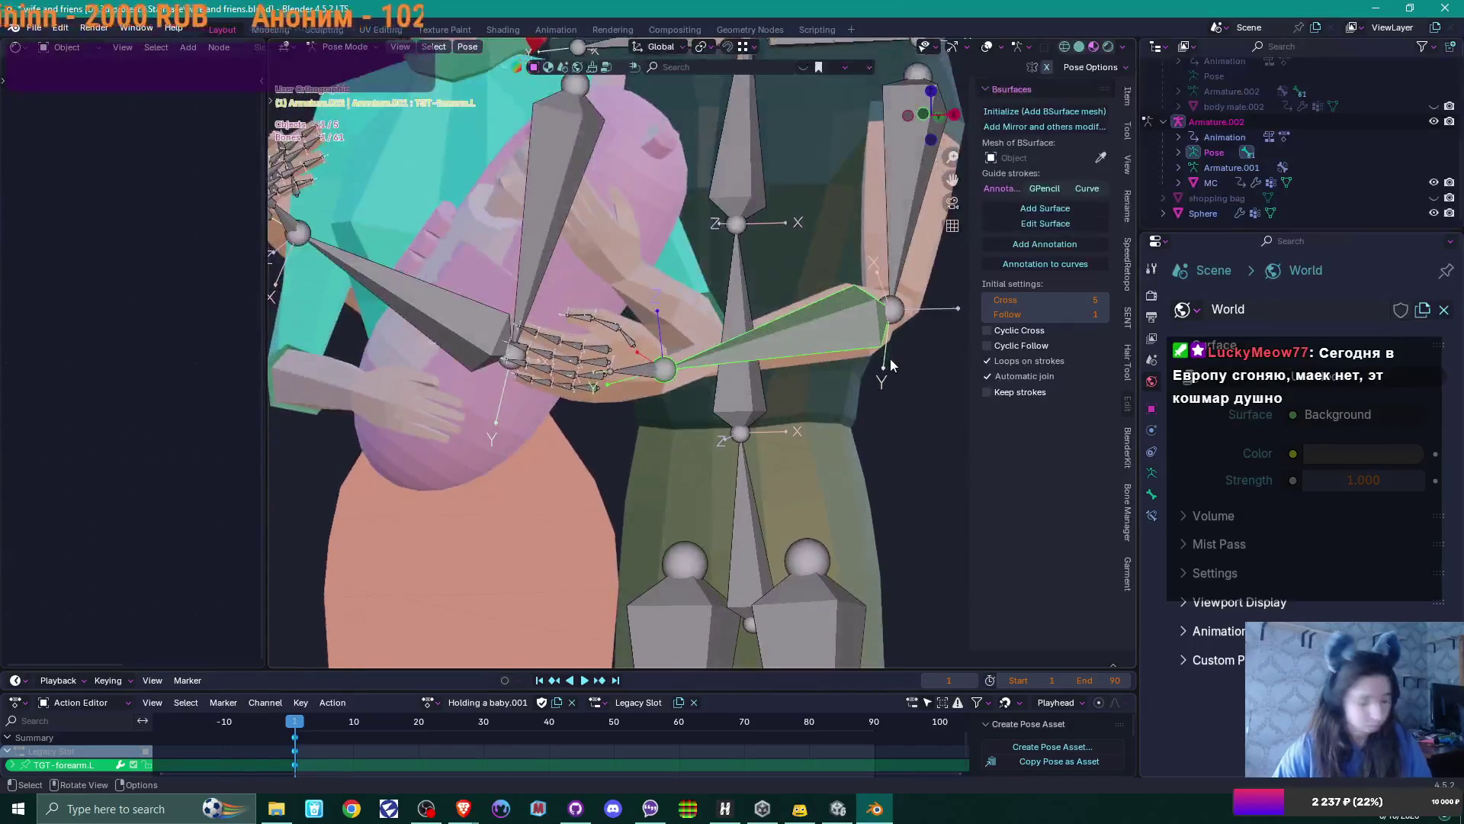
key("r")
key("x")
key("x")
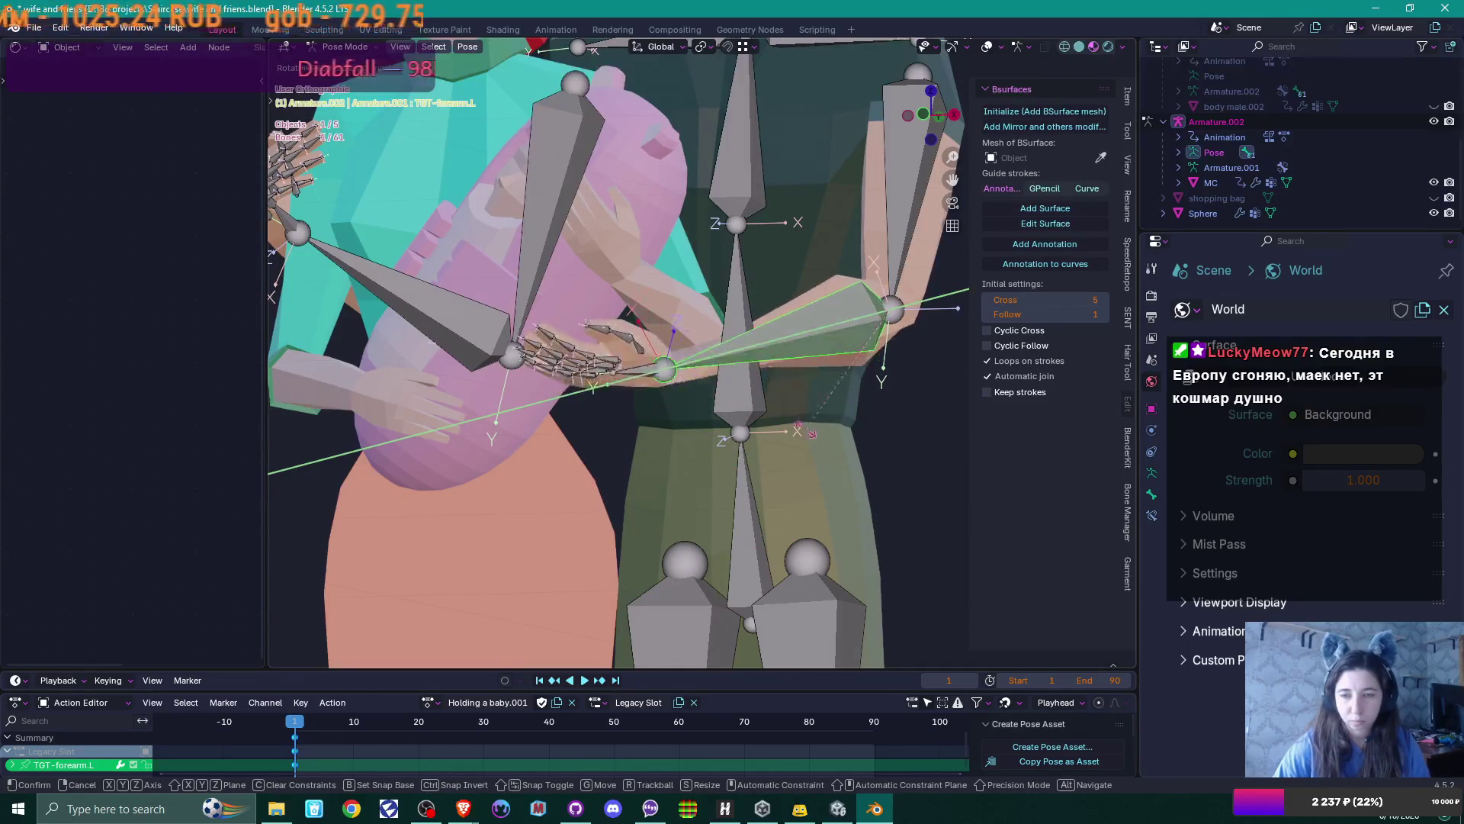
left_click(788, 622)
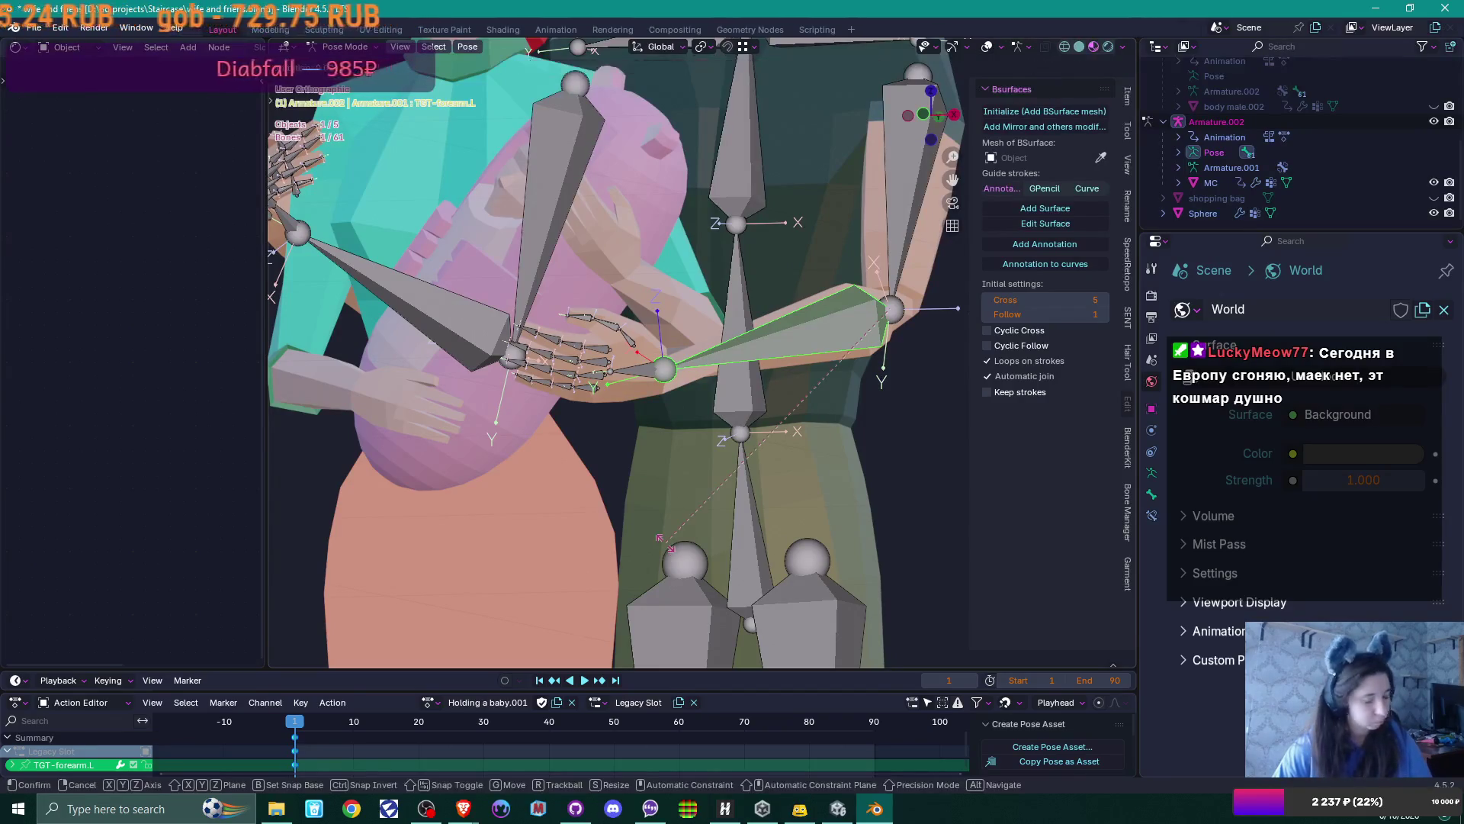
key("r")
key("y")
key("y")
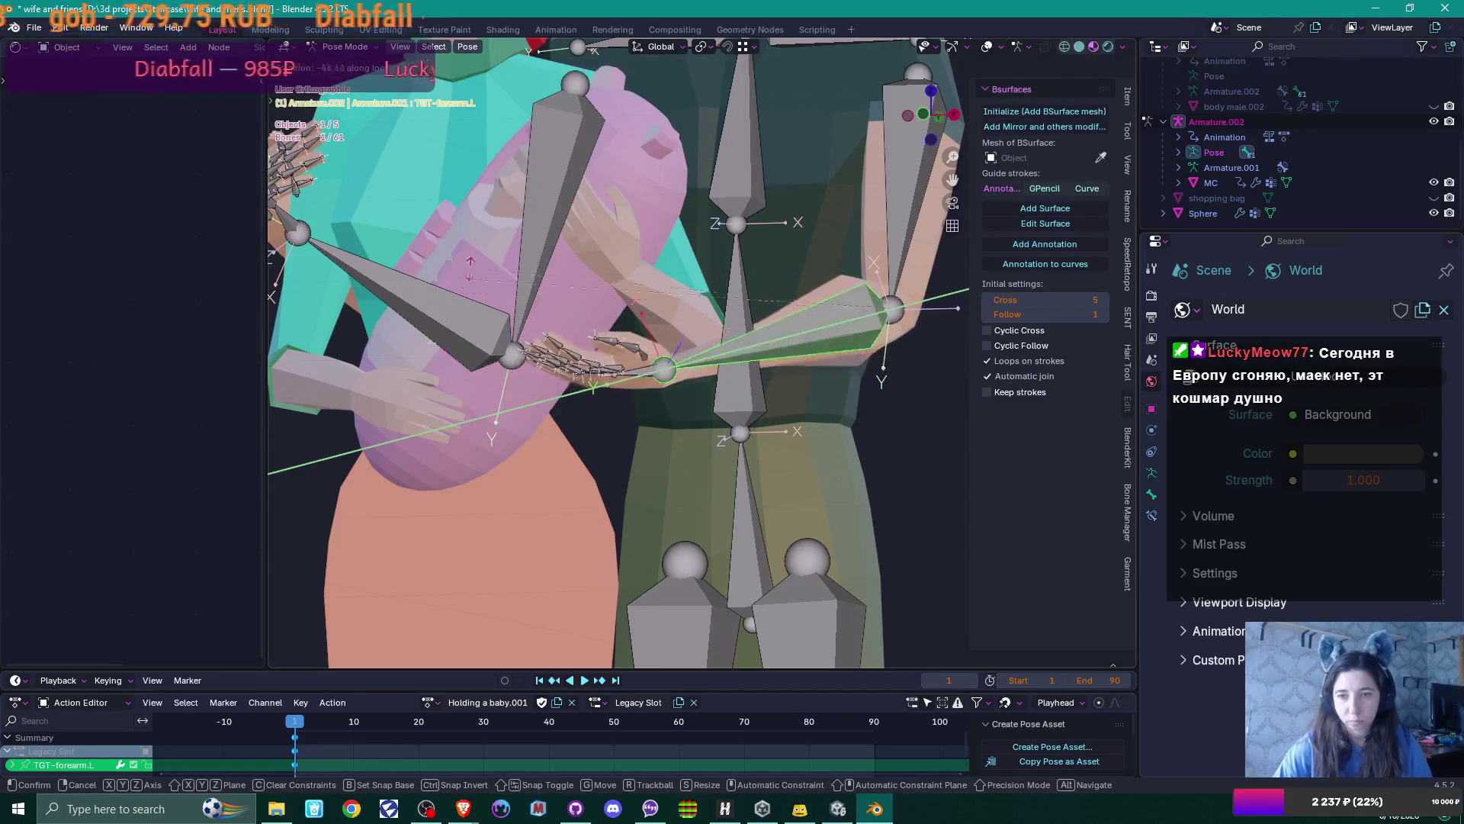
left_click(772, 404)
mouse_move(772, 405)
middle_mouse_down()
mouse_move(784, 314)
mouse_move(734, 246)
mouse_move(765, 206)
mouse_move(707, 250)
mouse_move(761, 259)
middle_mouse_up()
Rotate the TGT-PALM.L hand about Y, then rotate it freely to 58.2°
key("bracketright")
key("r")
key("y")
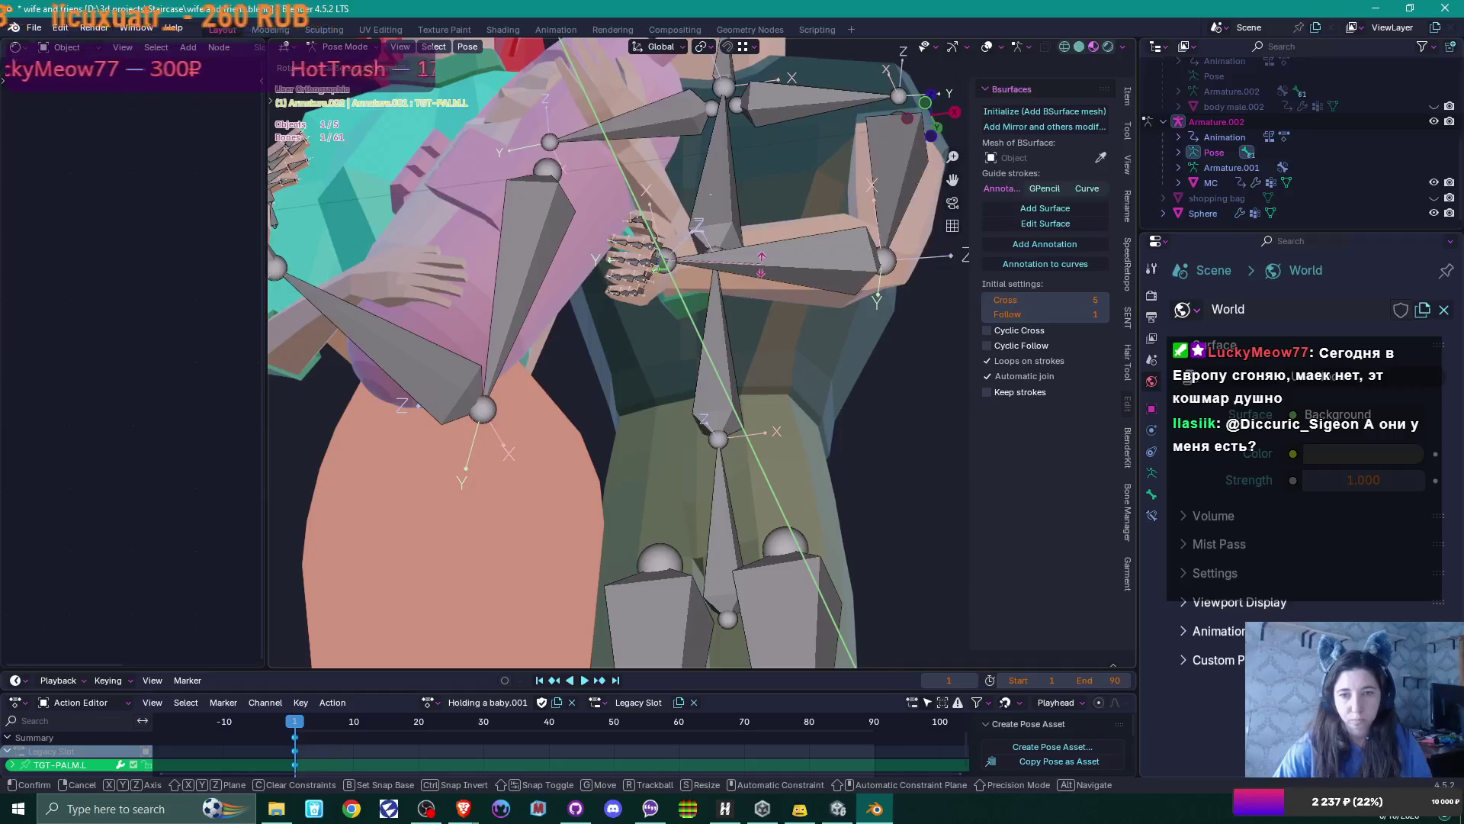
left_click(755, 237)
mouse_move(755, 237)
middle_mouse_down()
mouse_move(745, 308)
mouse_move(785, 497)
mouse_move(775, 491)
middle_mouse_up()
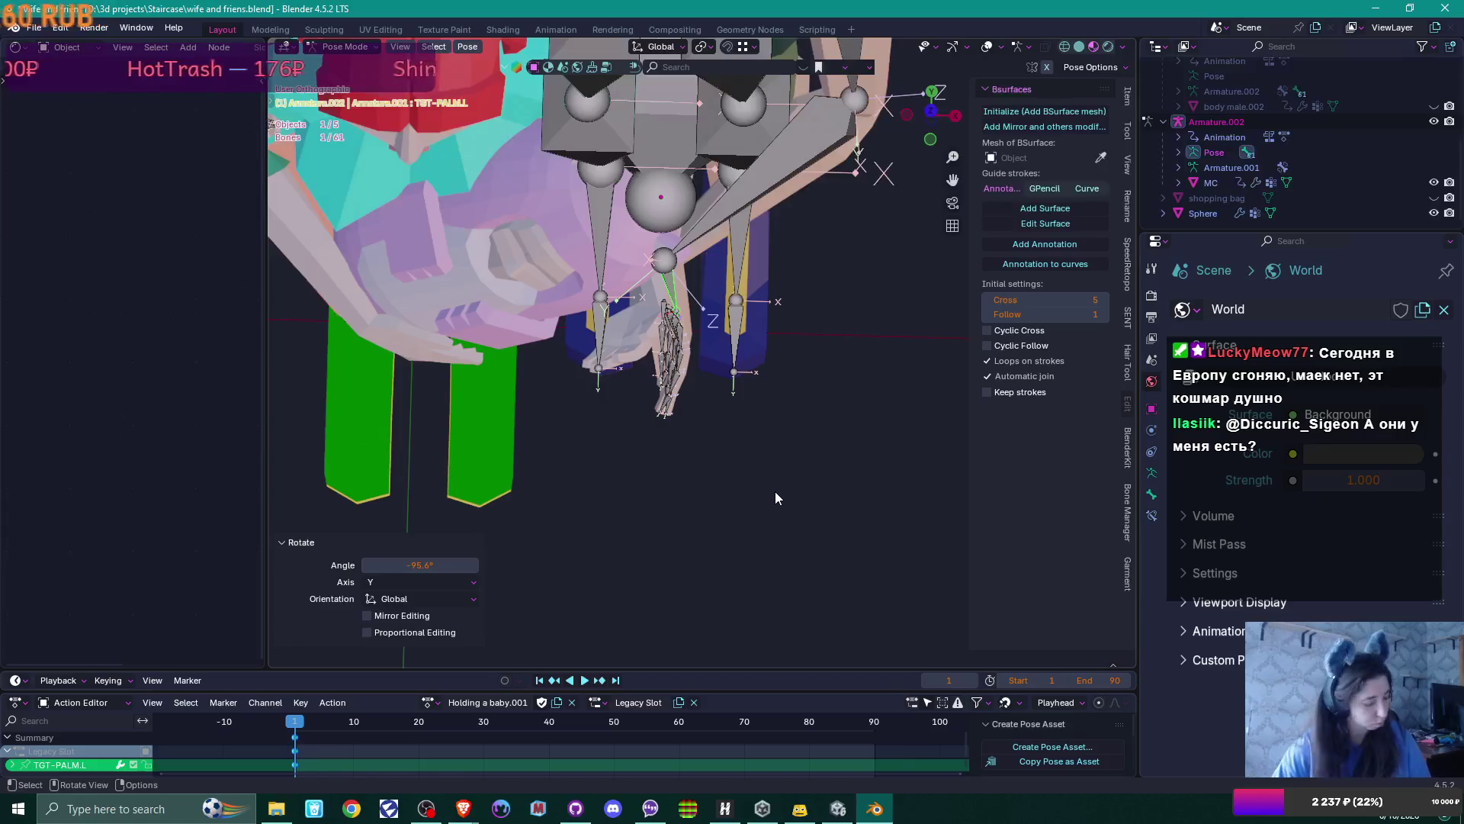
key("r")
left_click(528, 485)
Ease the hand back to a 40.4° rotation and check the pose from the front
mouse_move(528, 485)
middle_mouse_down()
mouse_move(642, 306)
mouse_move(534, 323)
middle_mouse_up()
key("r")
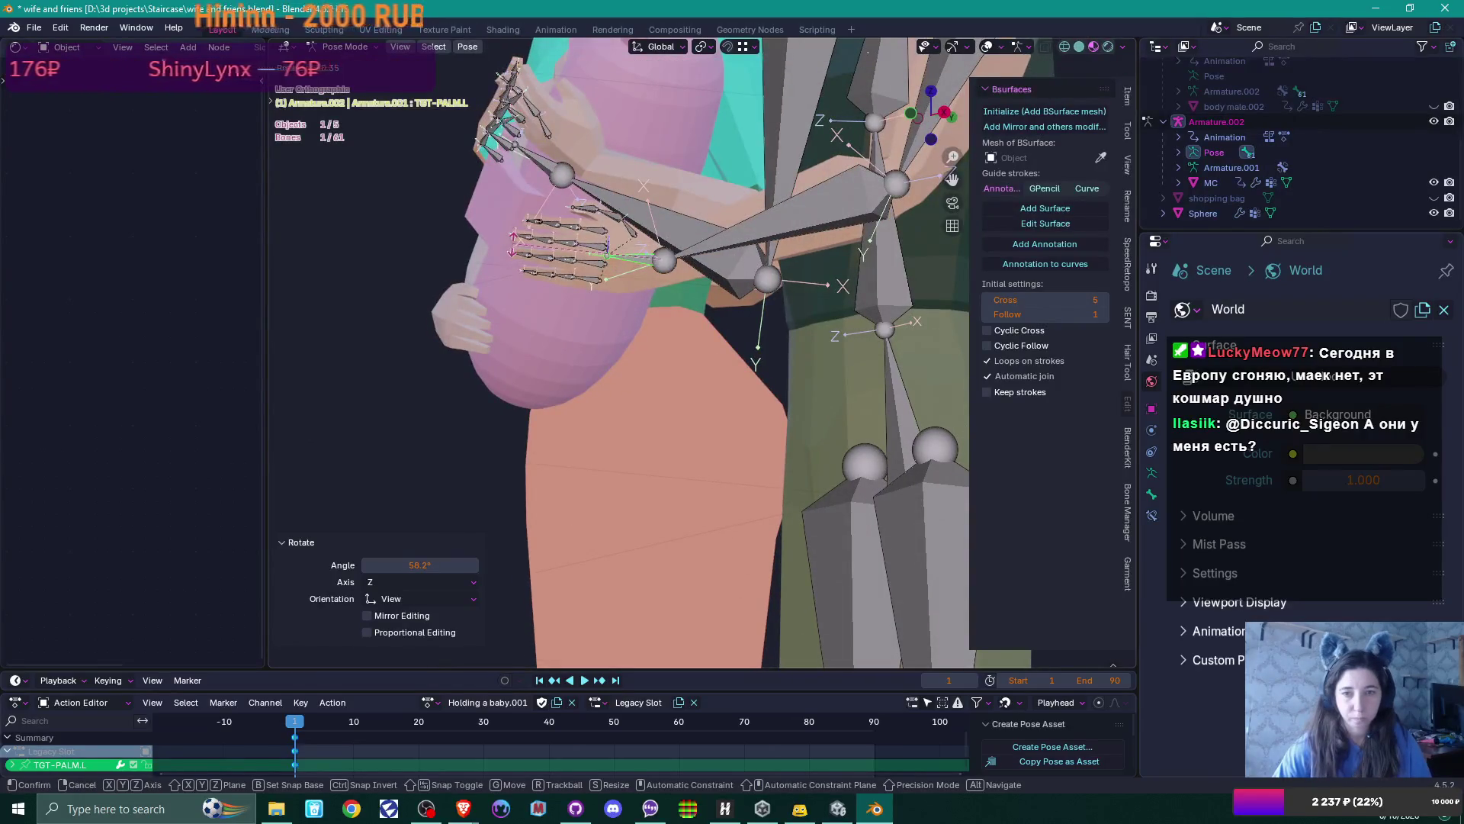
left_click(662, 309)
middle_click_drag(661, 309, 848, 340)
scroll(848, 340, "down", 5)
scroll(765, 284, "up", 2)
key("KP_1")
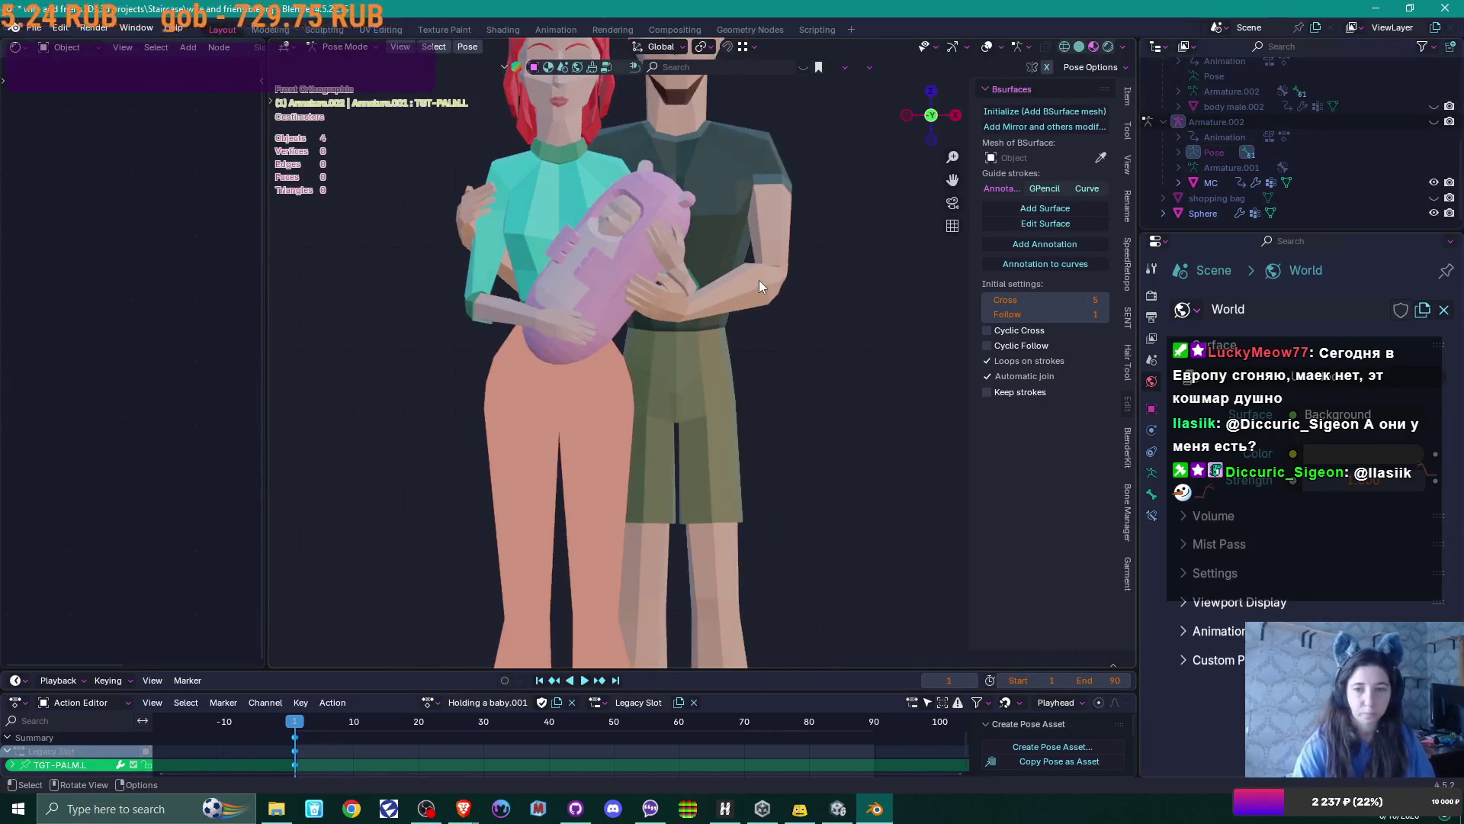
Show Armature.002, select all its bones and return to Object Mode
scroll(759, 279, "down", 4)
middle_click_drag(803, 321, 822, 382, "shift")
scroll(822, 382, "up", 2)
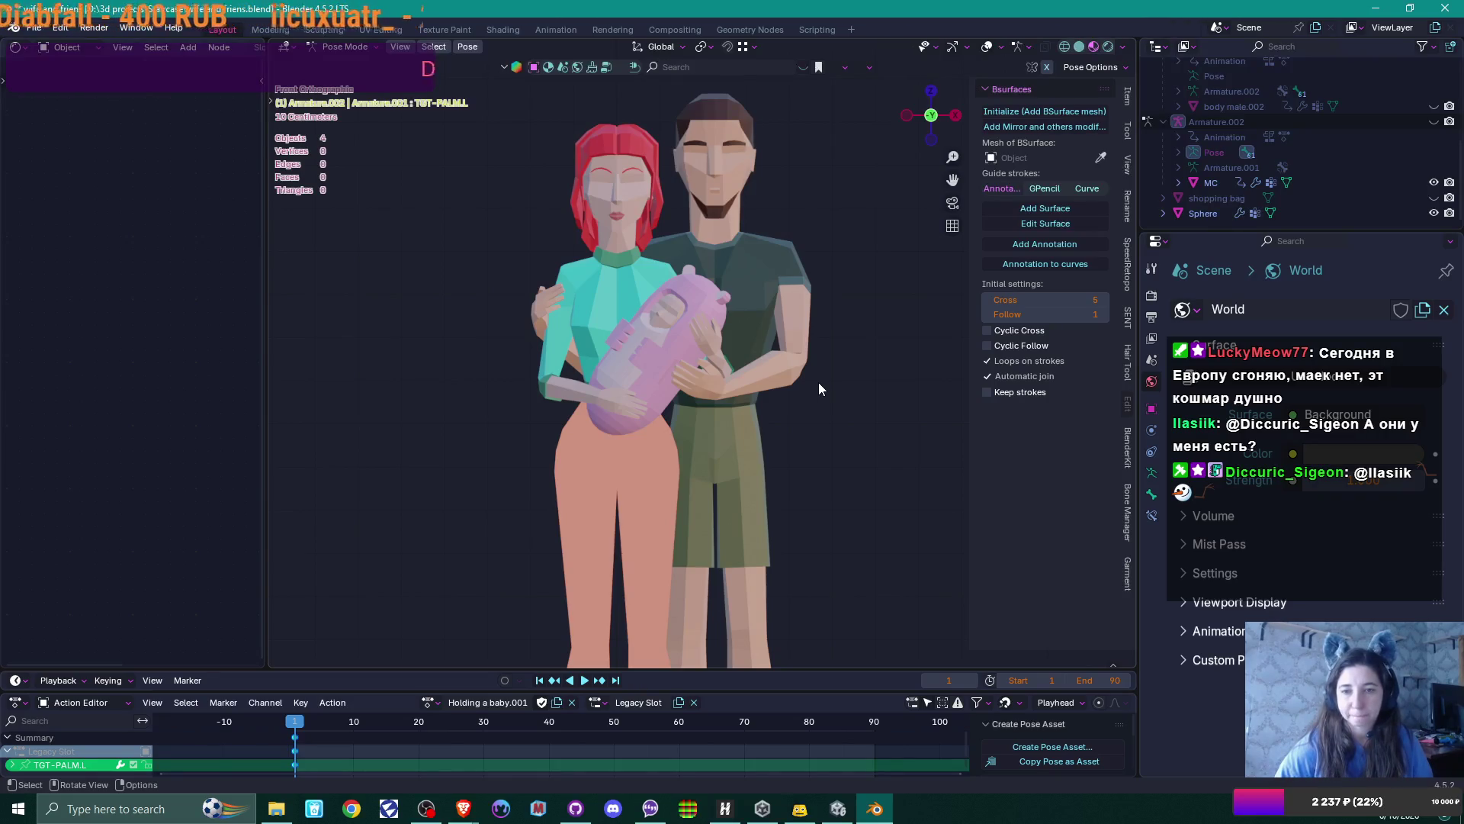
scroll(818, 382, "up", 4, "shift")
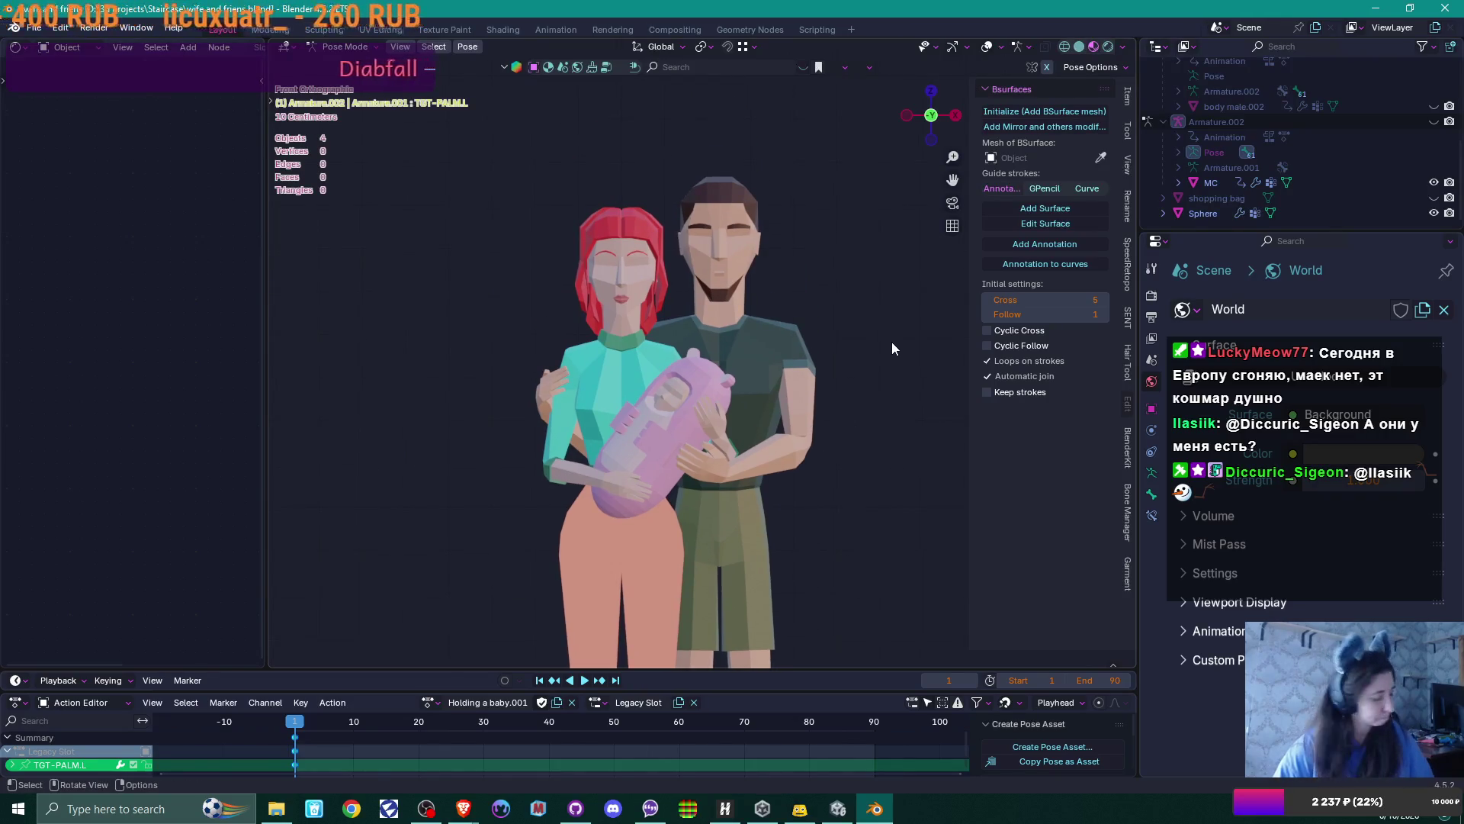
left_click(1434, 121)
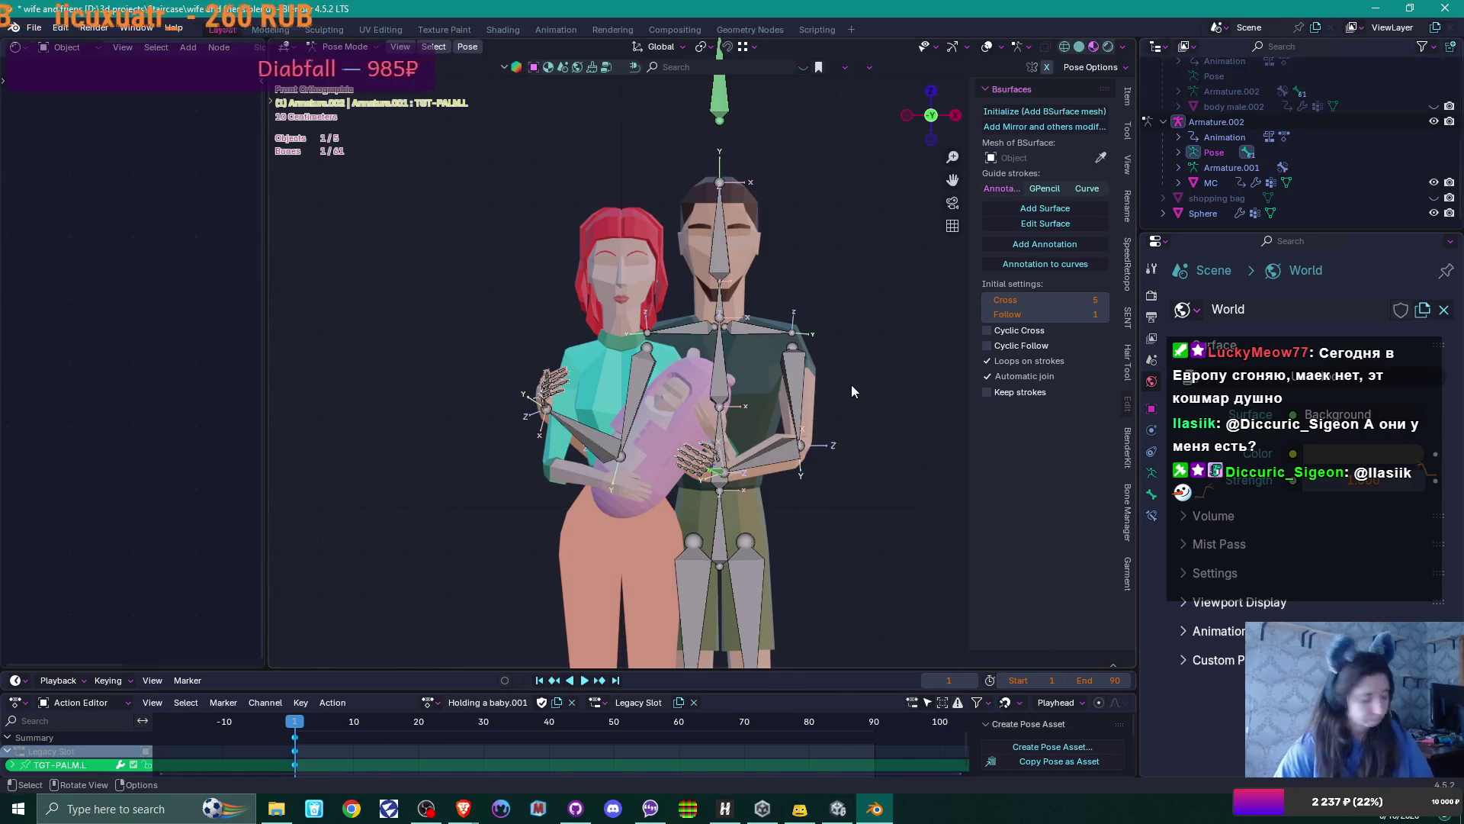
key("a")
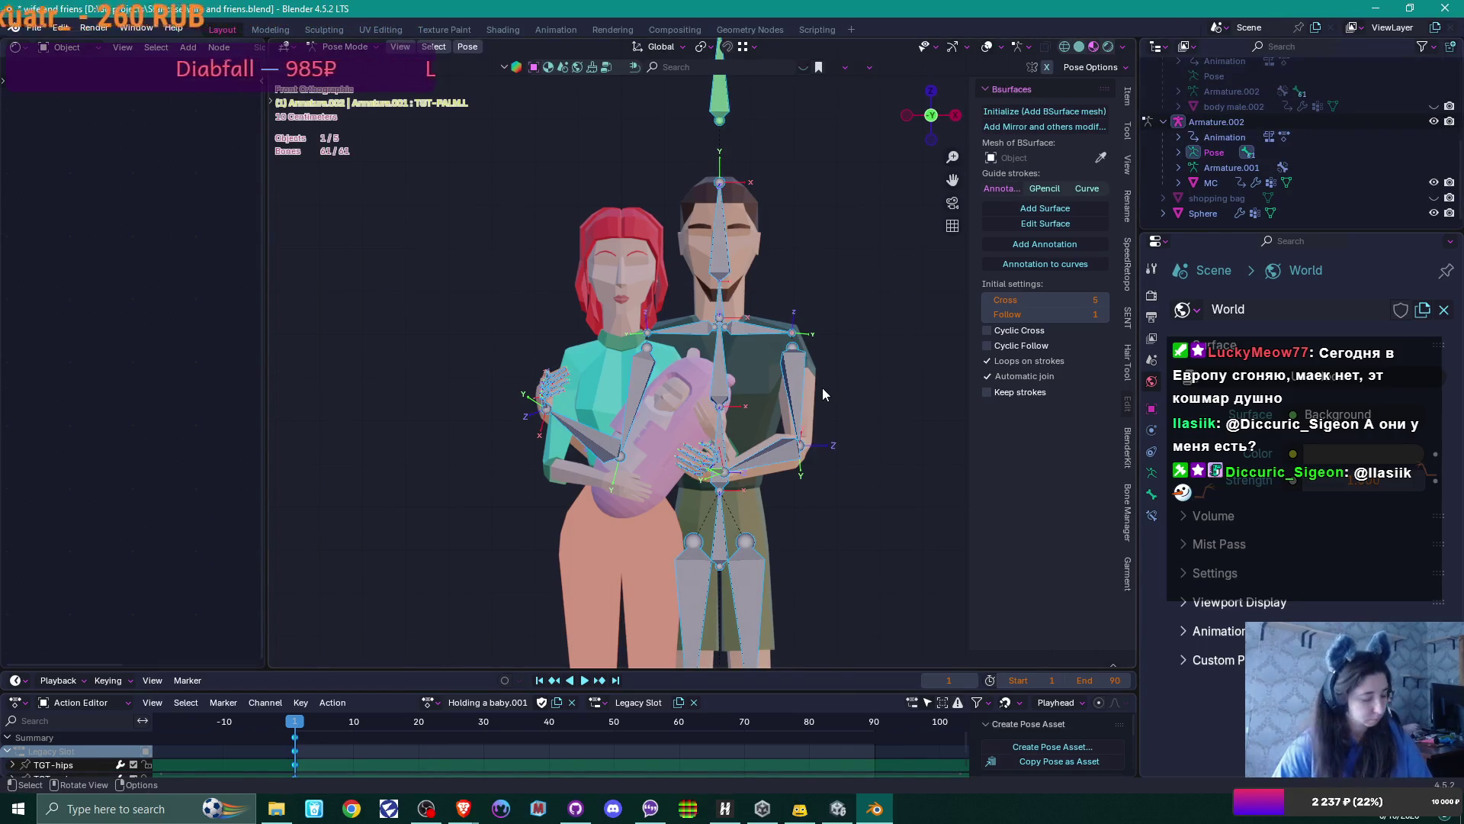
key("ctrl+Tab")
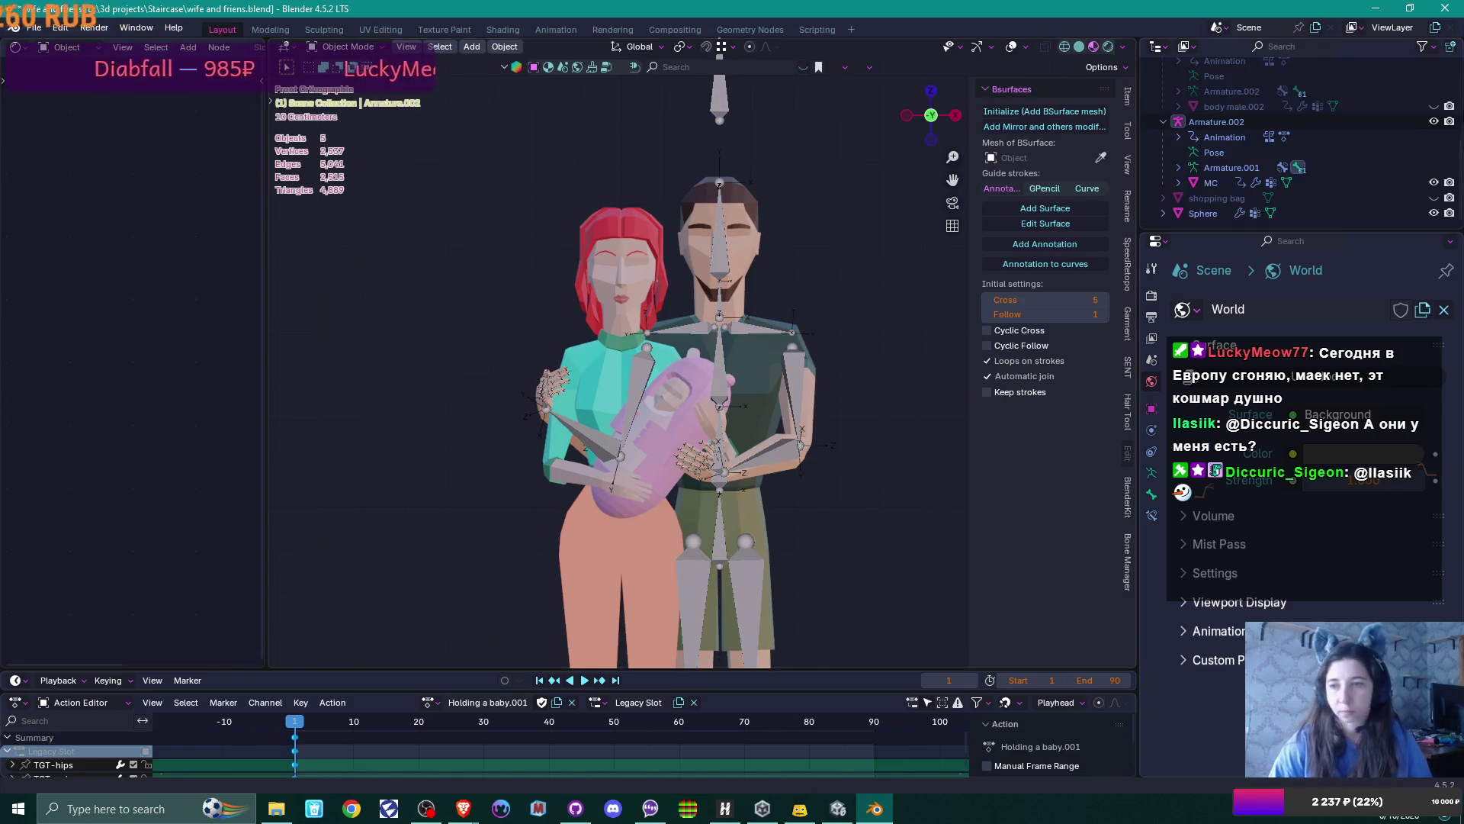
Hide the Armature.002 rig and view the family through the render camera
left_click(1434, 122)
key("KP_0")
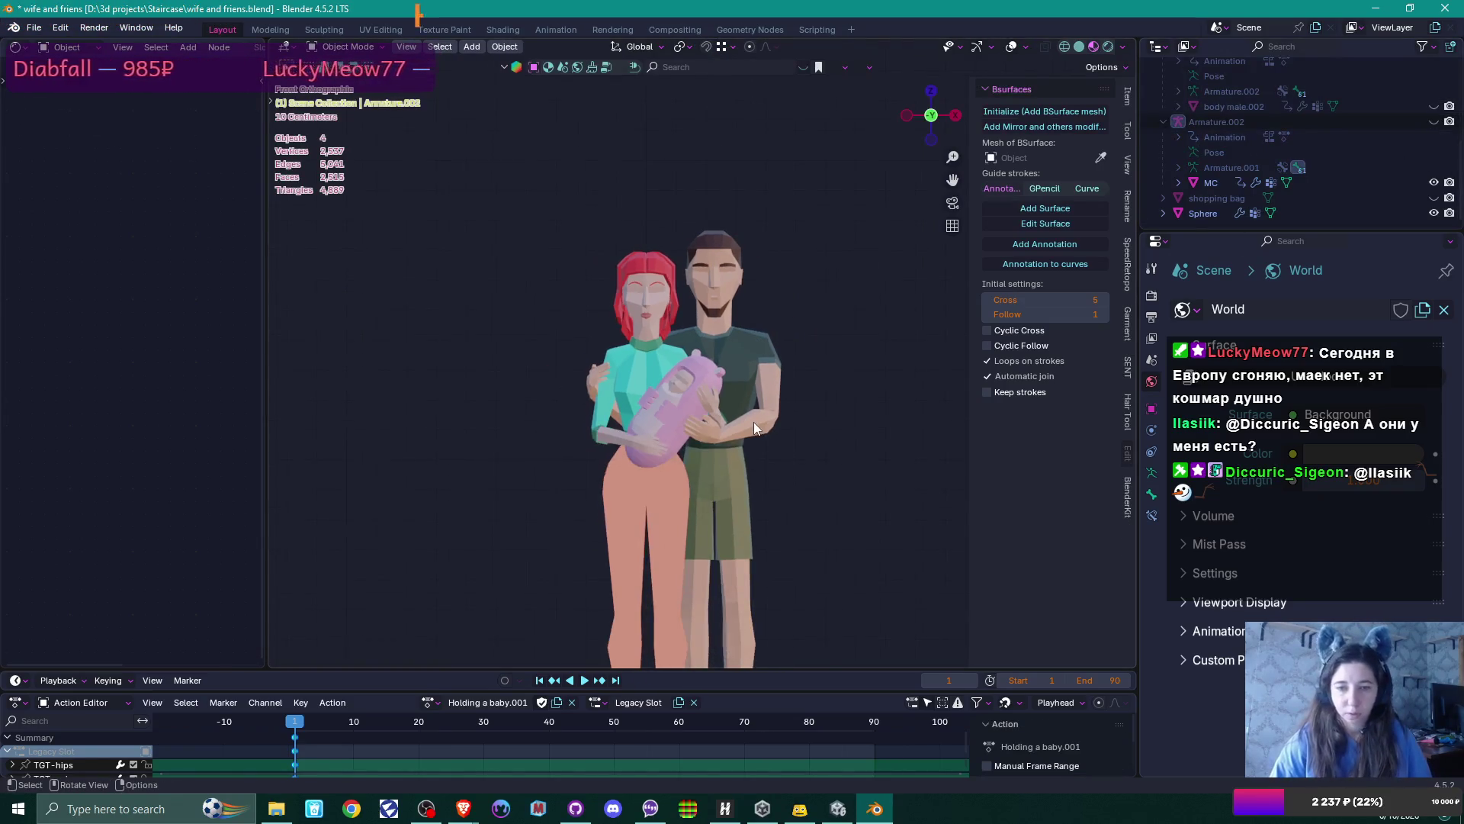
scroll(752, 423, "up", 3)
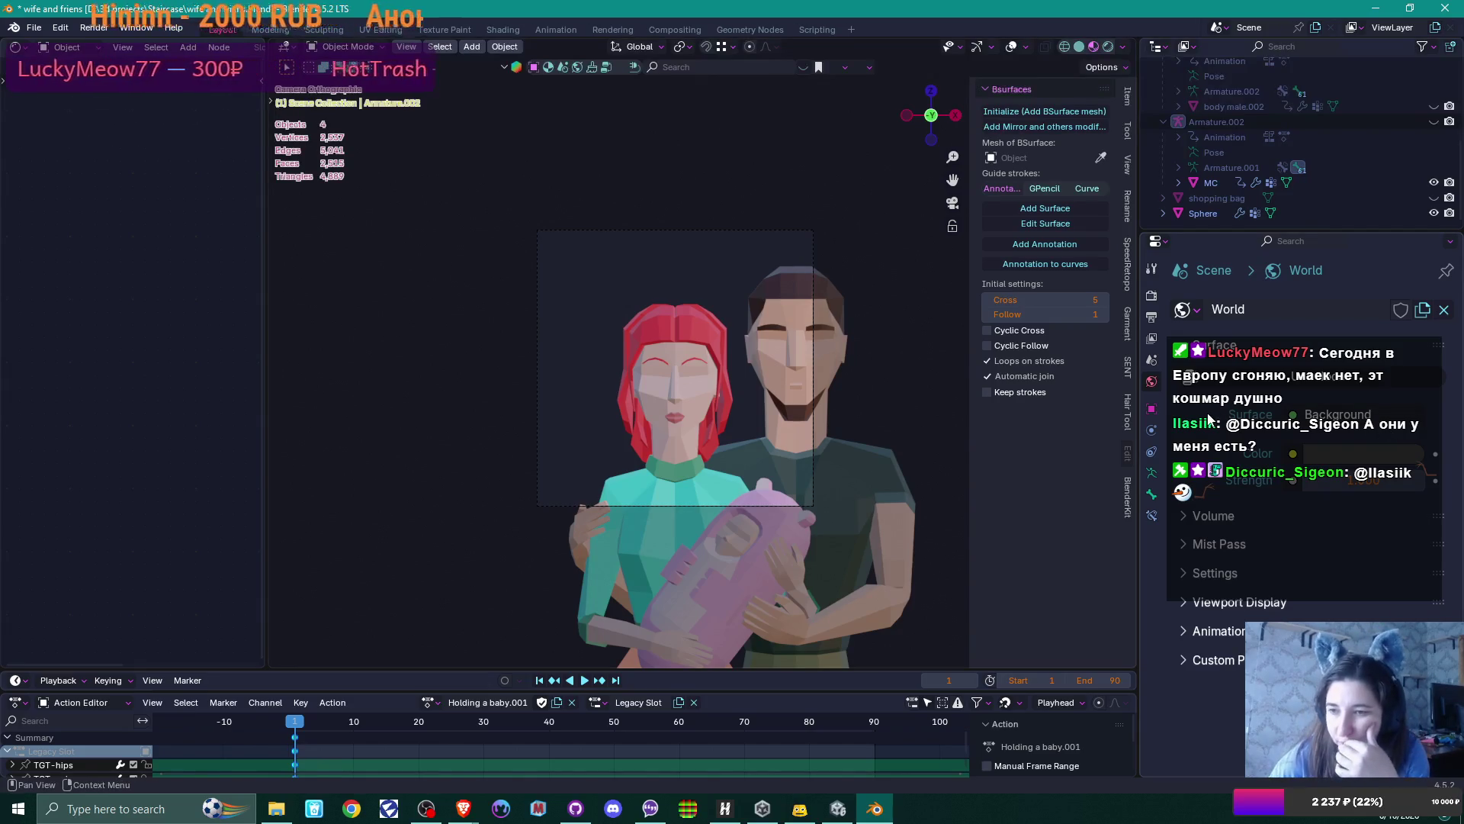
left_click(1152, 486)
scroll(1334, 108, "up", 2)
scroll(1342, 135, "up", 3)
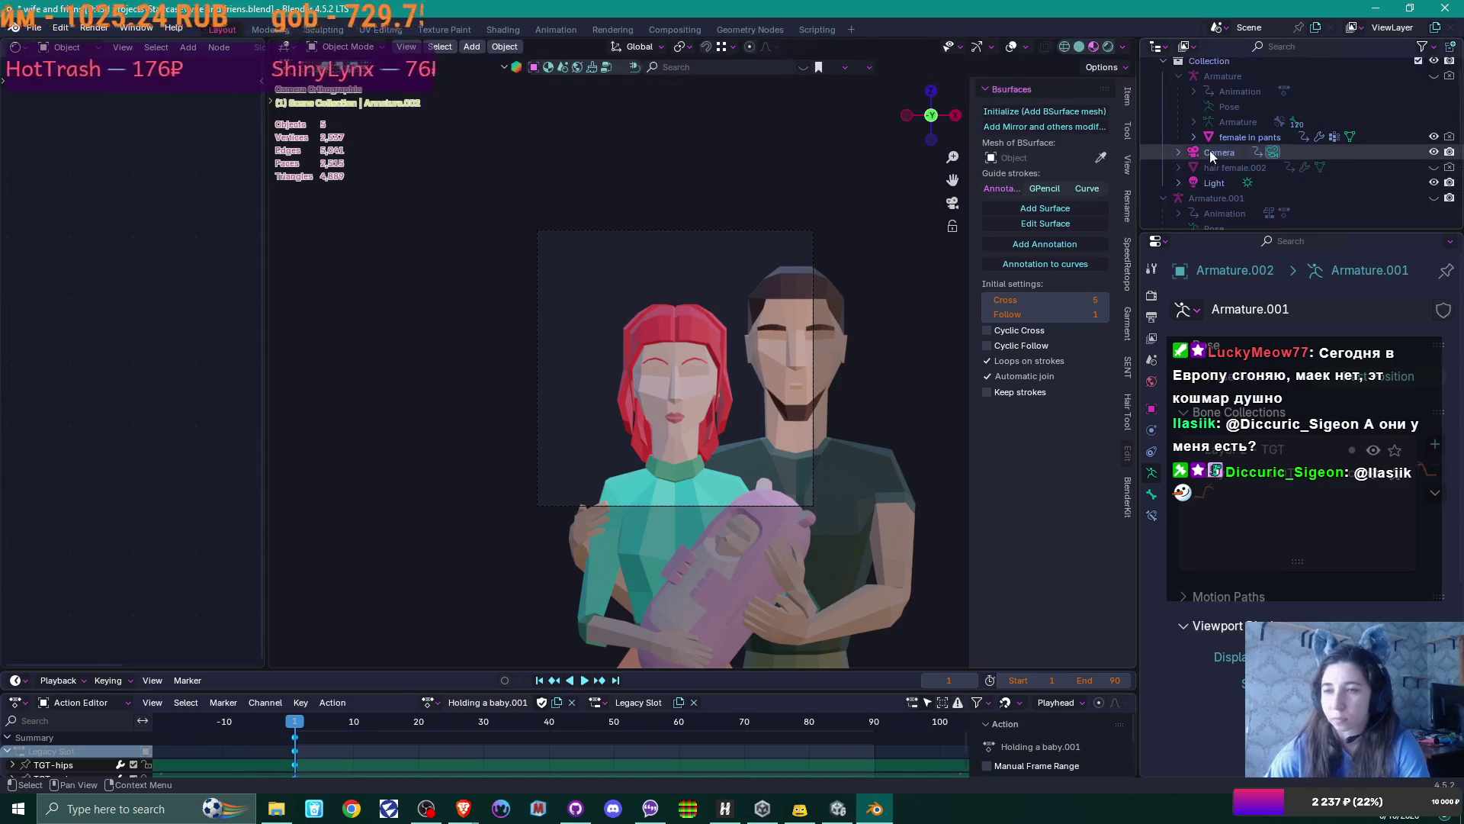
Select the camera and change the render Resolution X from 512 to 1024 px
left_click(1213, 152)
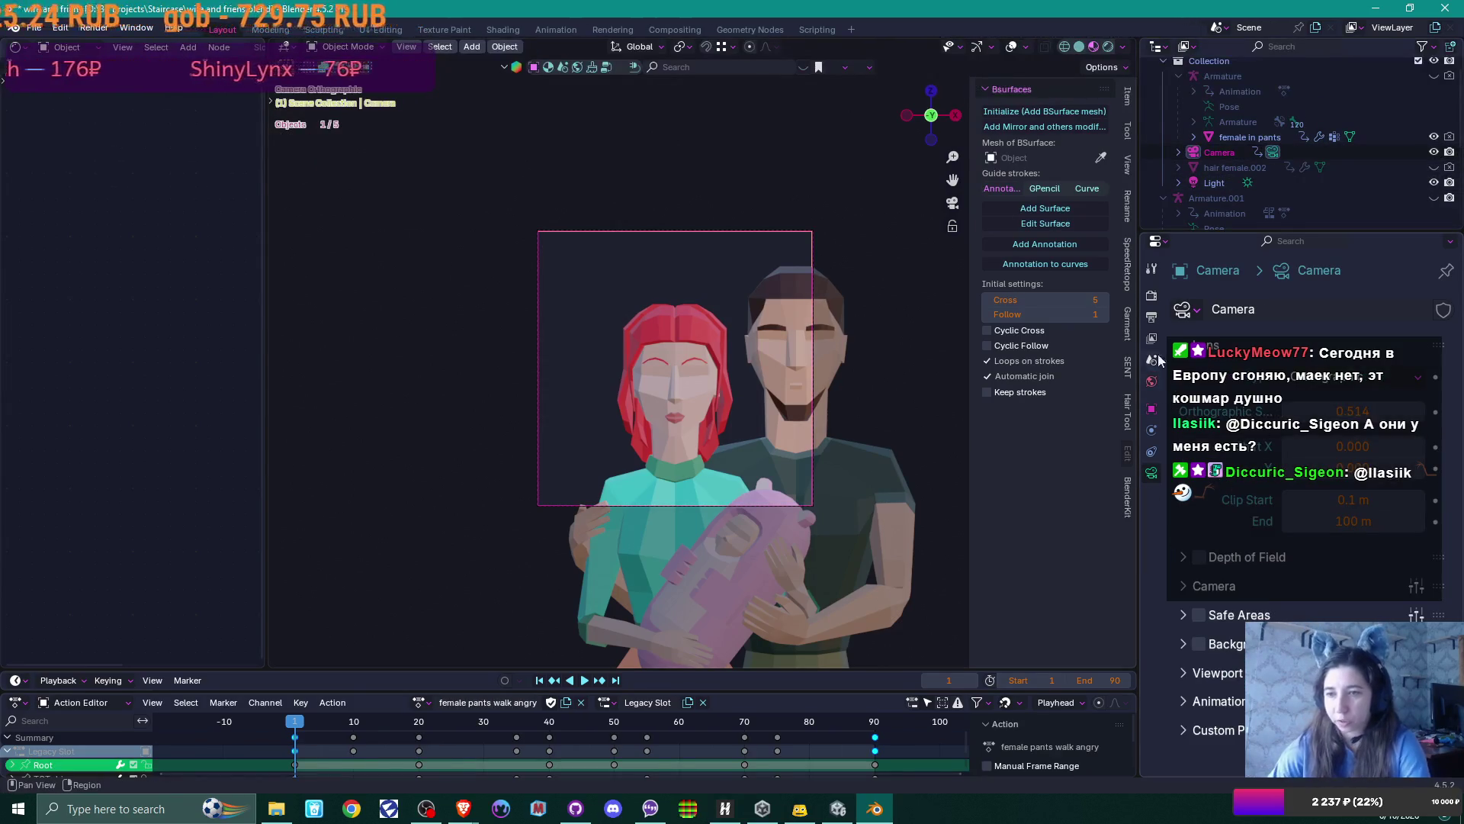
left_click(1151, 326)
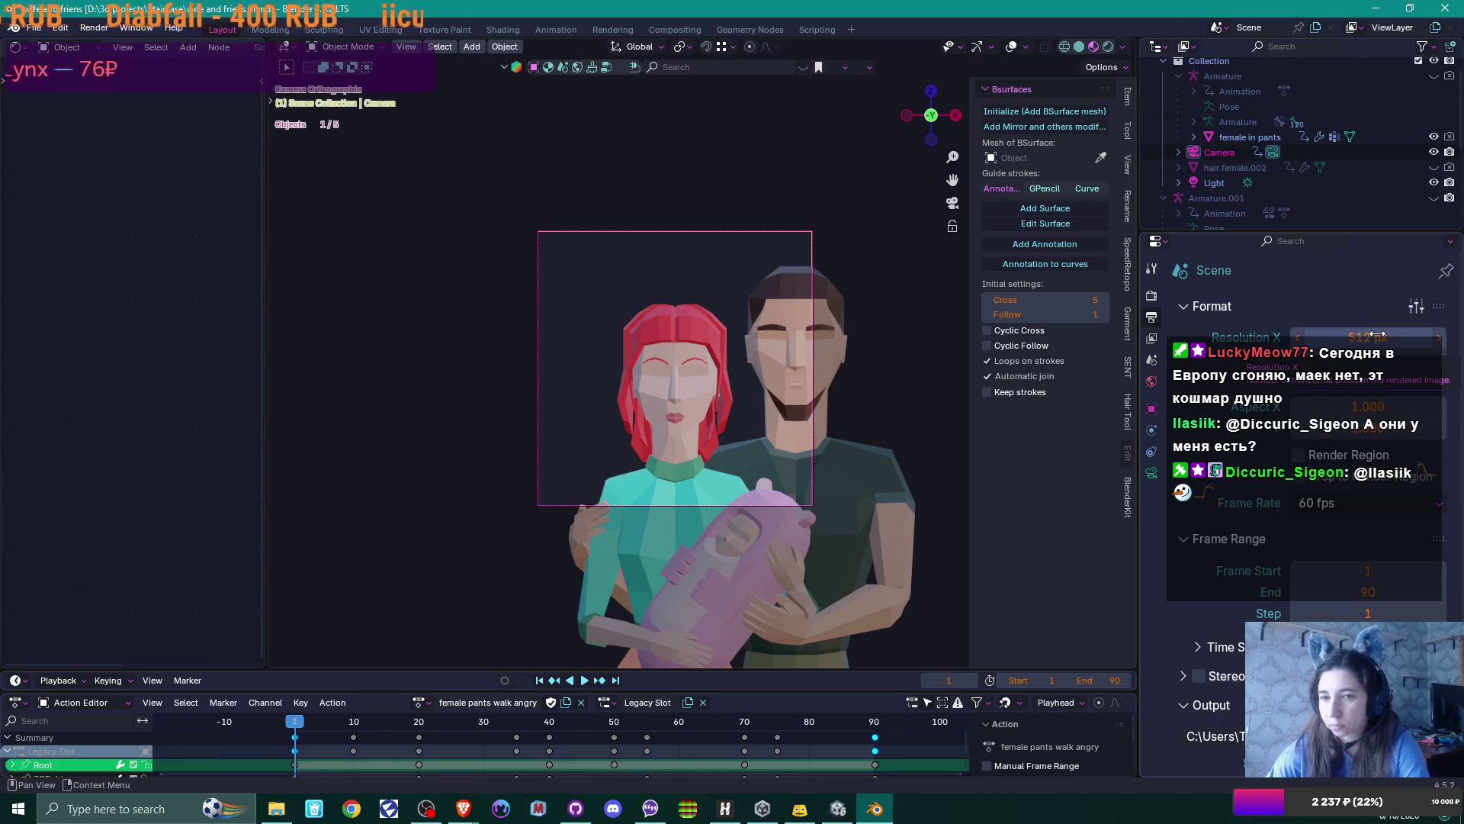
left_click(1377, 334)
type("1024")
key("Return")
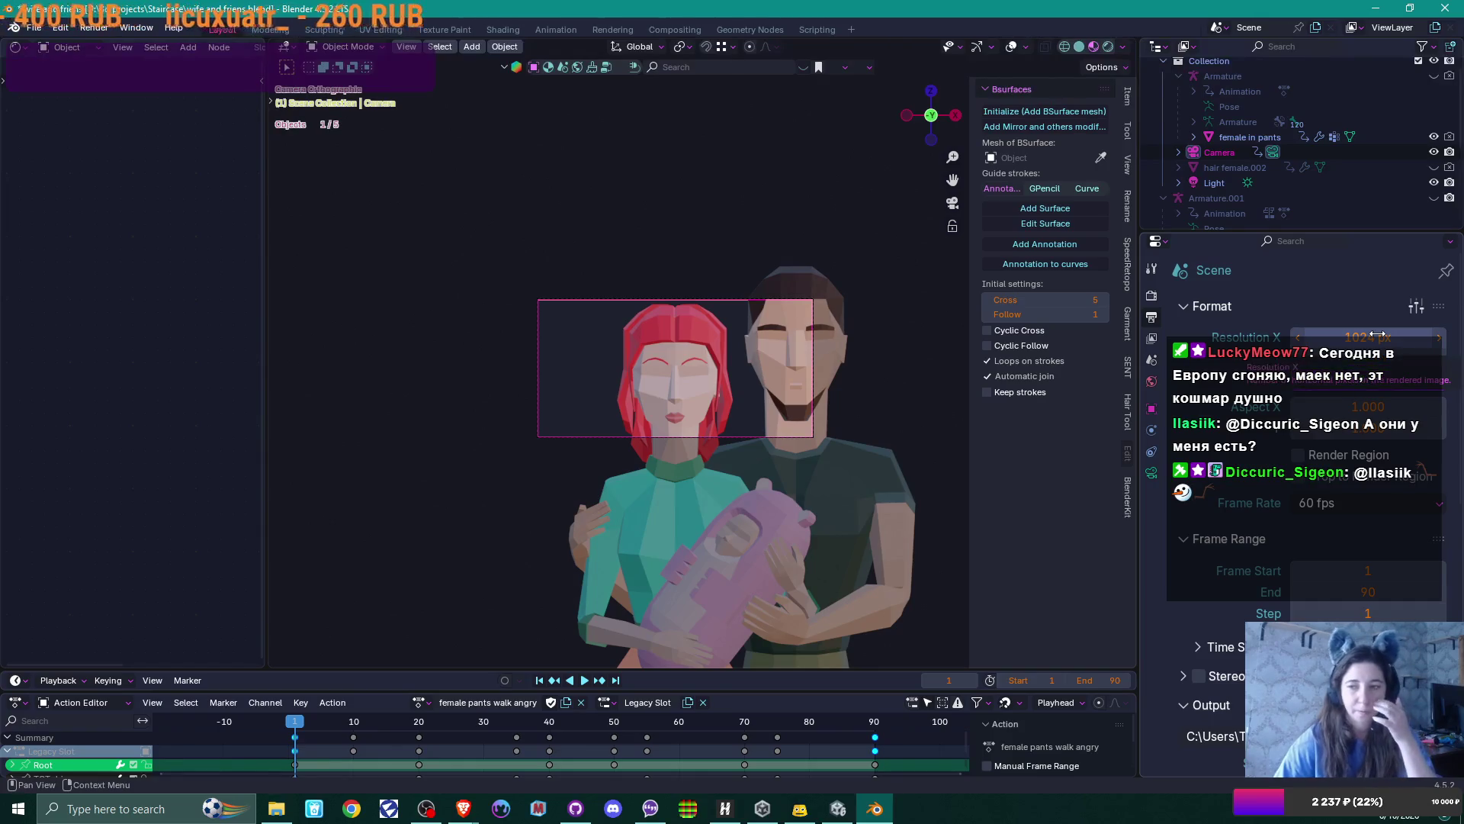
left_click(1152, 473)
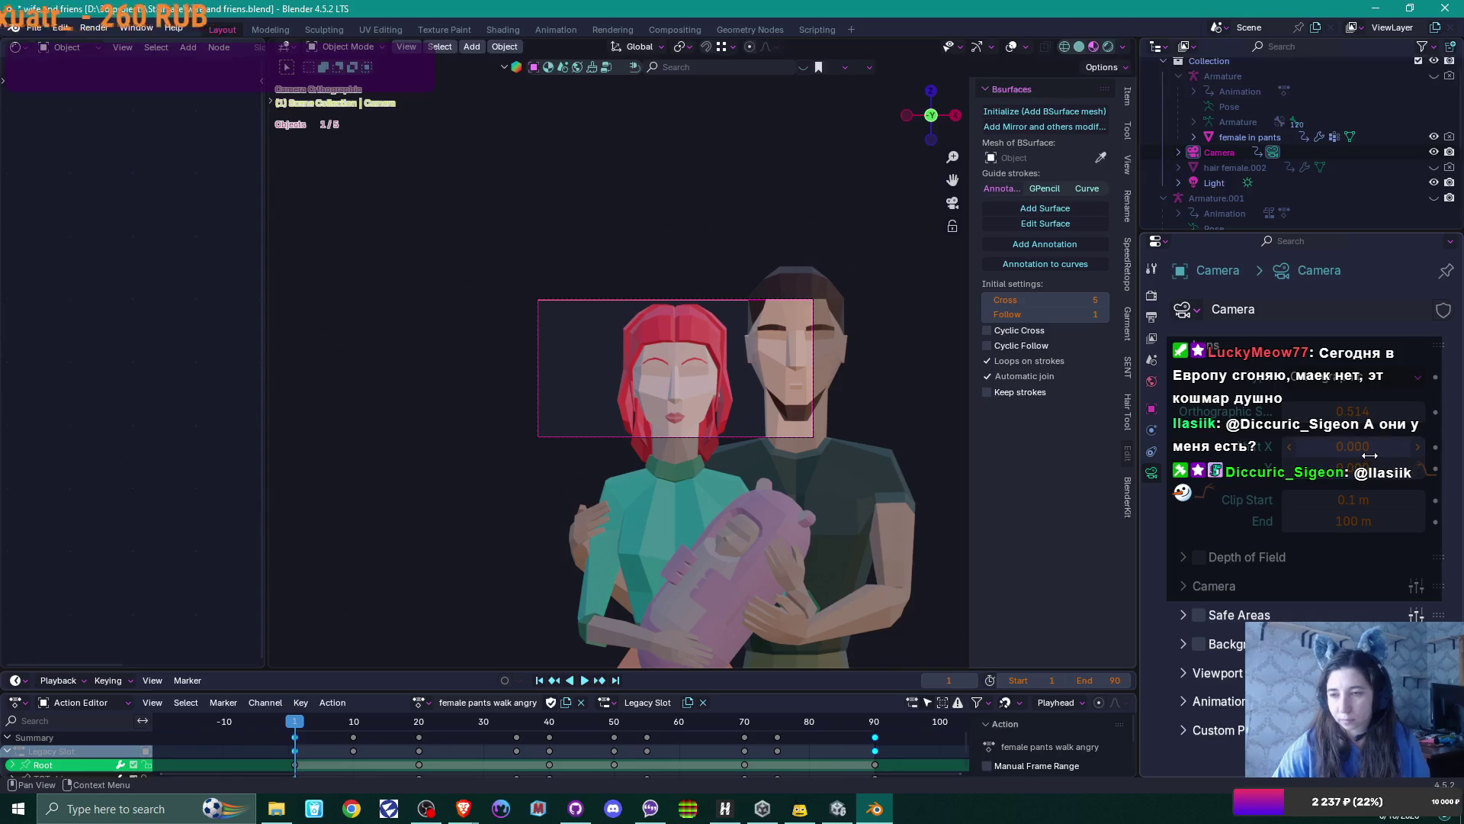
right_click(650, 809)
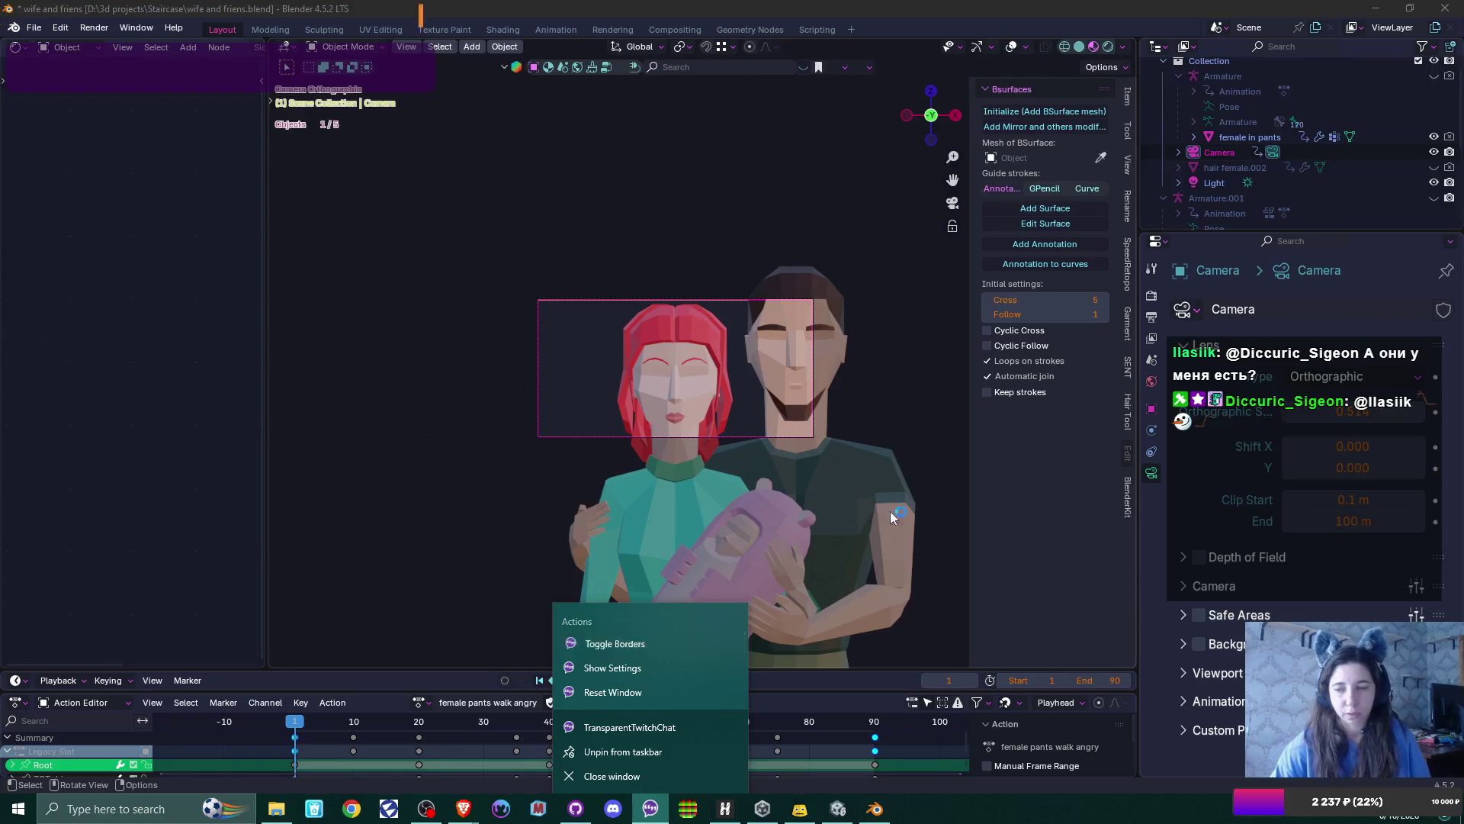
Toggle the camera to Perspective and back to Orthographic, then raise Orthographic Scale to 1.314
left_click(647, 643)
mouse_move(1320, 373)
left_mouse_down()
mouse_move(1083, 450)
mouse_move(1065, 437)
left_mouse_up()
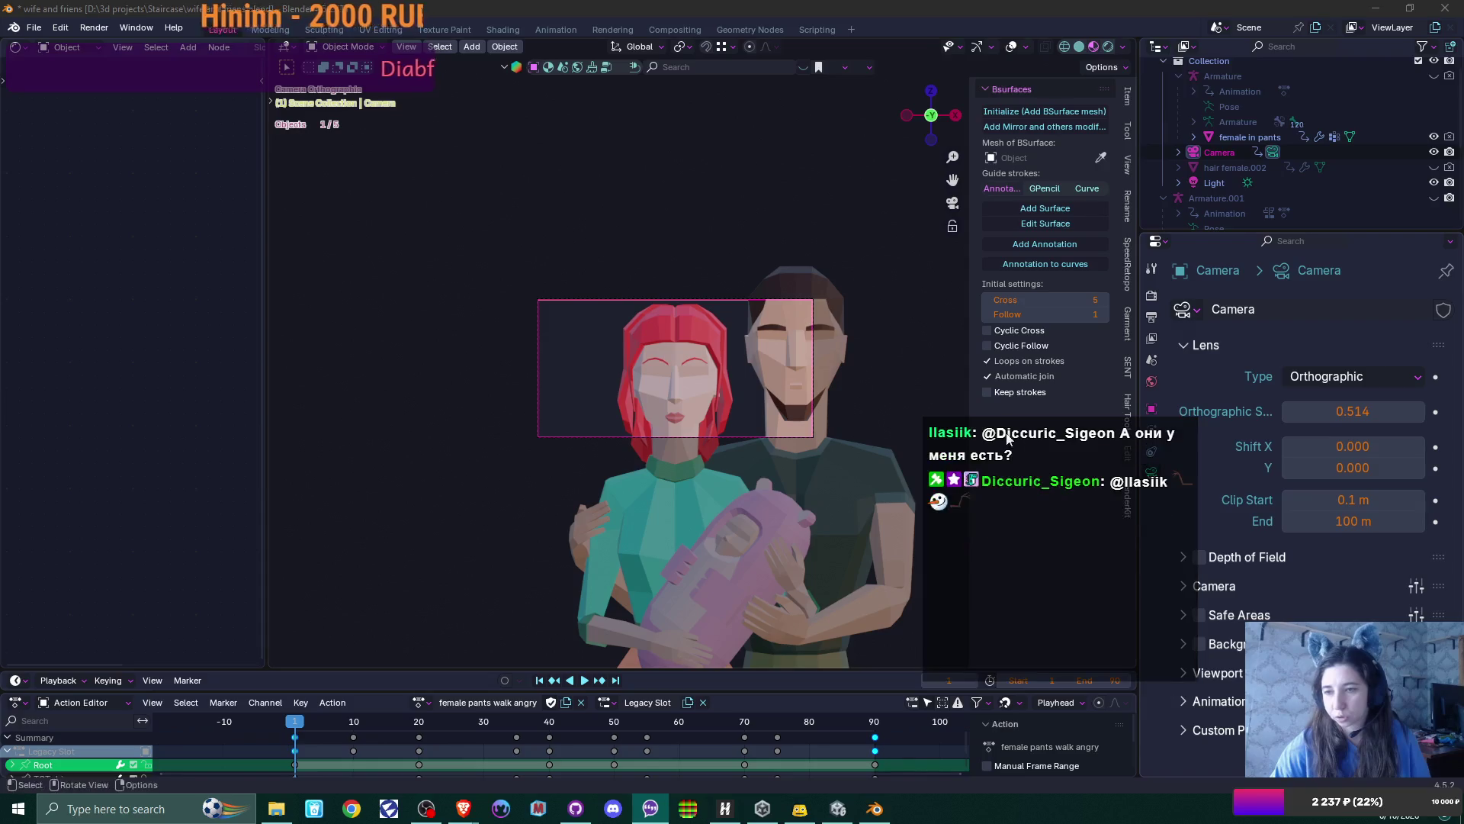
left_click(1327, 377)
left_click(1330, 400)
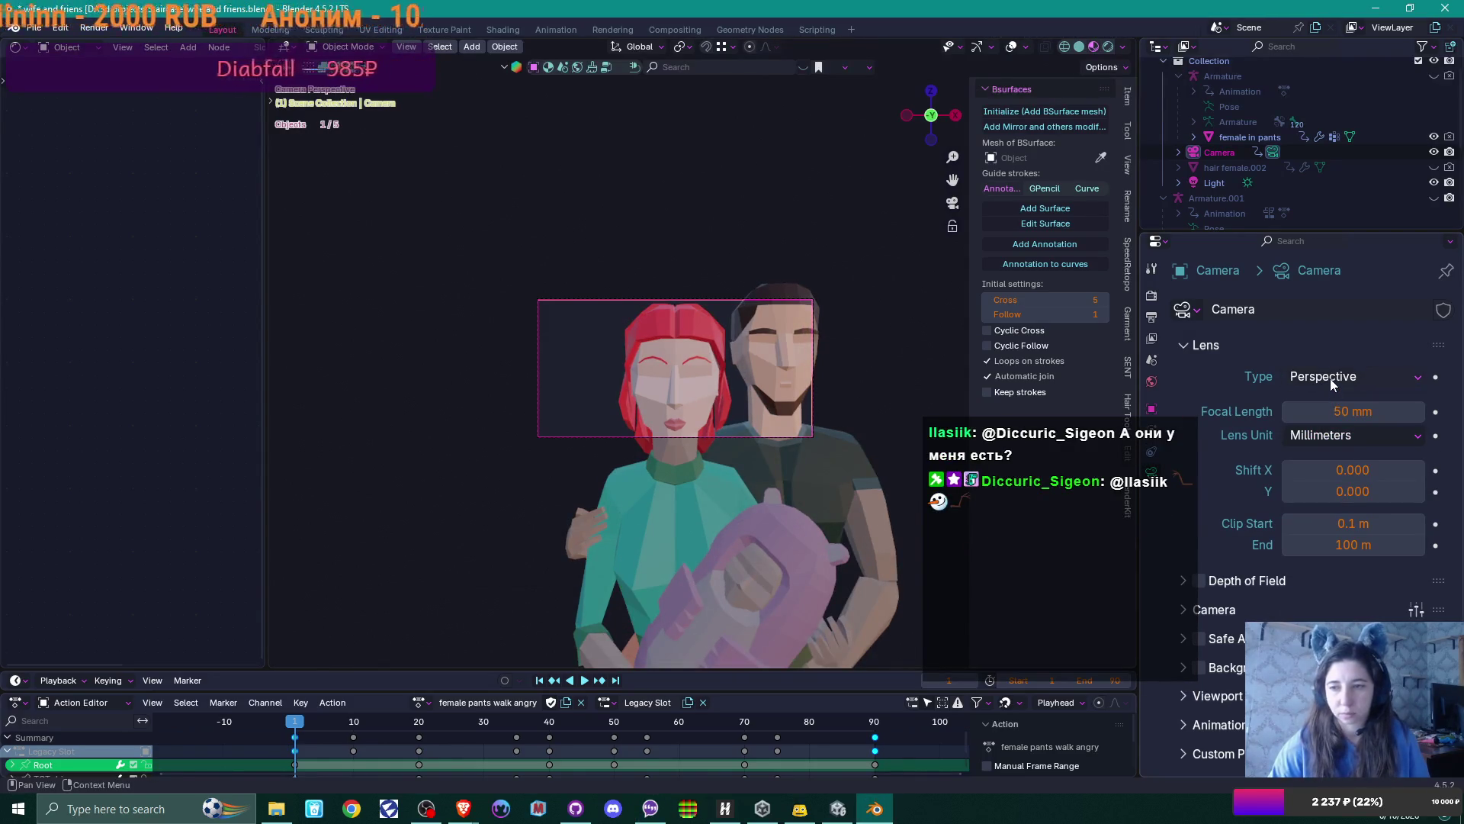
left_click(1330, 378)
left_click(1325, 423)
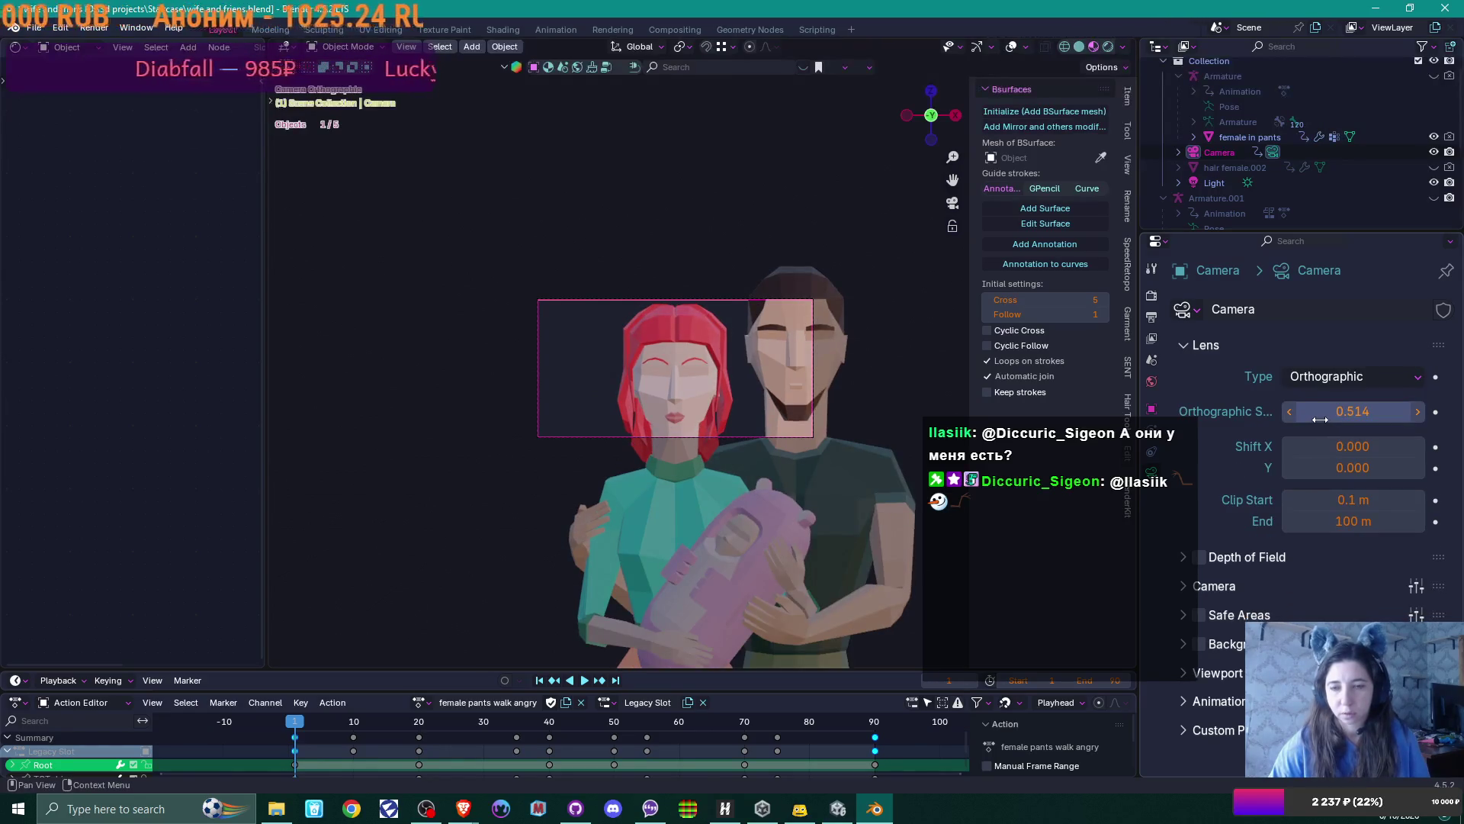
mouse_move(1317, 412)
left_mouse_down()
mouse_move(1419, 412)
mouse_move(1384, 418)
left_mouse_up()
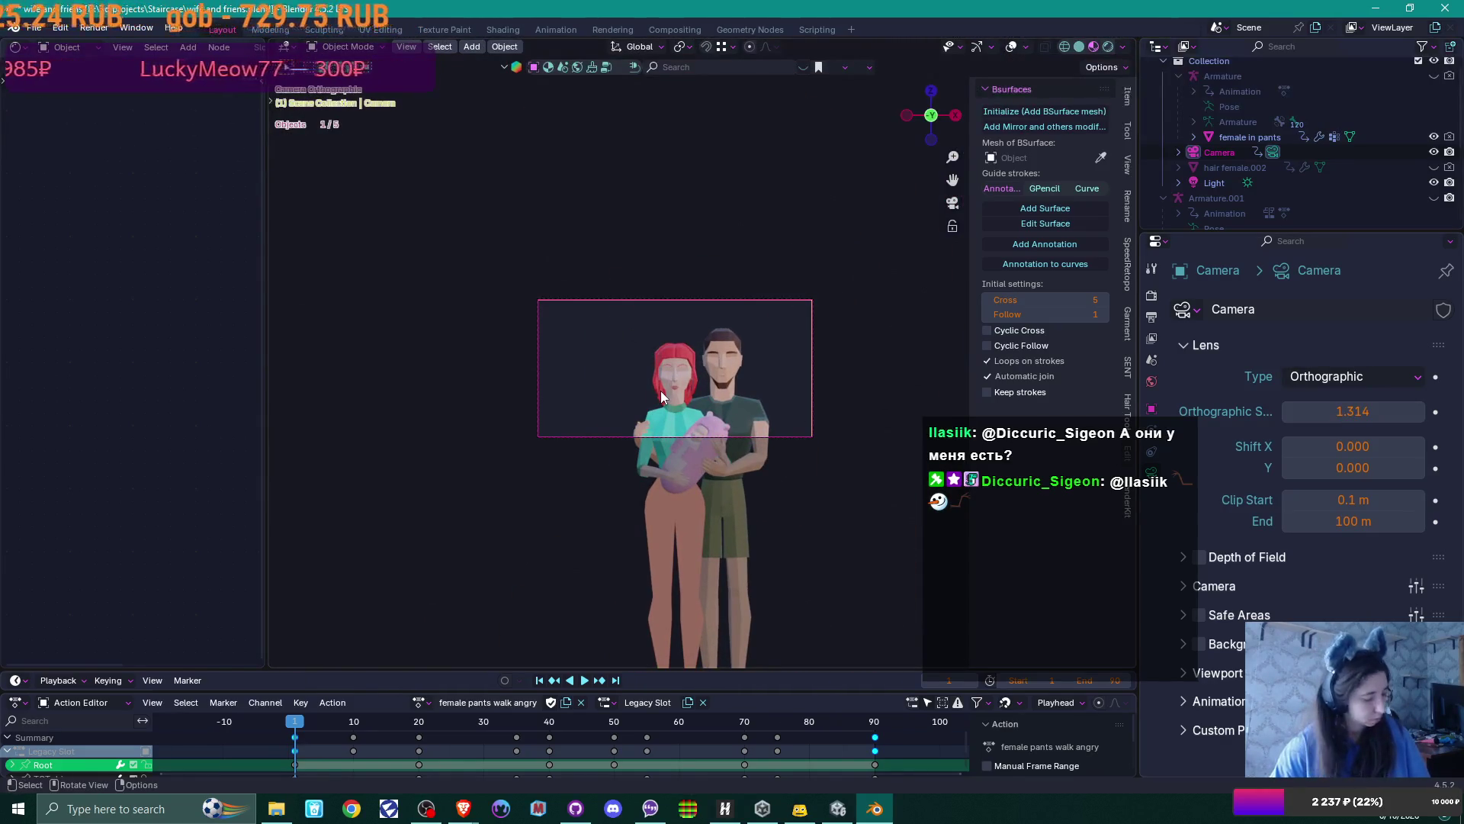
key("g")
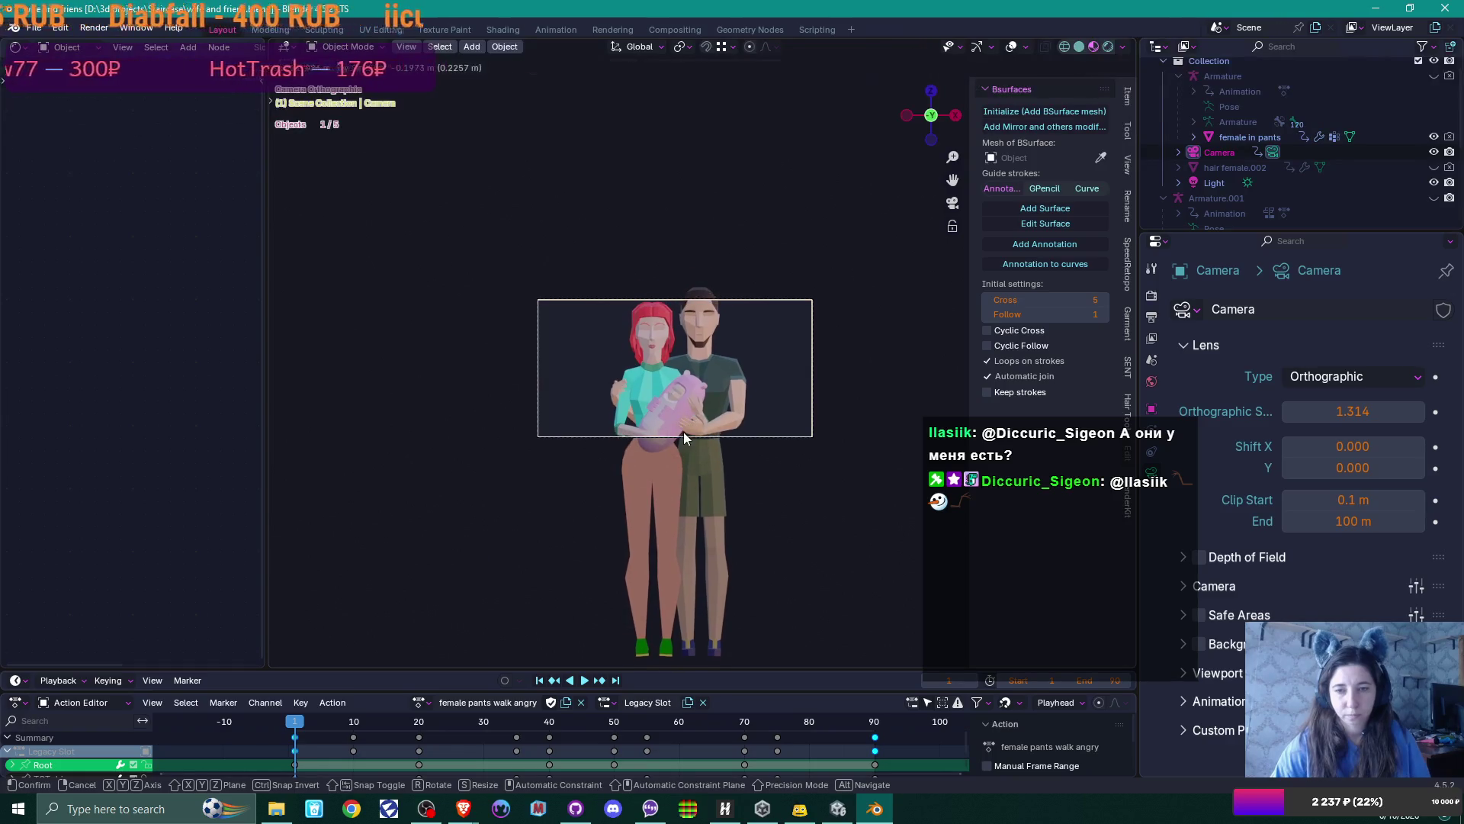
Confirm the camera's new position and set the render Resolution Y to 743 px
left_click(685, 457)
left_click(1154, 315)
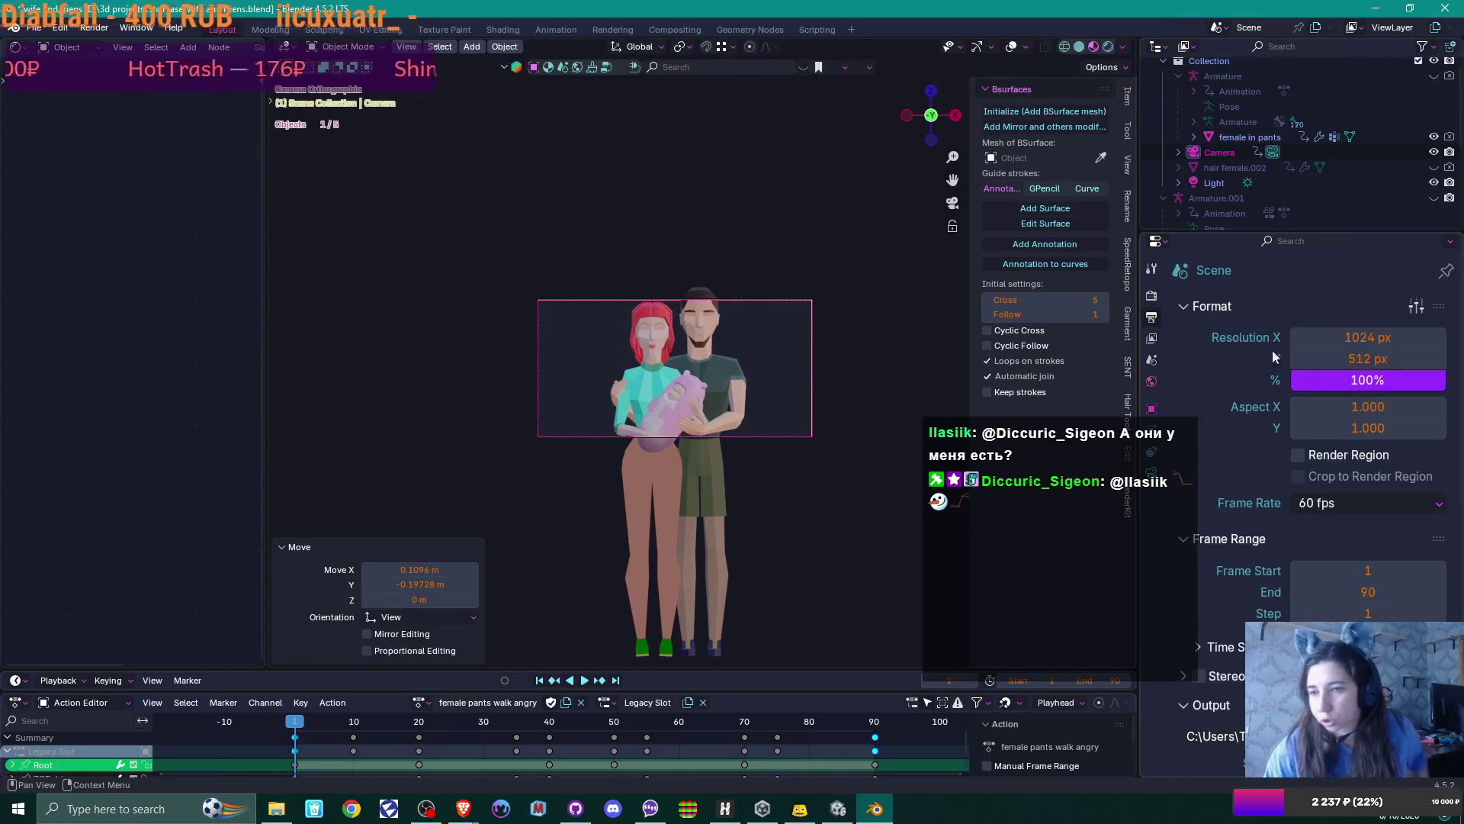
left_click_drag(1343, 362, 1431, 361)
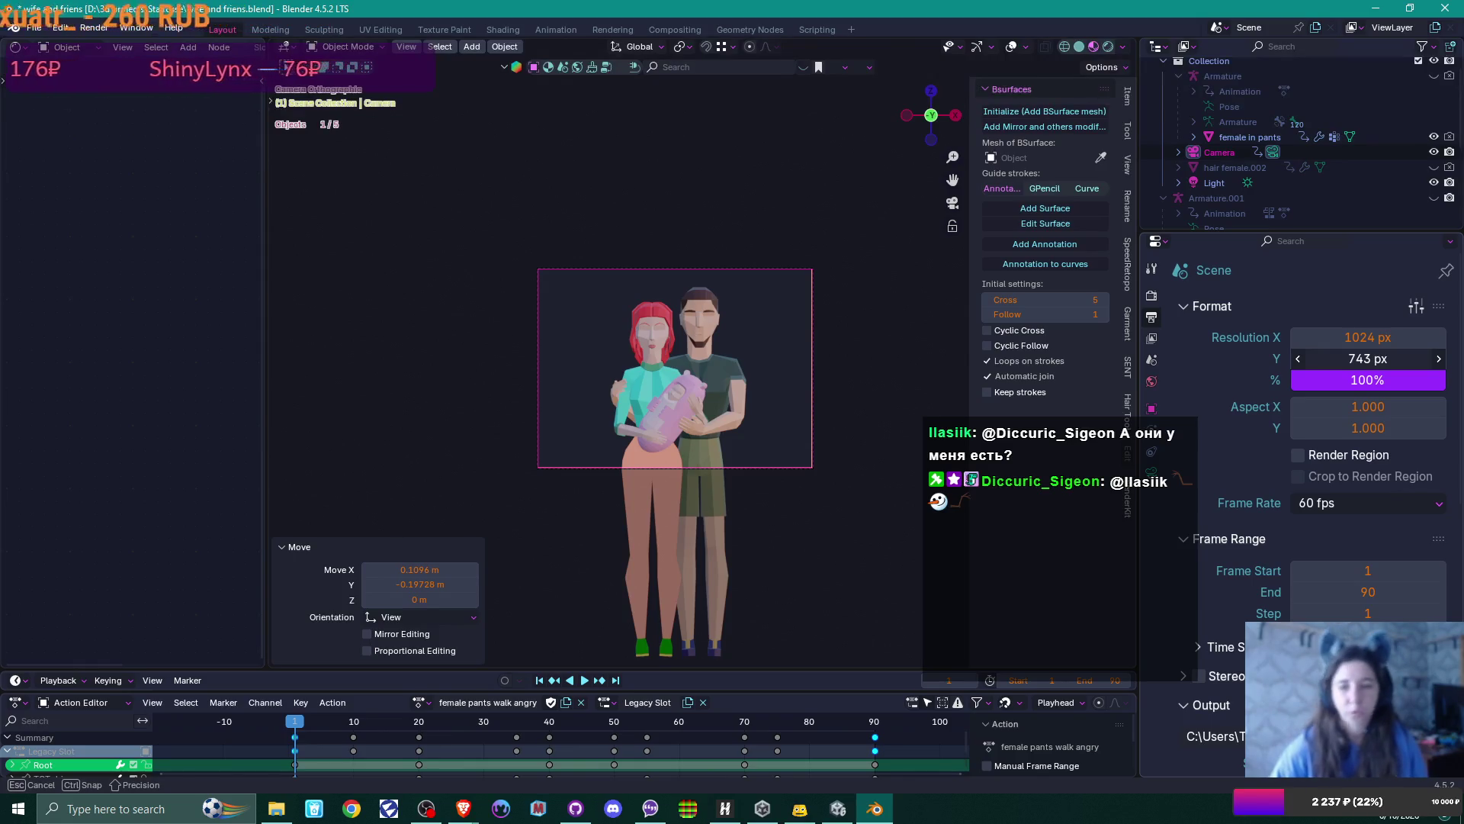
left_click_drag(1431, 361, 1432, 362)
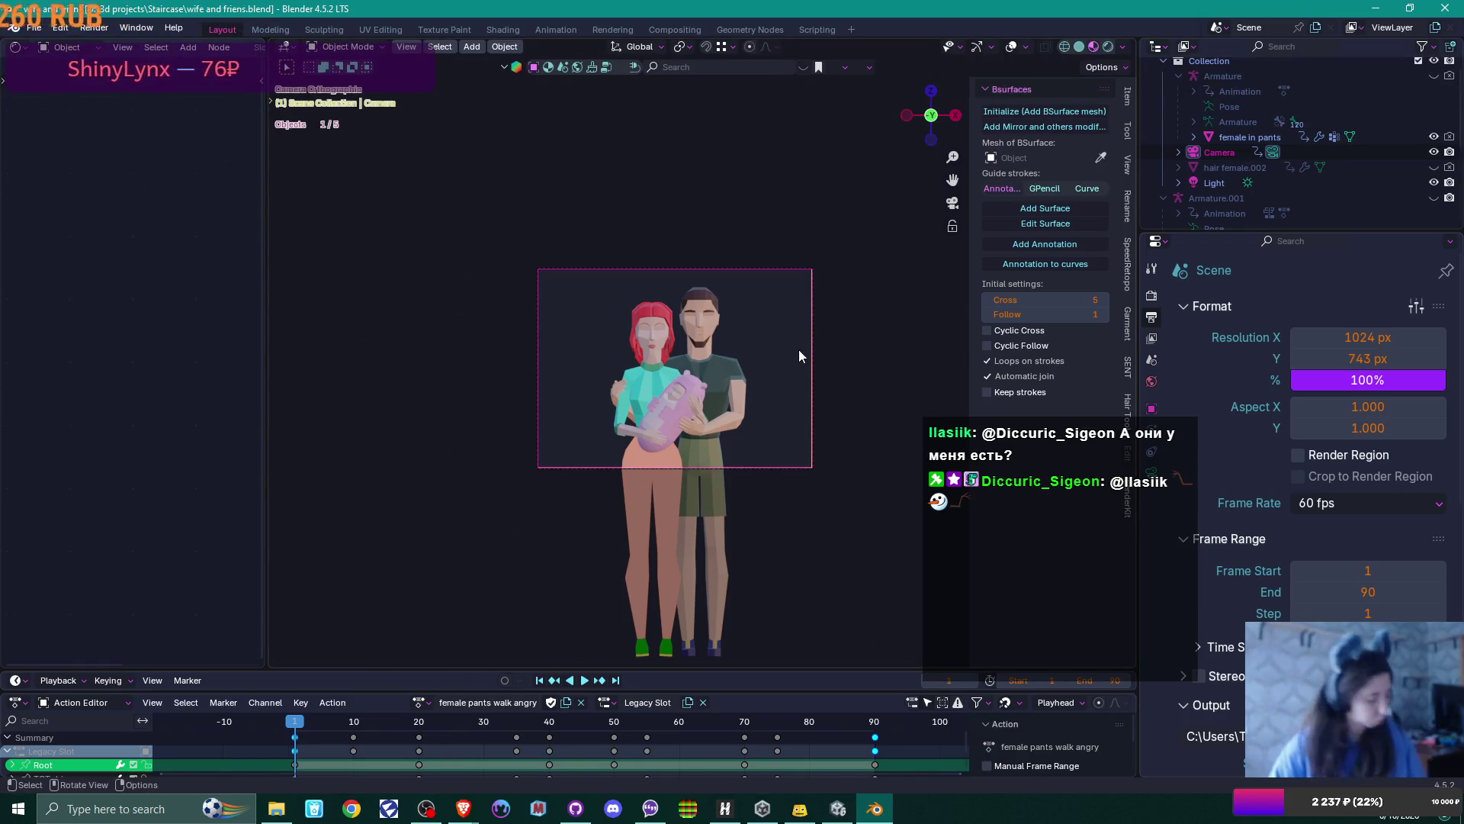
Raise the camera 0.040187 m along Z to centre the family in frame
key("g")
key("z")
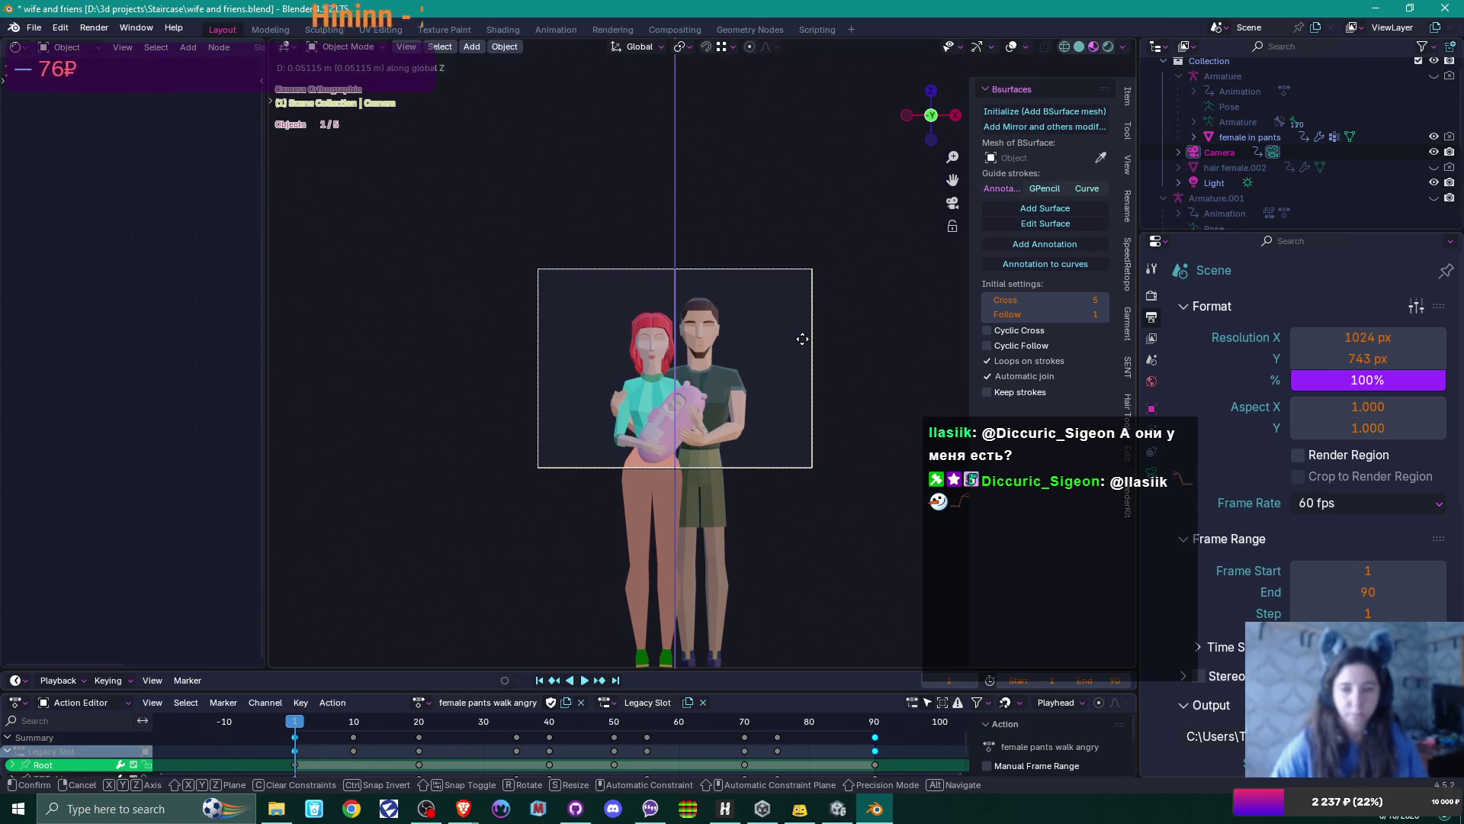
left_click(802, 341)
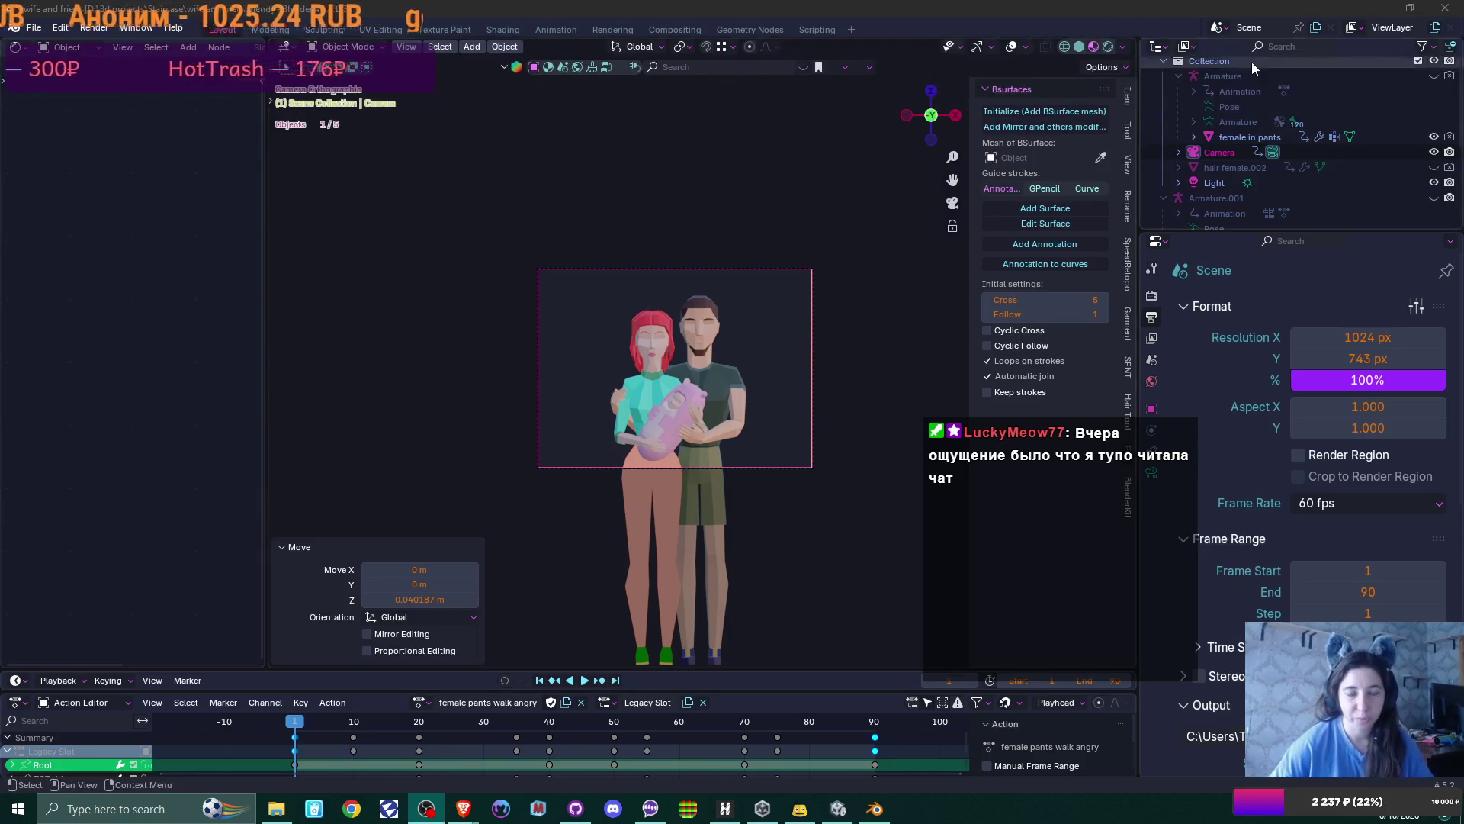
Deselect the camera and render a preview image of the family
left_click(813, 384)
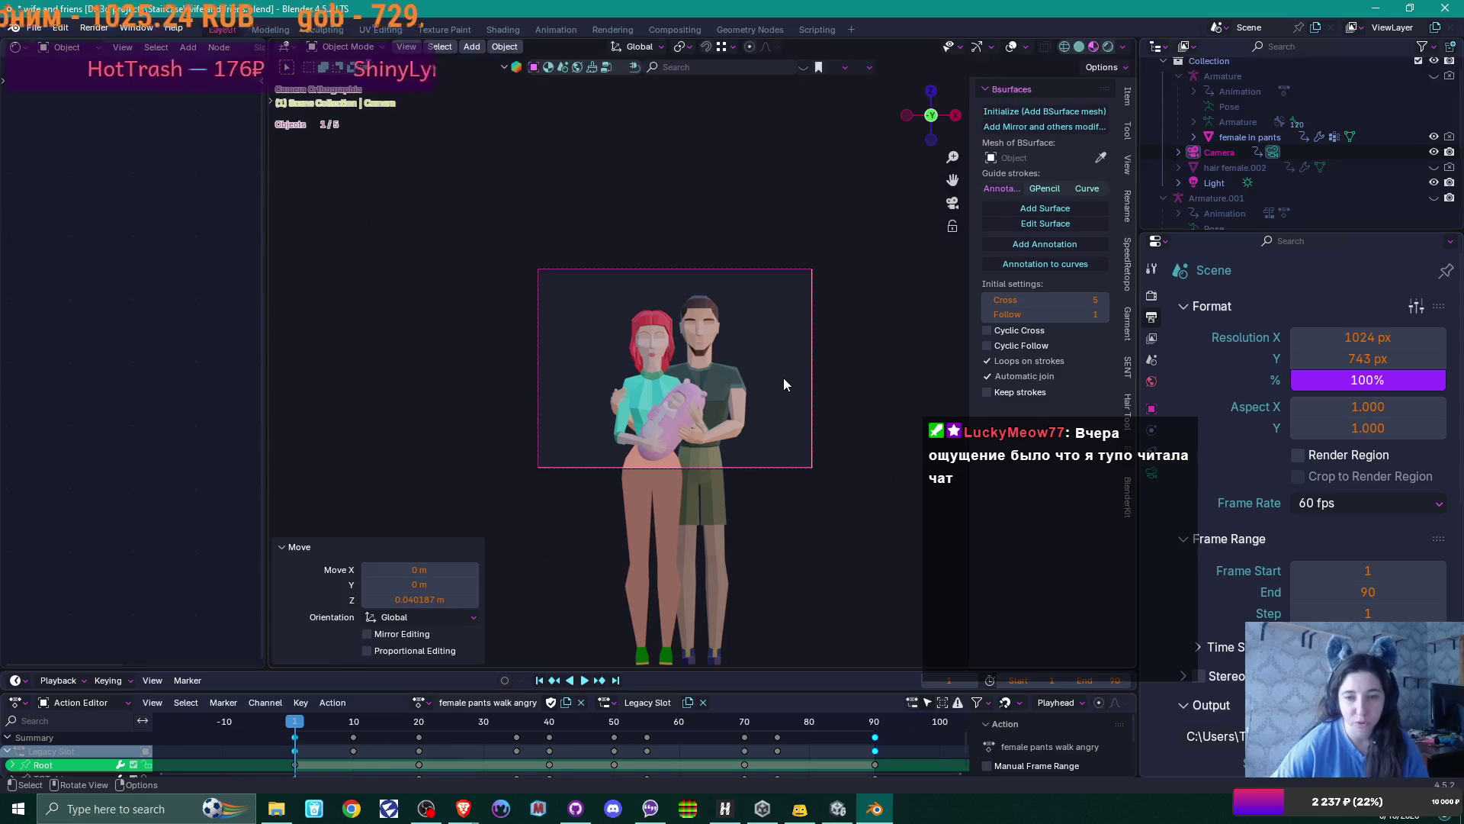
scroll(784, 377, "up", 3)
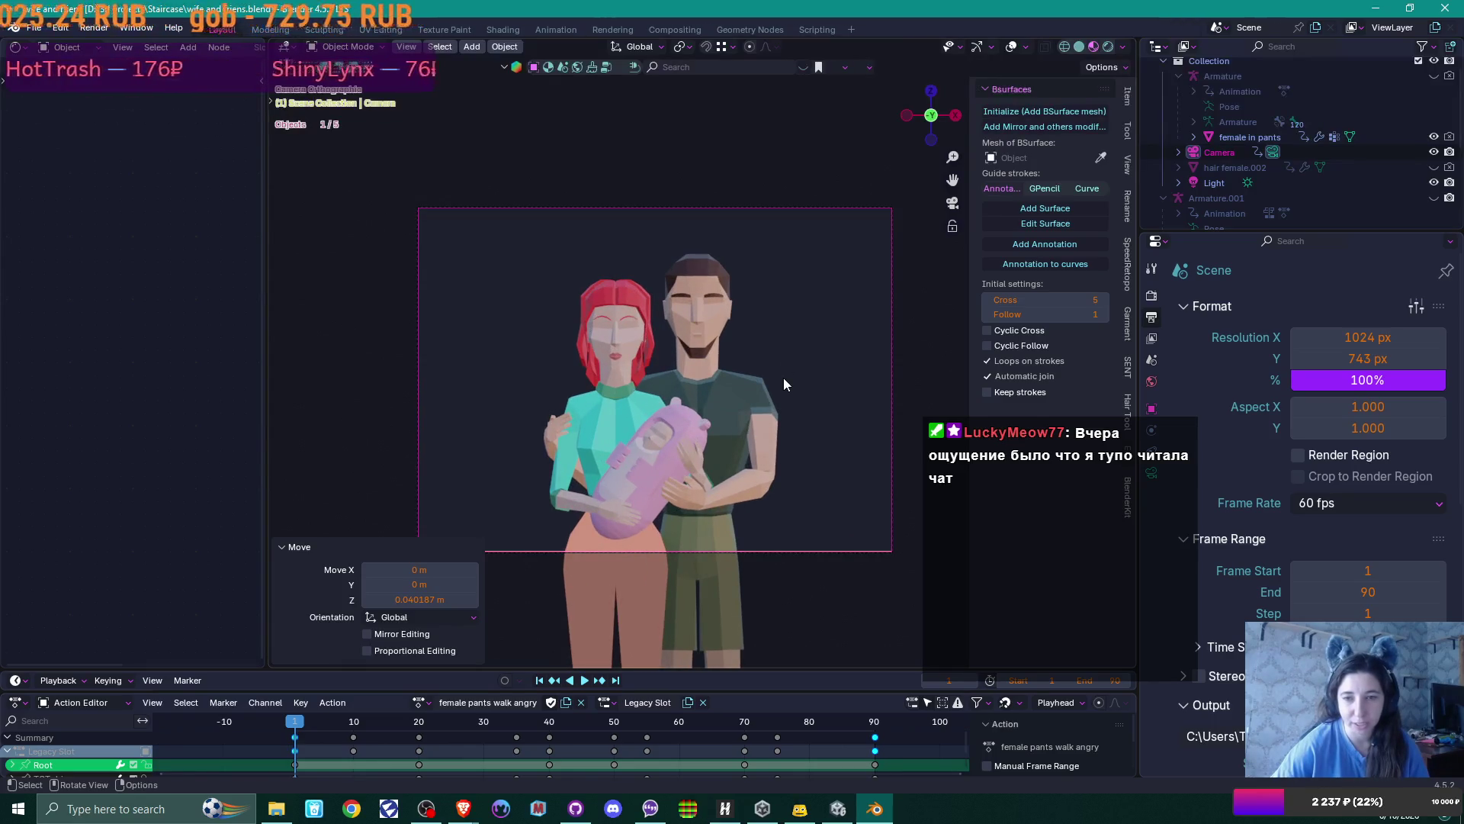
key("F12")
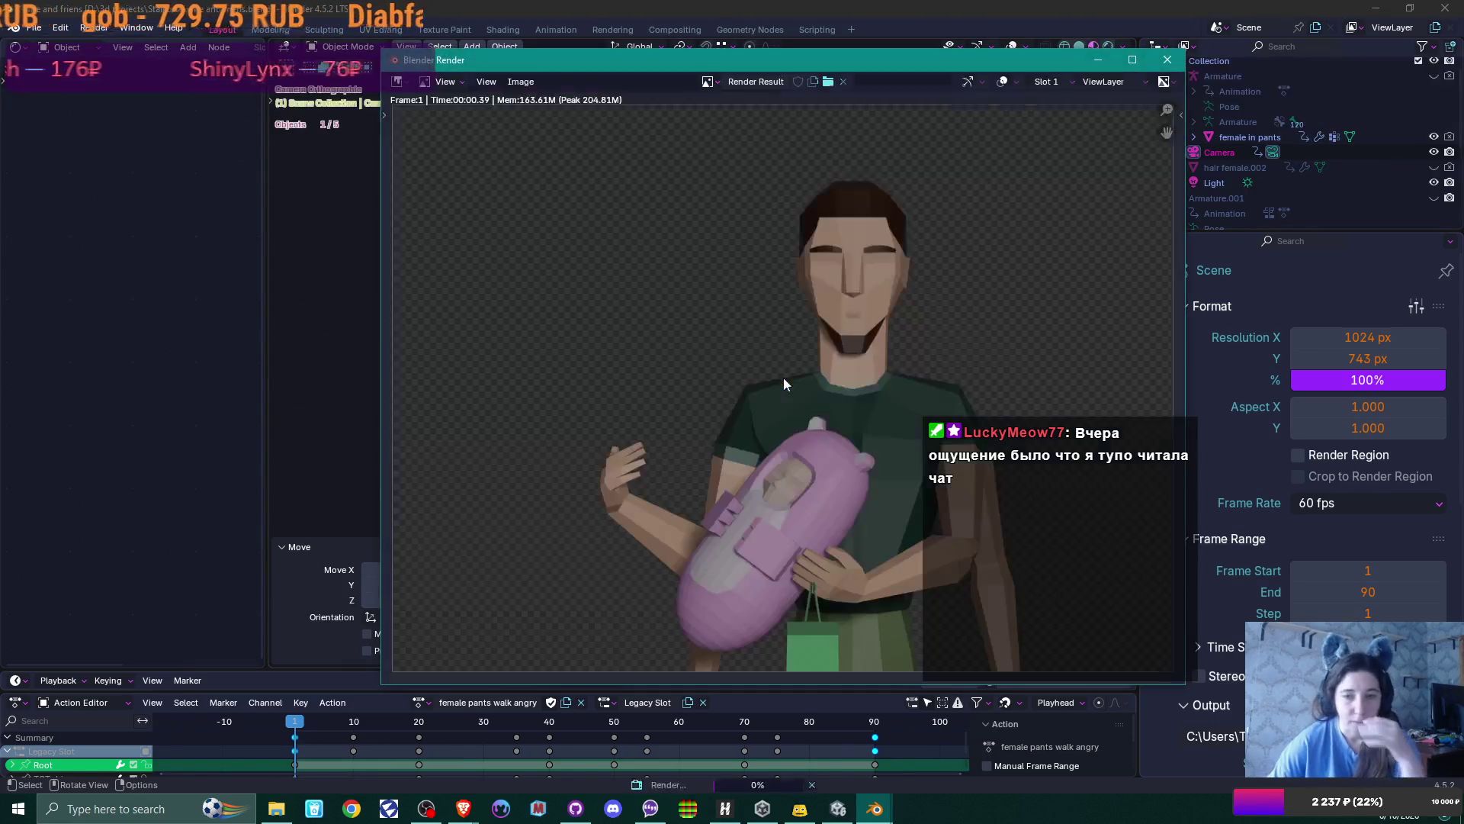
left_click(1170, 59)
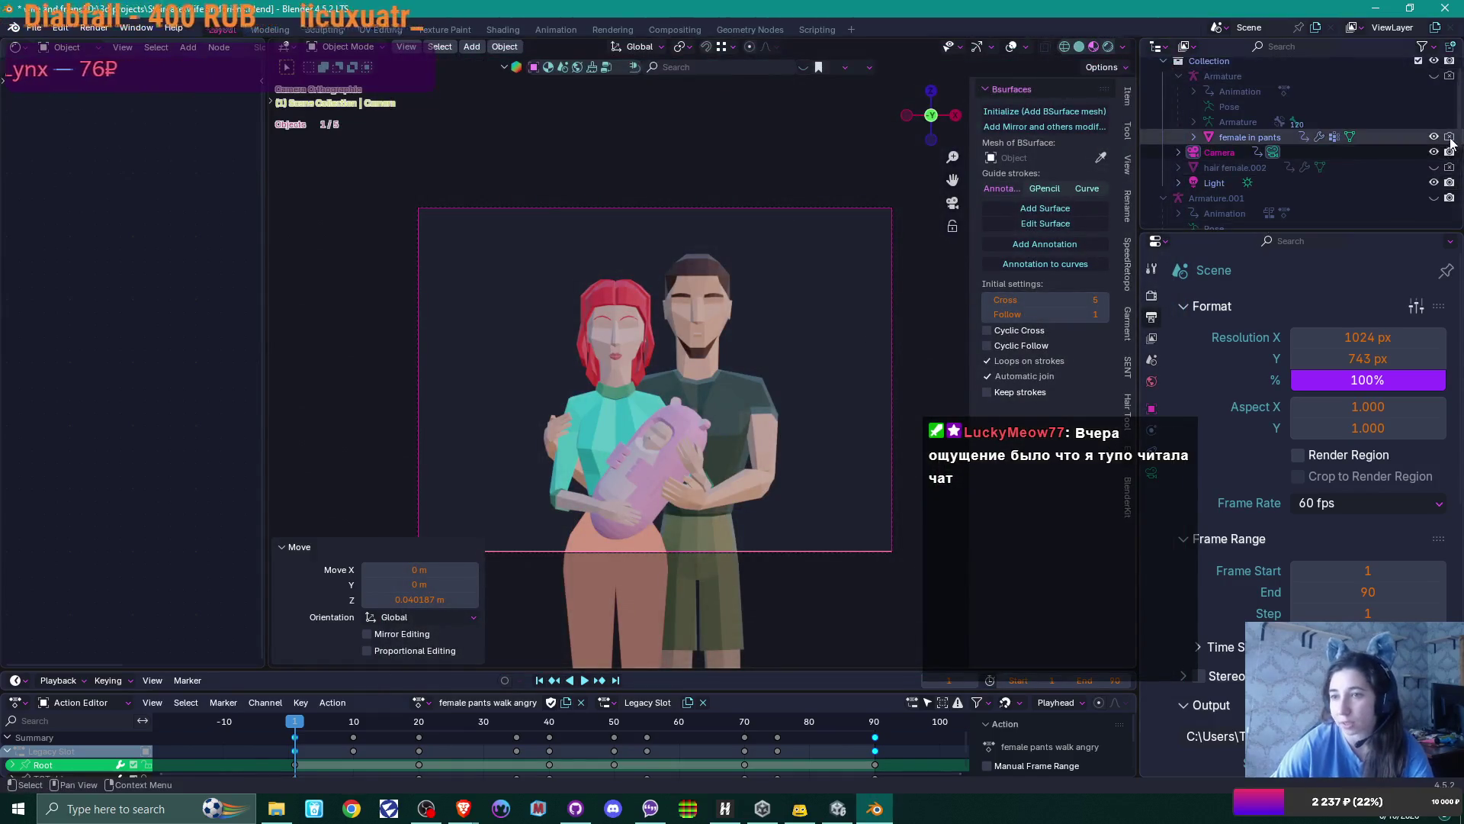
Disable Armature.001 in renders from the Outliner
scroll(1407, 197, "down", 4)
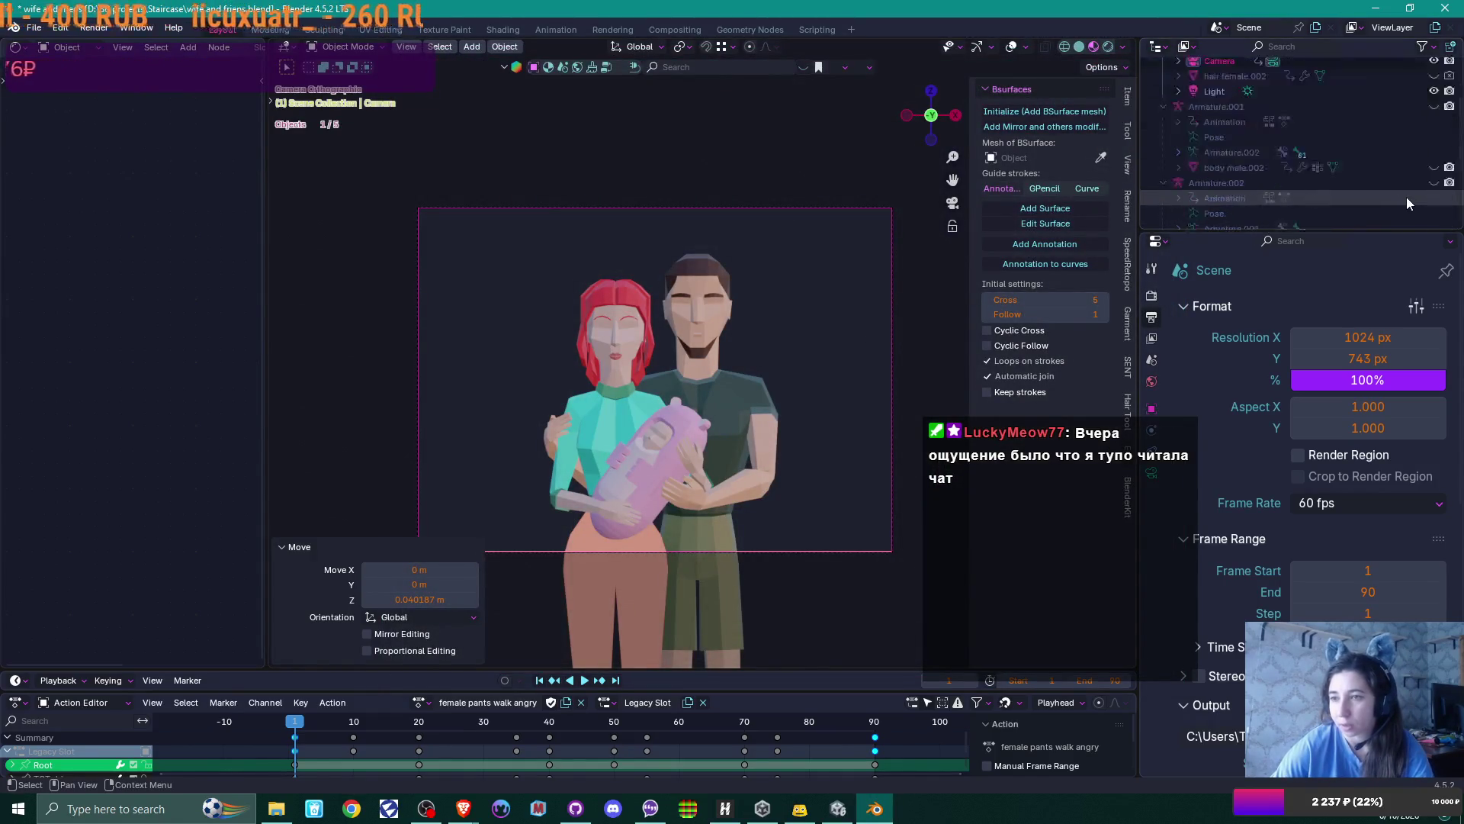
left_click(1449, 106)
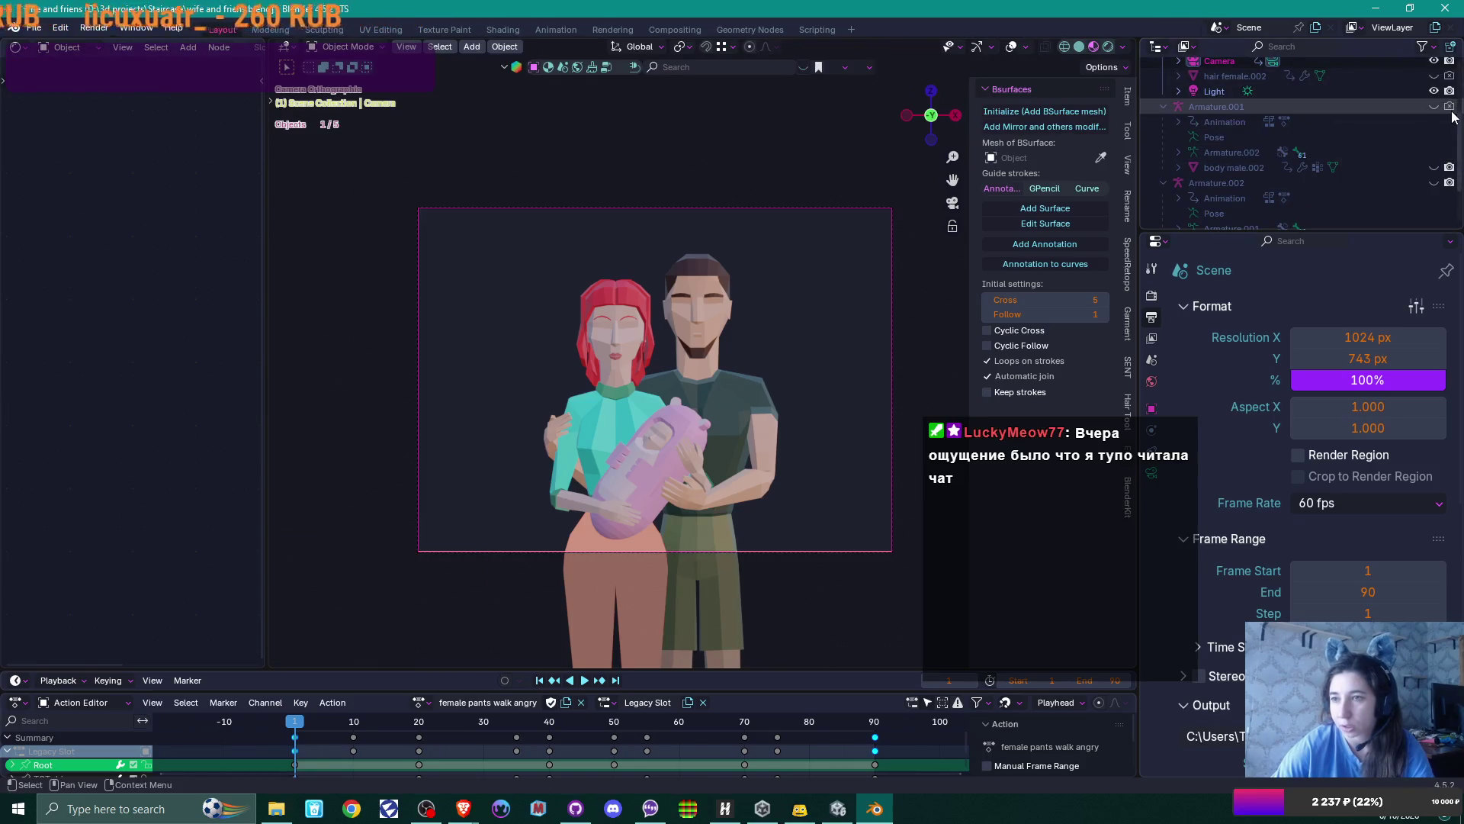
scroll(1426, 180, "down", 3)
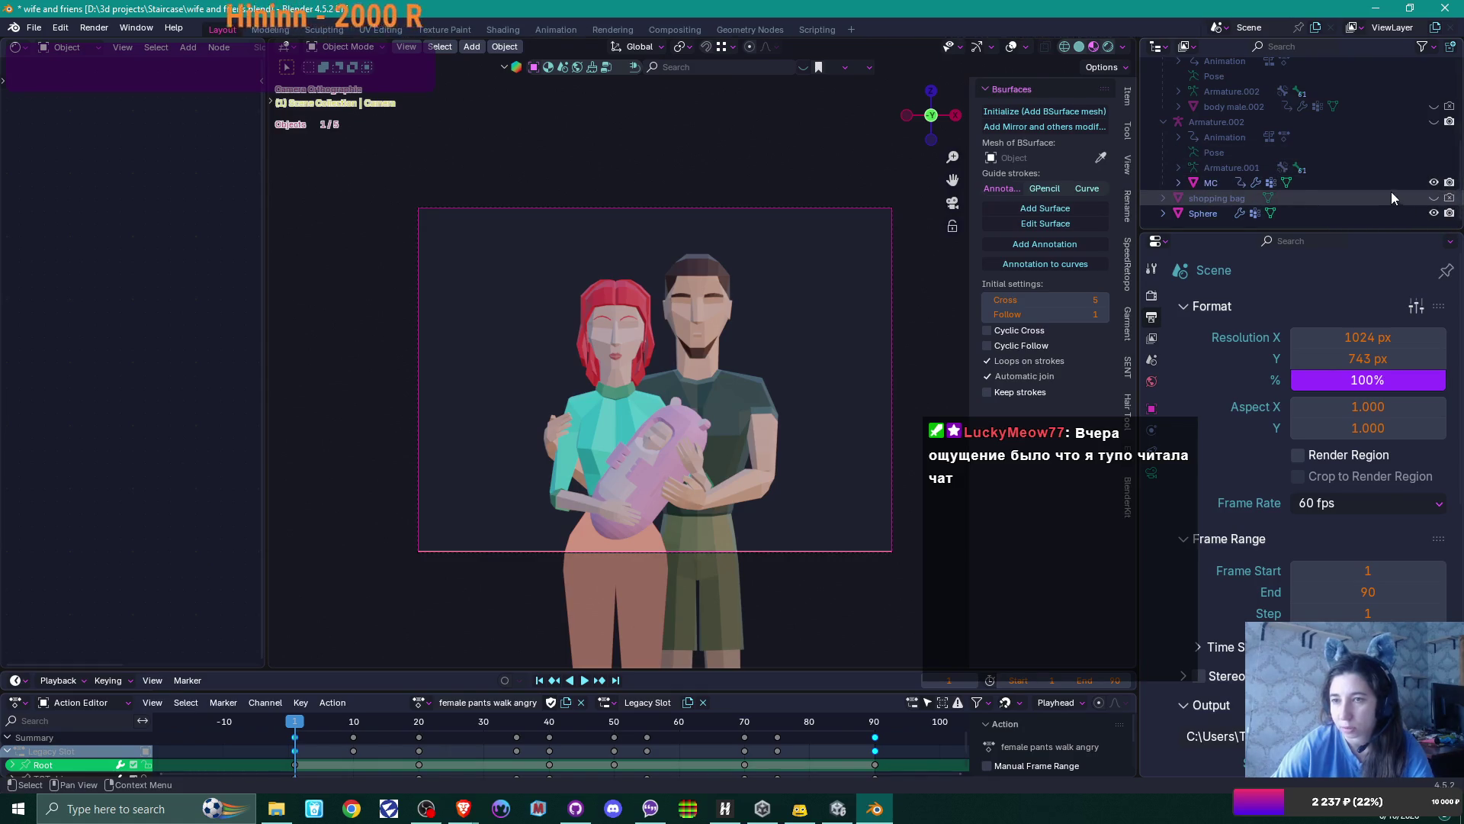
scroll(1386, 185, "up", 2)
scroll(1386, 184, "down", 2)
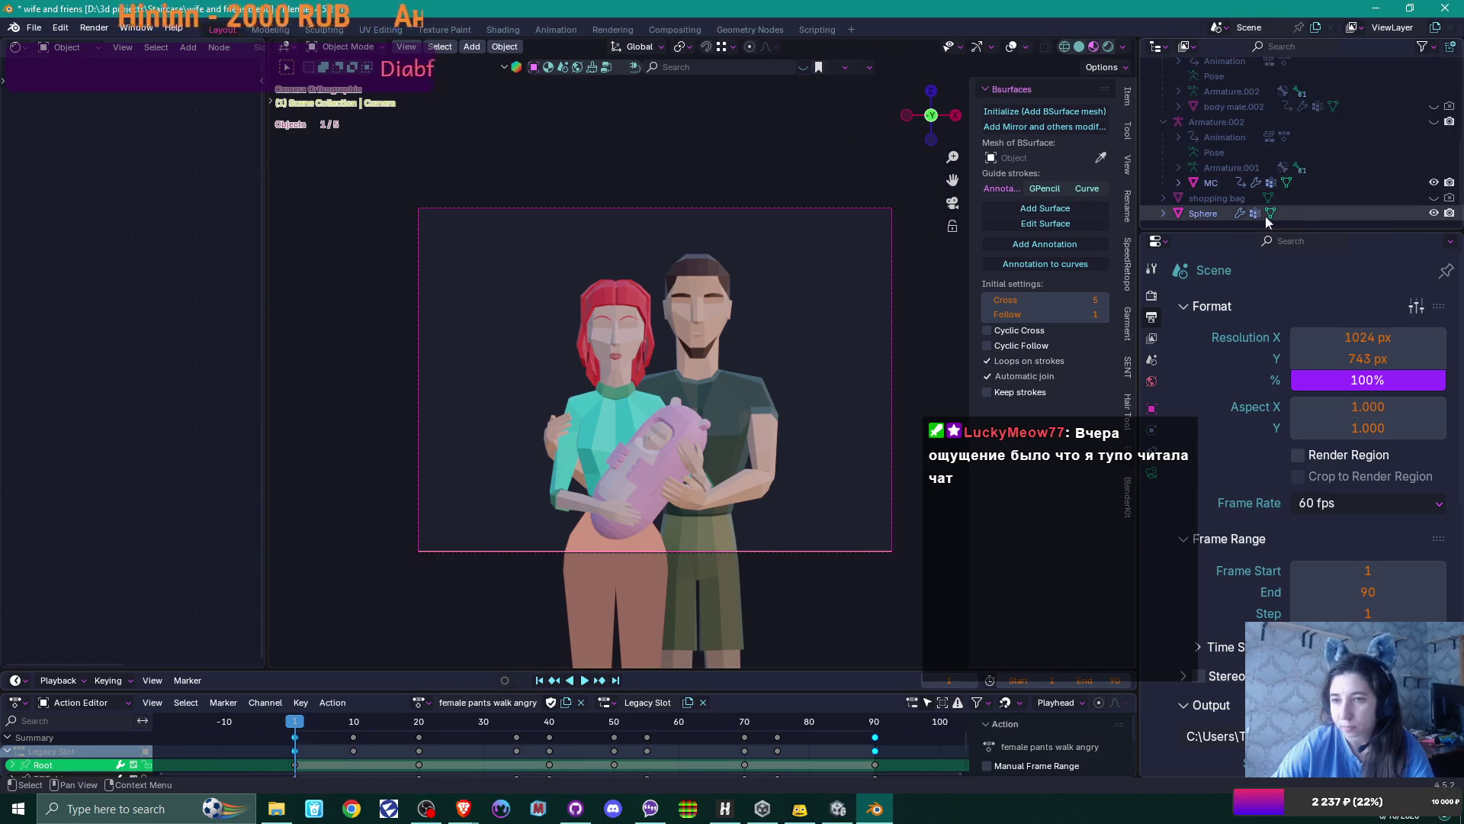
Rename the Sphere object to 'baby'
left_click(1209, 215)
double_click(1203, 213)
type("baby")
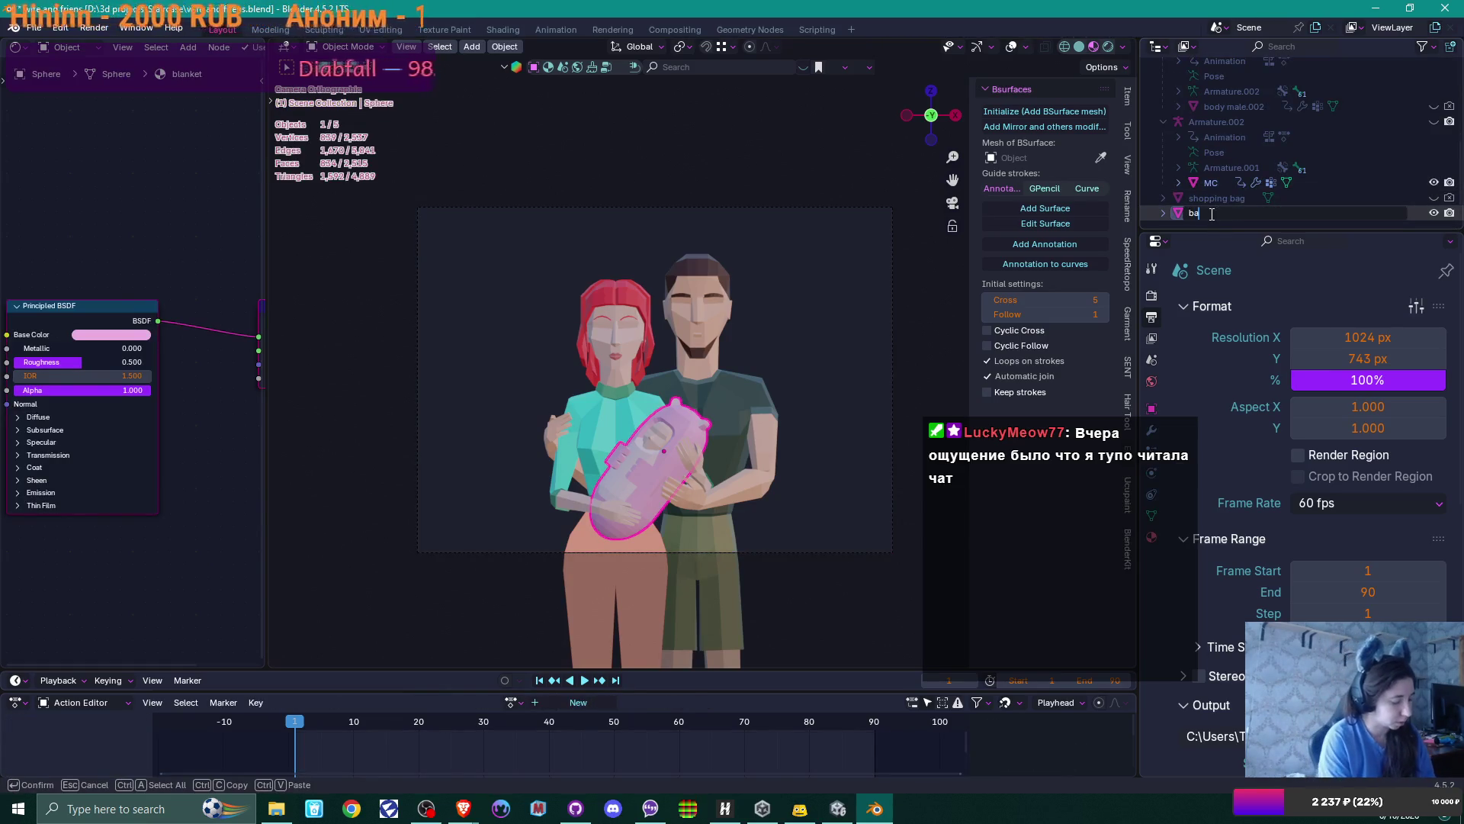
key("Return")
Select the hair female.002 object to inspect its material and keys
scroll(1376, 118, "up", 2)
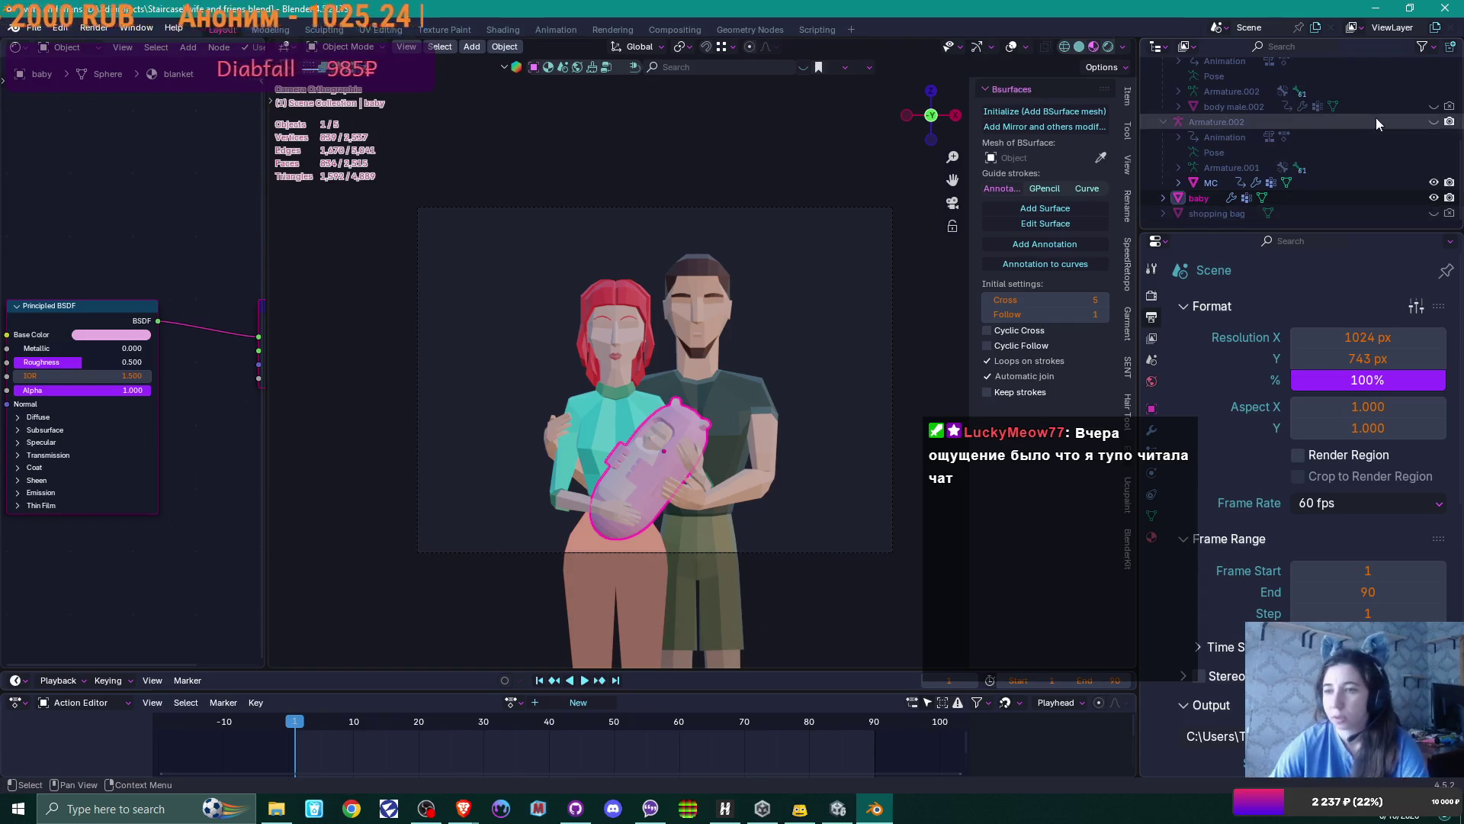
scroll(1366, 134, "up", 1)
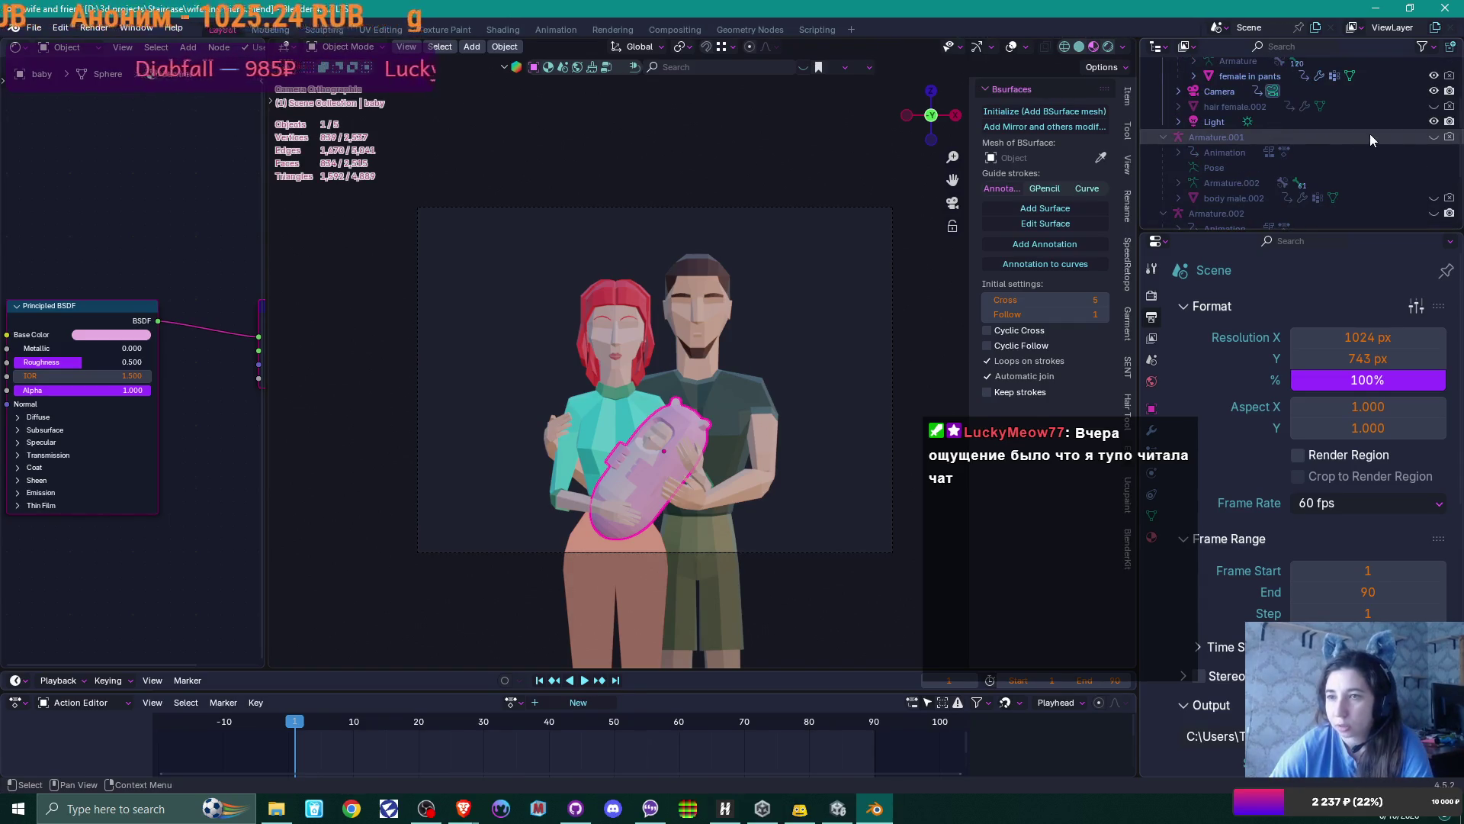
scroll(1371, 135, "up", 1)
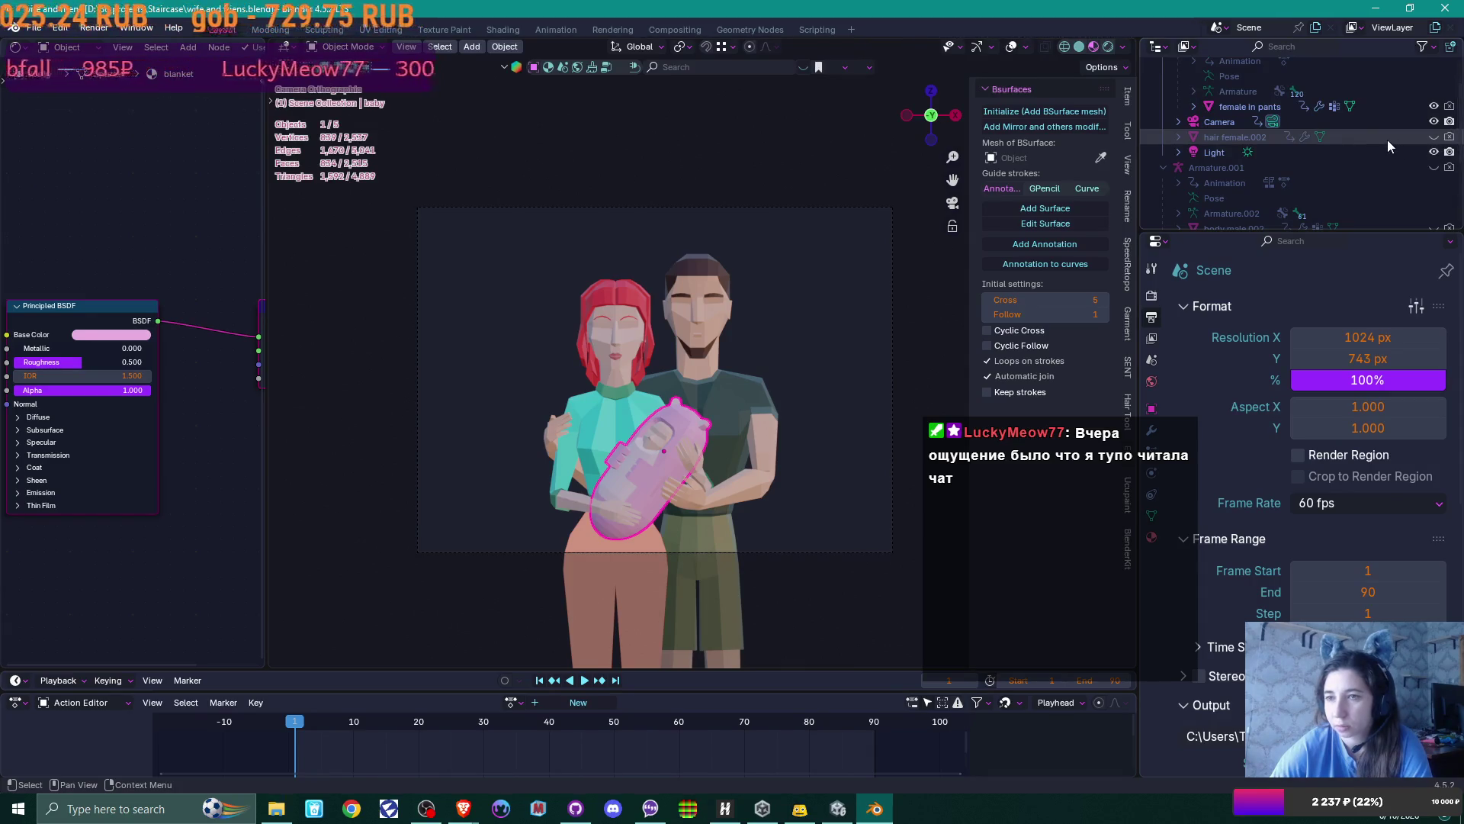
scroll(1388, 139, "up", 1)
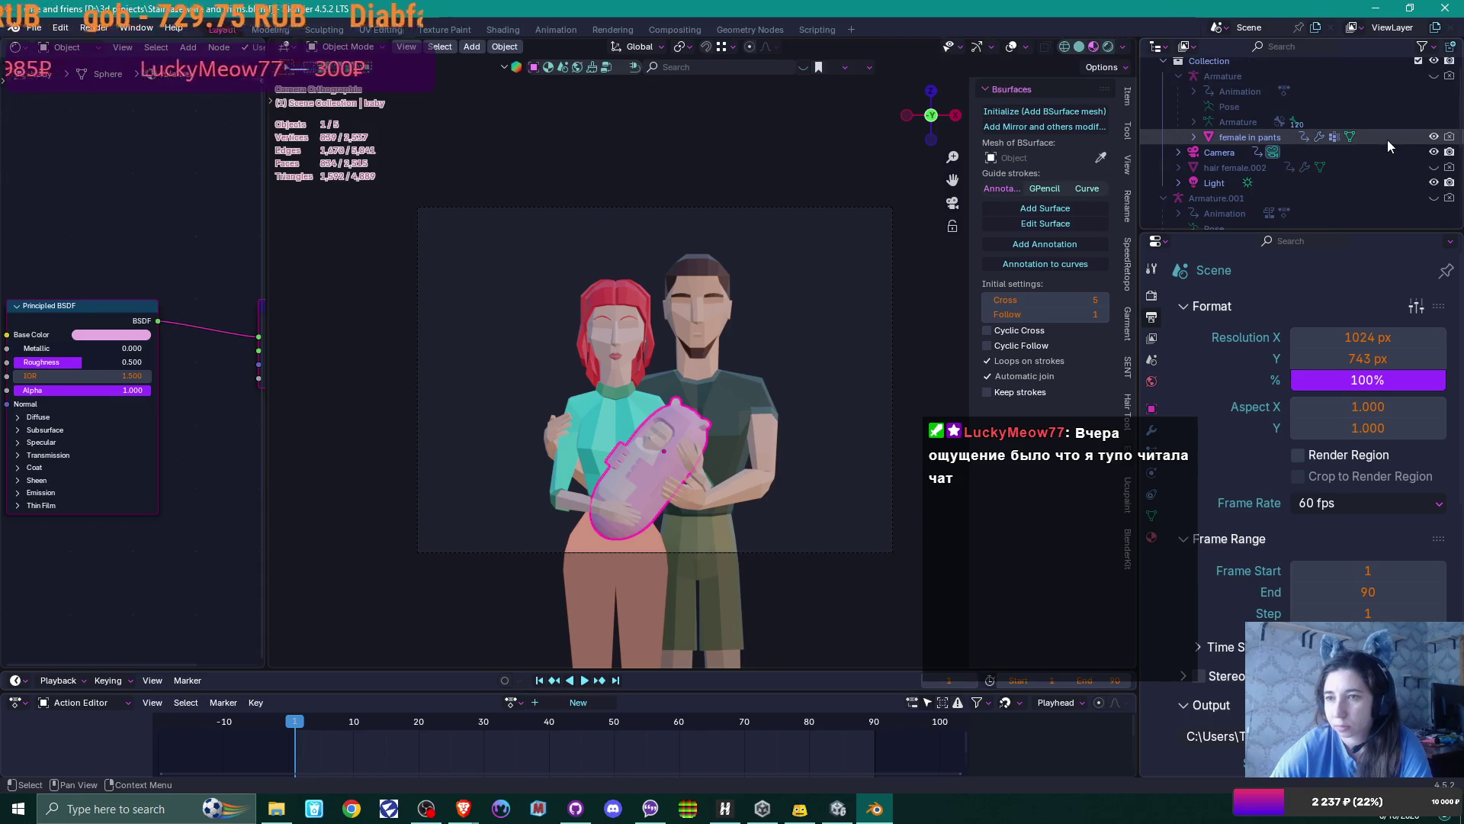
scroll(1371, 142, "down", 4)
scroll(1370, 142, "up", 4)
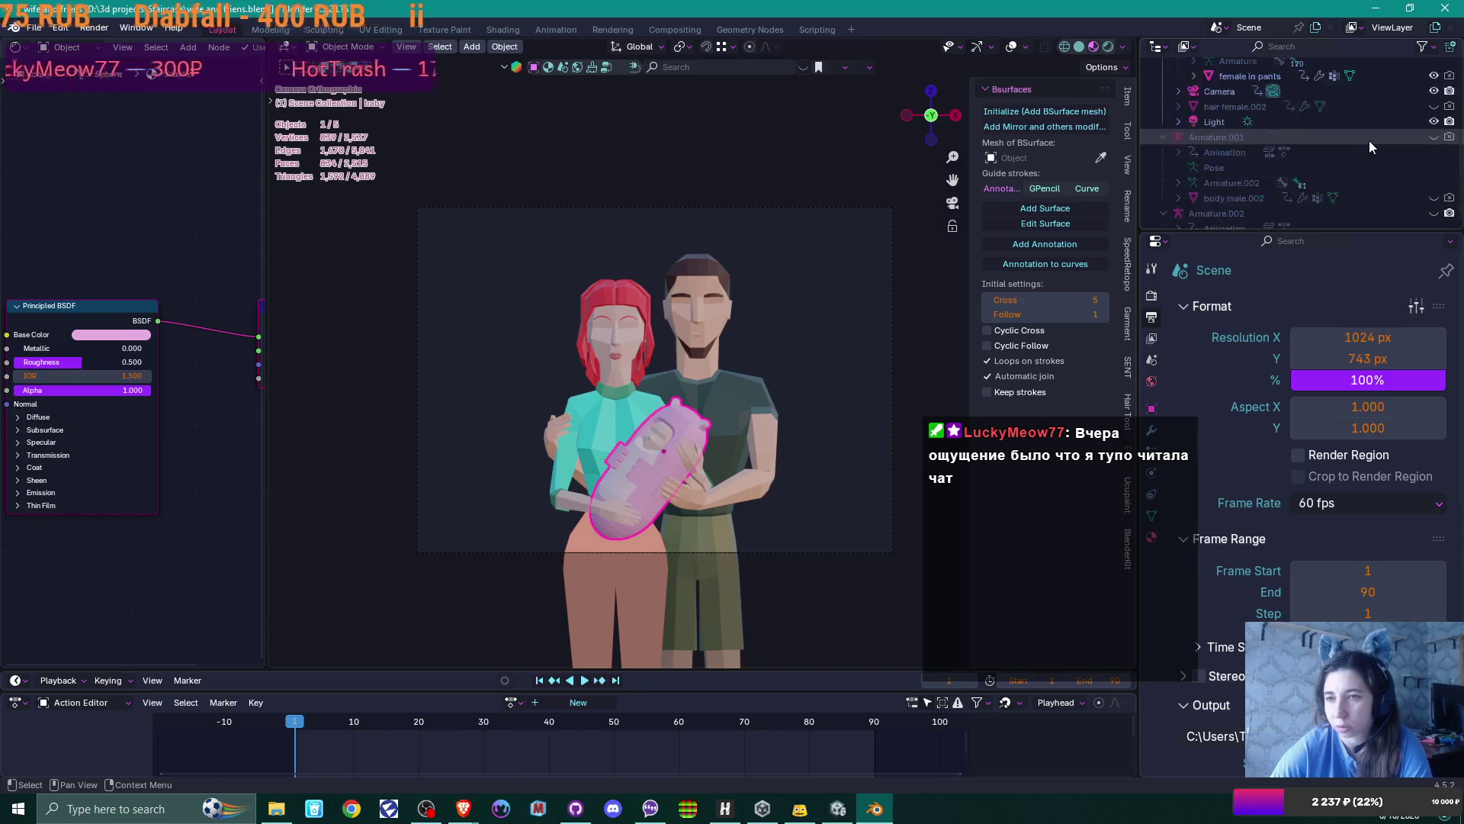
left_click(1252, 171)
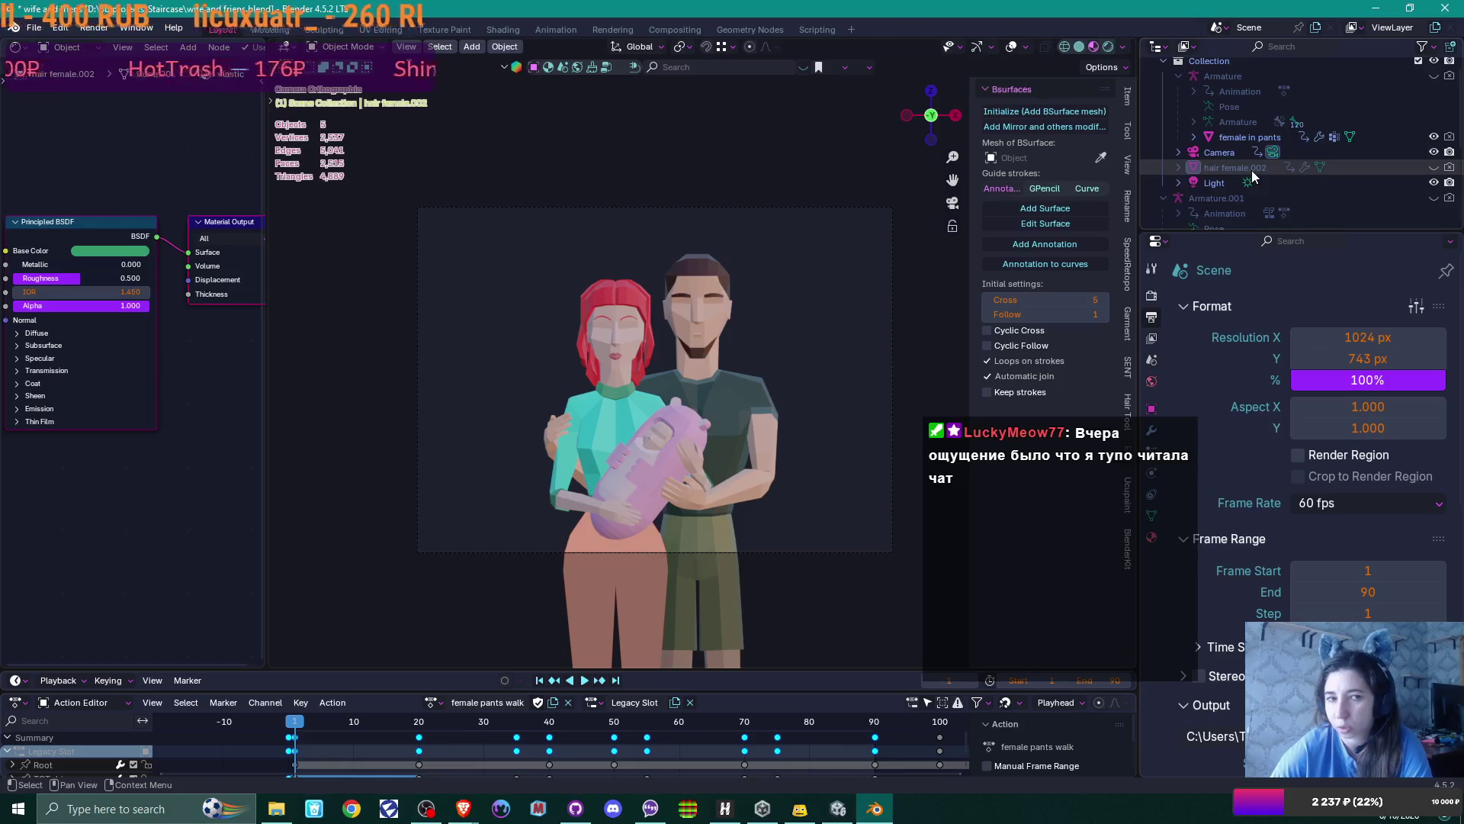
scroll(76, 316, "down", 2)
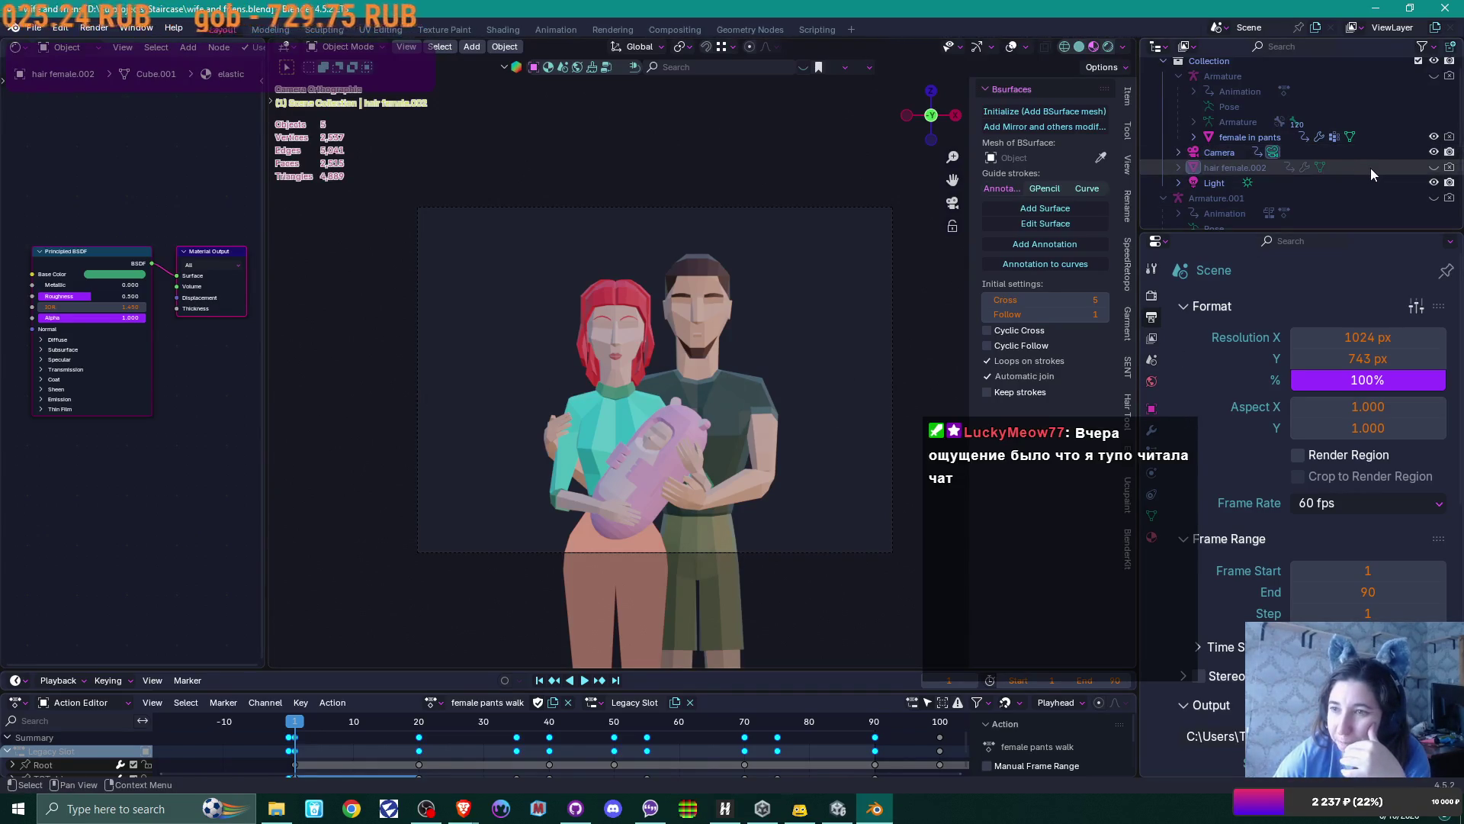
scroll(1360, 158, "up", 2)
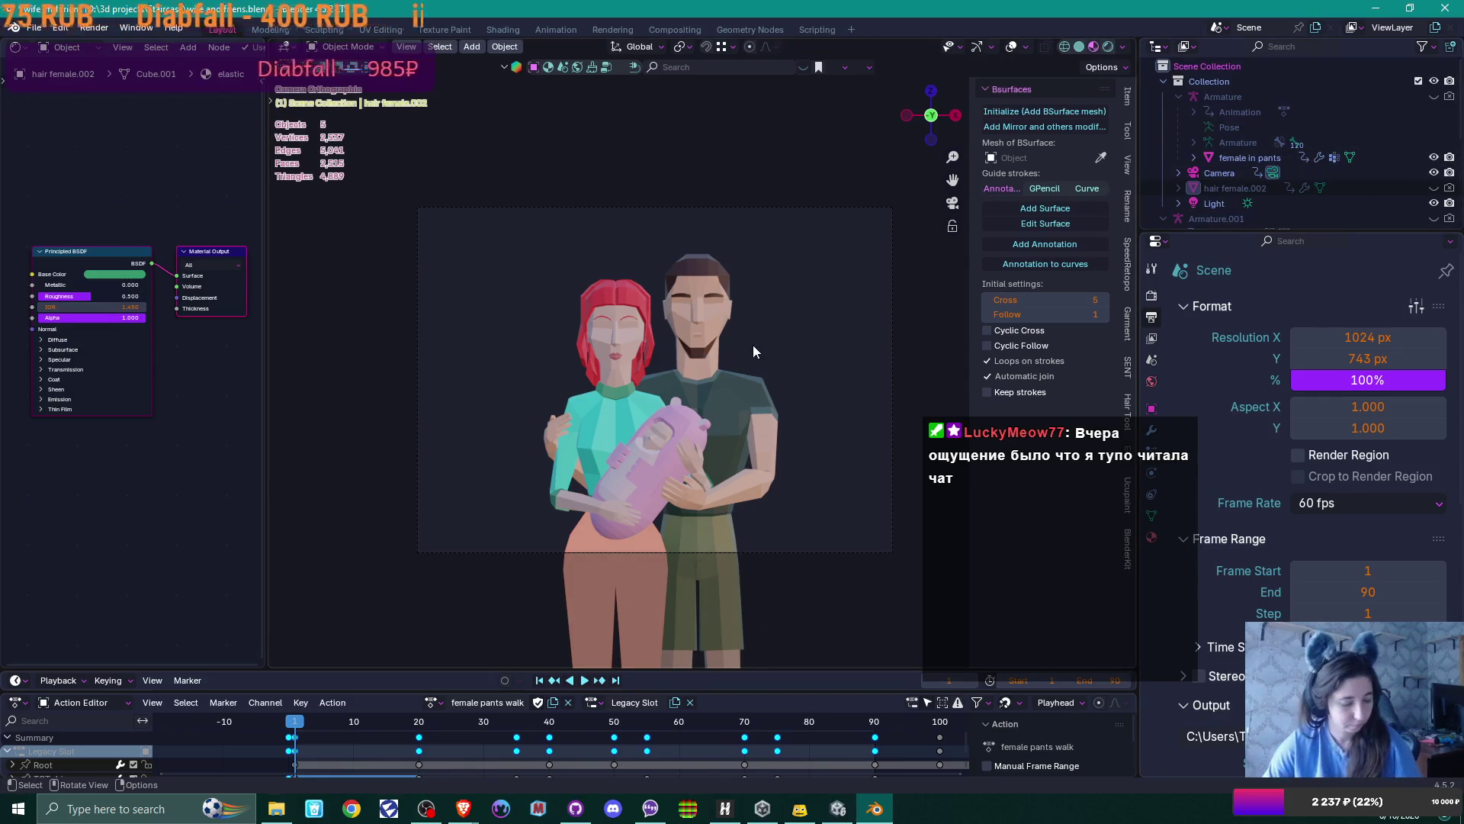
Render a preview of the family, then apply Shade Auto Smooth to the baby model
key("F12")
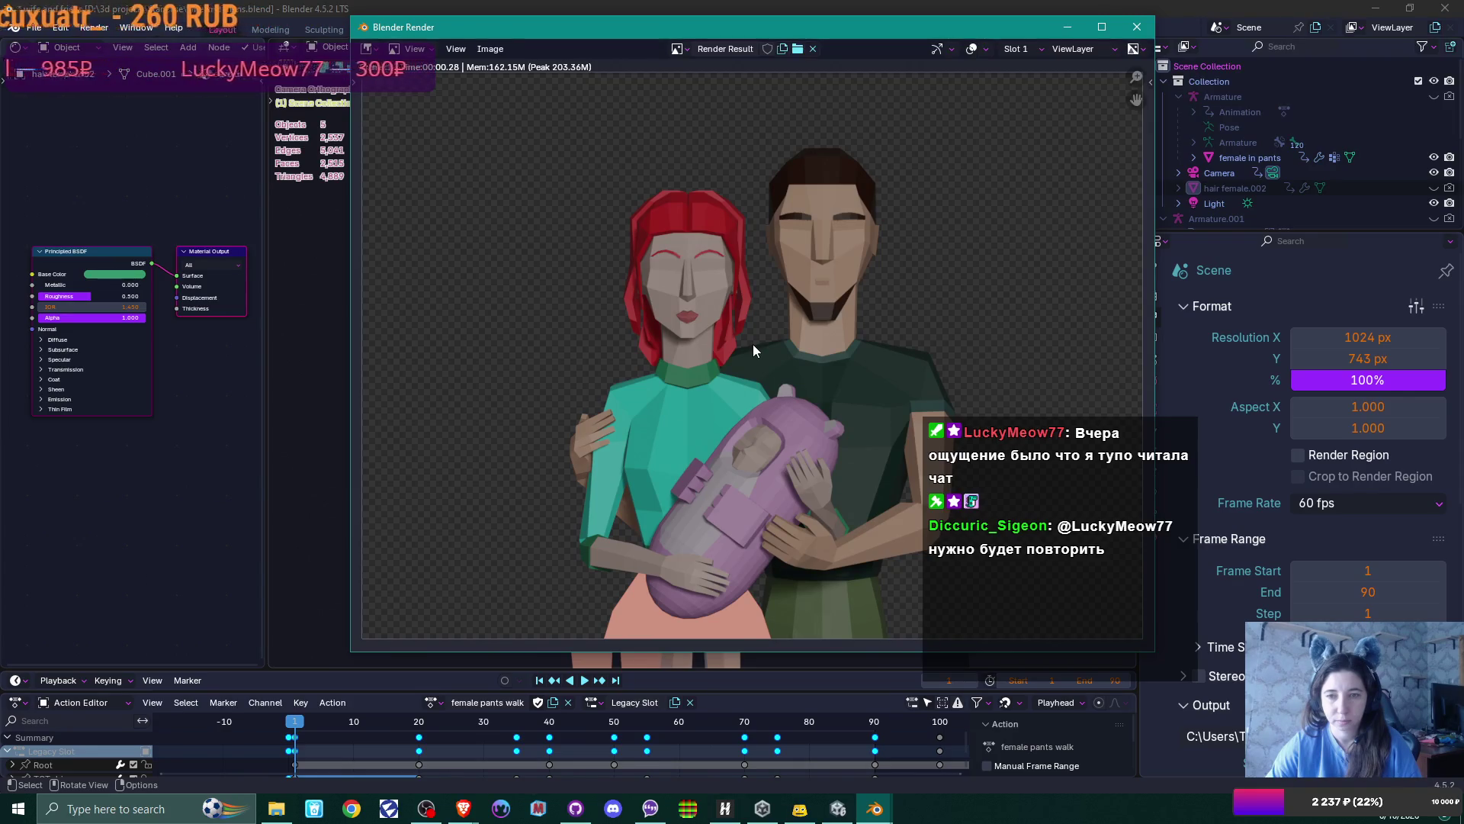
left_click(1137, 26)
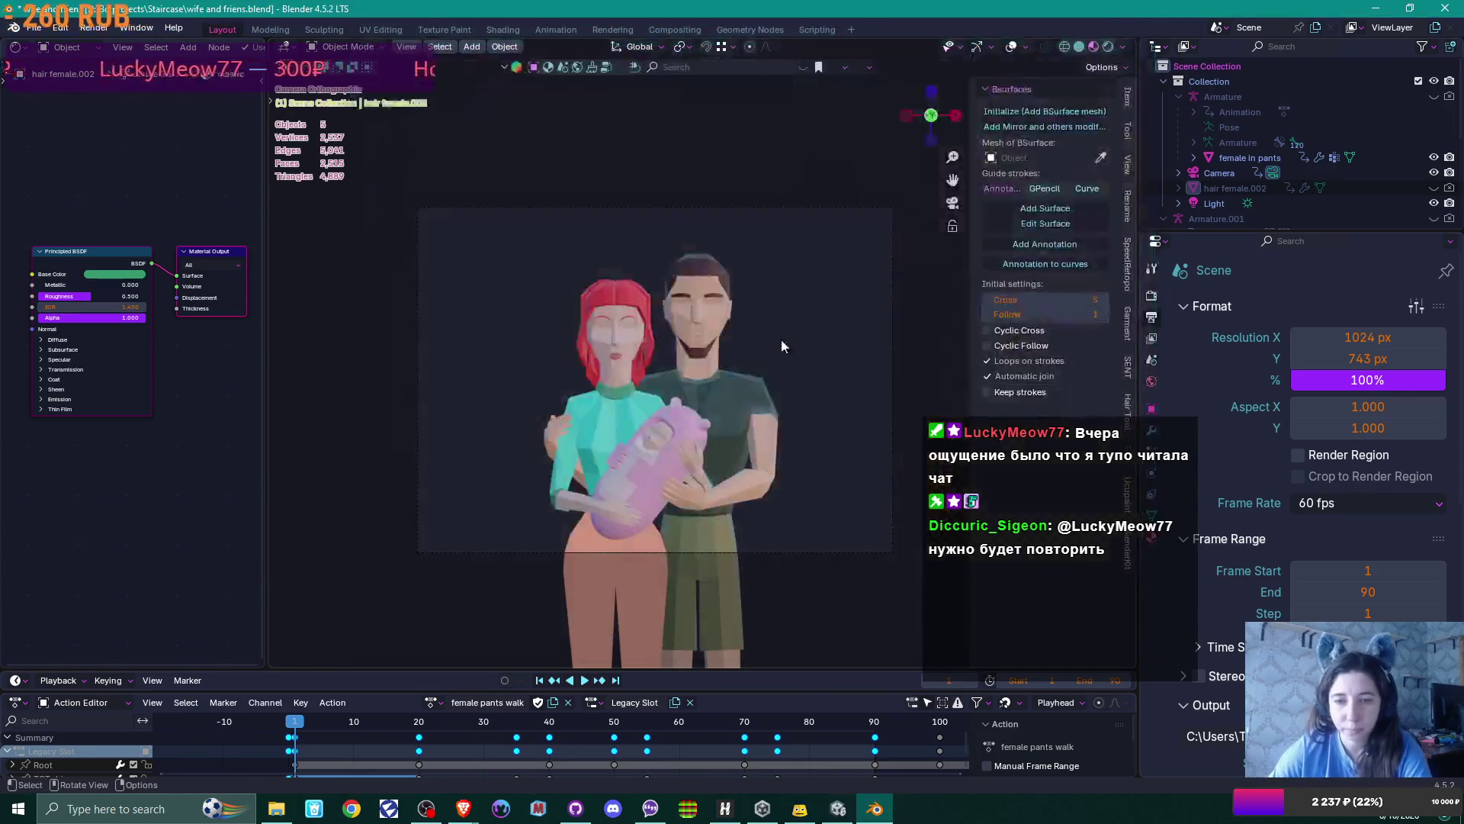
right_click(684, 412)
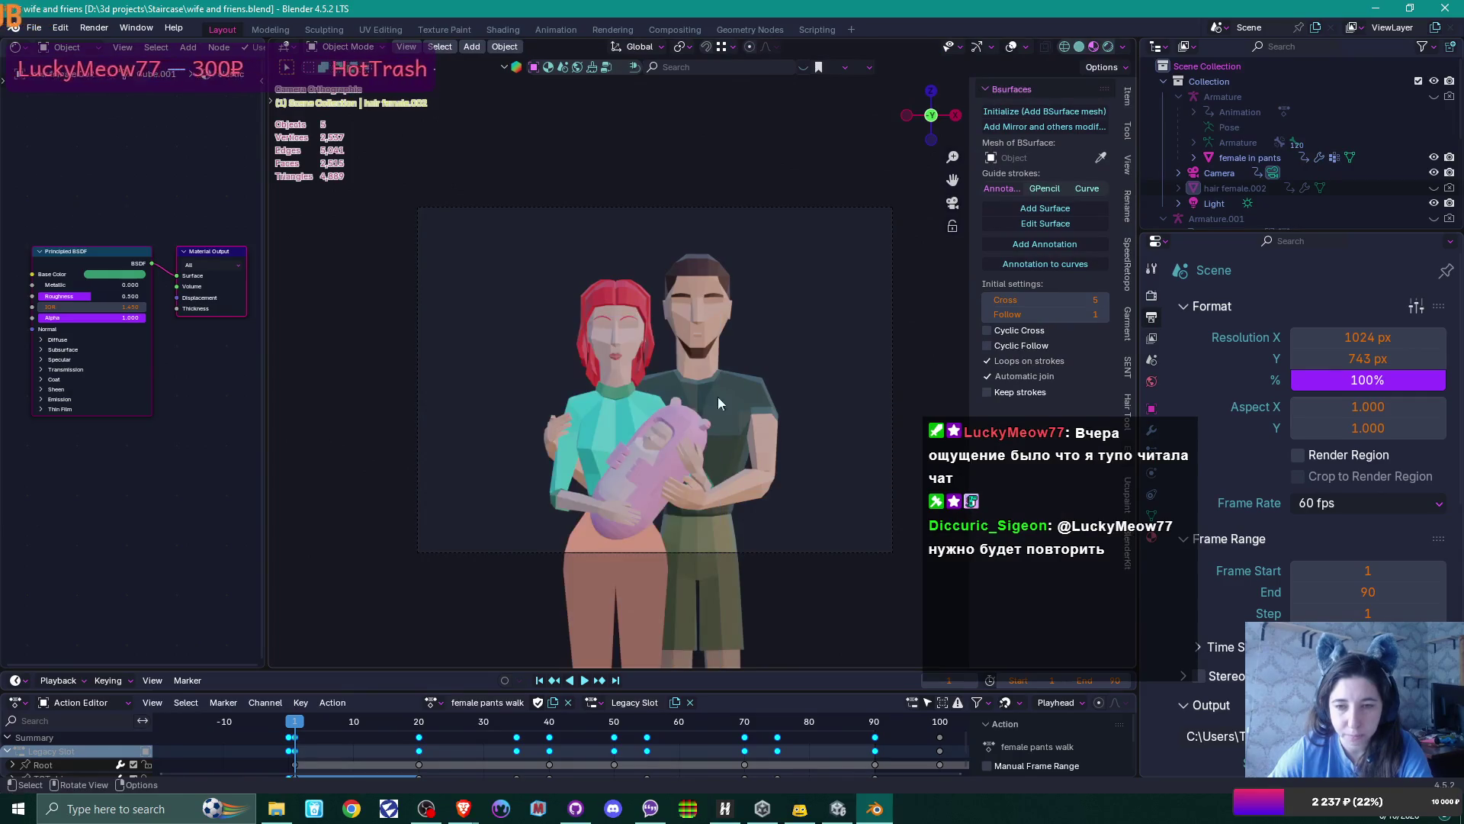
left_click(689, 431)
right_click(668, 415)
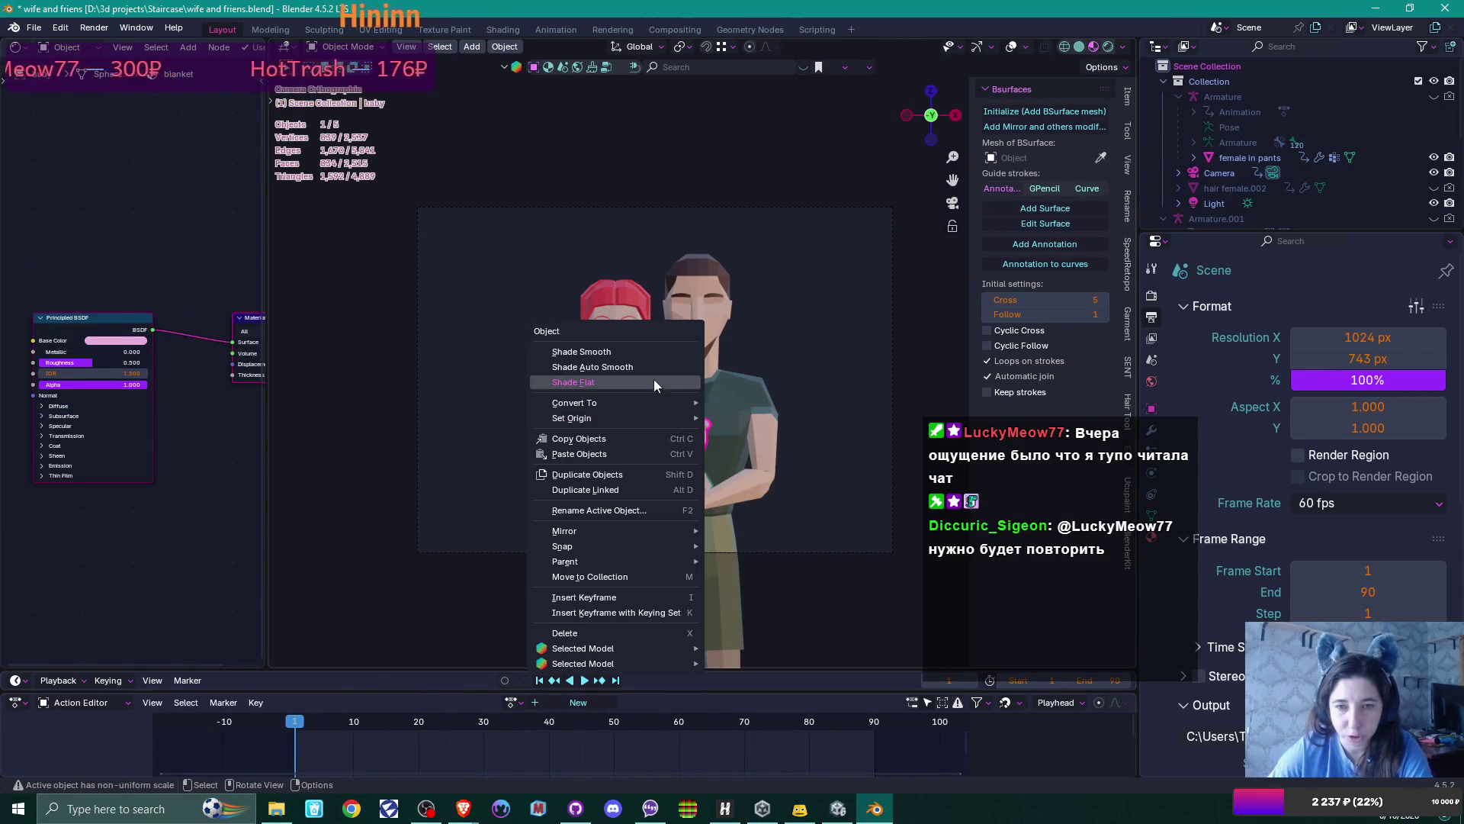
left_click(644, 368)
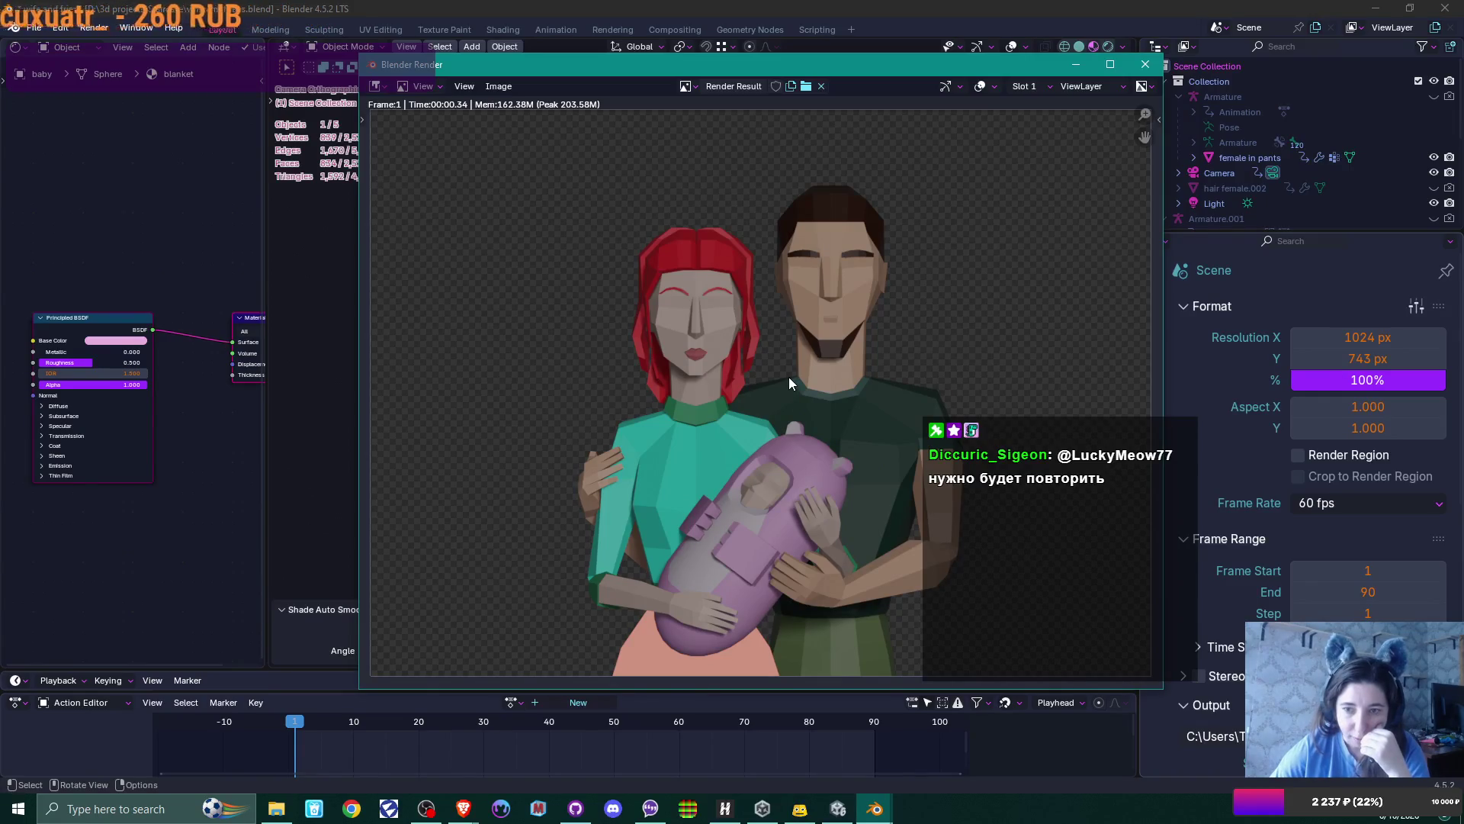
Zoom out on the re-rendered 1024 × 743 frame and open the render's Image options
scroll(789, 377, "down", 1)
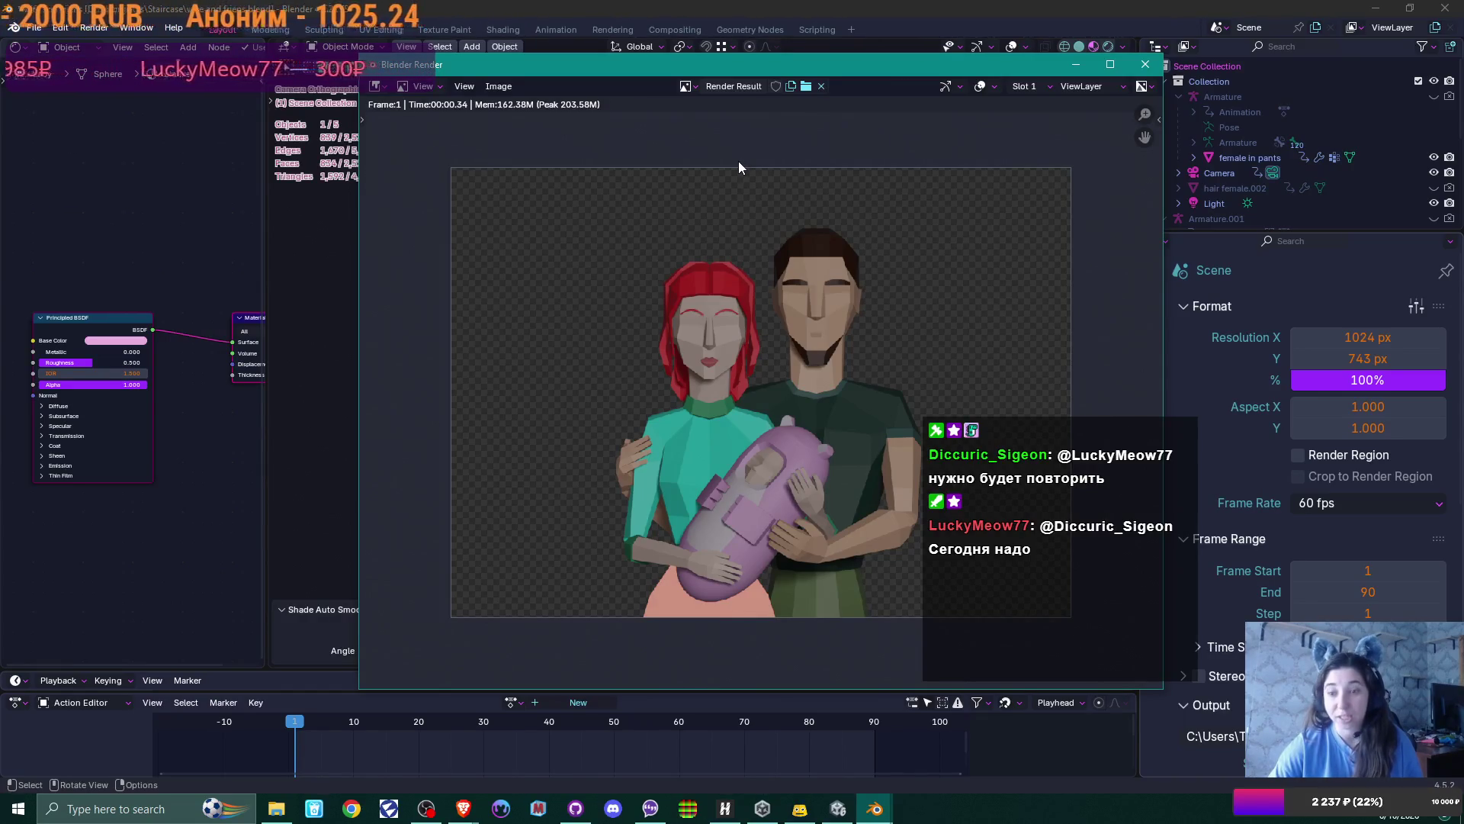
left_click(506, 87)
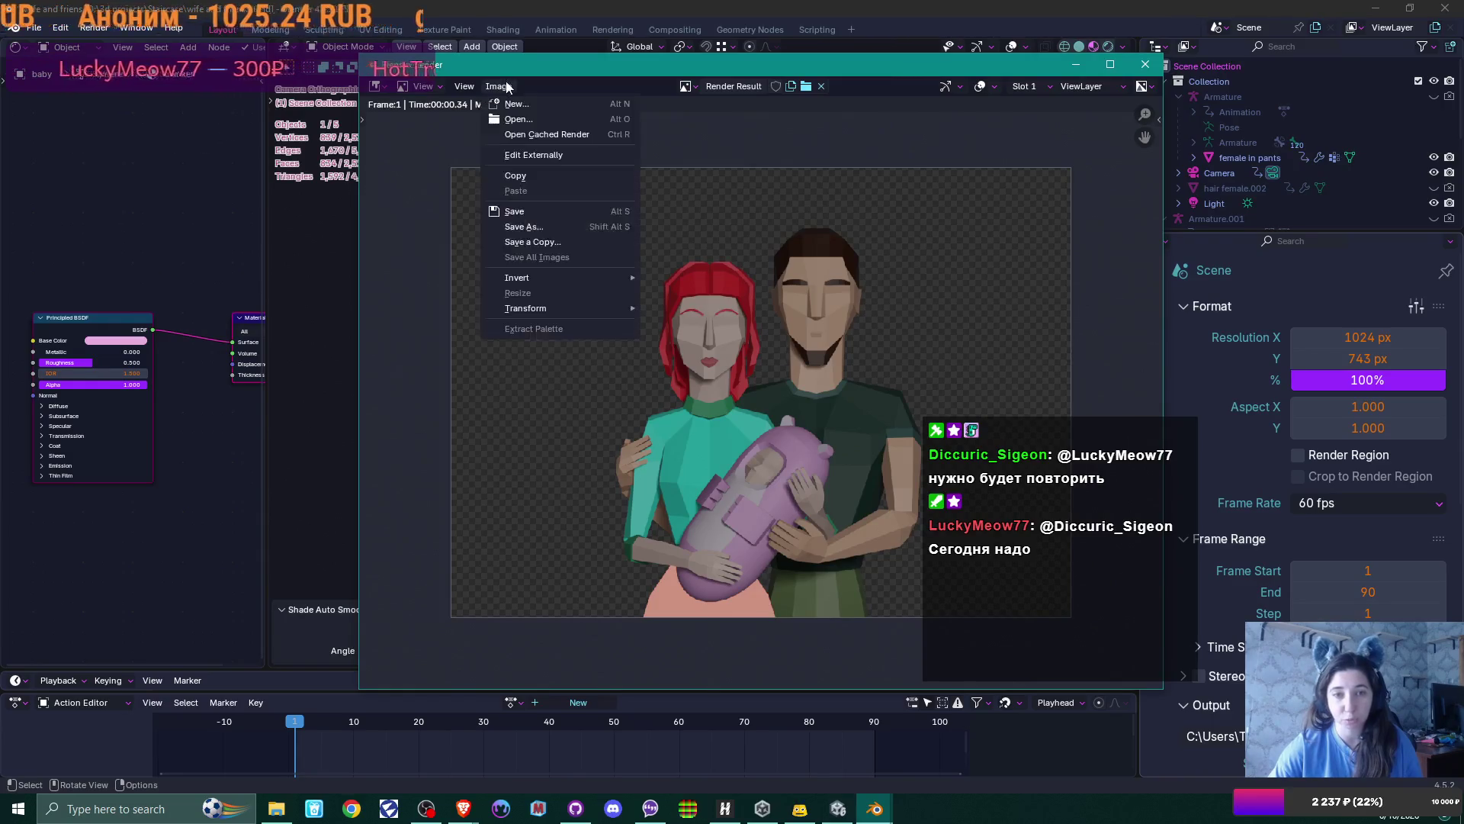
Save the family render as family.png in PNG format
left_click(554, 226)
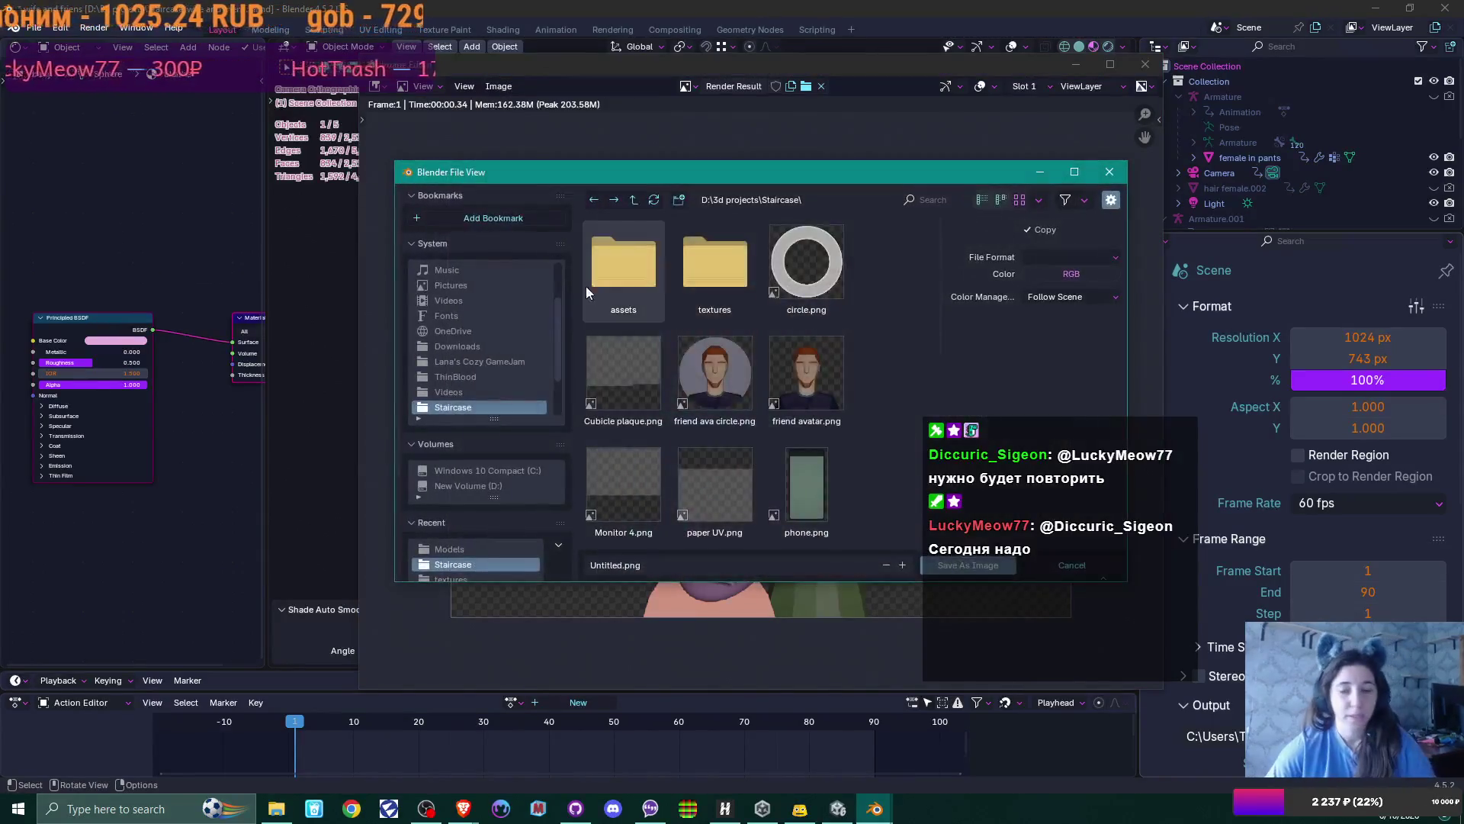
left_click(619, 563)
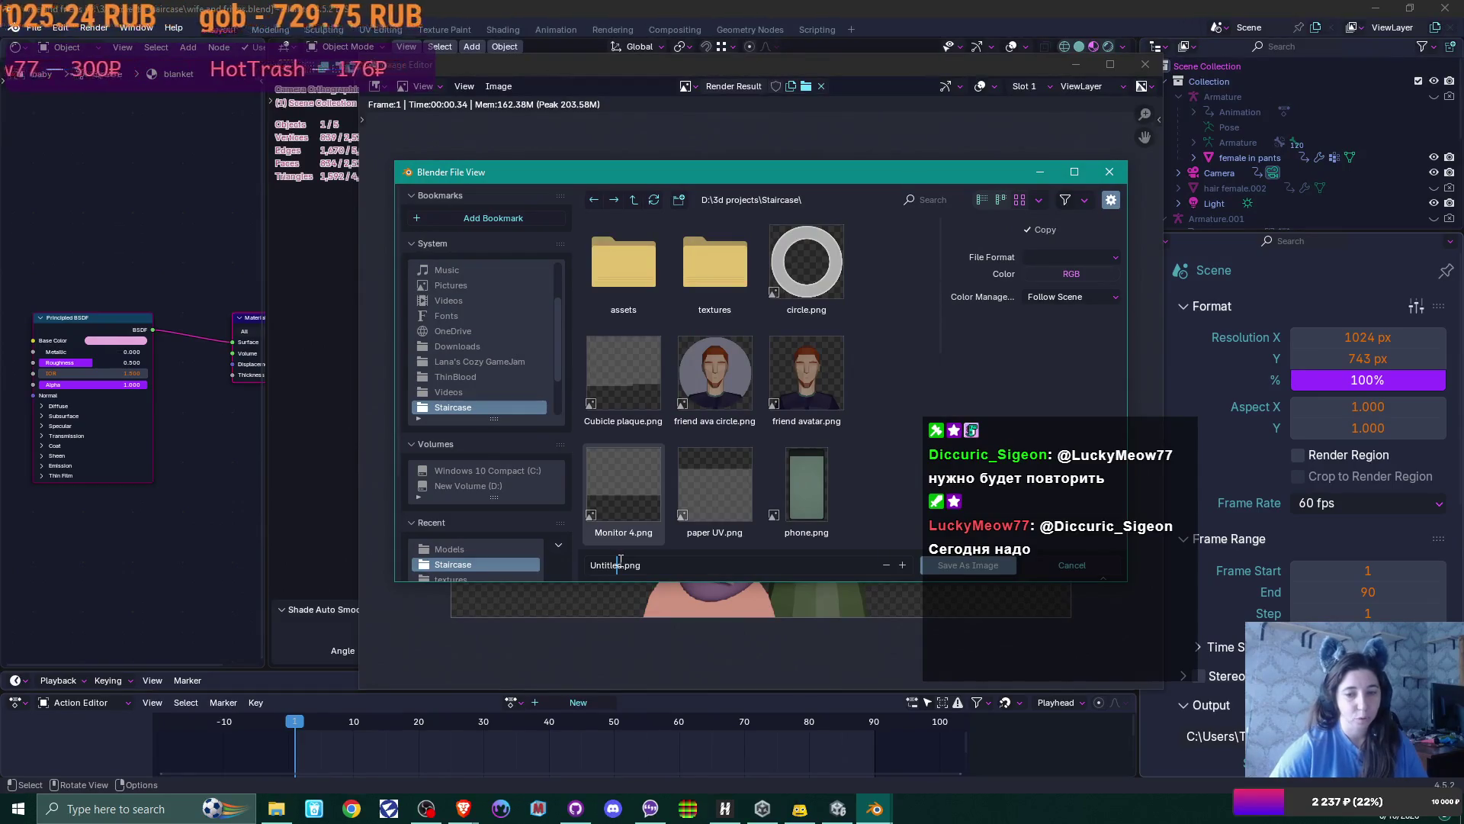
key("Home")
key("ctrl+Delete")
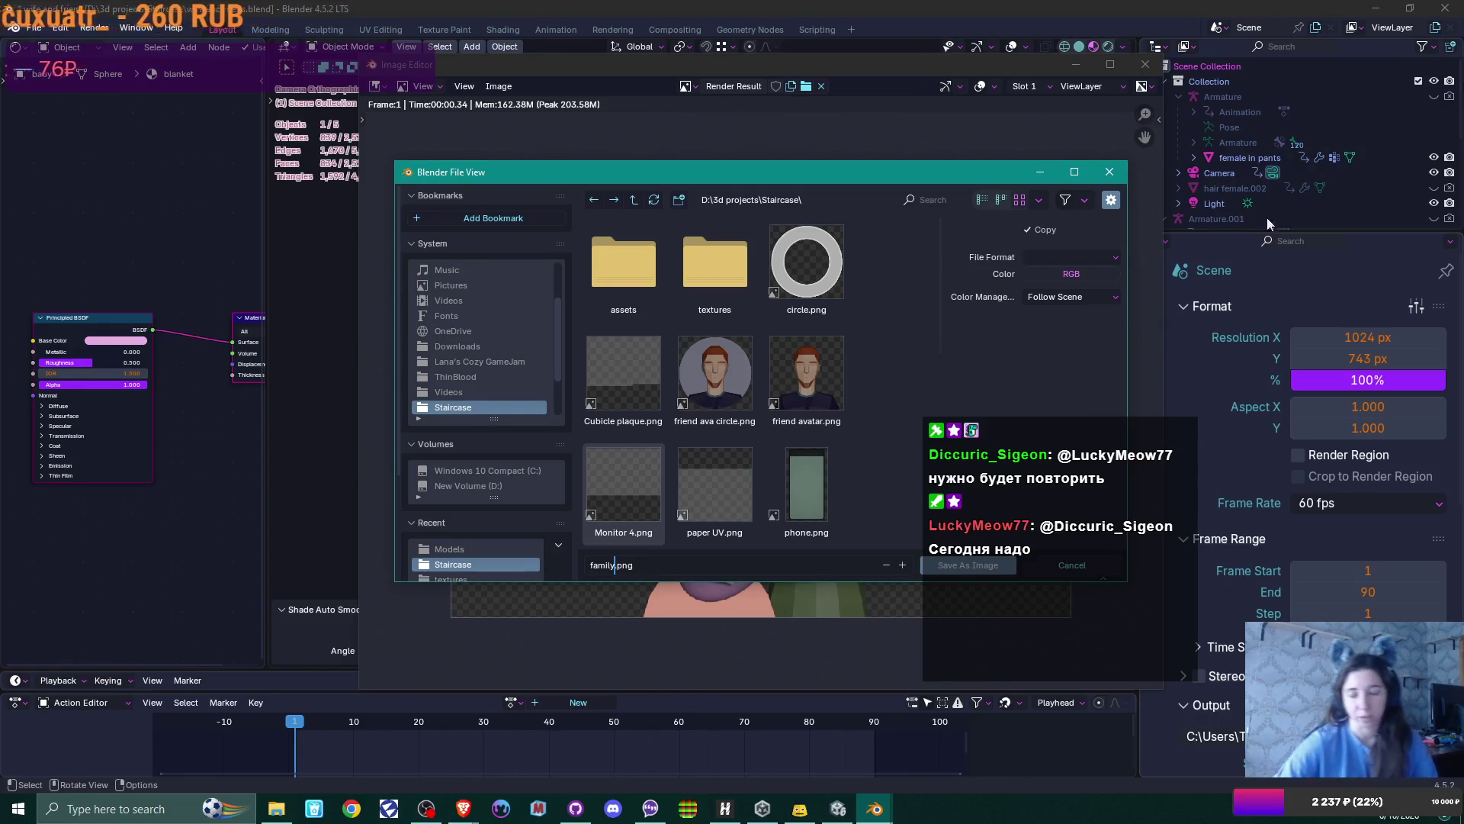
left_click(1105, 258)
left_click(1105, 258)
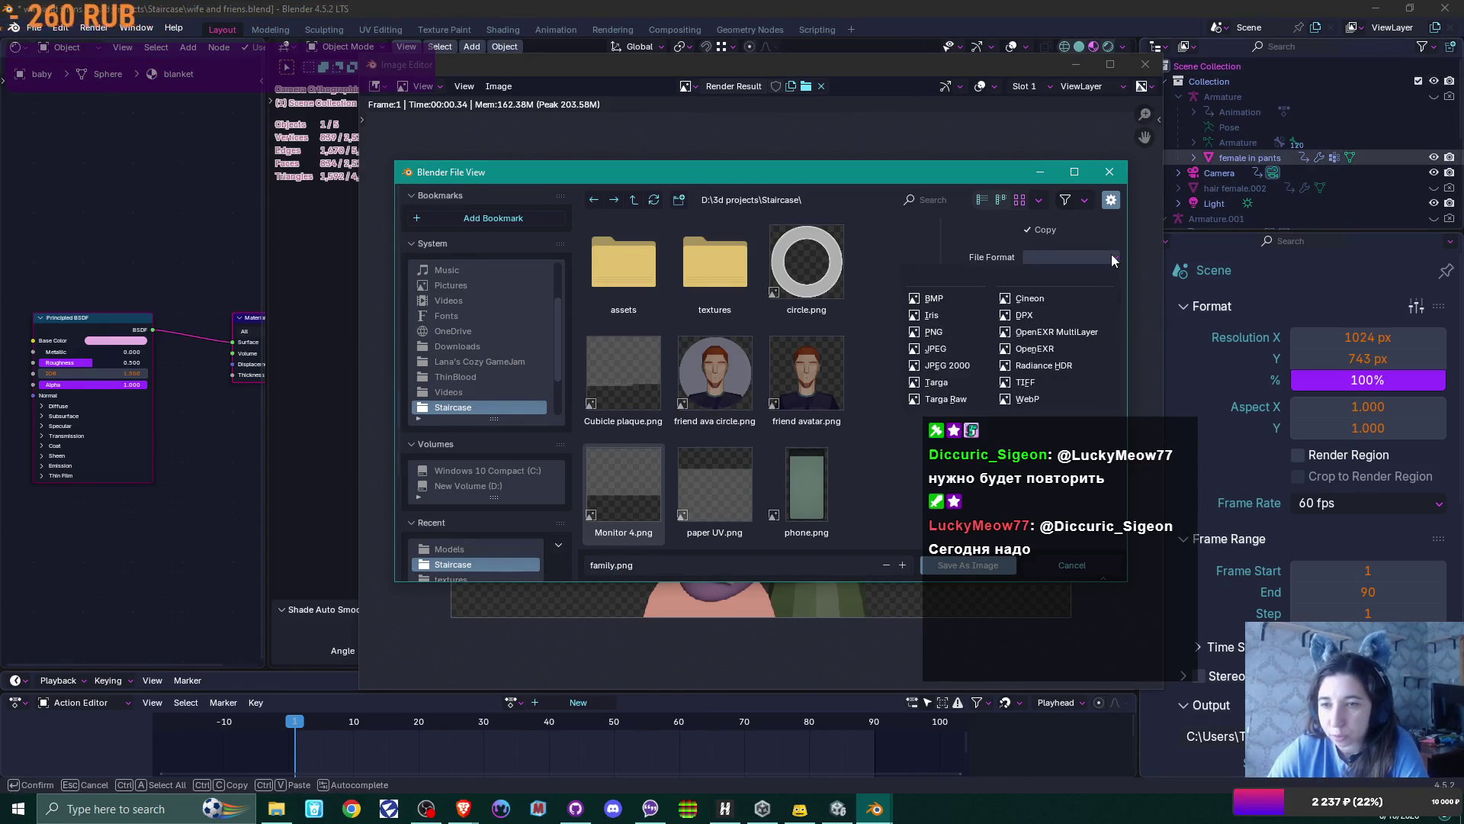
left_click(958, 328)
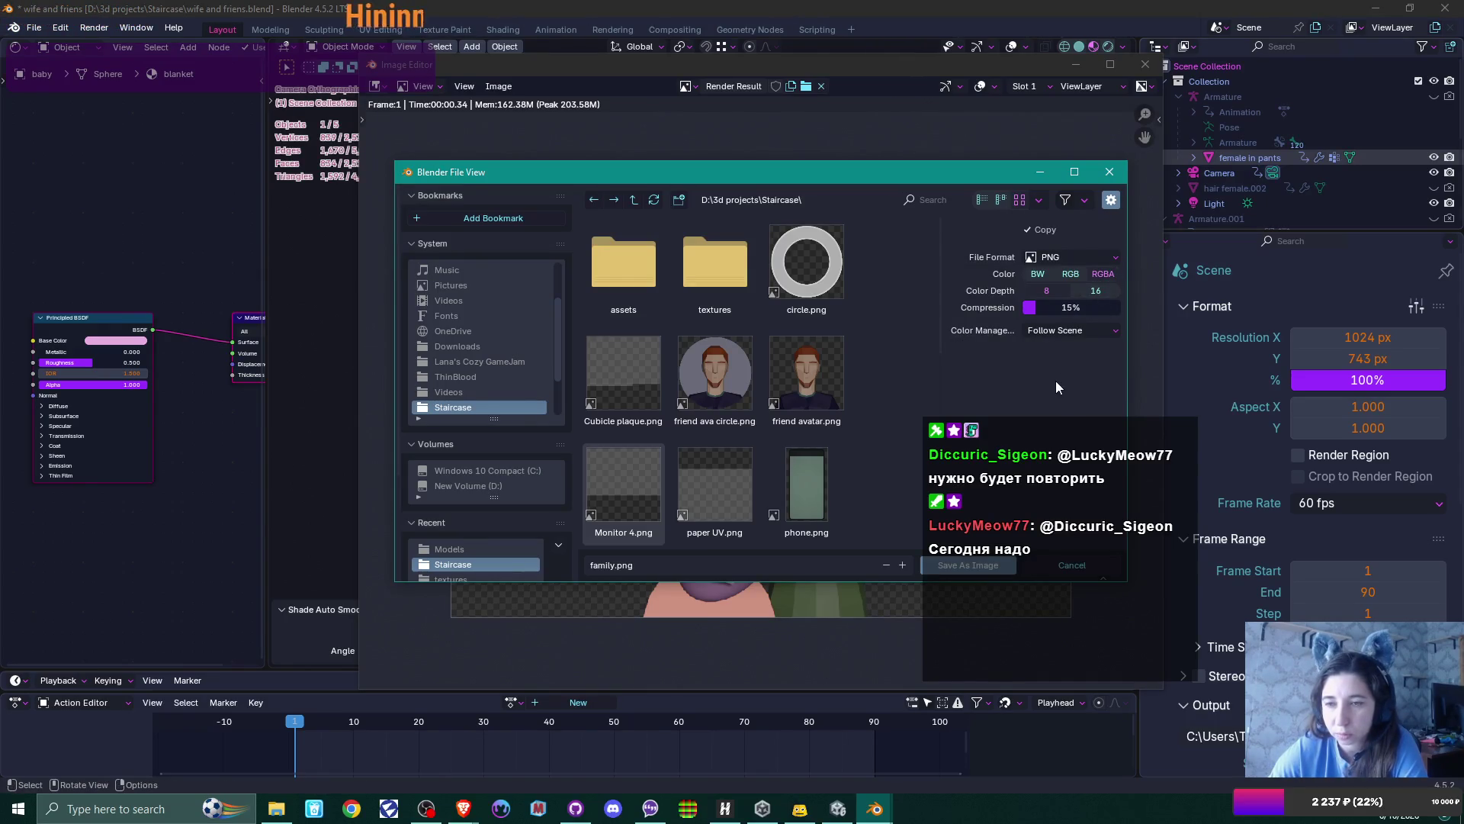
left_click(967, 565)
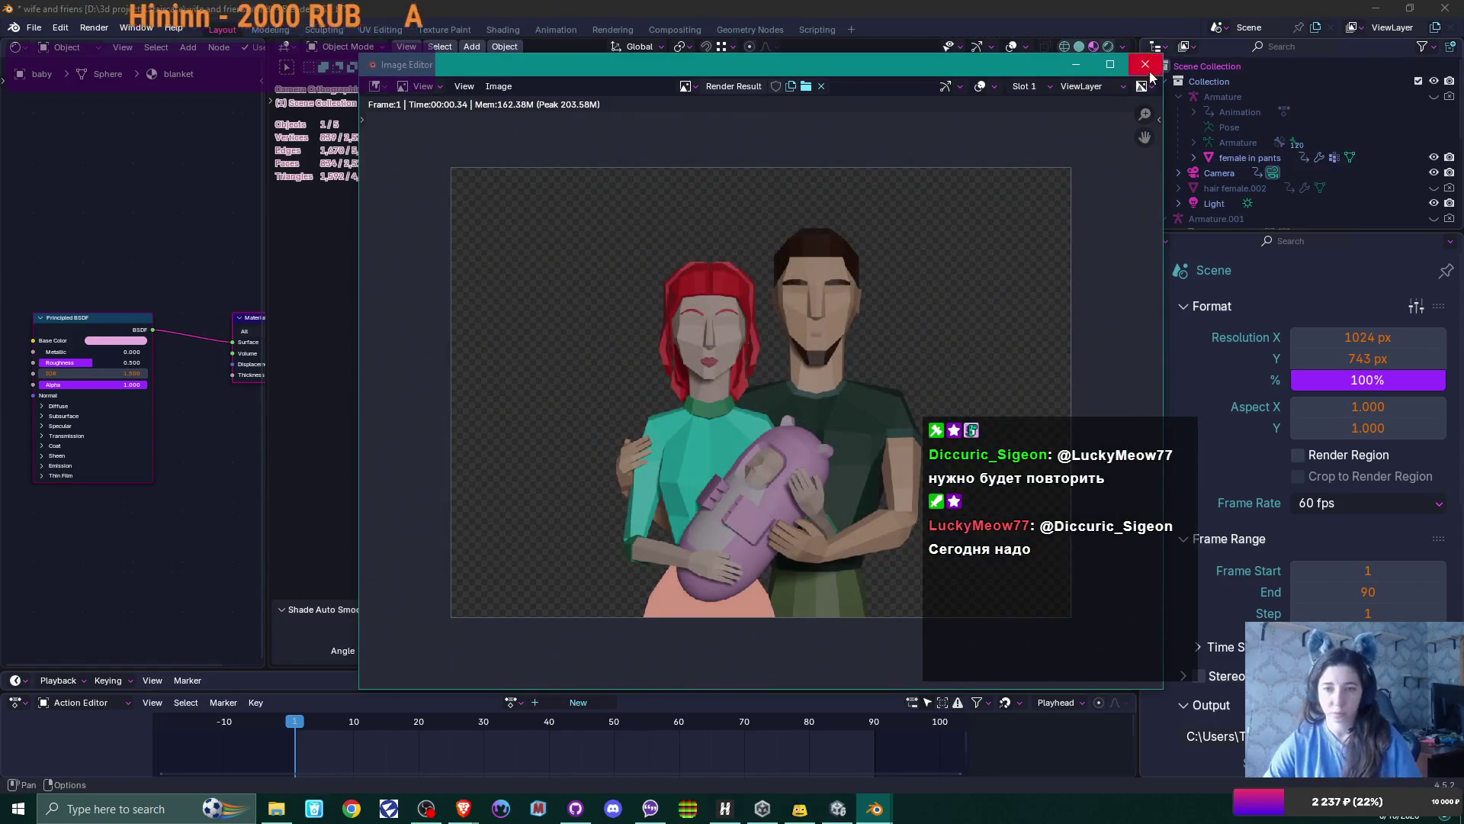
Close the render window, save the Blender project, and switch to the browser
left_click(1145, 64)
key("ctrl+s")
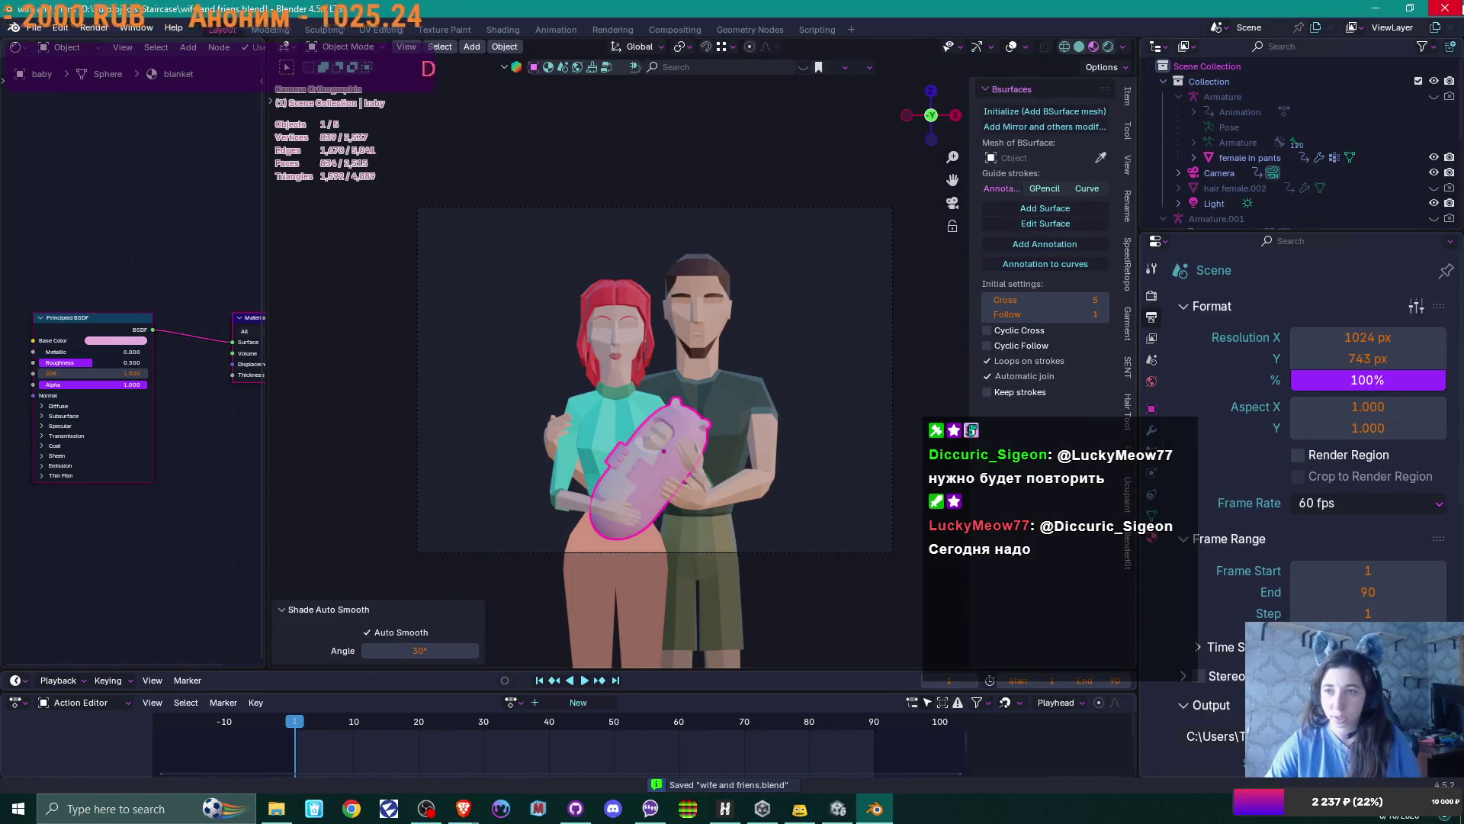
key("alt+Tab")
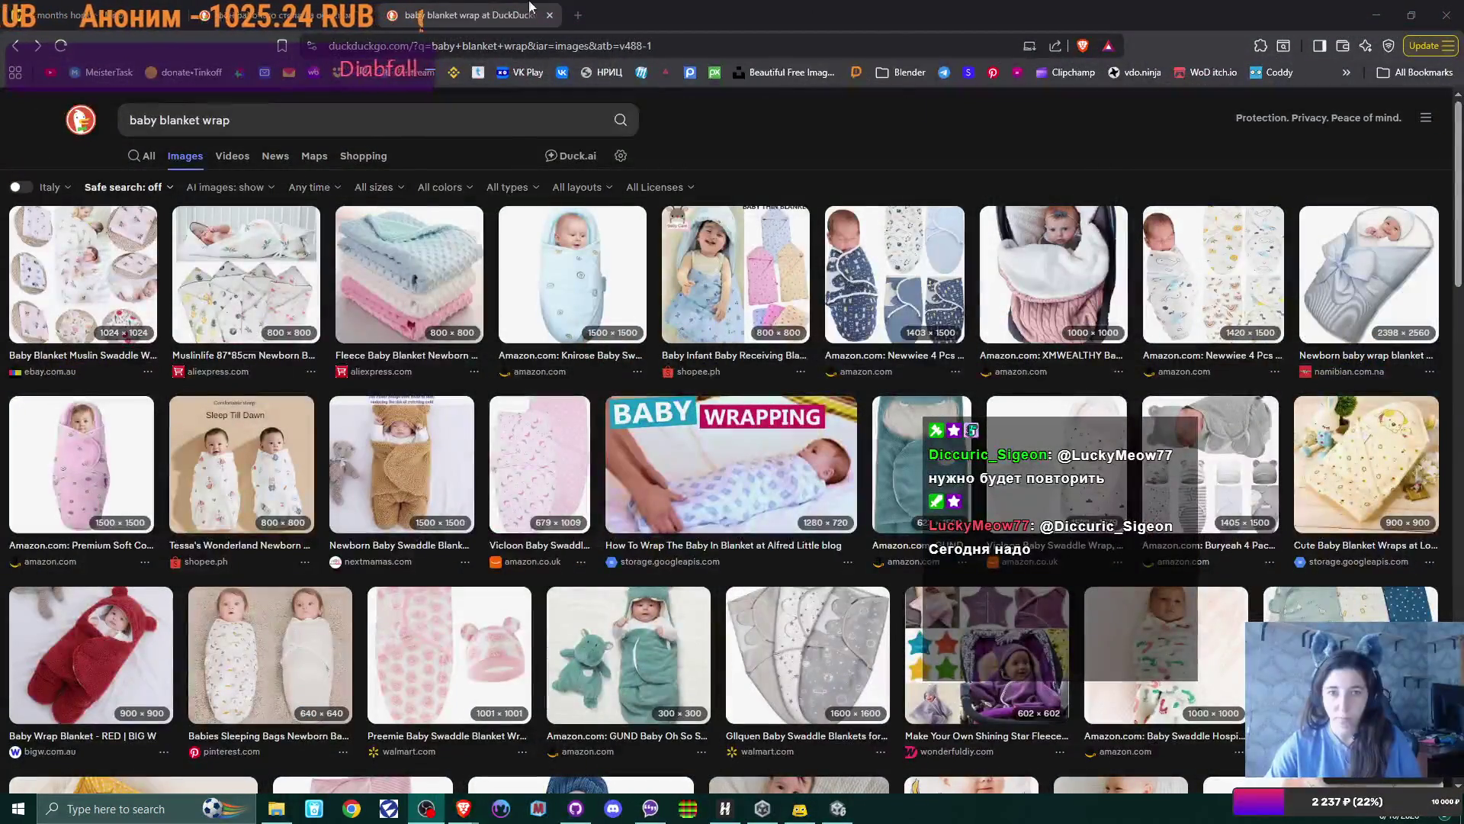
Close the 'baby blanket wrap' search tab and bring up the Windows Start menu
left_click(553, 17)
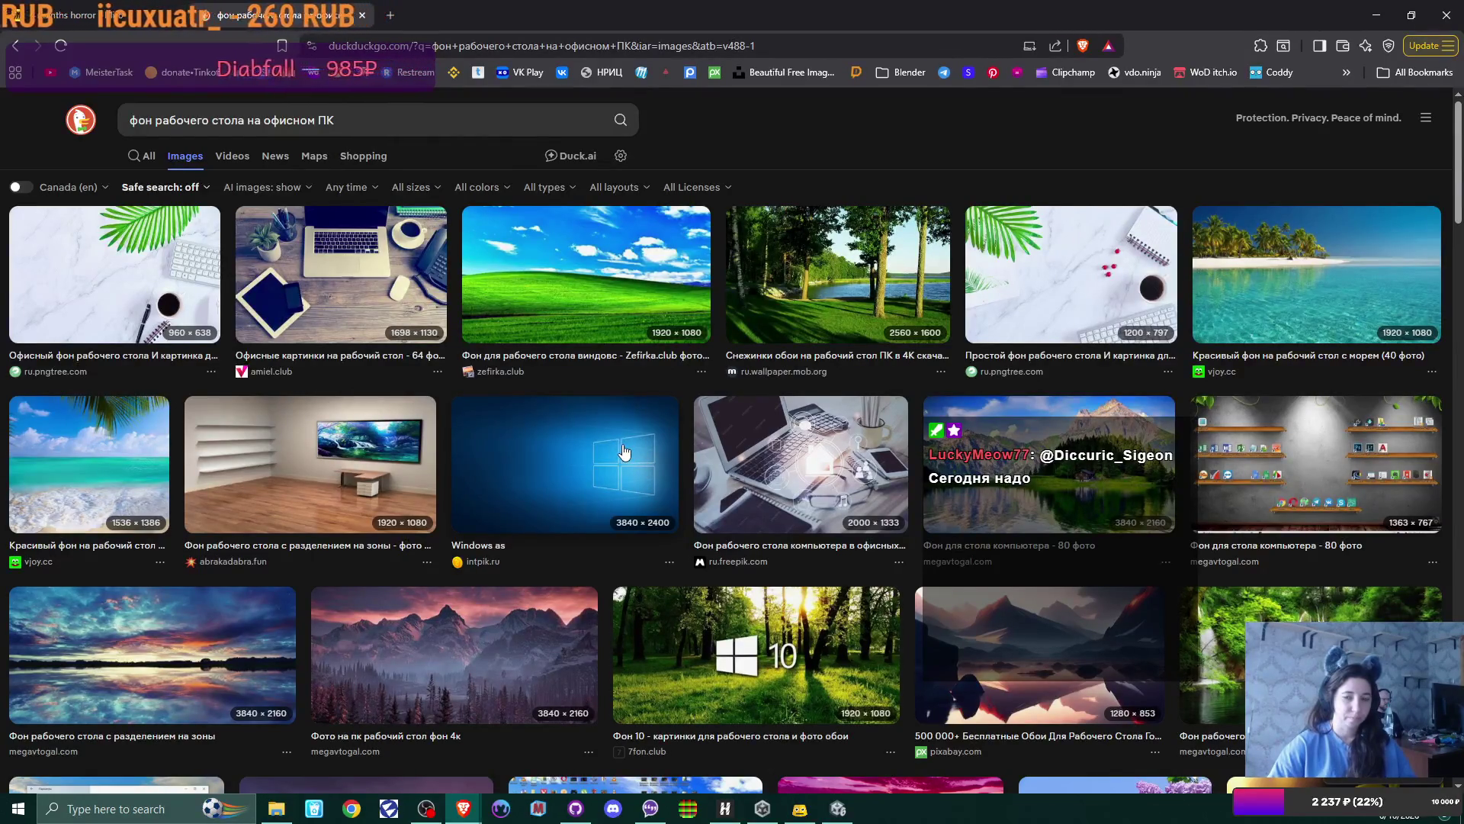
left_click(18, 808)
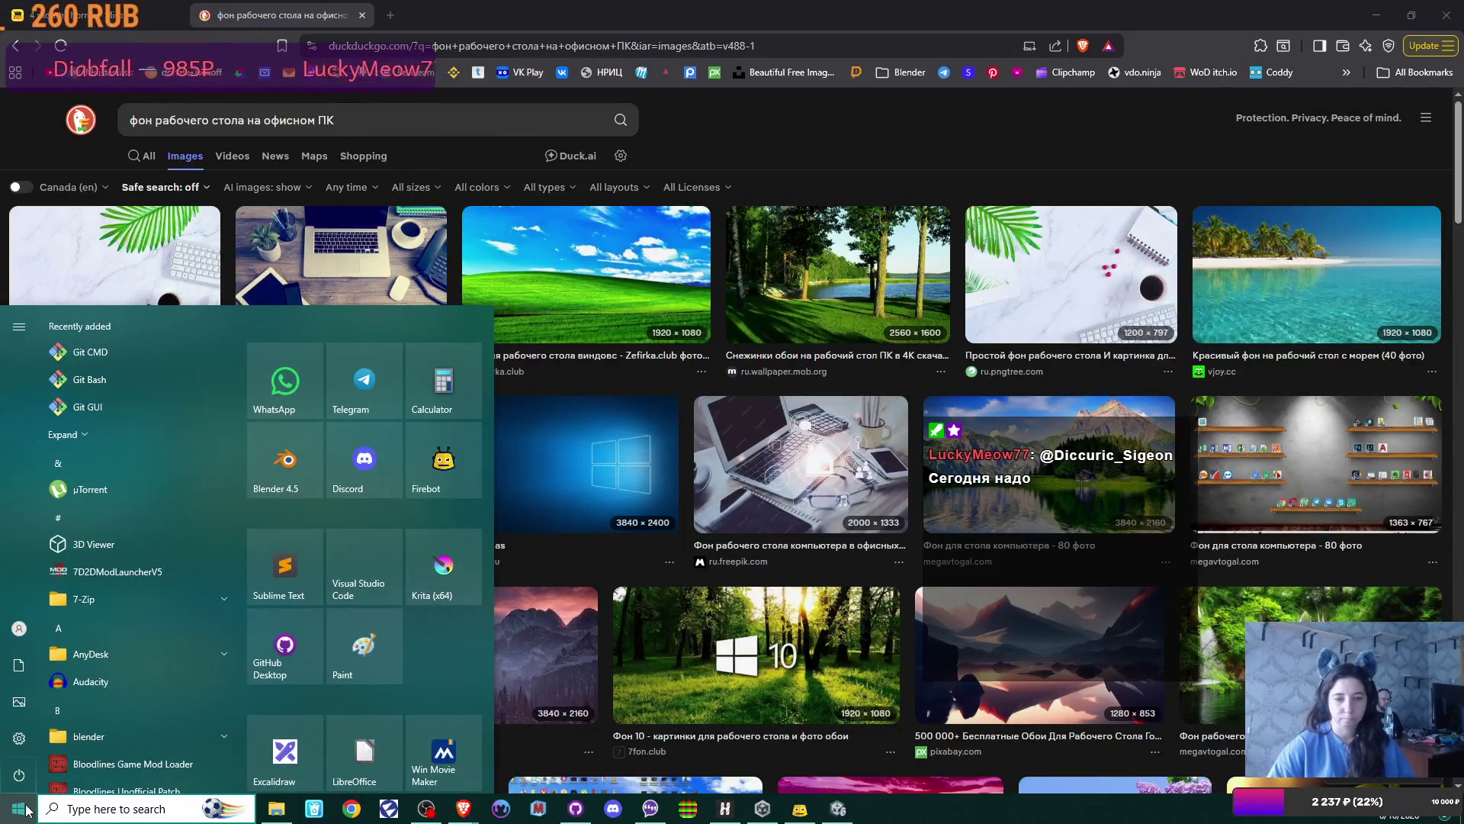
left_click(18, 809)
In File Explorer, go to Staircase > textures > Desktop and select the image 123
left_click(276, 809)
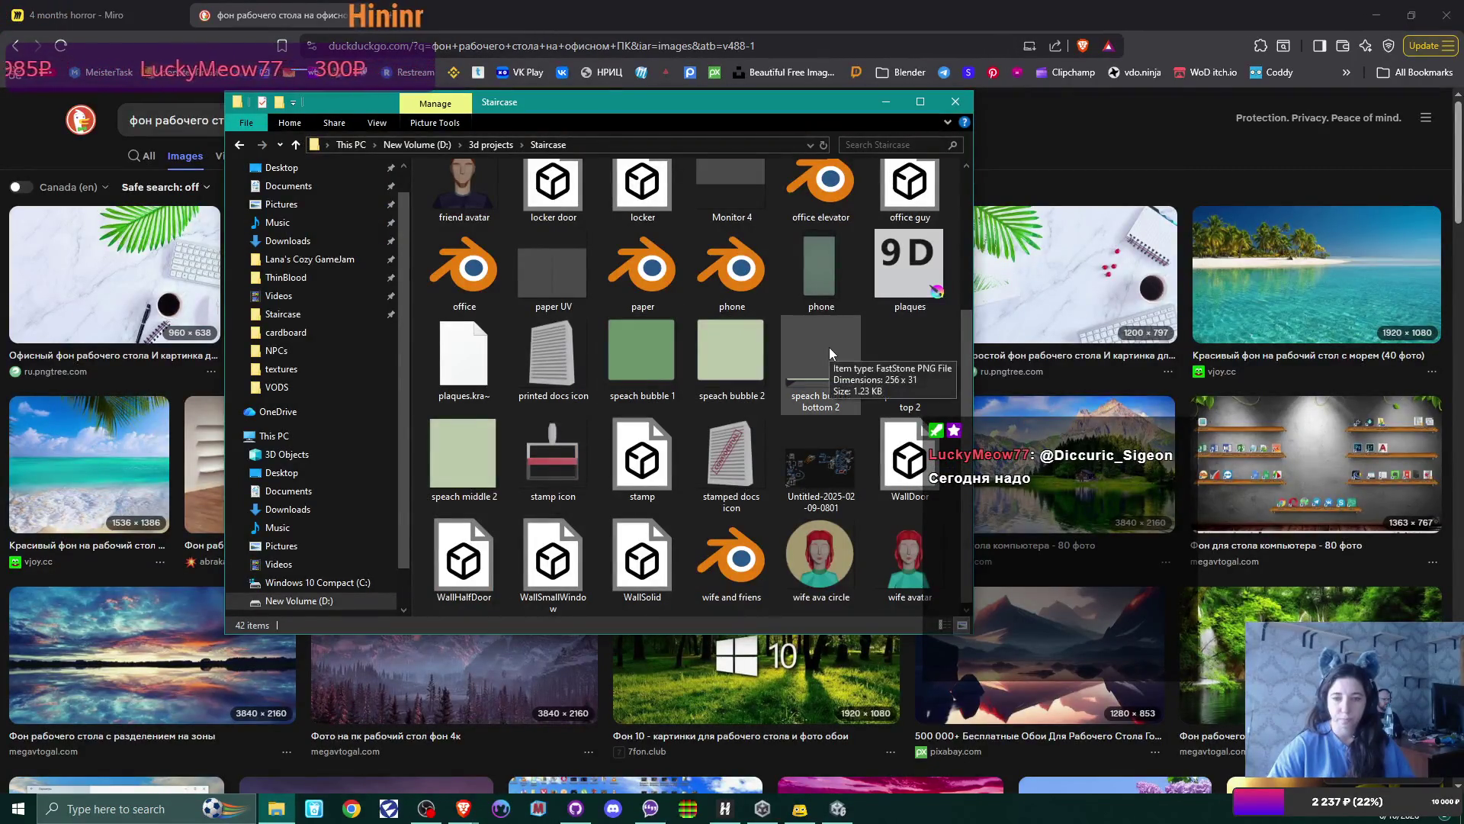
scroll(773, 379, "up", 3)
scroll(770, 373, "down", 3)
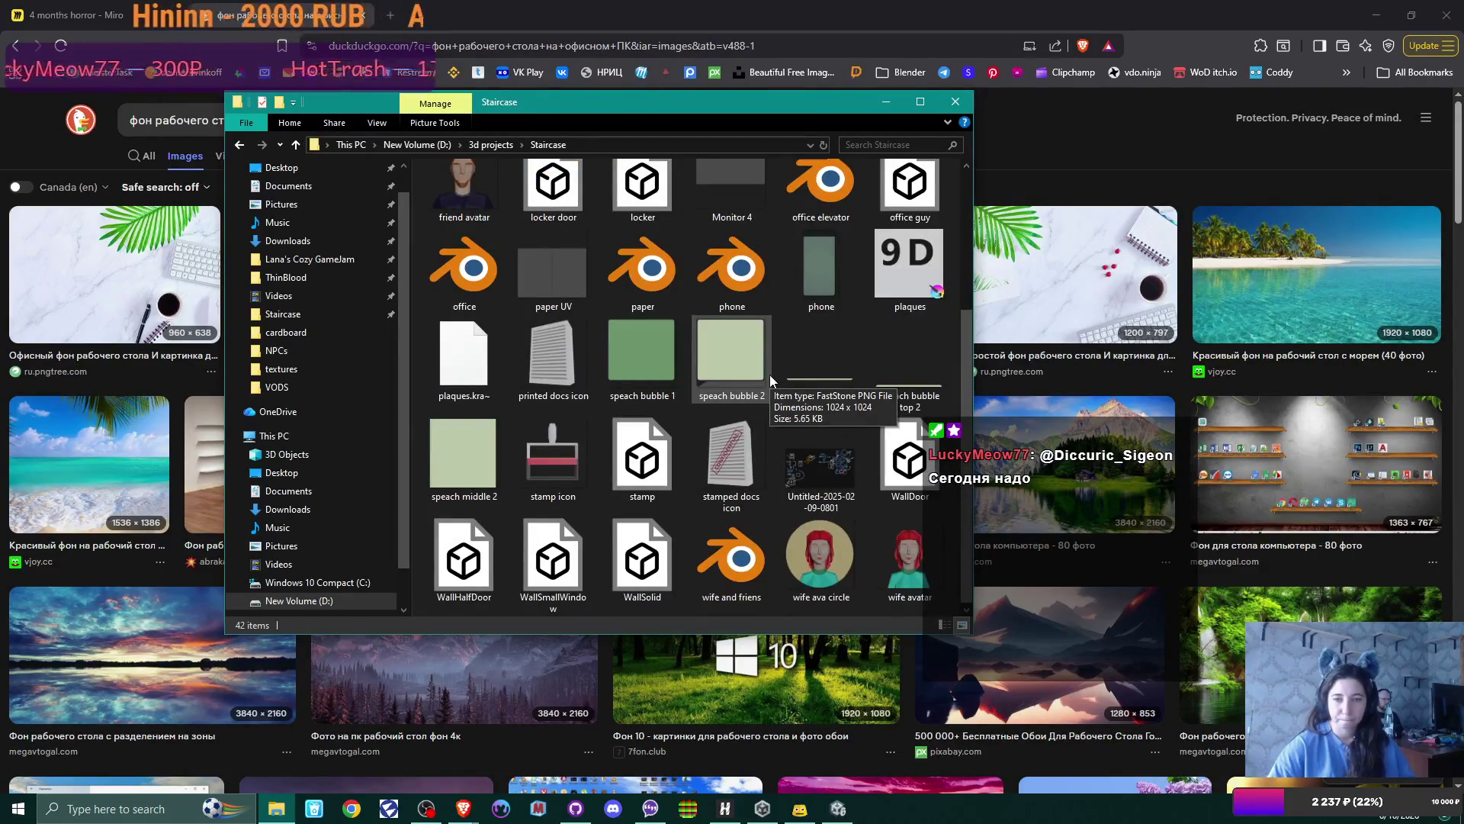
scroll(770, 374, "up", 3)
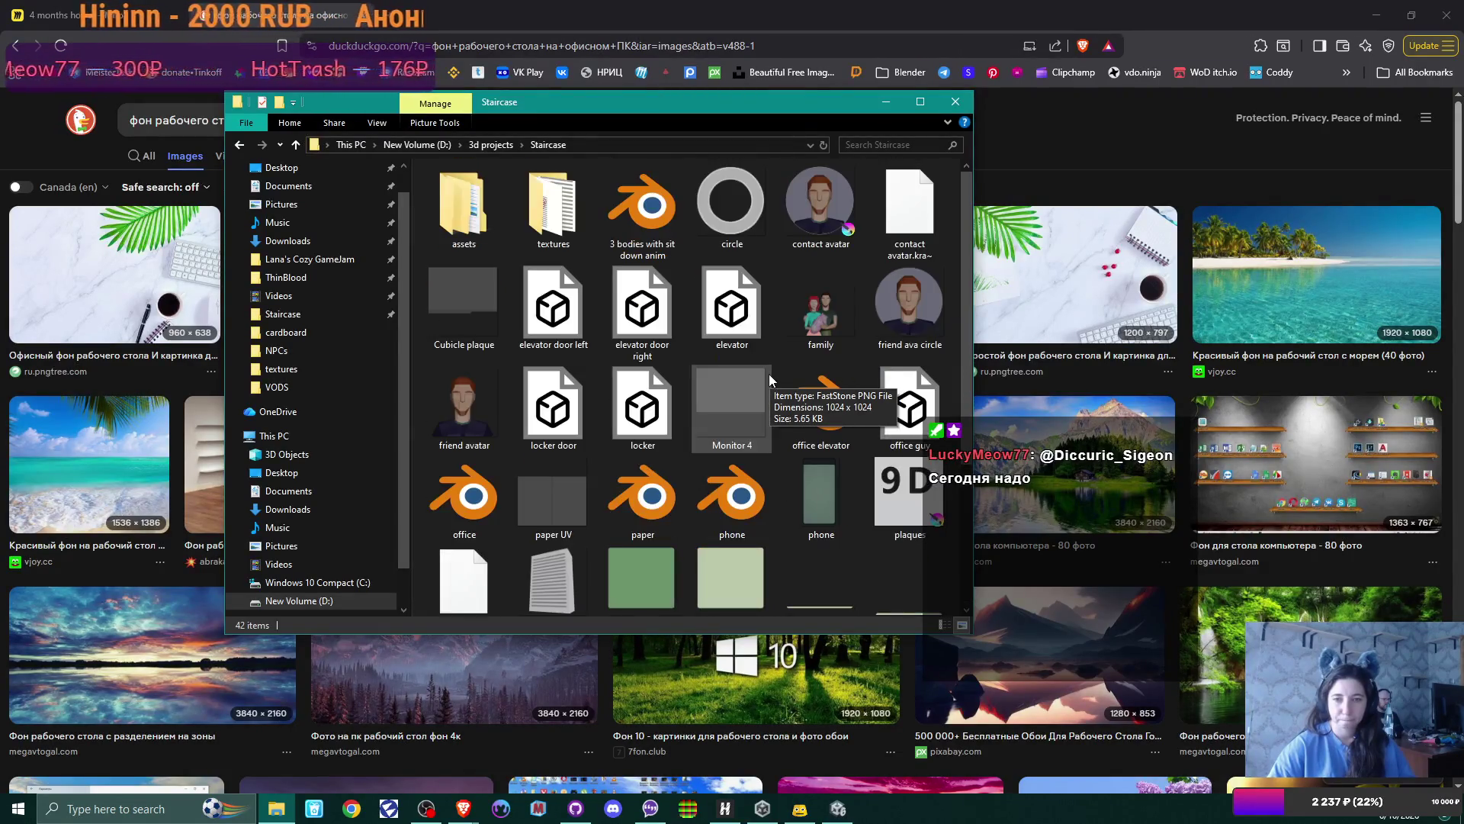
double_click(549, 216)
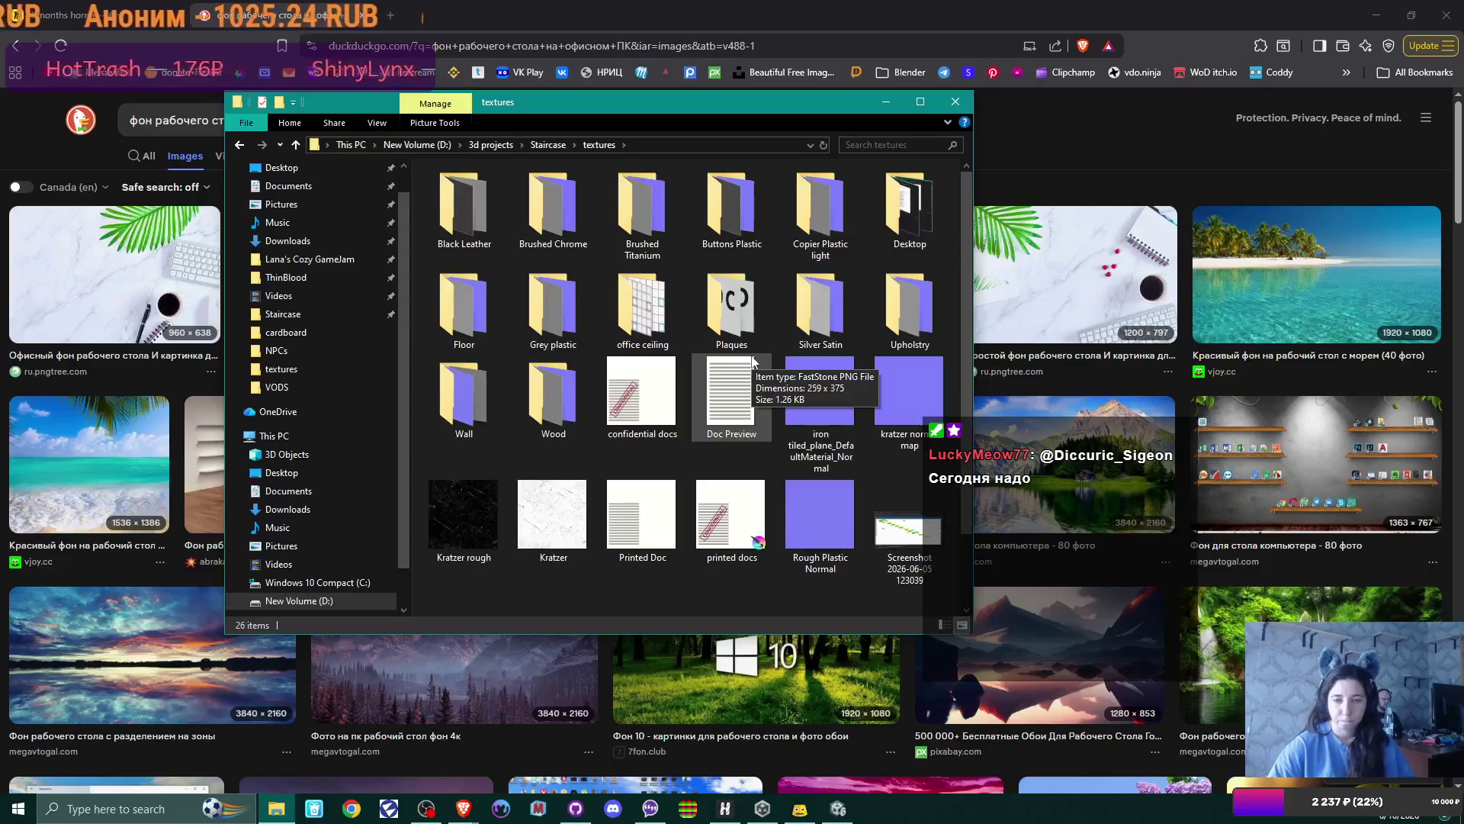
double_click(909, 200)
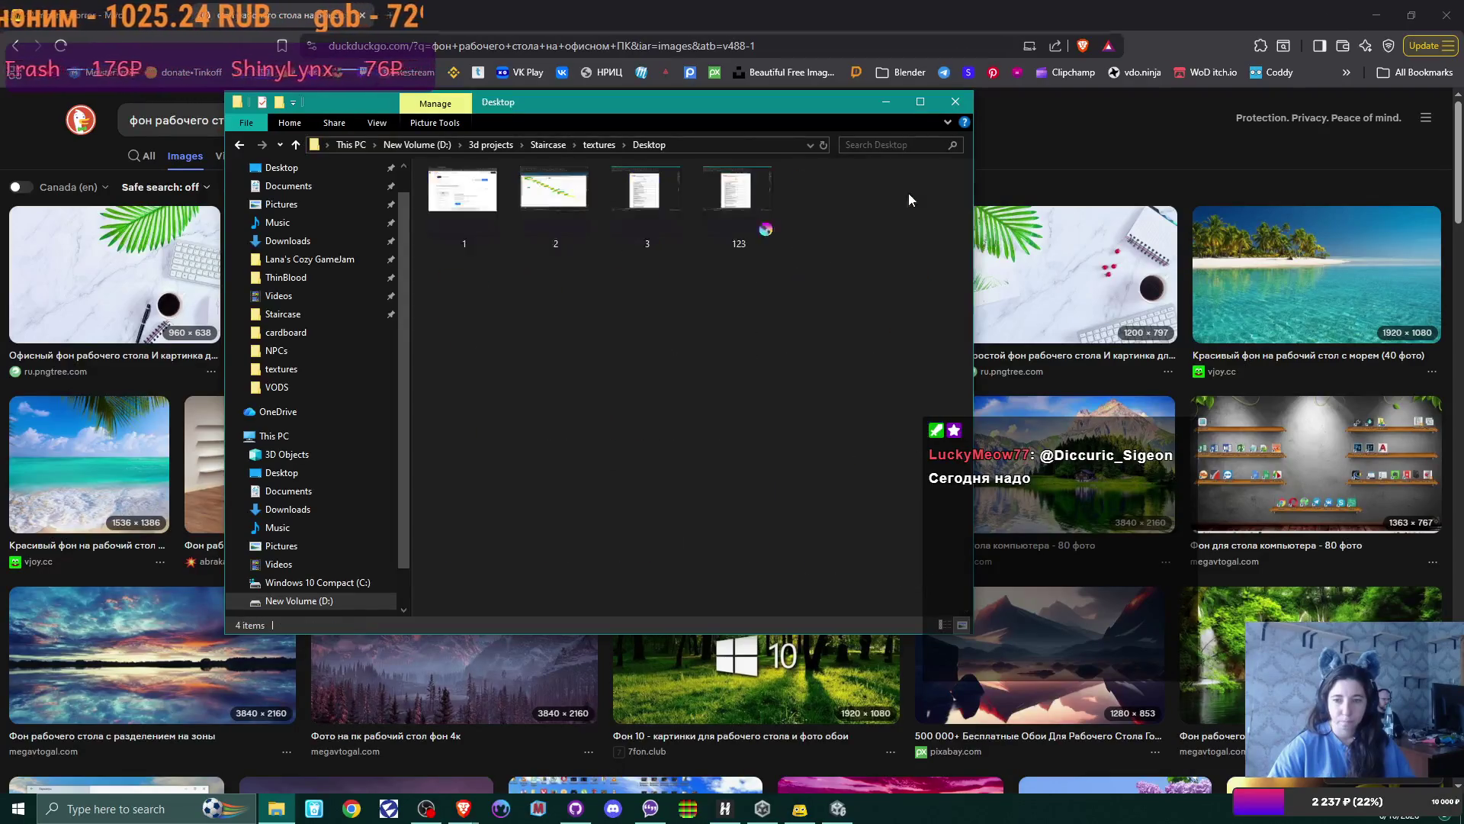
left_click(737, 200)
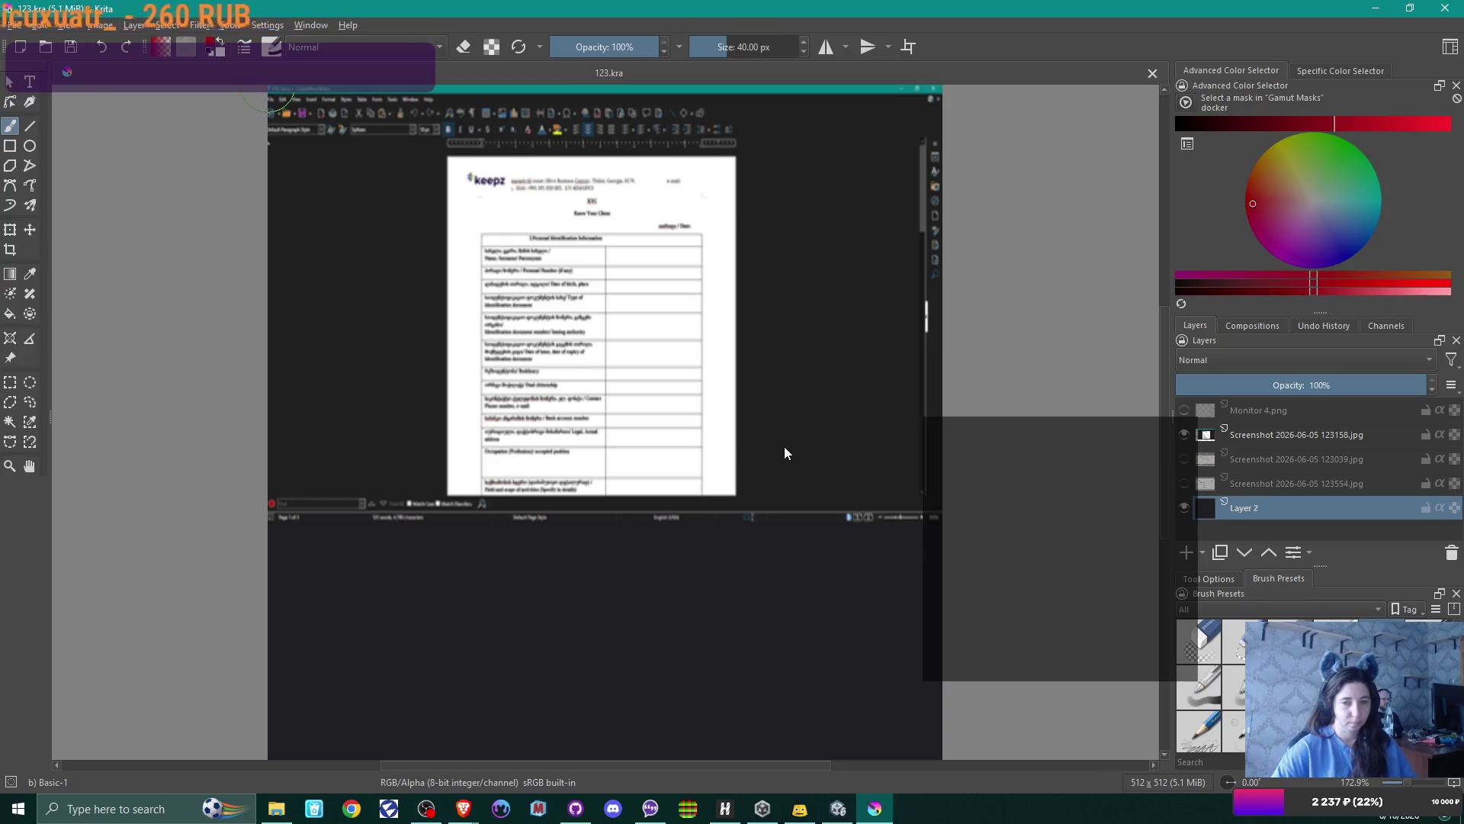
Show the Monitor 4.png layer and add Paint Layer 3 above Layer 2
scroll(785, 447, "down", 1)
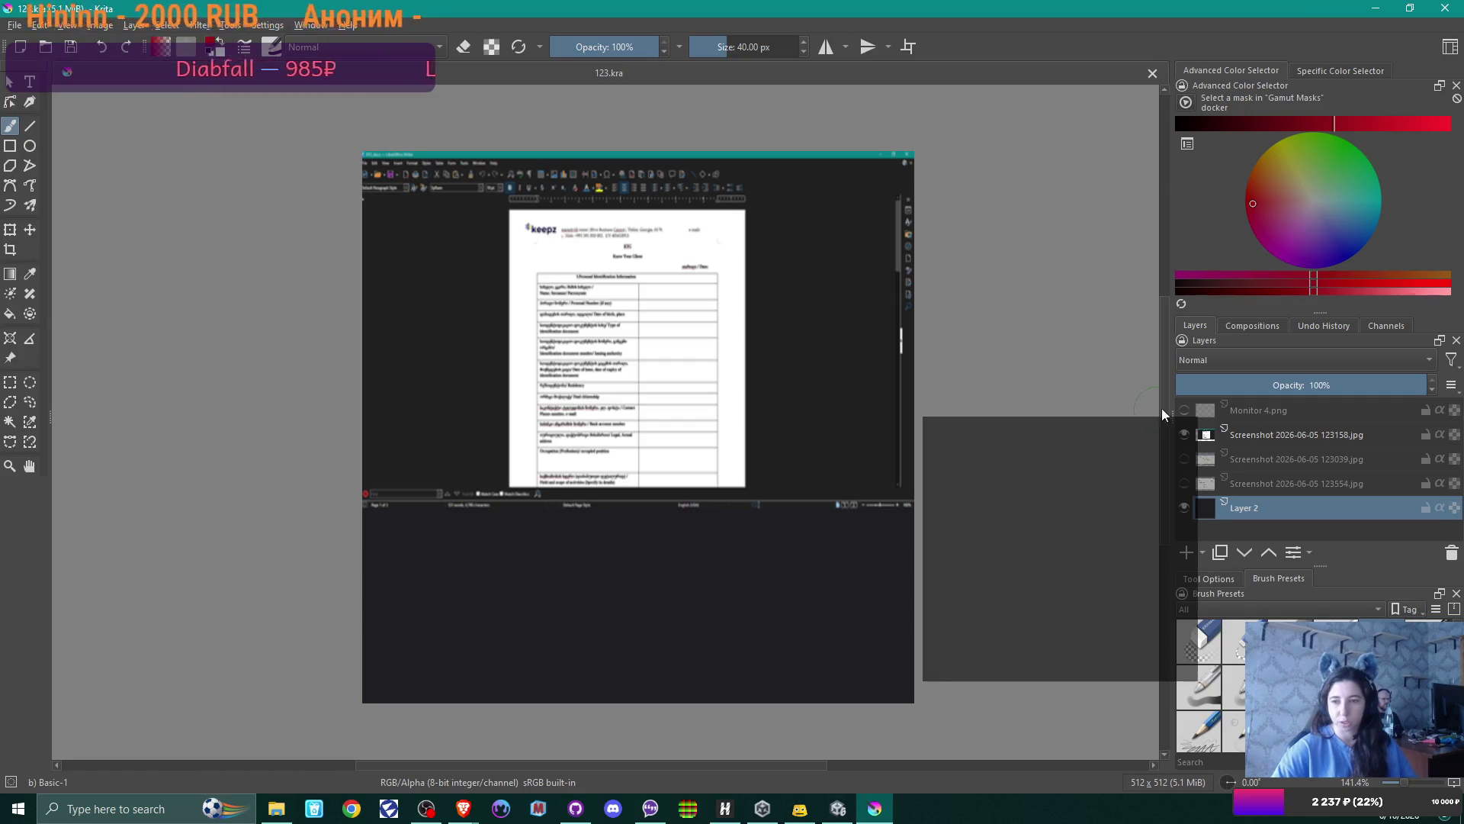
left_click(1185, 411)
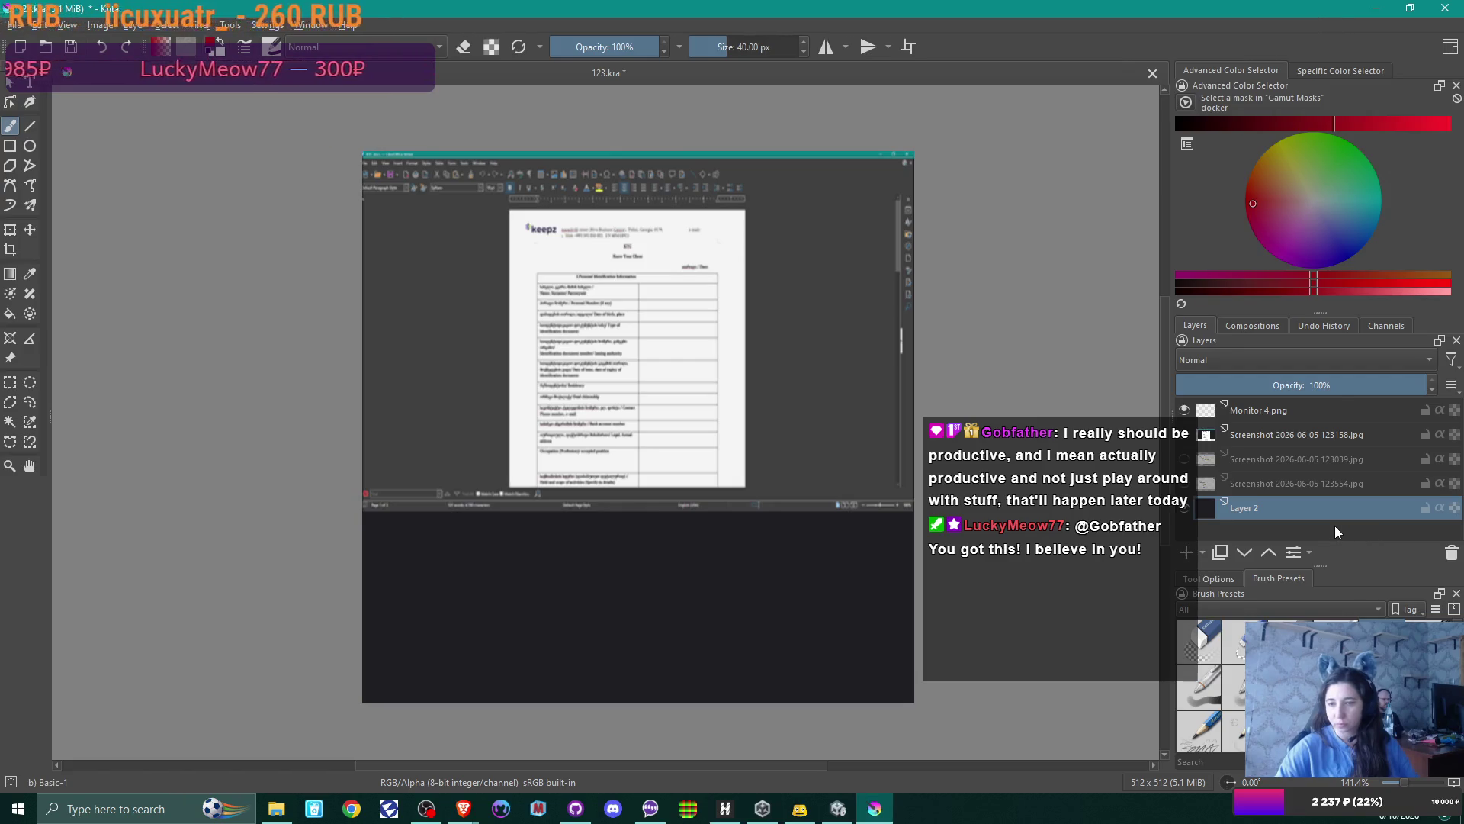
left_click(1187, 551)
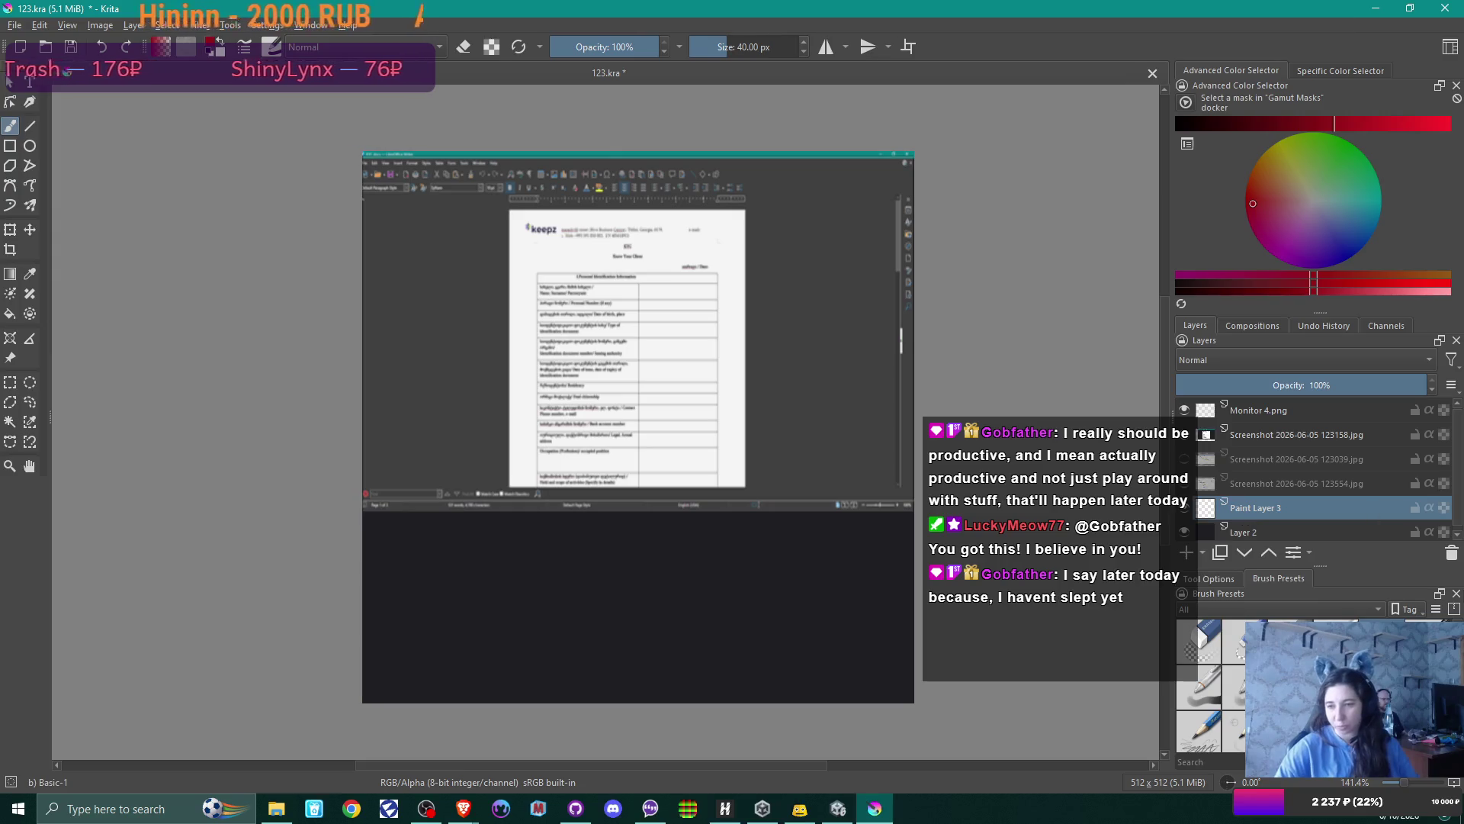
Switch to the BloodSpatter2 brush and paint spatter across the dark lower canvas area
scroll(1212, 687, "down", 2)
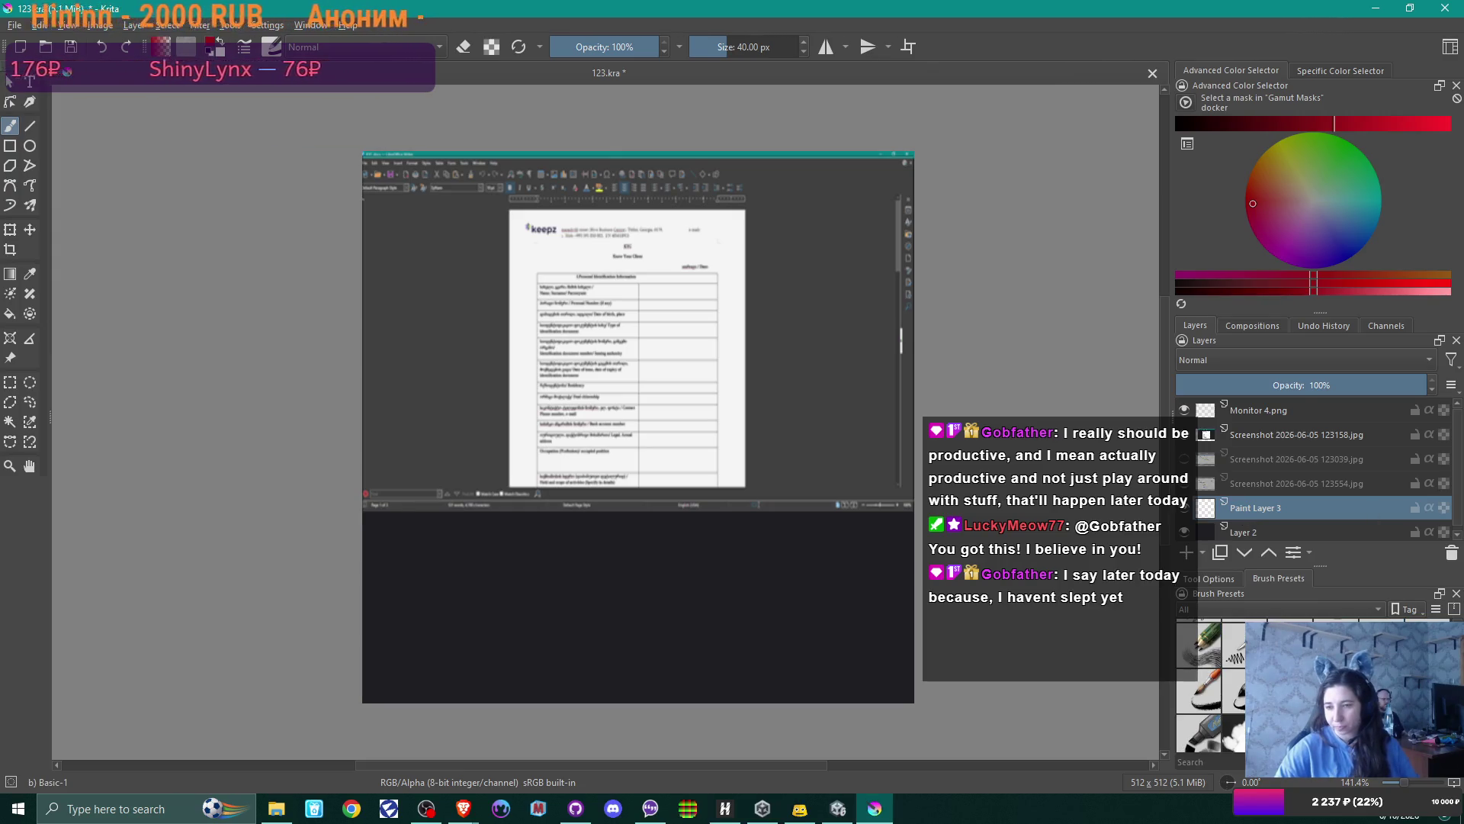
scroll(1199, 690, "down", 3)
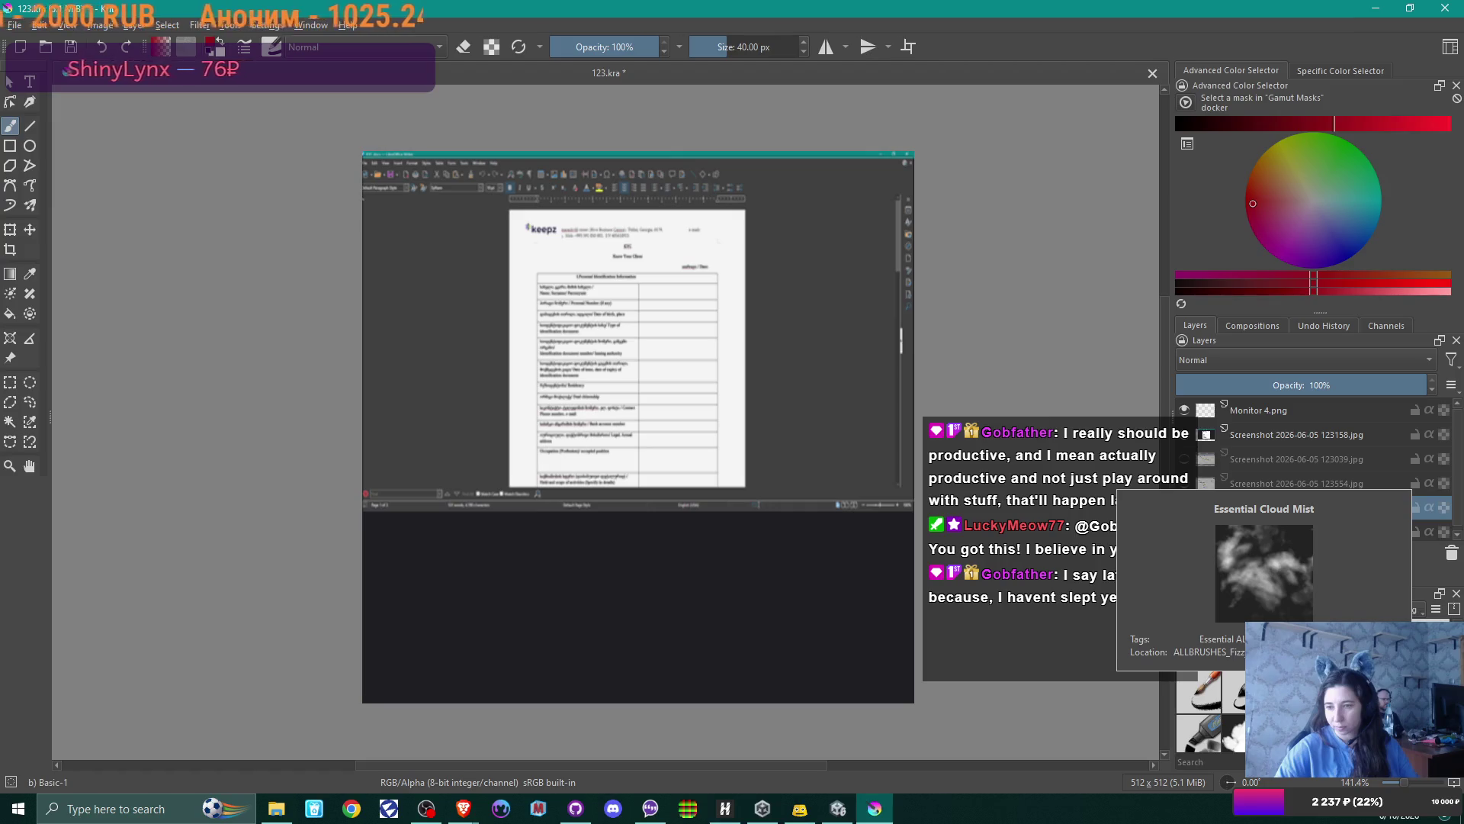
left_click(1199, 694)
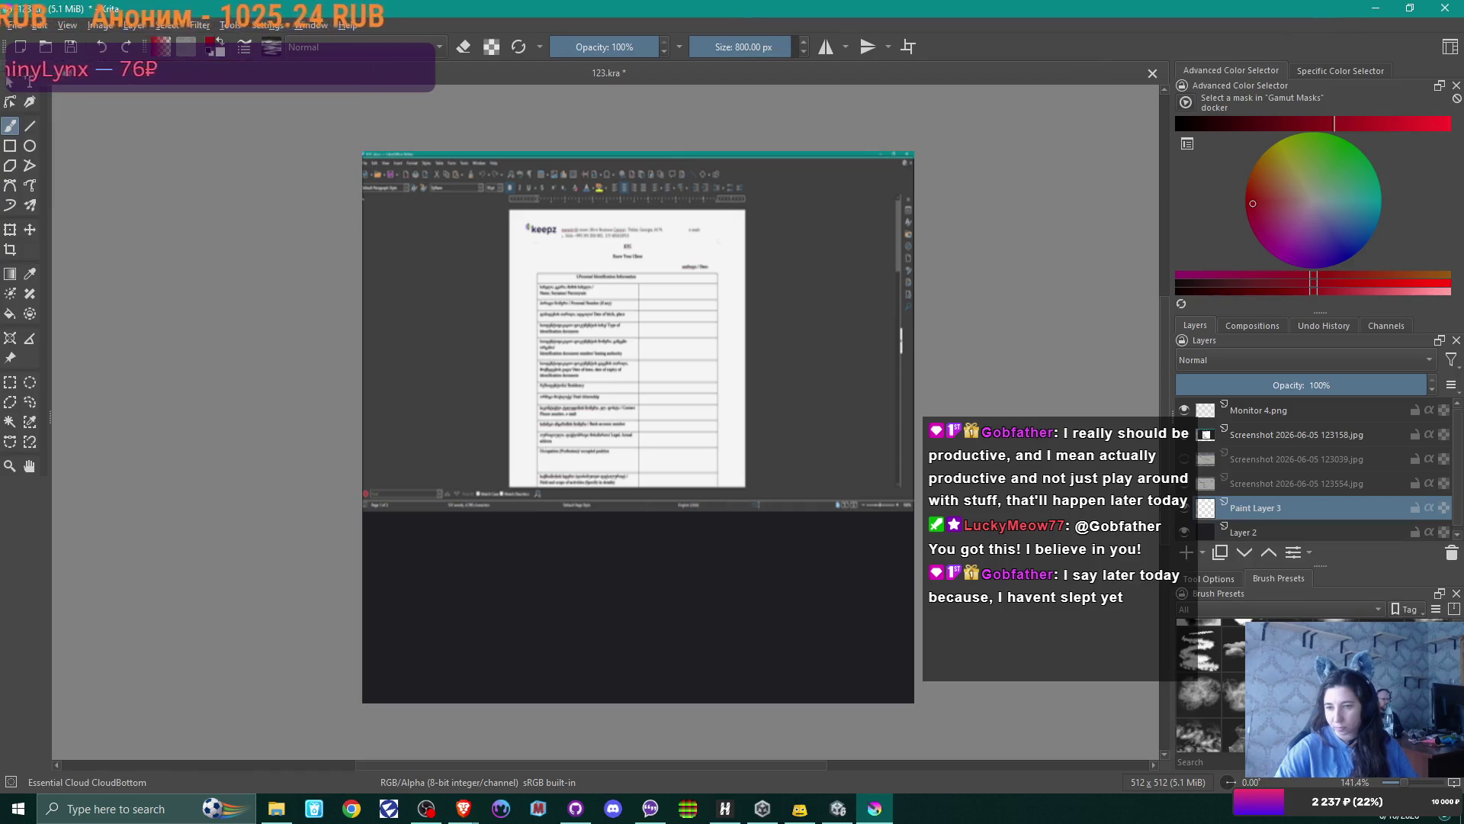
scroll(1212, 686, "down", 3)
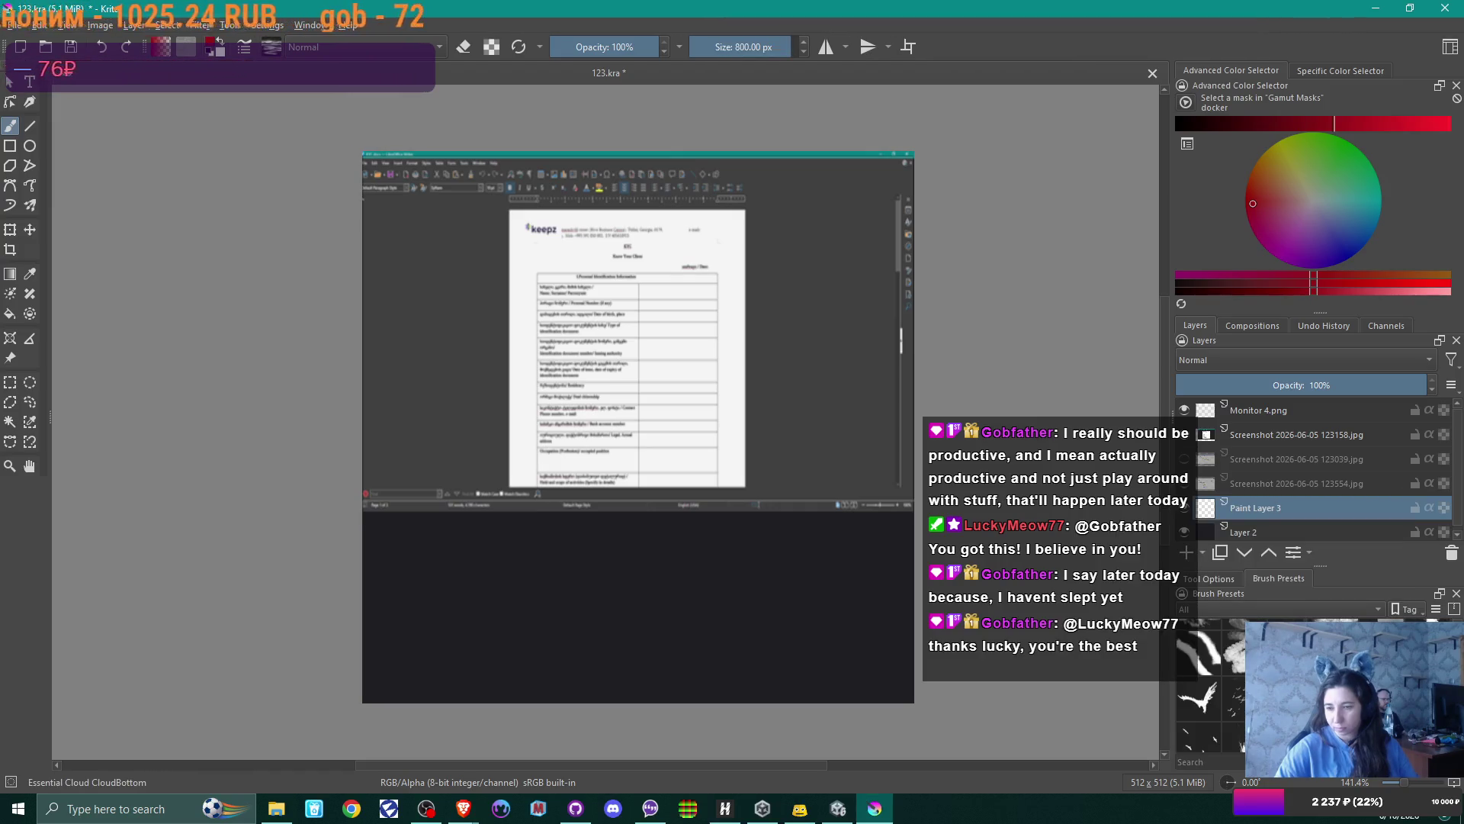
left_click(1199, 698)
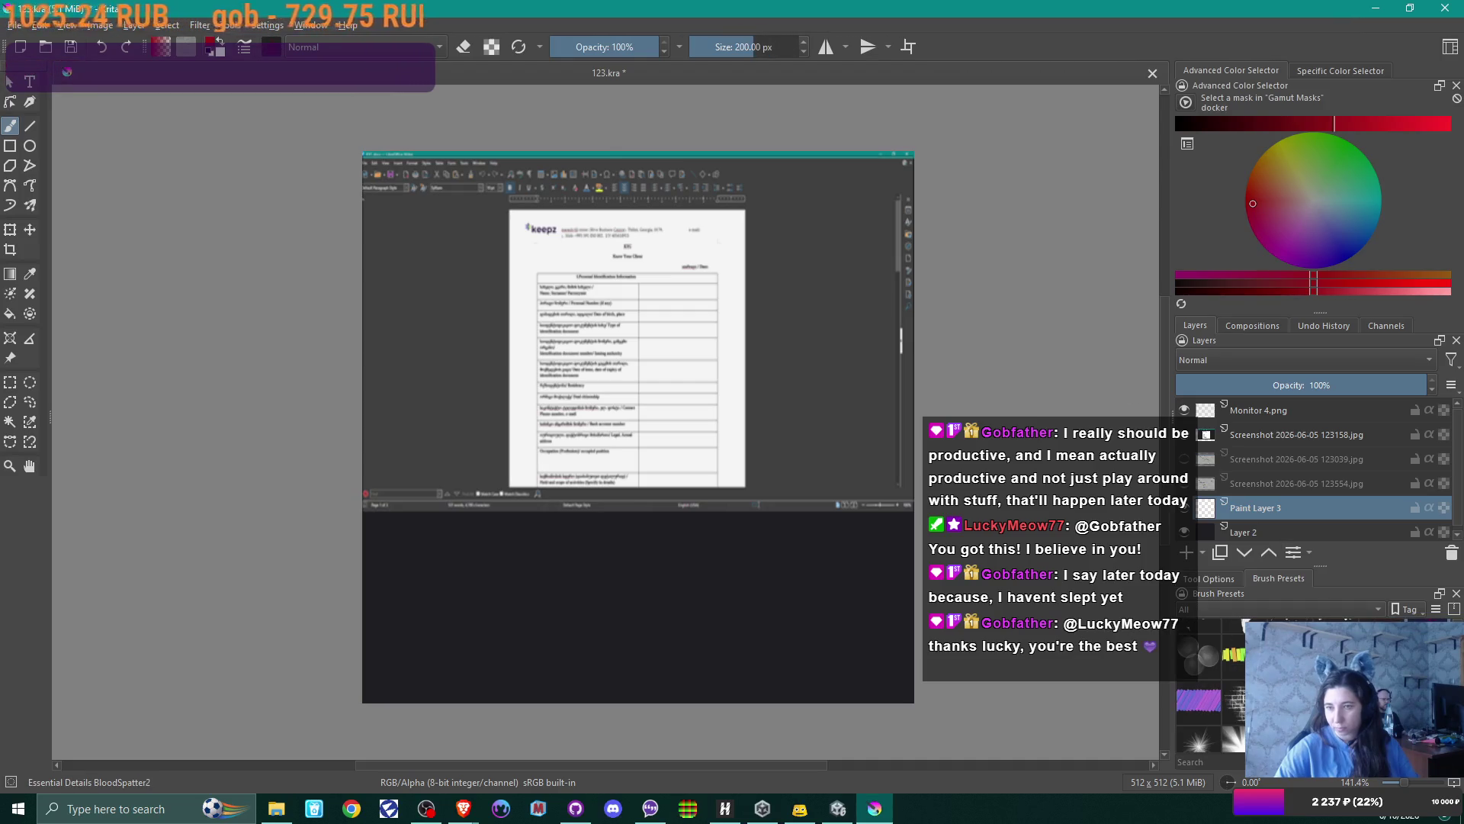
left_click_drag(526, 545, 392, 671)
mouse_move(617, 557)
left_mouse_down()
mouse_move(458, 640)
mouse_move(838, 527)
mouse_move(768, 628)
mouse_move(876, 610)
left_mouse_up()
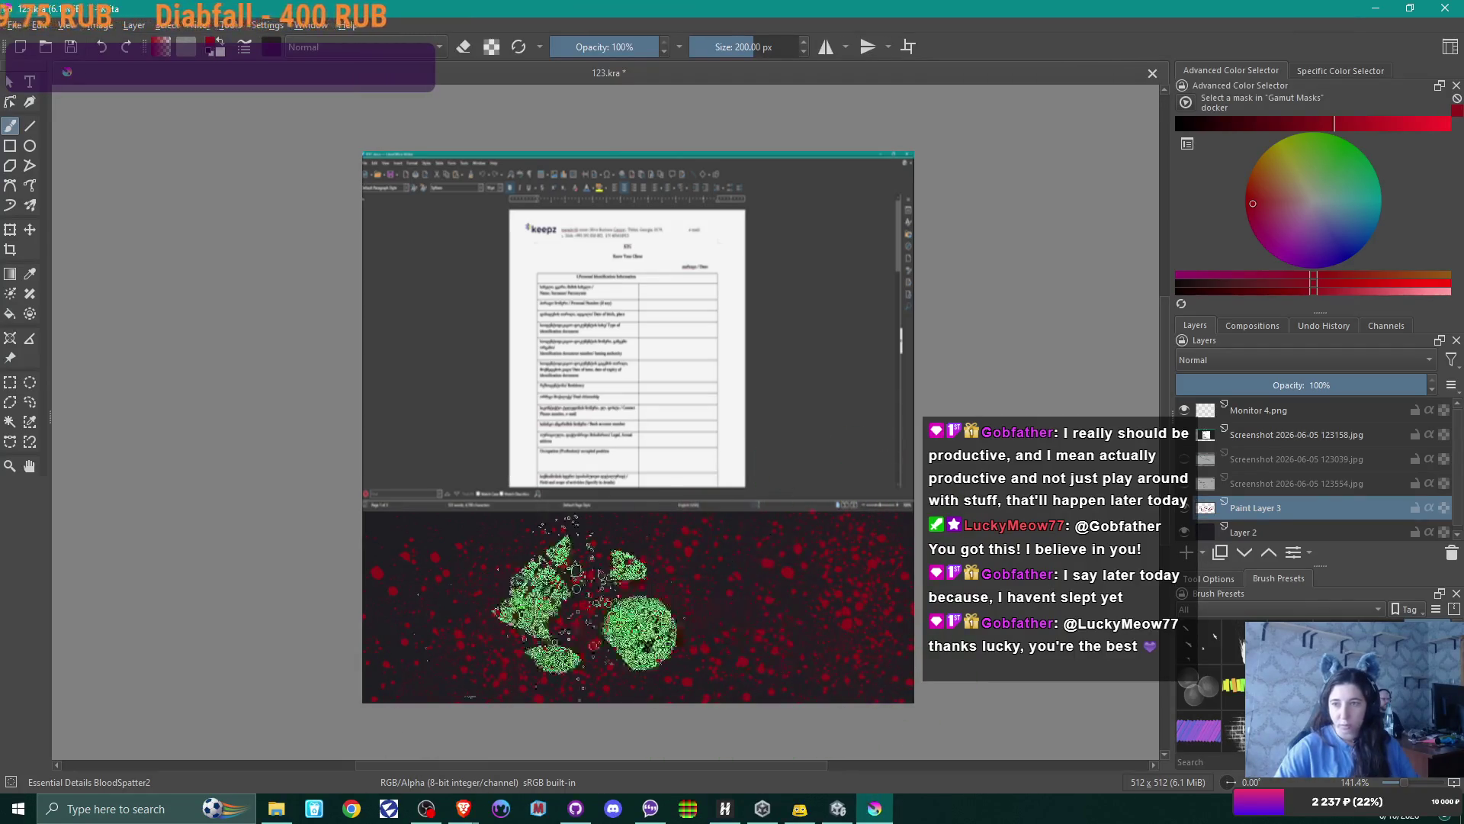
Set a bright then darker red, check against the screenshot layer, and spatter the lower page
left_click(1427, 125)
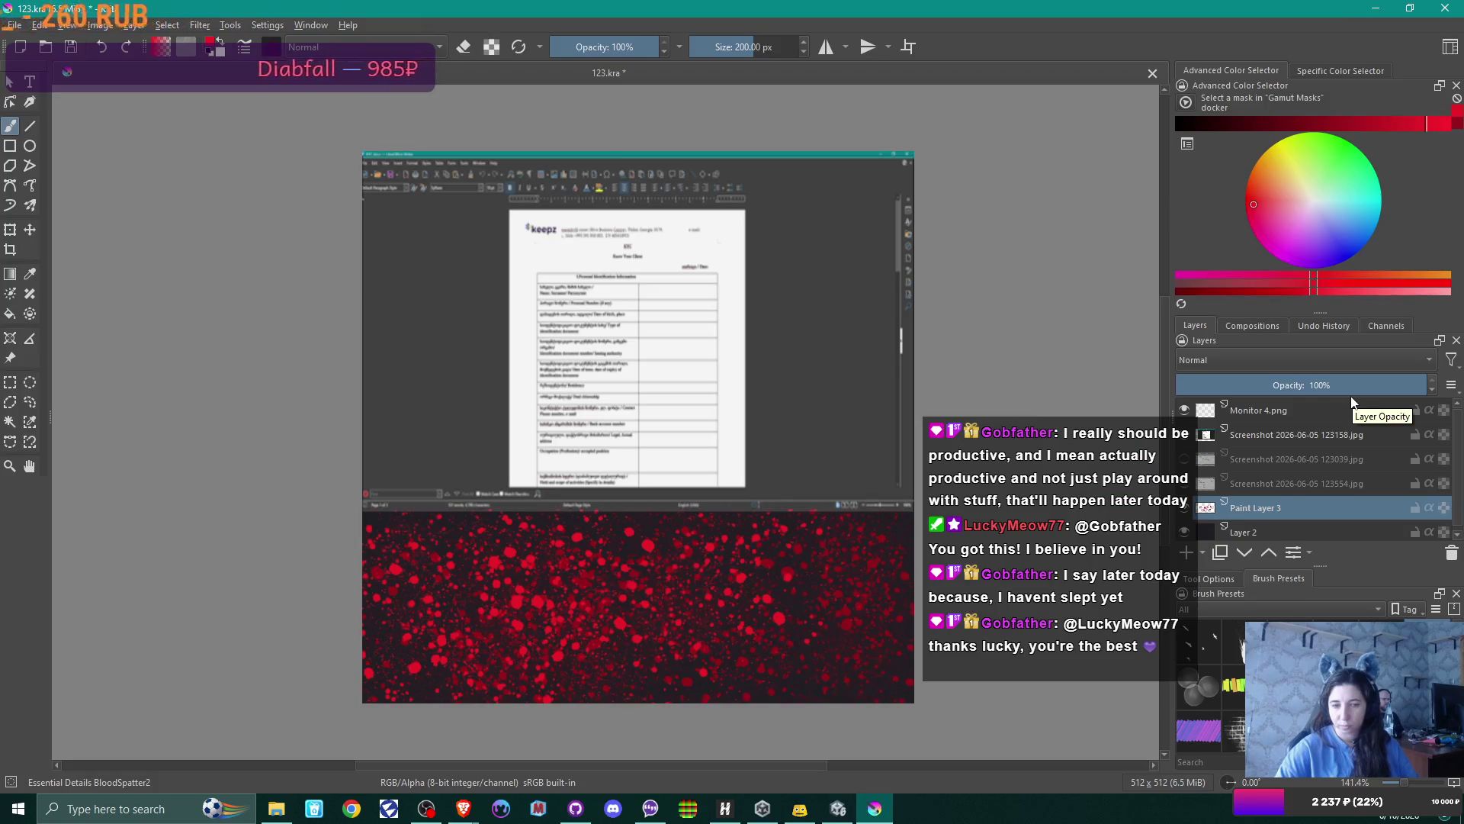
mouse_move(1361, 463)
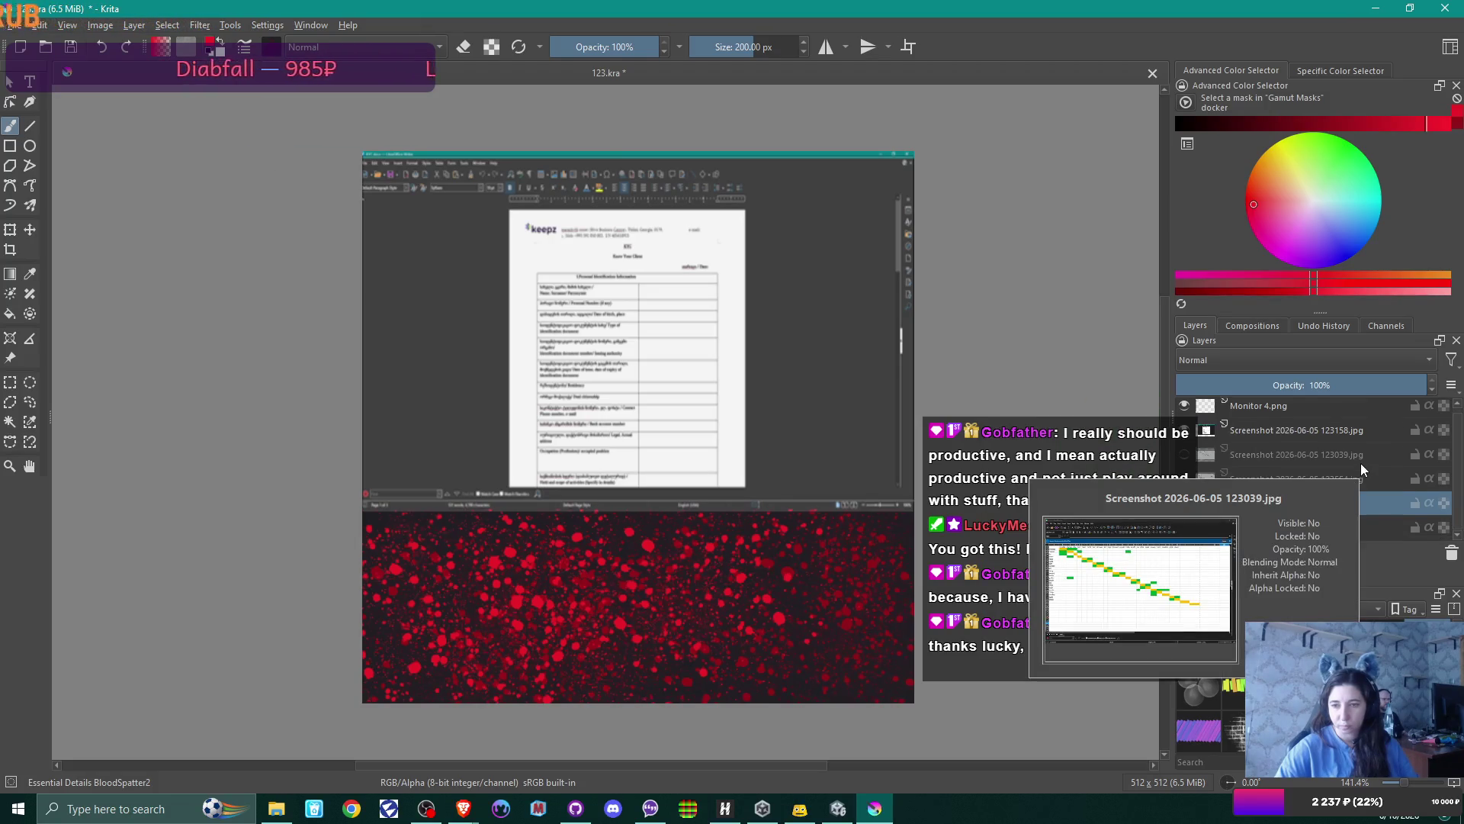
mouse_move(1283, 532)
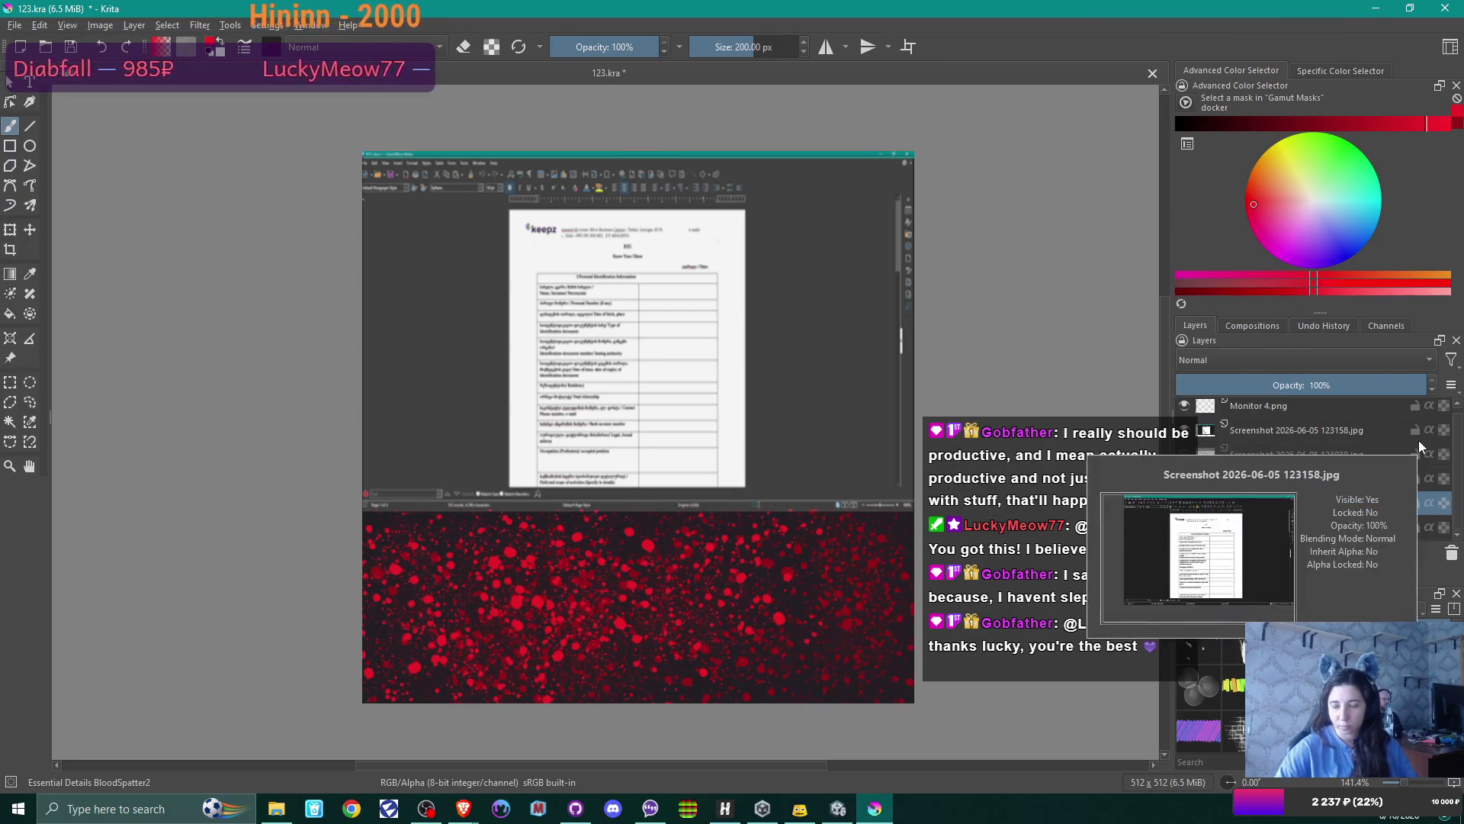
mouse_move(1304, 510)
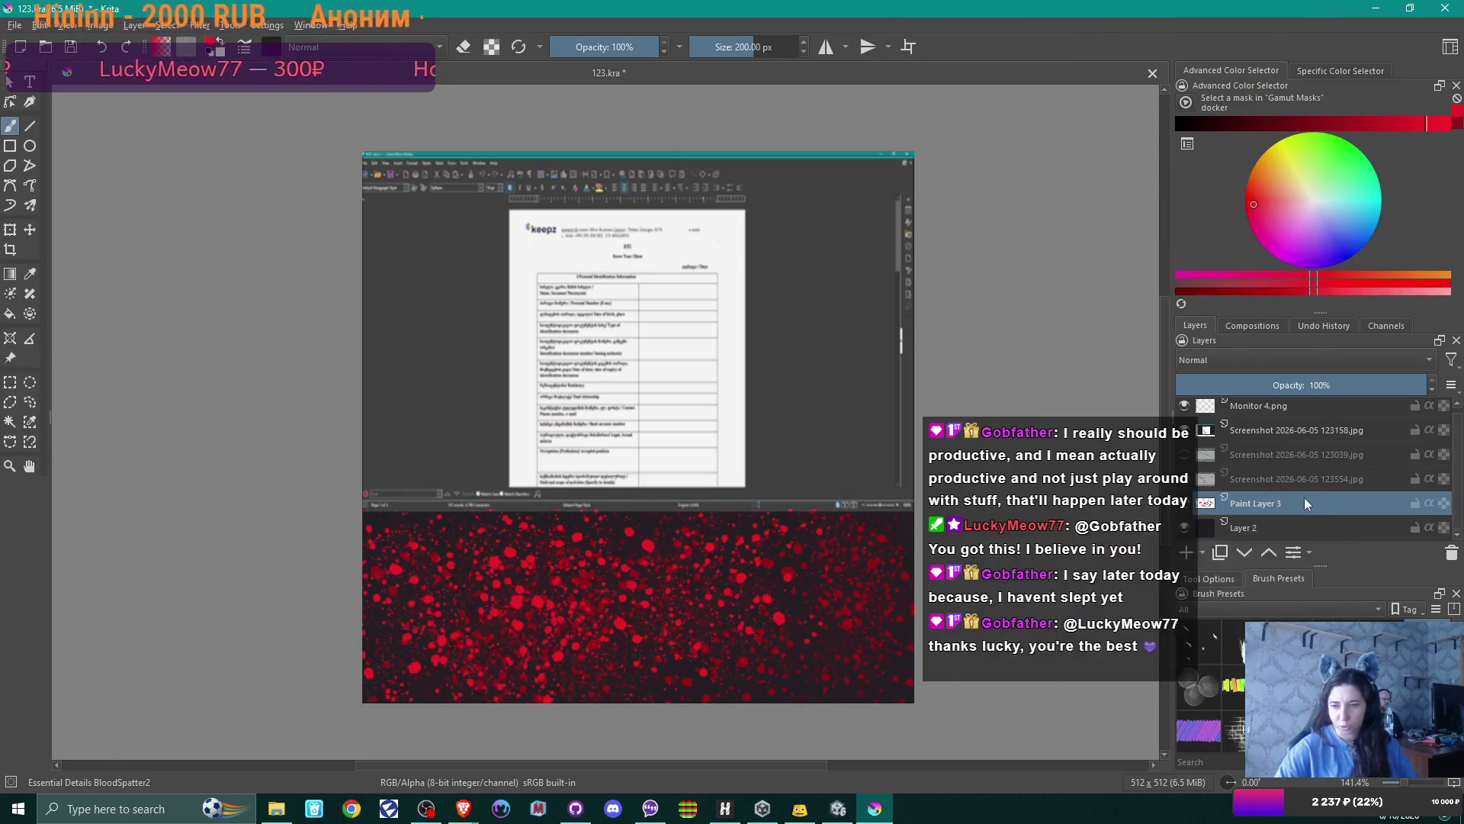
left_click(1260, 431)
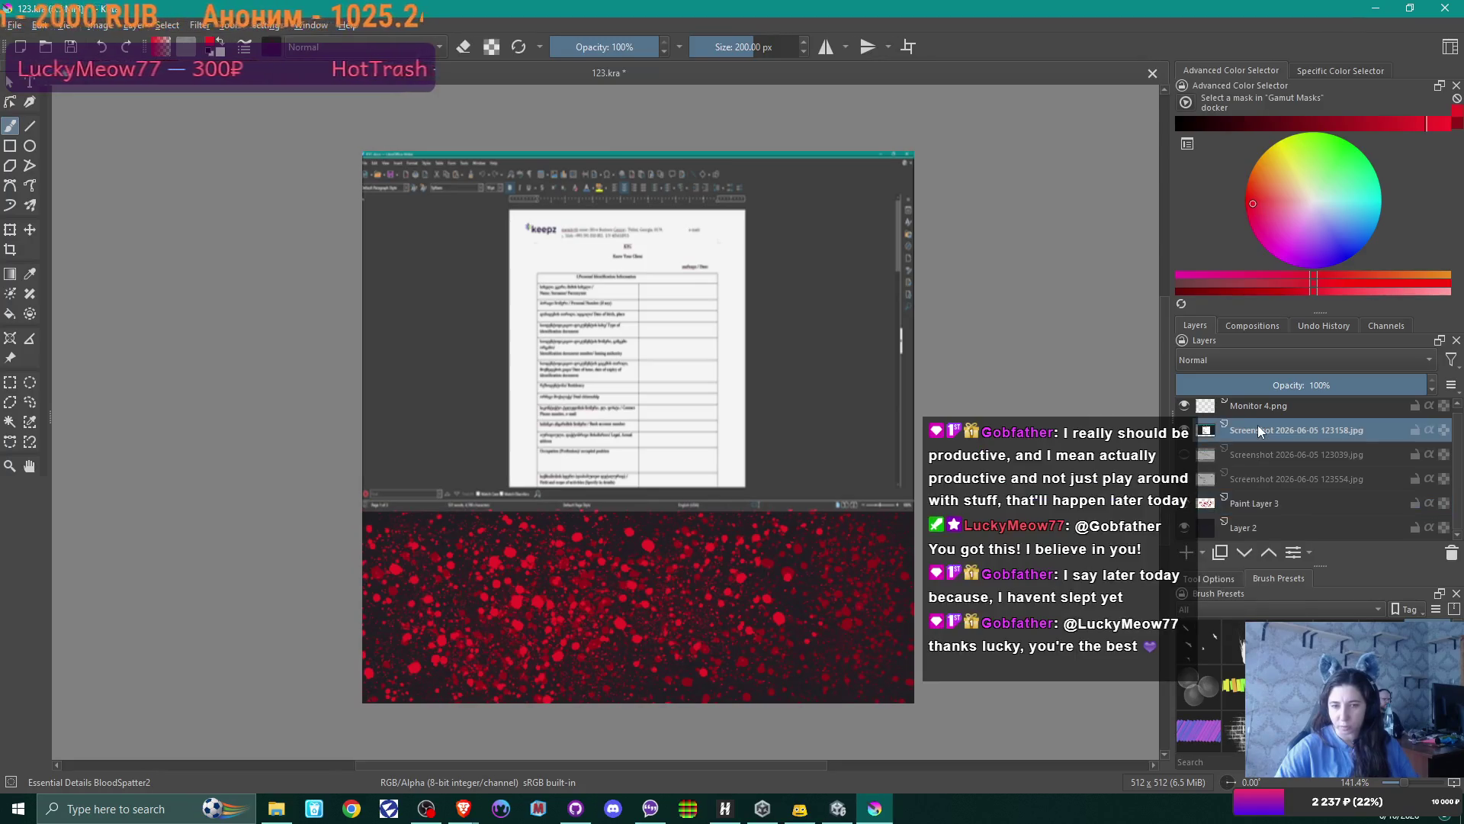
left_click(1186, 431)
left_click(1186, 431)
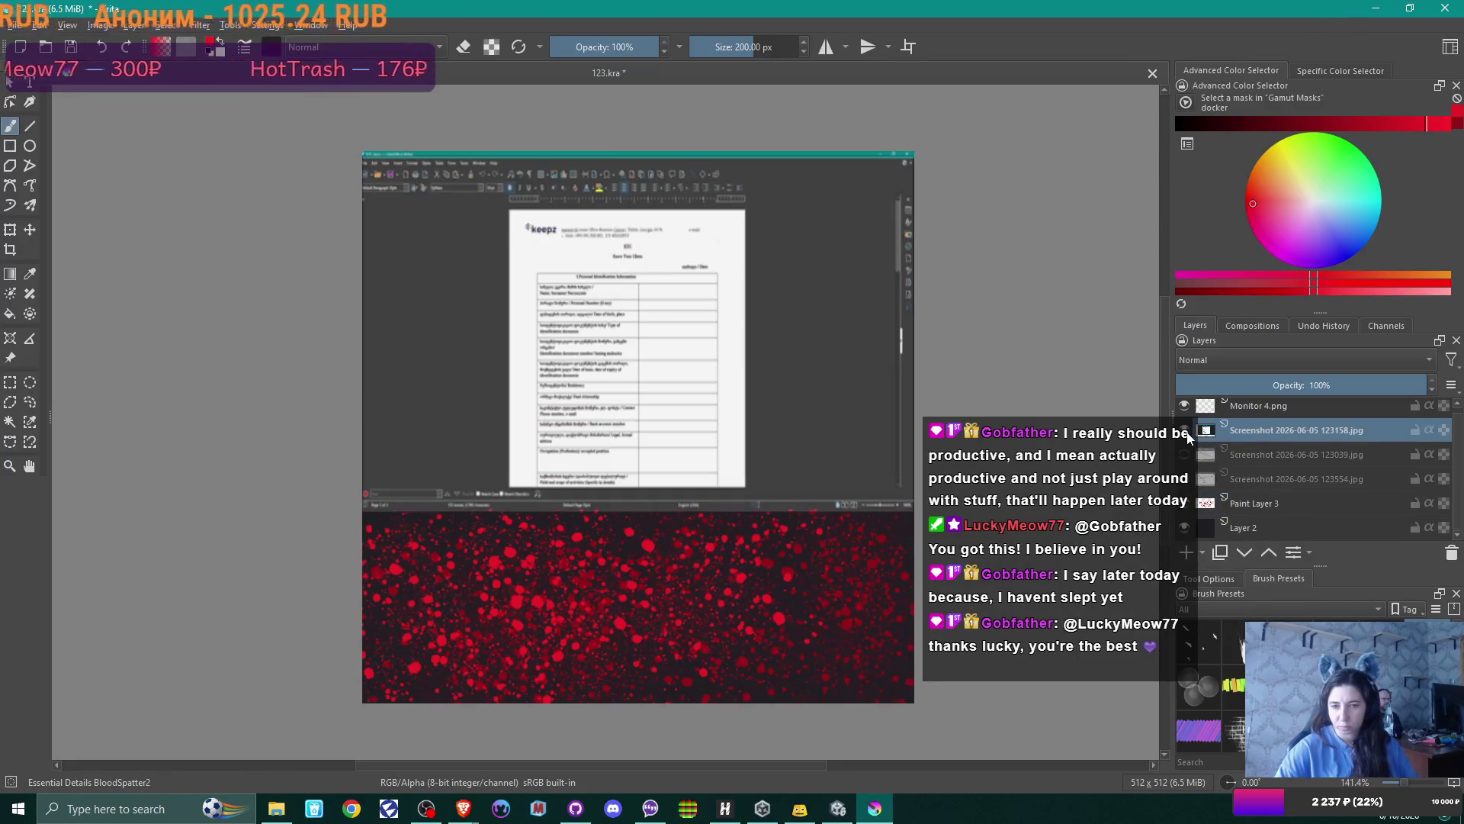
left_click(1186, 432)
left_click(1186, 431)
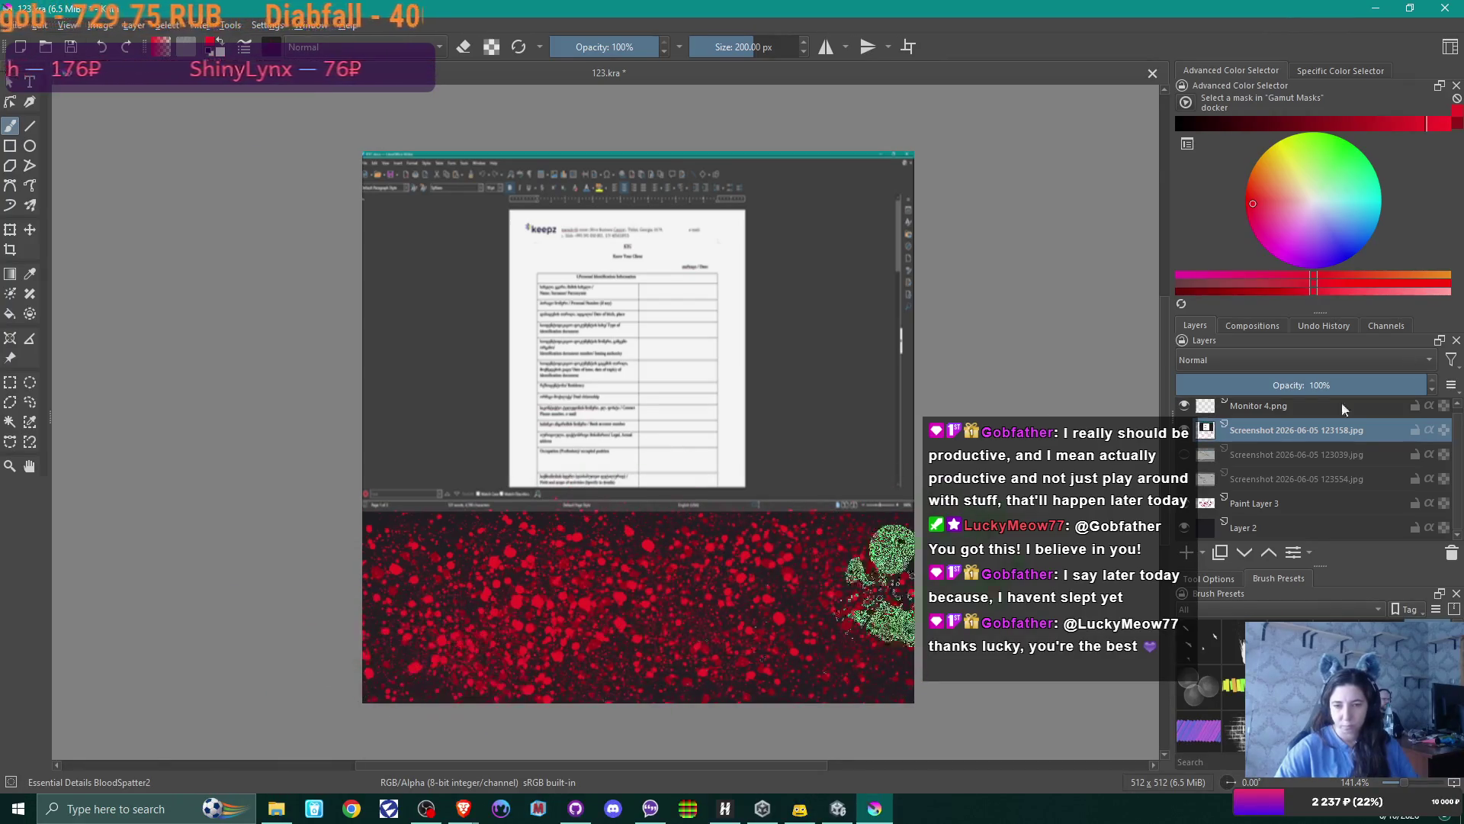
left_click(1274, 123)
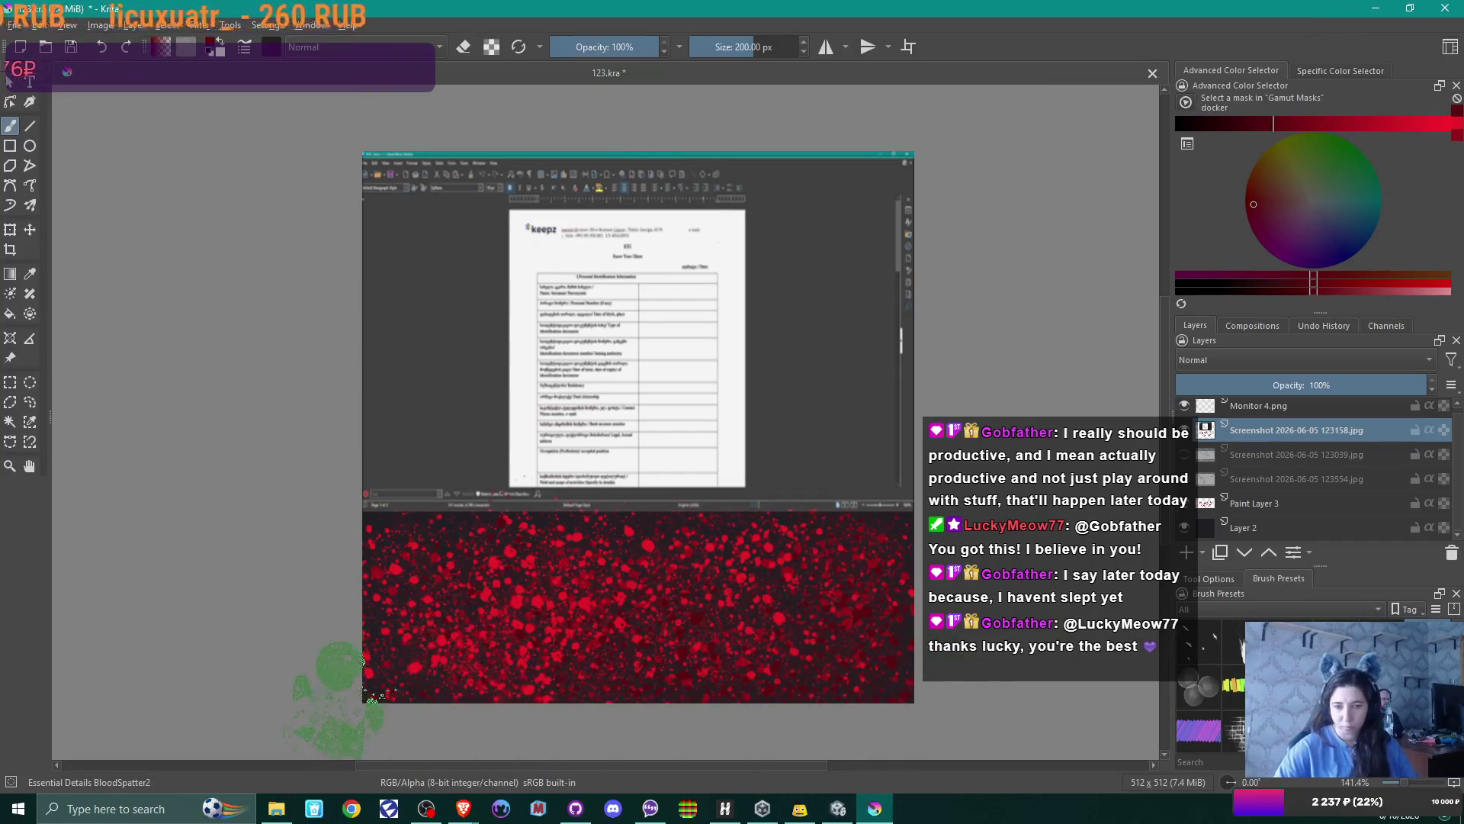
left_click_drag(533, 465, 717, 435)
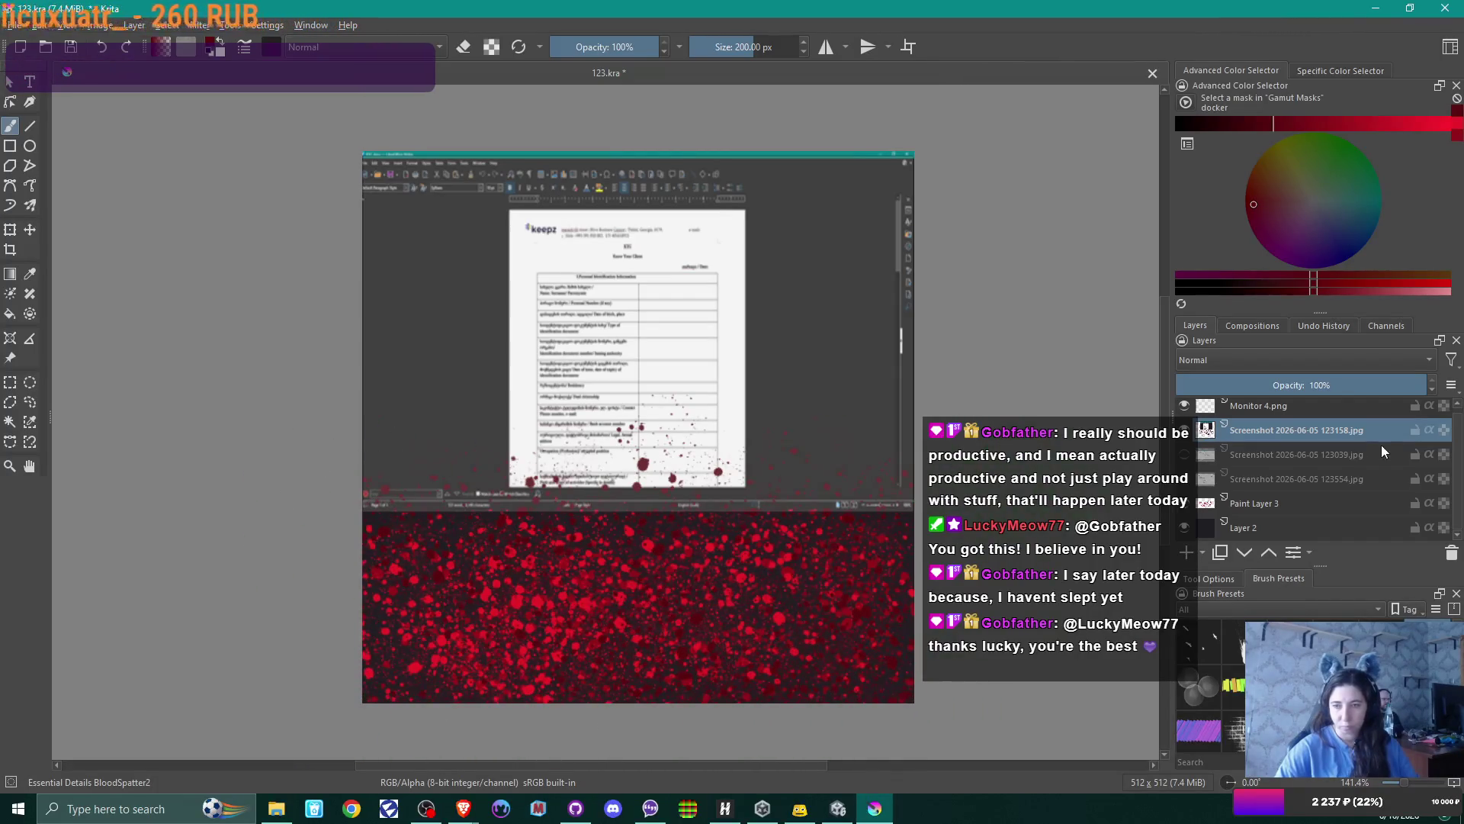
Undo the page spatter, return to Paint Layer 3, and pick a darker red
key("ctrl+z")
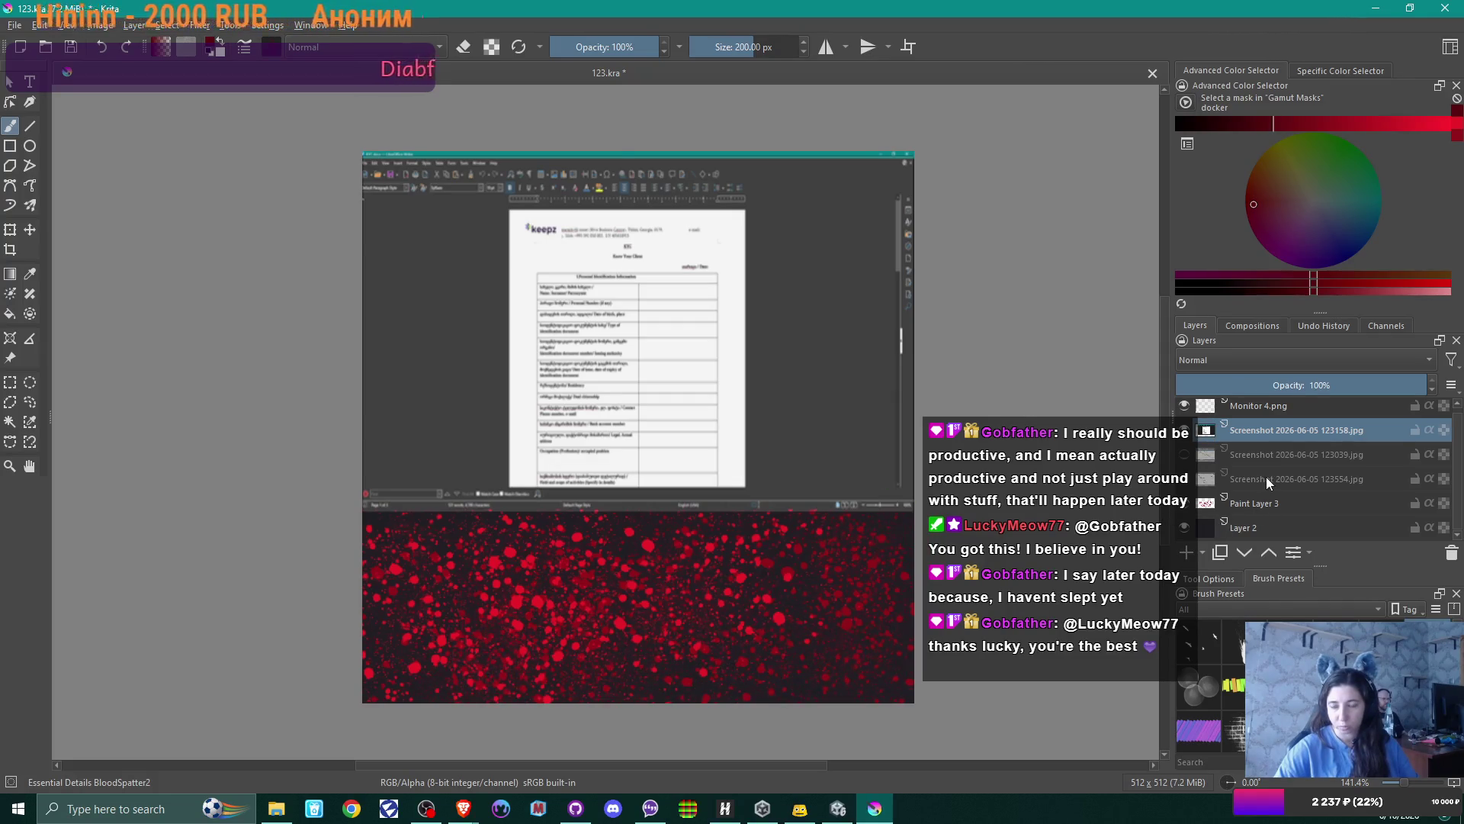
left_click(1260, 500)
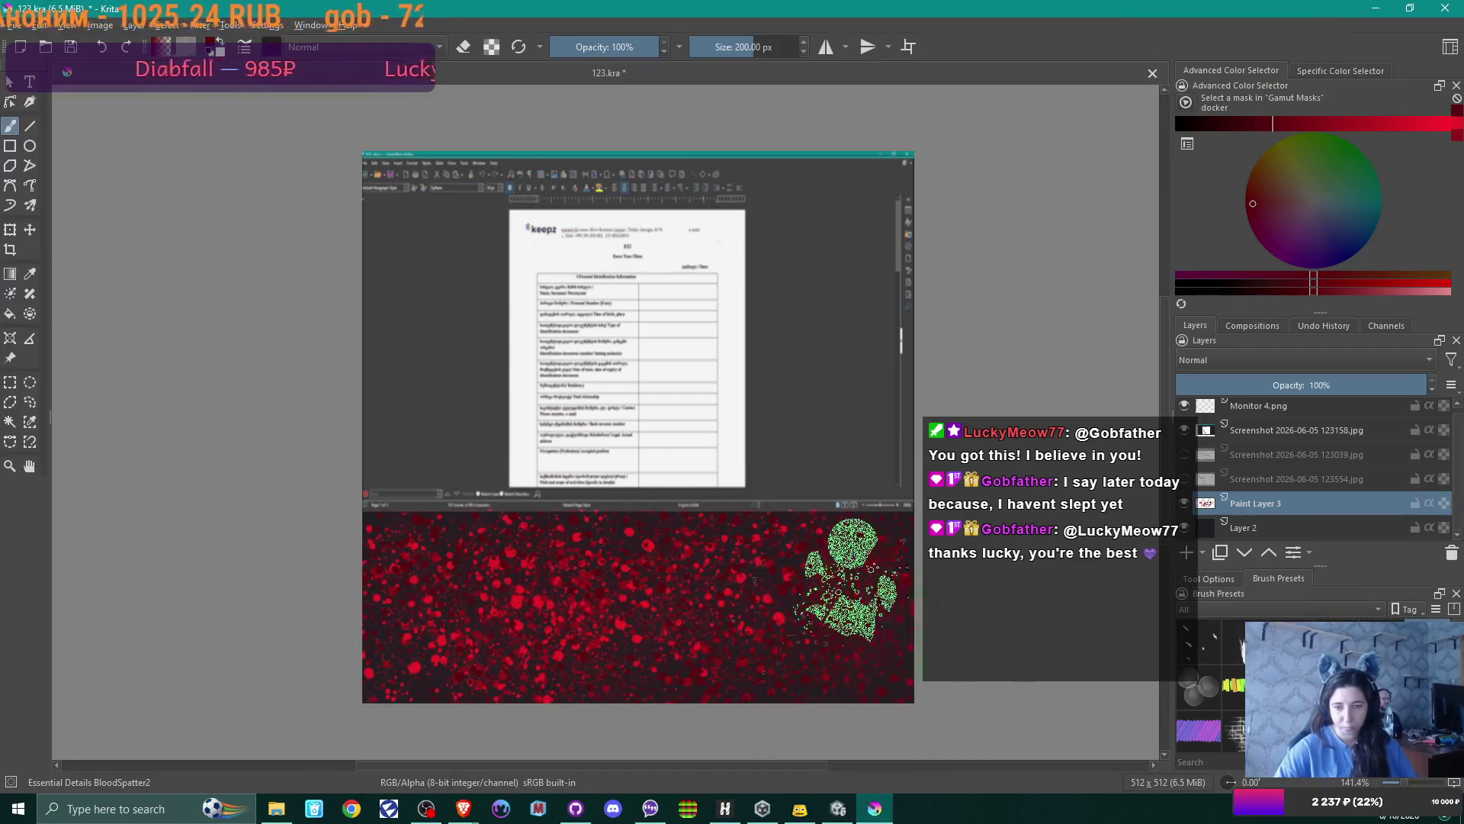
left_click(1437, 123)
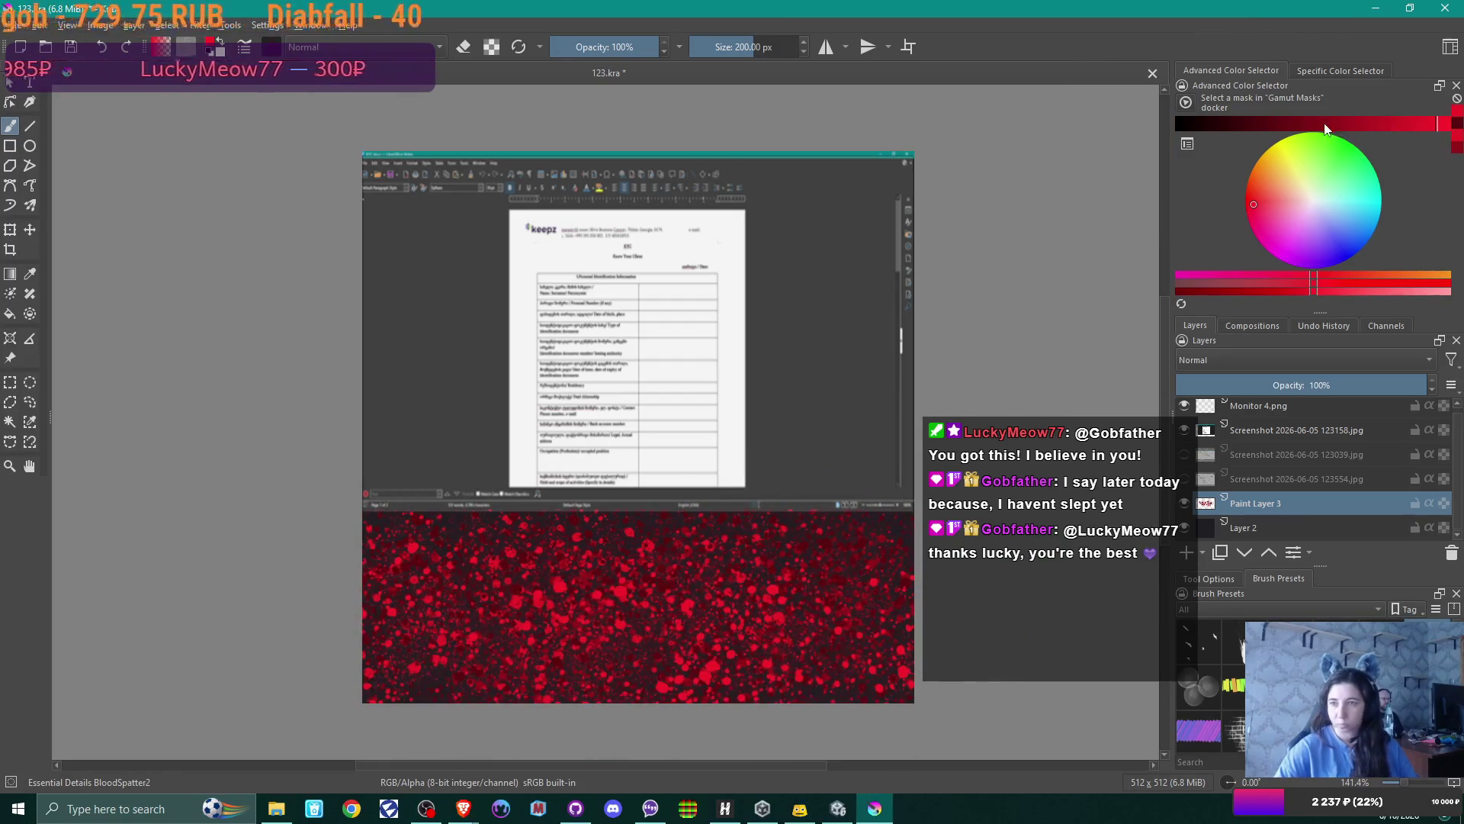
left_click(1304, 123)
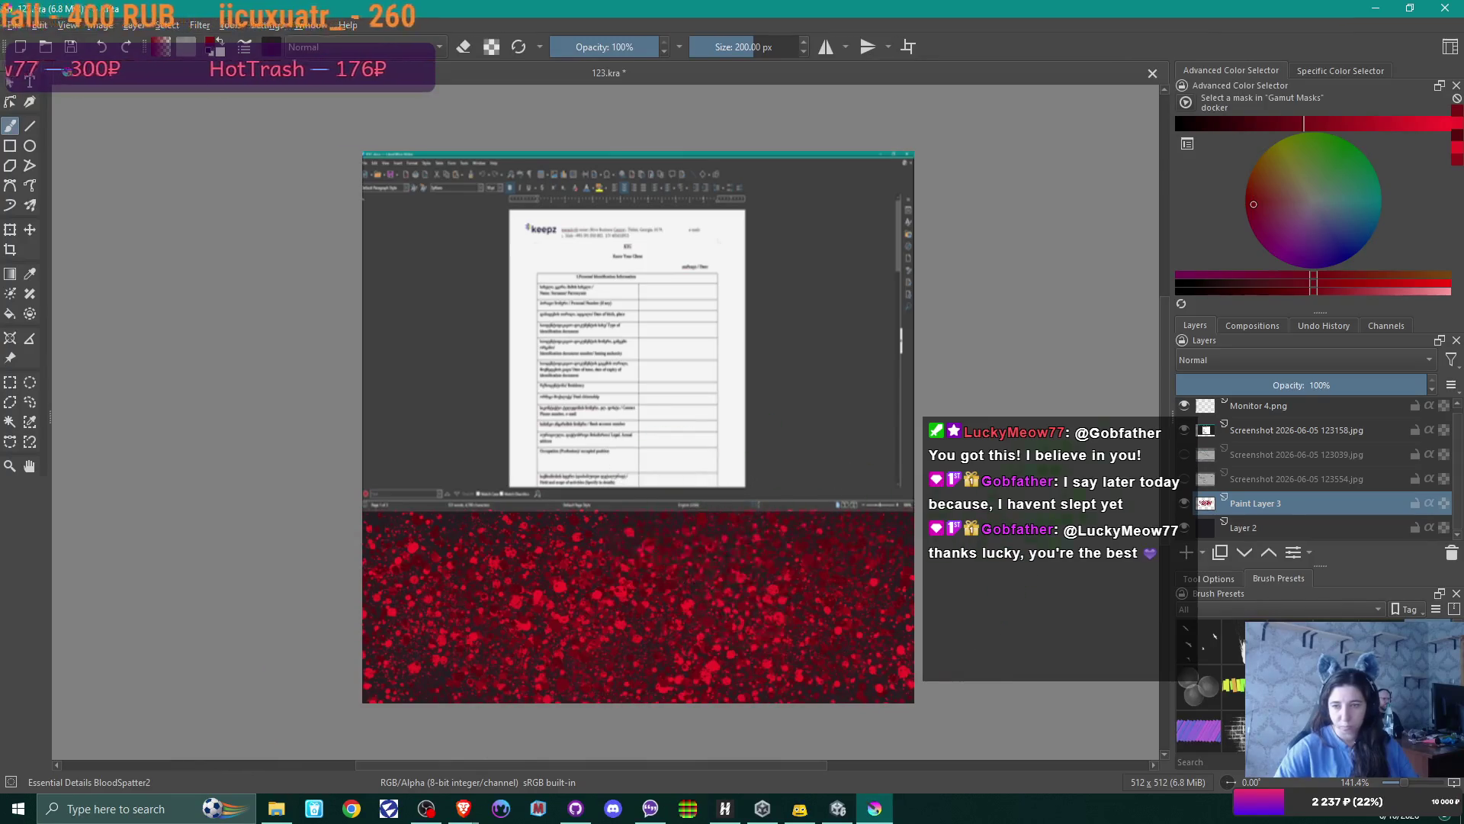
left_click(1187, 431)
left_click(1187, 432)
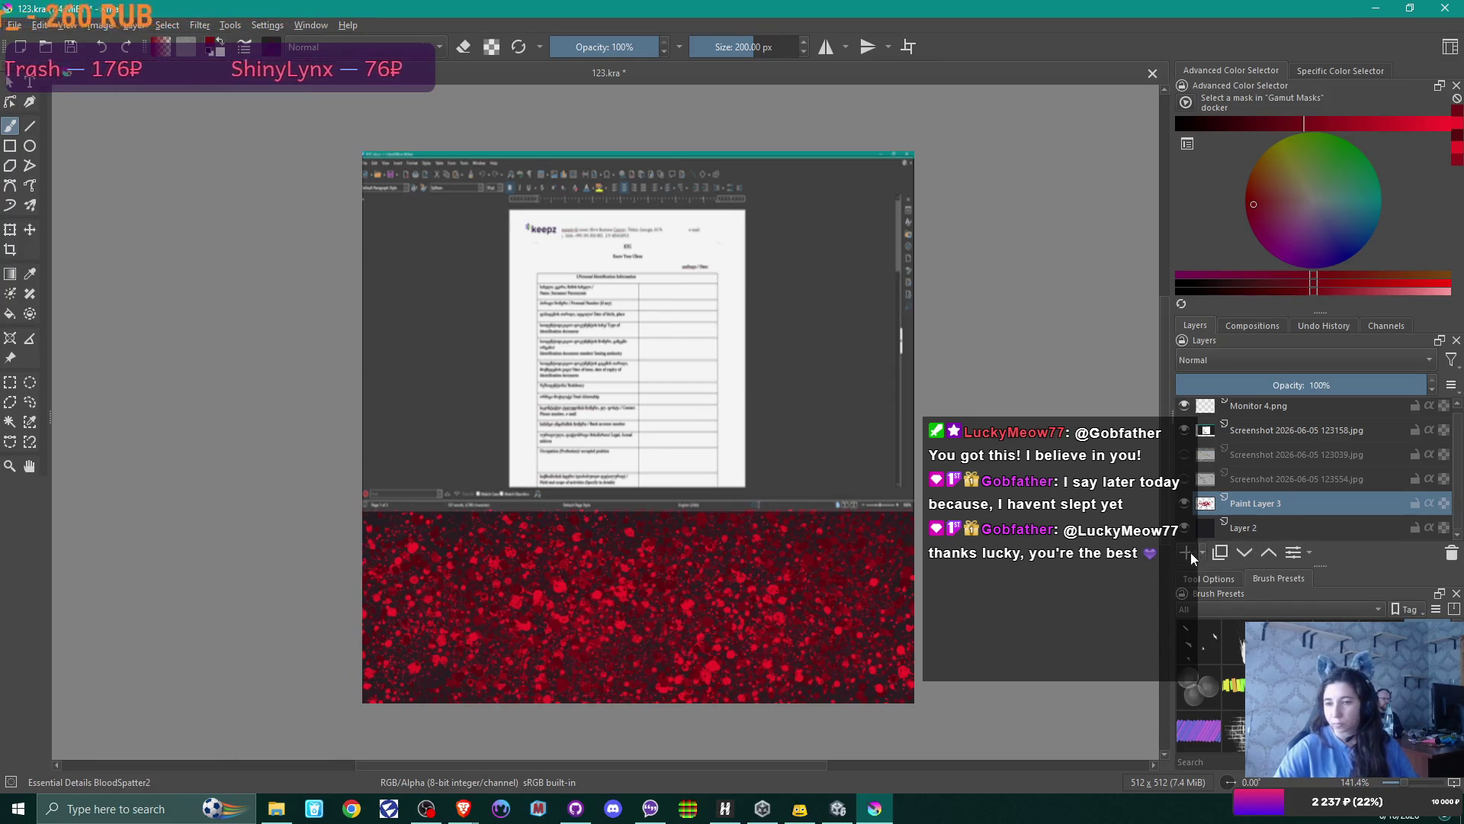
Add Paint Layer 4 above the 123158 screenshot, then hide the screenshot and Paint Layer 3
left_click(1279, 431)
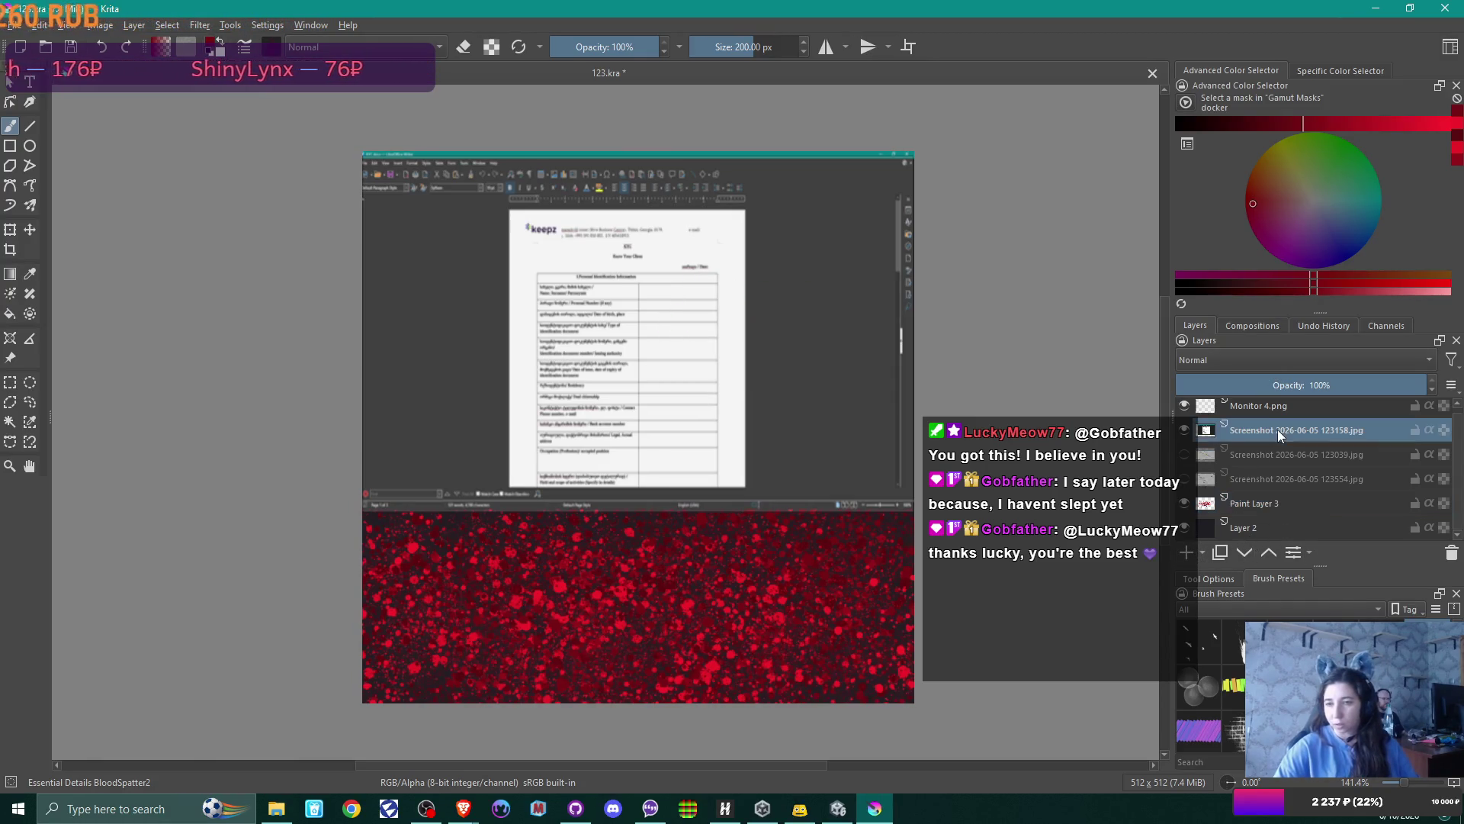
left_click(1192, 554)
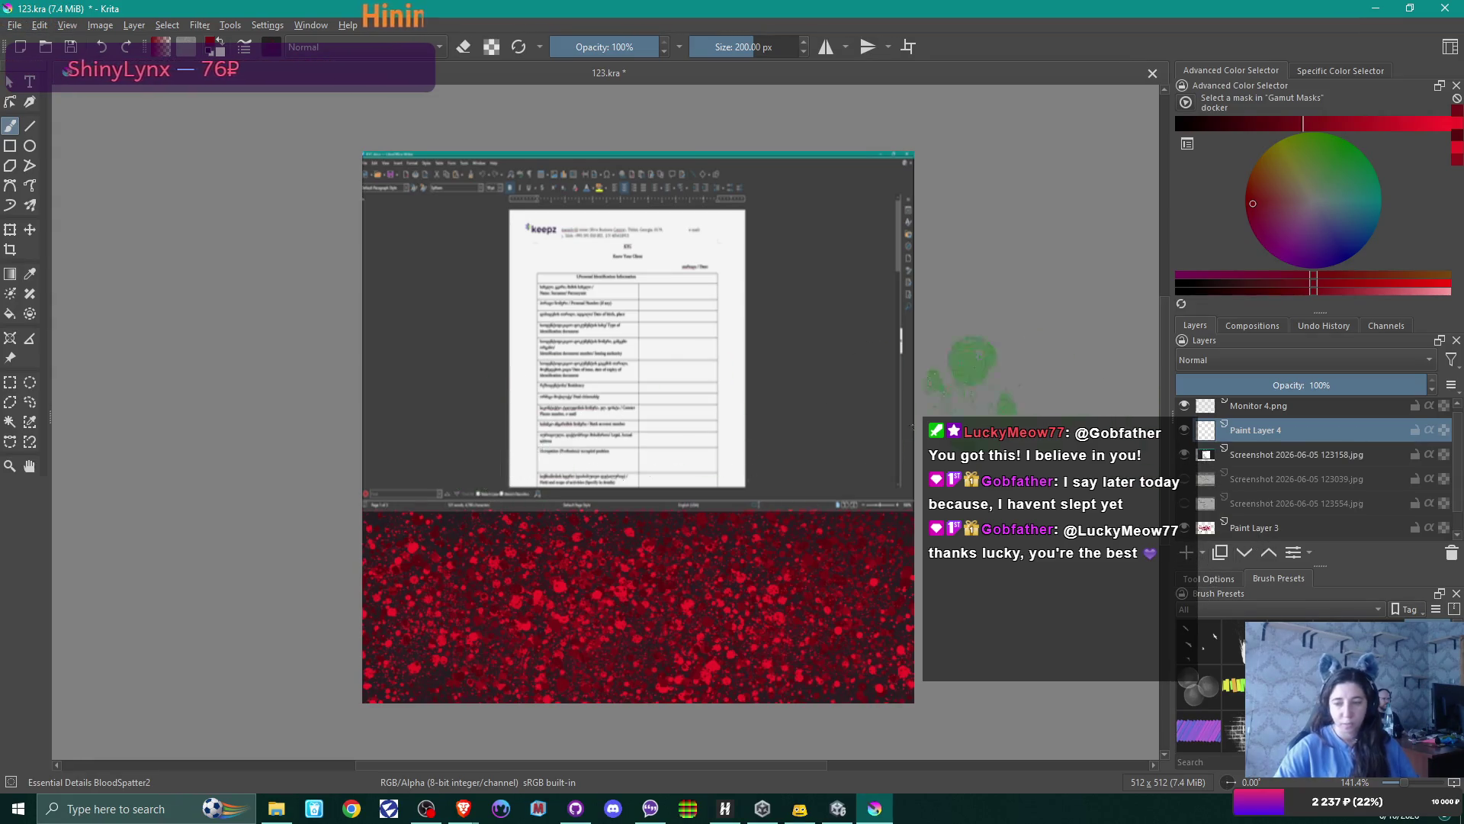
left_click(1184, 455)
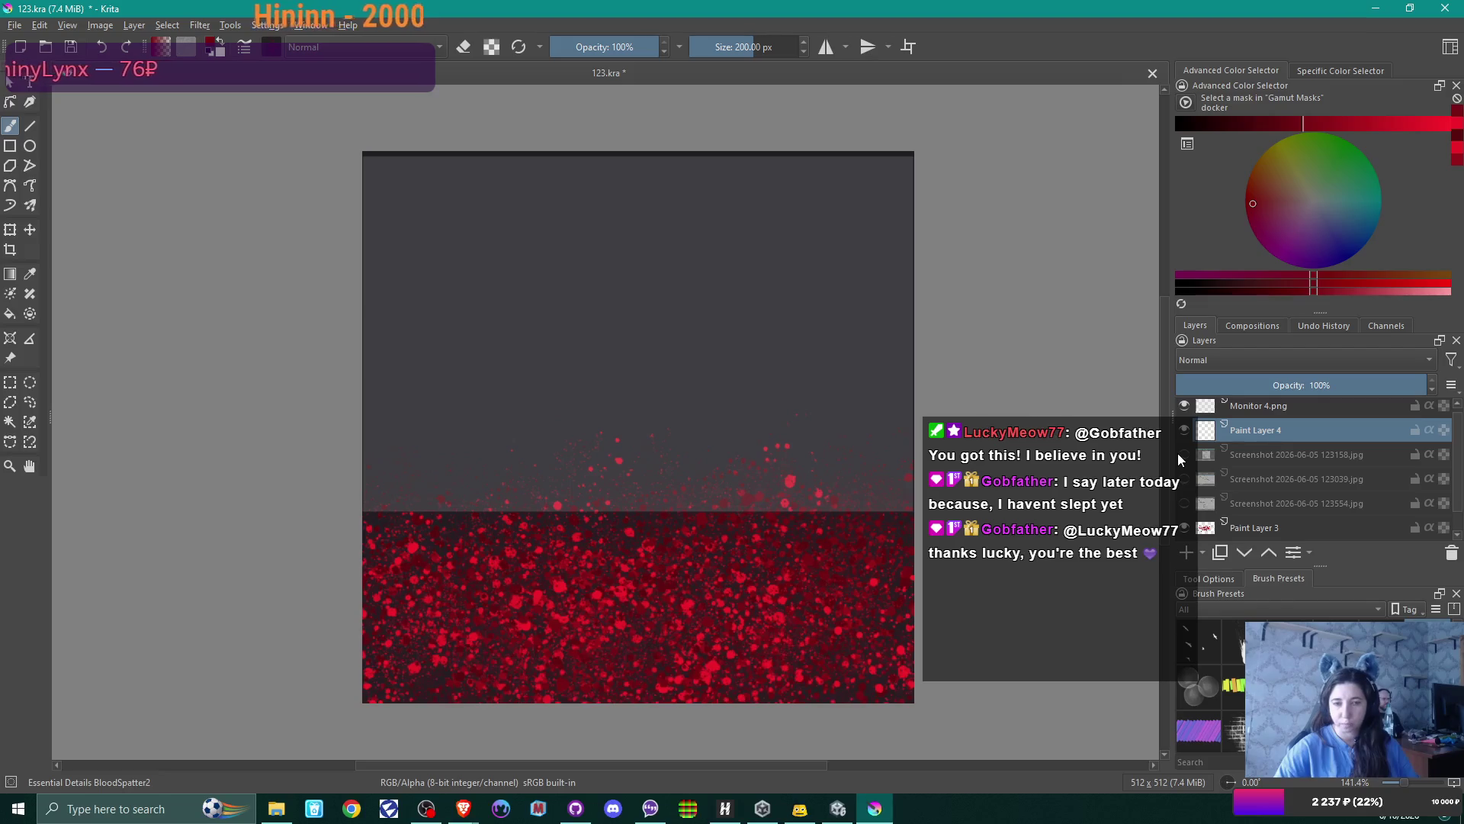
left_click(1183, 528)
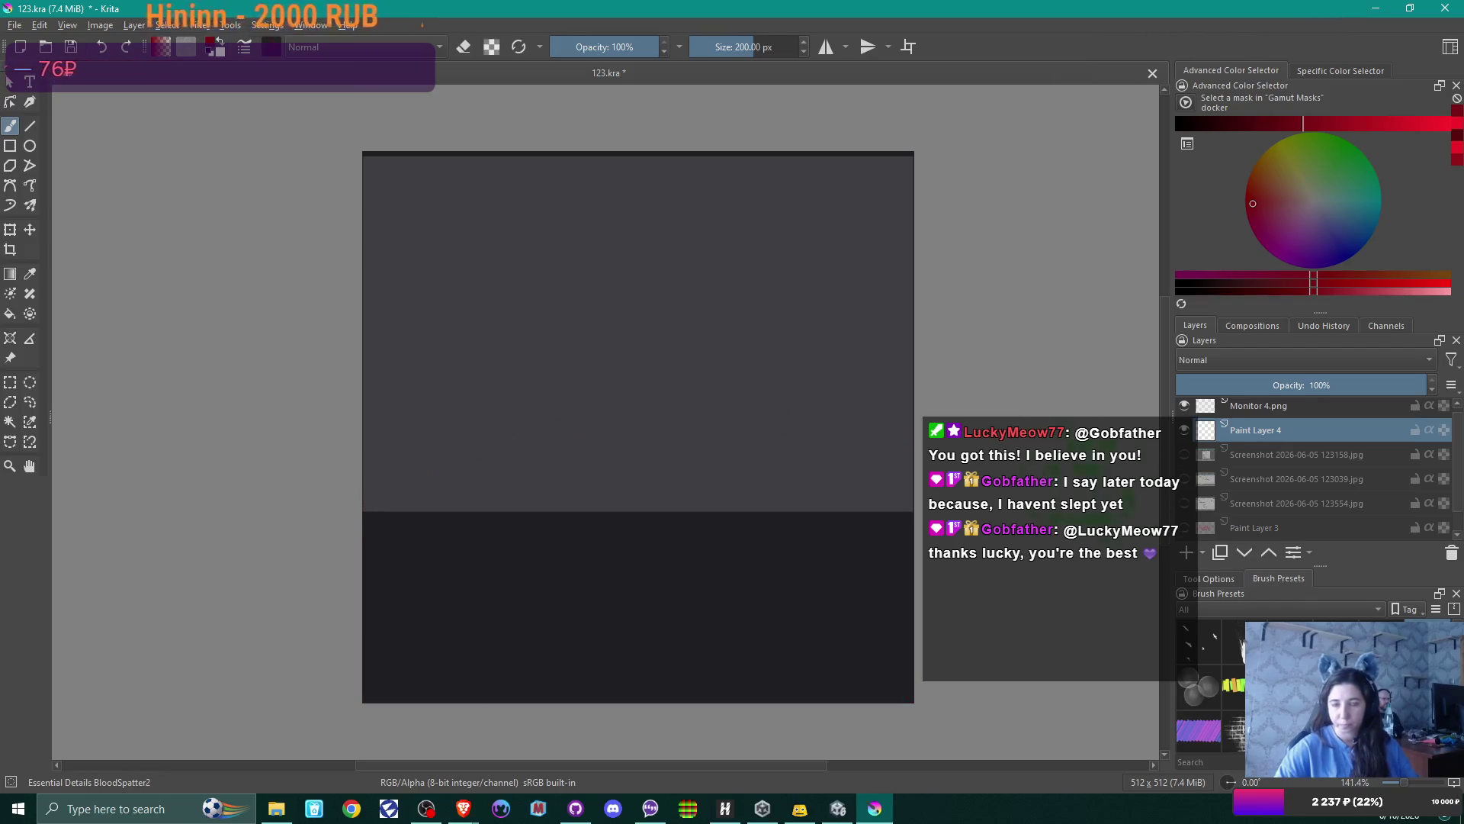